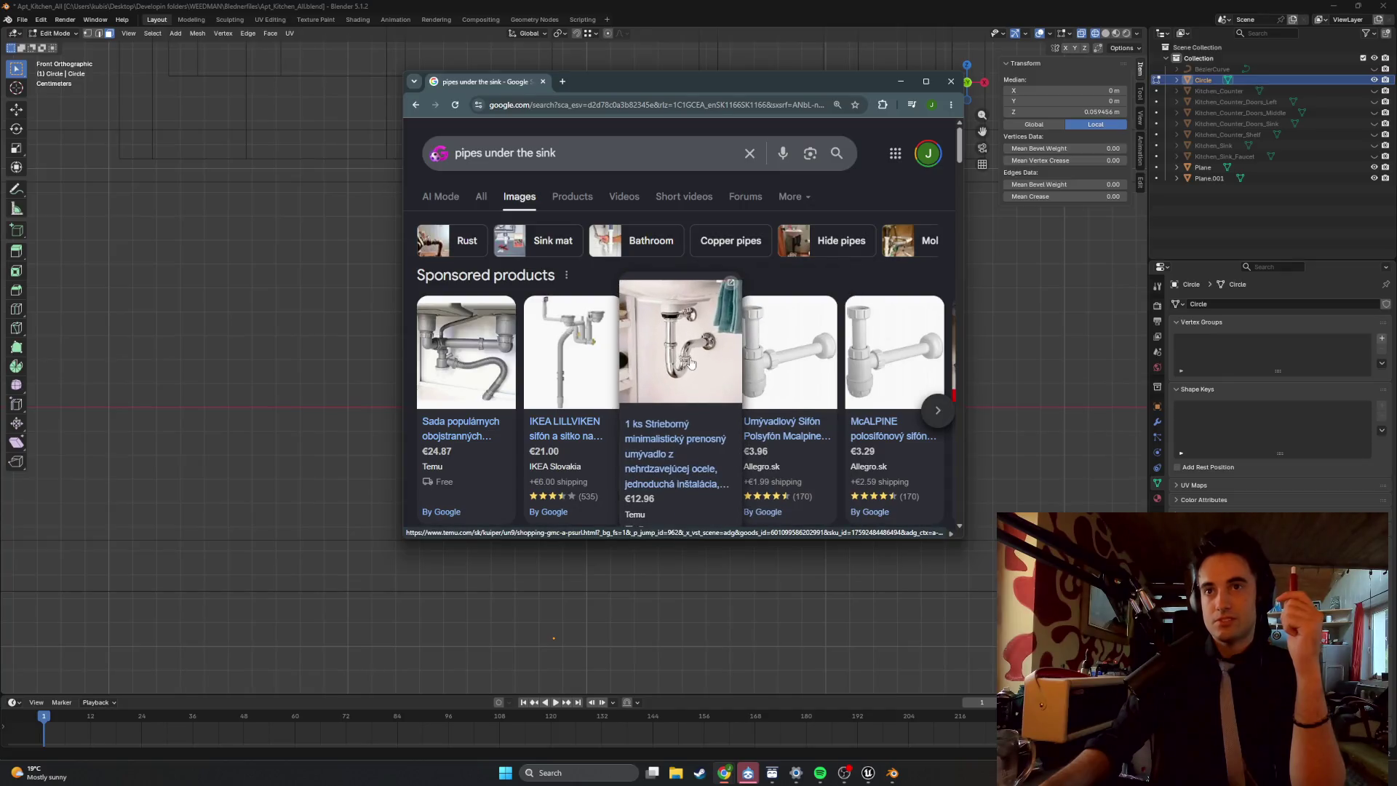
Open the Temu chrome sink trap product page in a maximized Chrome window.
{"action": "scroll", "coordinate": [688, 362], "scroll_direction": "down", "scroll_amount": 3}
{"action": "scroll", "coordinate": [680, 360], "scroll_direction": "up", "scroll_amount": 3}
{"action": "left_click", "coordinate": [675, 359]}
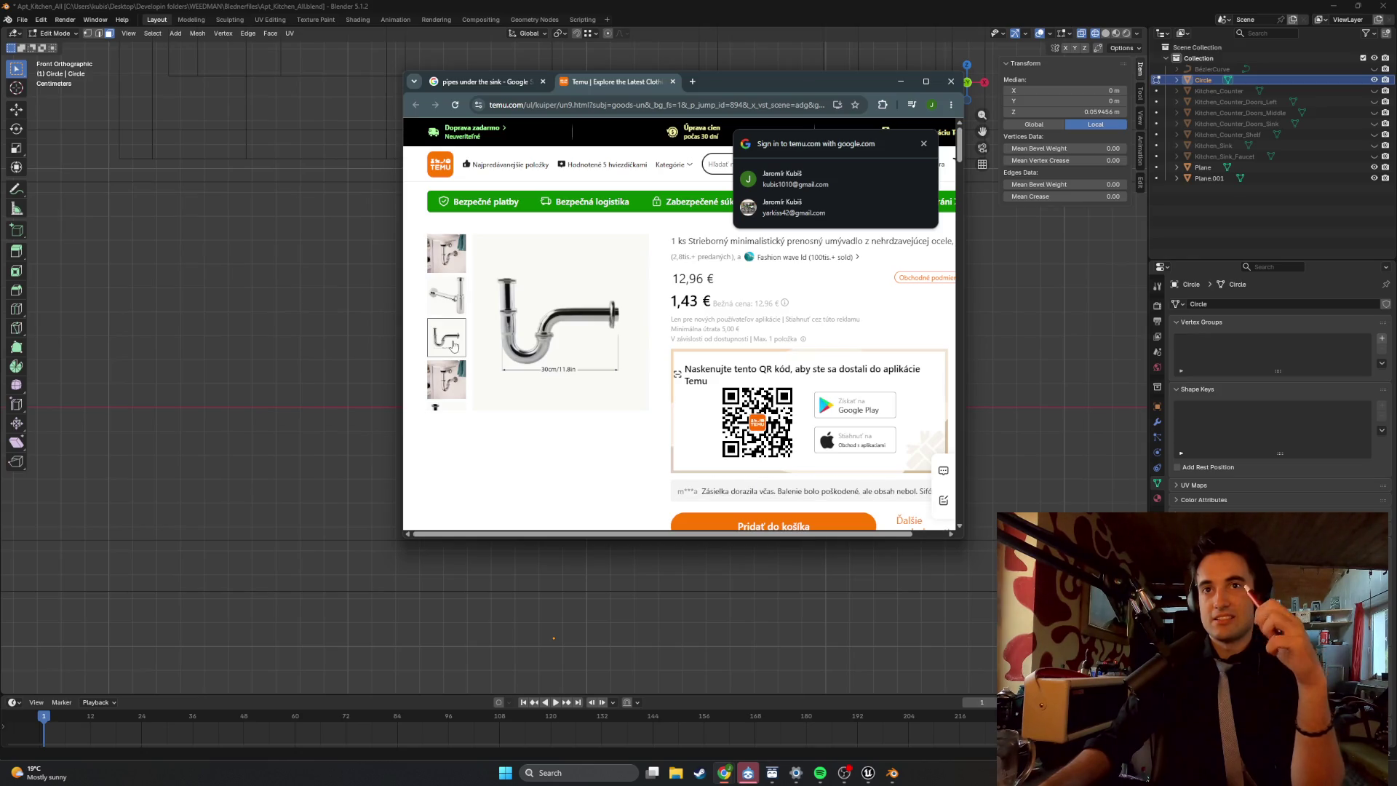
{"action": "left_click", "coordinate": [925, 82]}
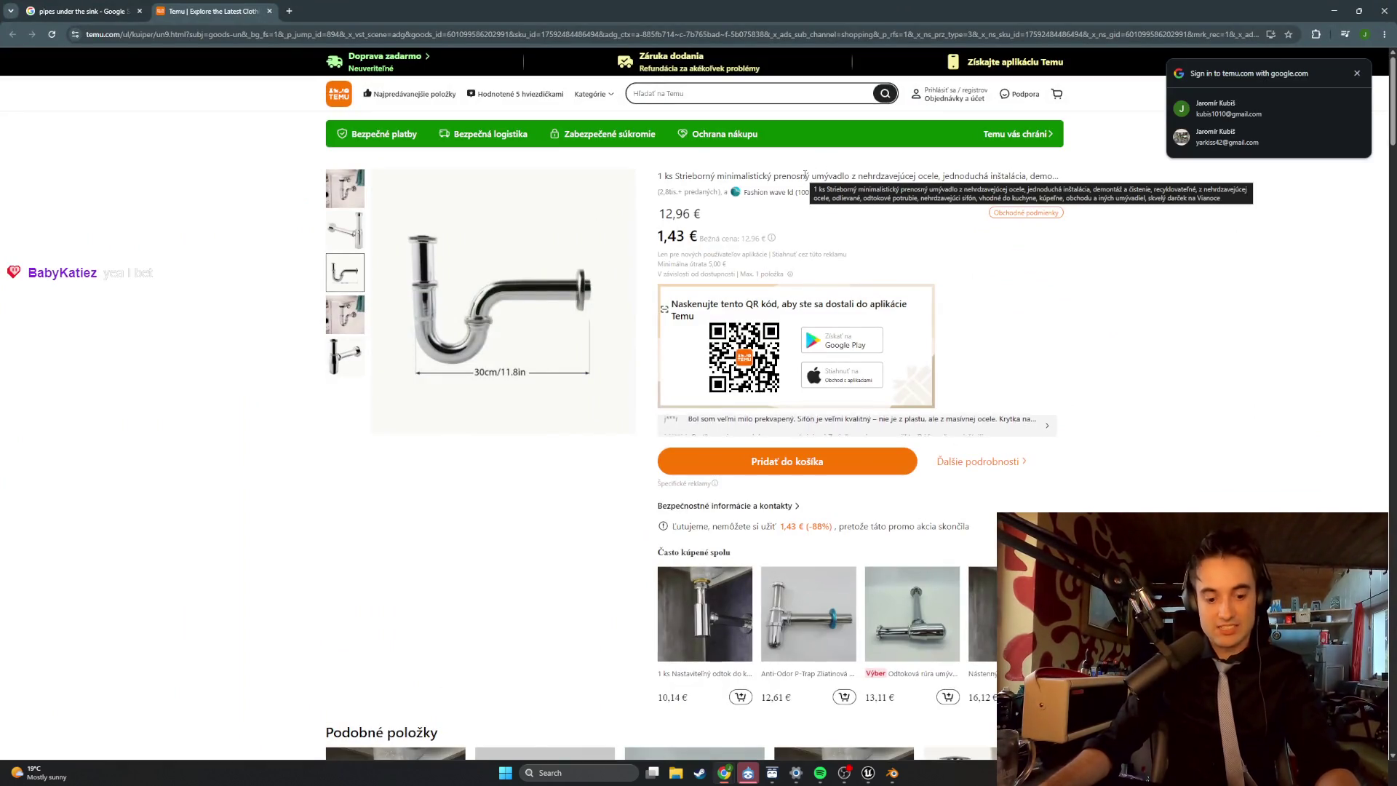
Snip the main pipe product photo and return to Blender.
{"action": "key", "text": "super+shift+s"}
{"action": "left_click_drag", "start_coordinate": [626, 424], "coordinate": [347, 183]}
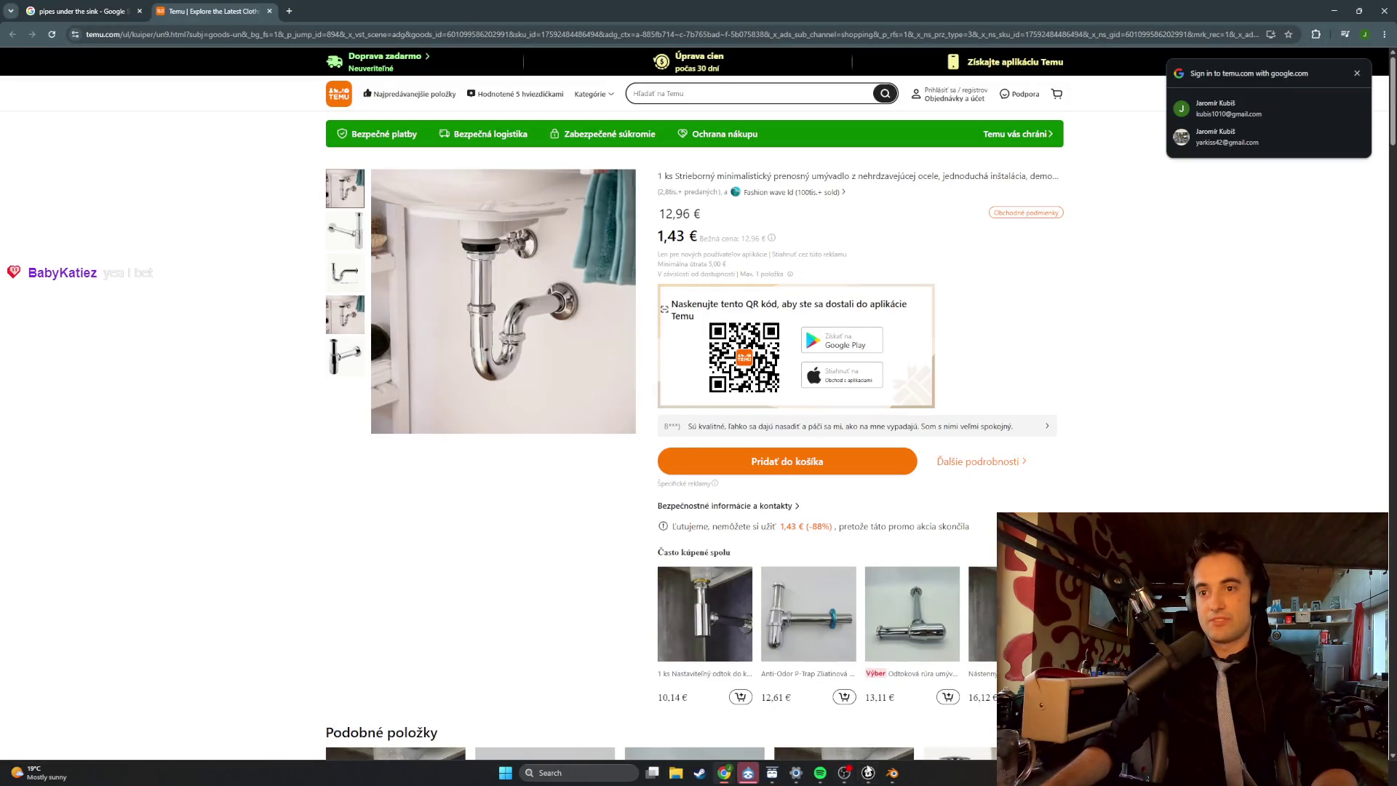
{"action": "left_click", "coordinate": [892, 773]}
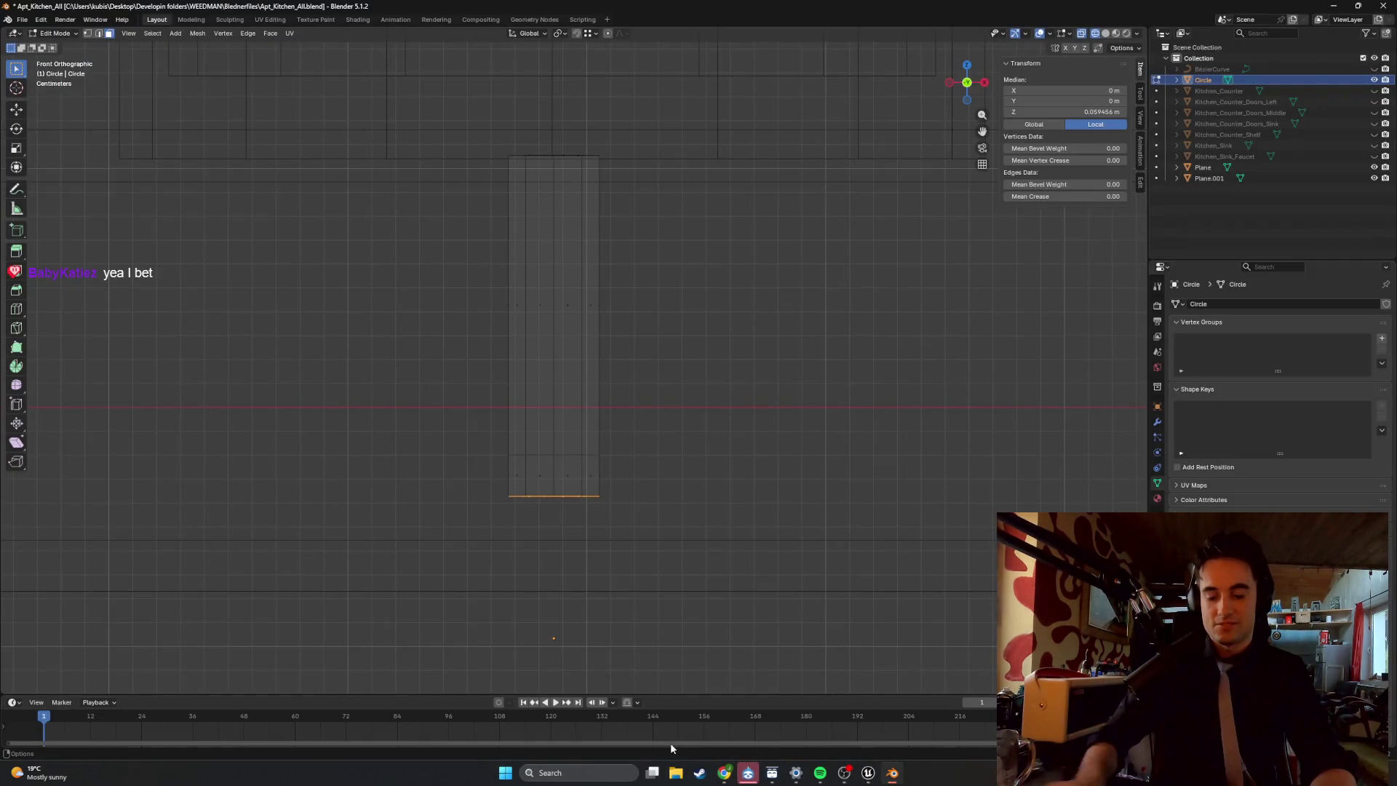
Paste the captured pipe photo onto a new Paint canvas.
{"action": "key", "text": "super"}
{"action": "type", "text": "snip"}
{"action": "key", "text": "Return"}
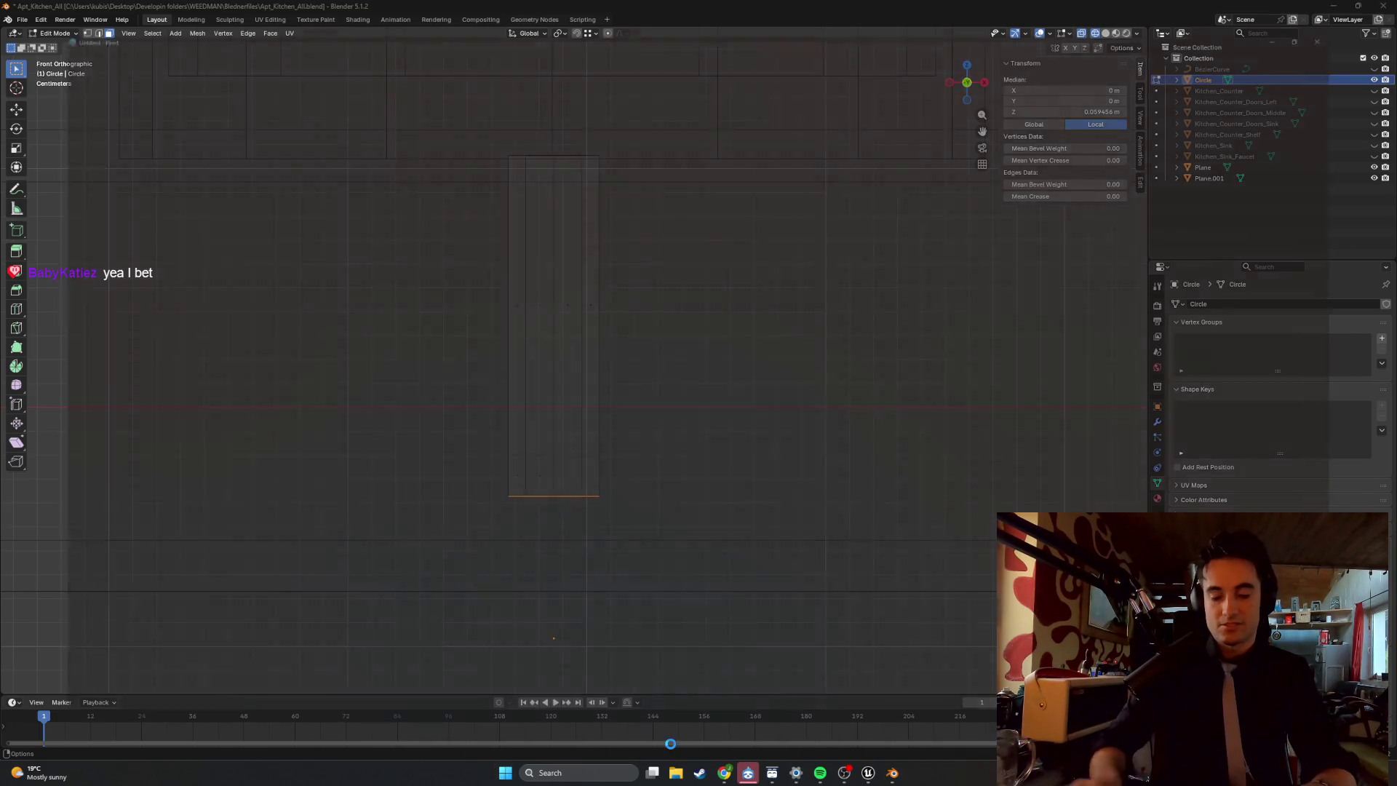
{"action": "key", "text": "ctrl+v"}
Save the image as Sink_Pipe_ref PNG in the WEEDMAN References folder.
{"action": "left_click", "coordinate": [15, 24]}
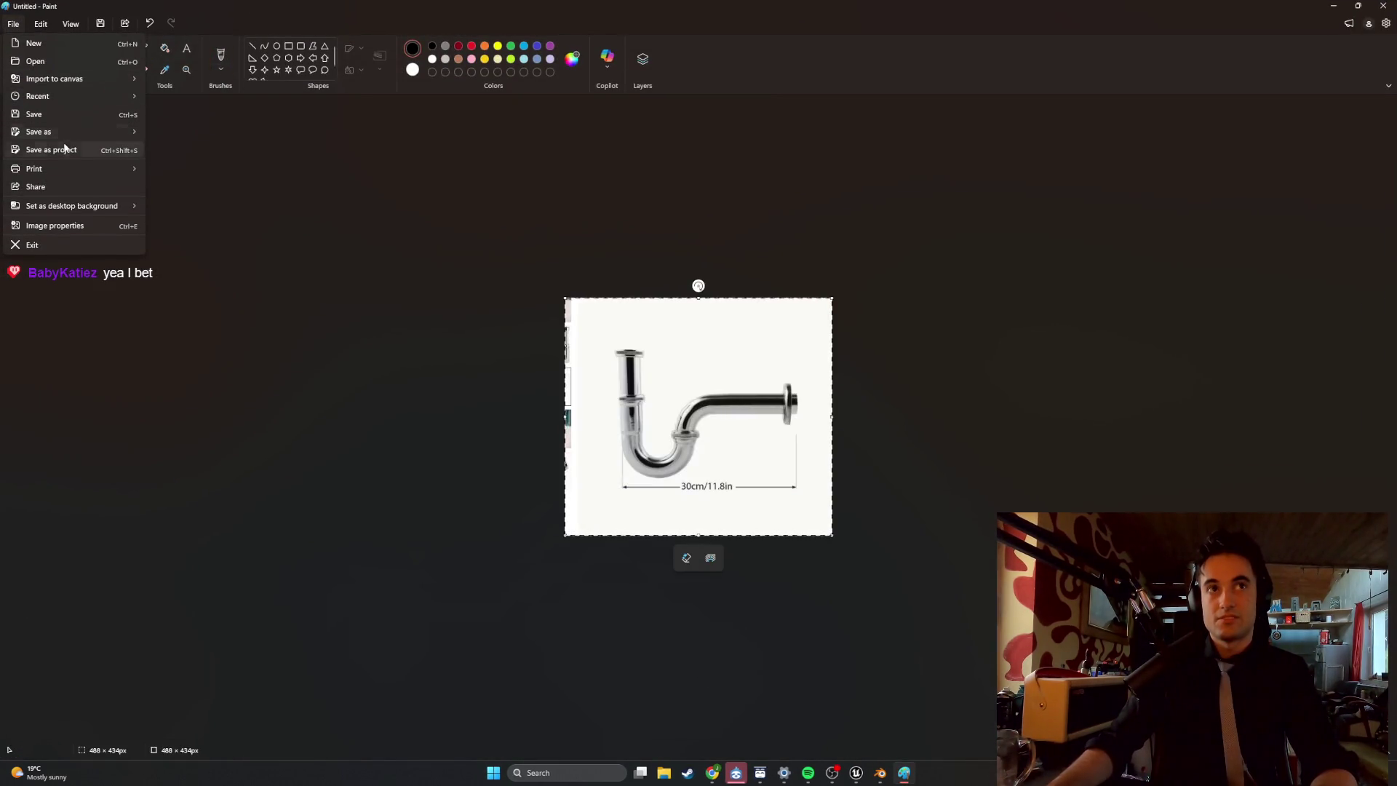
{"action": "left_click", "coordinate": [62, 120]}
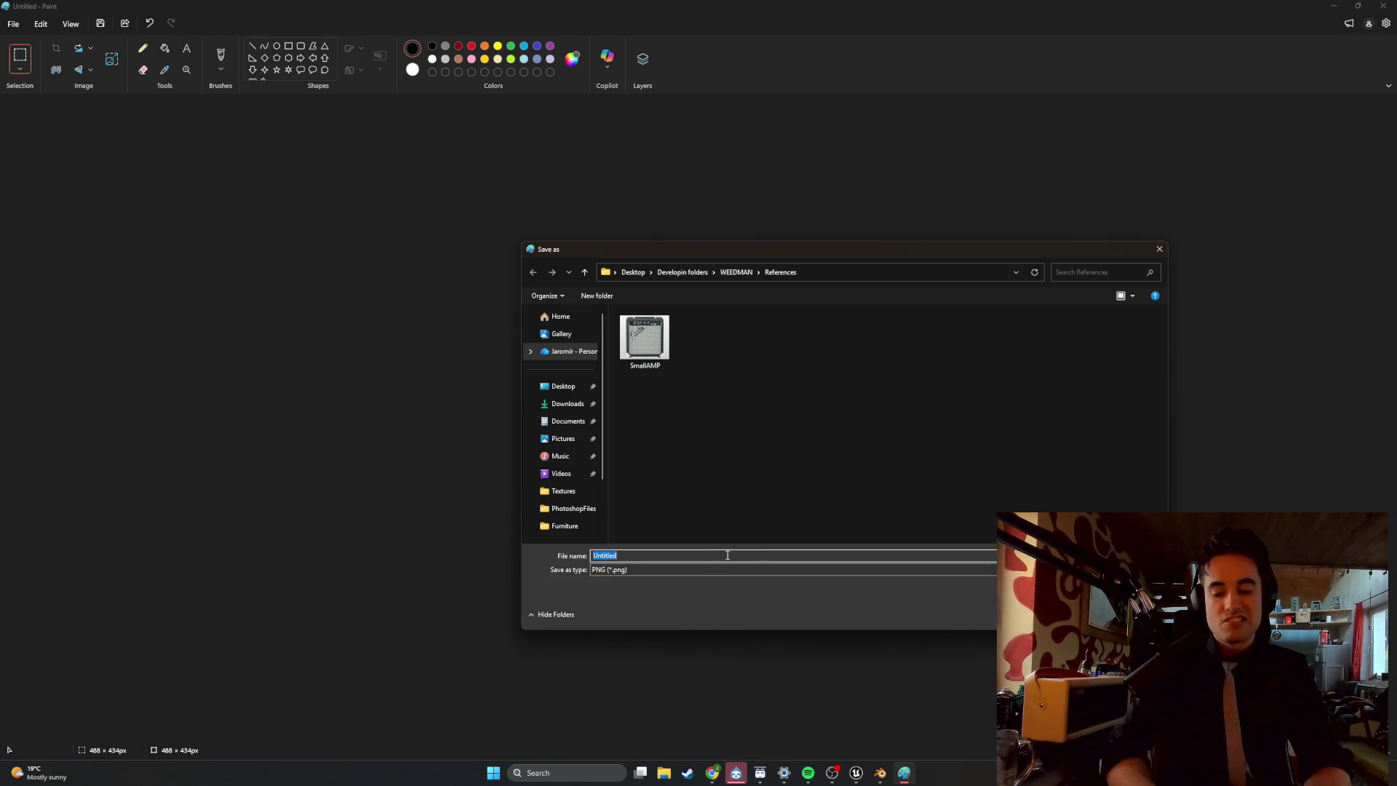
{"action": "type", "text": "Sink_Pipe_RE"}
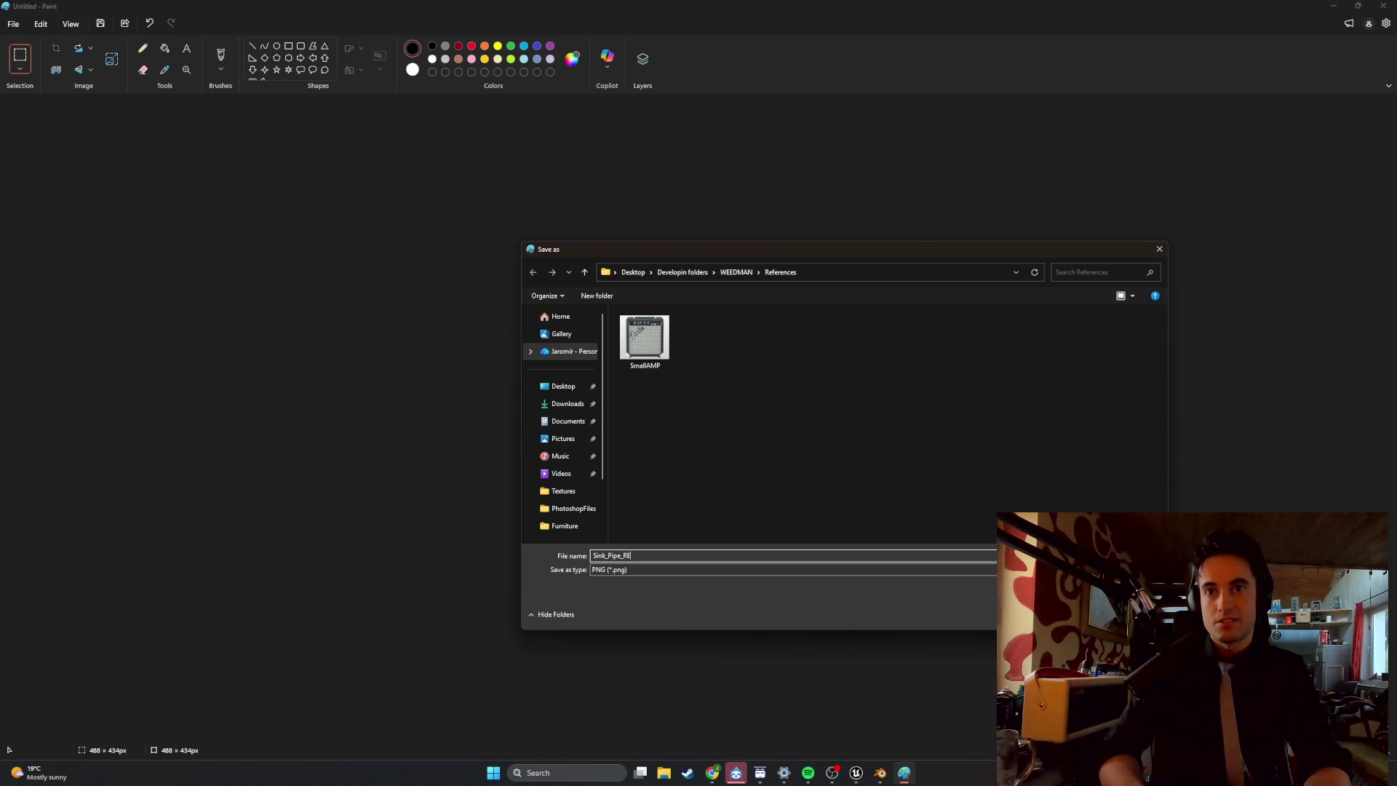
{"action": "key", "text": "BackSpace"}
{"action": "key", "text": "BackSpace"}
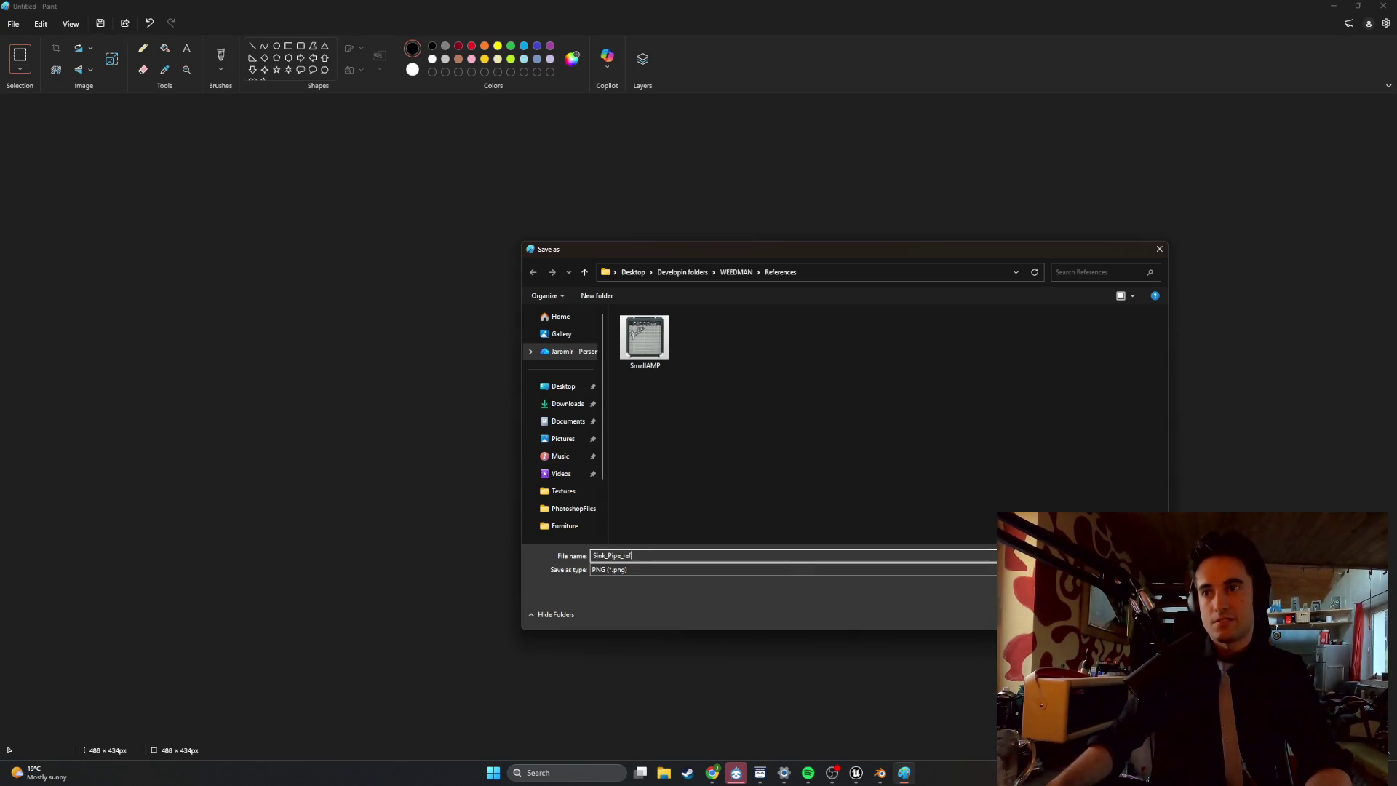
{"action": "type", "text": "f"}
{"action": "key", "text": "Return"}
{"action": "left_click", "coordinate": [880, 772]}
{"action": "scroll", "coordinate": [686, 464], "scroll_direction": "down", "scroll_amount": 5}
Switch the viewport to front orthographic and leave edit mode for Object Mode.
{"action": "mouse_move", "coordinate": [686, 465]}
{"action": "middle_mouse_down"}
{"action": "mouse_move", "coordinate": [635, 468]}
{"action": "mouse_move", "coordinate": [737, 442]}
{"action": "middle_mouse_up"}
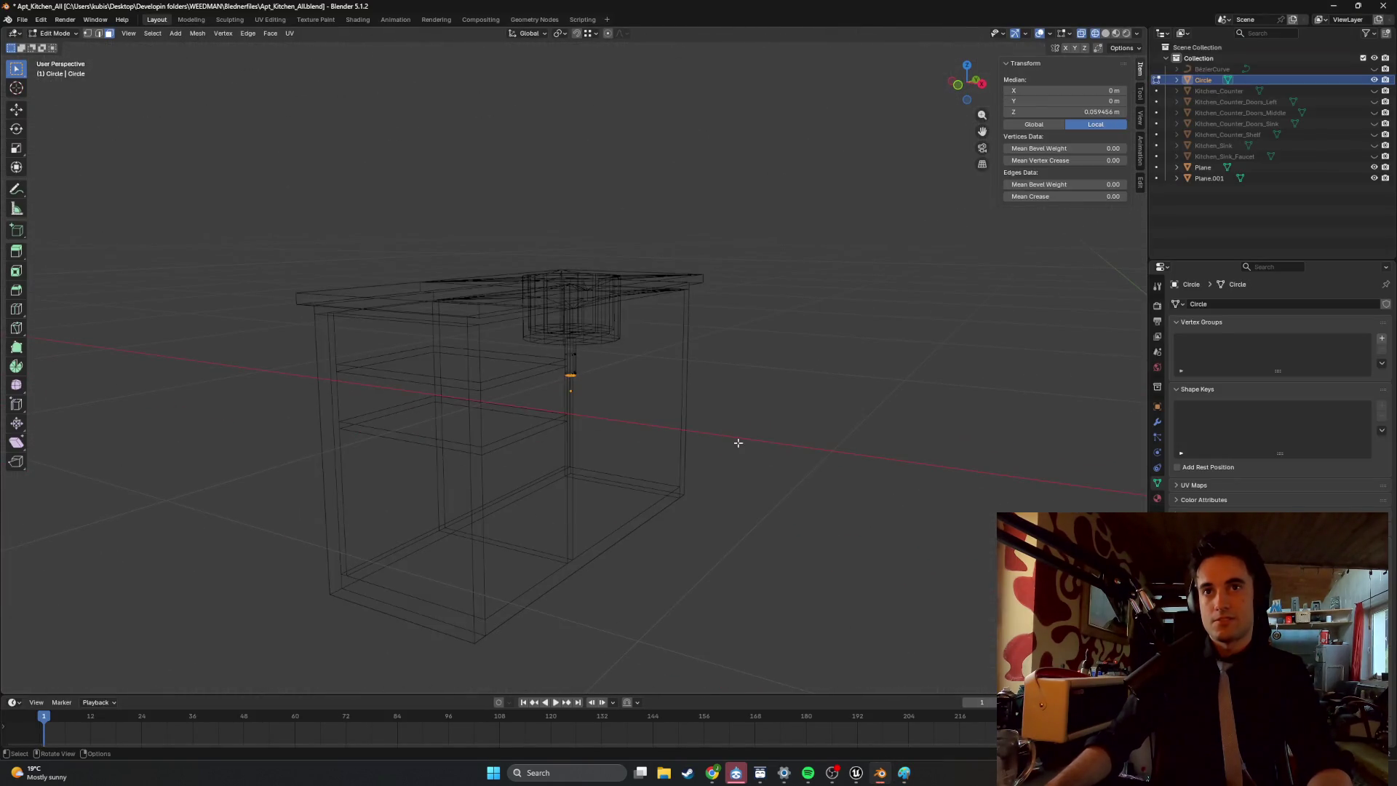
{"action": "right_click", "coordinate": [740, 405]}
{"action": "mouse_move", "coordinate": [498, 404]}
{"action": "middle_mouse_down", "text": "alt"}
{"action": "mouse_move", "coordinate": [483, 427]}
{"action": "mouse_move", "coordinate": [670, 439]}
{"action": "mouse_move", "coordinate": [643, 422]}
{"action": "middle_mouse_up", "text": "alt"}
{"action": "right_click", "coordinate": [591, 432]}
{"action": "key", "text": "shift+a"}
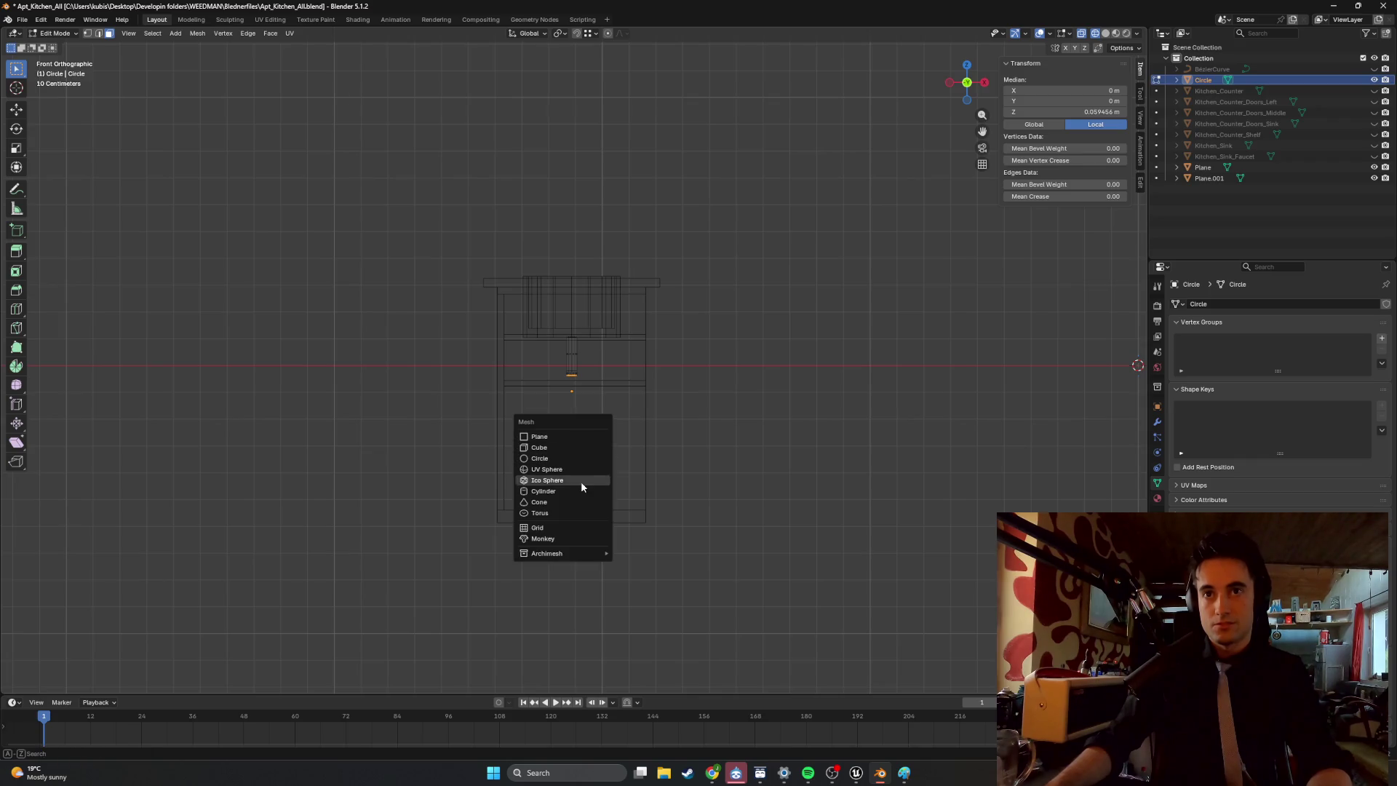
{"action": "key", "text": "Escape"}
{"action": "key", "text": "Tab"}
{"action": "right_click", "coordinate": [575, 452]}
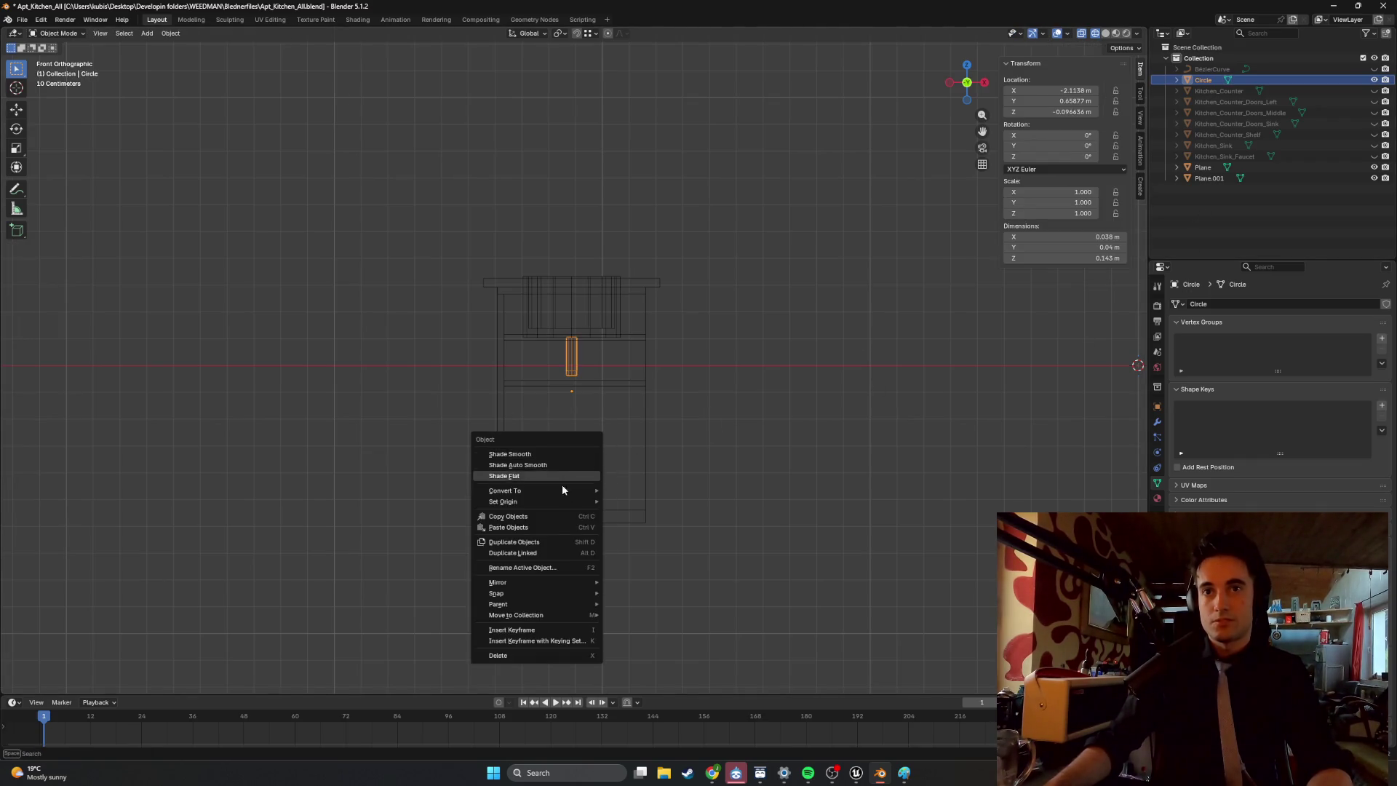
Add Sink_Pipe_ref.png from Desktop/Developin folders/WEEDMAN/References as a reference image.
{"action": "key", "text": "shift+a"}
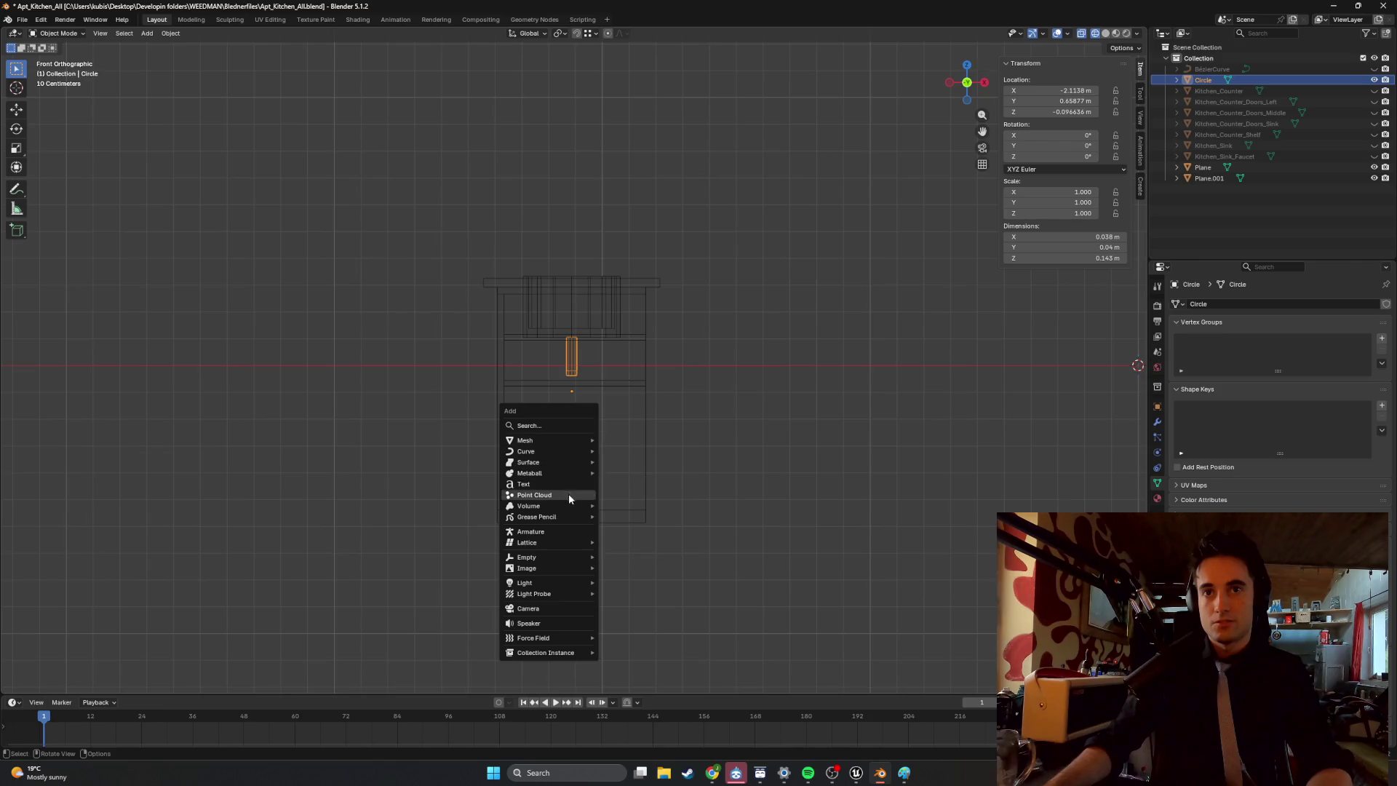
{"action": "mouse_move", "coordinate": [562, 568]}
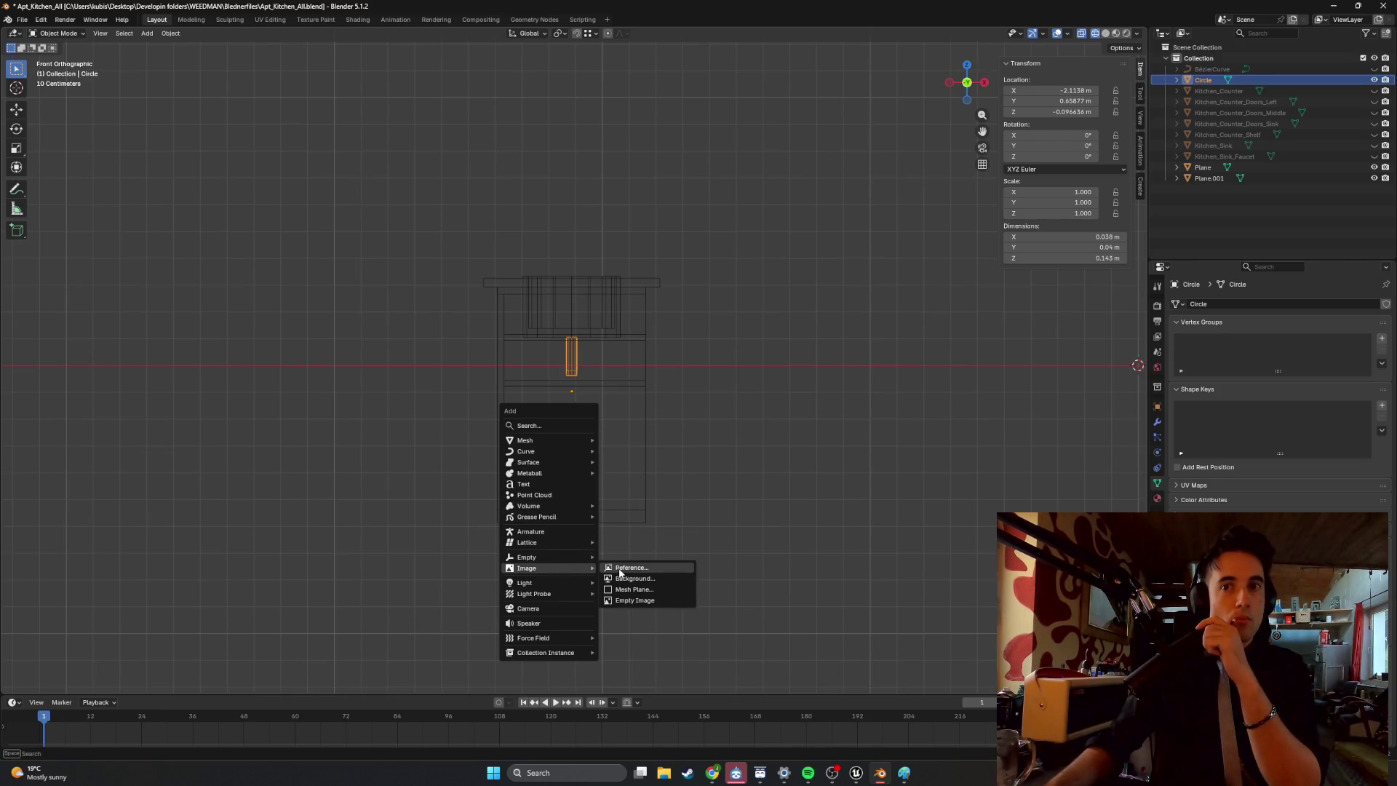
{"action": "left_click", "coordinate": [615, 570]}
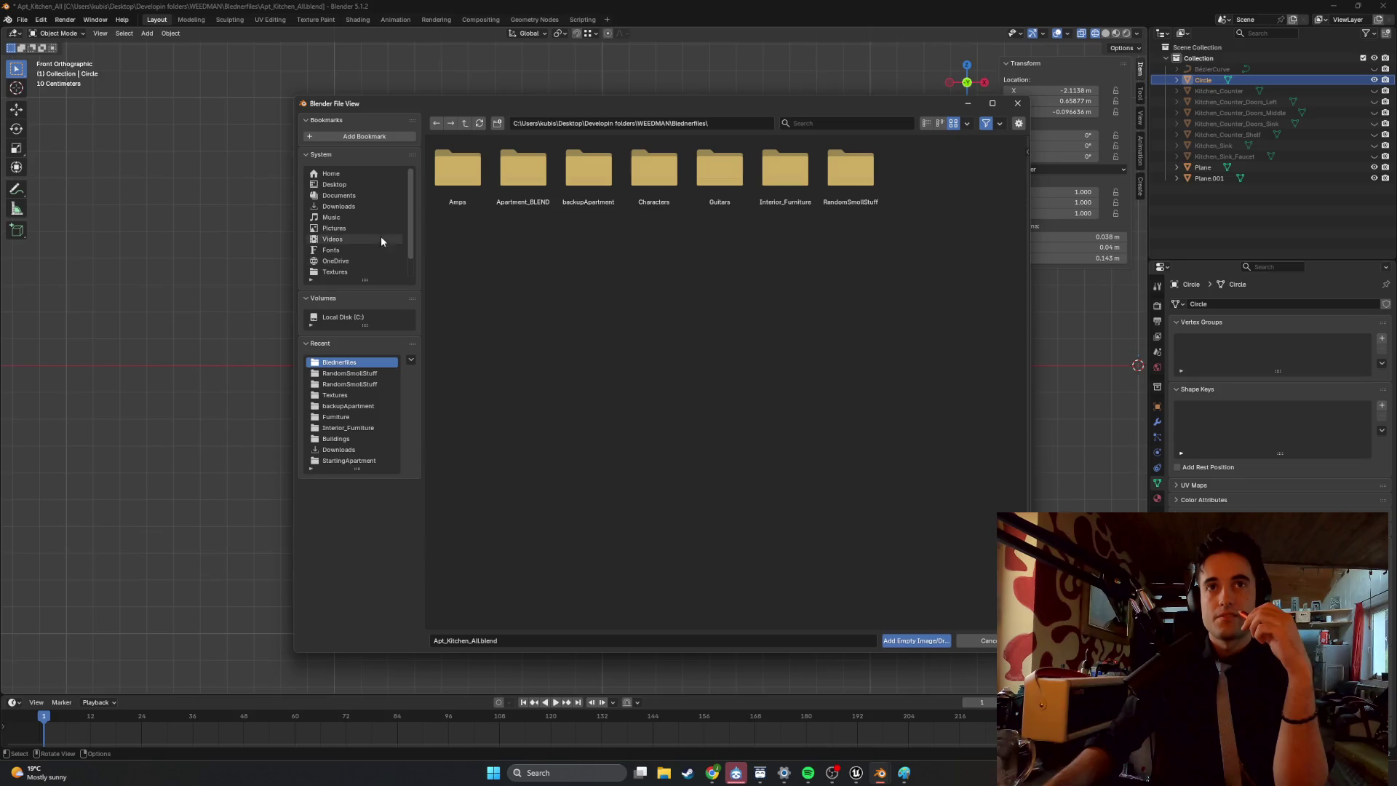
{"action": "left_click", "coordinate": [349, 184]}
{"action": "double_click", "coordinate": [719, 171]}
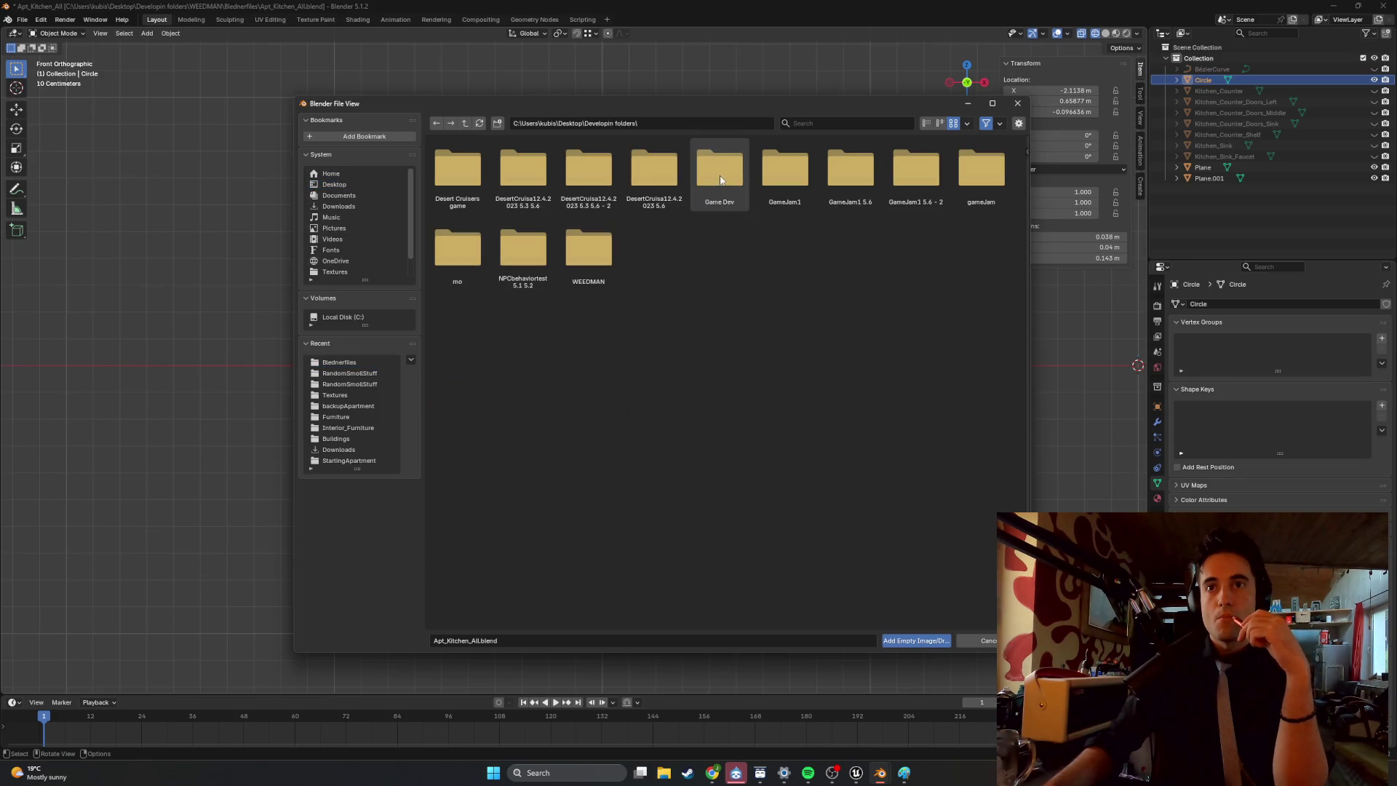
{"action": "double_click", "coordinate": [588, 249]}
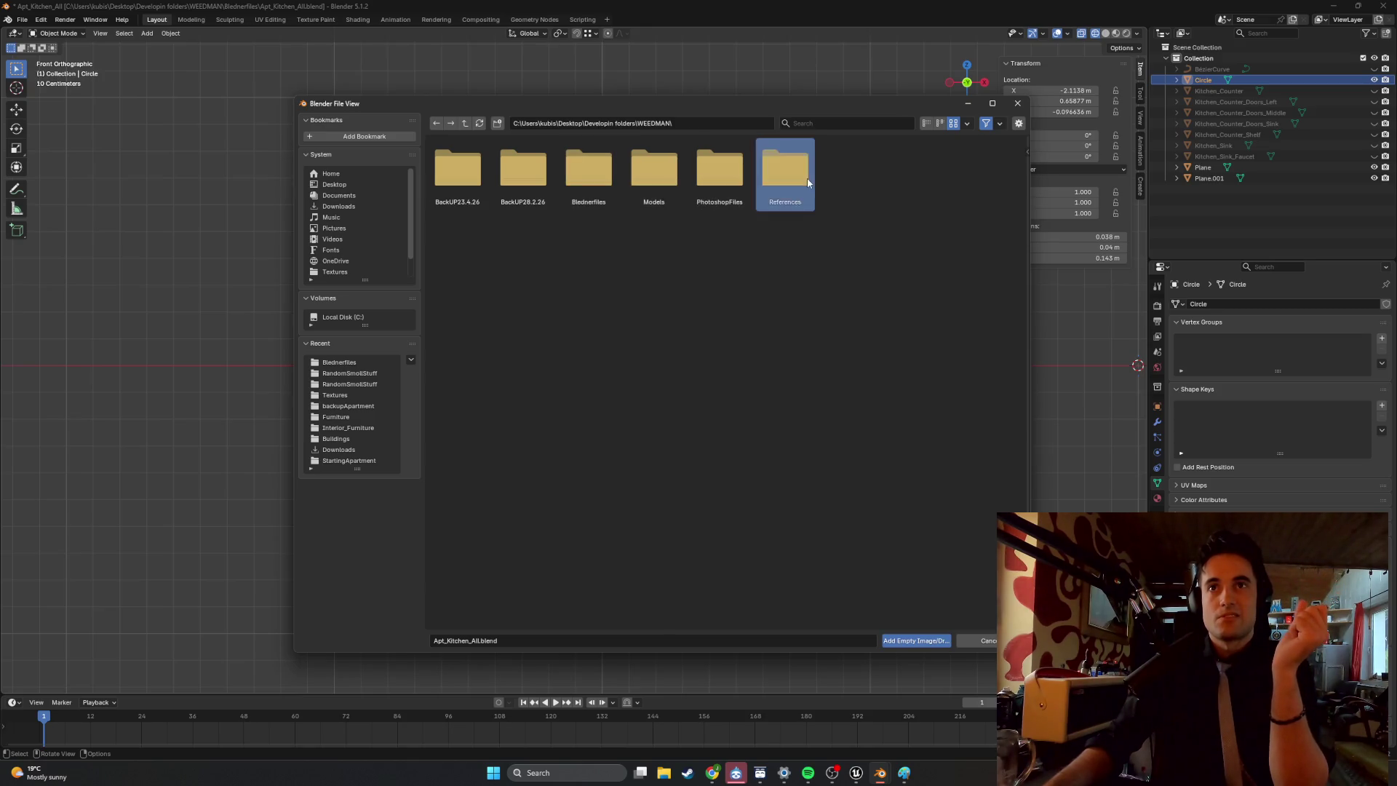
{"action": "double_click", "coordinate": [784, 169]}
{"action": "double_click", "coordinate": [472, 176]}
{"action": "scroll", "coordinate": [577, 271], "scroll_direction": "down", "scroll_amount": 7}
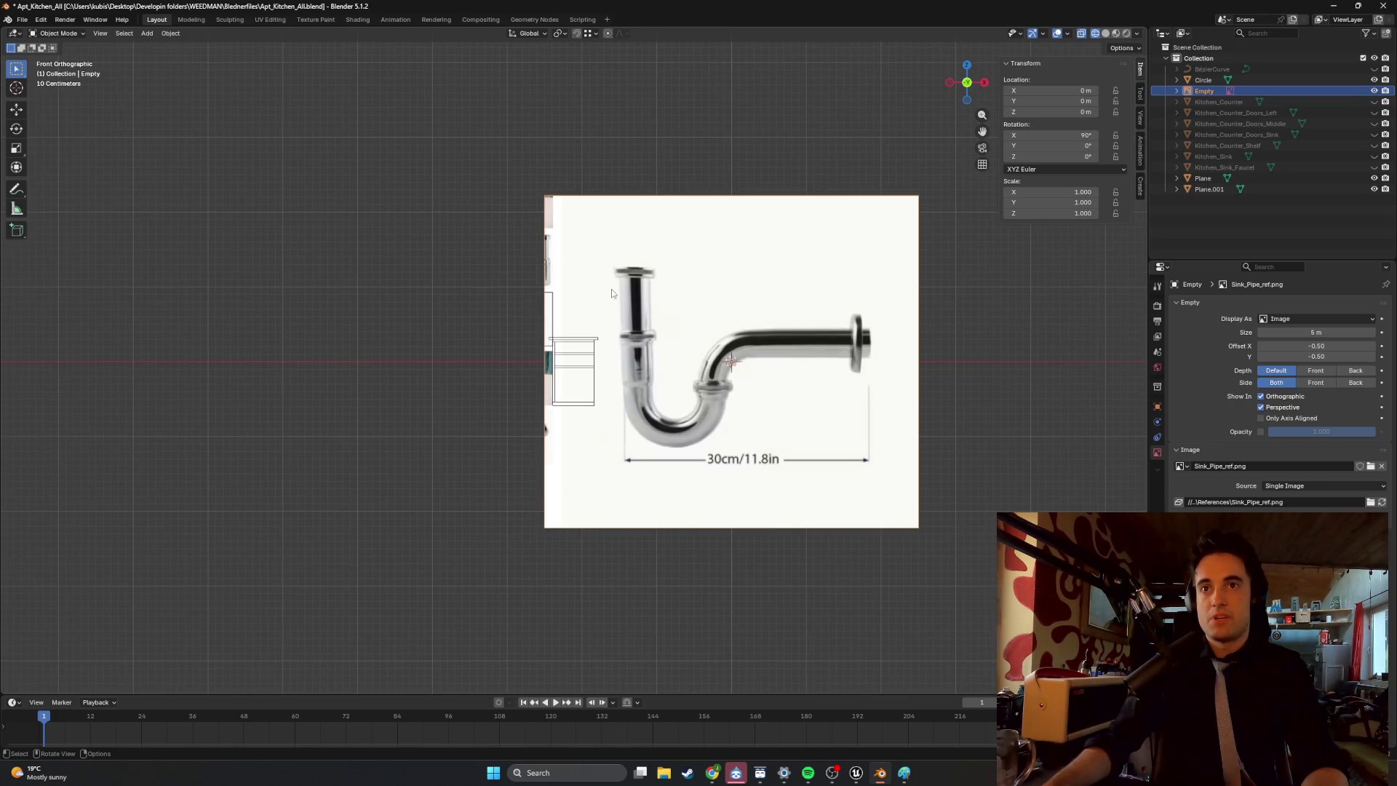
In back orthographic view, move the pipe reference image under the sink.
{"action": "middle_click_drag", "start_coordinate": [633, 298], "coordinate": [425, 314]}
{"action": "key", "text": "ctrl+KP_1"}
{"action": "scroll", "coordinate": [480, 352], "scroll_direction": "up", "scroll_amount": 4}
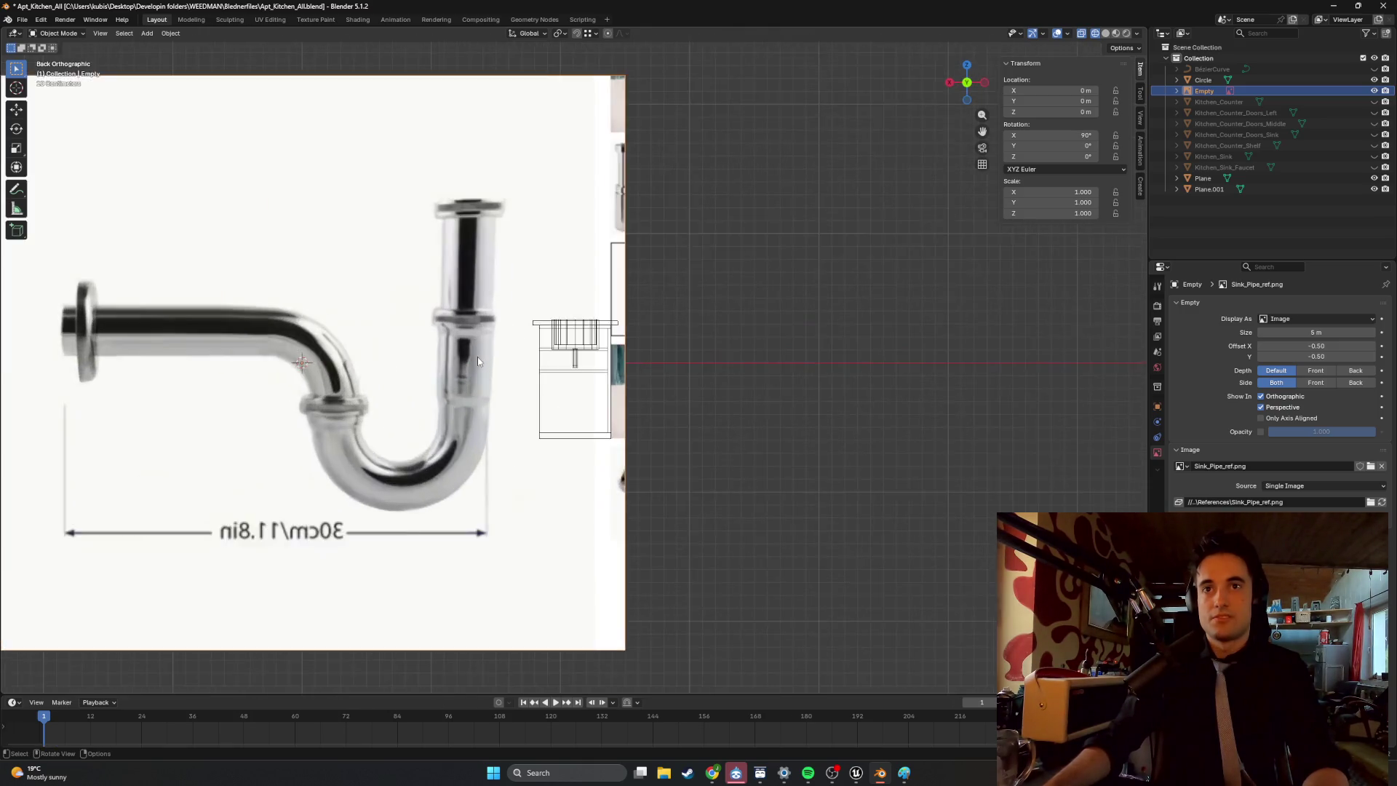
{"action": "scroll", "coordinate": [436, 363], "scroll_direction": "down", "scroll_amount": 1}
{"action": "middle_click_drag", "start_coordinate": [426, 371], "coordinate": [498, 383], "text": "shift"}
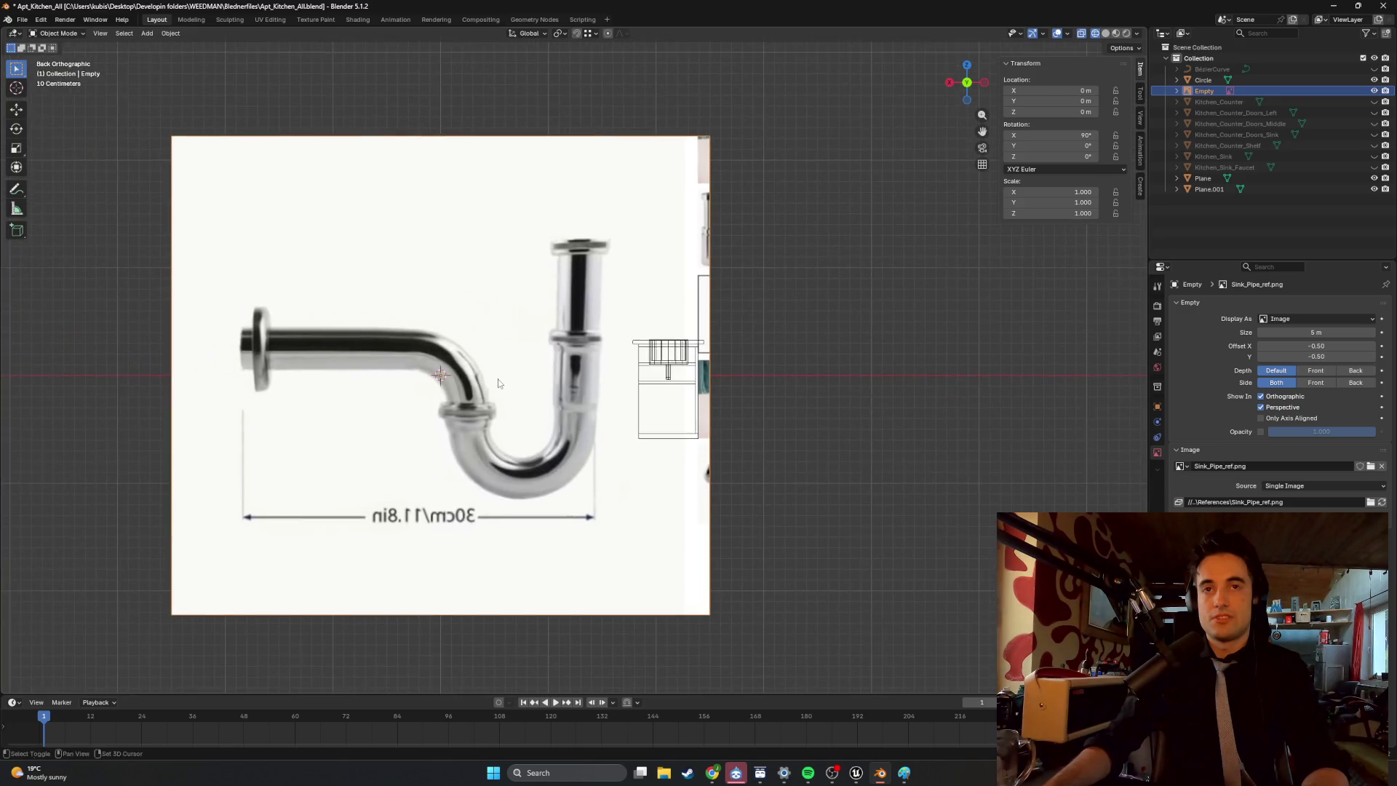
{"action": "left_click_drag", "start_coordinate": [448, 372], "coordinate": [585, 380]}
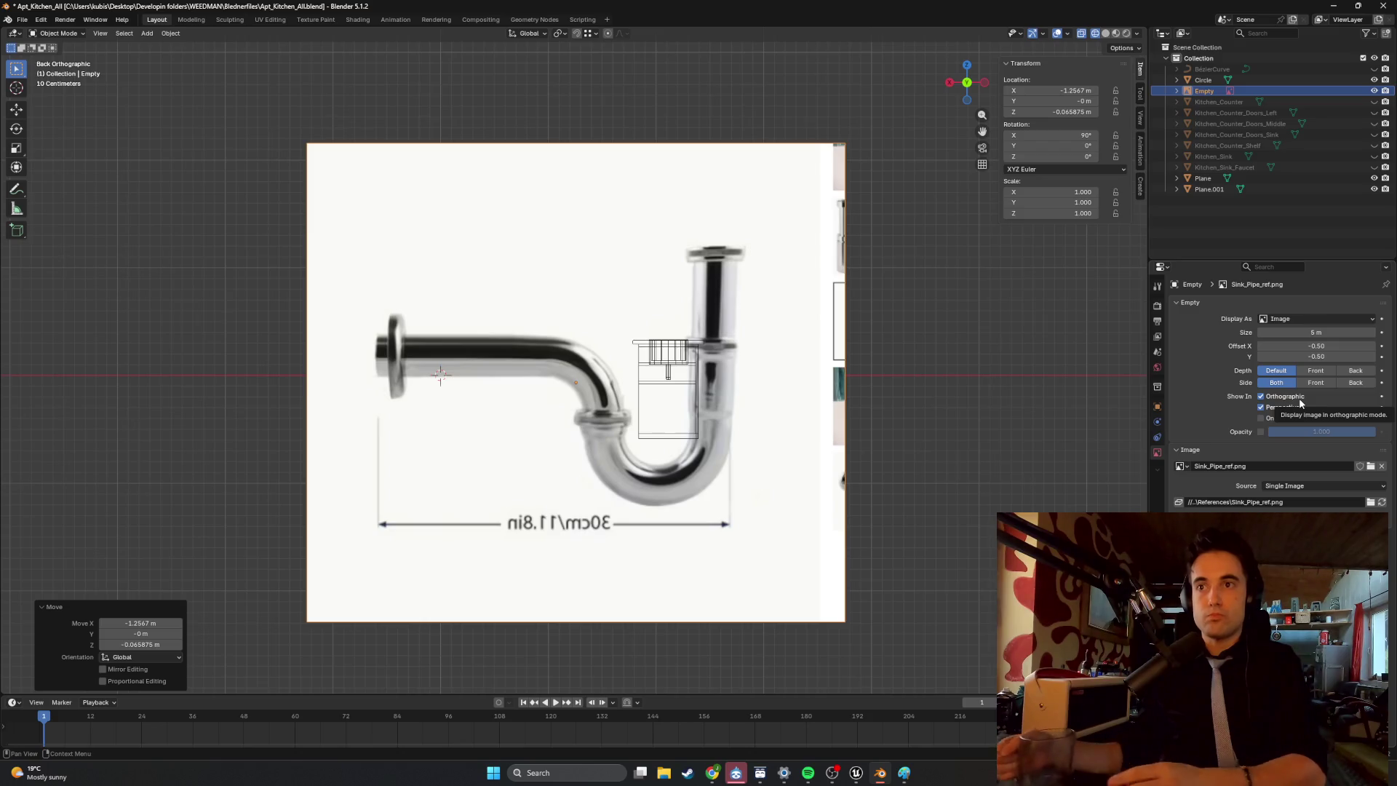
Try mirroring the reference with a scale of -1, then cancel to keep it unmirrored.
{"action": "type", "text": "s"}
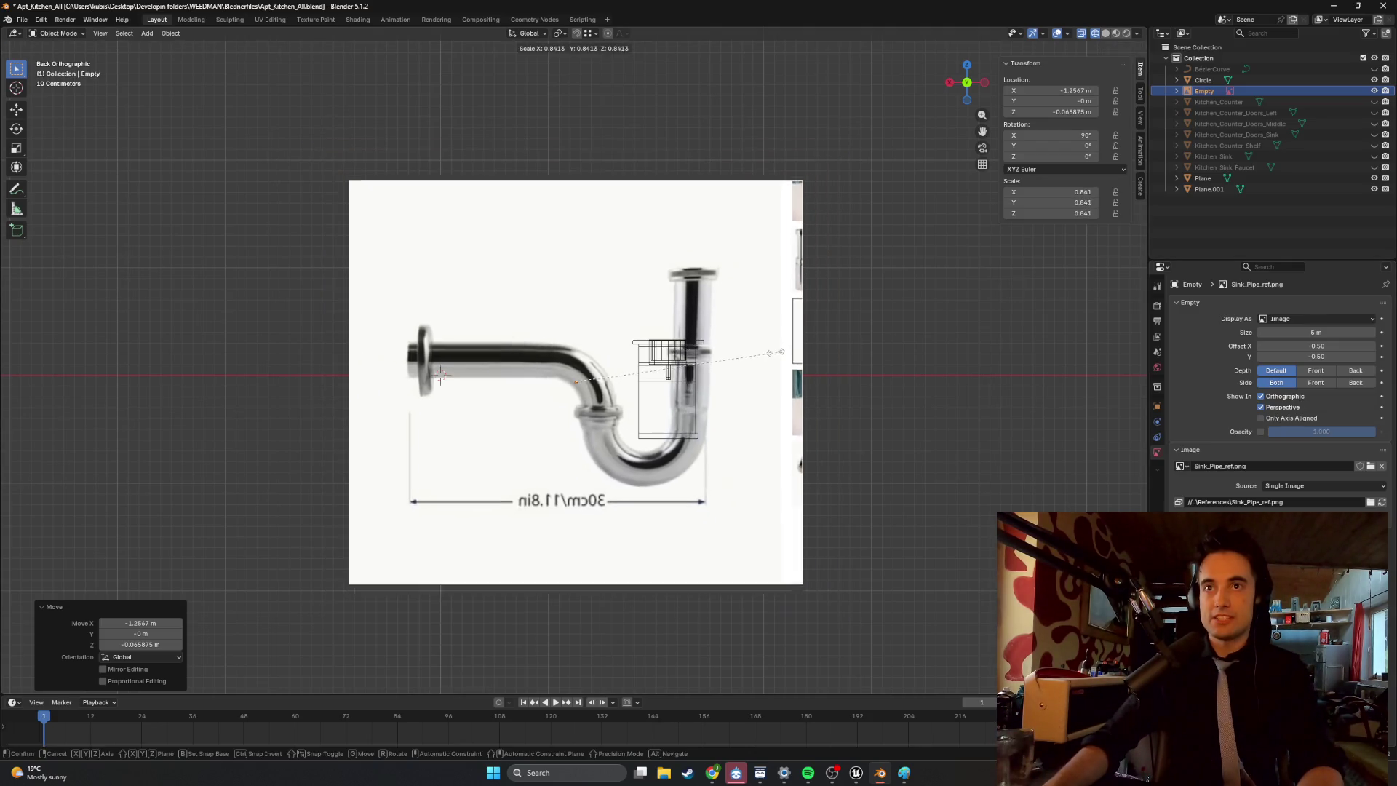
{"action": "type", "text": "-1"}
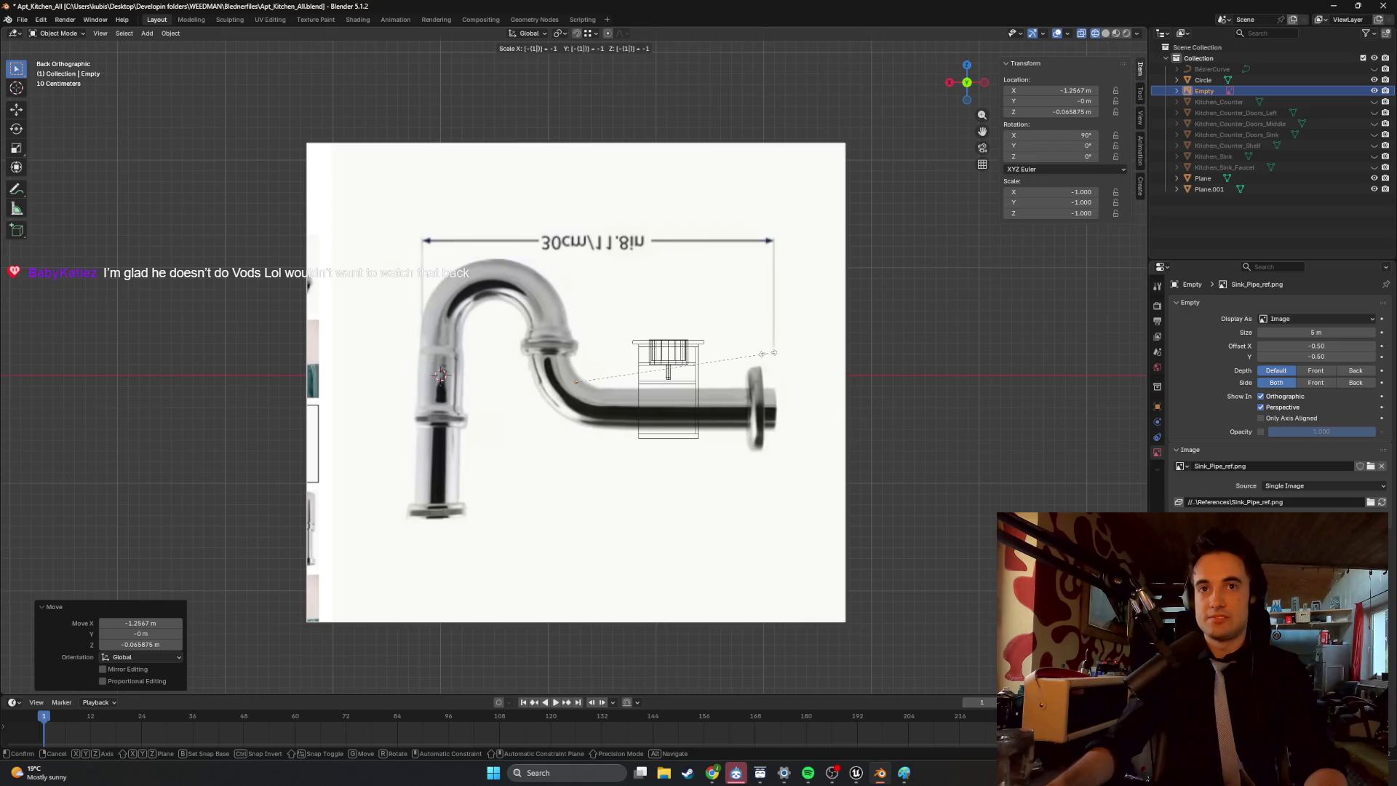
{"action": "key", "text": "Escape"}
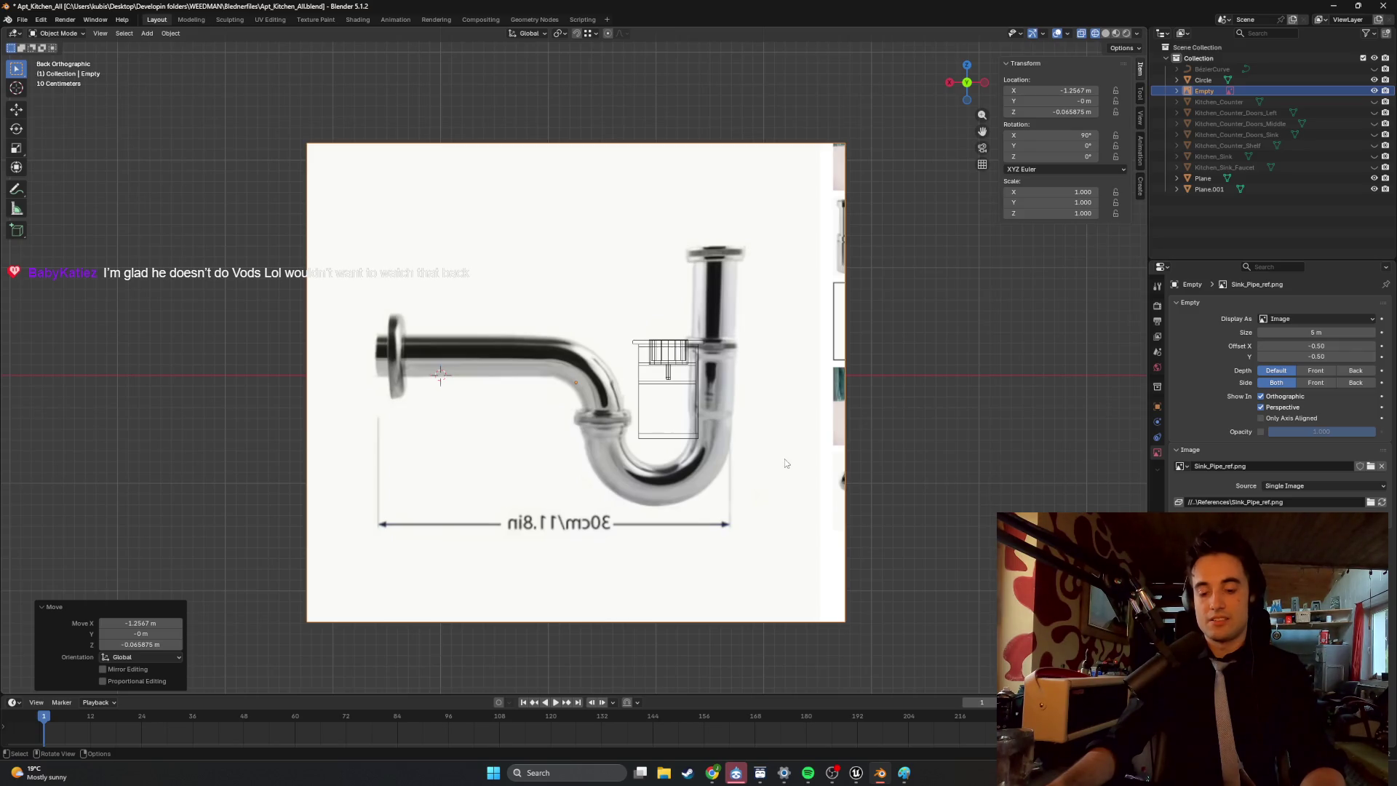
{"action": "type", "text": "s-1"}
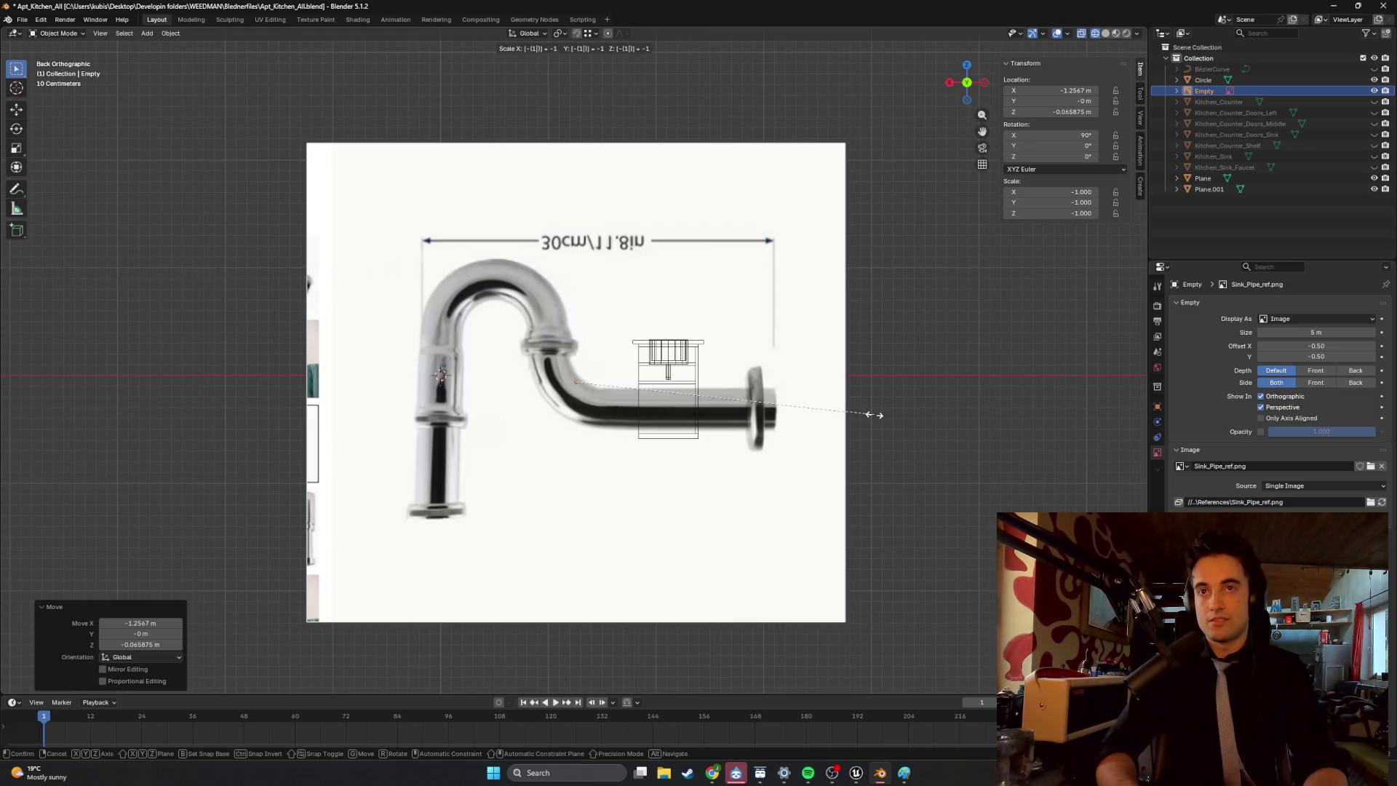
{"action": "key", "text": "Escape"}
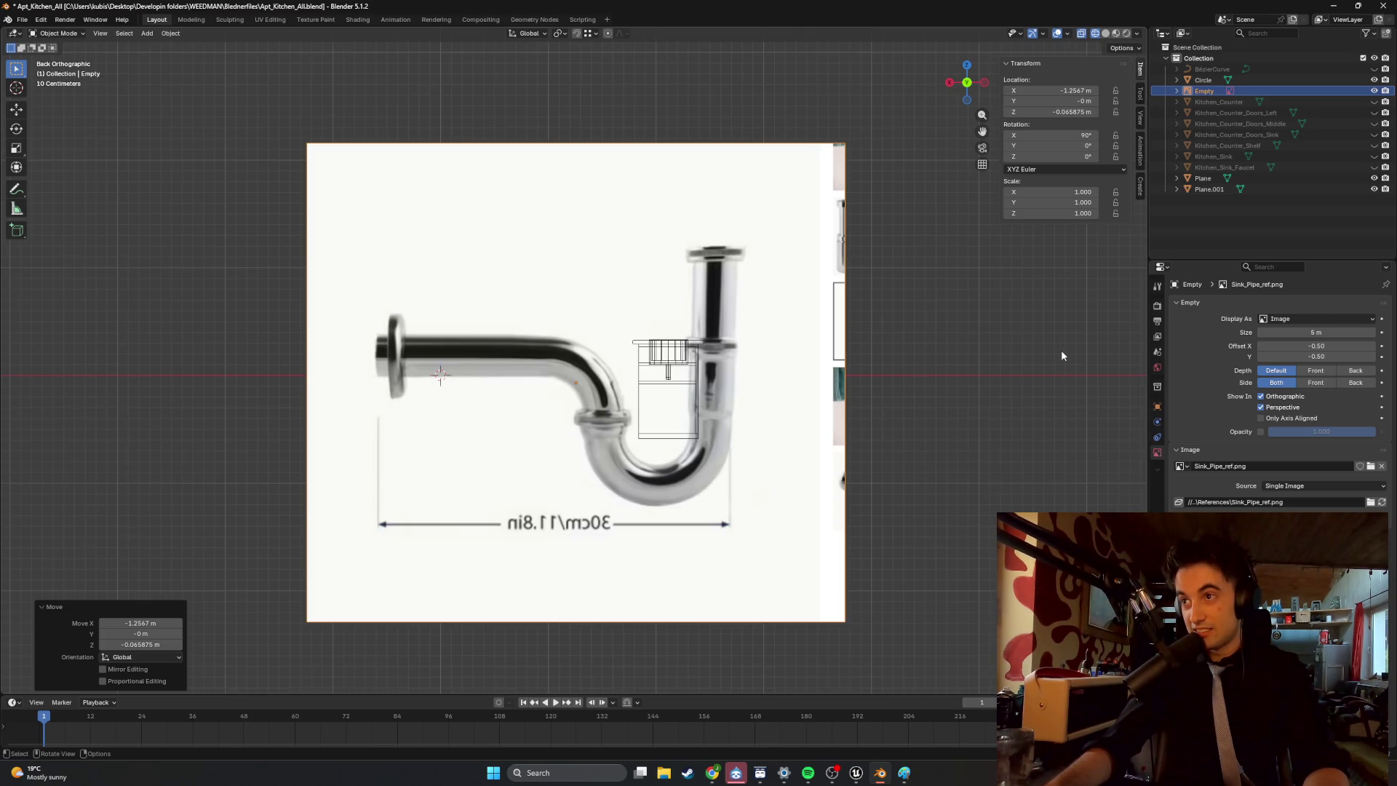
Scale the pipe reference image down uniformly to 0.195.
{"action": "scroll", "coordinate": [689, 366], "scroll_direction": "up", "scroll_amount": 4}
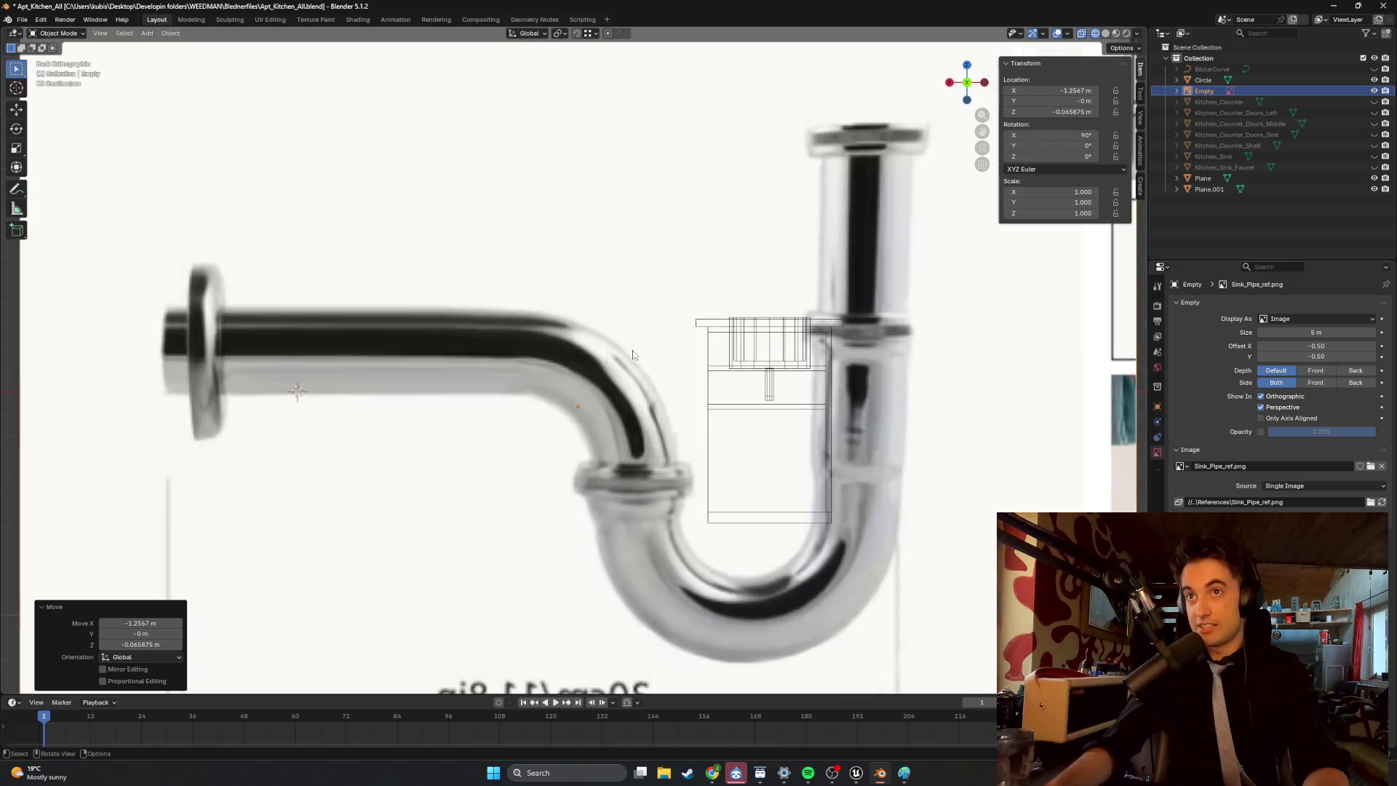
{"action": "scroll", "coordinate": [975, 374], "scroll_direction": "down", "scroll_amount": 8}
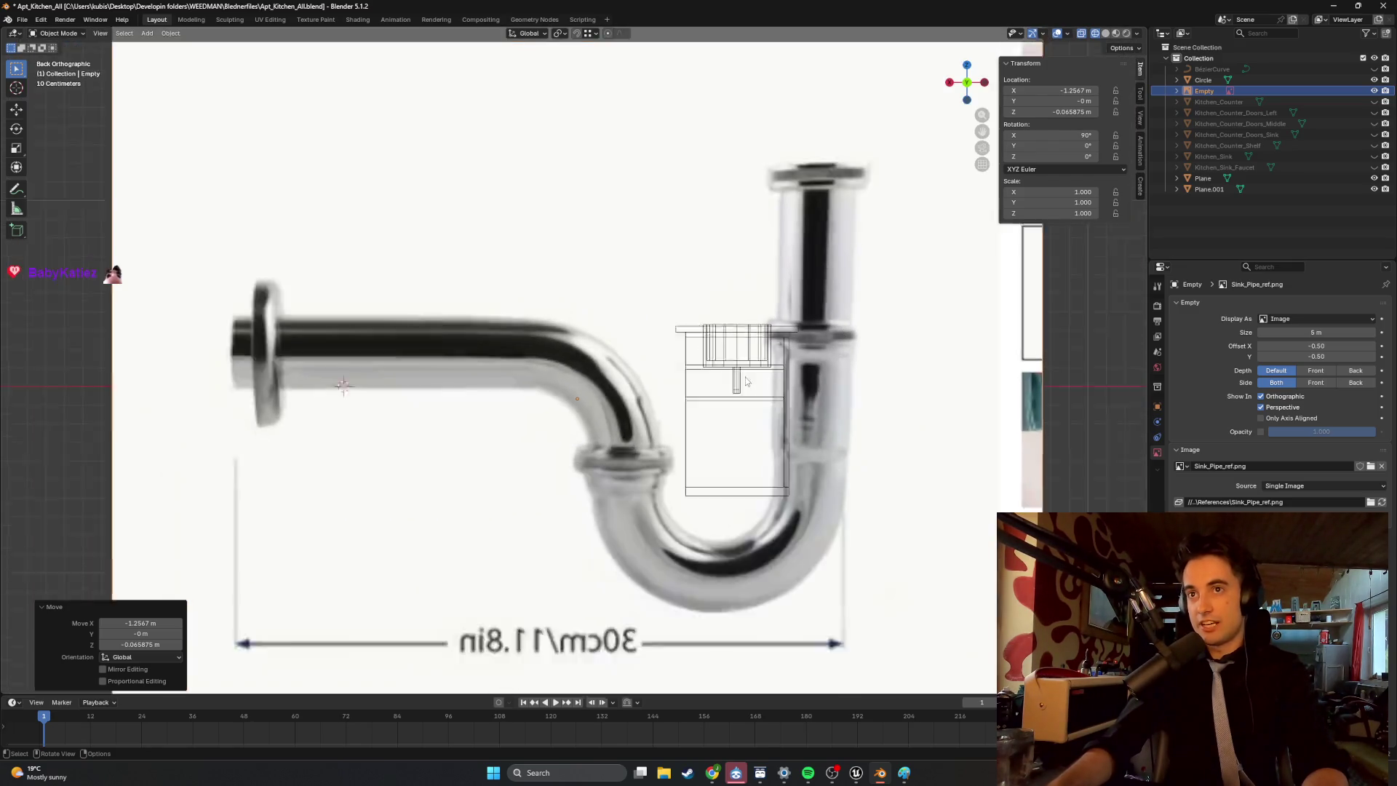
{"action": "mouse_move", "coordinate": [659, 386]}
{"action": "middle_mouse_down"}
{"action": "mouse_move", "coordinate": [658, 370]}
{"action": "mouse_move", "coordinate": [633, 378]}
{"action": "mouse_move", "coordinate": [653, 390]}
{"action": "middle_mouse_up"}
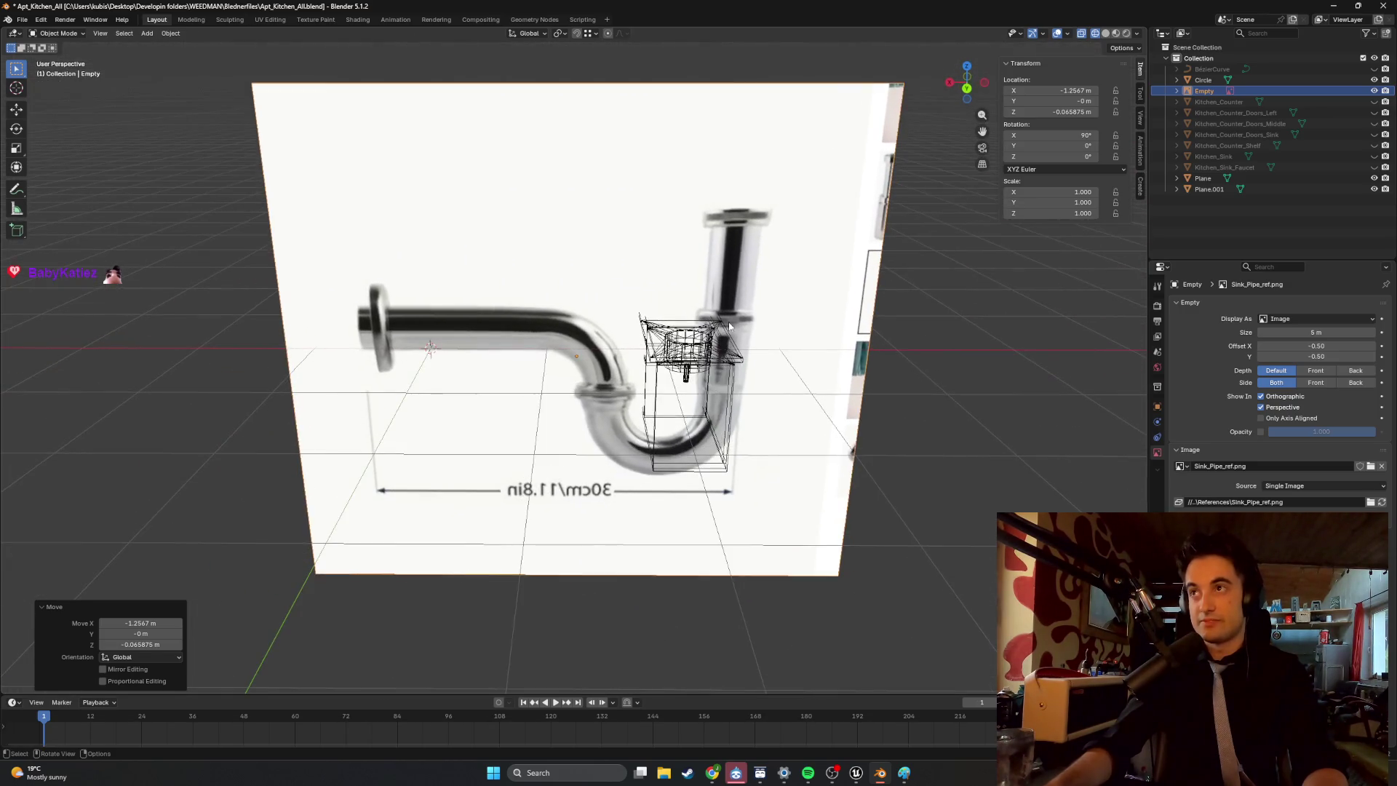
{"action": "scroll", "coordinate": [821, 353], "scroll_direction": "up", "scroll_amount": 6}
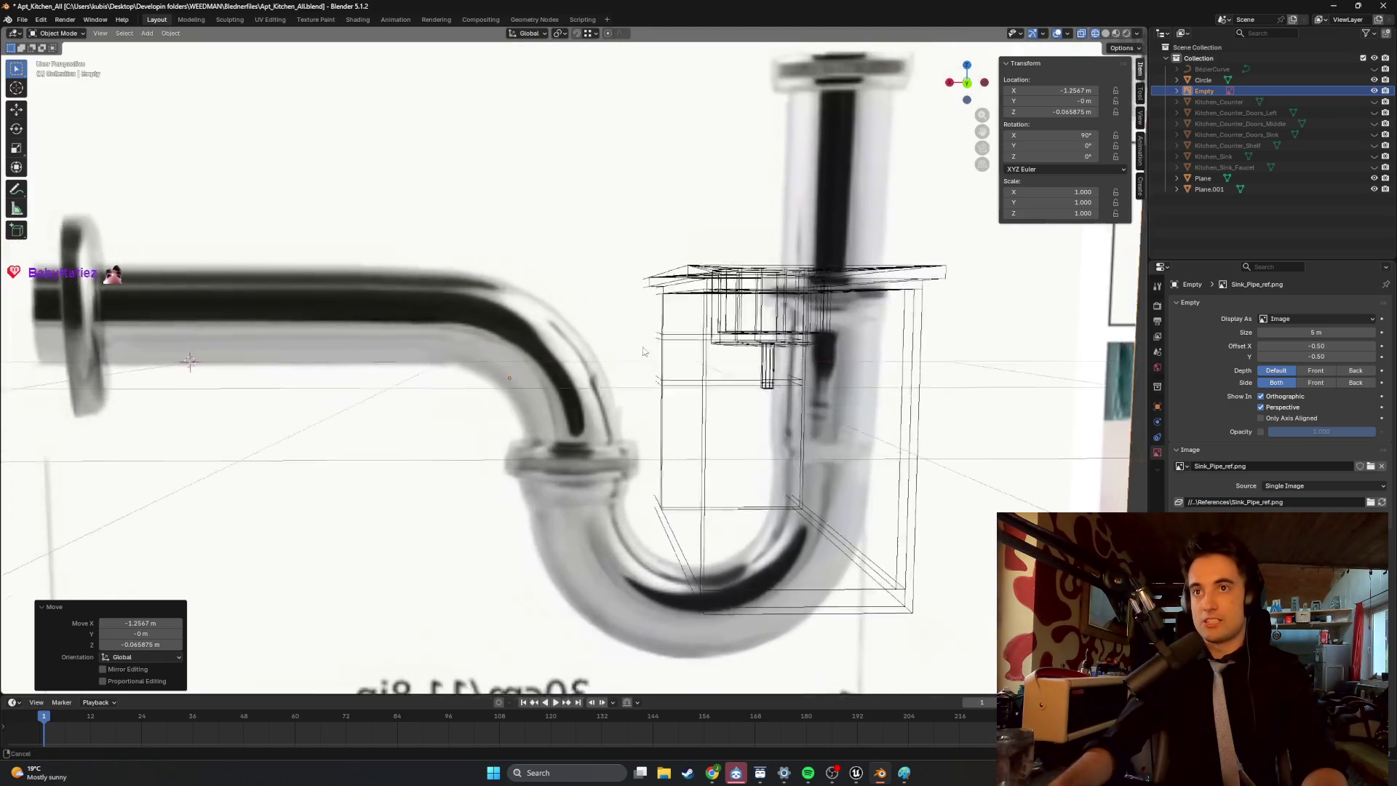
{"action": "mouse_move", "coordinate": [708, 373]}
{"action": "middle_mouse_down"}
{"action": "mouse_move", "coordinate": [646, 356]}
{"action": "mouse_move", "coordinate": [660, 352]}
{"action": "mouse_move", "coordinate": [684, 424]}
{"action": "middle_mouse_up"}
{"action": "scroll", "coordinate": [683, 424], "scroll_direction": "down", "scroll_amount": 8}
{"action": "key", "text": "s"}
{"action": "left_click", "coordinate": [561, 379]}
Check the result from back view, then select the sink cabinet and counter top in solid shading.
{"action": "scroll", "coordinate": [561, 378], "scroll_direction": "up", "scroll_amount": 3}
{"action": "key", "text": "KP_1"}
{"action": "key", "text": "ctrl+KP_1"}
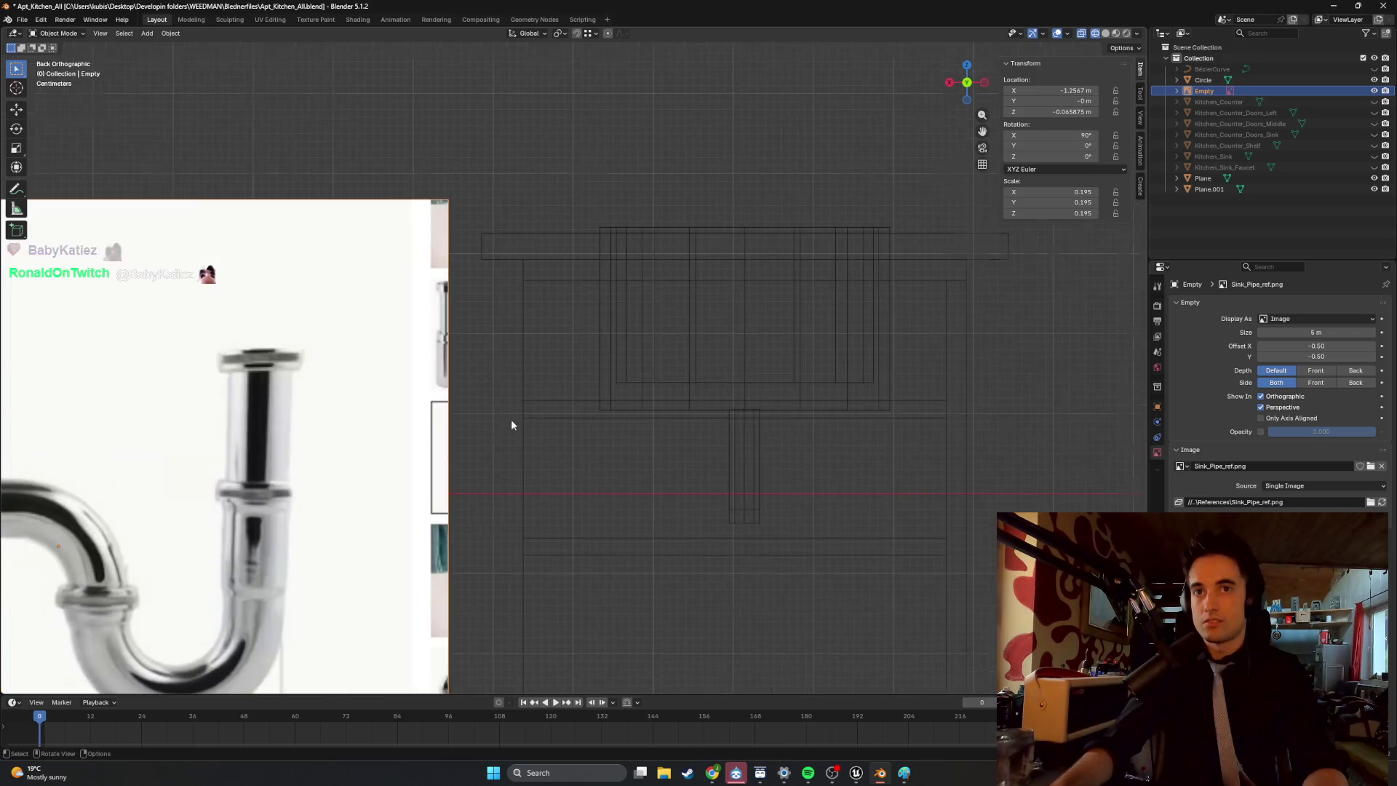
{"action": "scroll", "coordinate": [564, 336], "scroll_direction": "down", "scroll_amount": 3}
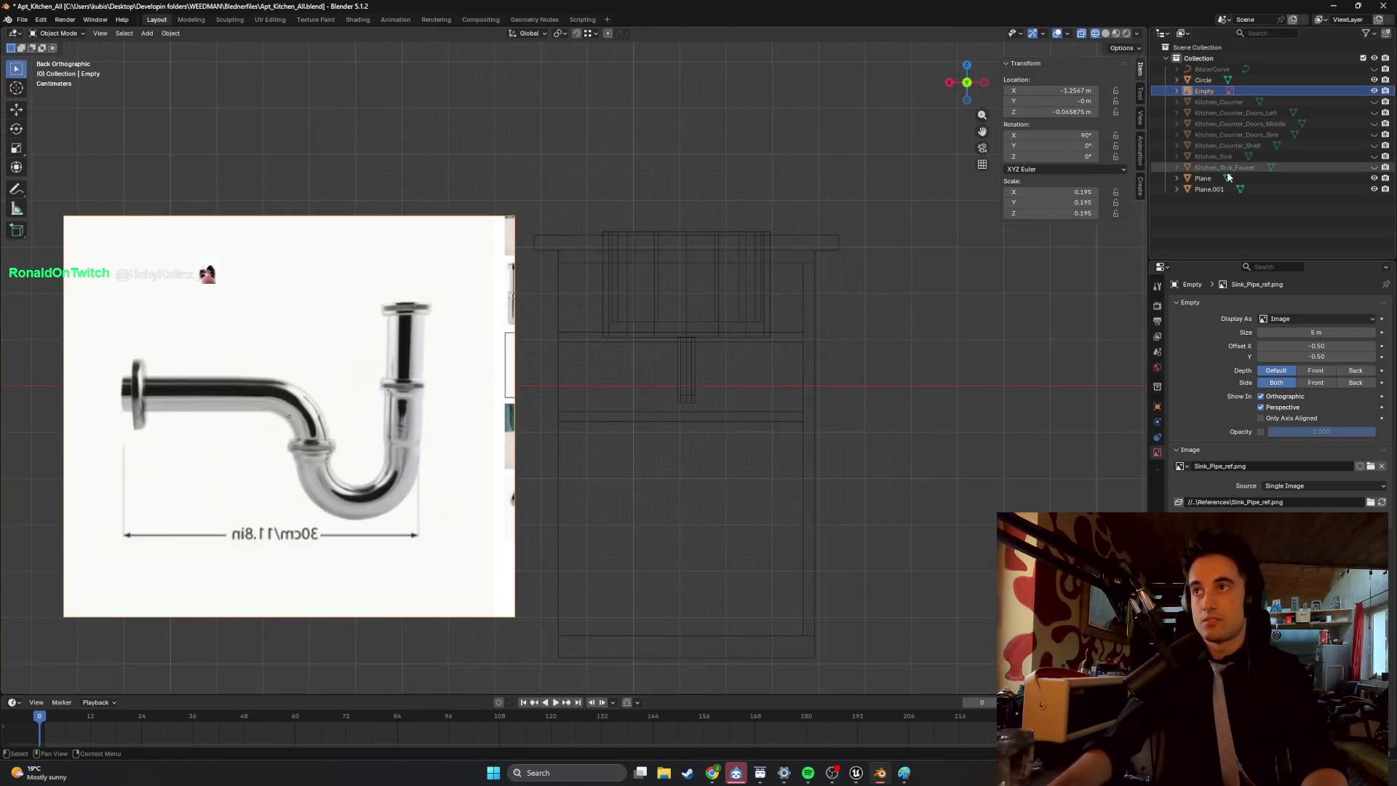
{"action": "mouse_move", "coordinate": [970, 249]}
{"action": "middle_mouse_down"}
{"action": "mouse_move", "coordinate": [839, 309]}
{"action": "mouse_move", "coordinate": [743, 399]}
{"action": "middle_mouse_up"}
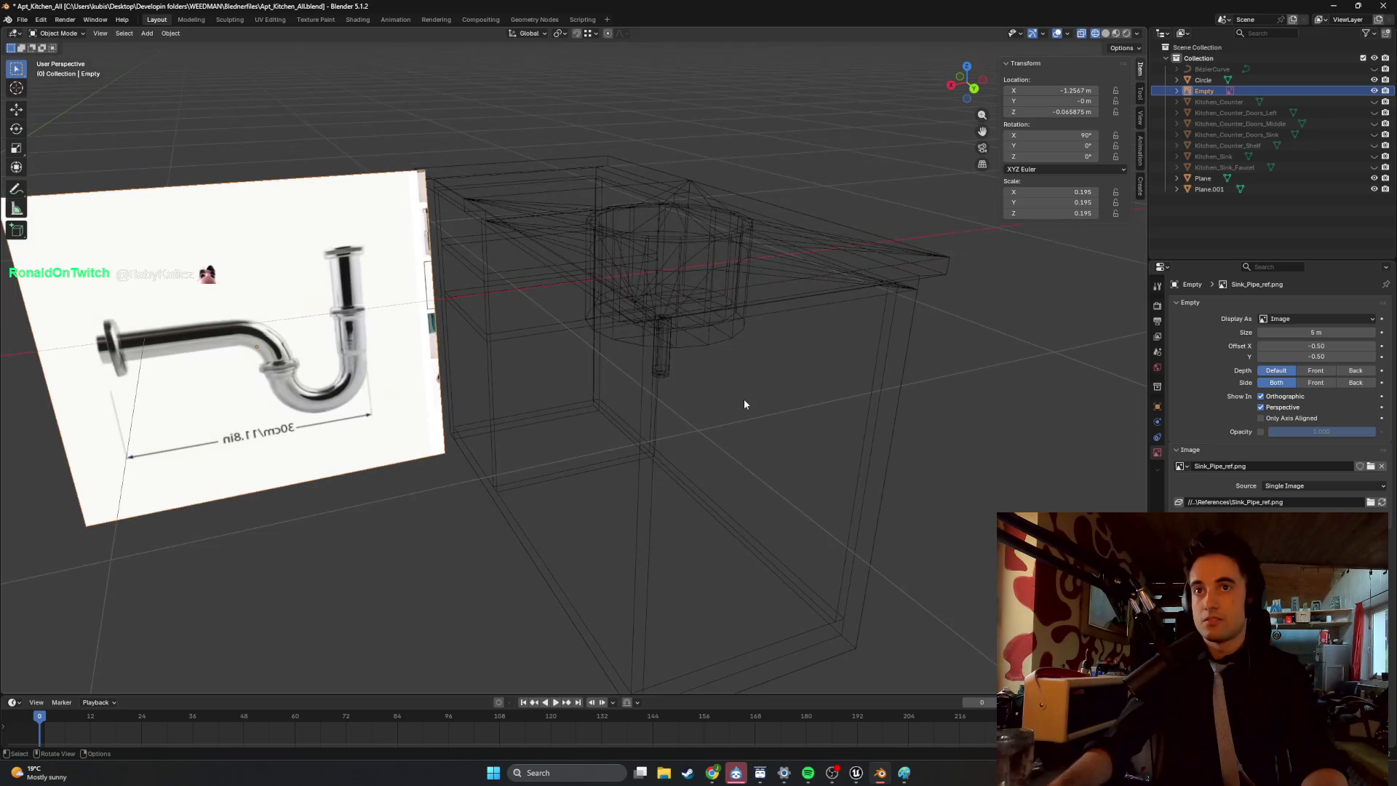
{"action": "left_click", "coordinate": [705, 371]}
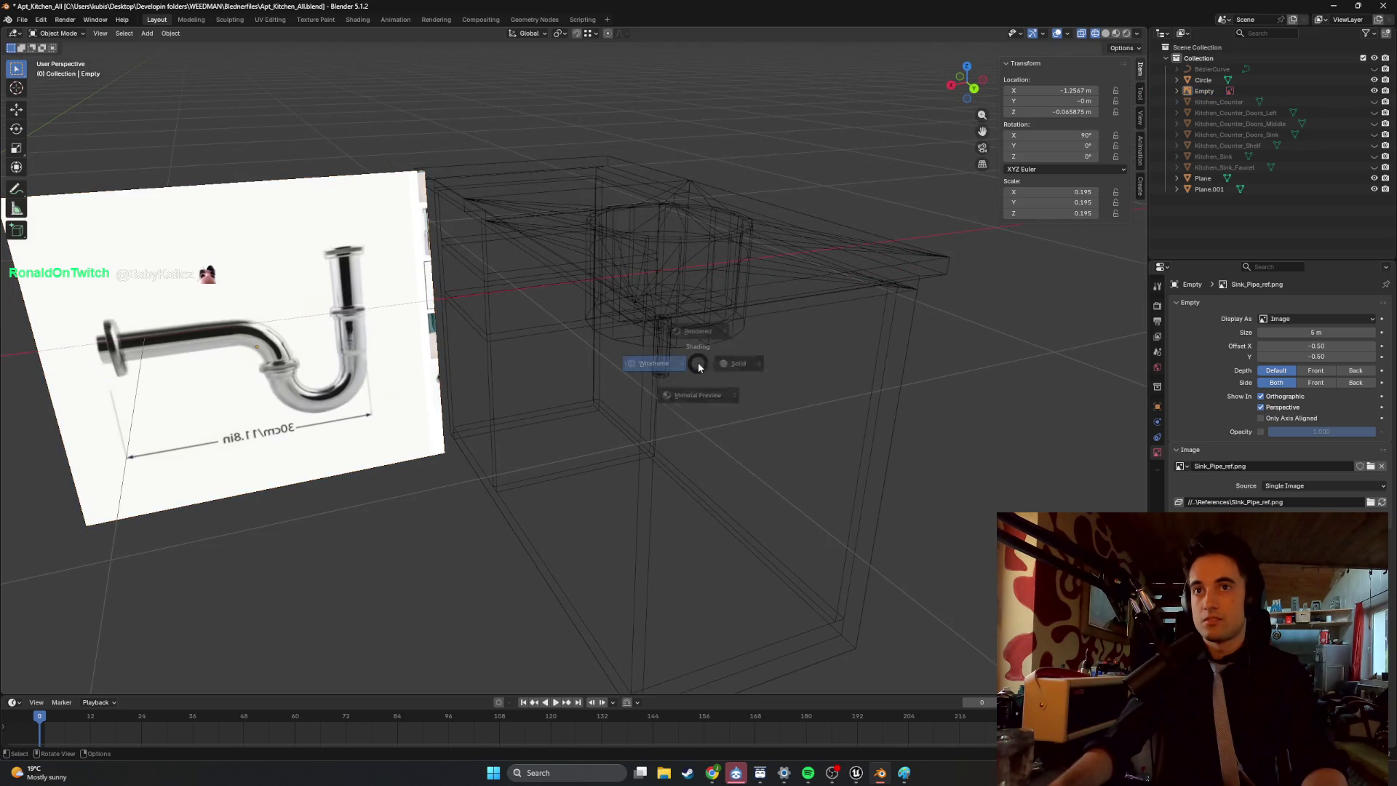
{"action": "key", "text": "shift+z"}
{"action": "scroll", "coordinate": [758, 363], "scroll_direction": "down", "scroll_amount": 2}
{"action": "left_click", "coordinate": [732, 364]}
{"action": "left_click", "coordinate": [638, 265], "text": "shift"}
Rotate the sink cabinet 180°.
{"action": "mouse_move", "coordinate": [660, 275]}
{"action": "middle_mouse_down"}
{"action": "mouse_move", "coordinate": [564, 376]}
{"action": "mouse_move", "coordinate": [553, 342]}
{"action": "mouse_move", "coordinate": [595, 325]}
{"action": "mouse_move", "coordinate": [568, 298]}
{"action": "middle_mouse_up"}
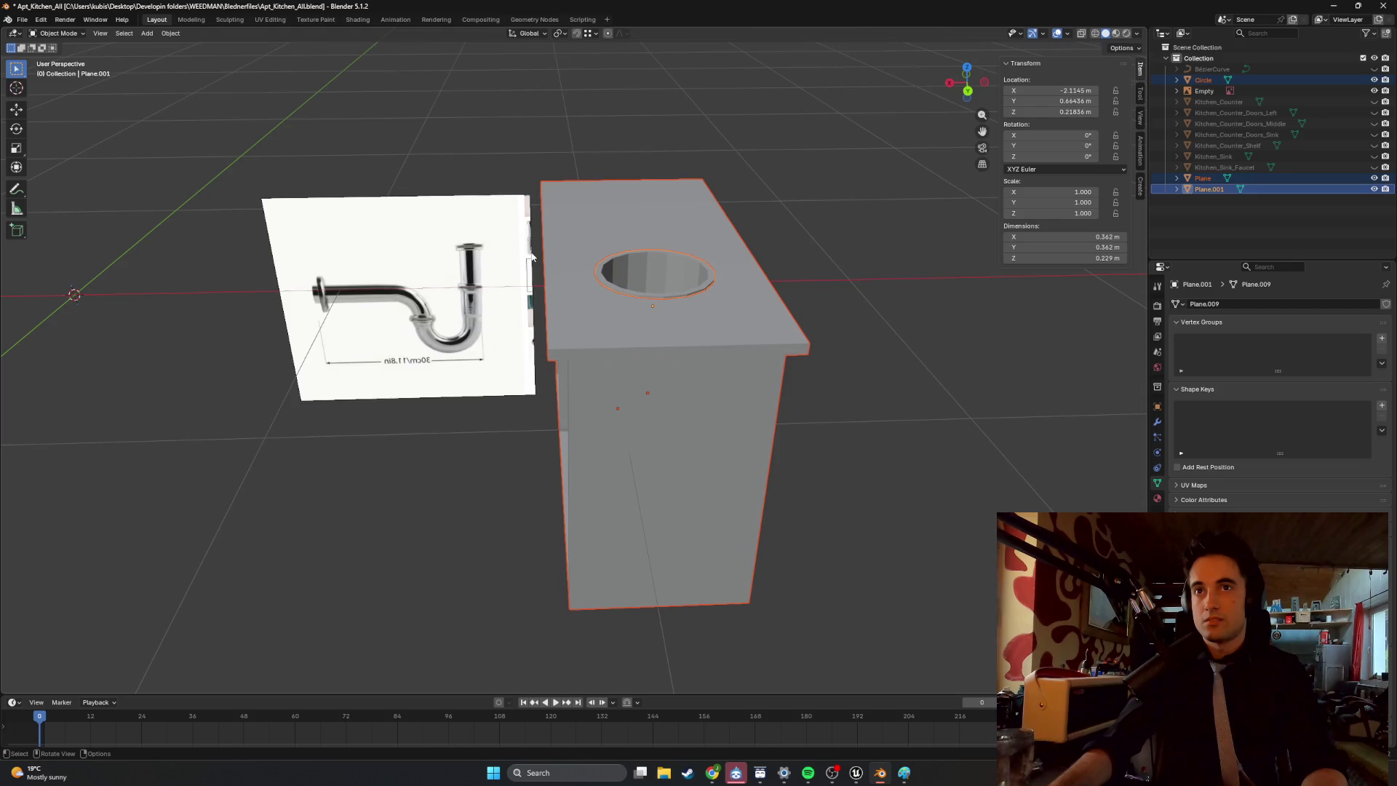
{"action": "middle_click_drag", "start_coordinate": [574, 236], "coordinate": [584, 246], "text": "alt"}
{"action": "key", "text": "r"}
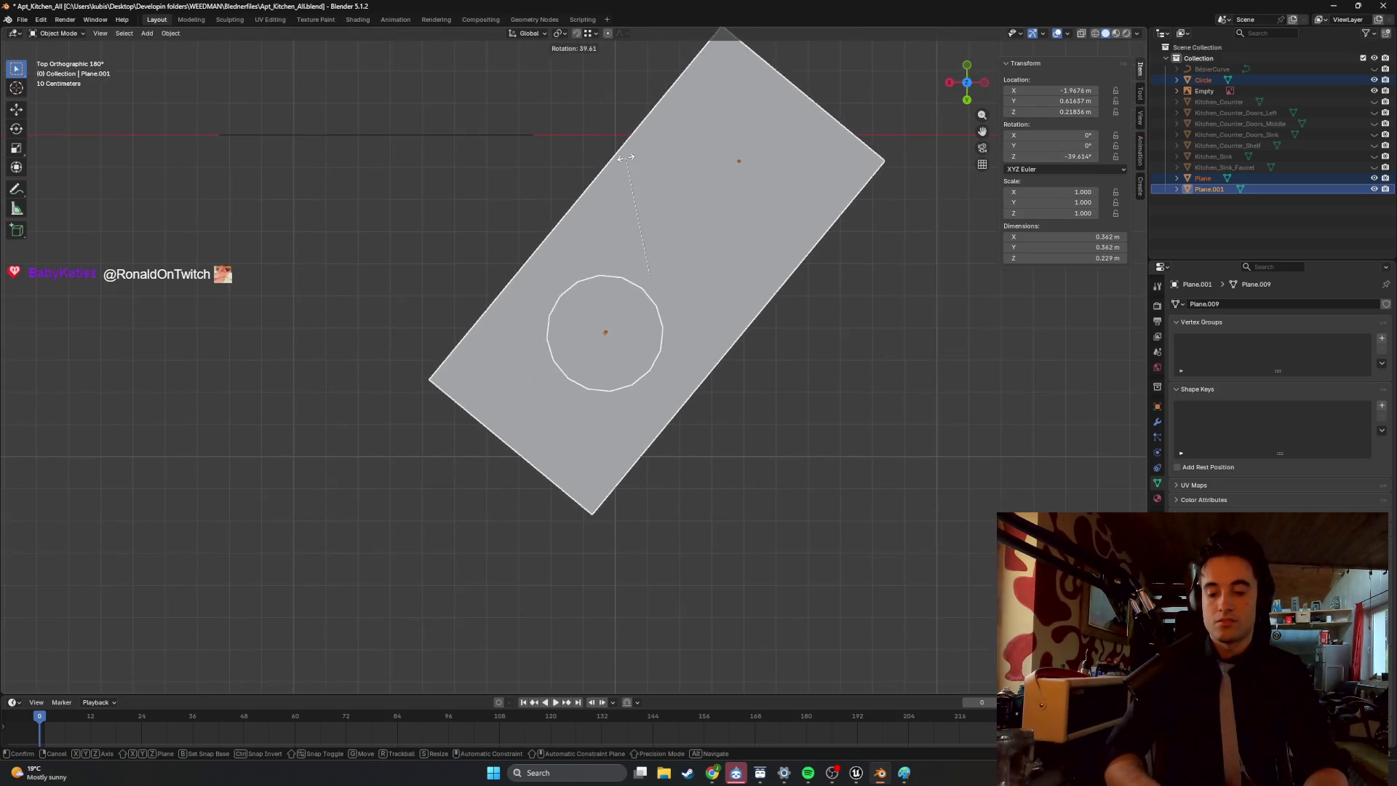
{"action": "type", "text": "180"}
{"action": "key", "text": "Return"}
Switch to wireframe shading and view the cabinet from the back.
{"action": "mouse_move", "coordinate": [625, 158]}
{"action": "middle_mouse_down"}
{"action": "mouse_move", "coordinate": [617, 49]}
{"action": "mouse_move", "coordinate": [656, 134]}
{"action": "middle_mouse_up"}
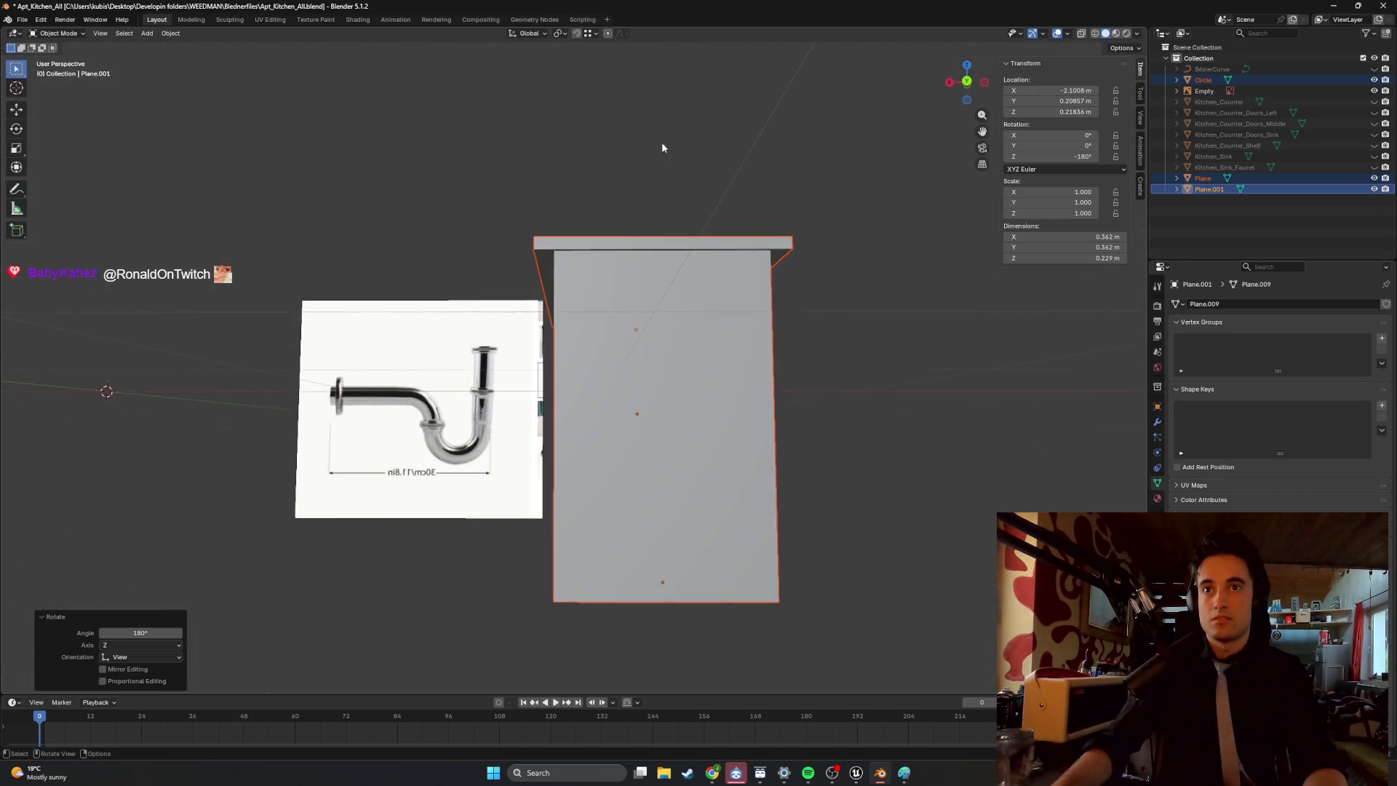
{"action": "key", "text": "z"}
{"action": "left_click", "coordinate": [553, 185]}
{"action": "key", "text": "ctrl+KP_1"}
{"action": "scroll", "coordinate": [618, 347], "scroll_direction": "up", "scroll_amount": 3}
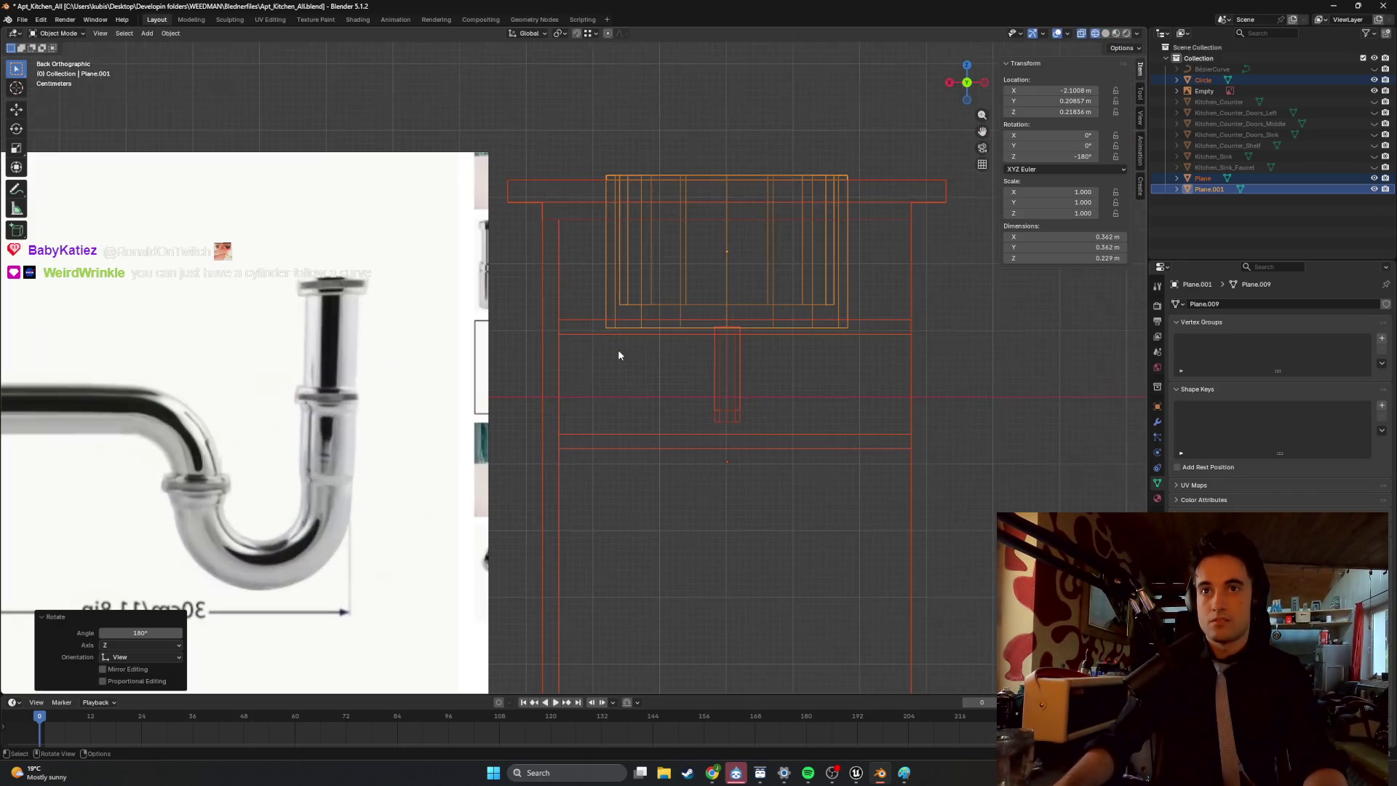
{"action": "scroll", "coordinate": [630, 342], "scroll_direction": "up", "scroll_amount": 5}
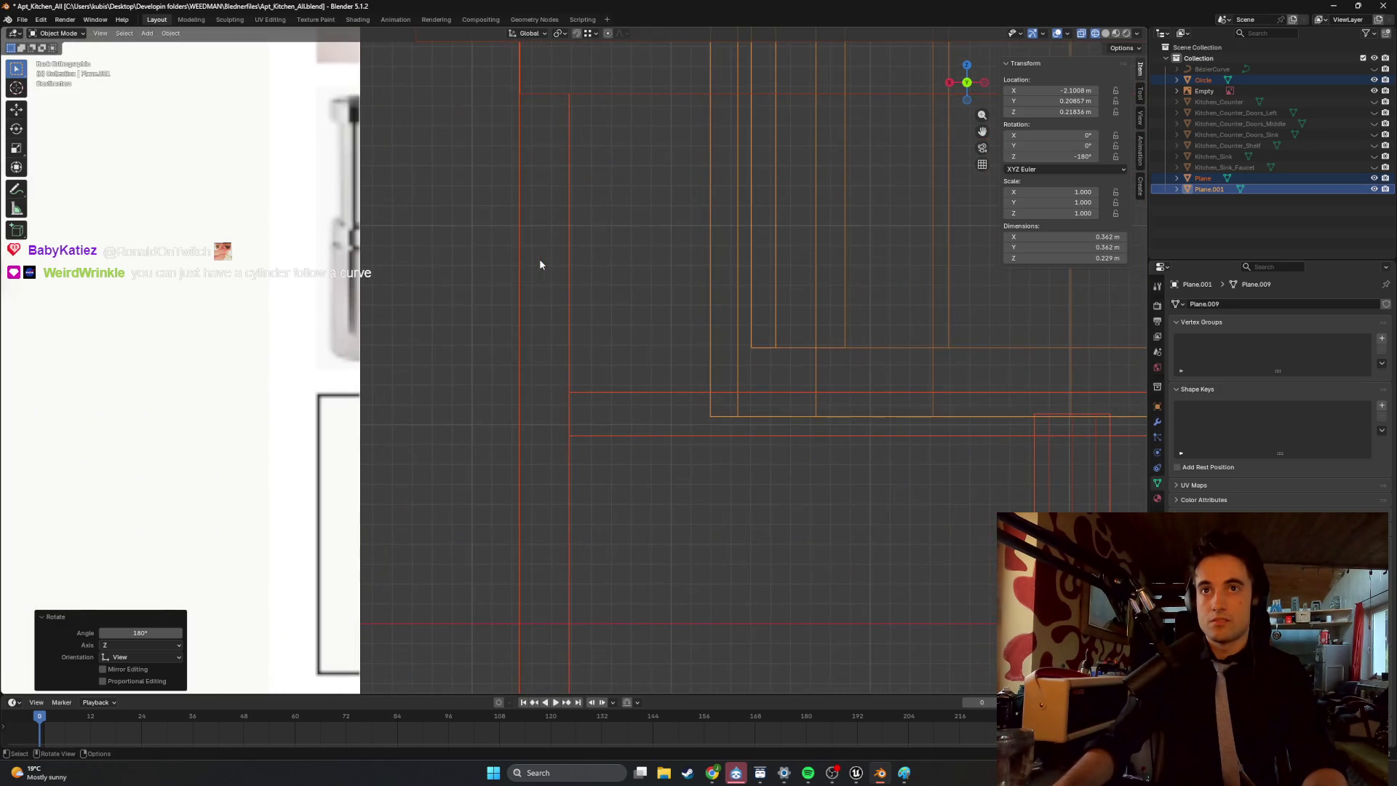
{"action": "scroll", "coordinate": [539, 264], "scroll_direction": "down", "scroll_amount": 6}
{"action": "middle_click_drag", "start_coordinate": [605, 313], "coordinate": [611, 313], "text": "shift"}
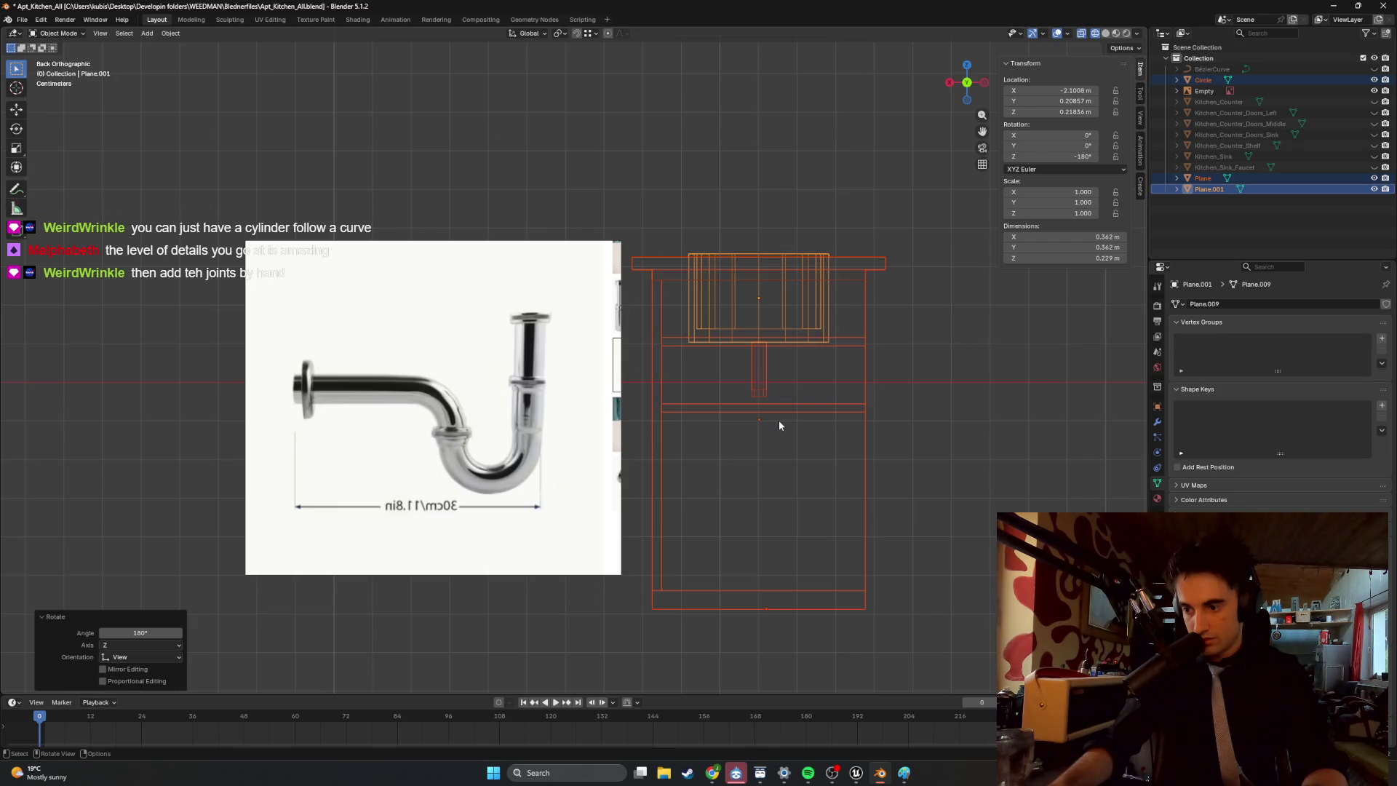
Slide the cabinet along X over the image and raise it slightly along Z.
{"action": "key", "text": "g"}
{"action": "key", "text": "x"}
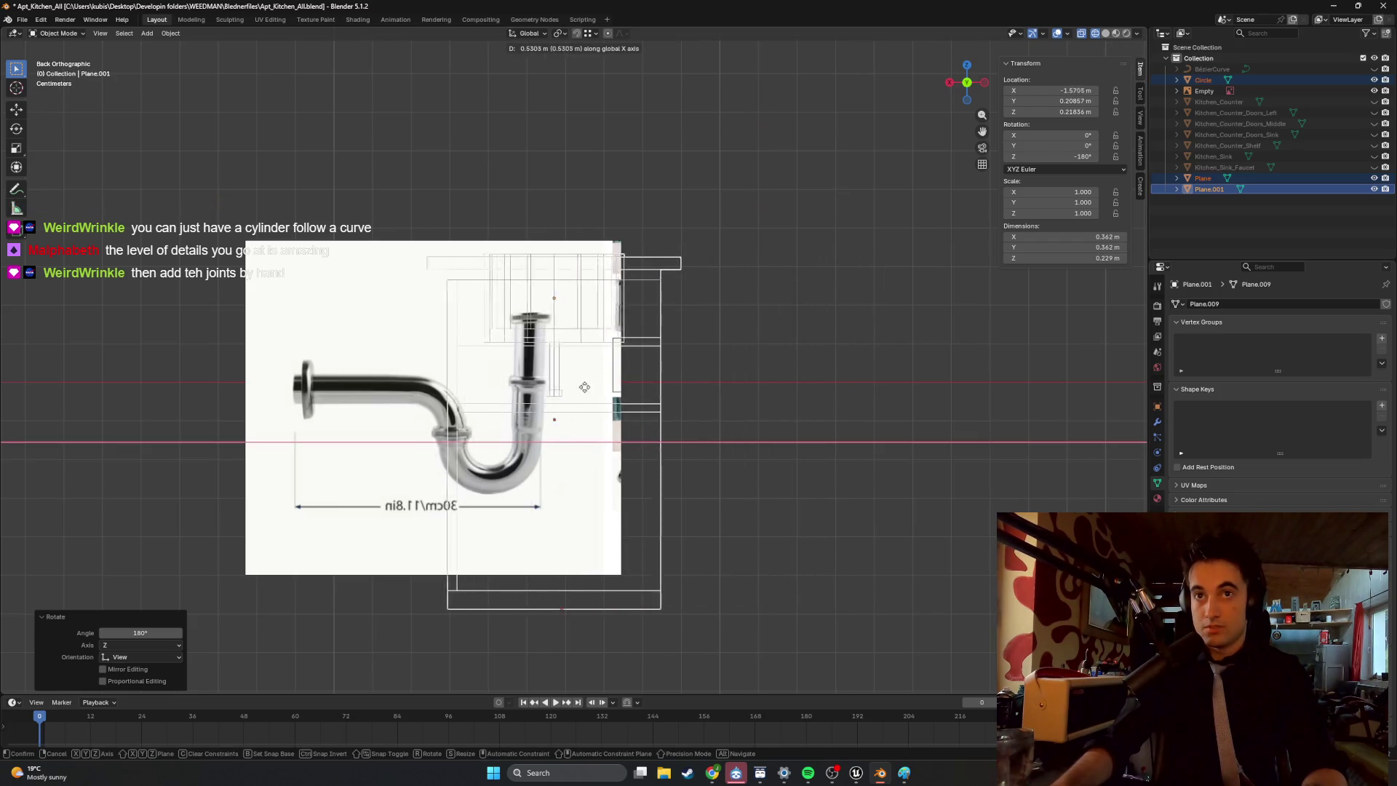
{"action": "left_click", "coordinate": [555, 385]}
{"action": "key", "text": "g"}
{"action": "key", "text": "z"}
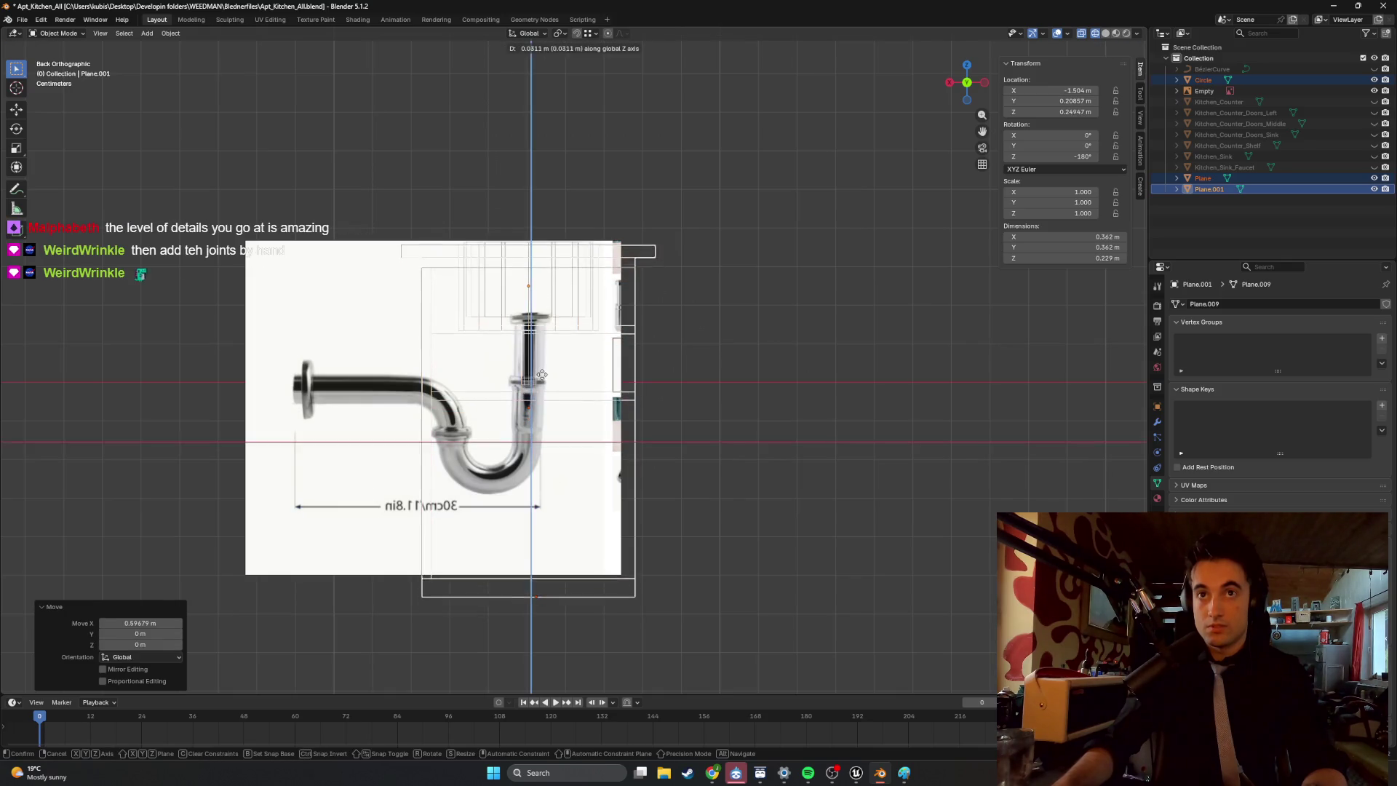
{"action": "left_click", "coordinate": [539, 354]}
Scale the pipe reference down to 0.062 and shift it up and along X toward the drain.
{"action": "left_click", "coordinate": [324, 360]}
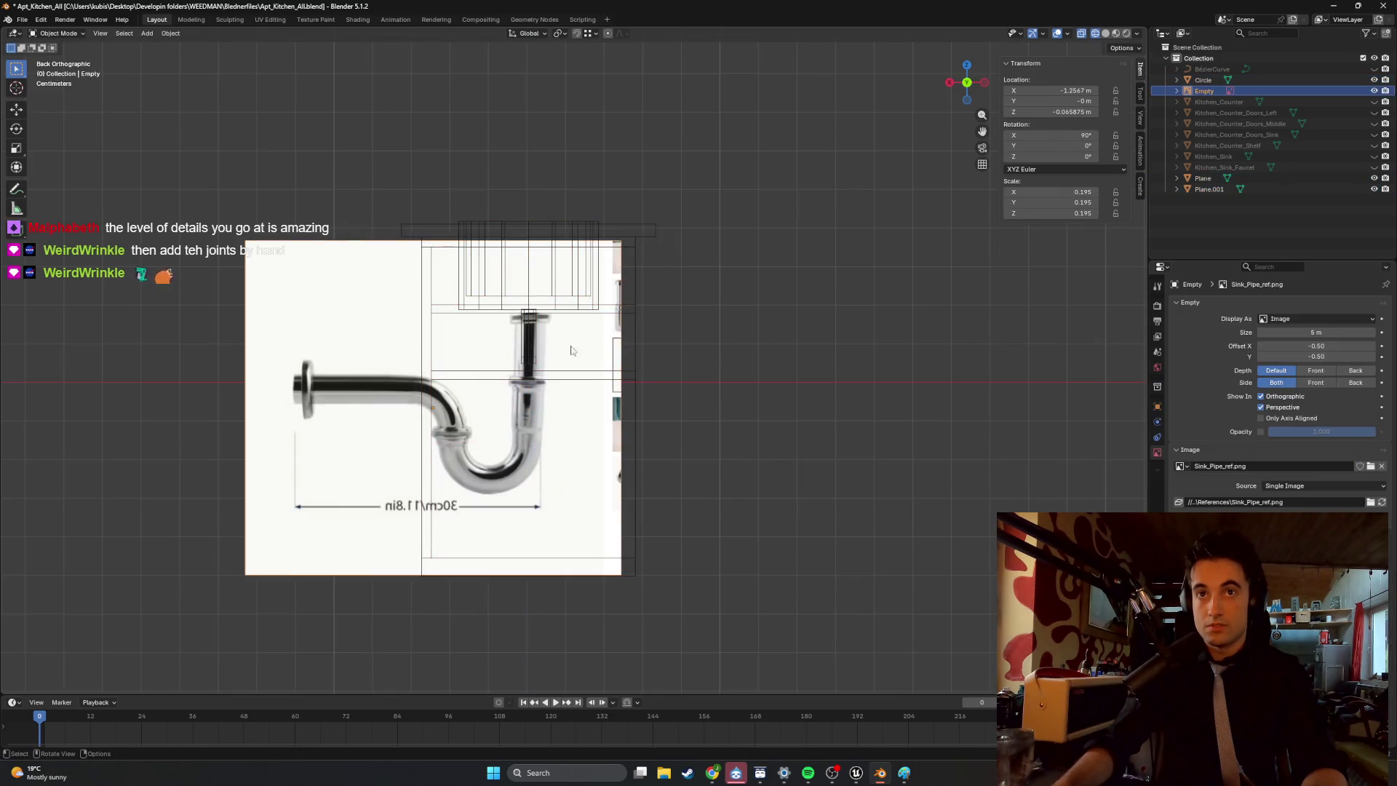
{"action": "key", "text": "s"}
{"action": "left_click", "coordinate": [465, 384]}
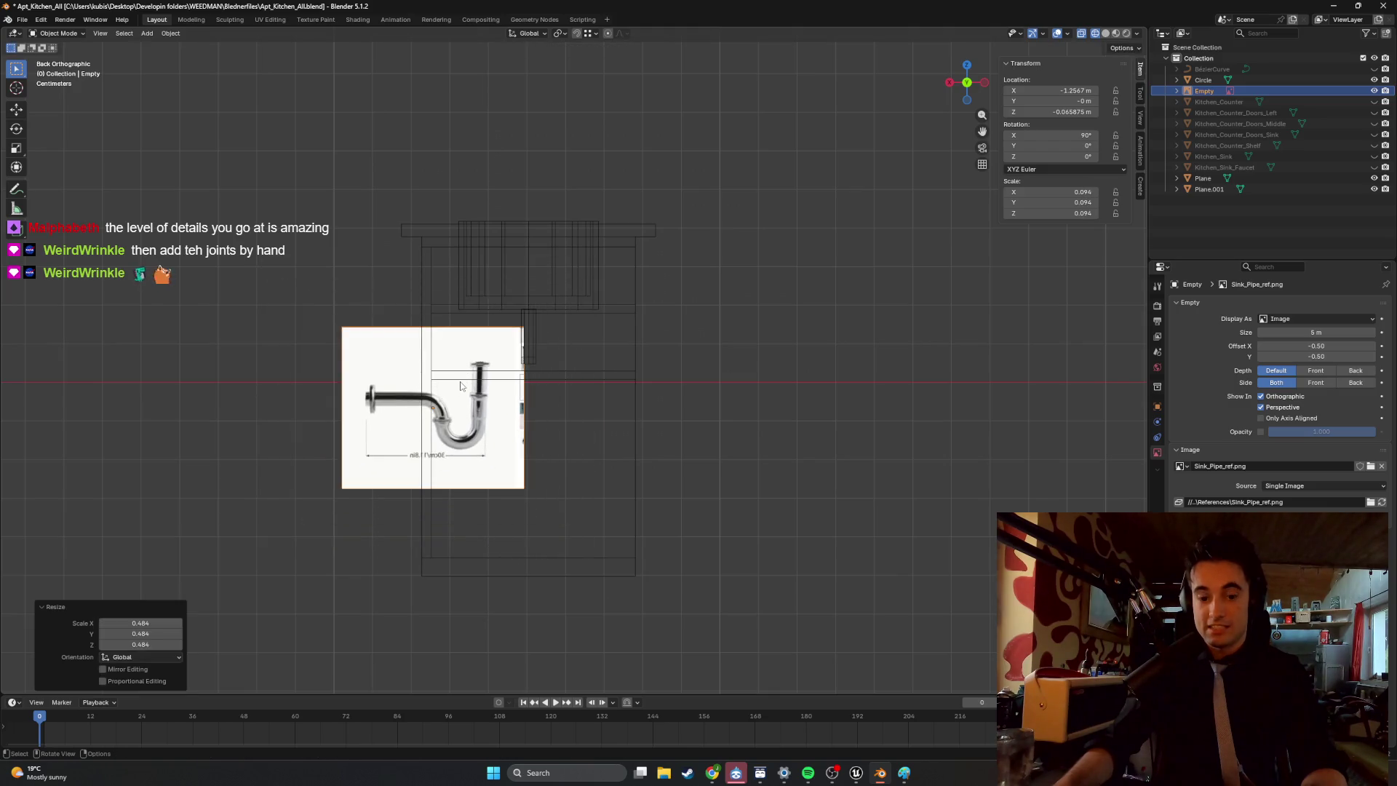
{"action": "key", "text": "g"}
{"action": "key", "text": "z"}
{"action": "left_click", "coordinate": [479, 326]}
{"action": "key", "text": "g"}
{"action": "key", "text": "x"}
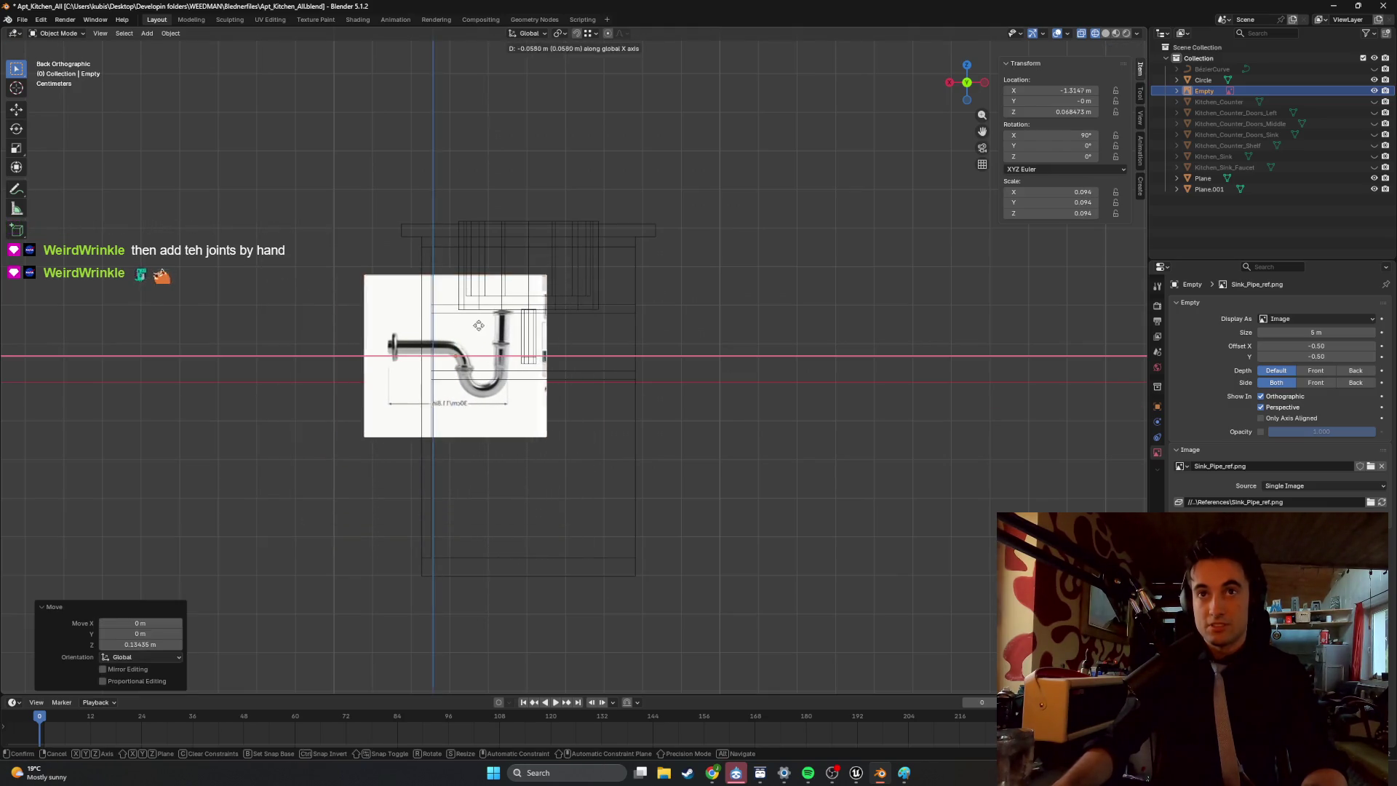
{"action": "left_click", "coordinate": [503, 324]}
{"action": "key", "text": "s"}
{"action": "left_click", "coordinate": [566, 323]}
{"action": "key", "text": "g"}
{"action": "key", "text": "x"}
{"action": "left_click", "coordinate": [498, 335]}
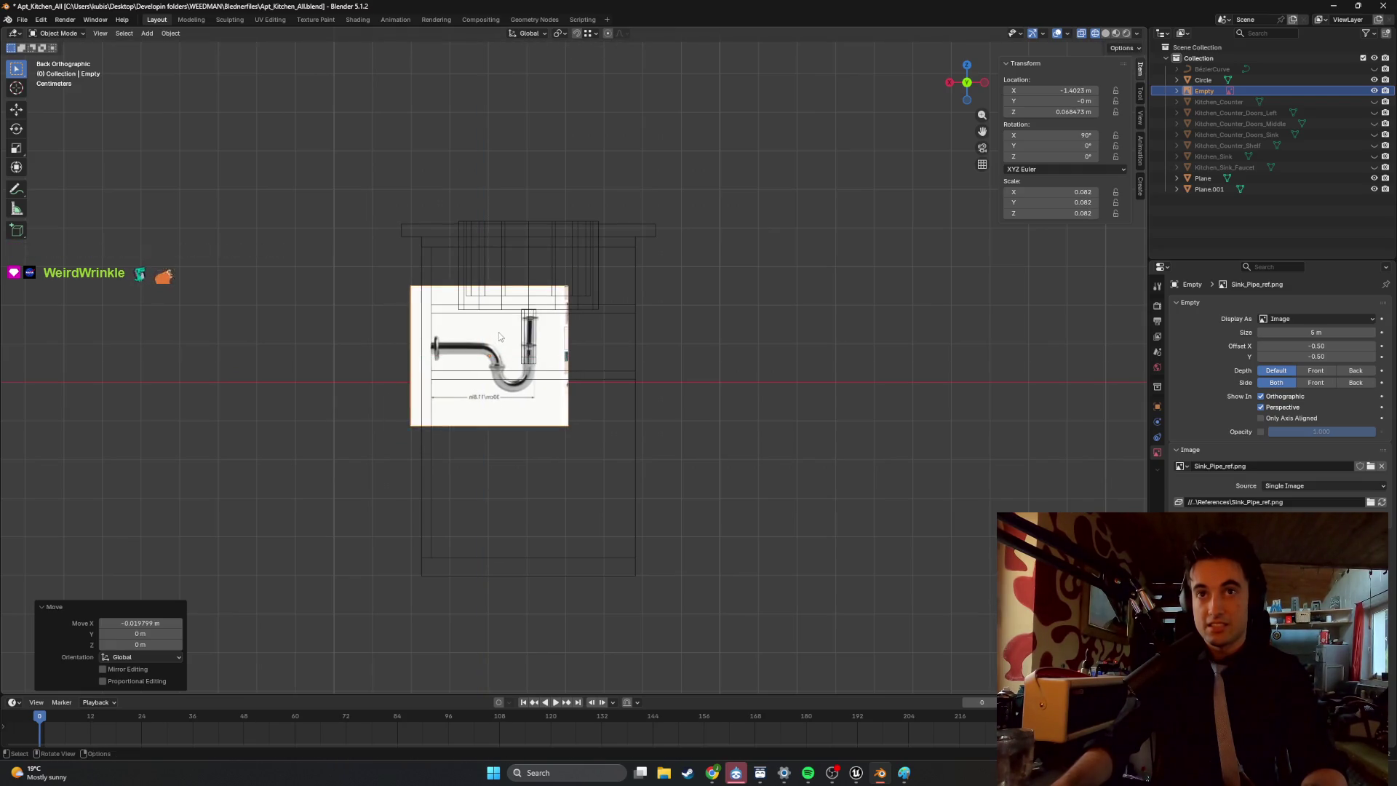
Nudge the reference image into place at X -1.3952 m, Z 0.07755 m beneath the drain.
{"action": "scroll", "coordinate": [523, 342], "scroll_direction": "up", "scroll_amount": 7}
{"action": "middle_click_drag", "start_coordinate": [536, 347], "coordinate": [586, 377], "text": "shift"}
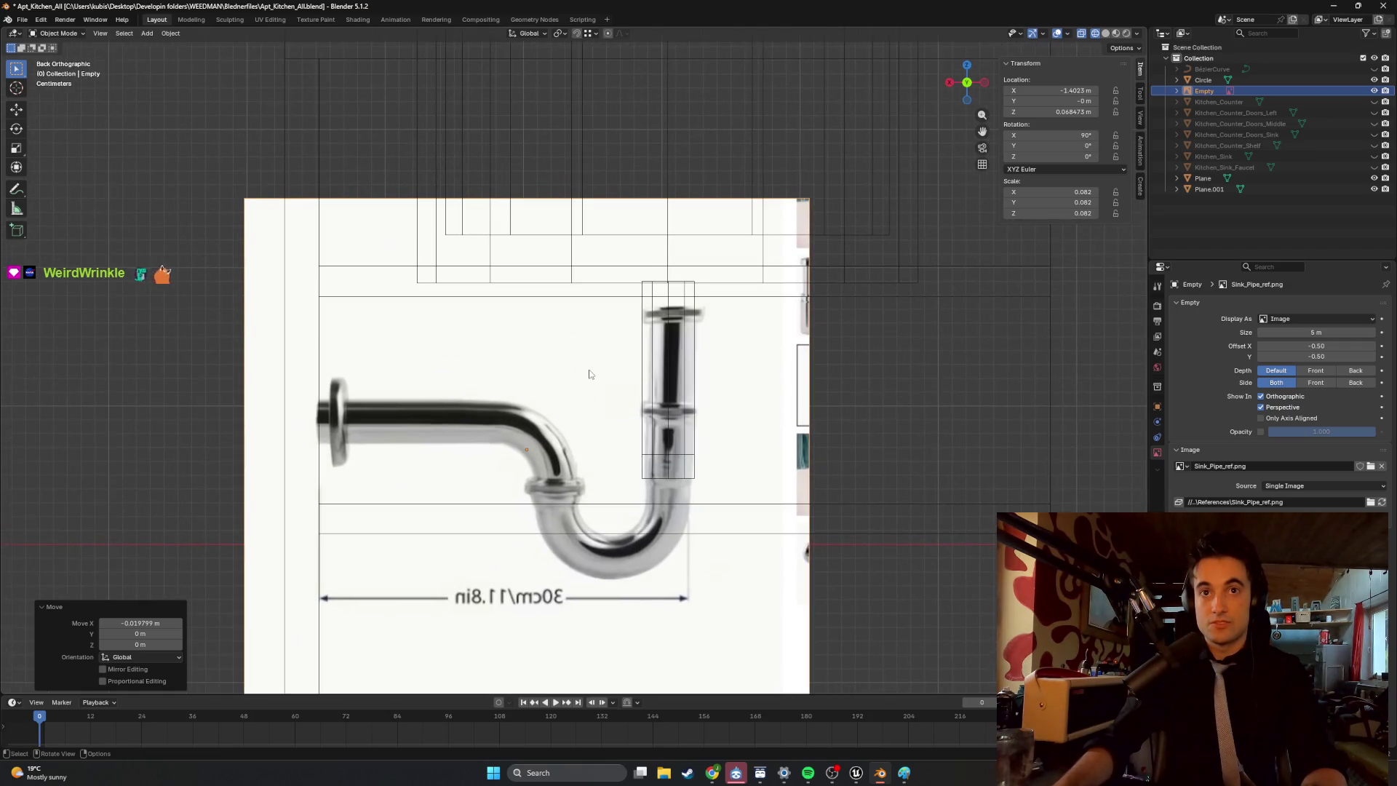
{"action": "key", "text": "g"}
{"action": "left_click", "coordinate": [586, 376]}
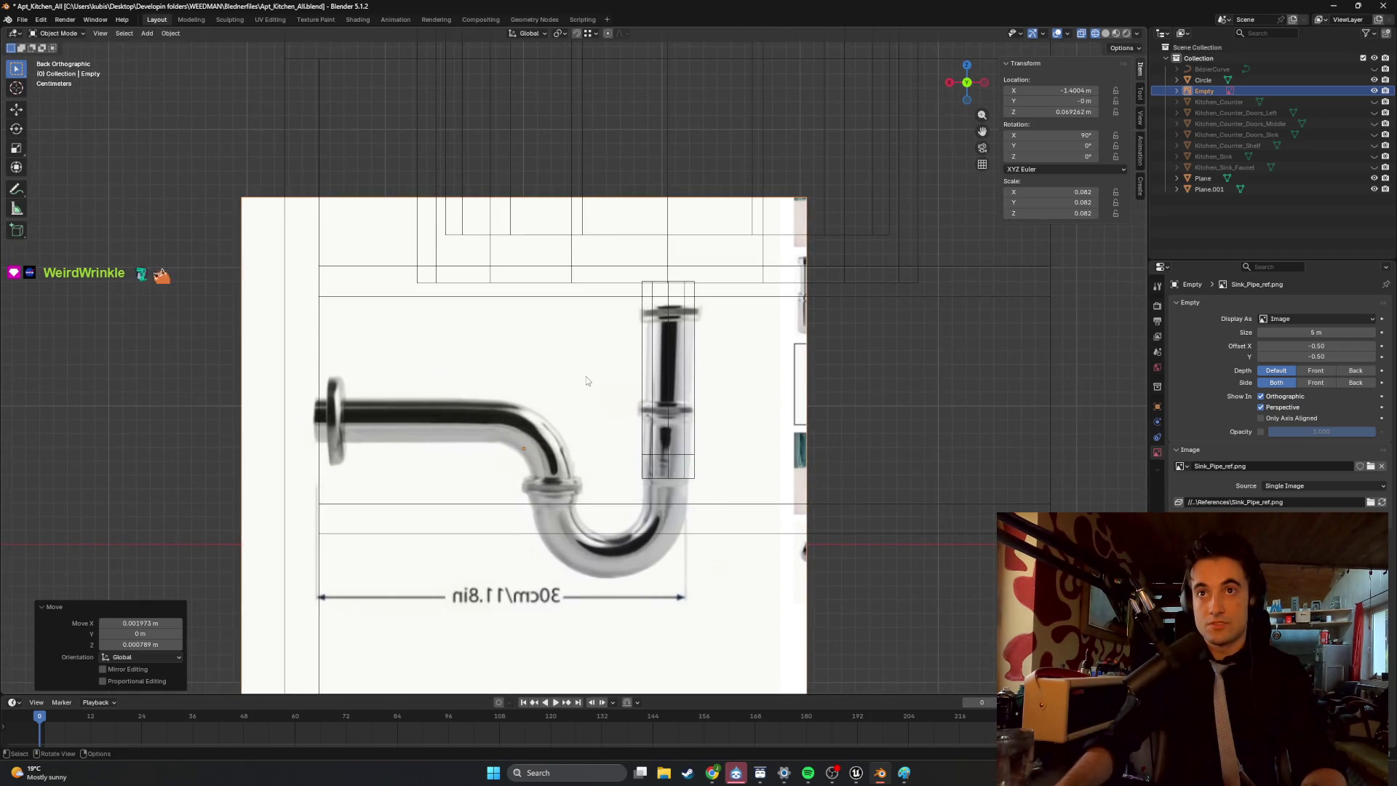
{"action": "key", "text": "g"}
{"action": "left_click", "coordinate": [586, 364]}
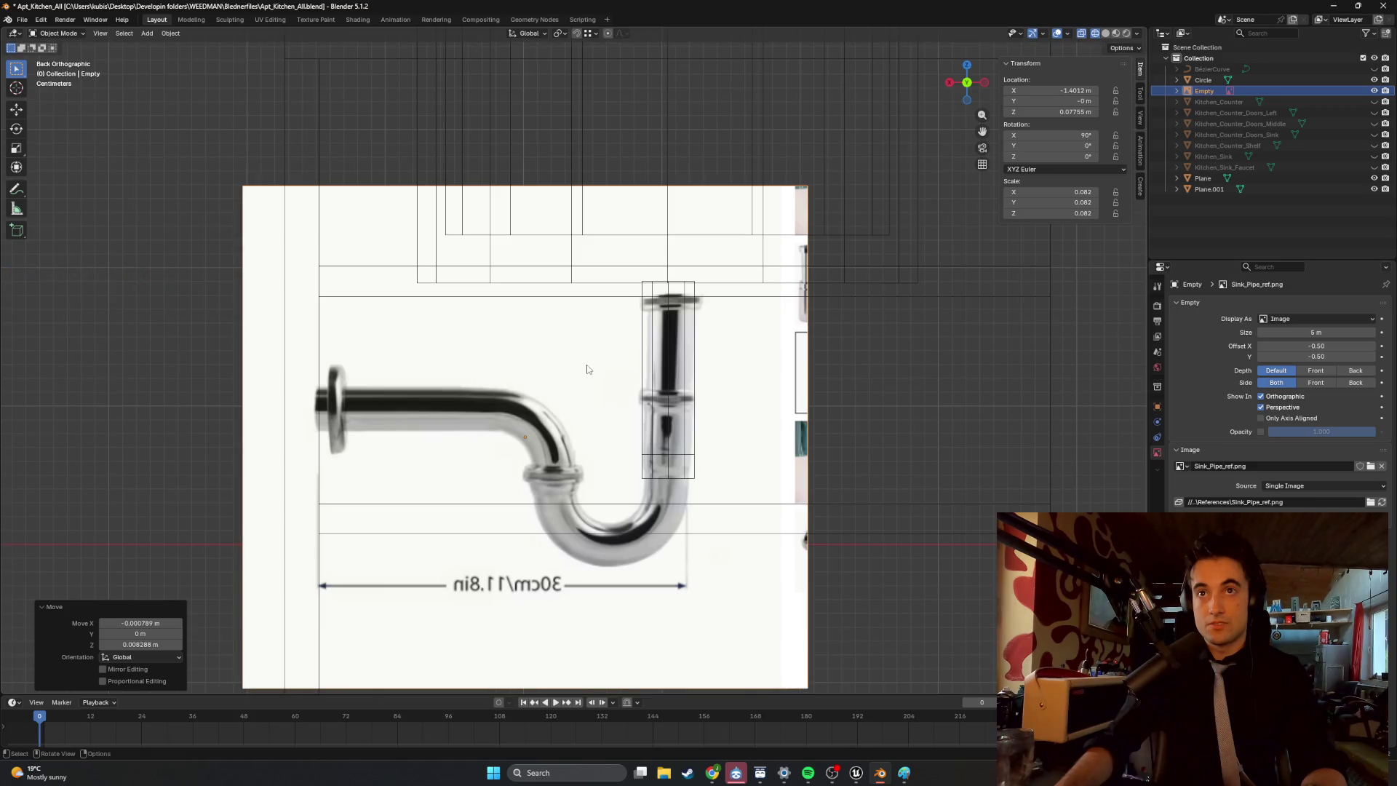
{"action": "key", "text": "g"}
{"action": "key", "text": "x"}
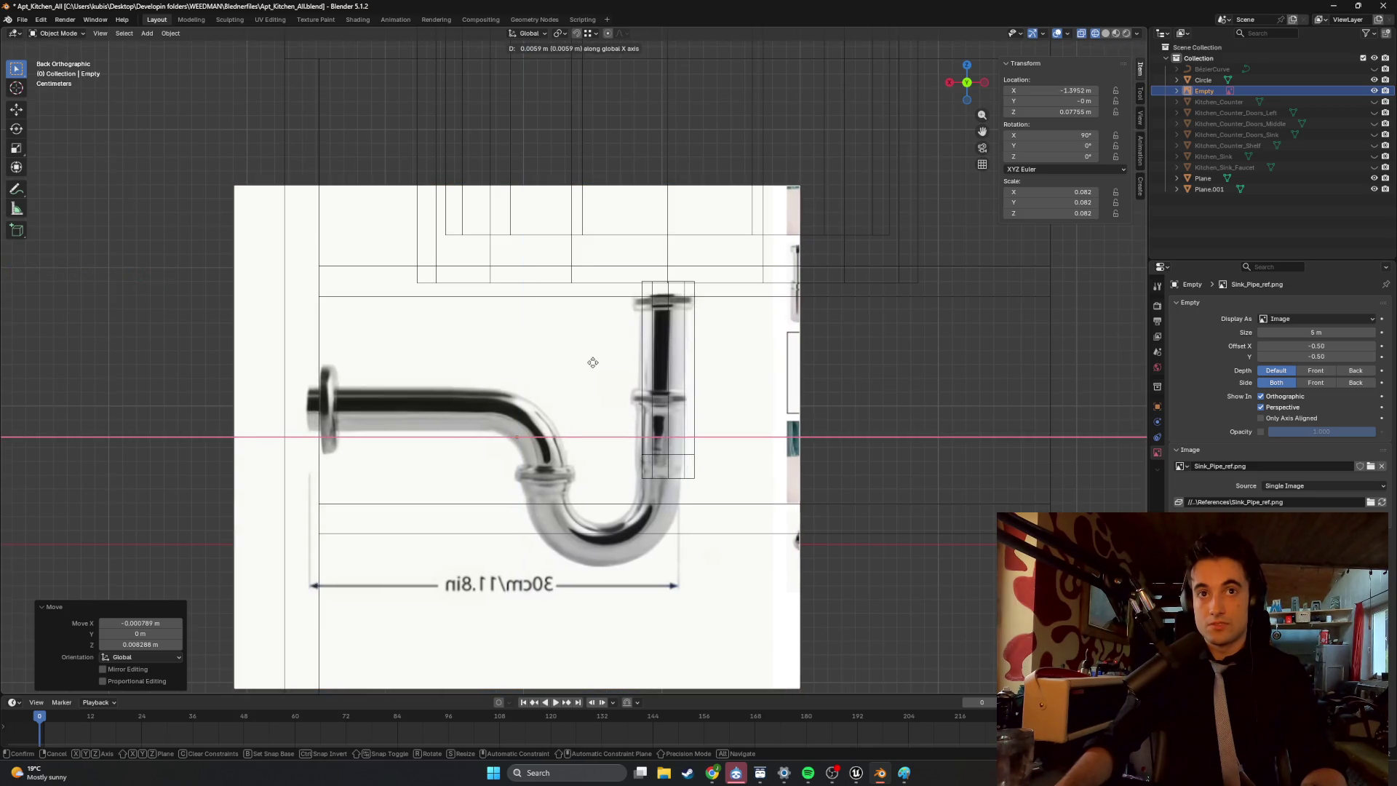
{"action": "left_click", "coordinate": [593, 363]}
{"action": "scroll", "coordinate": [593, 371], "scroll_direction": "down", "scroll_amount": 2}
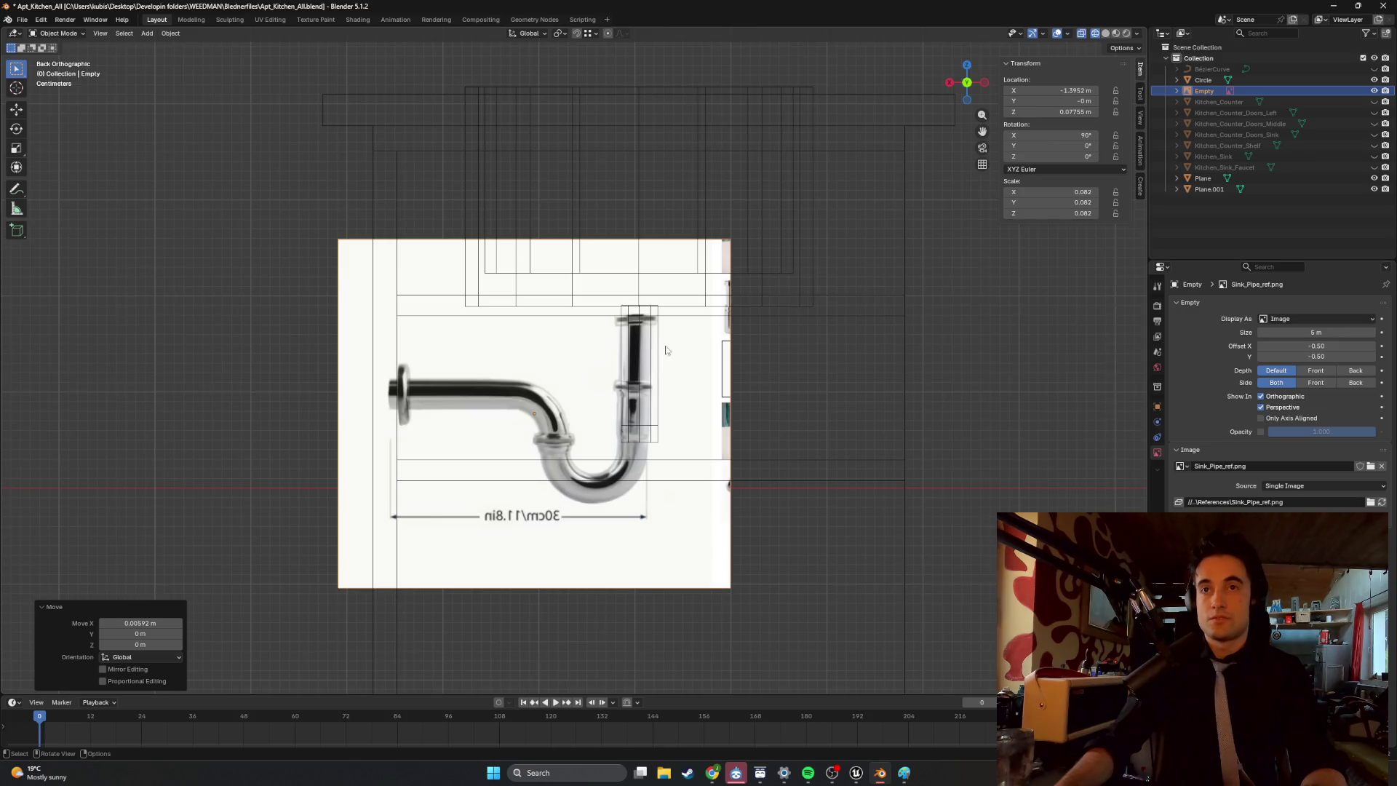
{"action": "scroll", "coordinate": [659, 352], "scroll_direction": "up", "scroll_amount": 3}
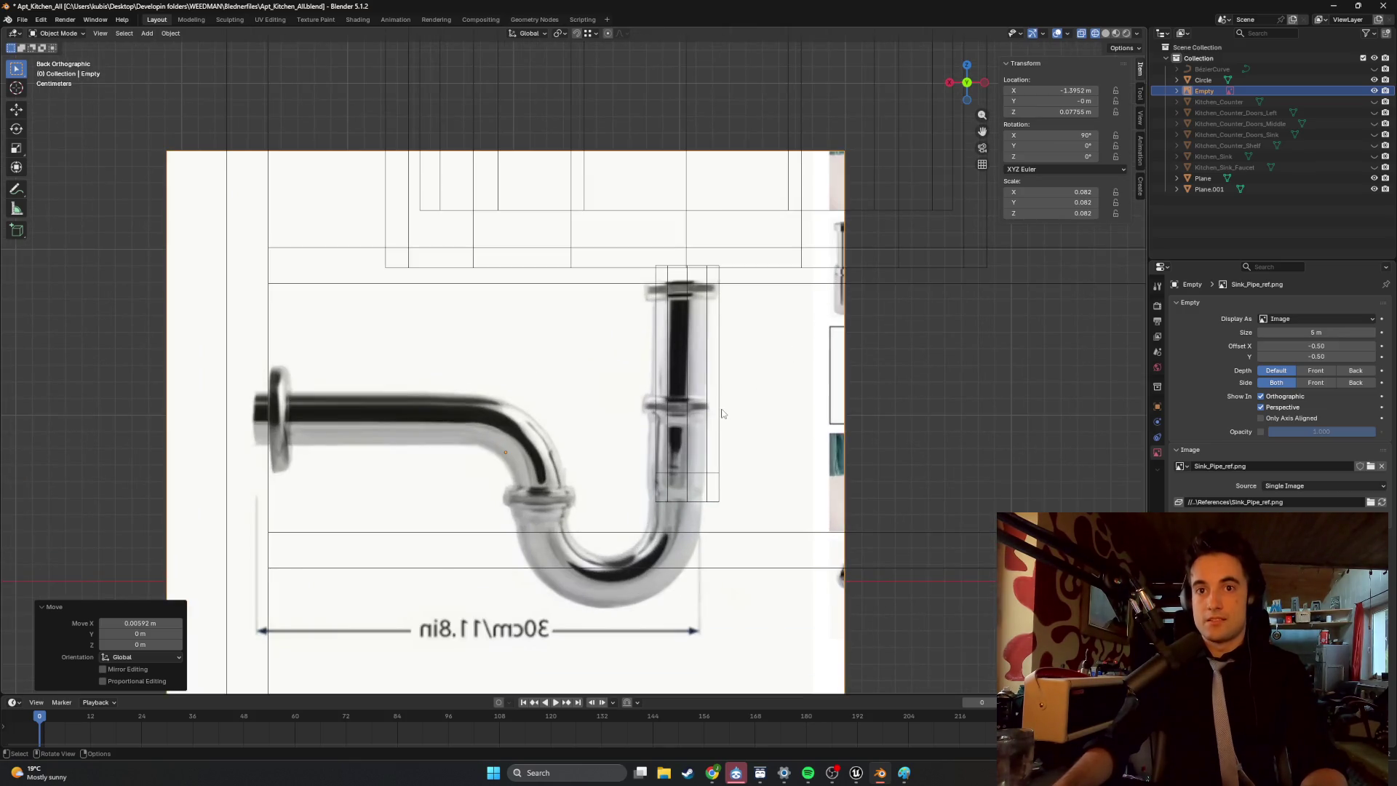
{"action": "scroll", "coordinate": [719, 415], "scroll_direction": "down", "scroll_amount": 5}
{"action": "mouse_move", "coordinate": [719, 415]}
{"action": "middle_mouse_down"}
{"action": "mouse_move", "coordinate": [645, 422]}
{"action": "mouse_move", "coordinate": [711, 400]}
{"action": "mouse_move", "coordinate": [553, 392]}
{"action": "middle_mouse_up"}
{"action": "scroll", "coordinate": [553, 393], "scroll_direction": "up", "scroll_amount": 4}
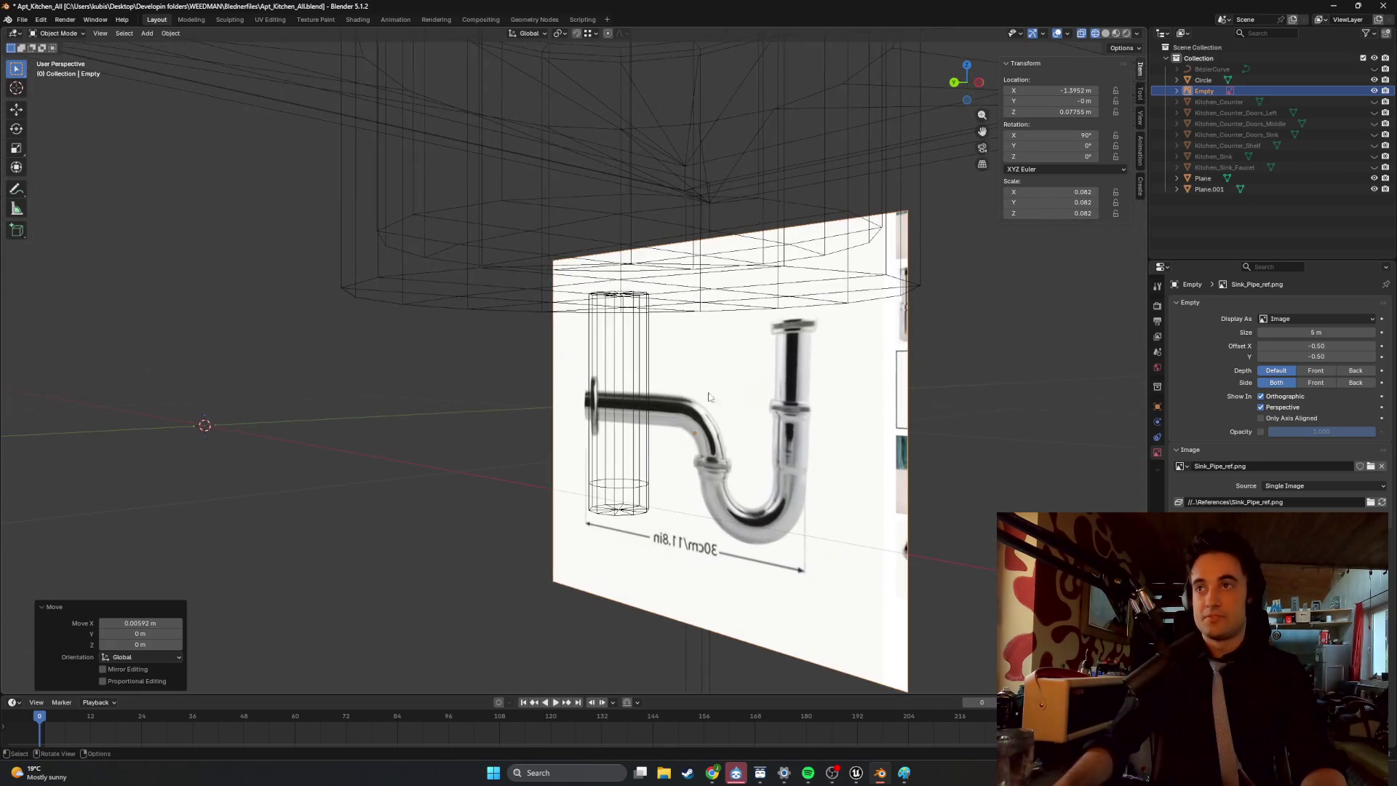
{"action": "left_click", "coordinate": [1343, 70]}
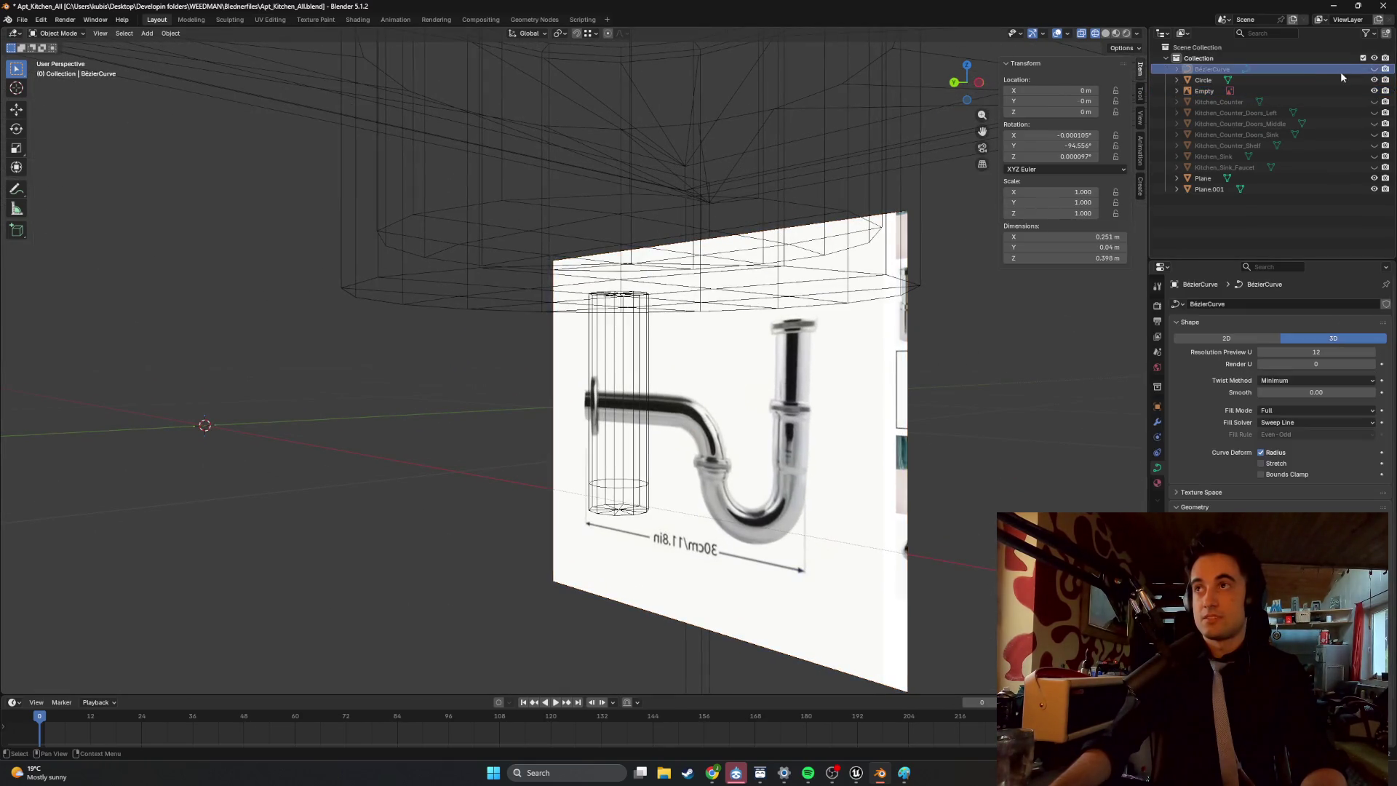
Delete the BézierCurve object and return to the back view of the pipe reference.
{"action": "key", "text": "Delete"}
{"action": "middle_click_drag", "start_coordinate": [837, 350], "coordinate": [780, 373]}
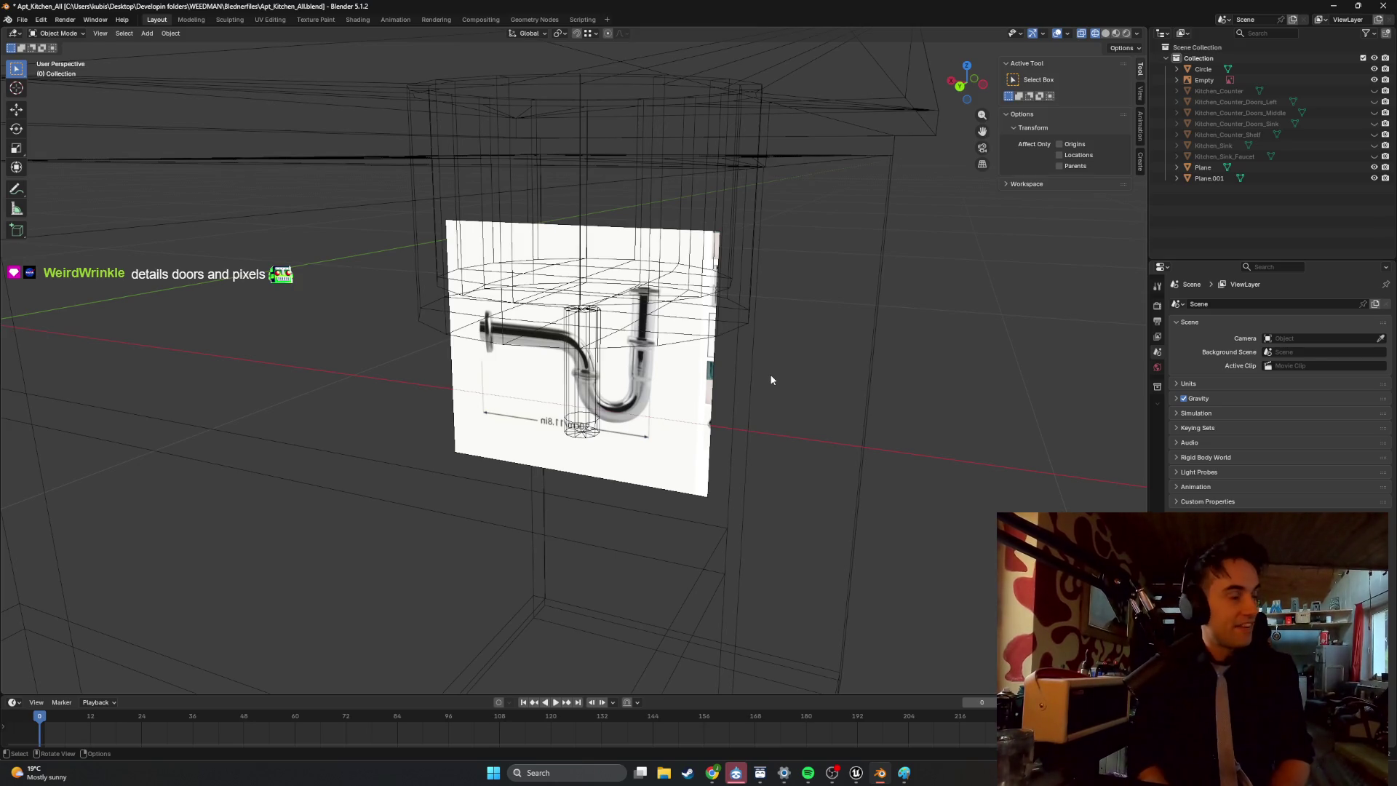
{"action": "mouse_move", "coordinate": [754, 393]}
{"action": "middle_mouse_down"}
{"action": "mouse_move", "coordinate": [675, 386]}
{"action": "mouse_move", "coordinate": [732, 370]}
{"action": "mouse_move", "coordinate": [712, 381]}
{"action": "middle_mouse_up"}
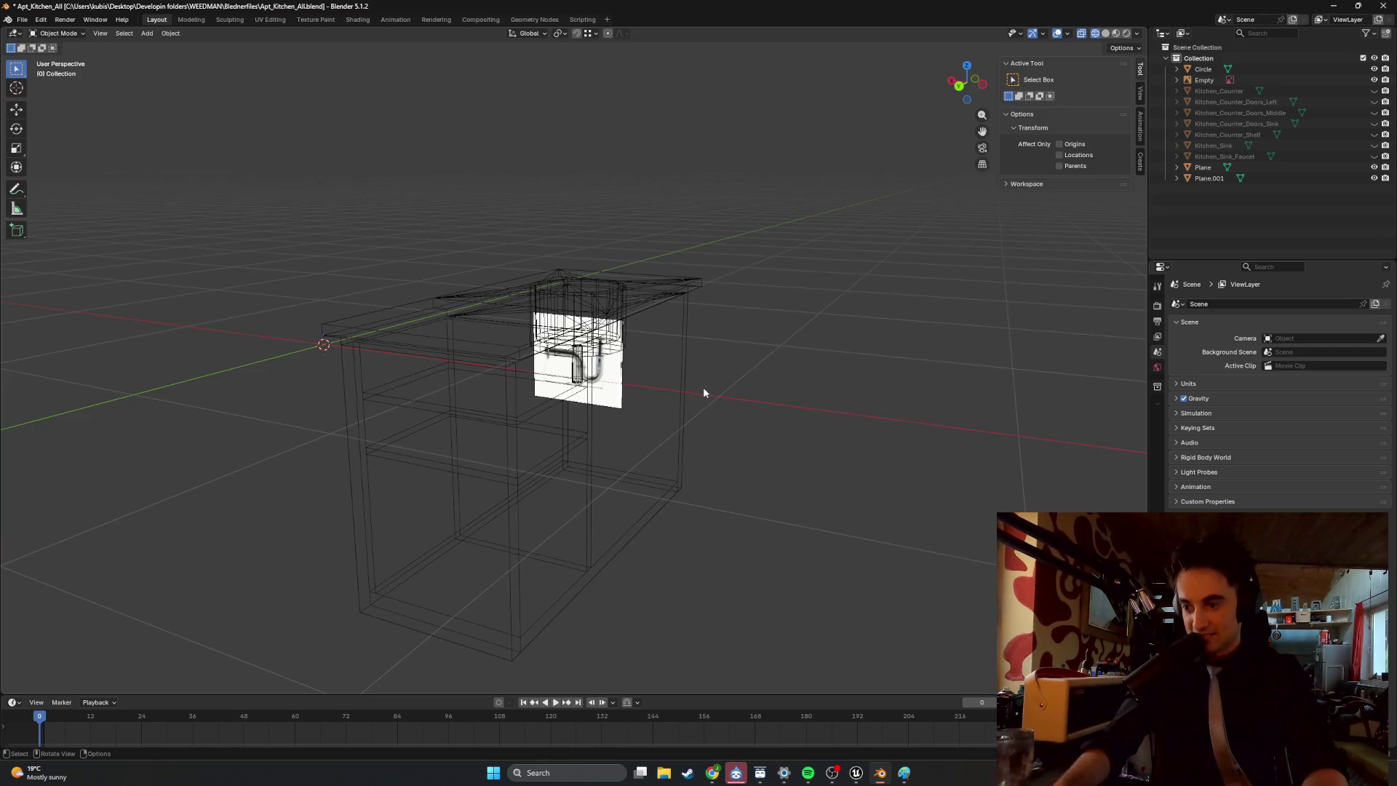
{"action": "key", "text": "ctrl+KP_1"}
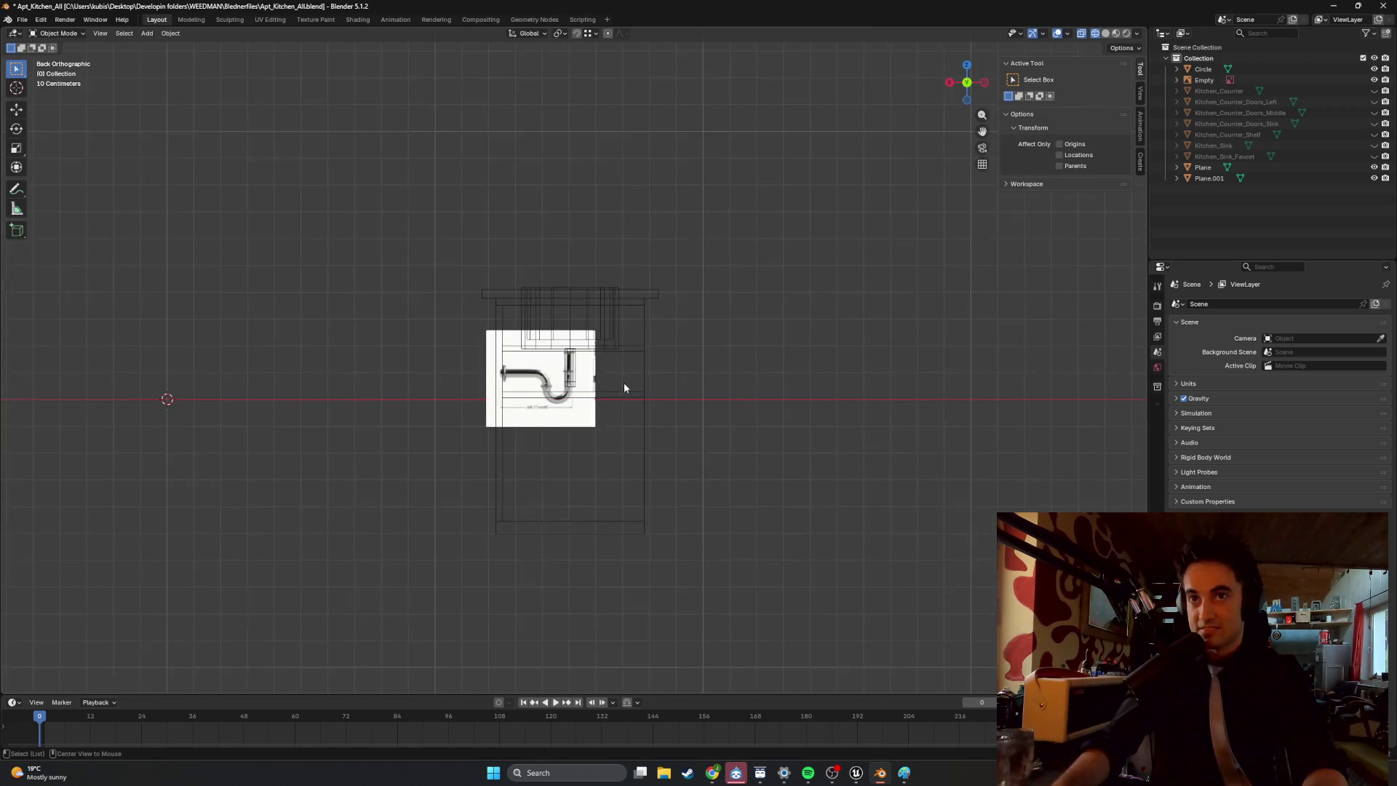
{"action": "scroll", "coordinate": [561, 408], "scroll_direction": "up", "scroll_amount": 10}
{"action": "middle_click_drag", "start_coordinate": [561, 411], "coordinate": [635, 360], "text": "shift"}
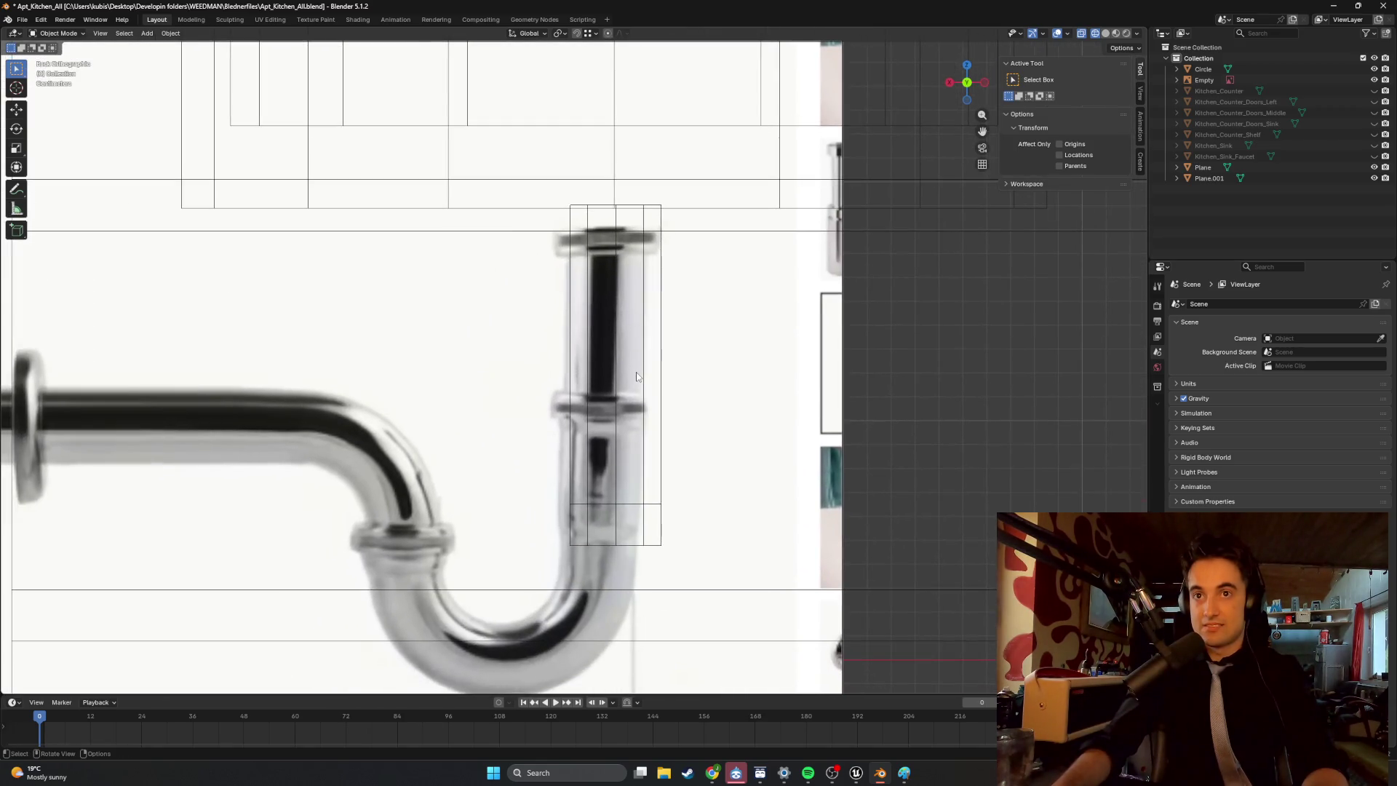
Toggle Plane.001 and Plane visibility off and on to compare them against the reference.
{"action": "left_click", "coordinate": [1373, 178]}
{"action": "left_click", "coordinate": [1374, 179]}
{"action": "left_click", "coordinate": [1373, 167]}
{"action": "left_click", "coordinate": [1374, 167]}
{"action": "left_click", "coordinate": [1373, 178]}
{"action": "left_click", "coordinate": [1373, 178]}
{"action": "left_click", "coordinate": [1373, 178]}
{"action": "left_click", "coordinate": [1373, 178]}
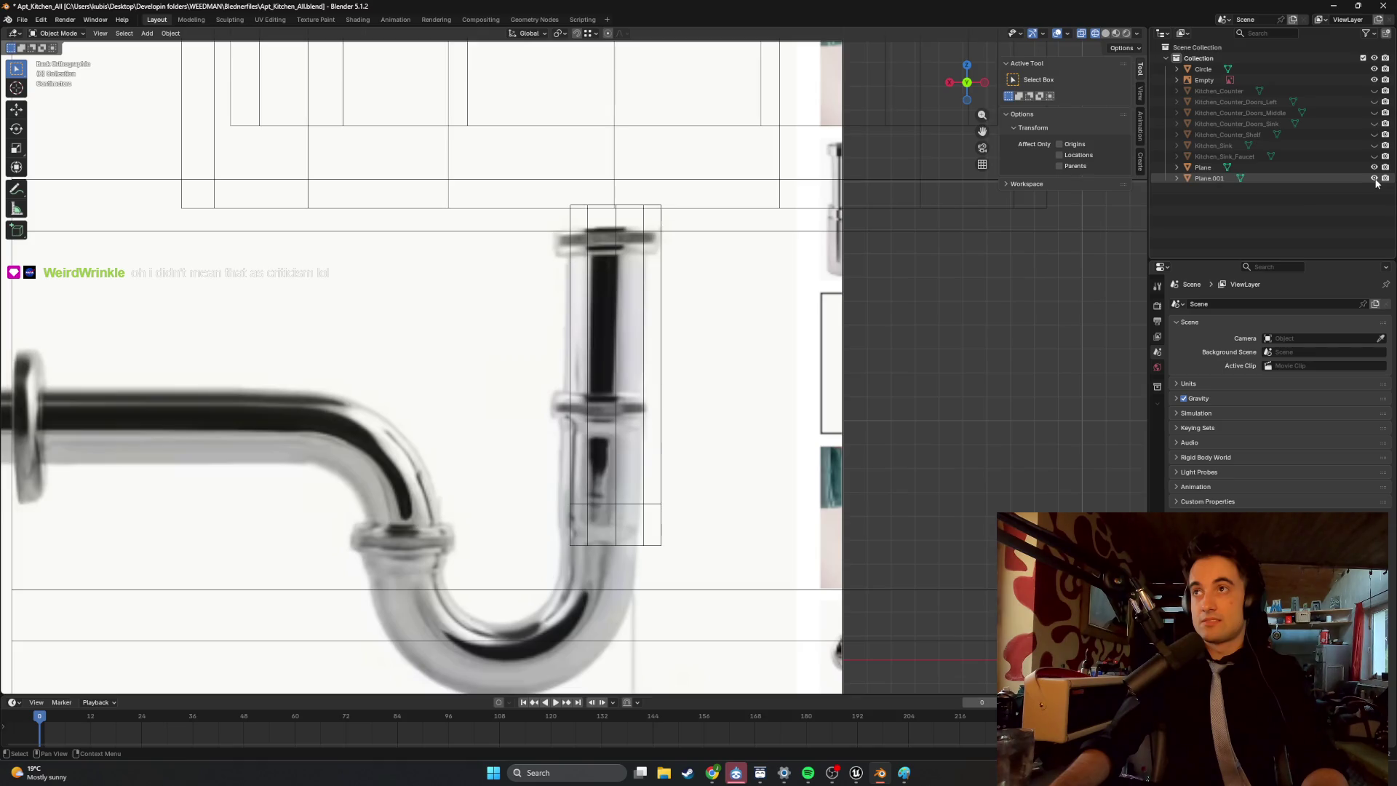
Hide the Circle object and orbit into a perspective view around the pipe reference.
{"action": "left_click", "coordinate": [1373, 69]}
{"action": "middle_click_drag", "start_coordinate": [989, 305], "coordinate": [950, 324]}
{"action": "scroll", "coordinate": [950, 324], "scroll_direction": "down", "scroll_amount": 2}
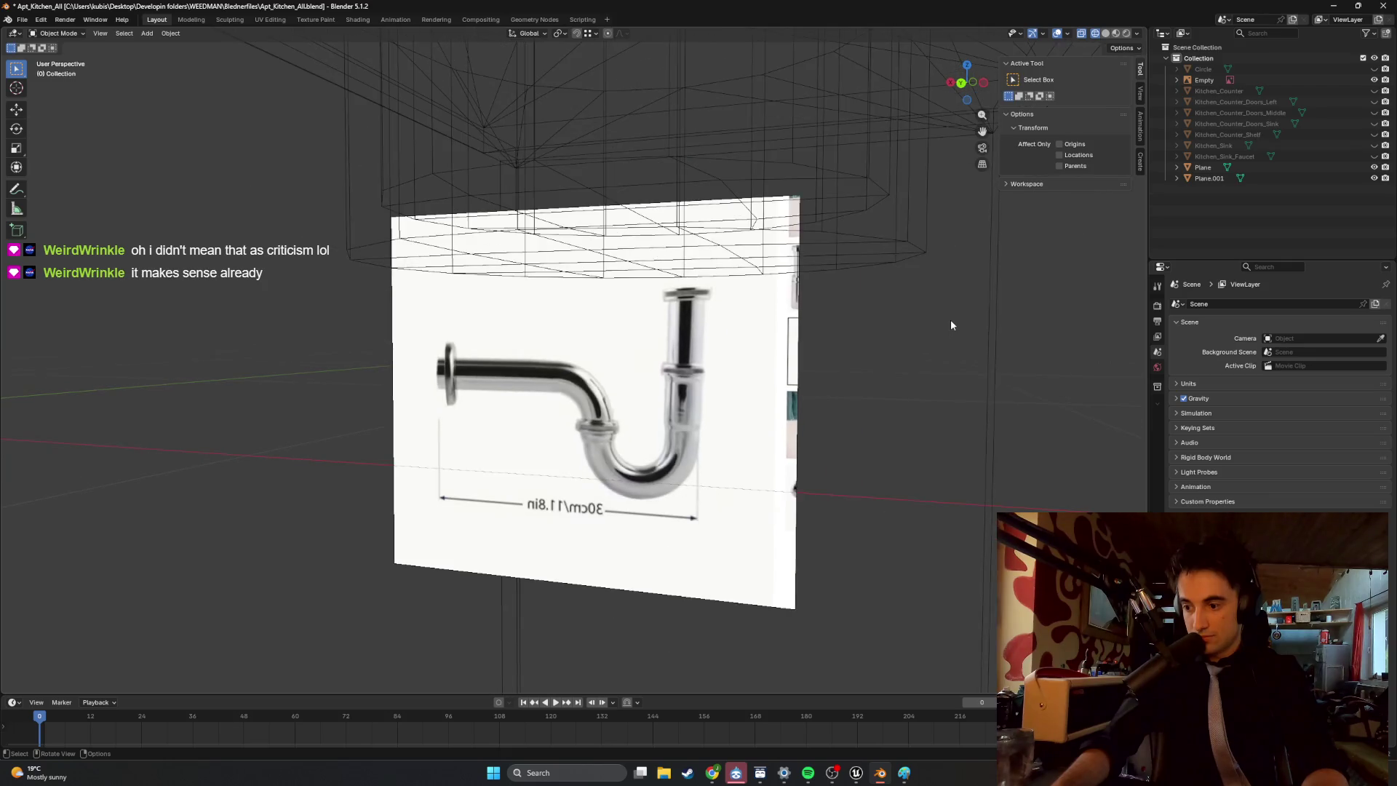
{"action": "mouse_move", "coordinate": [923, 341]}
{"action": "middle_mouse_down"}
{"action": "mouse_move", "coordinate": [826, 378]}
{"action": "mouse_move", "coordinate": [719, 378]}
{"action": "middle_mouse_up"}
{"action": "scroll", "coordinate": [808, 382], "scroll_direction": "down", "scroll_amount": 3}
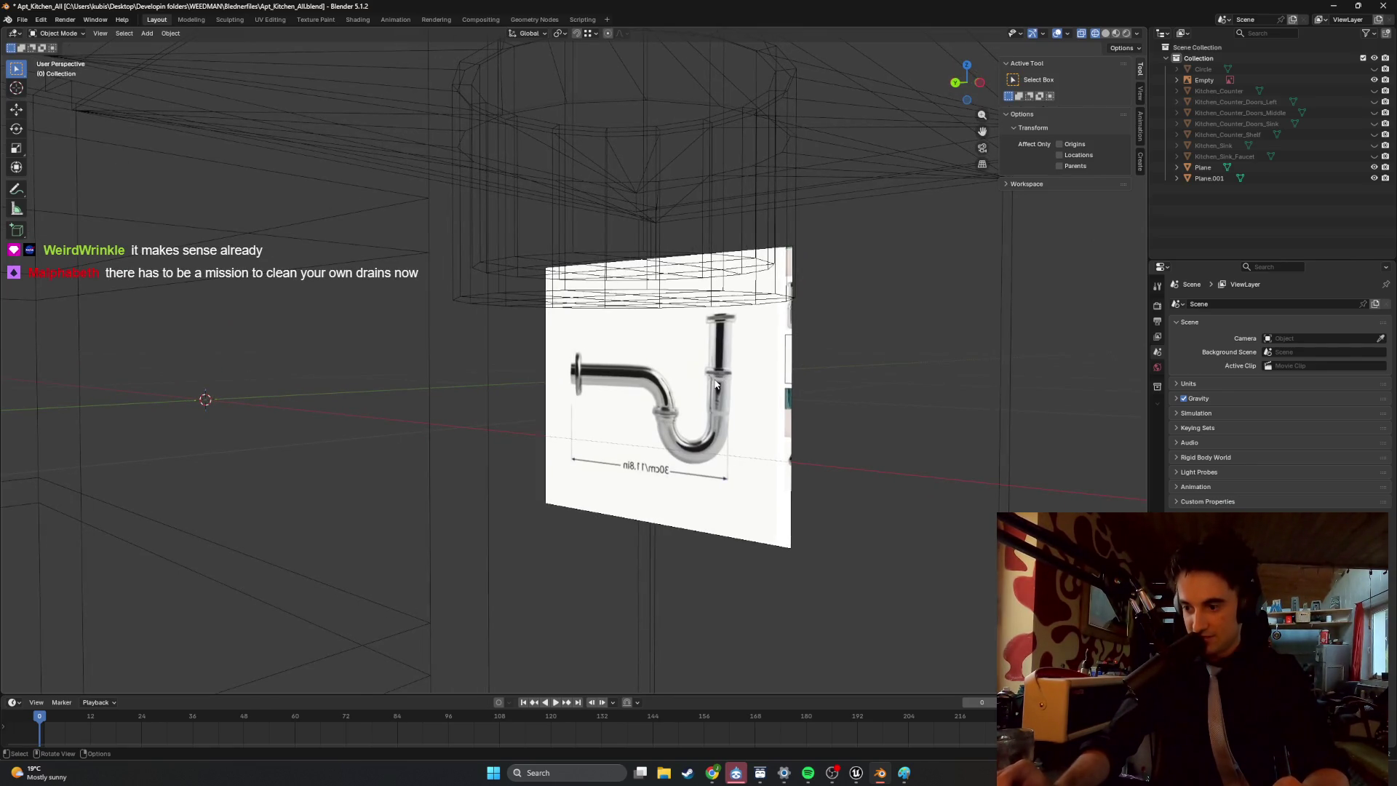
{"action": "mouse_move", "coordinate": [715, 384]}
{"action": "middle_mouse_down"}
{"action": "mouse_move", "coordinate": [681, 412]}
{"action": "mouse_move", "coordinate": [640, 364]}
{"action": "mouse_move", "coordinate": [664, 359]}
{"action": "mouse_move", "coordinate": [661, 417]}
{"action": "mouse_move", "coordinate": [657, 399]}
{"action": "middle_mouse_up"}
Switch to Solid shading and enter Edit Mode on the sink basin Plane.001.
{"action": "key", "text": "z"}
{"action": "left_click", "coordinate": [719, 403]}
{"action": "left_click", "coordinate": [682, 352]}
{"action": "key", "text": "Tab"}
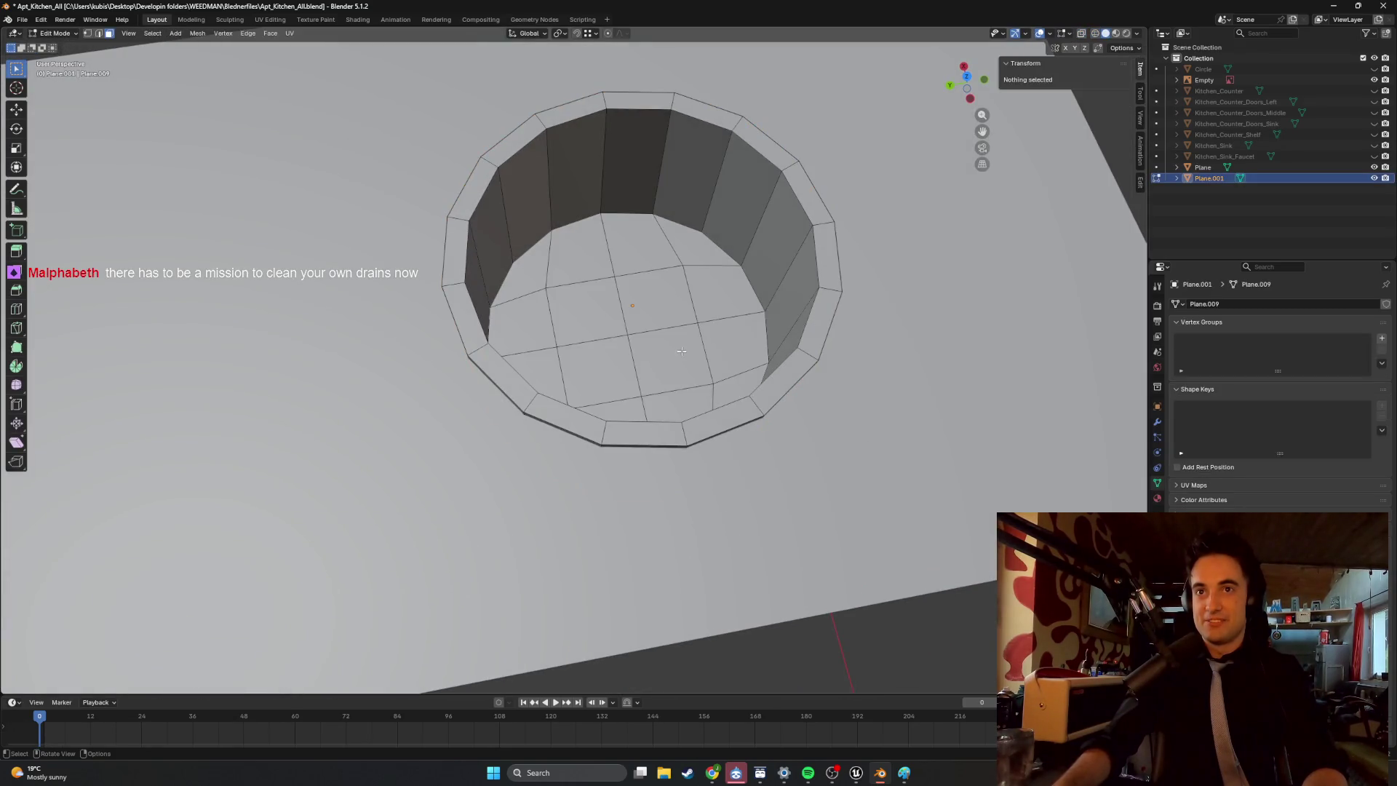
Select the bowl floor faces and lower them about 0.017 m along Z.
{"action": "mouse_move", "coordinate": [684, 389]}
{"action": "left_mouse_down"}
{"action": "mouse_move", "coordinate": [568, 364]}
{"action": "mouse_move", "coordinate": [510, 277]}
{"action": "left_mouse_up"}
{"action": "middle_click_drag", "start_coordinate": [509, 277], "coordinate": [524, 320]}
{"action": "left_click", "coordinate": [518, 329], "text": "shift"}
{"action": "left_click", "coordinate": [534, 270], "text": "shift"}
{"action": "left_click", "coordinate": [660, 260], "text": "shift"}
{"action": "left_click", "coordinate": [725, 273], "text": "shift"}
{"action": "left_click", "coordinate": [589, 260], "text": "shift"}
{"action": "left_click", "coordinate": [553, 440], "text": "shift"}
{"action": "middle_click_drag", "start_coordinate": [553, 440], "coordinate": [625, 291]}
{"action": "key", "text": "g"}
{"action": "key", "text": "z"}
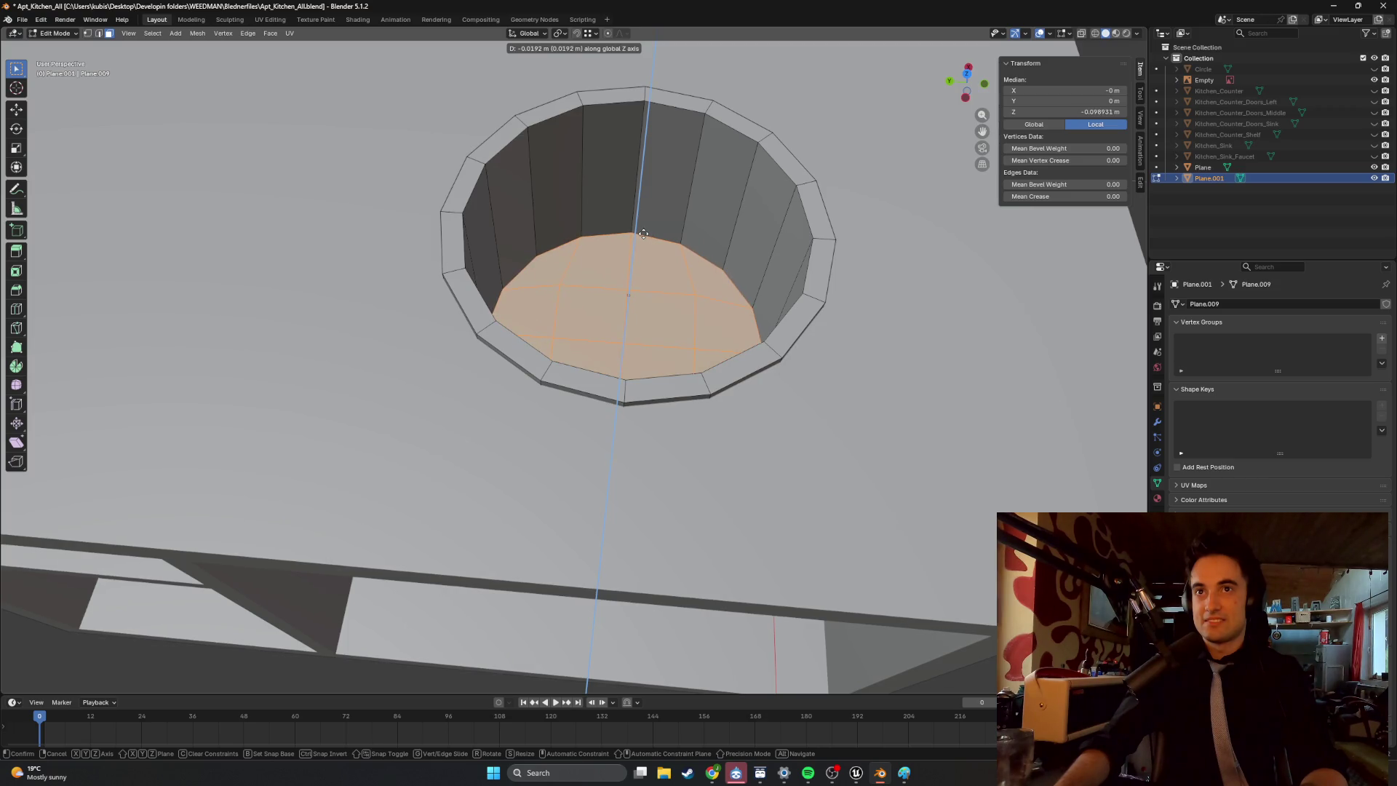
{"action": "left_click", "coordinate": [644, 238]}
Enable X-ray and view the pipe reference straight from the Back view.
{"action": "scroll", "coordinate": [644, 238], "scroll_direction": "down", "scroll_amount": 5}
{"action": "mouse_move", "coordinate": [683, 261]}
{"action": "middle_mouse_down"}
{"action": "mouse_move", "coordinate": [705, 258]}
{"action": "mouse_move", "coordinate": [721, 284]}
{"action": "mouse_move", "coordinate": [681, 284]}
{"action": "mouse_move", "coordinate": [616, 178]}
{"action": "middle_mouse_up"}
{"action": "scroll", "coordinate": [616, 178], "scroll_direction": "up", "scroll_amount": 3}
{"action": "scroll", "coordinate": [616, 178], "scroll_direction": "up", "scroll_amount": 3}
{"action": "key", "text": "z"}
{"action": "key", "text": "alt+z"}
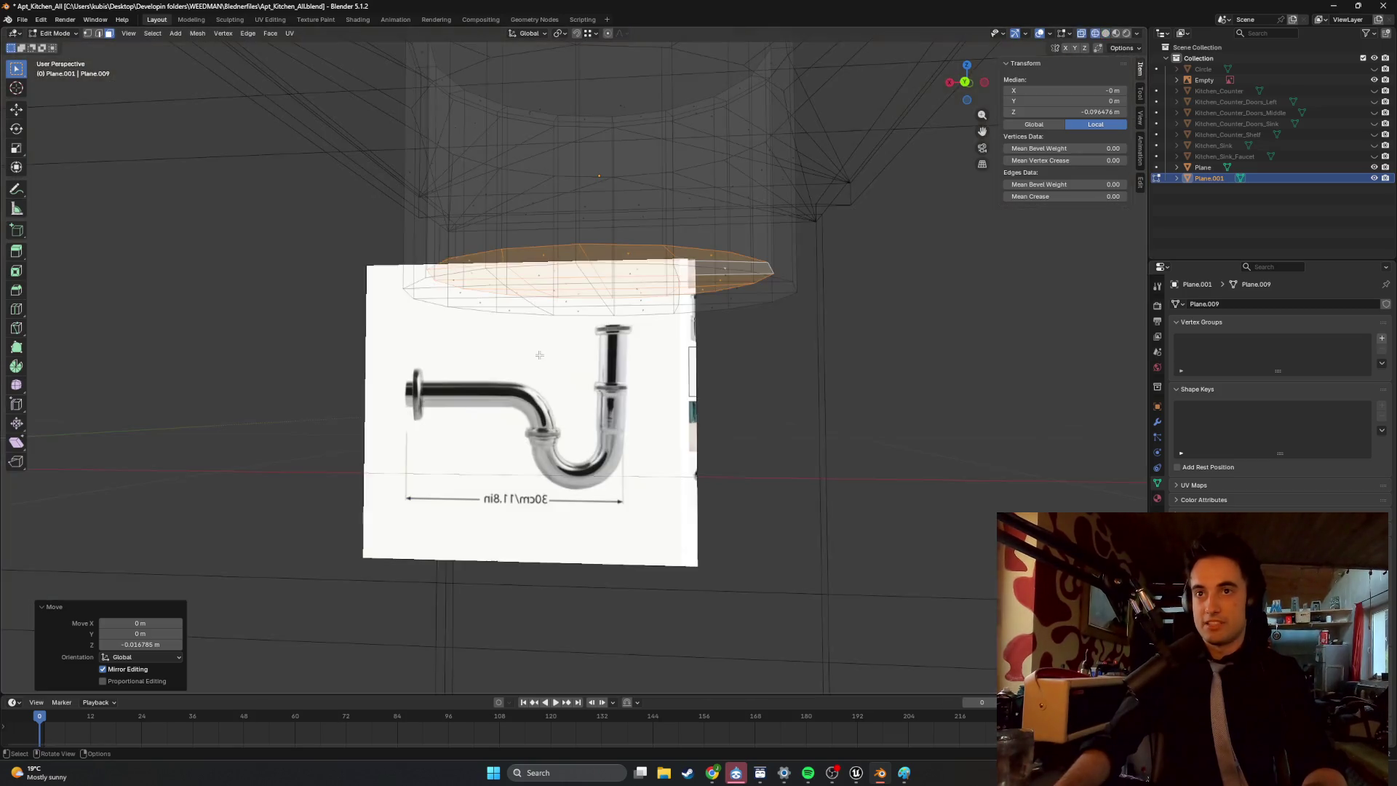
{"action": "key", "text": "ctrl+KP_1"}
{"action": "scroll", "coordinate": [648, 368], "scroll_direction": "up", "scroll_amount": 6}
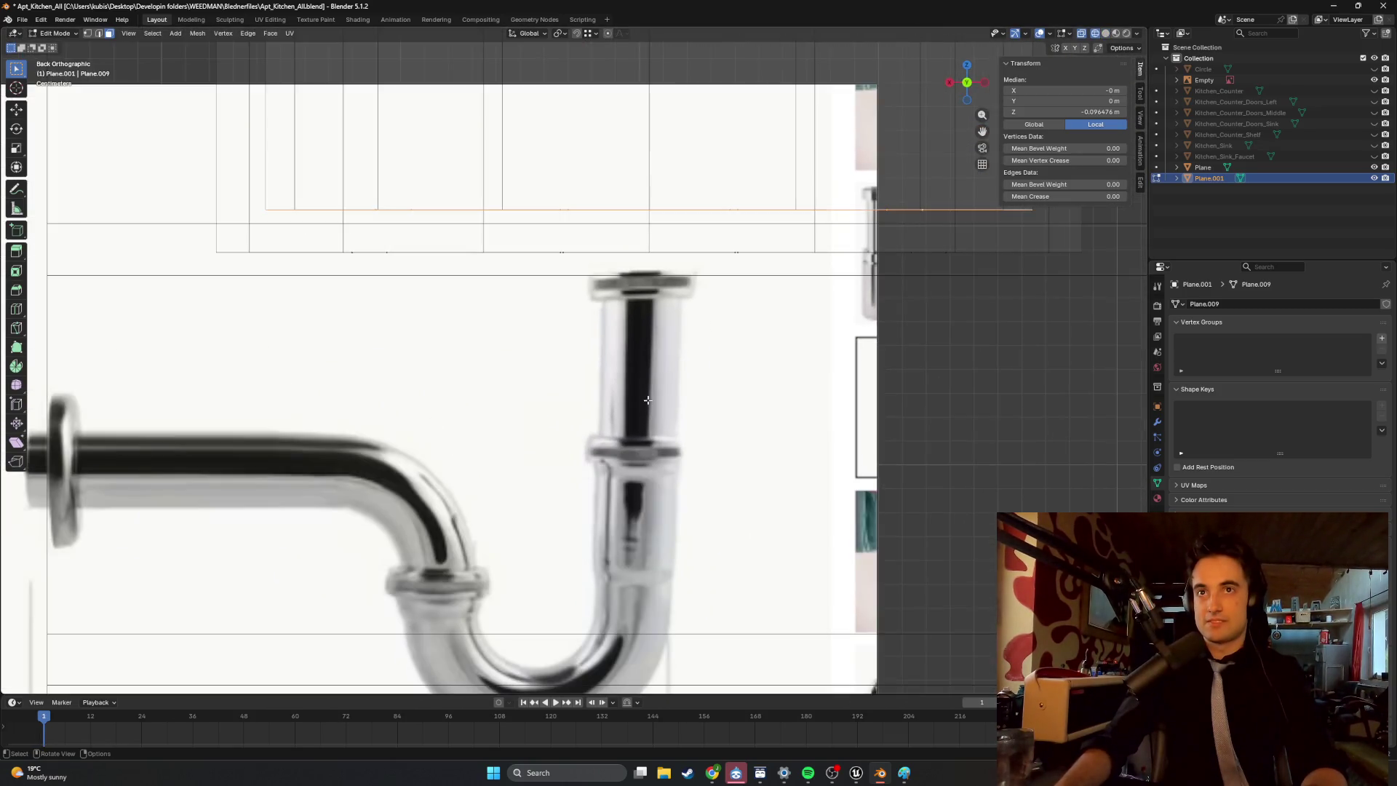
{"action": "middle_click_drag", "start_coordinate": [648, 371], "coordinate": [671, 355], "text": "shift"}
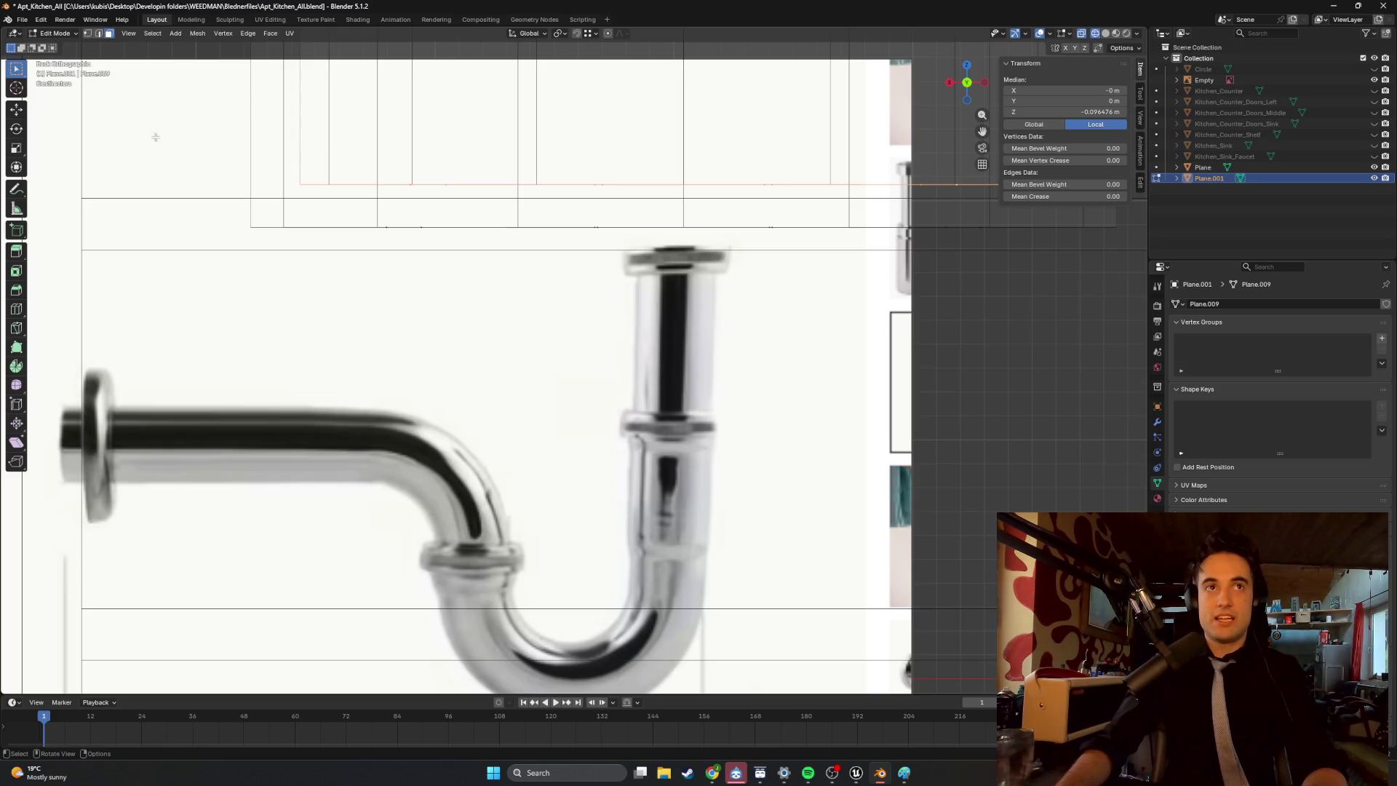
{"action": "left_click", "coordinate": [1210, 208]}
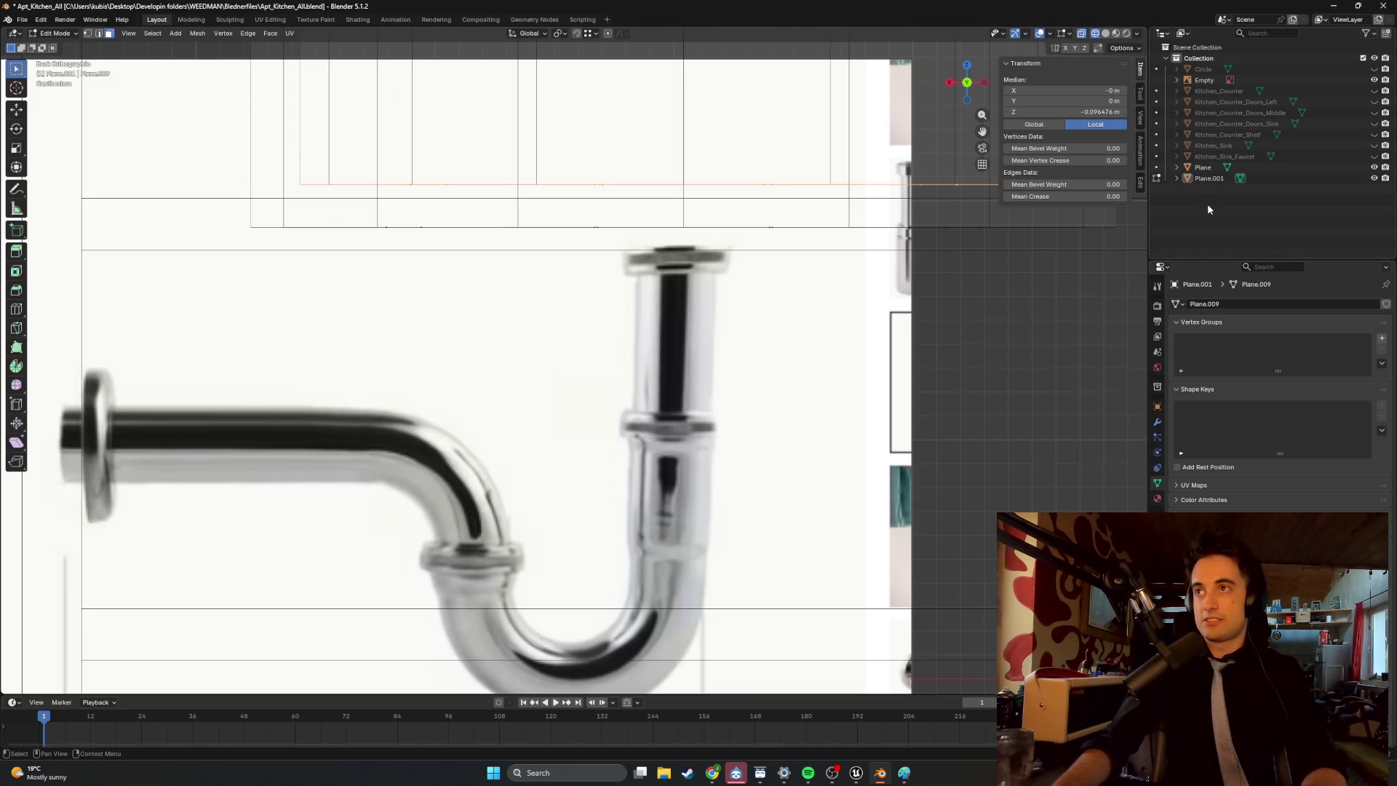
{"action": "key", "text": "shift+a"}
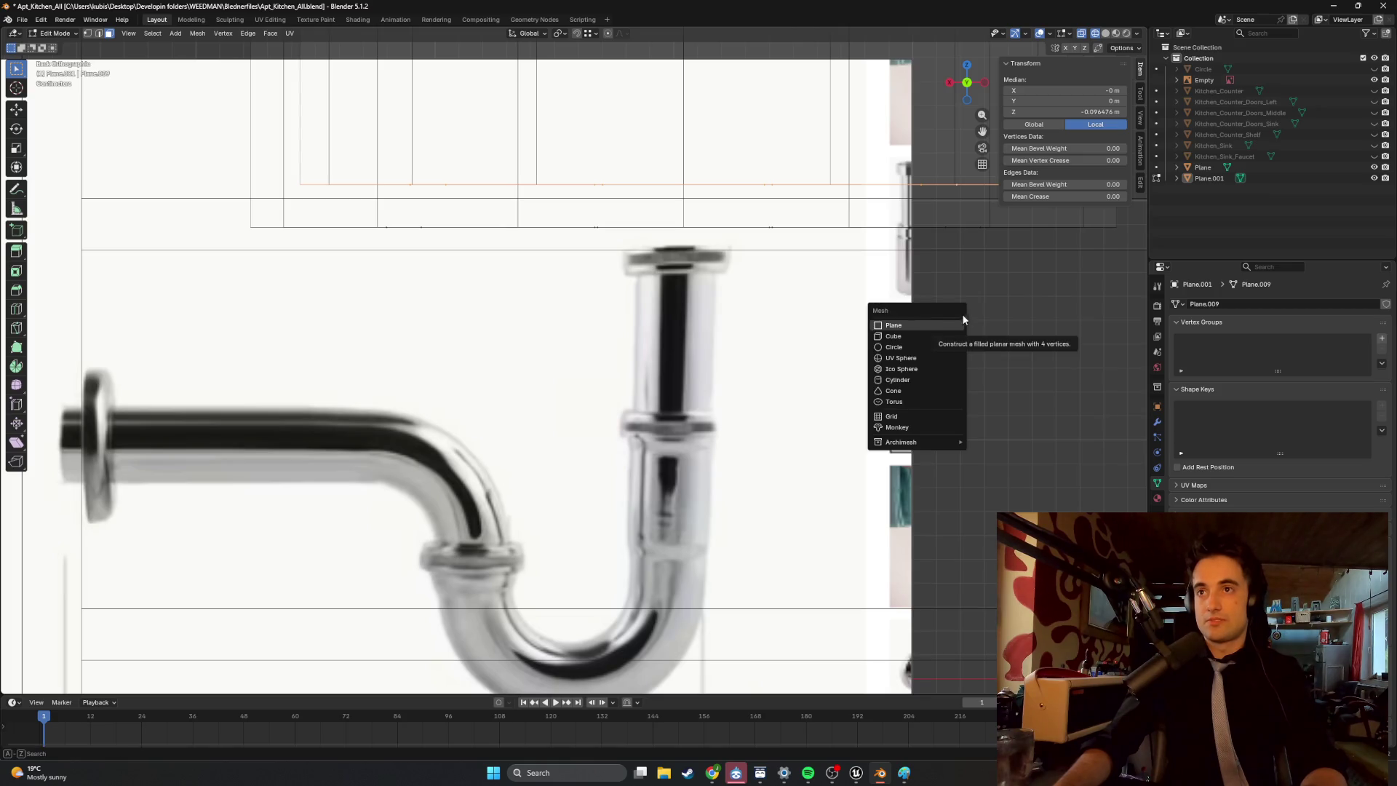
Return to Object Mode and add a new Bézier curve.
{"action": "key", "text": "Escape"}
{"action": "key", "text": "Tab"}
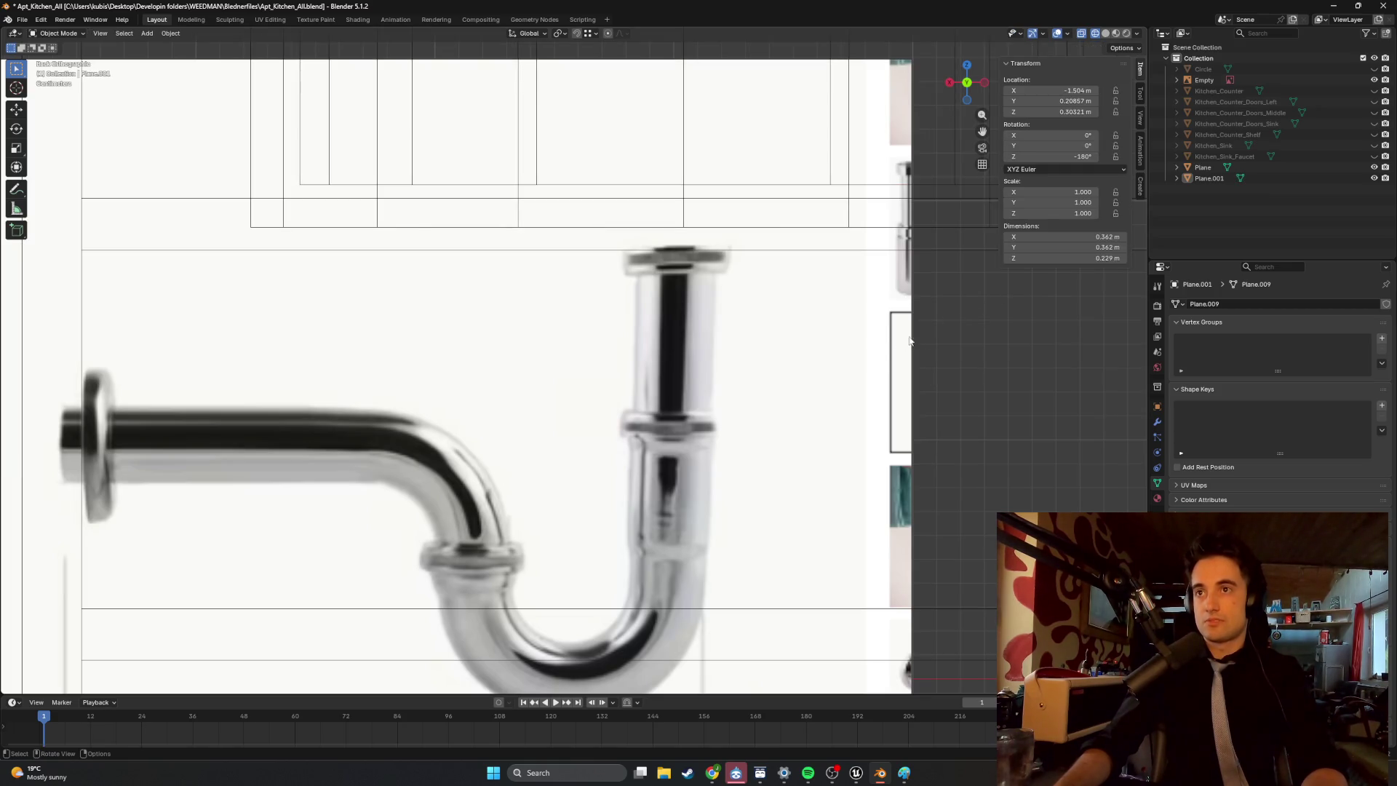
{"action": "key", "text": "shift+a"}
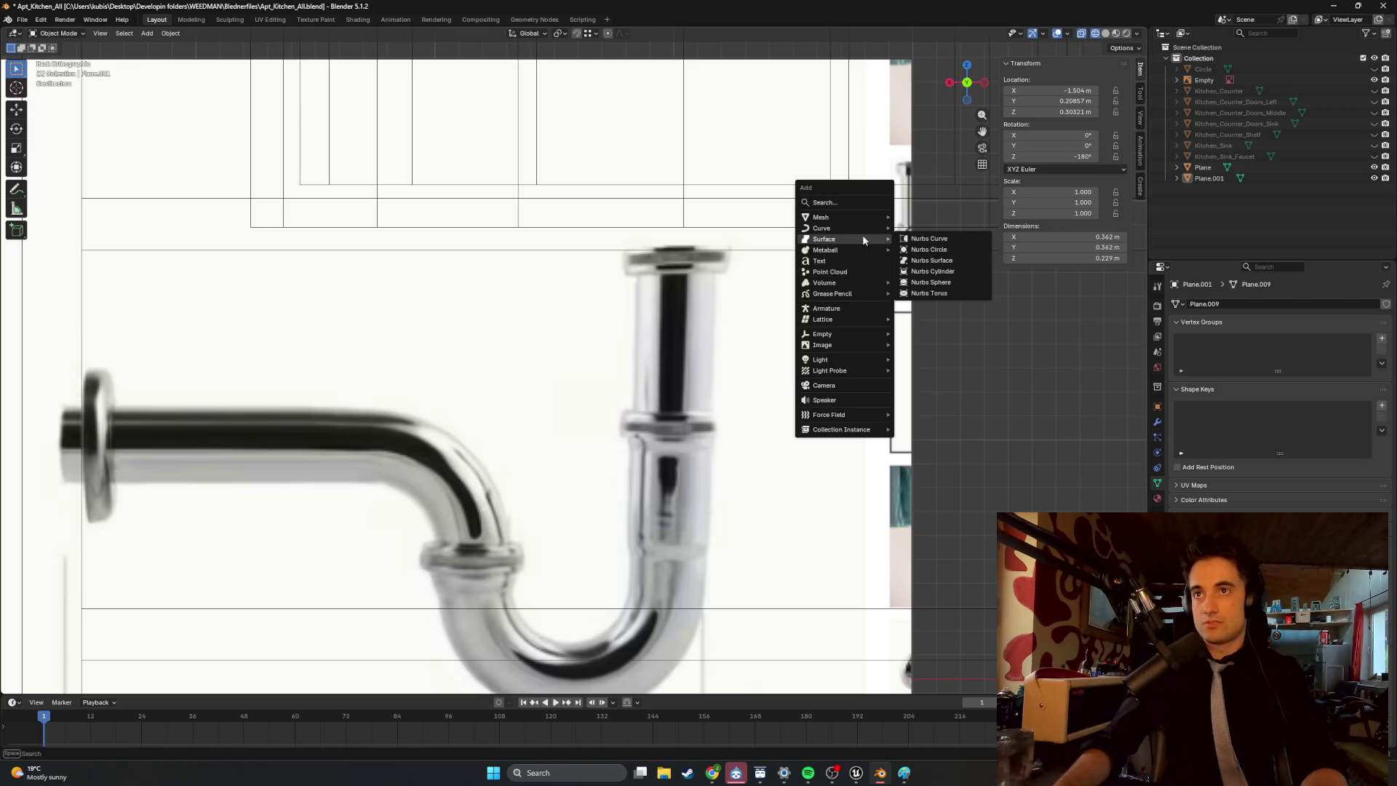
{"action": "mouse_move", "coordinate": [874, 227]}
{"action": "left_click", "coordinate": [939, 229]}
{"action": "scroll", "coordinate": [762, 348], "scroll_direction": "down", "scroll_amount": 1}
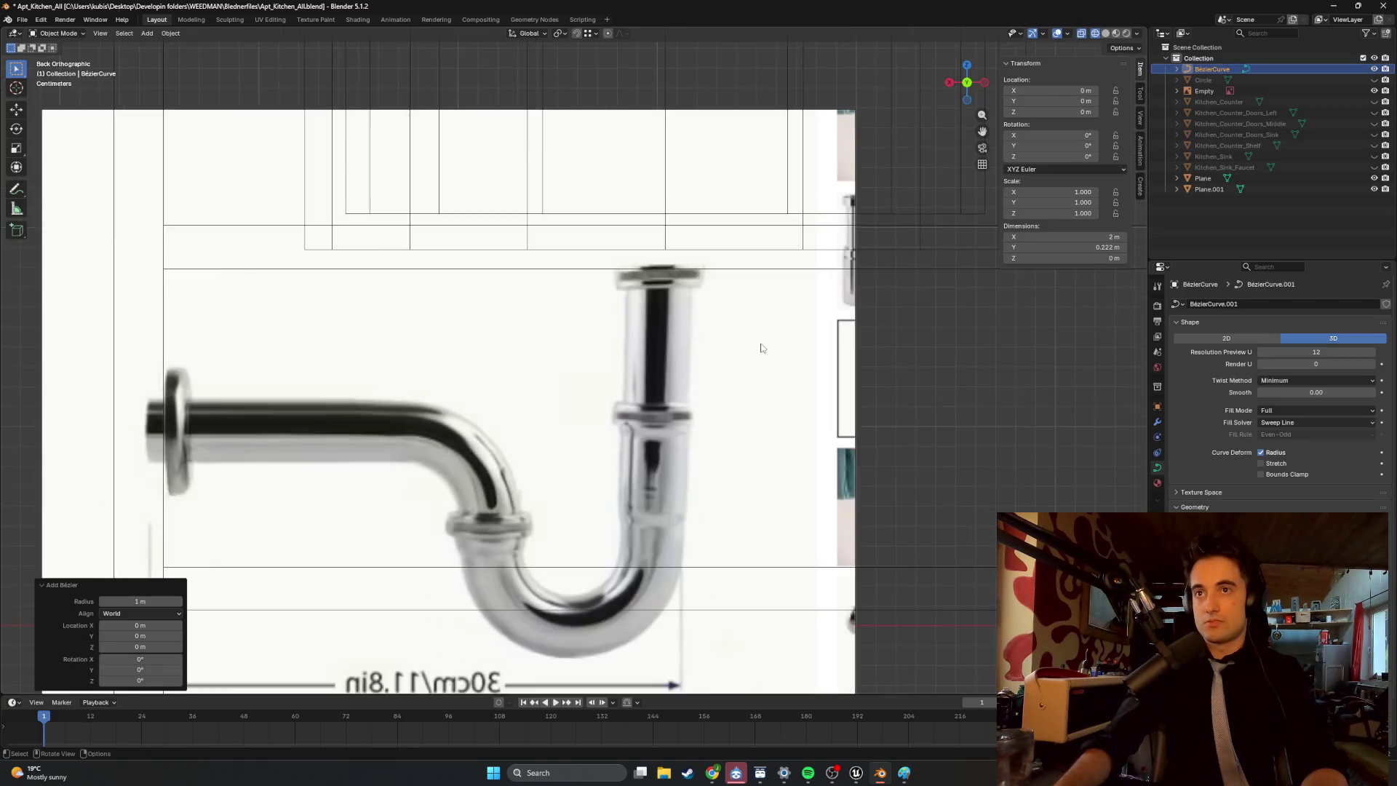
{"action": "scroll", "coordinate": [761, 348], "scroll_direction": "down", "scroll_amount": 5}
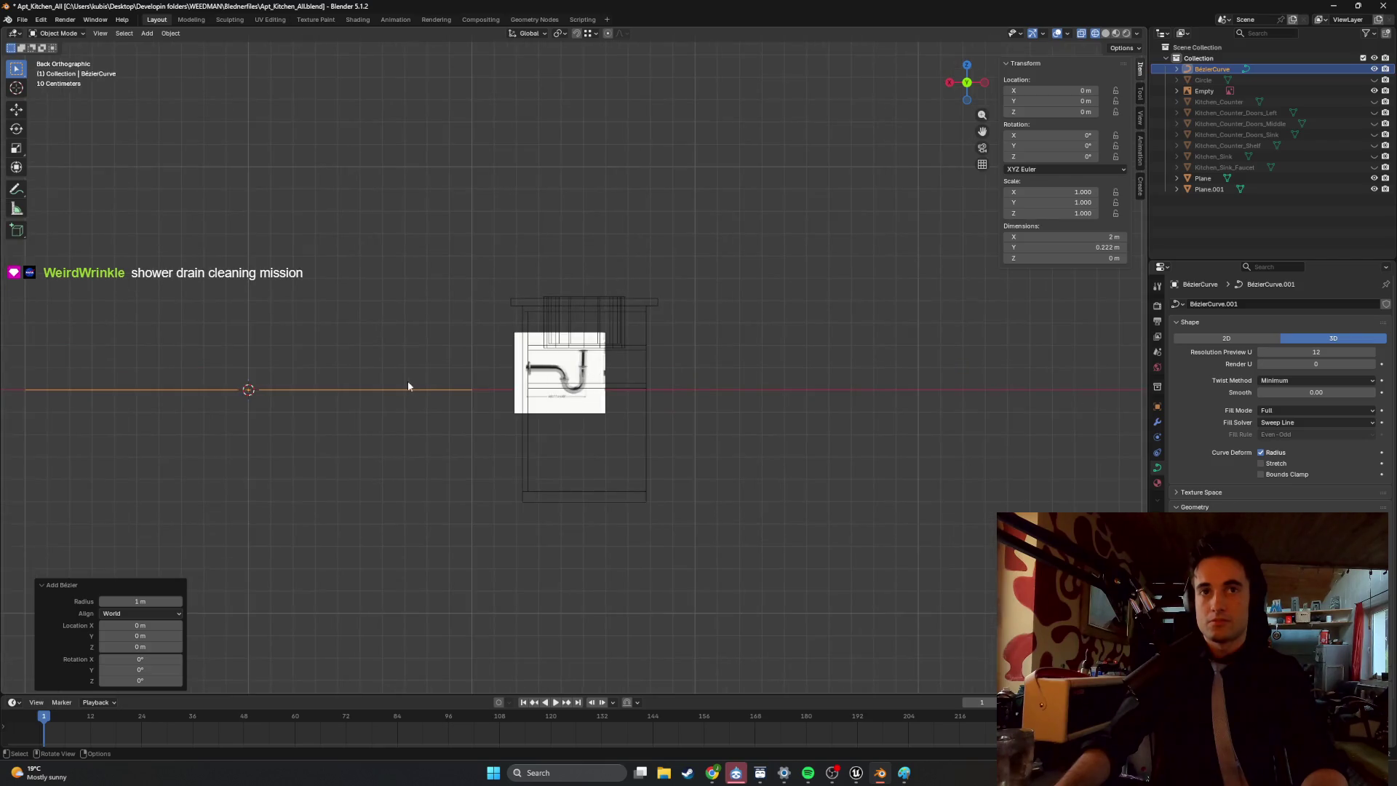
Move the curve to the drain and rotate it about 89° to stand upright.
{"action": "key", "text": "g"}
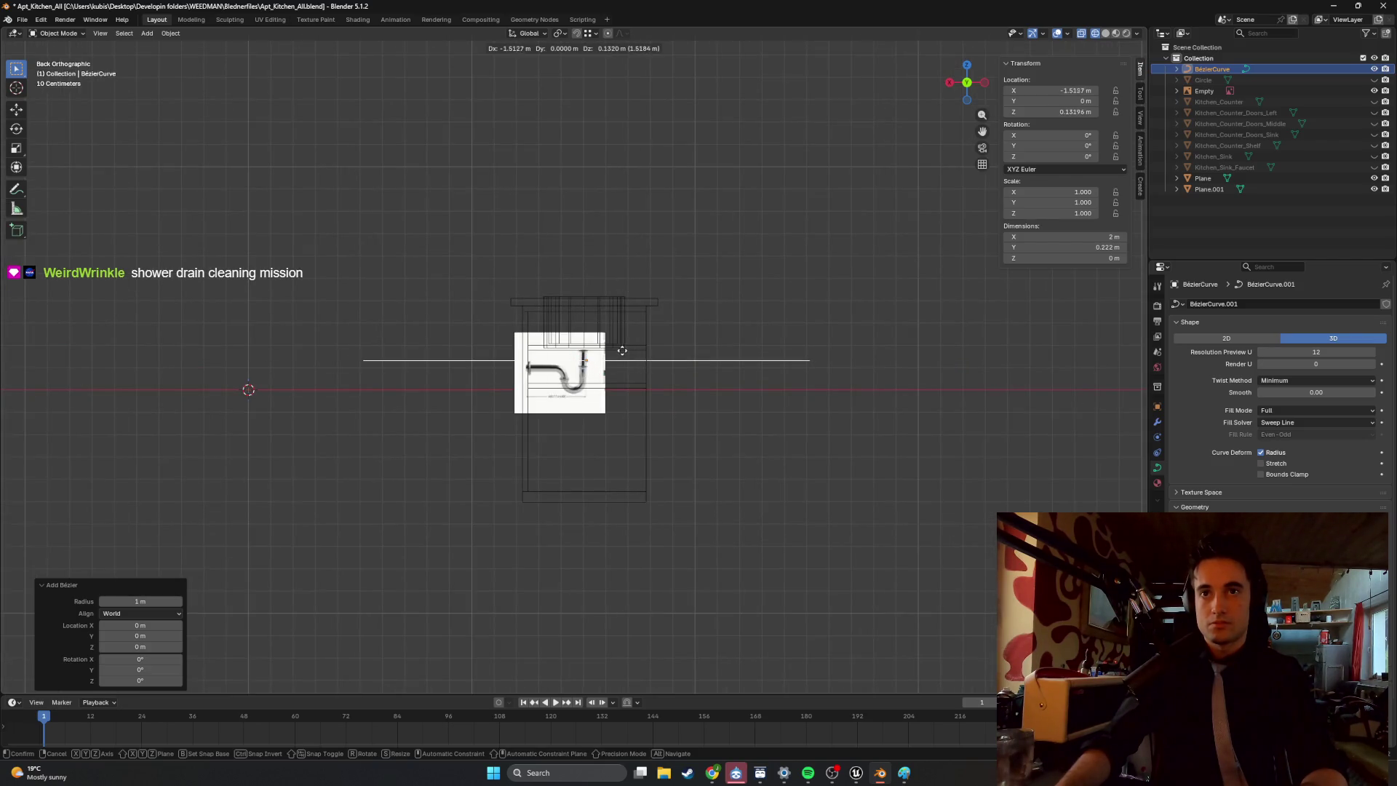
{"action": "left_click", "coordinate": [622, 350]}
{"action": "key", "text": "r"}
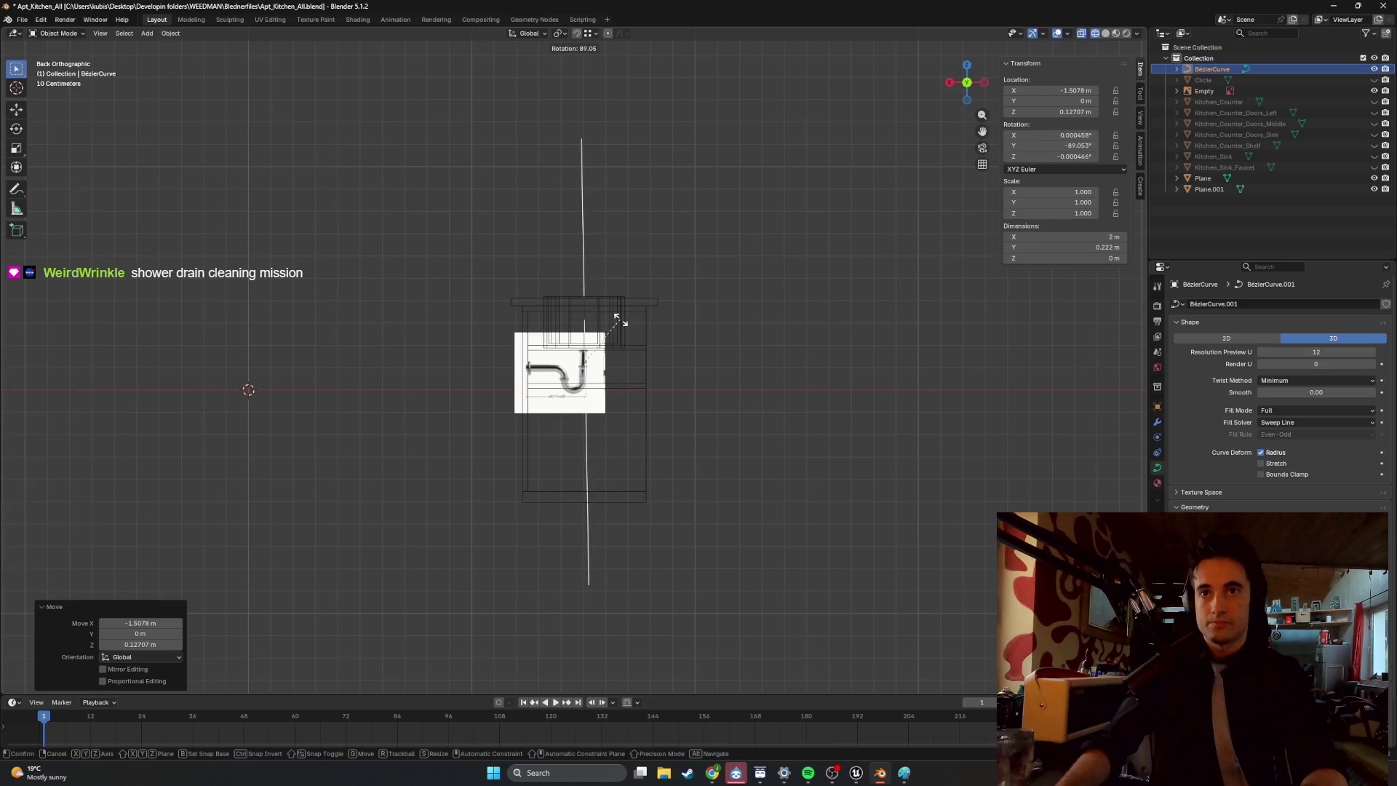
{"action": "left_click", "coordinate": [620, 320]}
{"action": "scroll", "coordinate": [615, 342], "scroll_direction": "up", "scroll_amount": 8}
{"action": "key", "text": "g"}
{"action": "left_click", "coordinate": [612, 384]}
{"action": "scroll", "coordinate": [611, 379], "scroll_direction": "down", "scroll_amount": 3}
{"action": "scroll", "coordinate": [611, 379], "scroll_direction": "down", "scroll_amount": 5}
{"action": "key", "text": "Tab"}
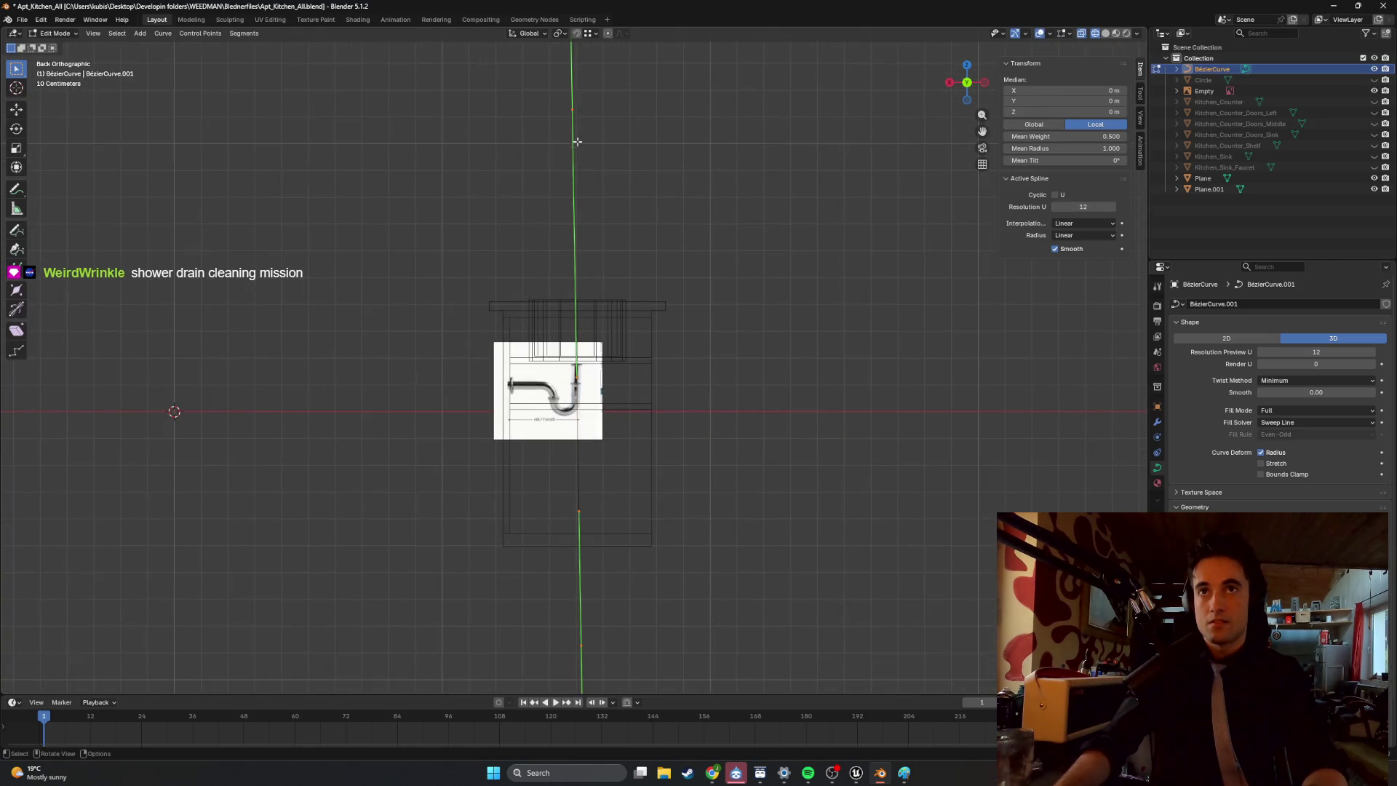
Move one curve end point down to the top of the sink drain.
{"action": "left_click", "coordinate": [573, 109]}
{"action": "key", "text": "g"}
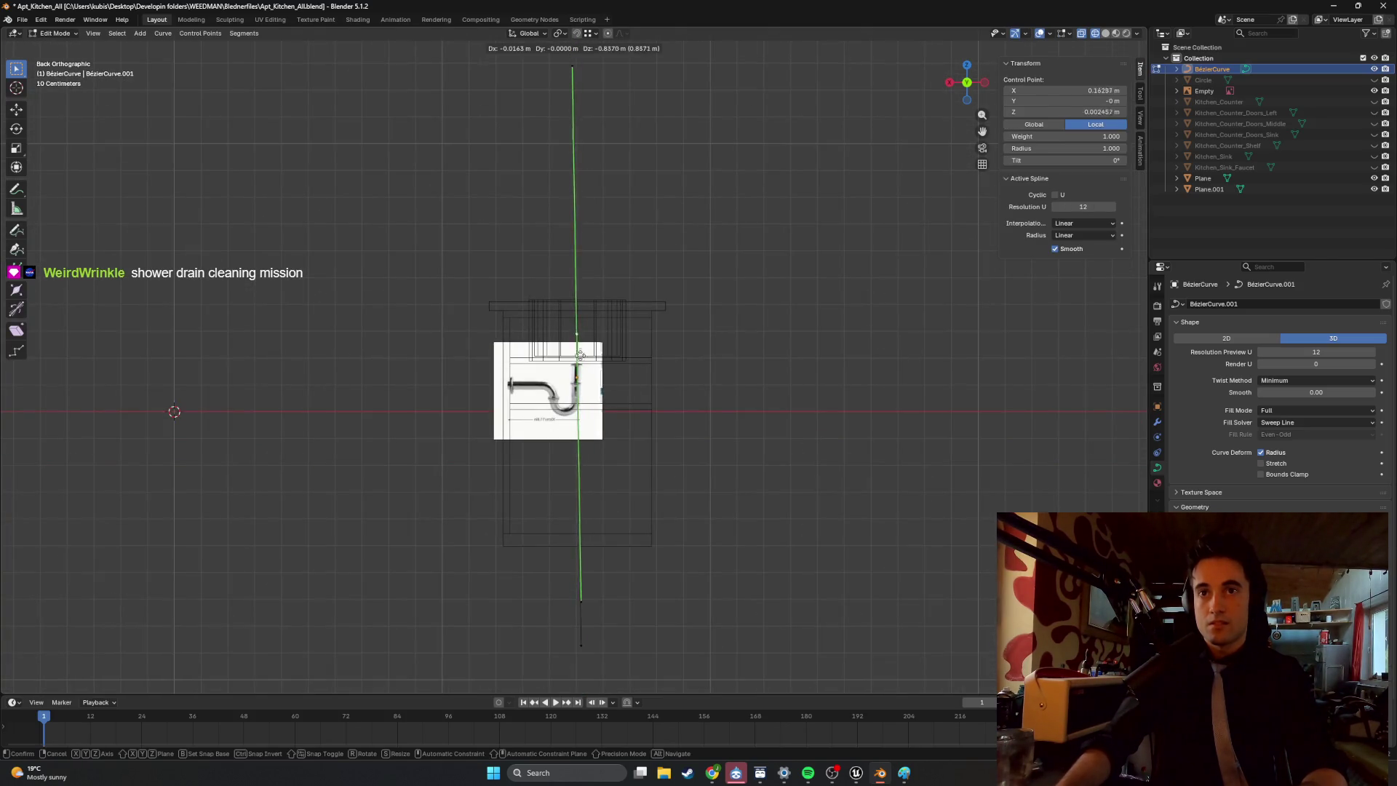
{"action": "left_click", "coordinate": [577, 365]}
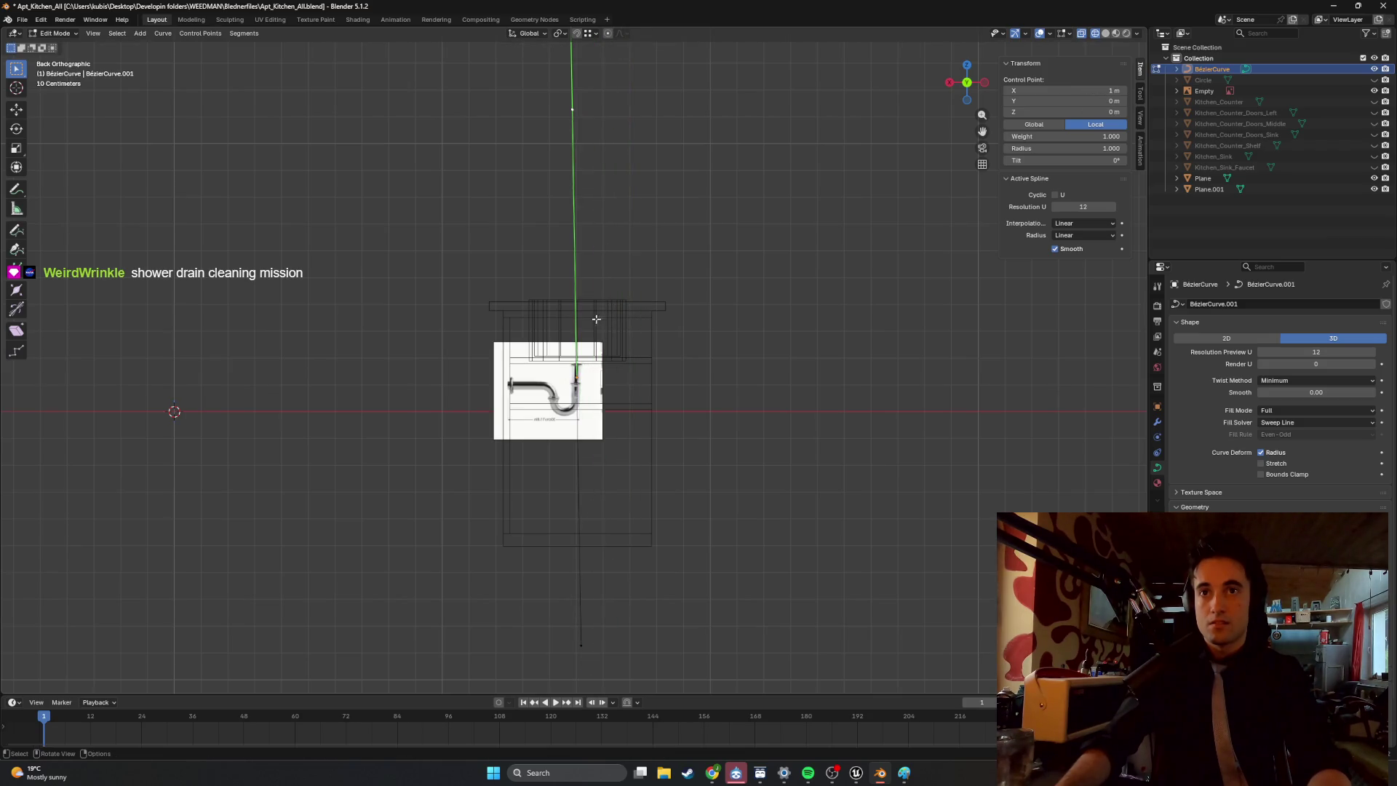
{"action": "scroll", "coordinate": [576, 361], "scroll_direction": "up", "scroll_amount": 4}
{"action": "scroll", "coordinate": [579, 364], "scroll_direction": "down", "scroll_amount": 3}
{"action": "middle_click_drag", "start_coordinate": [579, 363], "coordinate": [586, 295], "text": "shift"}
{"action": "left_click", "coordinate": [586, 309]}
{"action": "scroll", "coordinate": [585, 309], "scroll_direction": "up", "scroll_amount": 3}
{"action": "key", "text": "s"}
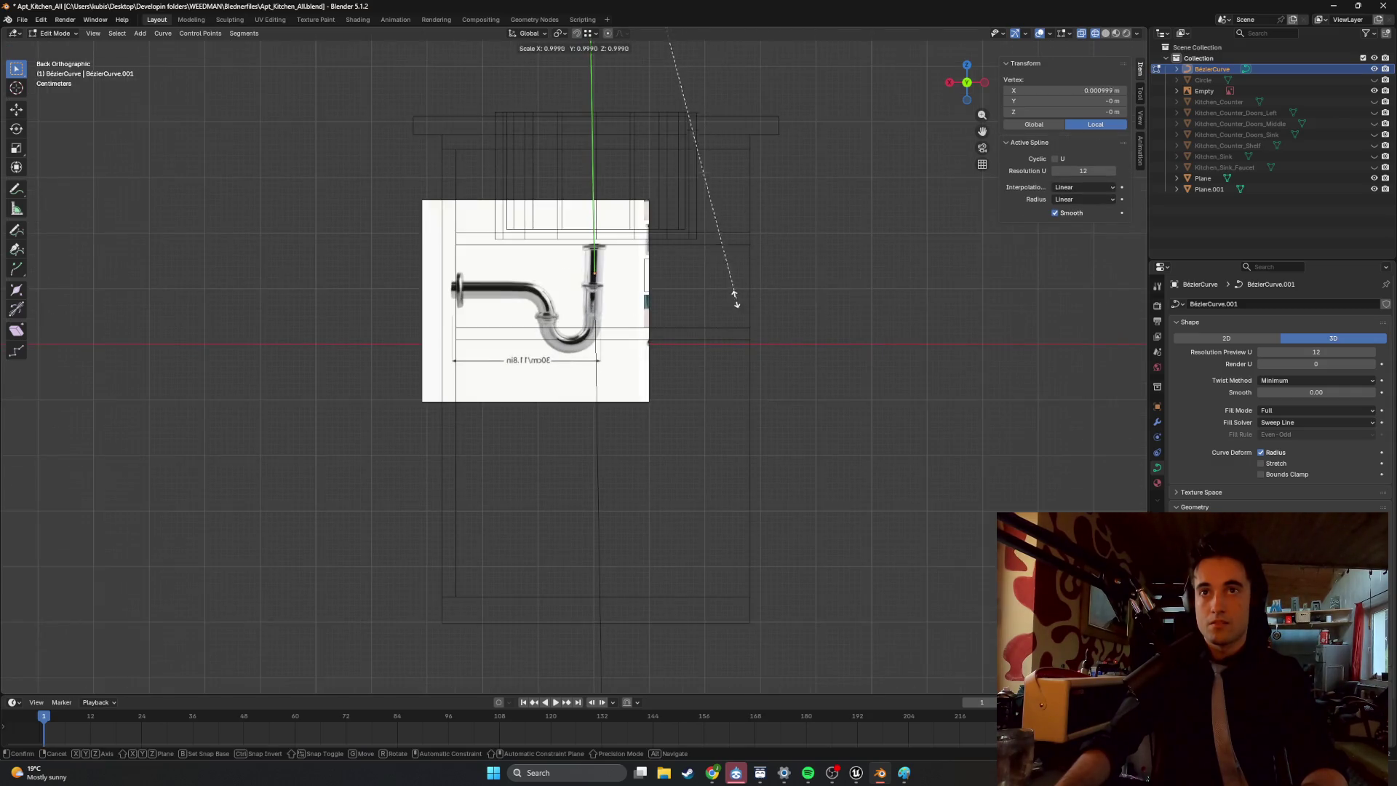
{"action": "right_click", "coordinate": [690, 304]}
{"action": "scroll", "coordinate": [613, 381], "scroll_direction": "down", "scroll_amount": 3}
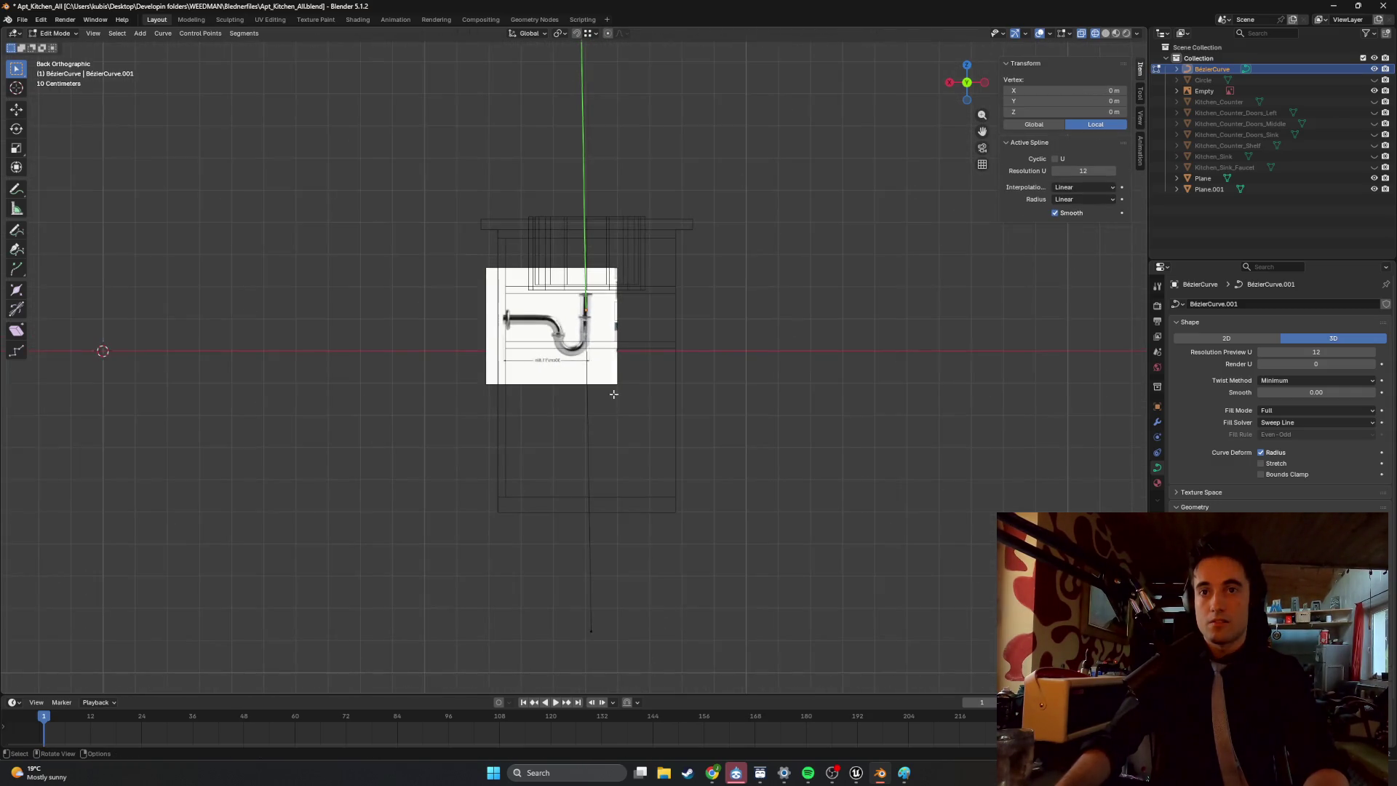
Lower the bottom curve point vertically and place it over the trap pipe.
{"action": "left_click", "coordinate": [598, 635]}
{"action": "key", "text": "g"}
{"action": "key", "text": "z"}
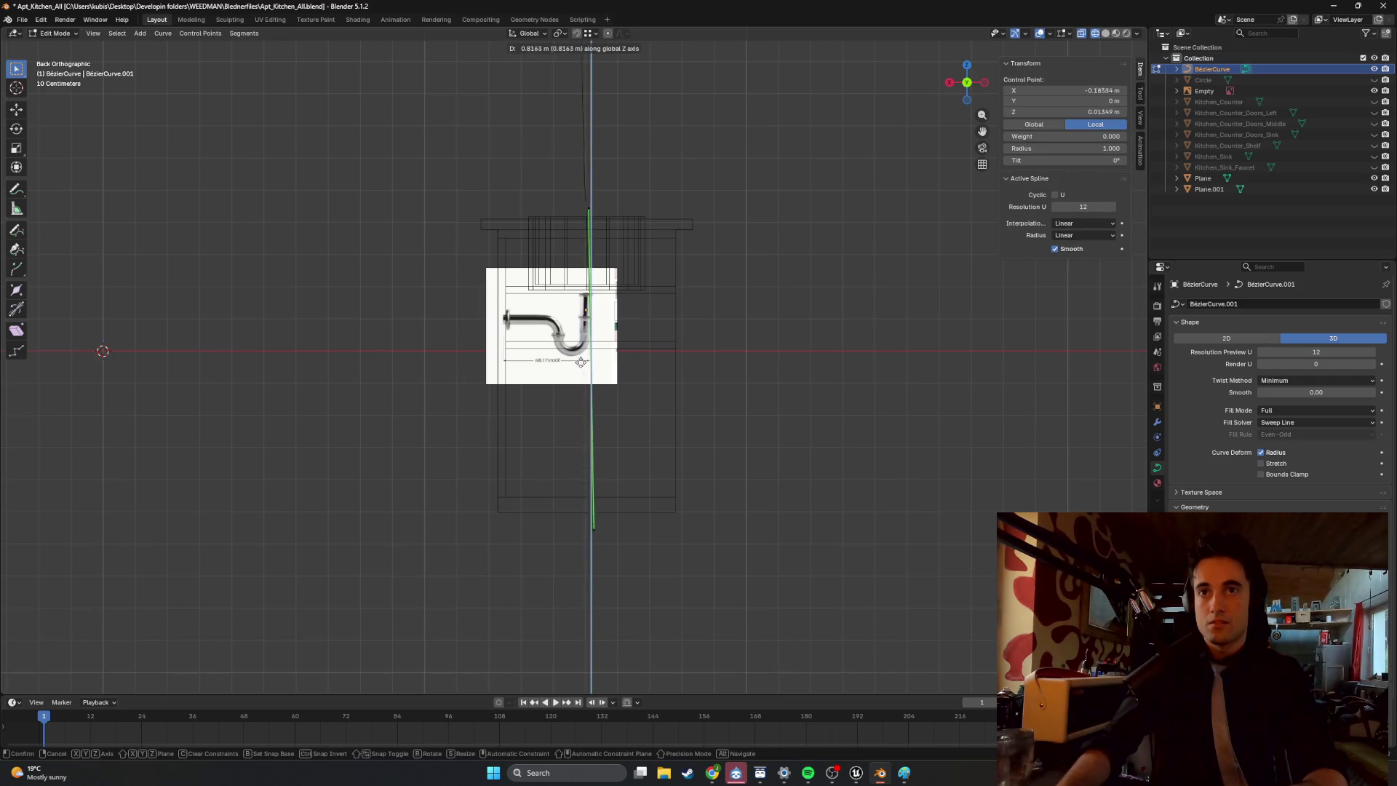
{"action": "left_click", "coordinate": [574, 337]}
{"action": "scroll", "coordinate": [582, 342], "scroll_direction": "up", "scroll_amount": 8}
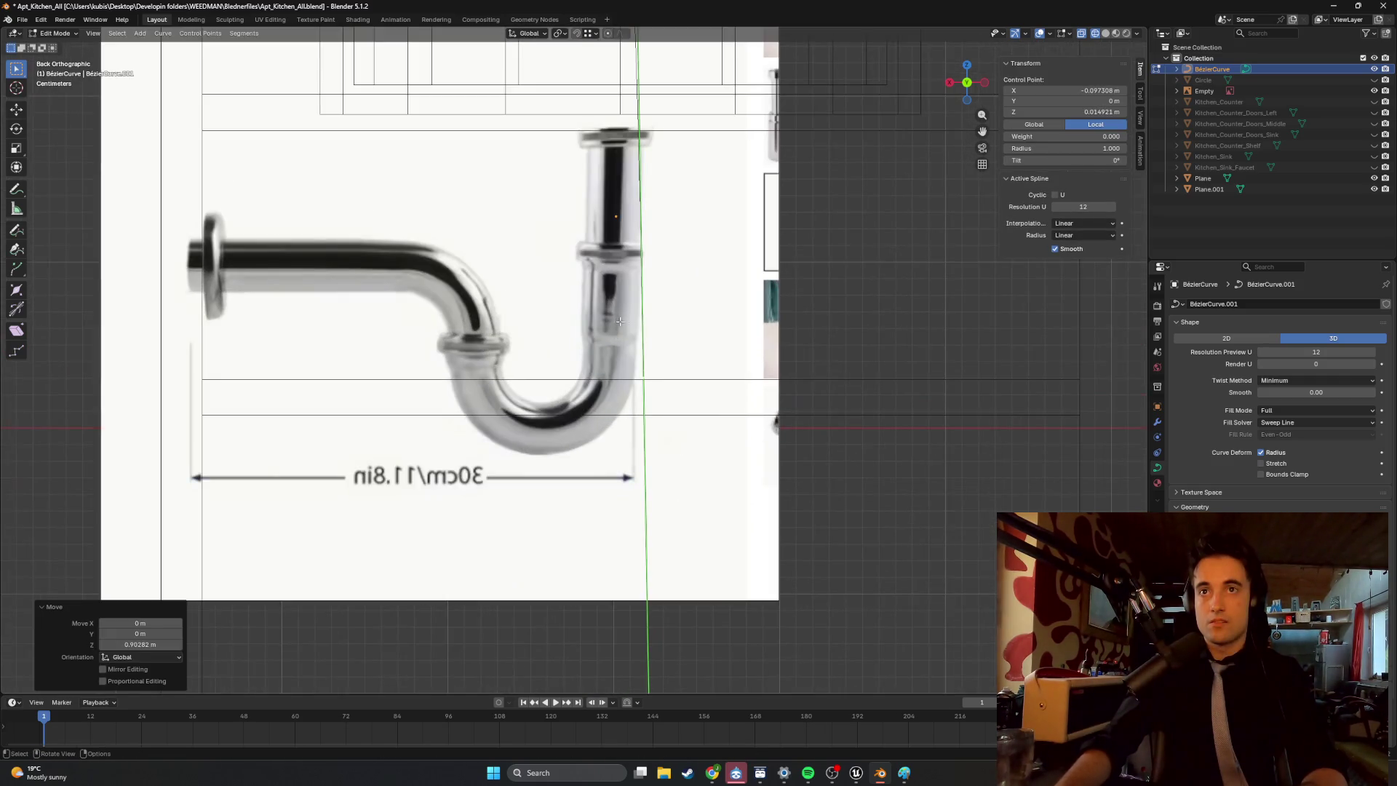
{"action": "key", "text": "g"}
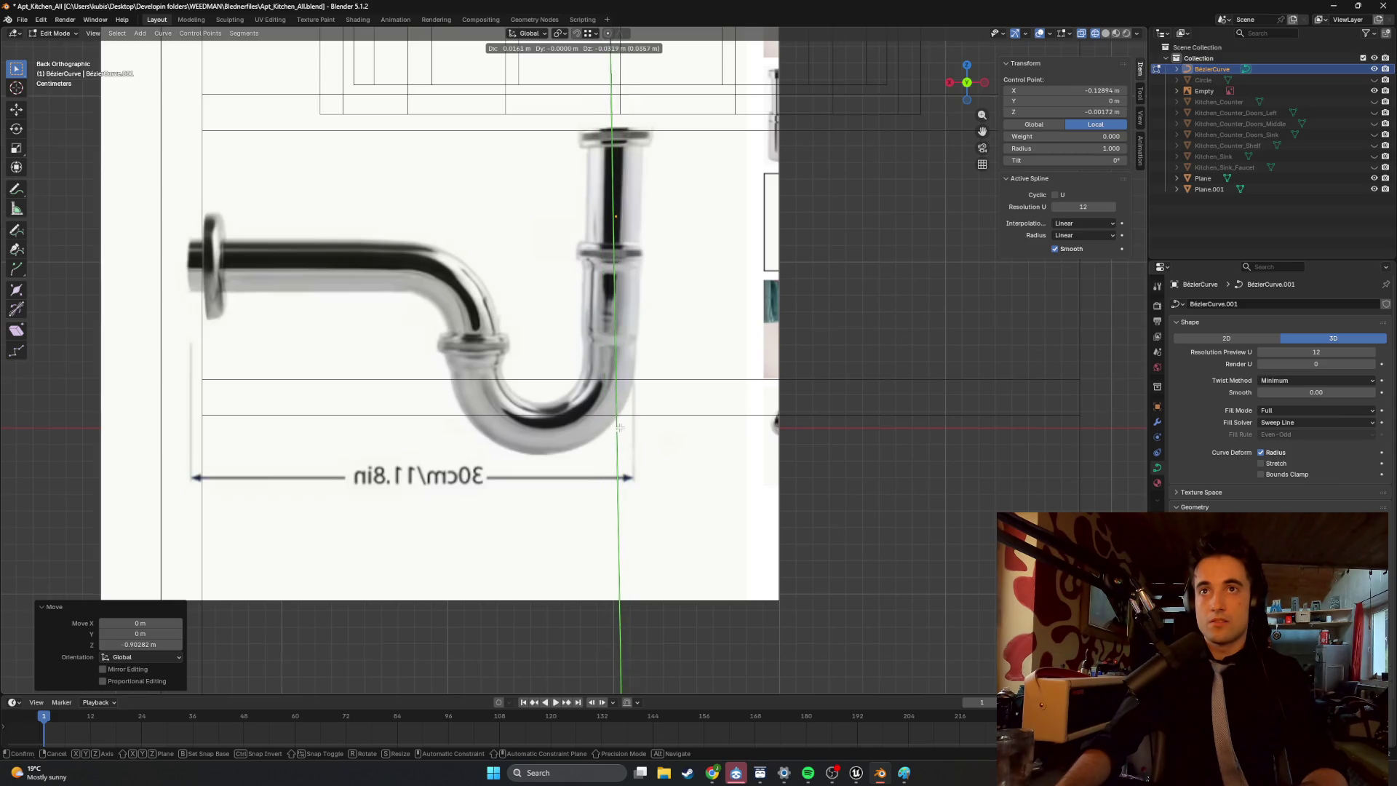
{"action": "left_click", "coordinate": [650, 369]}
{"action": "scroll", "coordinate": [640, 386], "scroll_direction": "down", "scroll_amount": 3}
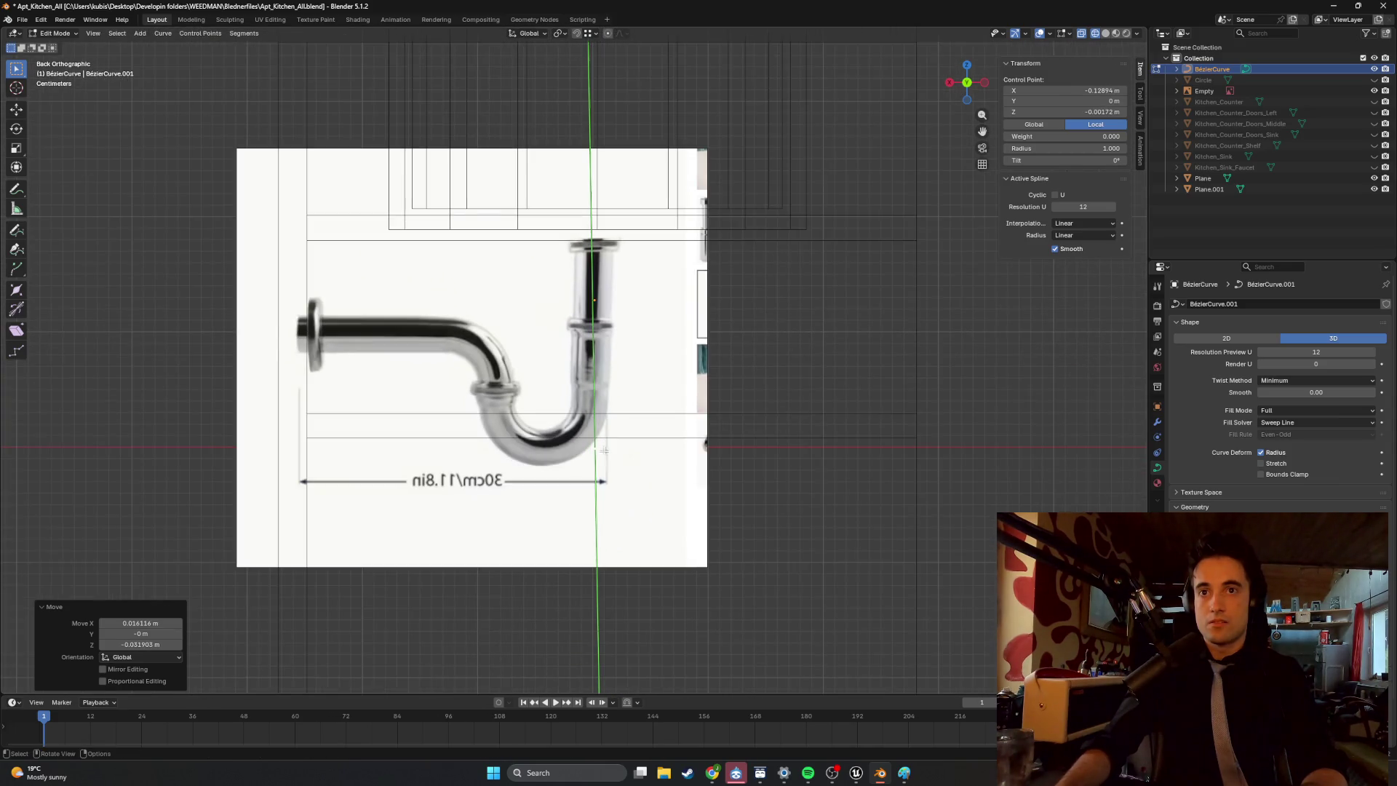
{"action": "left_click", "coordinate": [595, 451]}
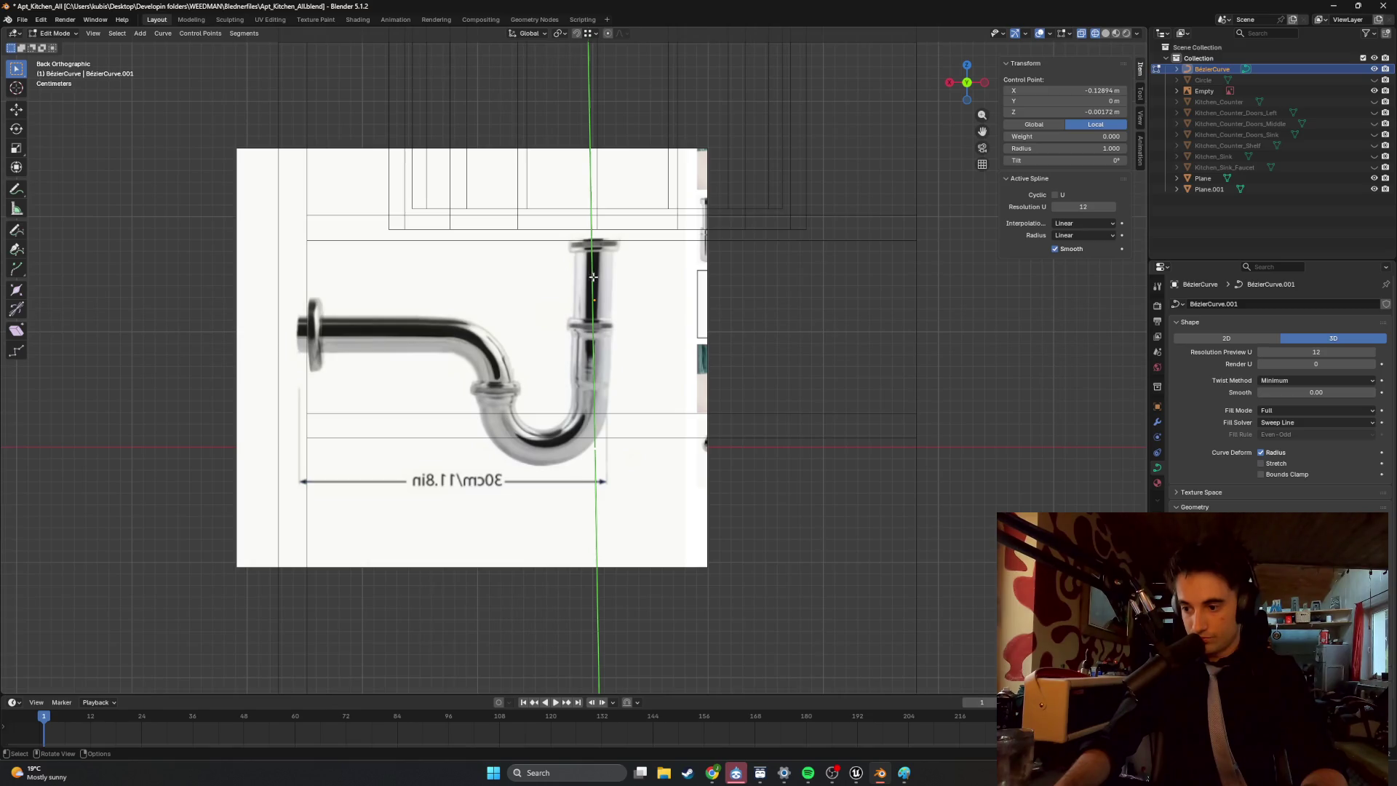
Check the curve in a perspective view and undo the last several point edits.
{"action": "scroll", "coordinate": [597, 284], "scroll_direction": "down", "scroll_amount": 5}
{"action": "middle_click_drag", "start_coordinate": [660, 315], "coordinate": [539, 335]}
{"action": "scroll", "coordinate": [624, 246], "scroll_direction": "down", "scroll_amount": 5}
{"action": "mouse_move", "coordinate": [625, 246]}
{"action": "middle_mouse_down", "text": "ctrl"}
{"action": "mouse_move", "coordinate": [643, 218]}
{"action": "mouse_move", "coordinate": [643, 236]}
{"action": "middle_mouse_up", "text": "ctrl"}
{"action": "key", "text": "ctrl+z"}
{"action": "scroll", "coordinate": [619, 297], "scroll_direction": "down", "scroll_amount": 2}
{"action": "key", "text": "ctrl+z"}
{"action": "key", "text": "ctrl+z"}
{"action": "key", "text": "ctrl+z"}
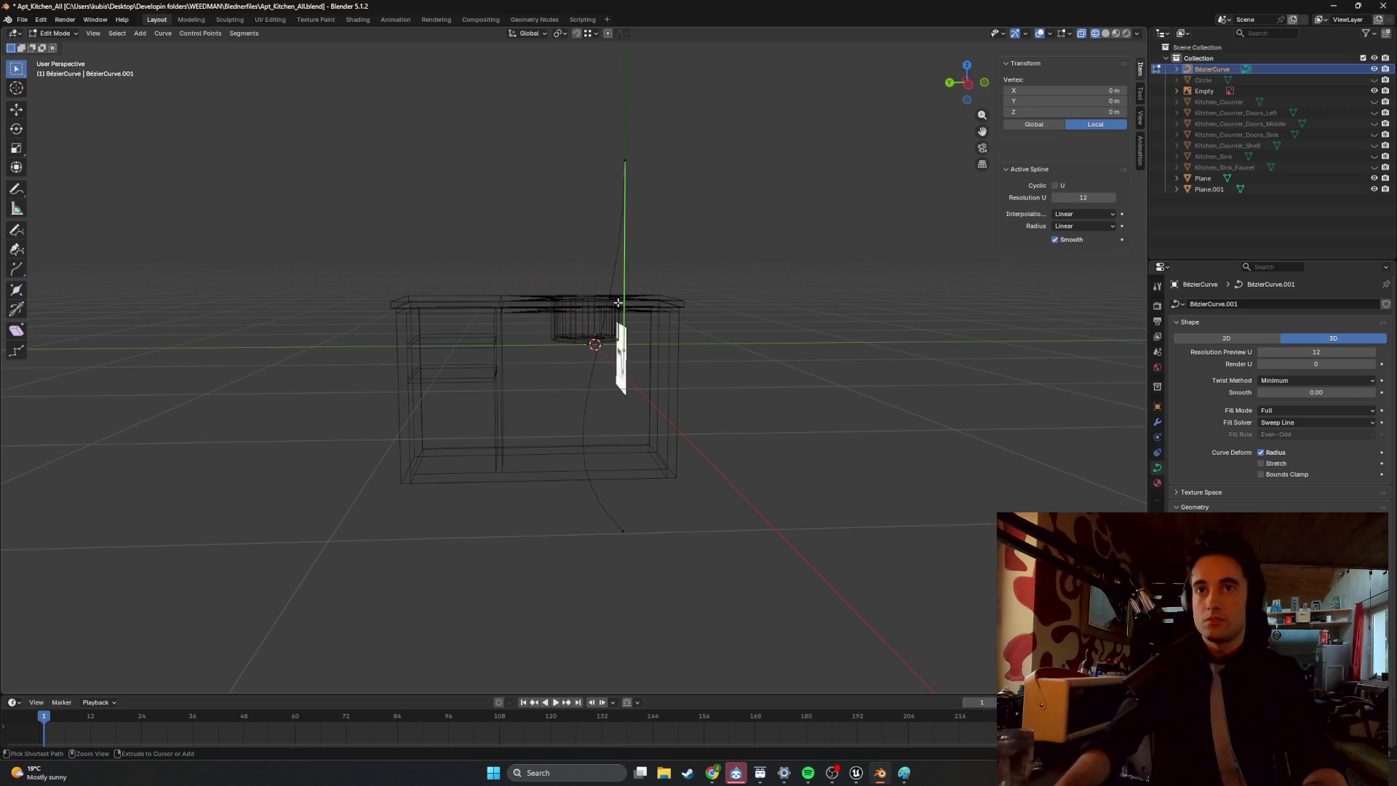
Rotate a curve end point's handles with 45° snapping so they stand vertical.
{"action": "mouse_move", "coordinate": [605, 316]}
{"action": "middle_mouse_down"}
{"action": "mouse_move", "coordinate": [670, 308]}
{"action": "mouse_move", "coordinate": [588, 403]}
{"action": "mouse_move", "coordinate": [469, 390]}
{"action": "mouse_move", "coordinate": [565, 393]}
{"action": "middle_mouse_up"}
{"action": "key", "text": "Tab"}
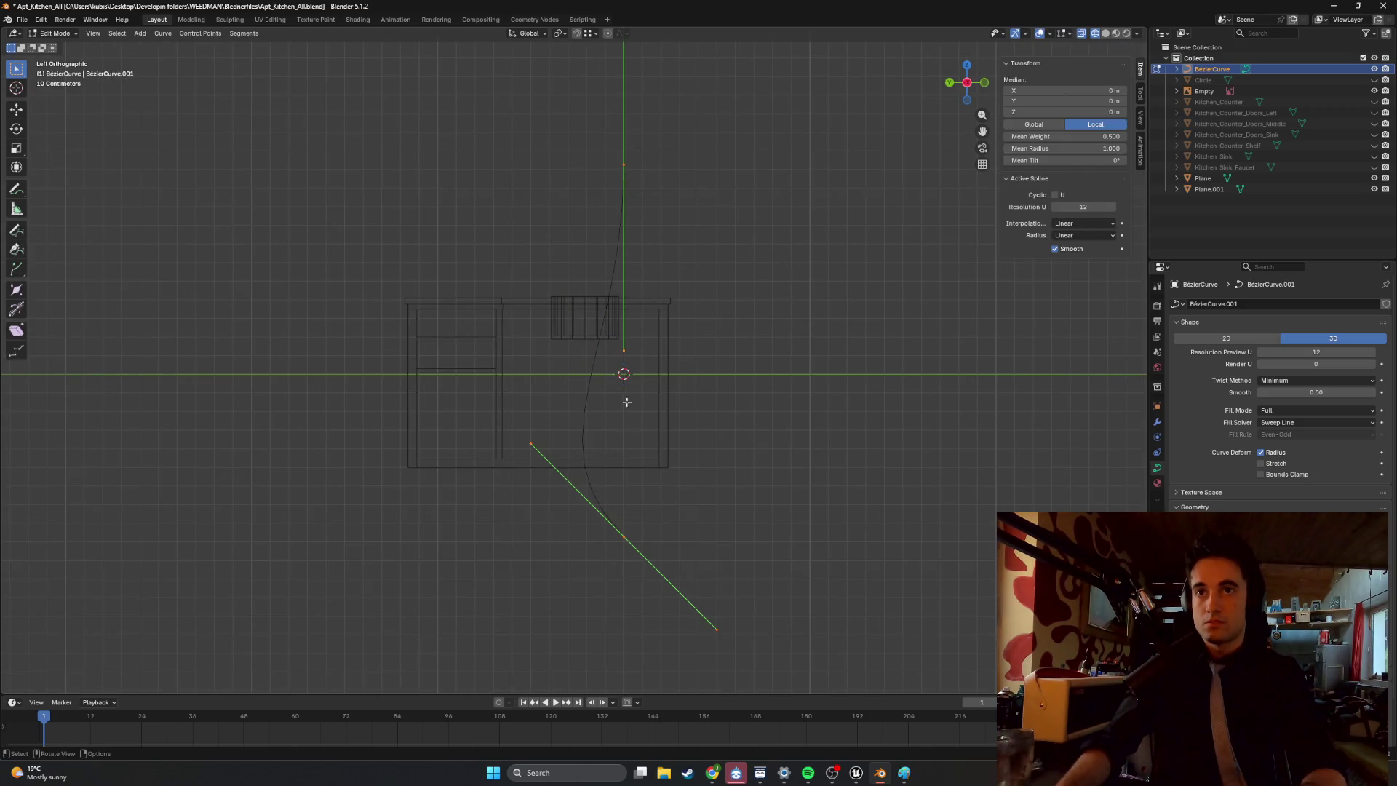
{"action": "left_click", "coordinate": [716, 632]}
{"action": "key", "text": "r"}
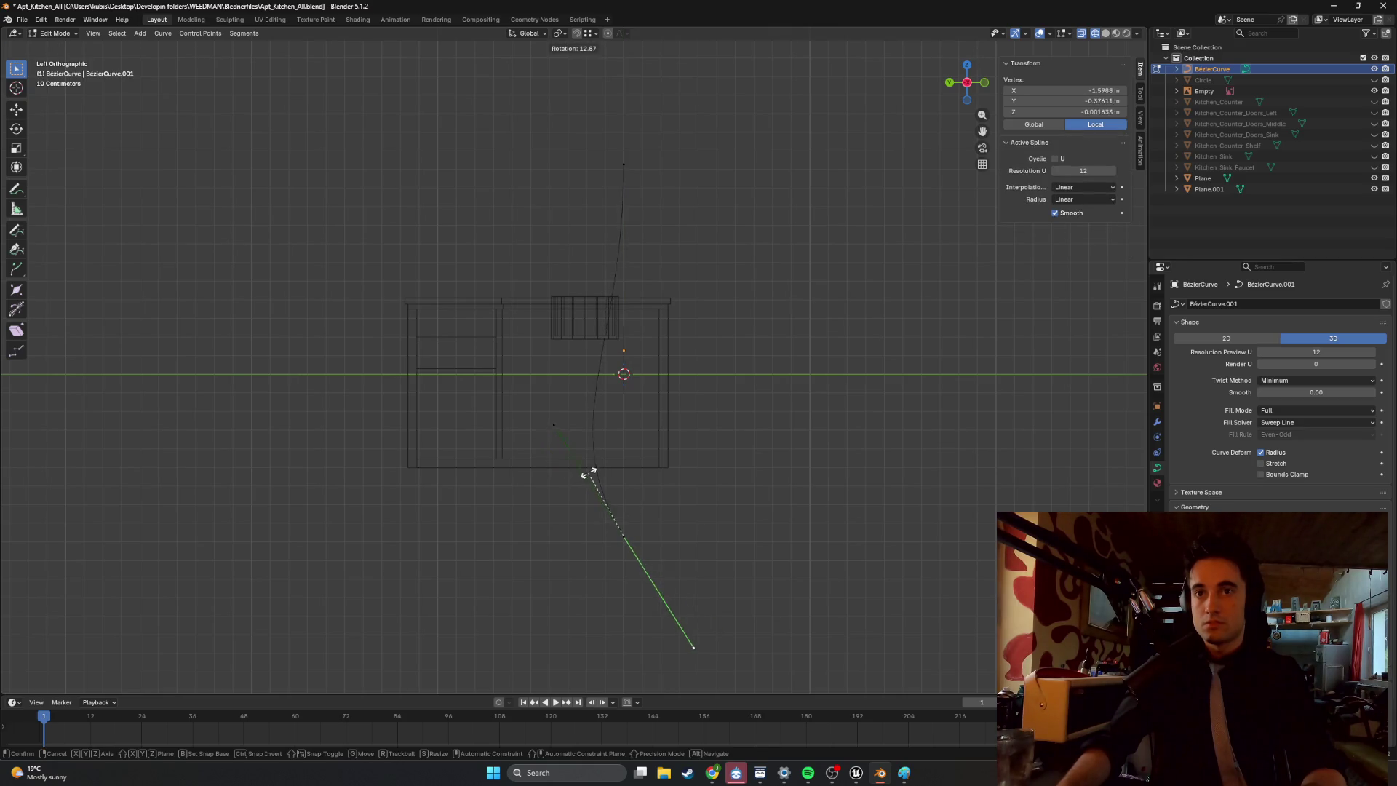
{"action": "key", "text": "ctrl"}
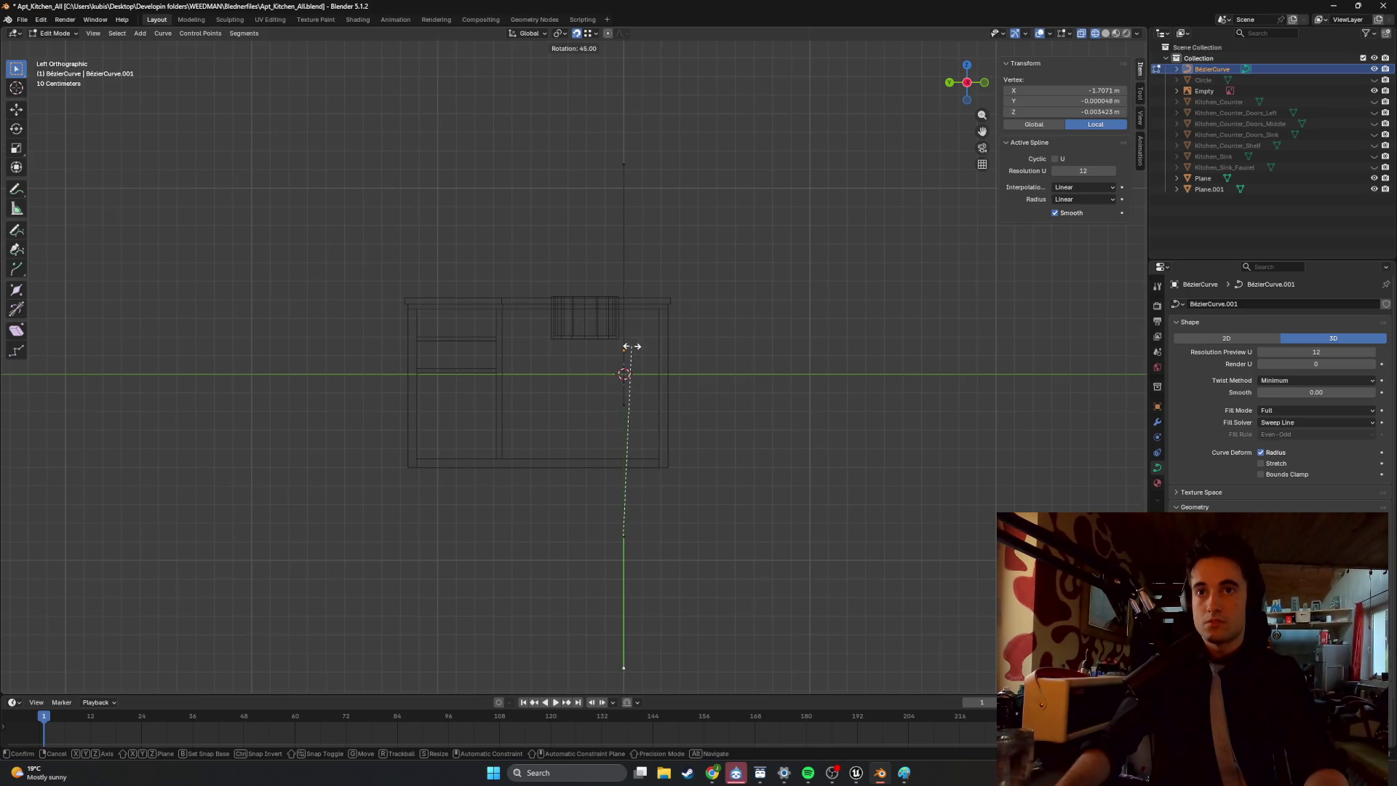
{"action": "left_click", "coordinate": [631, 346]}
{"action": "scroll", "coordinate": [628, 425], "scroll_direction": "up", "scroll_amount": 5}
{"action": "scroll", "coordinate": [668, 427], "scroll_direction": "down", "scroll_amount": 5}
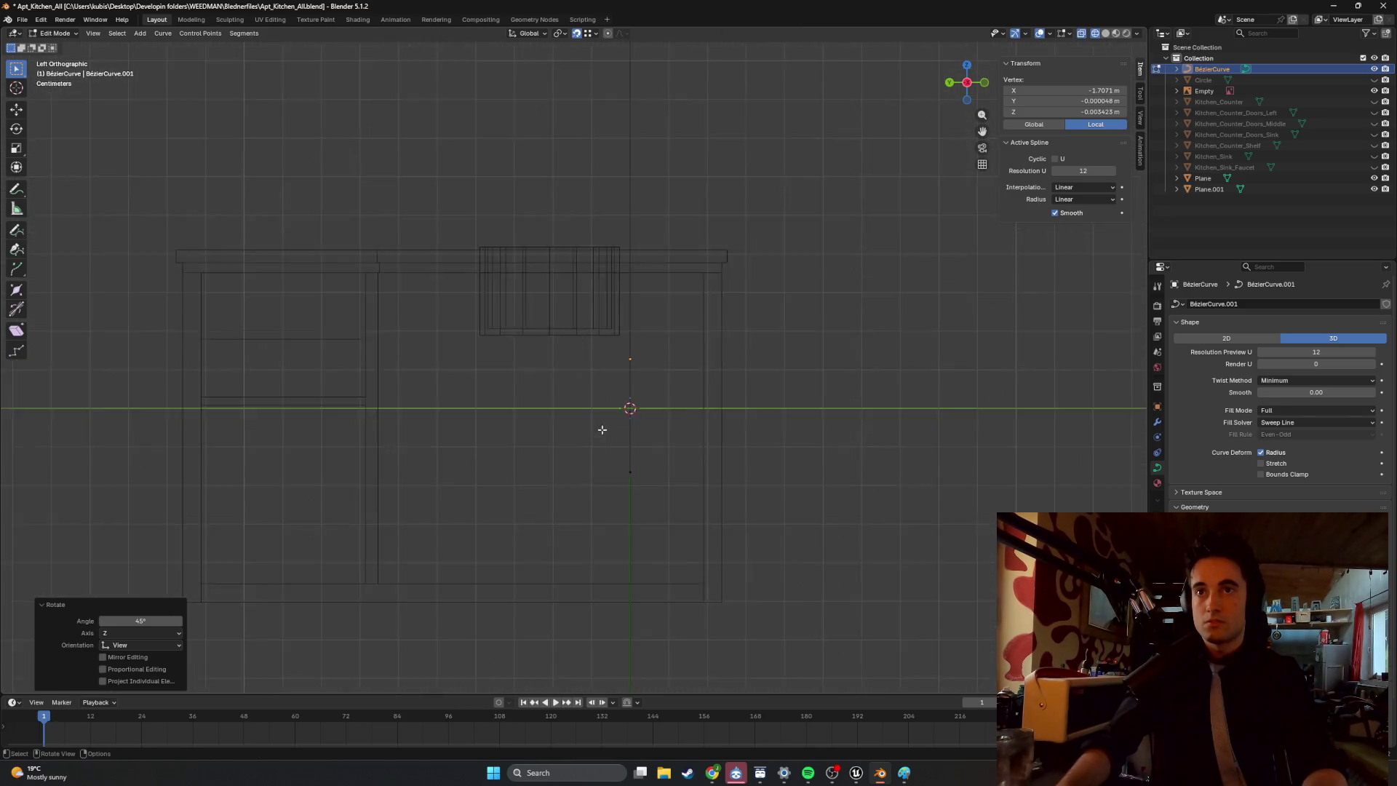
Move the BézierCurve object about 0.21 m along Y beside the reference photo.
{"action": "key", "text": "Tab"}
{"action": "key", "text": "g"}
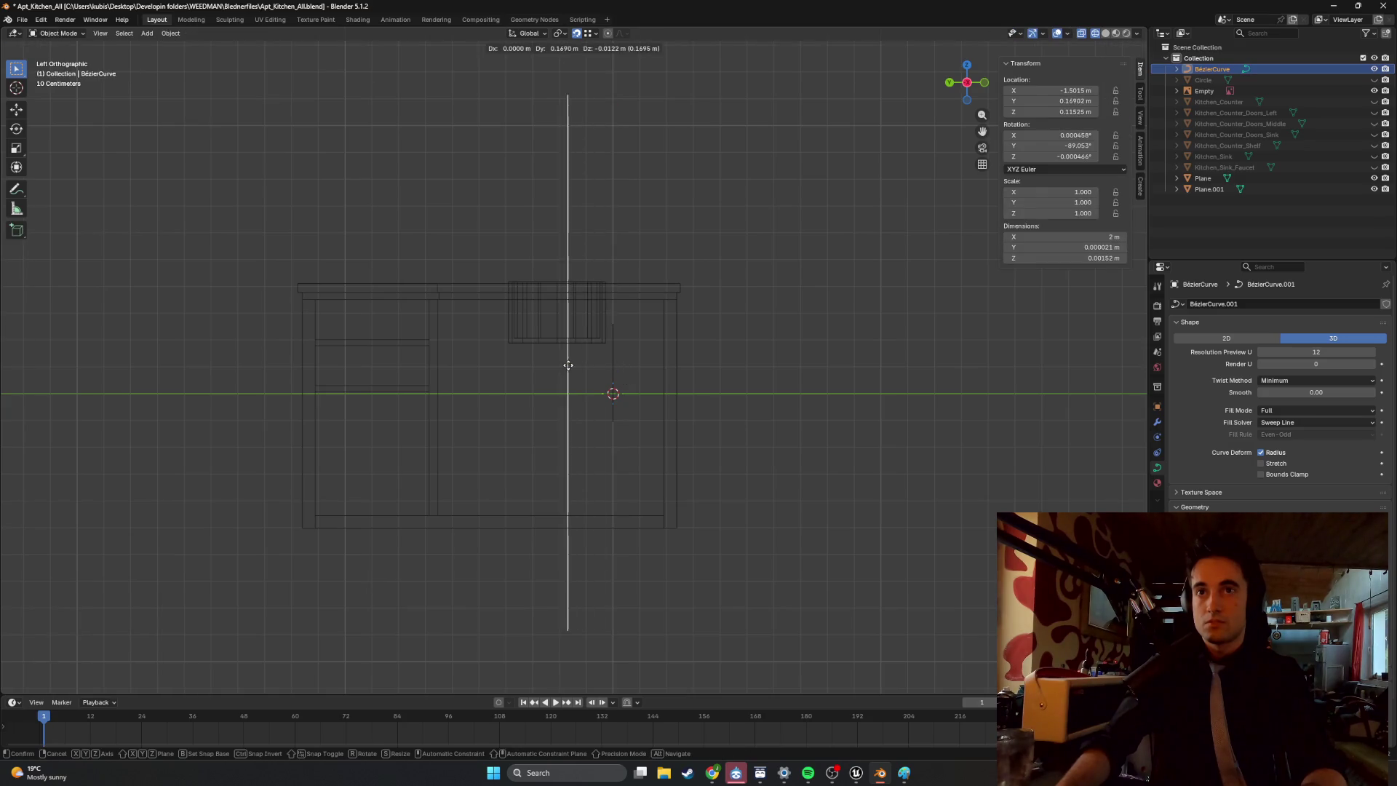
{"action": "key", "text": "Escape"}
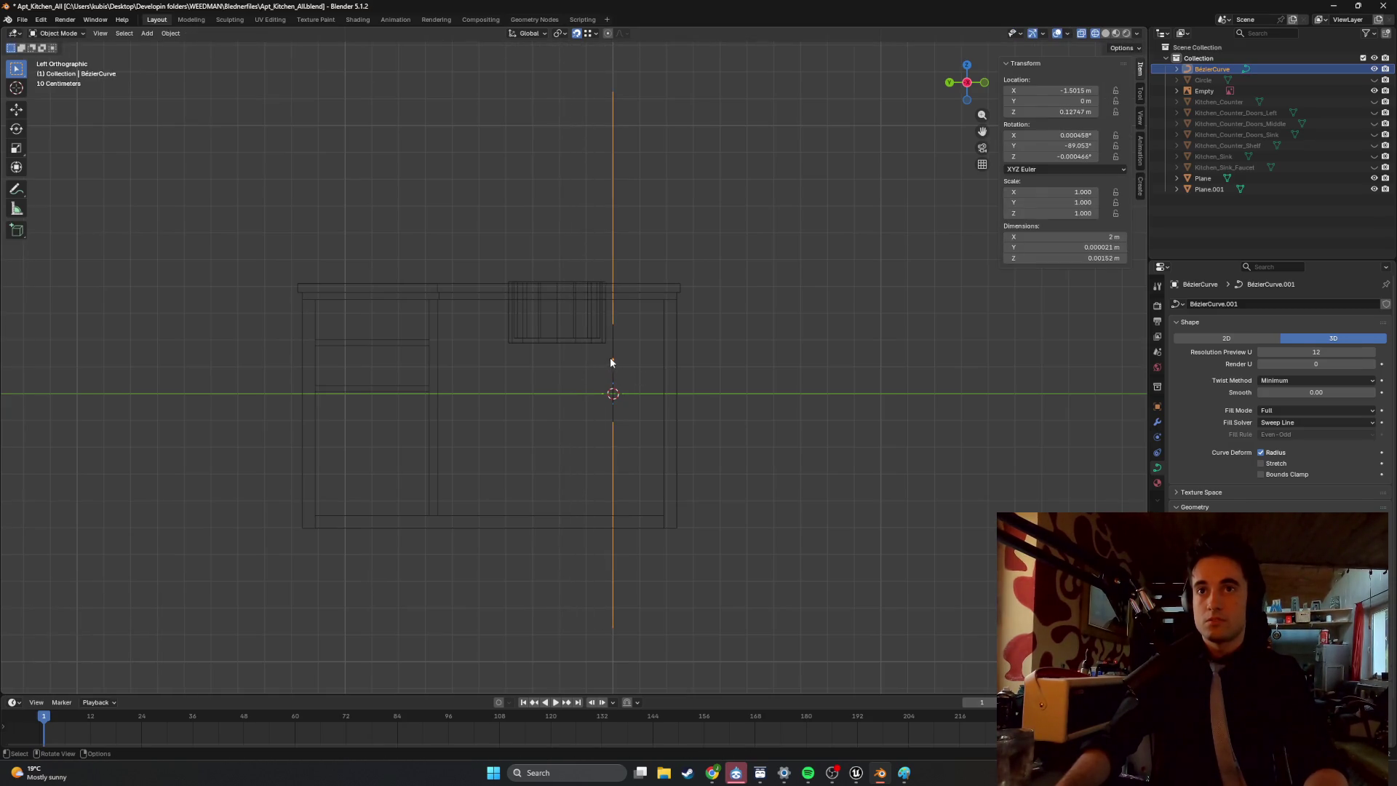
{"action": "left_click", "coordinate": [609, 362]}
{"action": "key", "text": "g"}
{"action": "key", "text": "Escape"}
{"action": "mouse_move", "coordinate": [586, 390]}
{"action": "middle_mouse_down"}
{"action": "mouse_move", "coordinate": [537, 381]}
{"action": "mouse_move", "coordinate": [611, 334]}
{"action": "middle_mouse_up"}
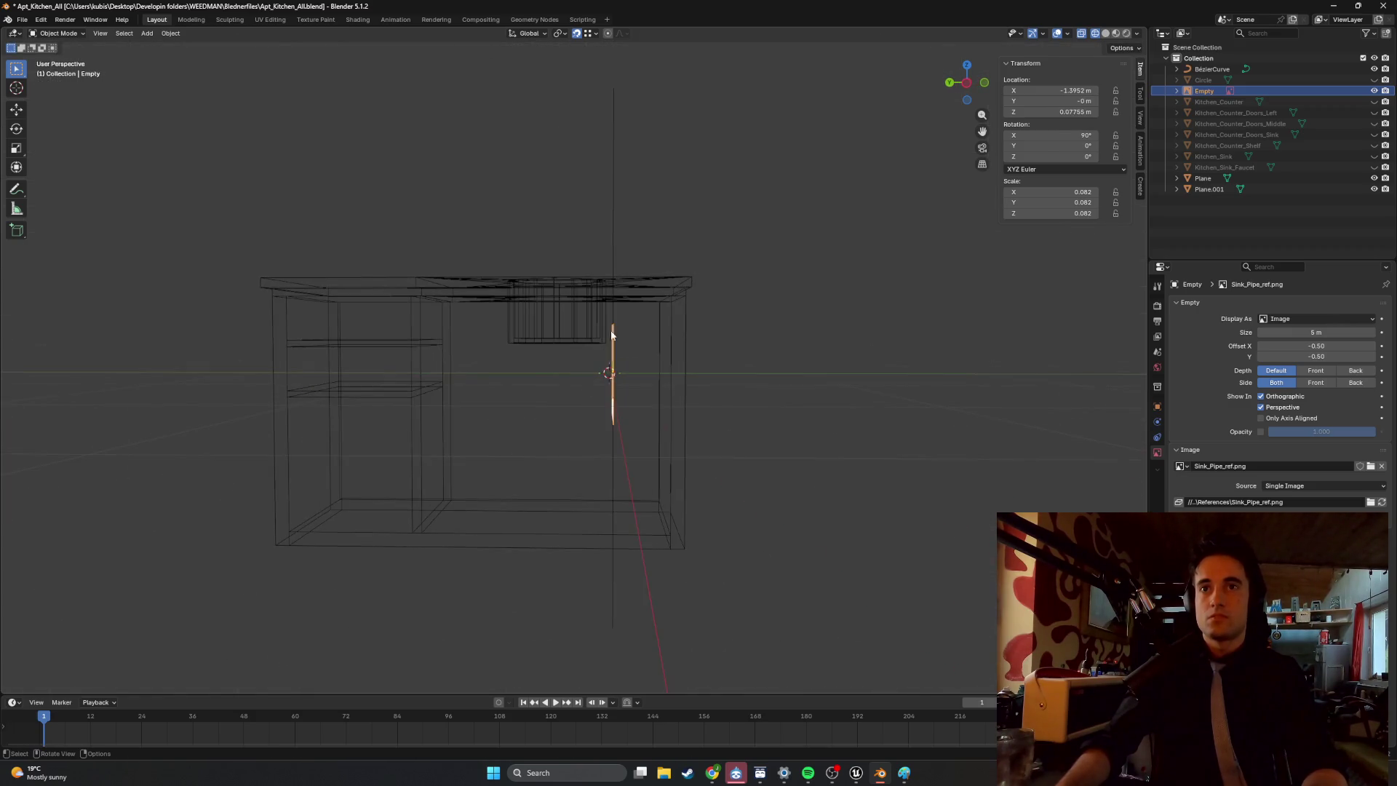
{"action": "left_click", "coordinate": [613, 252]}
{"action": "key", "text": "g"}
{"action": "key", "text": "y"}
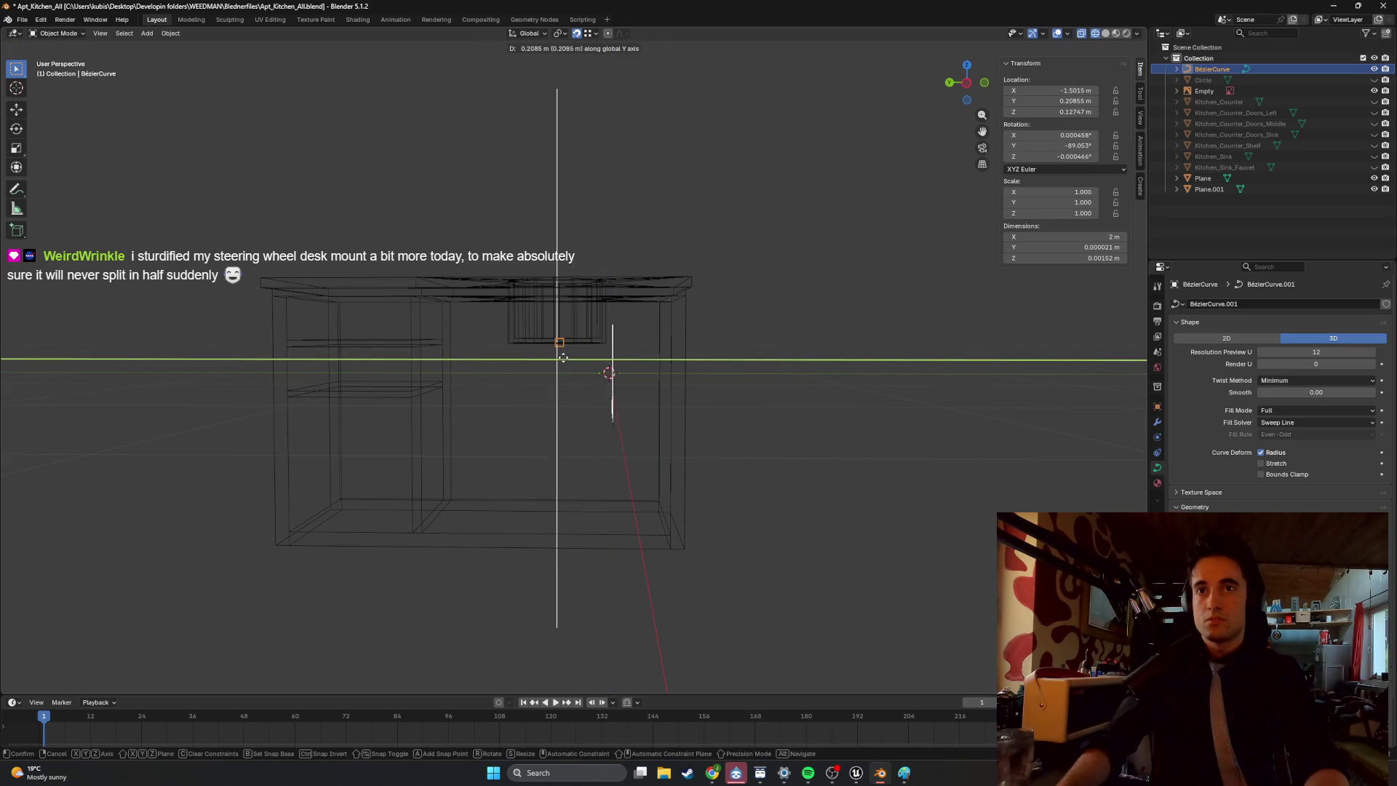
{"action": "left_click", "coordinate": [563, 357]}
{"action": "mouse_move", "coordinate": [564, 358]}
{"action": "middle_mouse_down"}
{"action": "mouse_move", "coordinate": [558, 311]}
{"action": "mouse_move", "coordinate": [564, 378]}
{"action": "mouse_move", "coordinate": [490, 383]}
{"action": "mouse_move", "coordinate": [535, 374]}
{"action": "middle_mouse_up"}
{"action": "scroll", "coordinate": [535, 373], "scroll_direction": "down", "scroll_amount": 3}
Select the curve's upper control point in Edit Mode for repositioning.
{"action": "key", "text": "Tab"}
{"action": "key", "text": "Tab"}
{"action": "key", "text": "Tab"}
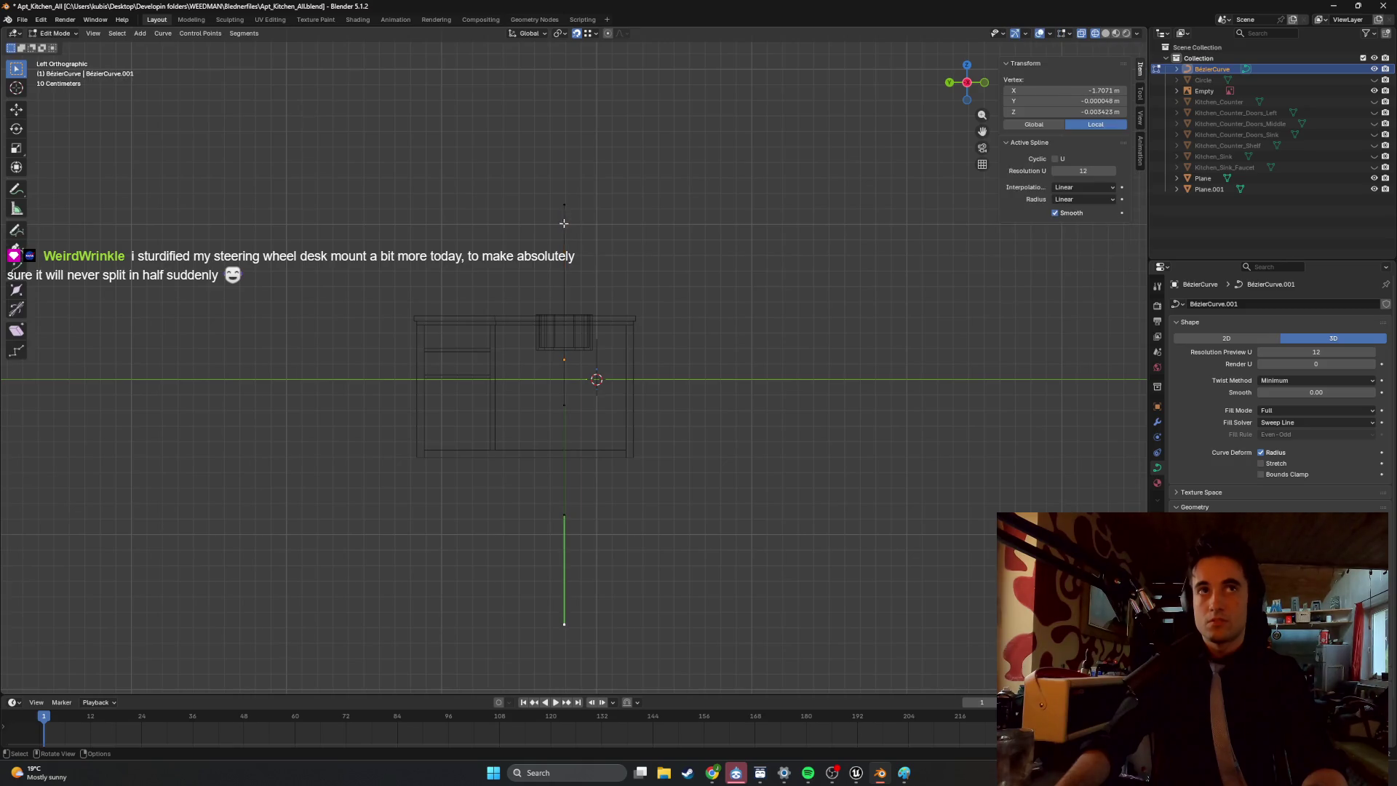
{"action": "left_click", "coordinate": [549, 202]}
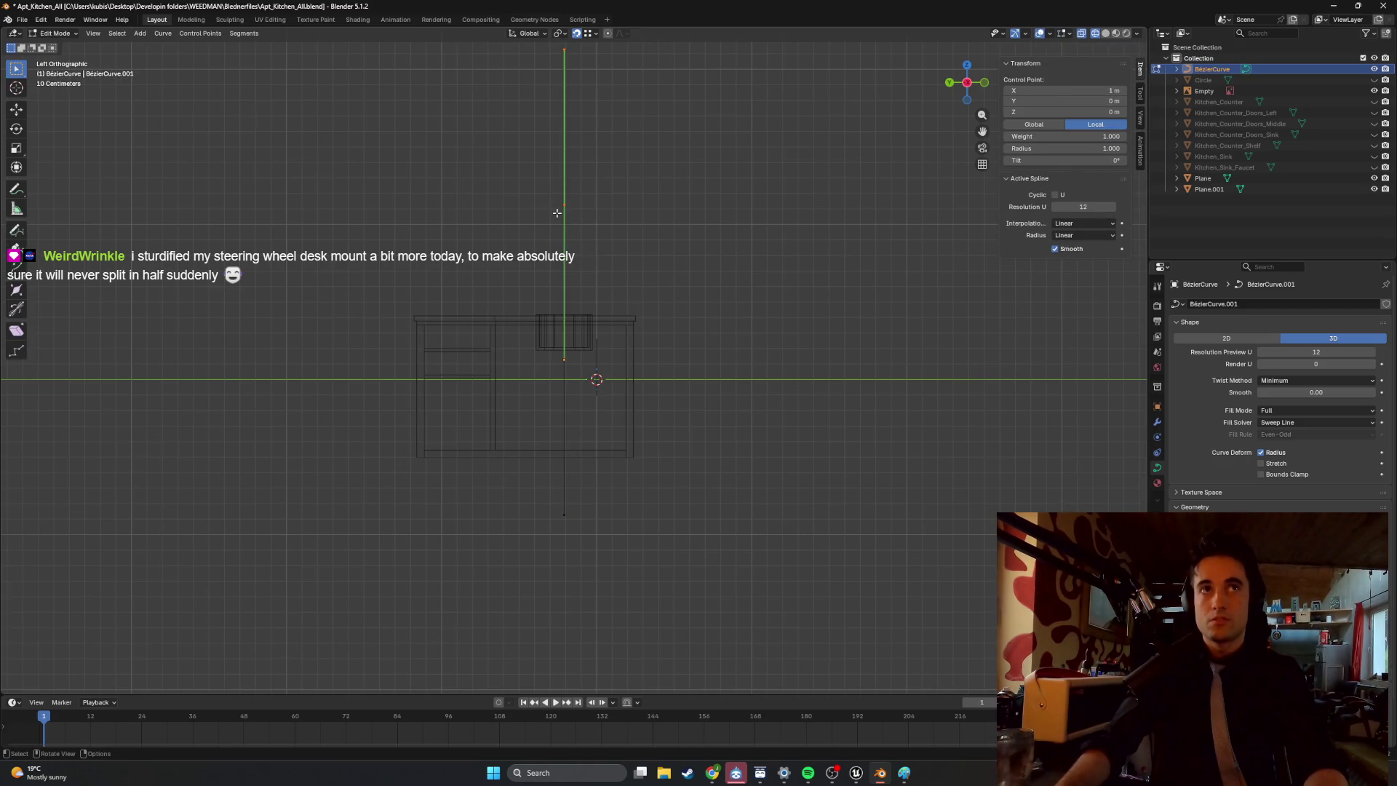
{"action": "scroll", "coordinate": [582, 279], "scroll_direction": "up", "scroll_amount": 2}
{"action": "key", "text": "g"}
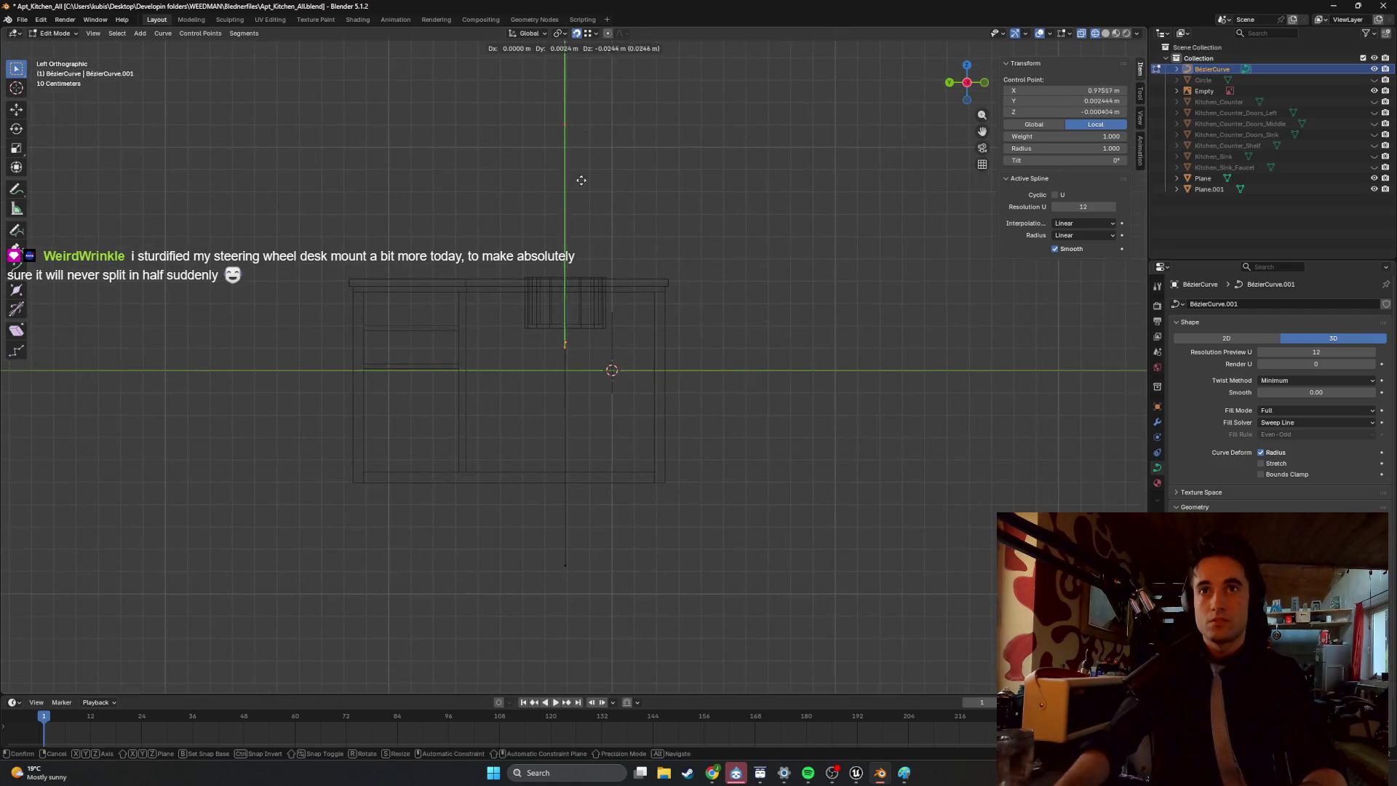
{"action": "key", "text": "z"}
{"action": "middle_click_drag", "start_coordinate": [590, 267], "coordinate": [566, 243]}
{"action": "key", "text": "Escape"}
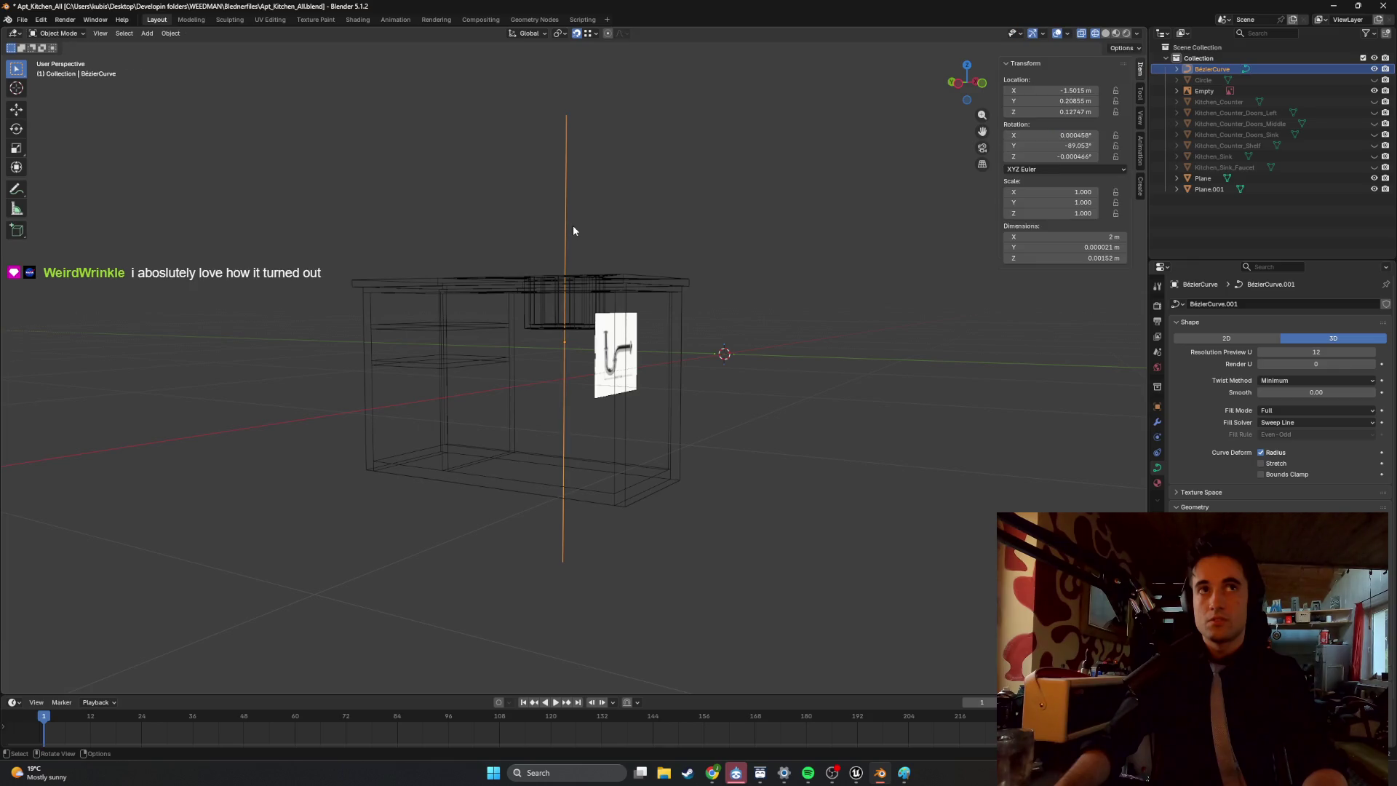
Lower the top control point vertically to the sink drain, checking side and back views.
{"action": "key", "text": "g"}
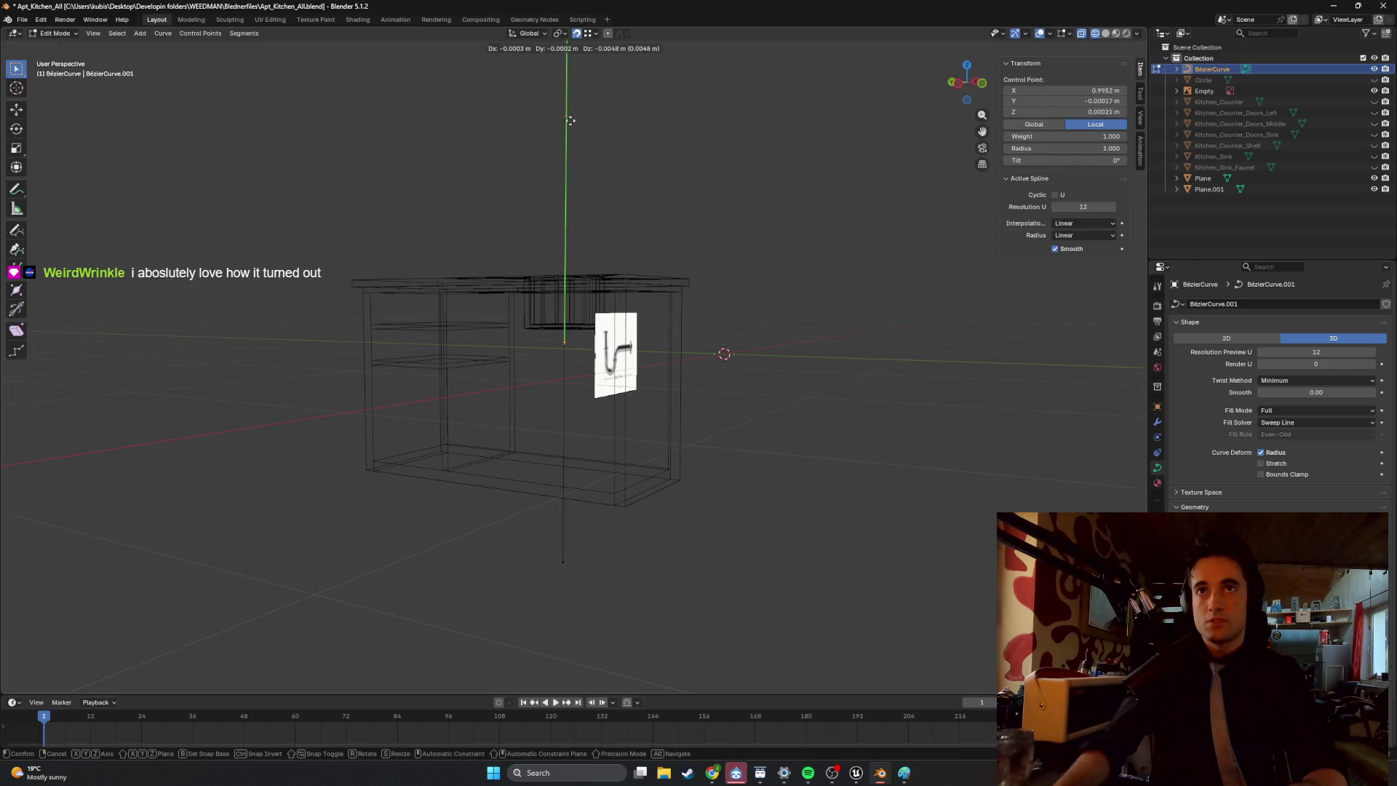
{"action": "key", "text": "z"}
{"action": "left_click", "coordinate": [566, 330]}
{"action": "key", "text": "ctrl+KP_3"}
{"action": "scroll", "coordinate": [546, 279], "scroll_direction": "up", "scroll_amount": 3}
{"action": "middle_click_drag", "start_coordinate": [546, 279], "coordinate": [642, 300]}
{"action": "key", "text": "ctrl+KP_1"}
{"action": "scroll", "coordinate": [608, 260], "scroll_direction": "up", "scroll_amount": 5}
Nudge the top point slightly along X to line up with the vertical pipe.
{"action": "key", "text": "g"}
{"action": "key", "text": "x"}
{"action": "left_click", "coordinate": [567, 367]}
{"action": "scroll", "coordinate": [566, 368], "scroll_direction": "down", "scroll_amount": 8}
{"action": "scroll", "coordinate": [569, 367], "scroll_direction": "down", "scroll_amount": 1}
{"action": "middle_click_drag", "start_coordinate": [570, 368], "coordinate": [574, 289], "text": "shift"}
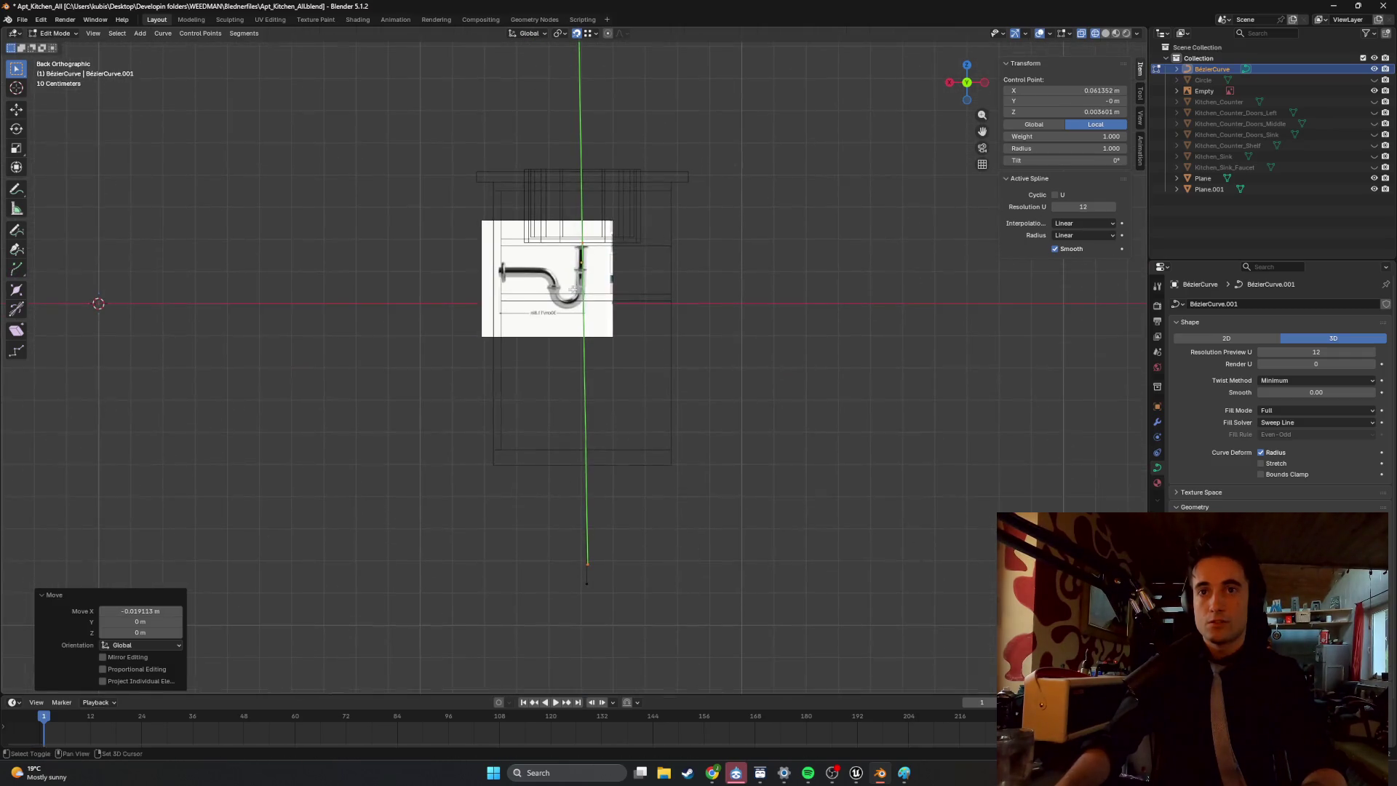
Select the bottom control point and raise it vertically.
{"action": "left_click", "coordinate": [589, 563]}
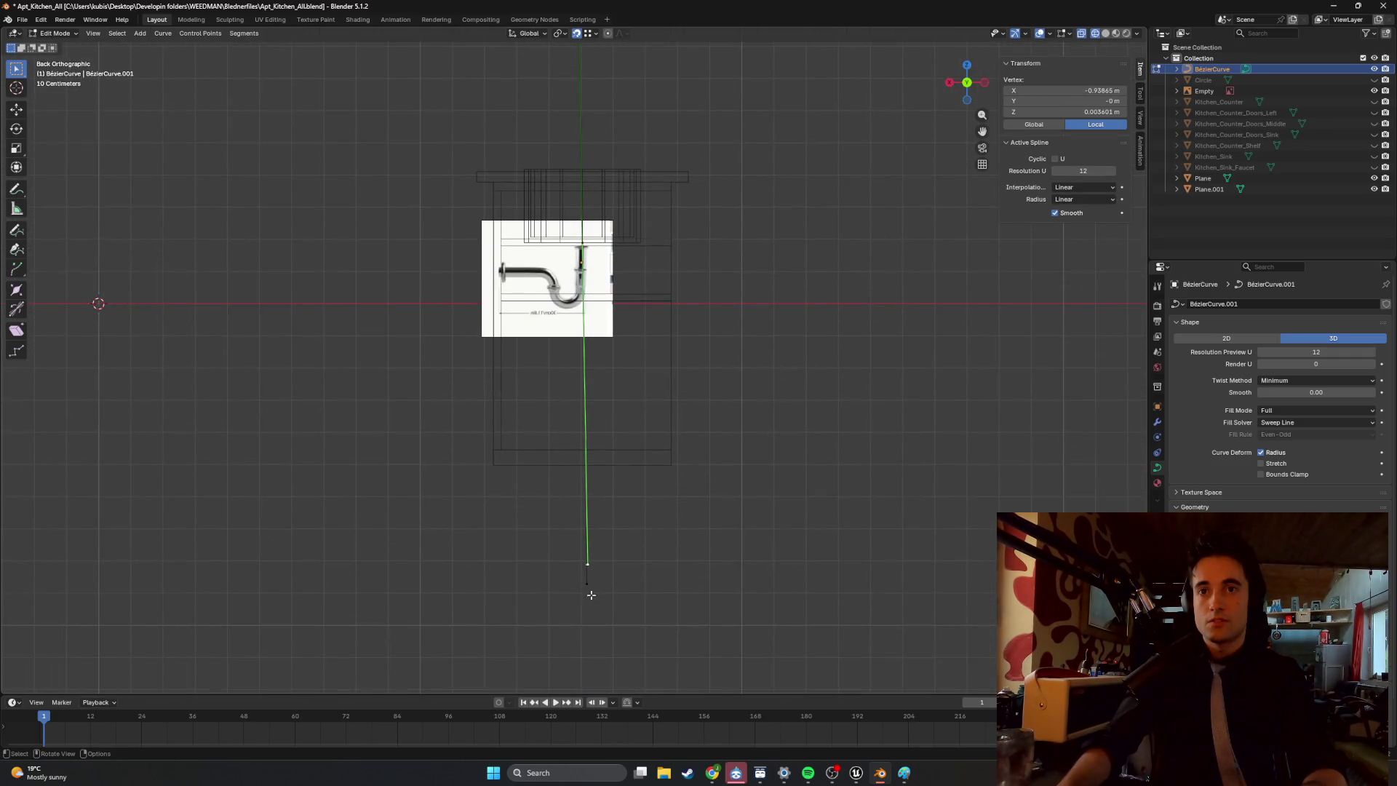
{"action": "left_click", "coordinate": [589, 586]}
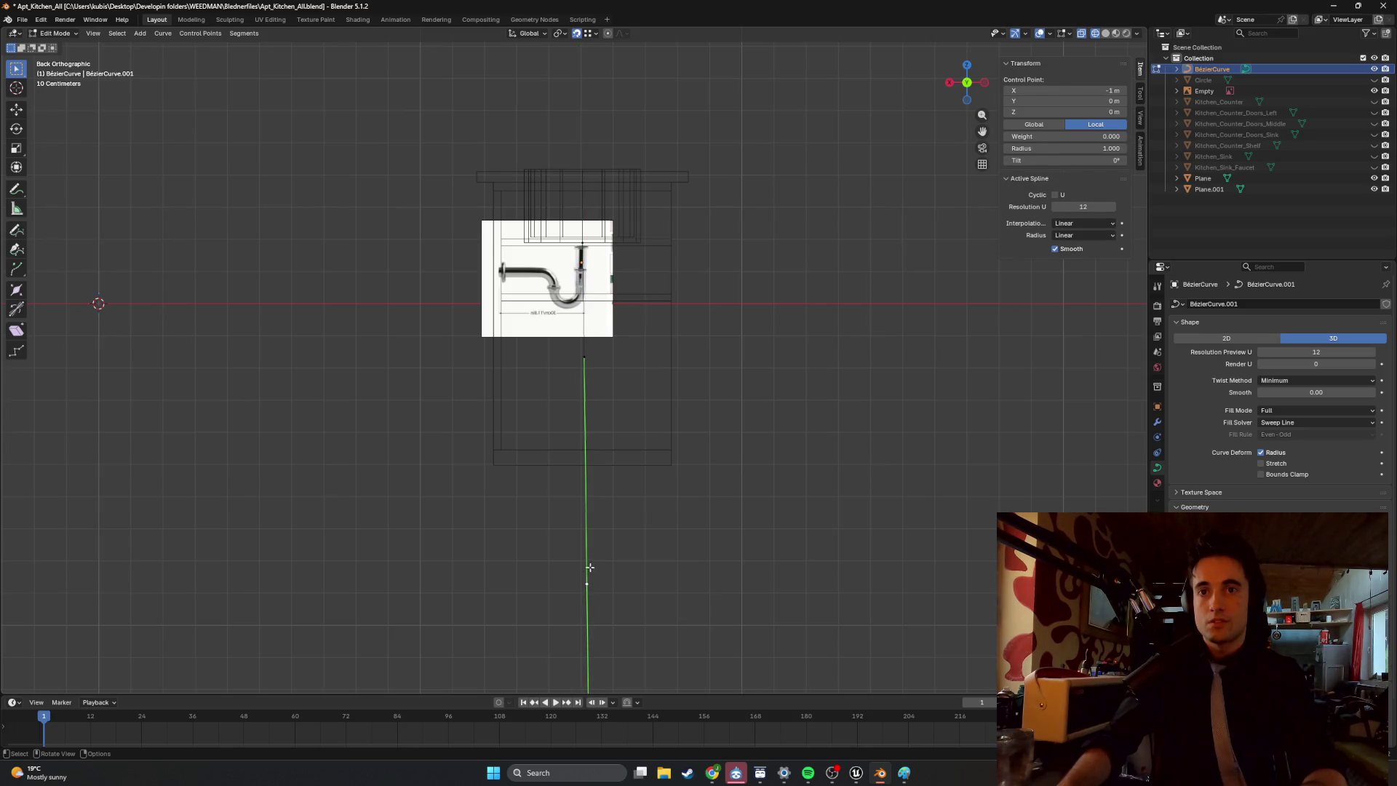
{"action": "left_click", "coordinate": [590, 567]}
{"action": "left_click", "coordinate": [587, 583]}
{"action": "key", "text": "g"}
{"action": "key", "text": "z"}
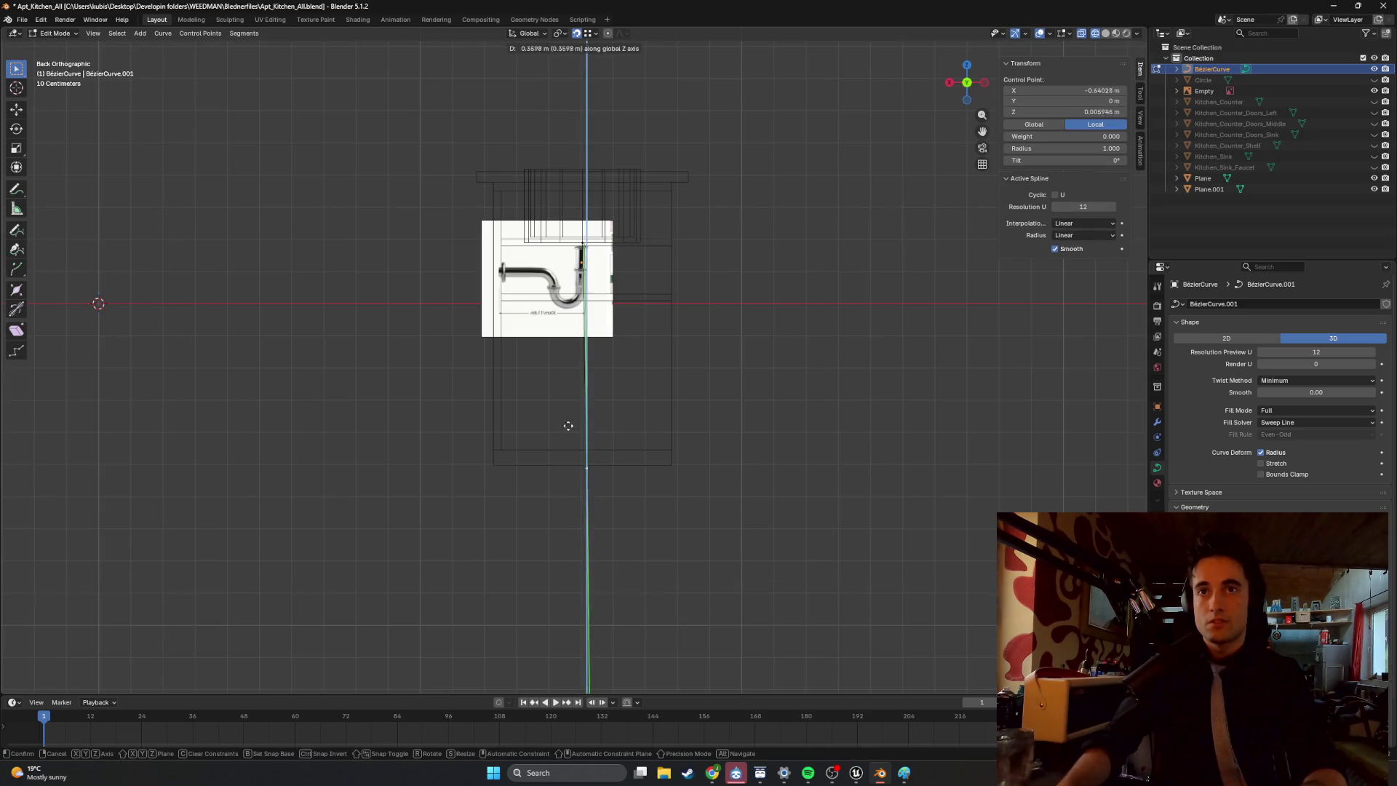
{"action": "left_click", "coordinate": [574, 255]}
{"action": "scroll", "coordinate": [584, 241], "scroll_direction": "up", "scroll_amount": 7}
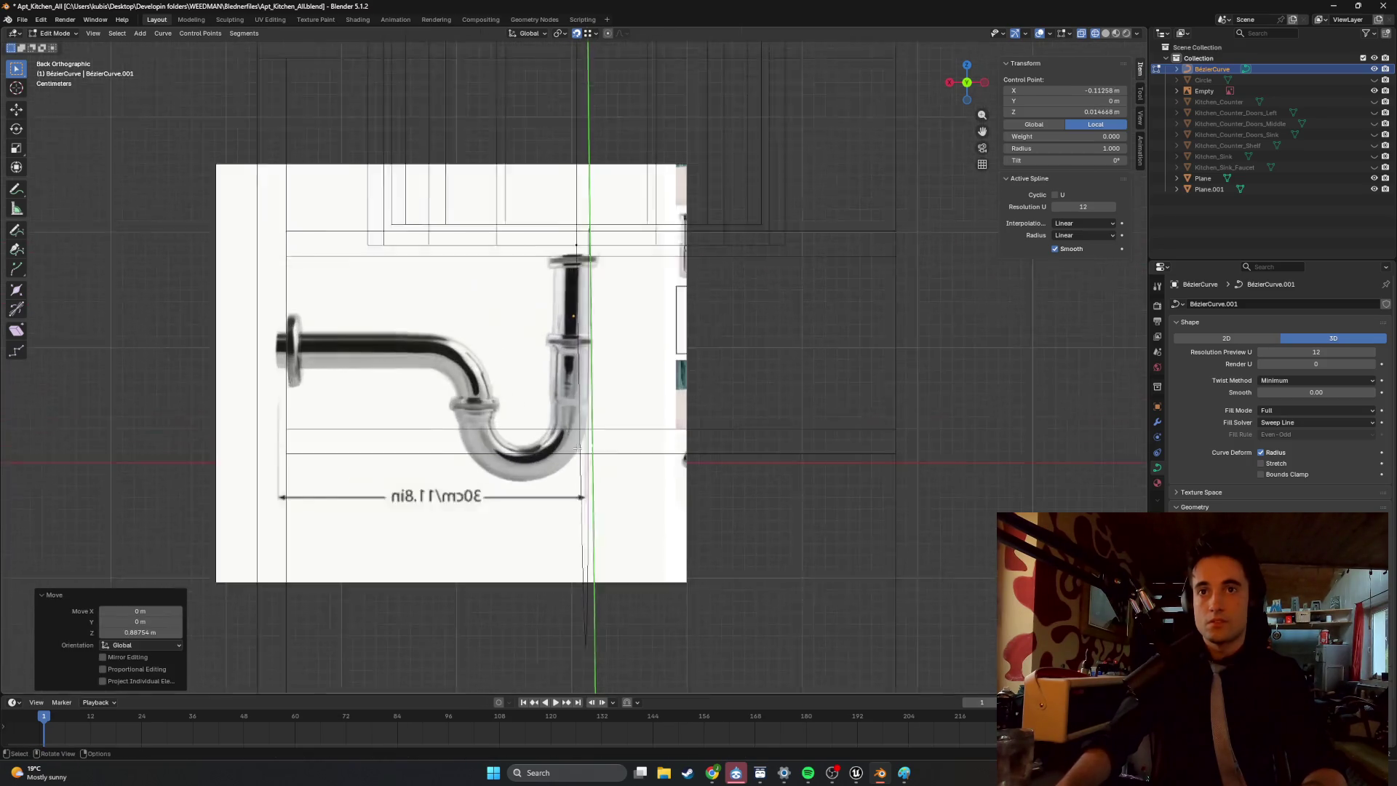
{"action": "scroll", "coordinate": [577, 447], "scroll_direction": "up", "scroll_amount": 1}
Undo raising the bottom point and begin dragging it along the cabinet floor.
{"action": "key", "text": "g"}
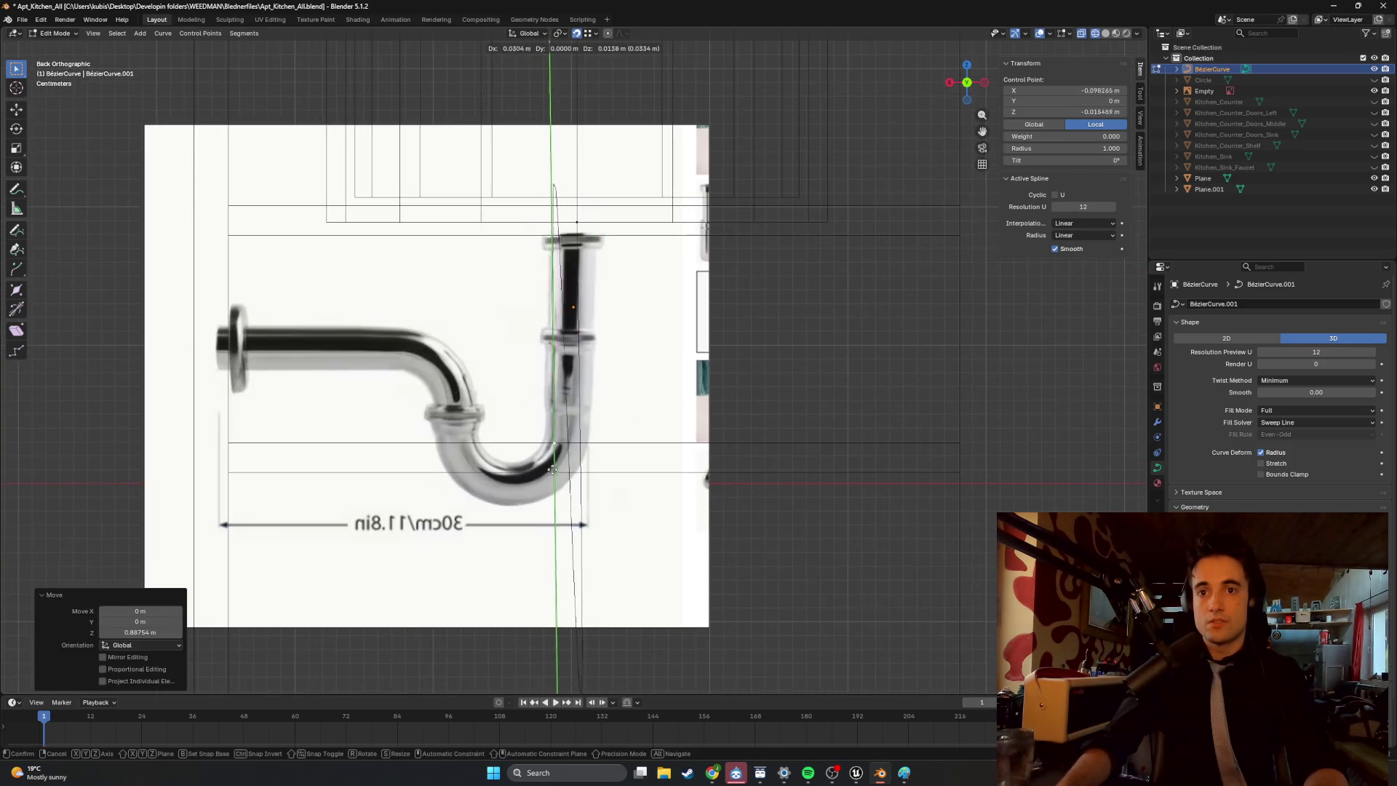
{"action": "key", "text": "Escape"}
{"action": "scroll", "coordinate": [546, 509], "scroll_direction": "down", "scroll_amount": 6}
{"action": "mouse_move", "coordinate": [615, 508]}
{"action": "middle_mouse_down"}
{"action": "mouse_move", "coordinate": [527, 515]}
{"action": "mouse_move", "coordinate": [567, 514]}
{"action": "mouse_move", "coordinate": [566, 444]}
{"action": "middle_mouse_up"}
{"action": "key", "text": "ctrl+z"}
{"action": "scroll", "coordinate": [517, 514], "scroll_direction": "down", "scroll_amount": 4}
{"action": "left_click", "coordinate": [565, 441]}
{"action": "key", "text": "g"}
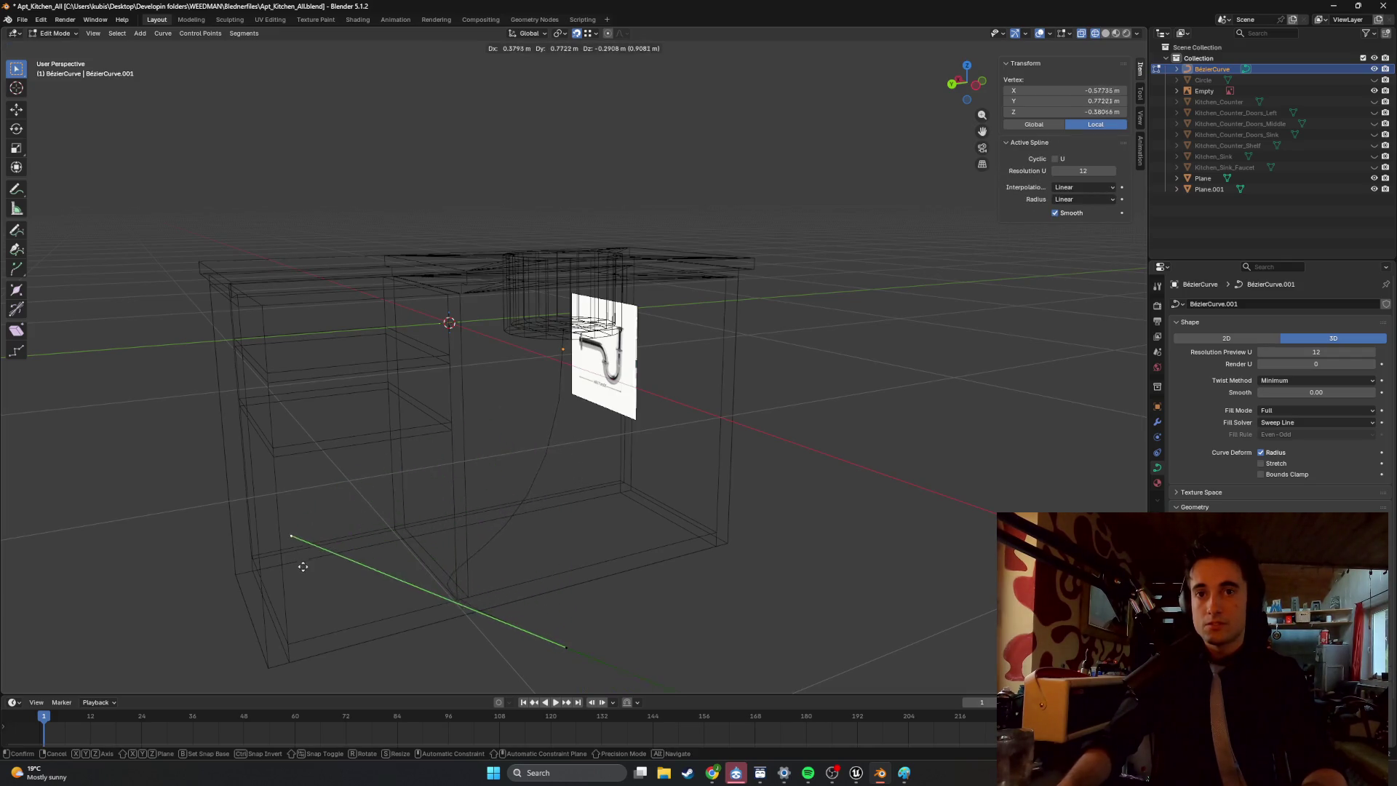
Cancel the diagonal move and raise the lower curve point vertically about 0.8 m.
{"action": "right_click", "coordinate": [437, 524]}
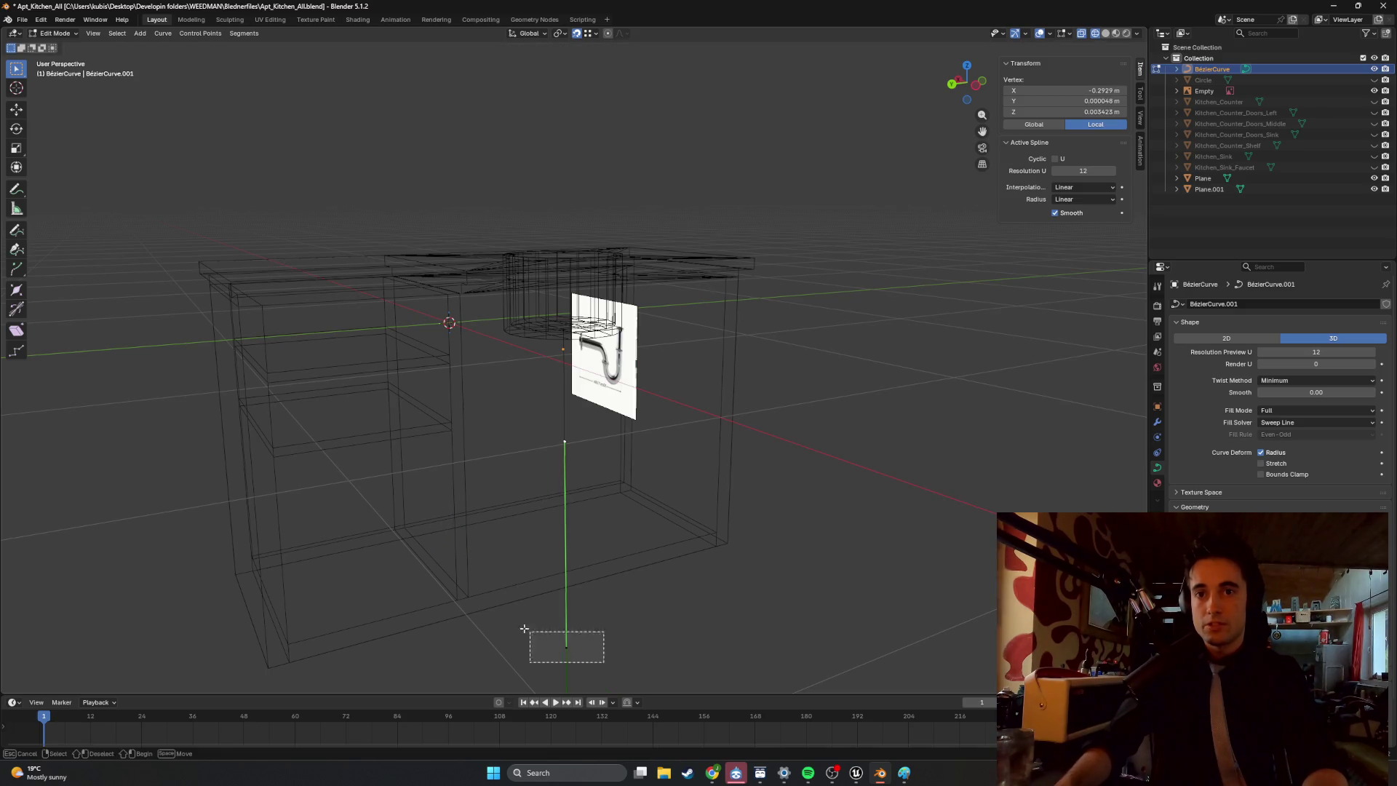
{"action": "key", "text": "g"}
{"action": "key", "text": "z"}
{"action": "left_click", "coordinate": [519, 411]}
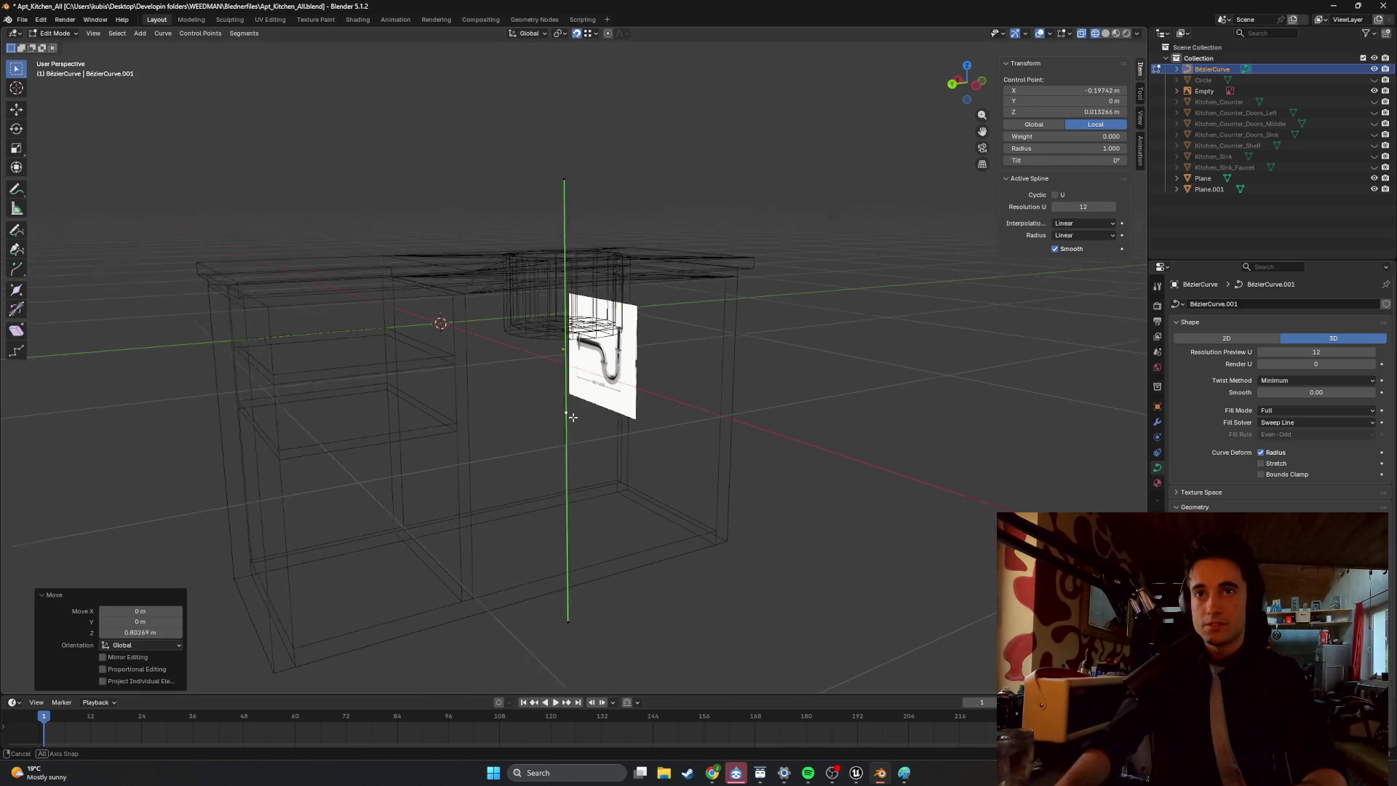
In side ortho view, rotate the point's handles to stand vertical.
{"action": "scroll", "coordinate": [523, 422], "scroll_direction": "up", "scroll_amount": 6}
{"action": "mouse_move", "coordinate": [525, 431]}
{"action": "middle_mouse_down"}
{"action": "mouse_move", "coordinate": [598, 398]}
{"action": "mouse_move", "coordinate": [585, 481]}
{"action": "mouse_move", "coordinate": [624, 448]}
{"action": "mouse_move", "coordinate": [624, 282]}
{"action": "middle_mouse_up"}
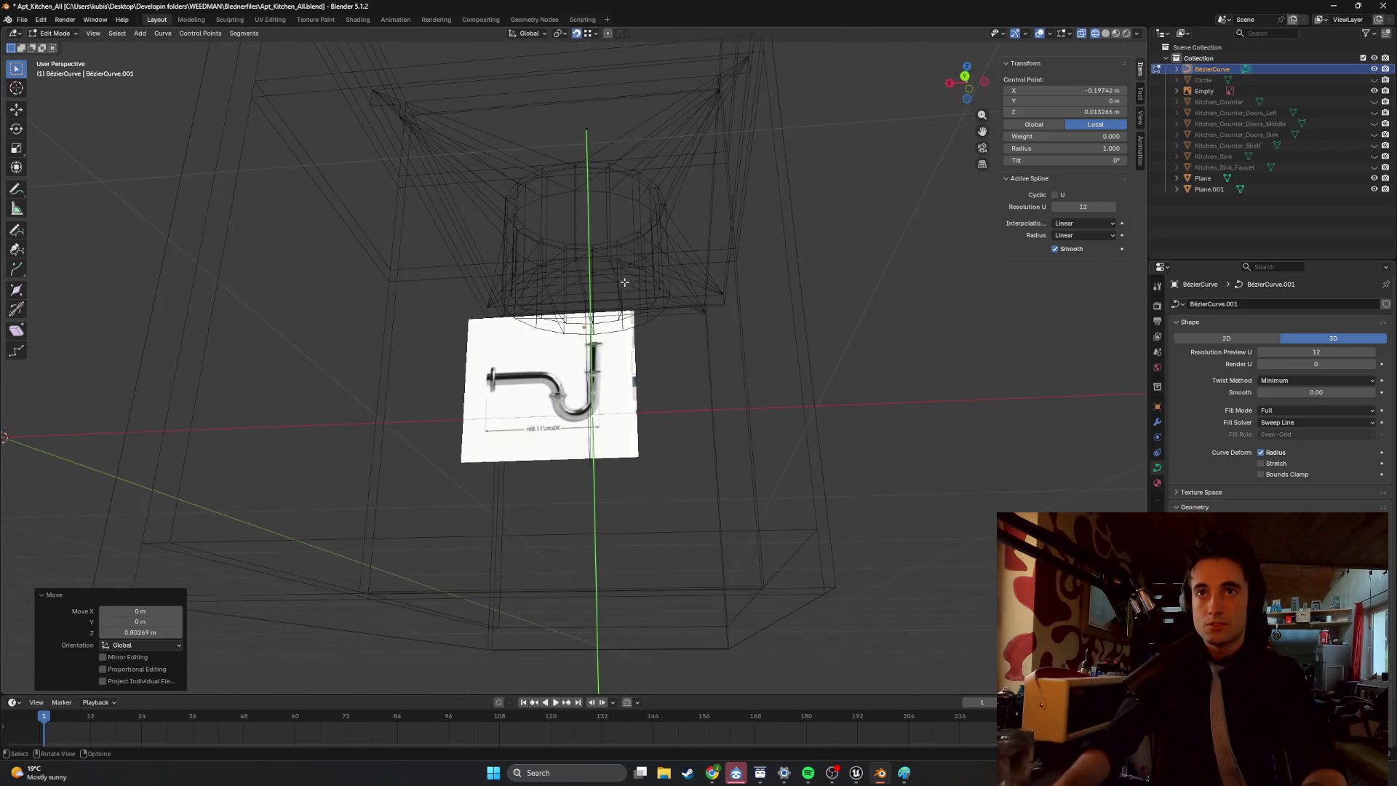
{"action": "key", "text": "ctrl+KP_3"}
{"action": "key", "text": "r"}
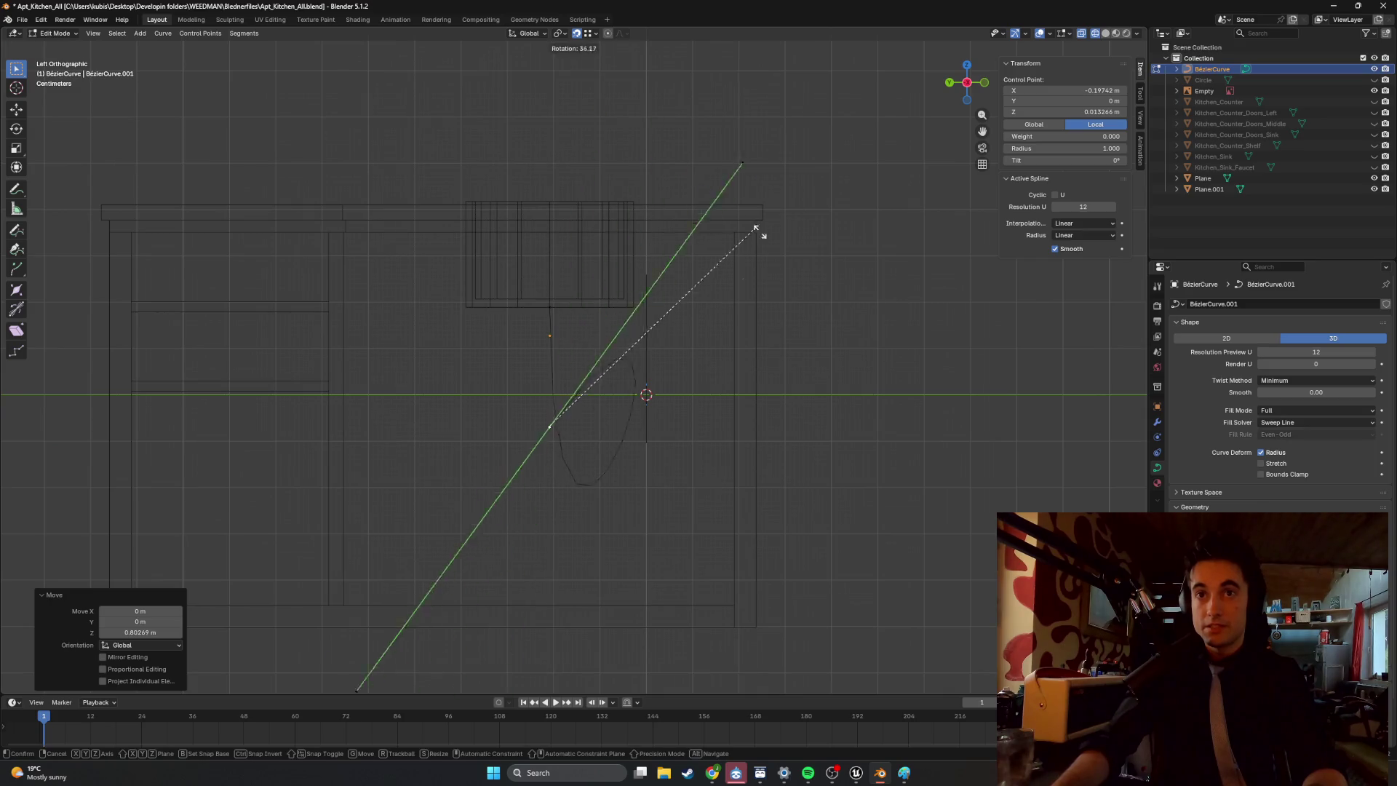
{"action": "left_click", "coordinate": [770, 404]}
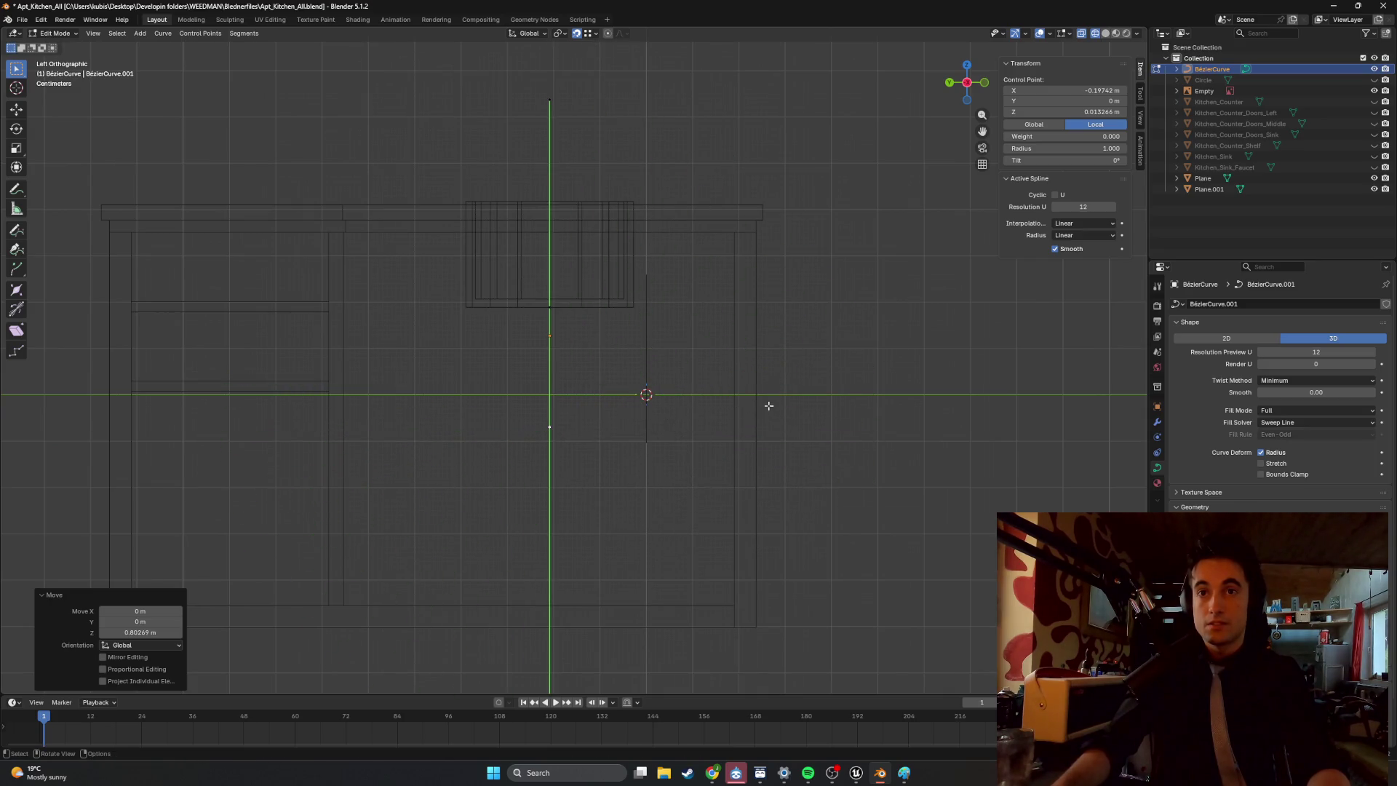
Check the curve from the front, side and back ortho views, then start rotating the handles again.
{"action": "key", "text": "KP_1"}
{"action": "key", "text": "ctrl+KP_3"}
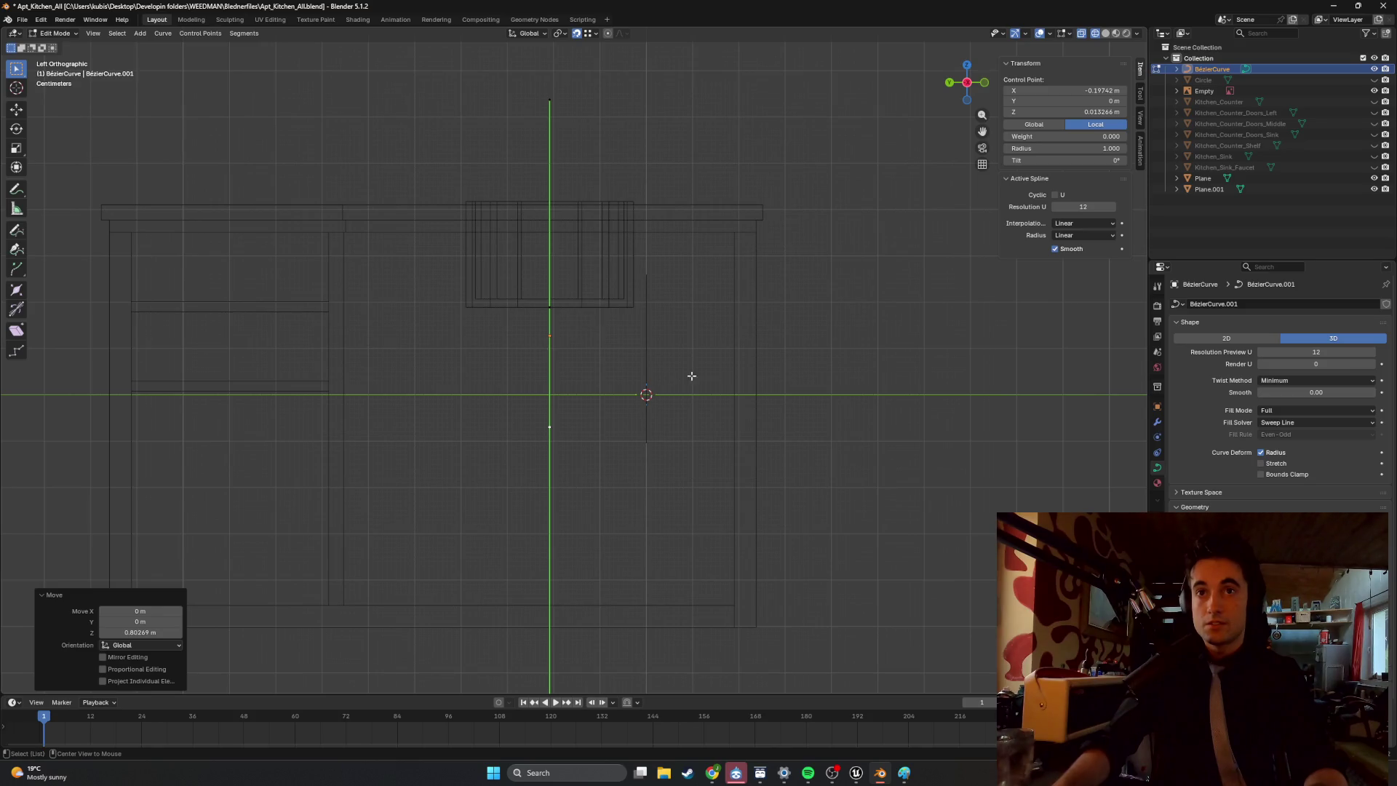
{"action": "key", "text": "ctrl+KP_1"}
{"action": "key", "text": "r"}
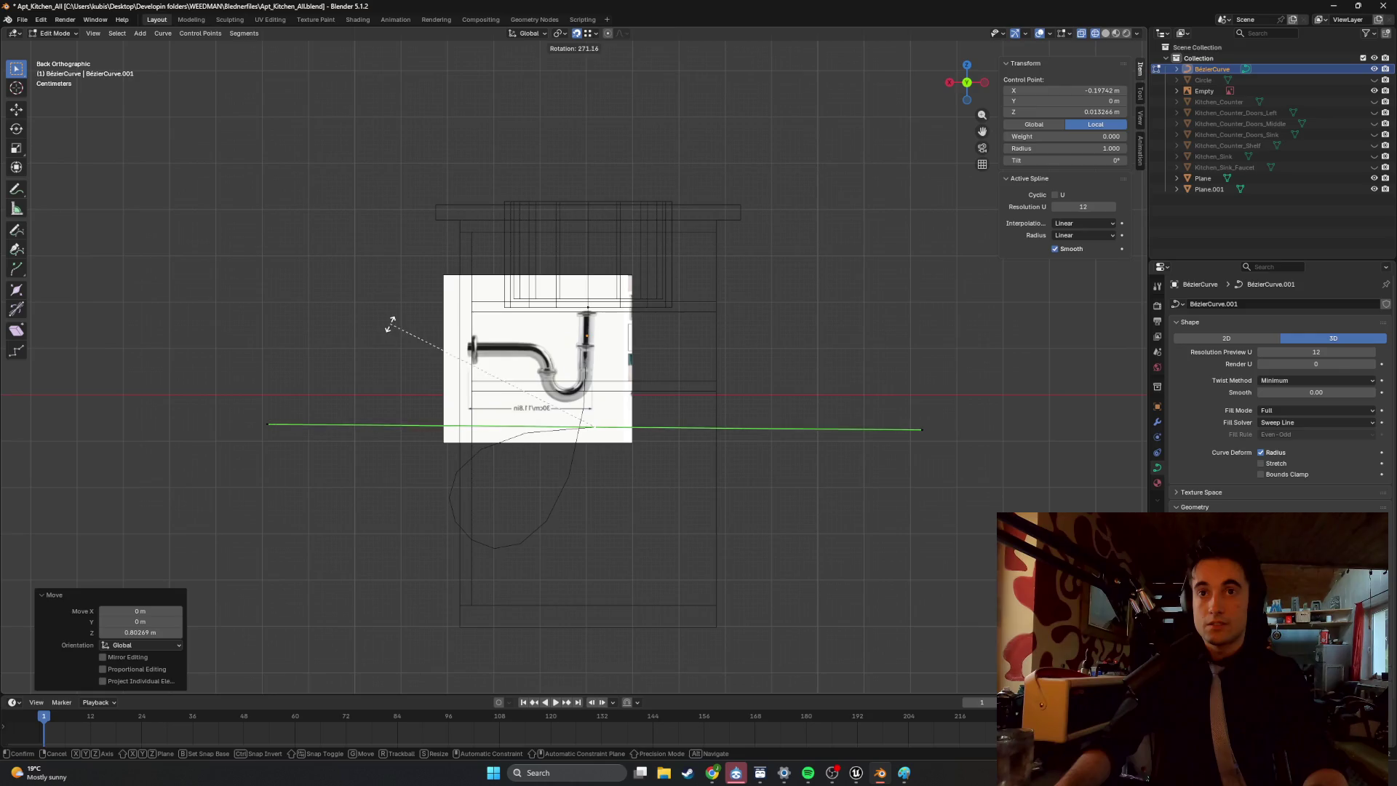
Confirm the handles at 271° and reposition the selected handle.
{"action": "left_click", "coordinate": [443, 350]}
{"action": "key", "text": "g"}
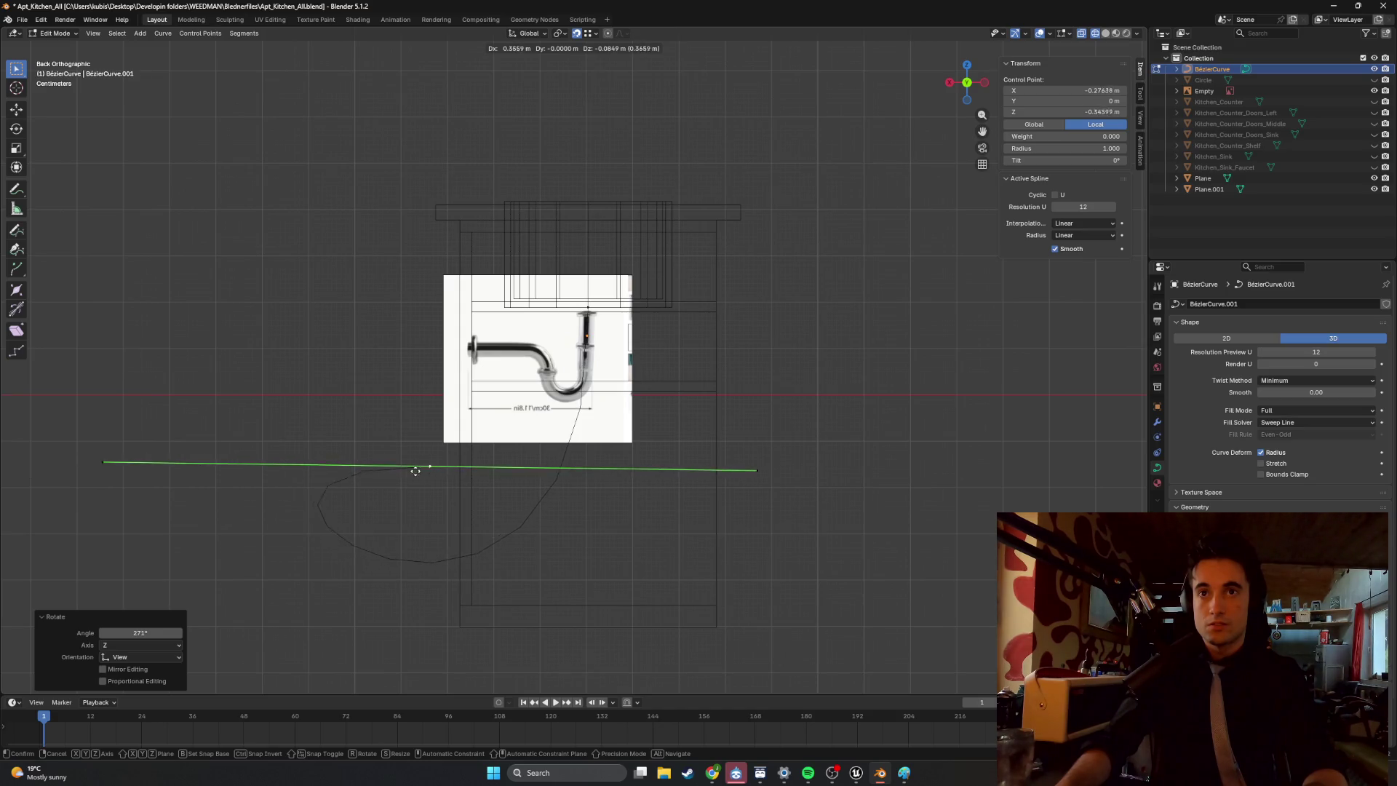
{"action": "left_click", "coordinate": [386, 470]}
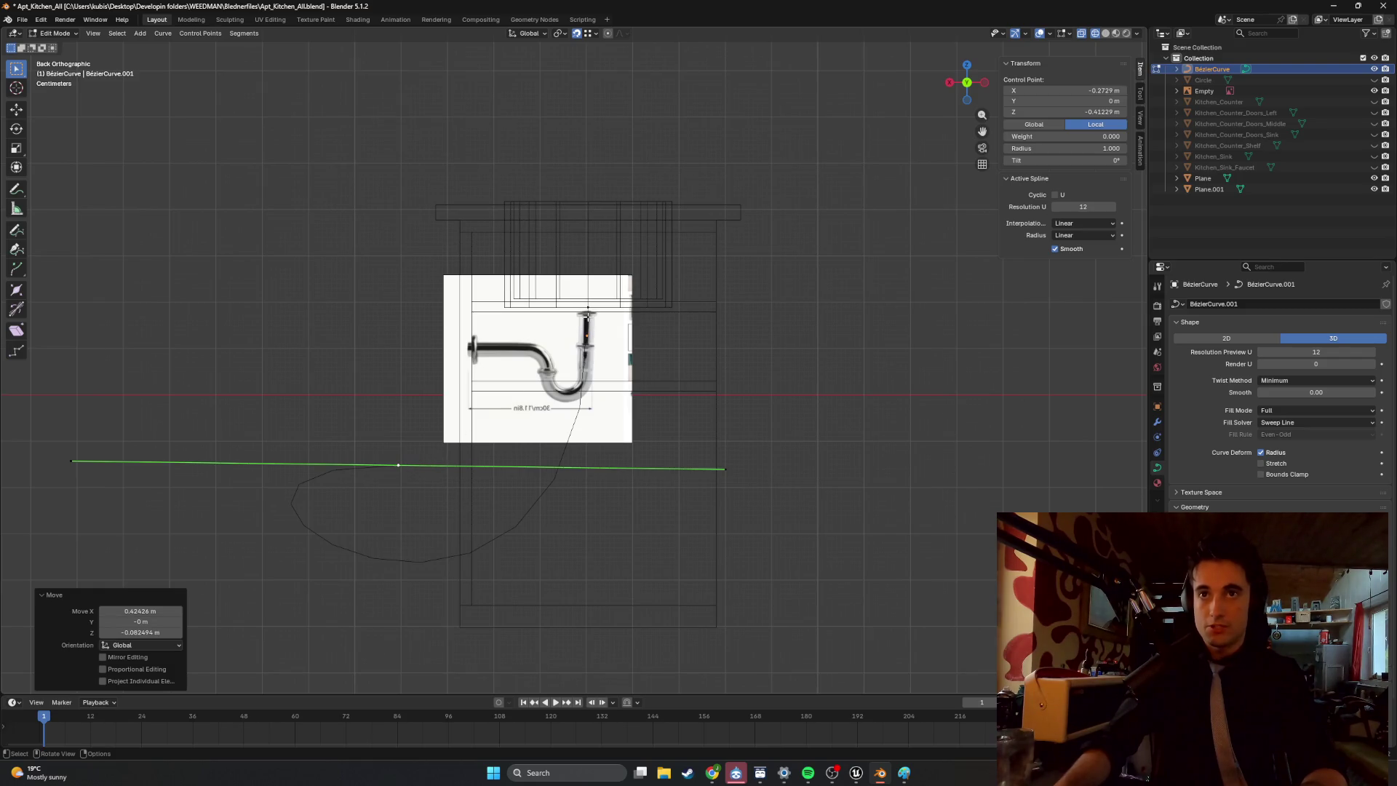
Extrude a new control point along Y and move the curve endpoint into place.
{"action": "key", "text": "e"}
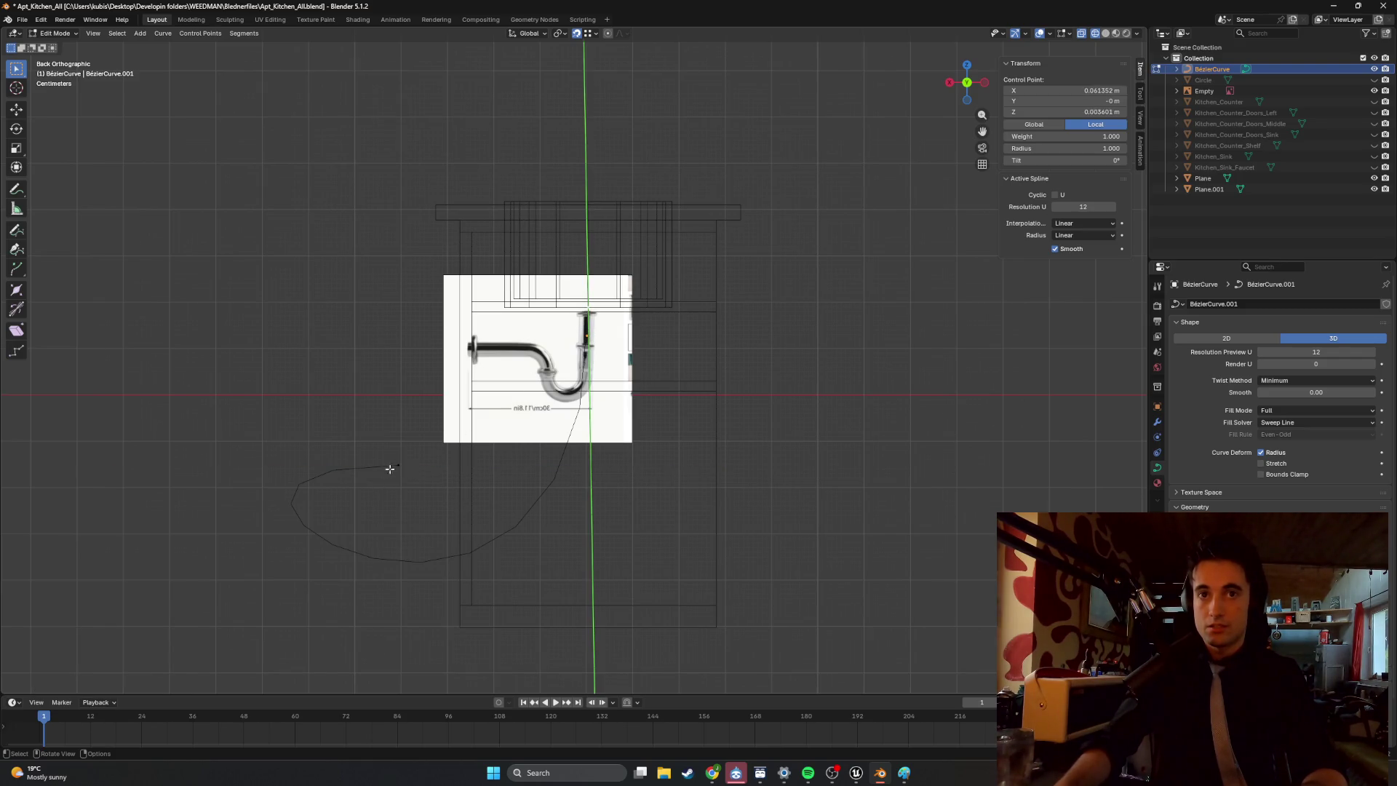
{"action": "key", "text": "y"}
{"action": "left_click", "coordinate": [727, 470]}
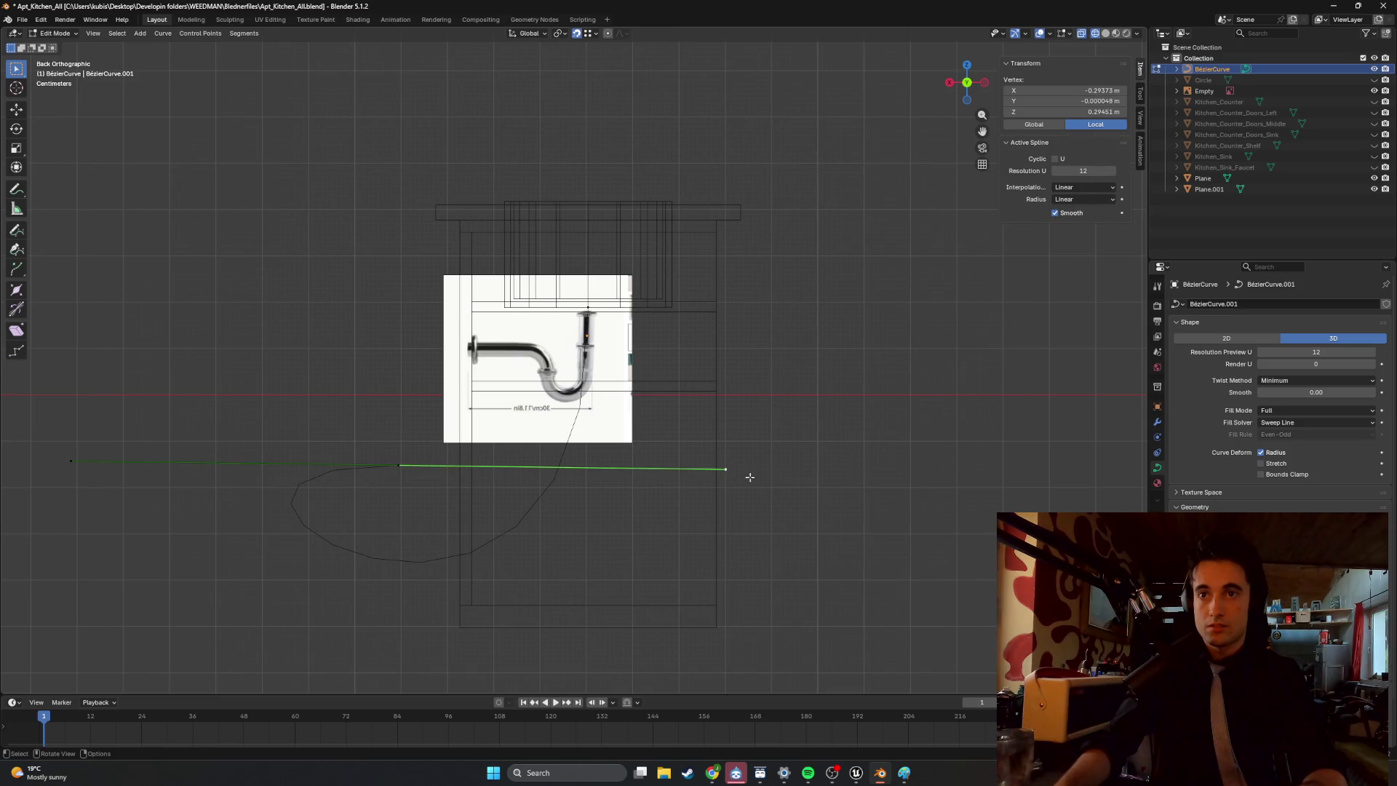
{"action": "key", "text": "g"}
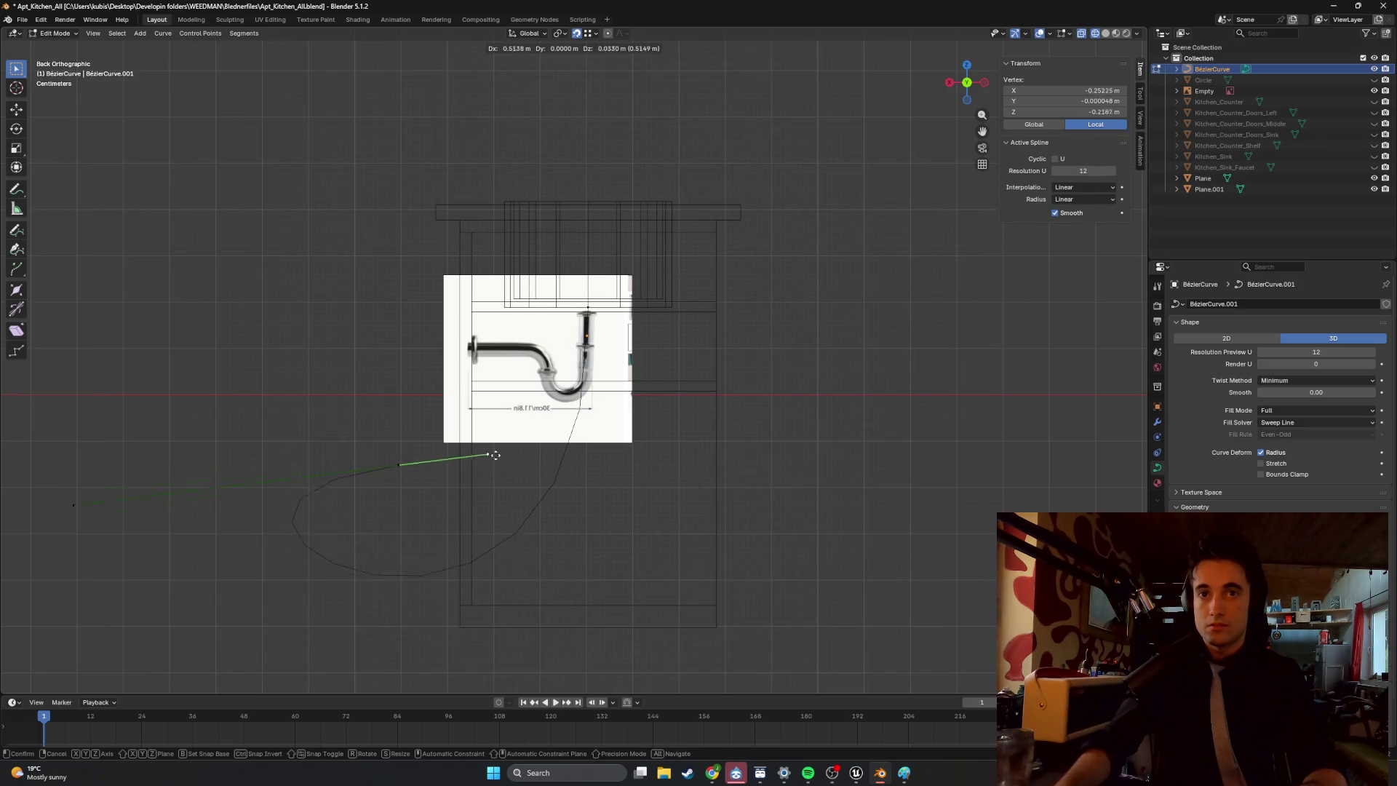
{"action": "left_click", "coordinate": [422, 462]}
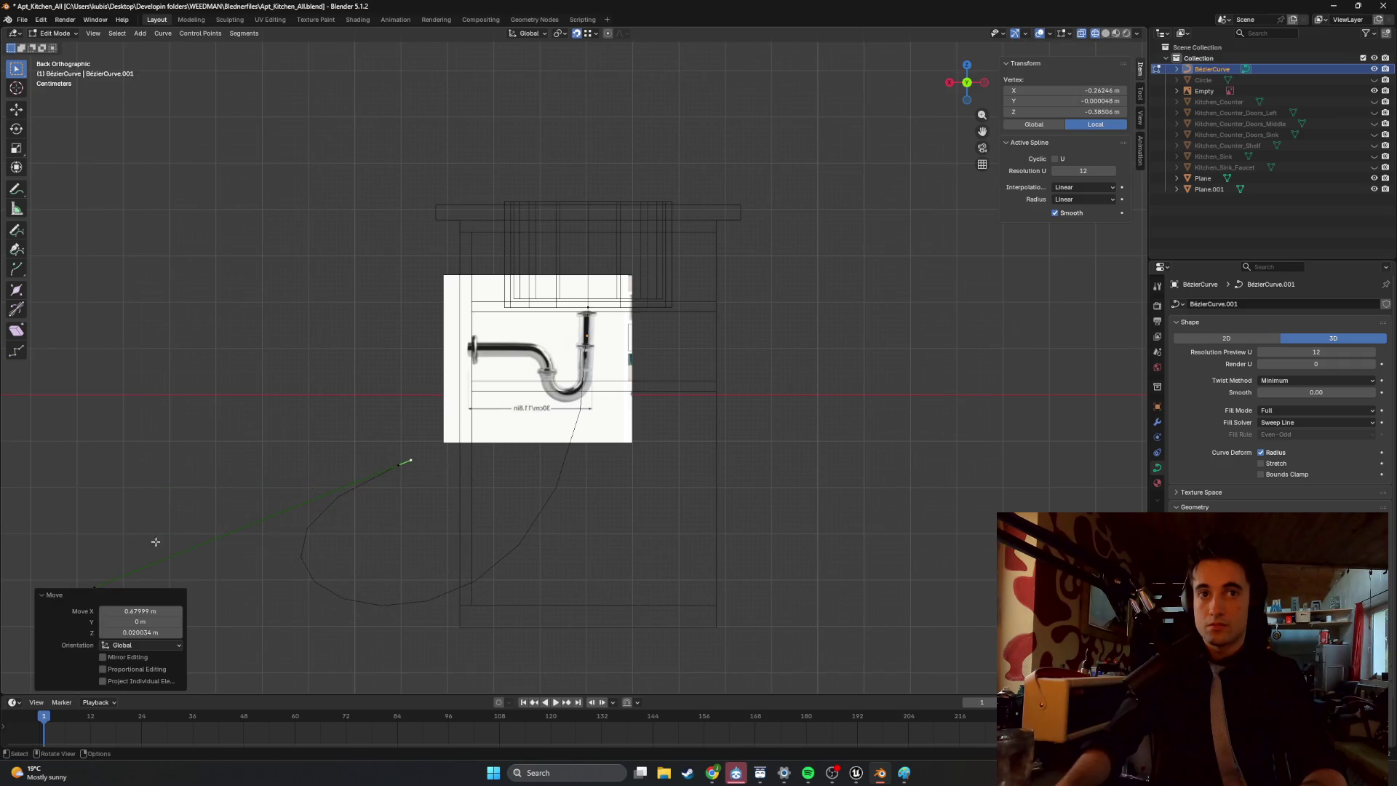
Move the lower-left endpoint and its handle over the reference pipe.
{"action": "left_click", "coordinate": [95, 586]}
{"action": "key", "text": "g"}
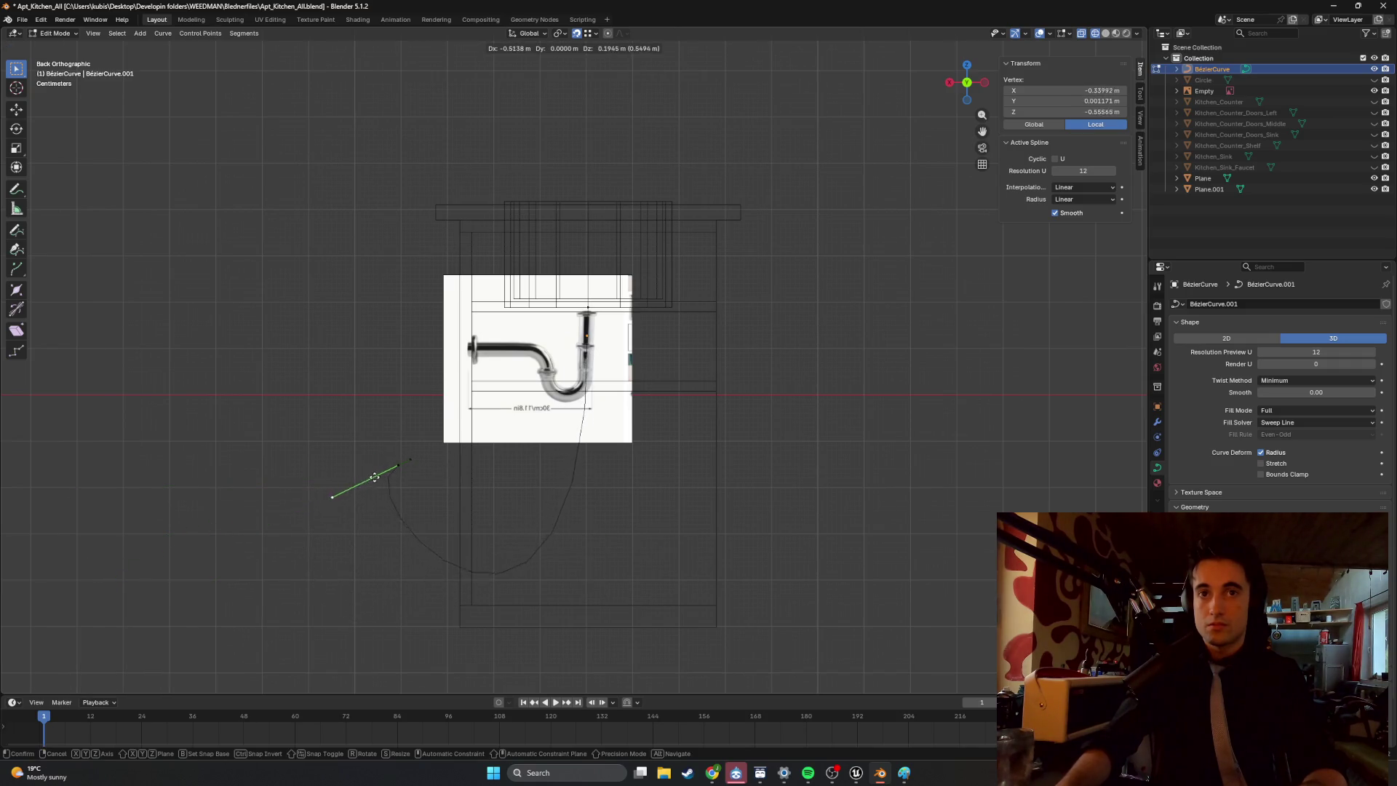
{"action": "left_click", "coordinate": [427, 450]}
{"action": "key", "text": "g"}
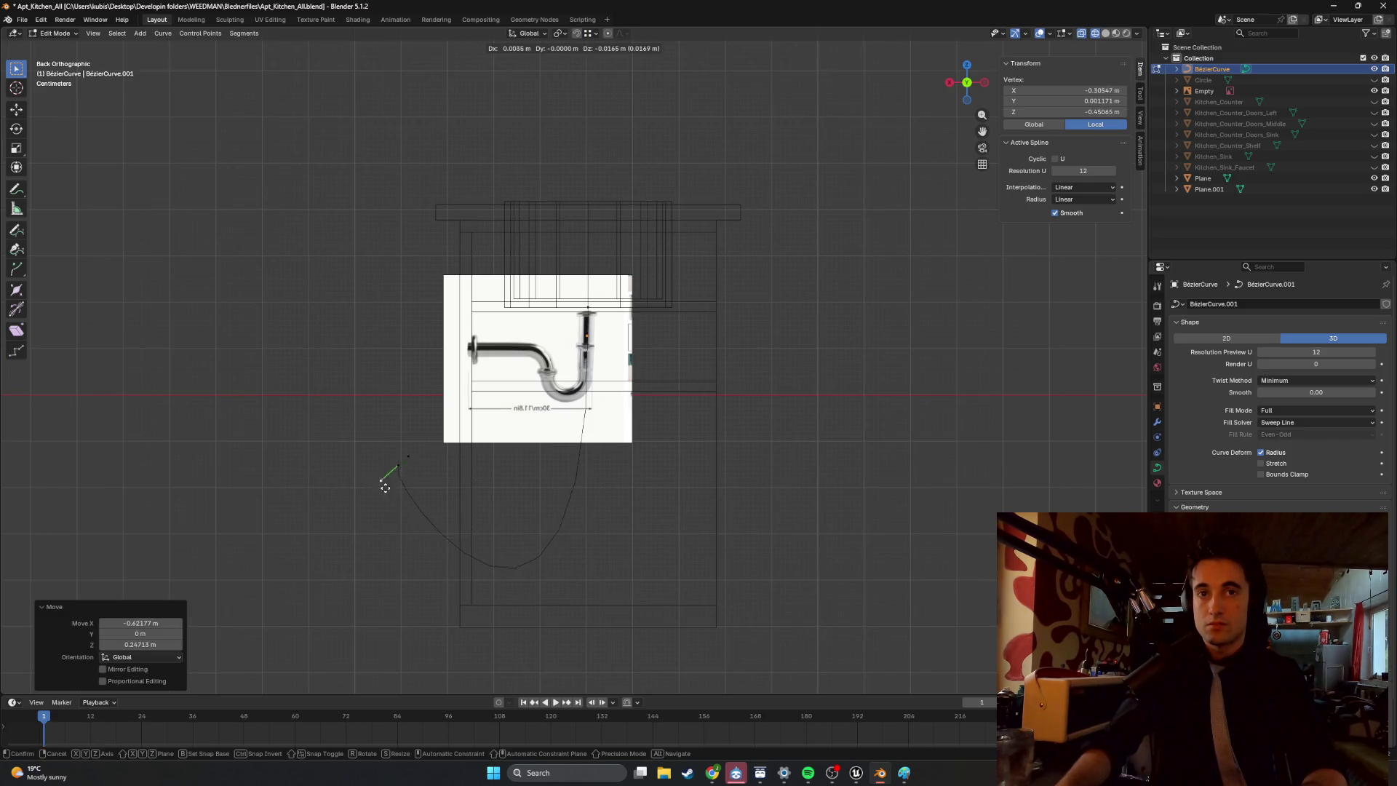
{"action": "left_click", "coordinate": [386, 473]}
Lift a control point onto the horizontal pipe and select the trap-top point.
{"action": "left_click", "coordinate": [392, 469]}
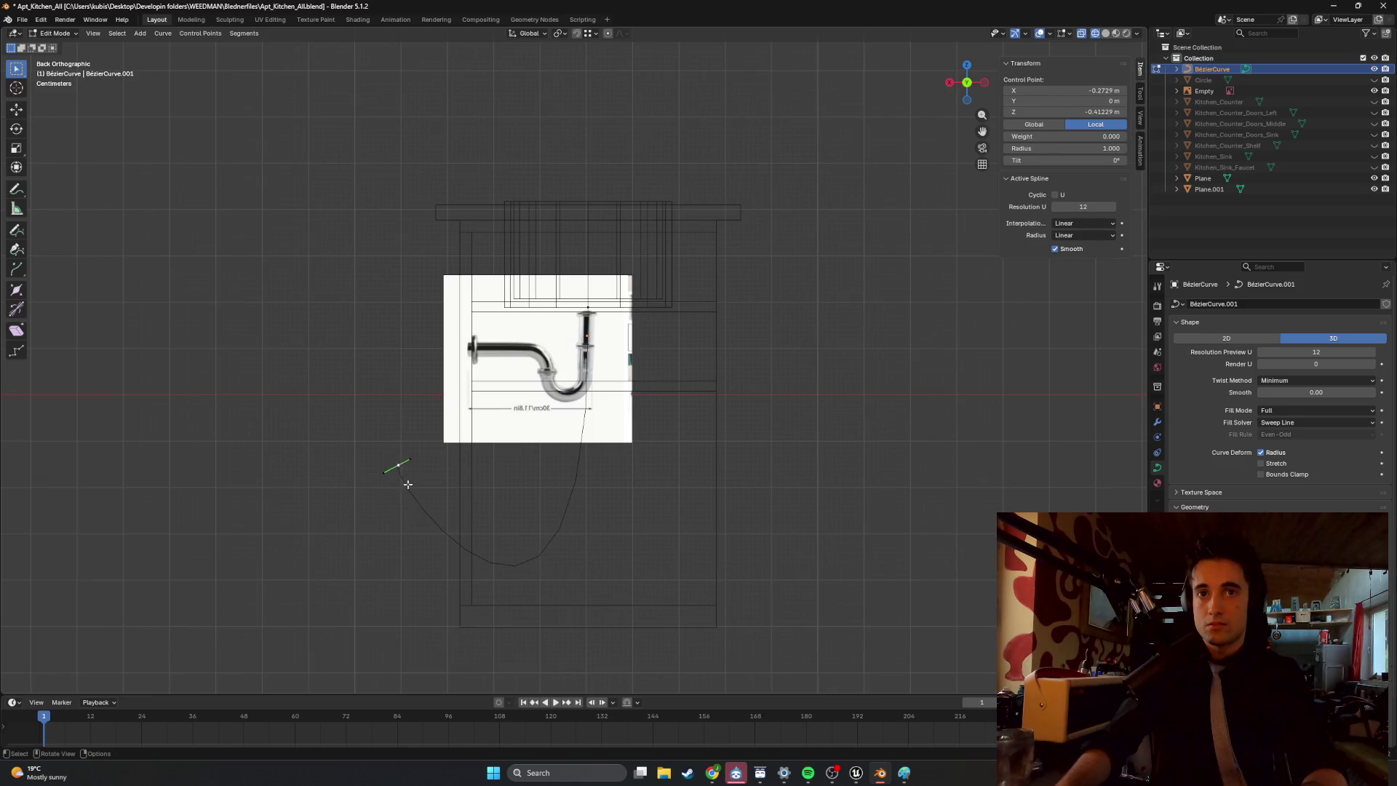
{"action": "key", "text": "g"}
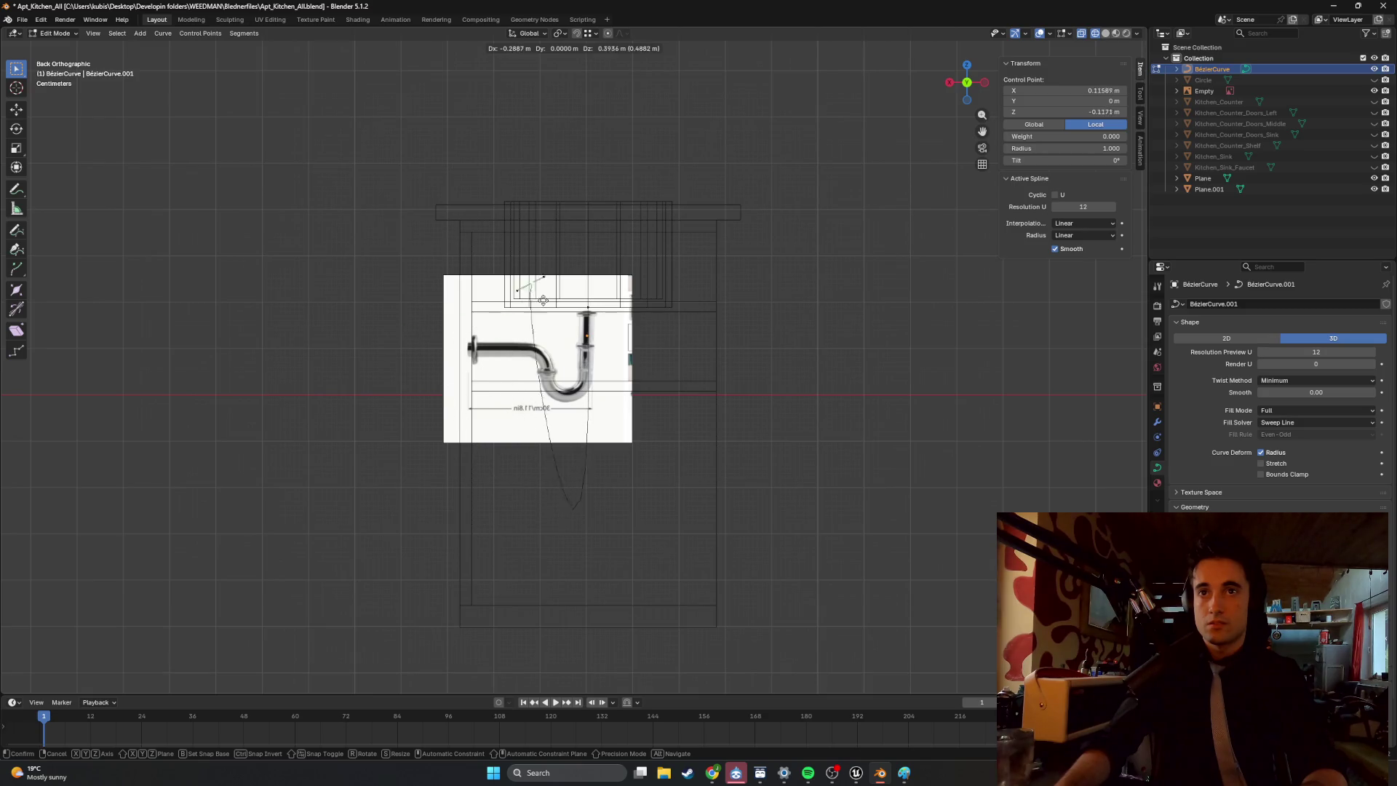
{"action": "left_click", "coordinate": [541, 350]}
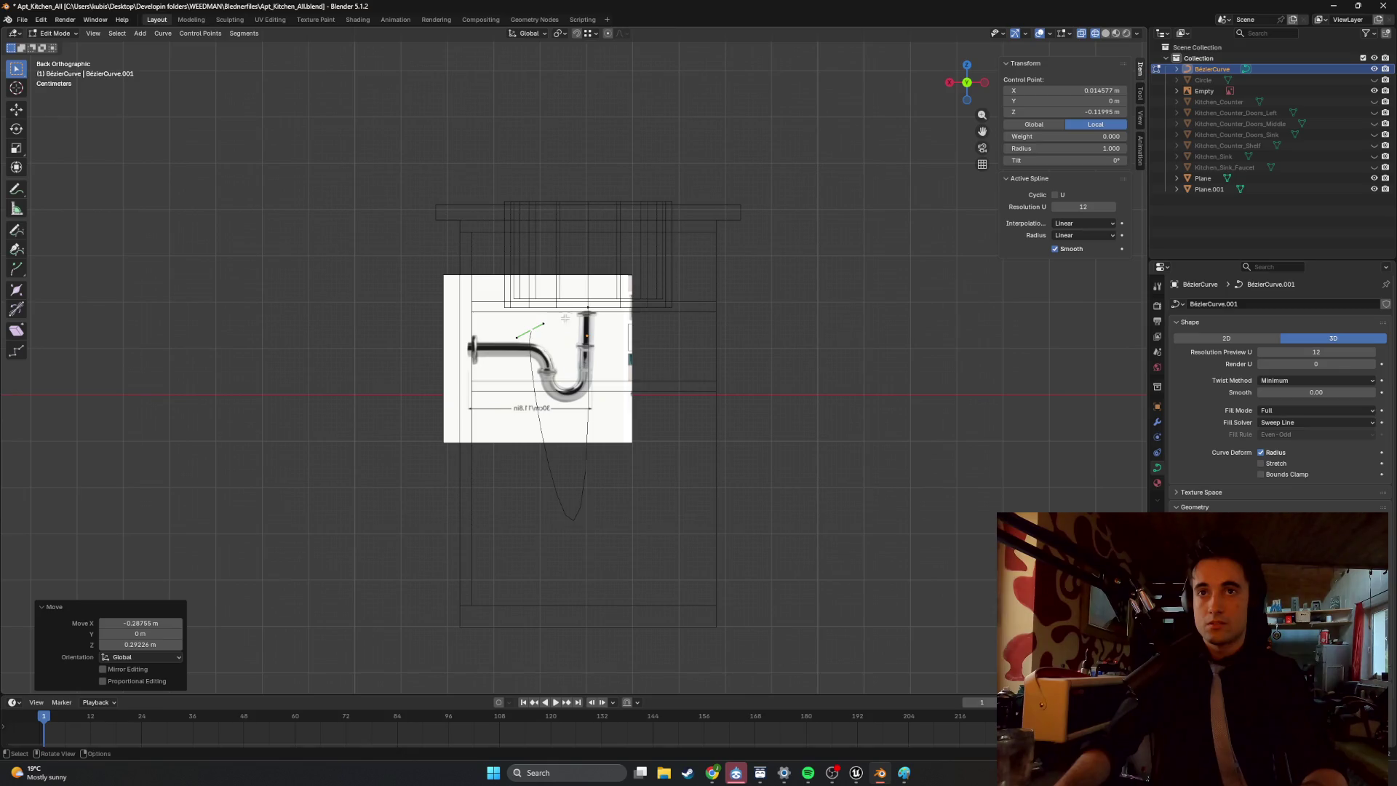
{"action": "left_click", "coordinate": [589, 310]}
{"action": "scroll", "coordinate": [589, 313], "scroll_direction": "down", "scroll_amount": 5}
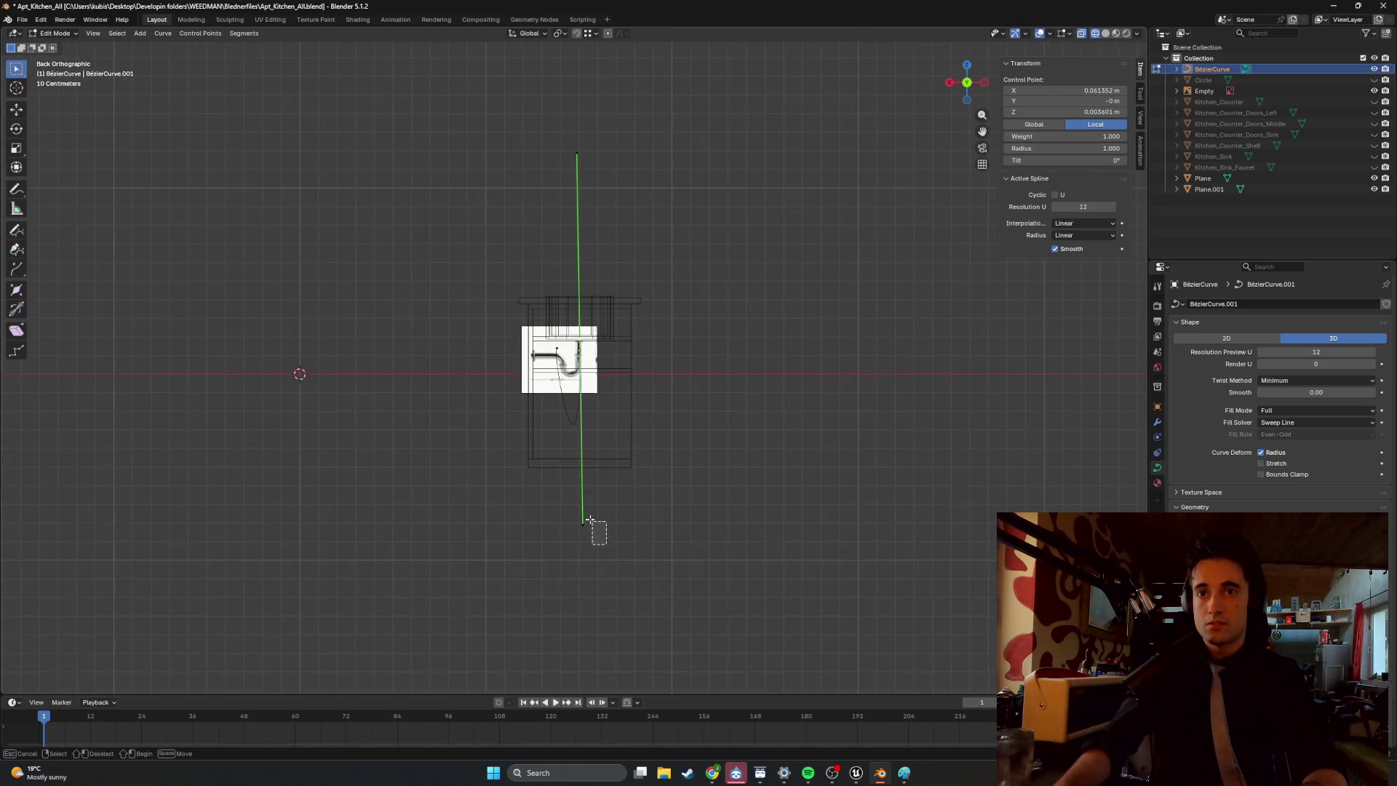
Pull the lower handle up toward the trap and bring the upper handle end lower.
{"action": "left_click_drag", "start_coordinate": [580, 505], "coordinate": [580, 392]}
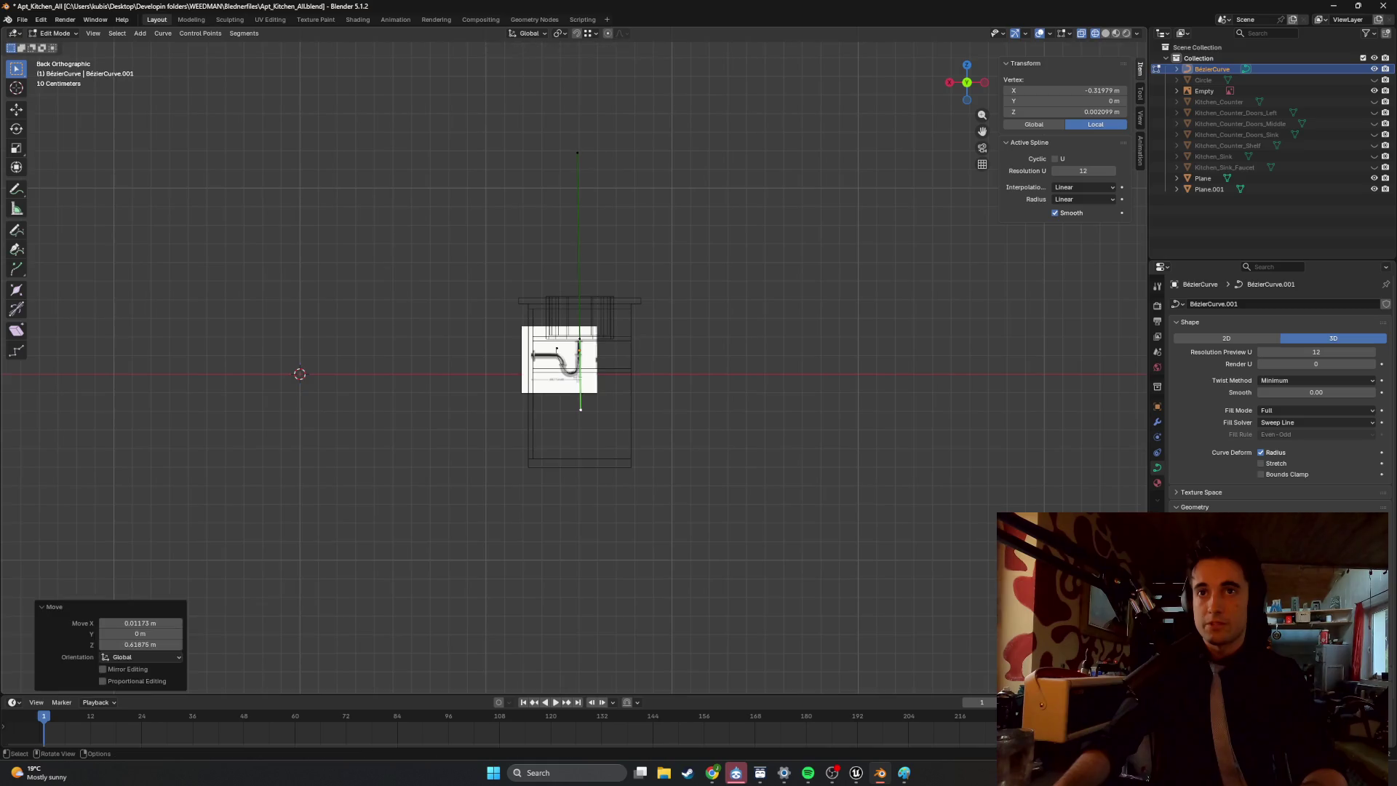
{"action": "scroll", "coordinate": [579, 363], "scroll_direction": "up", "scroll_amount": 4}
{"action": "middle_click_drag", "start_coordinate": [597, 366], "coordinate": [601, 522], "text": "shift"}
{"action": "left_click_drag", "start_coordinate": [685, 266], "coordinate": [563, 61]}
{"action": "key", "text": "g"}
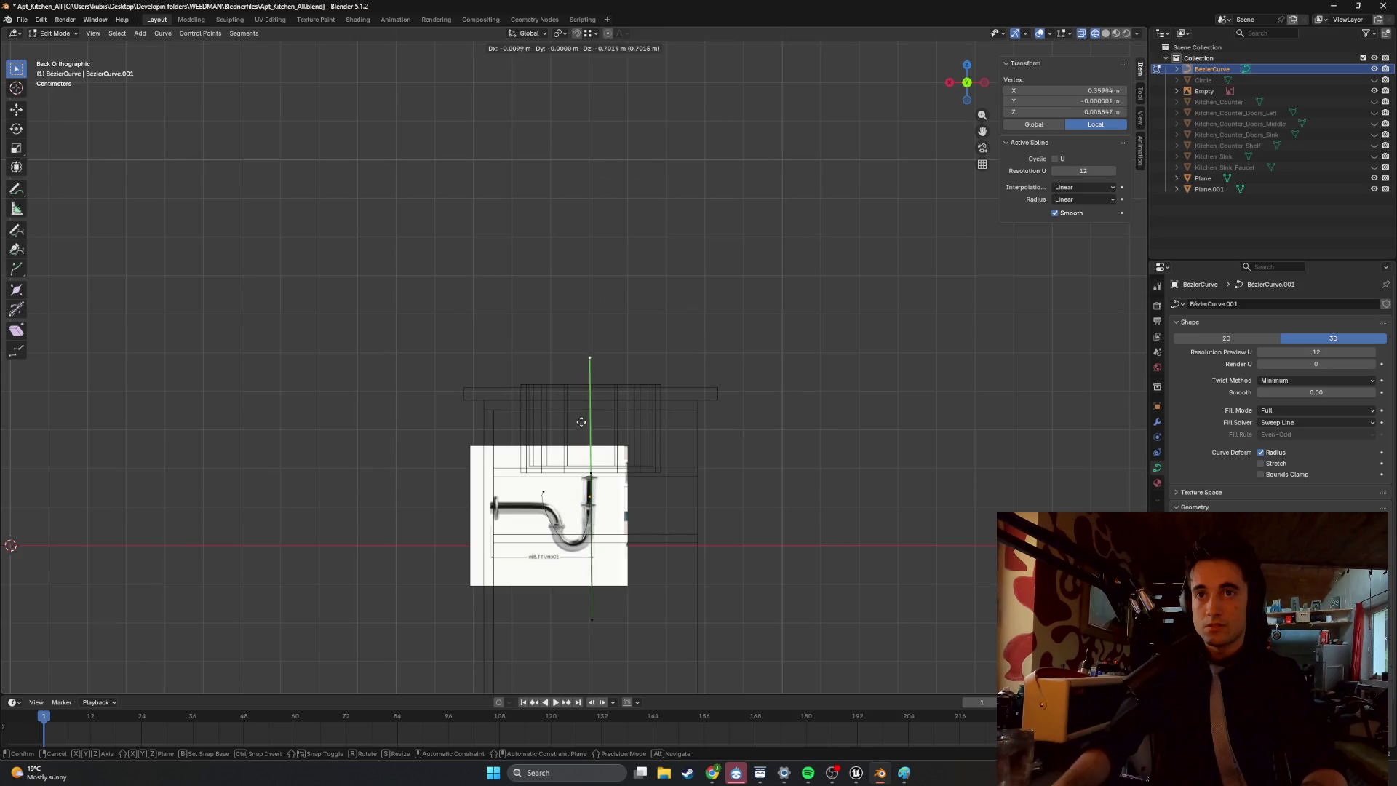
{"action": "left_click", "coordinate": [582, 446]}
Frame the reference trap and reposition the curve's bottom end.
{"action": "scroll", "coordinate": [582, 436], "scroll_direction": "up", "scroll_amount": 5}
{"action": "middle_click_drag", "start_coordinate": [596, 533], "coordinate": [596, 204], "text": "shift"}
{"action": "scroll", "coordinate": [595, 205], "scroll_direction": "up", "scroll_amount": 2}
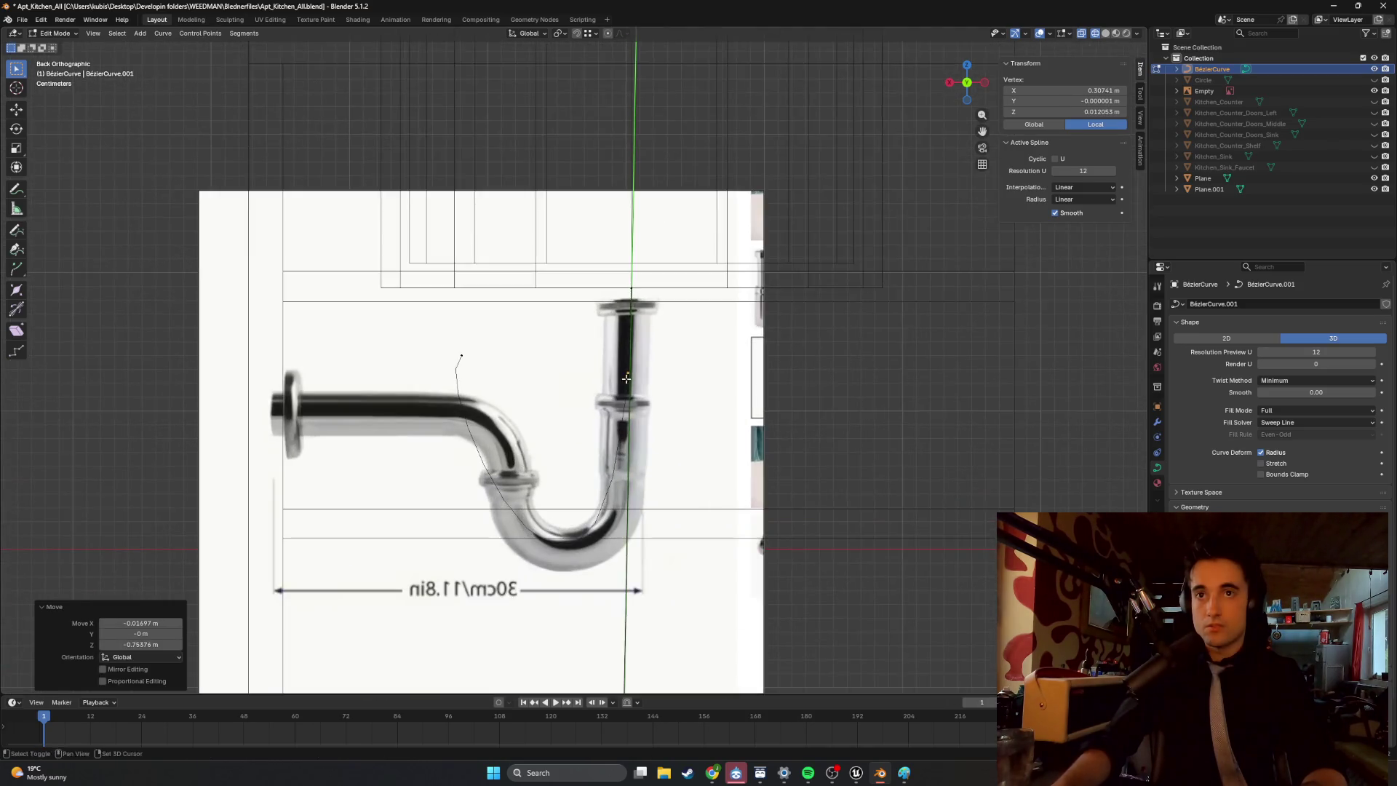
{"action": "middle_click_drag", "start_coordinate": [638, 411], "coordinate": [623, 283], "text": "shift"}
{"action": "scroll", "coordinate": [620, 286], "scroll_direction": "down", "scroll_amount": 2}
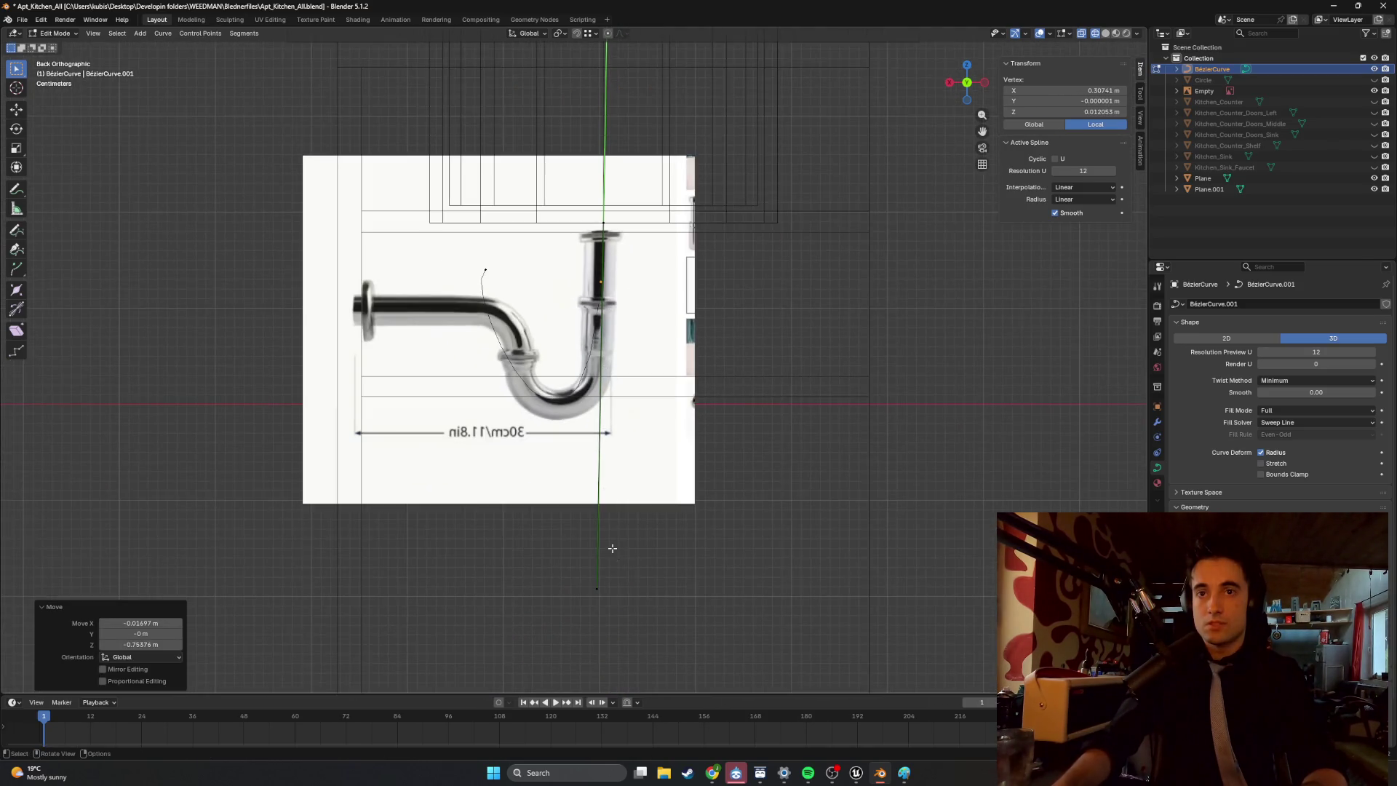
{"action": "left_click", "coordinate": [578, 564]}
{"action": "key", "text": "g"}
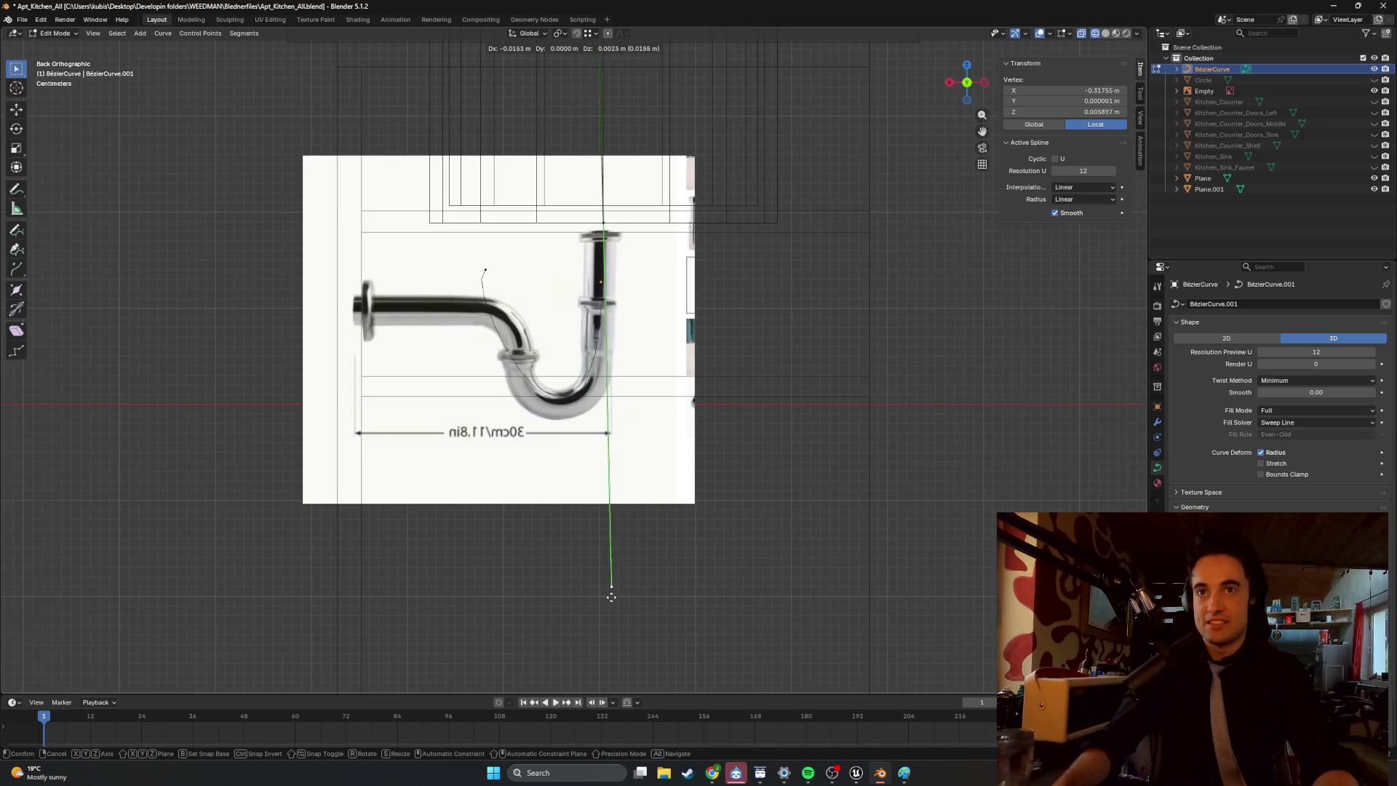
{"action": "left_click", "coordinate": [609, 598]}
Set a control point on the trap's bend and slide its long handle vertically.
{"action": "left_click", "coordinate": [595, 291]}
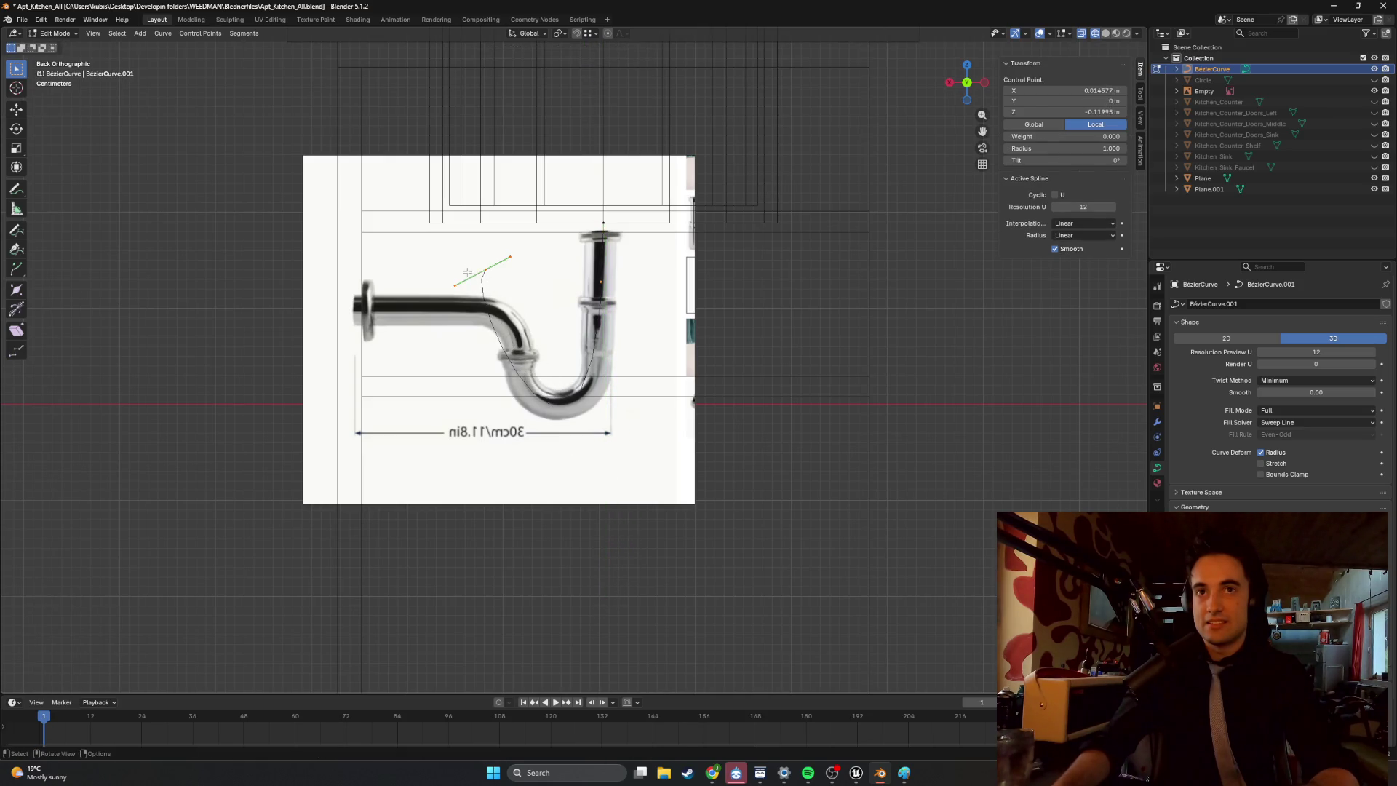
{"action": "key", "text": "g"}
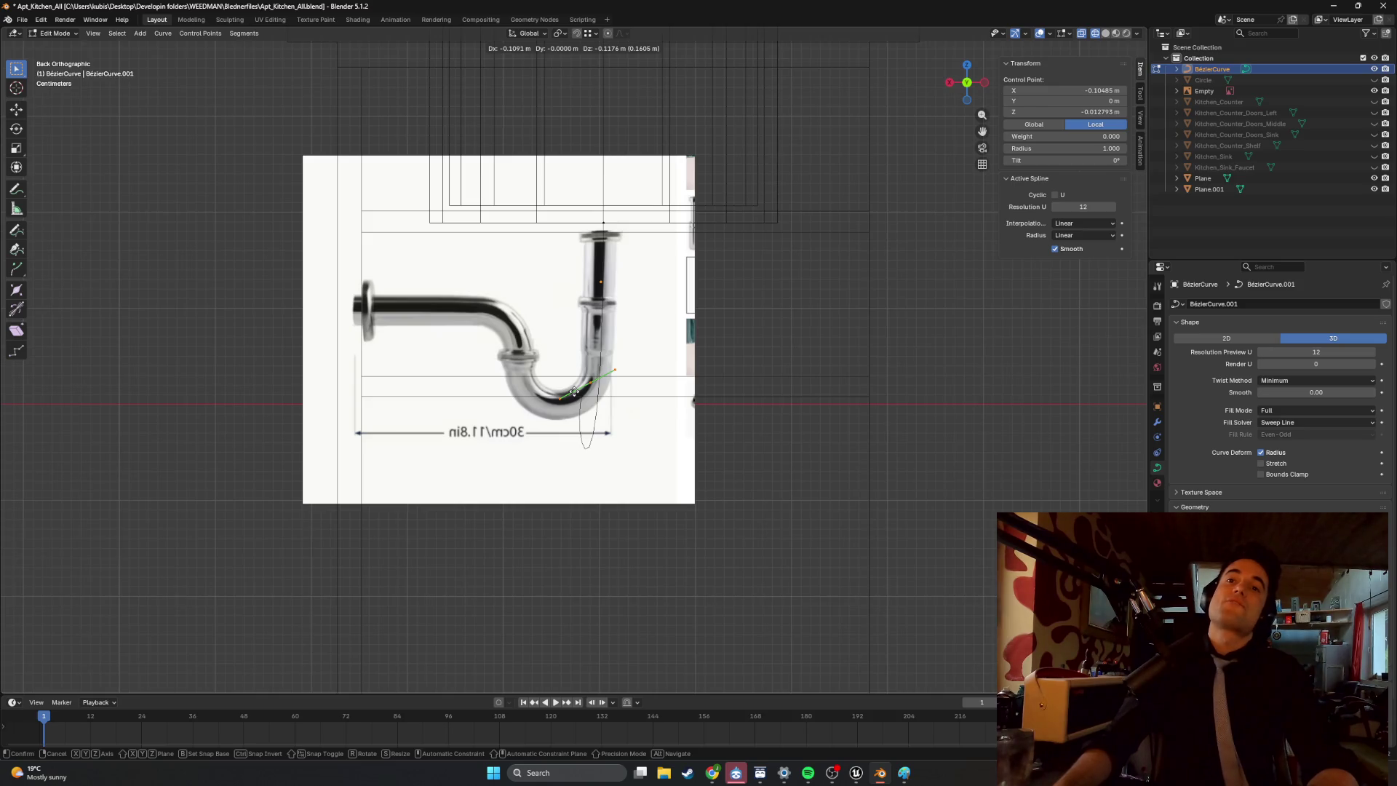
{"action": "left_click", "coordinate": [521, 385]}
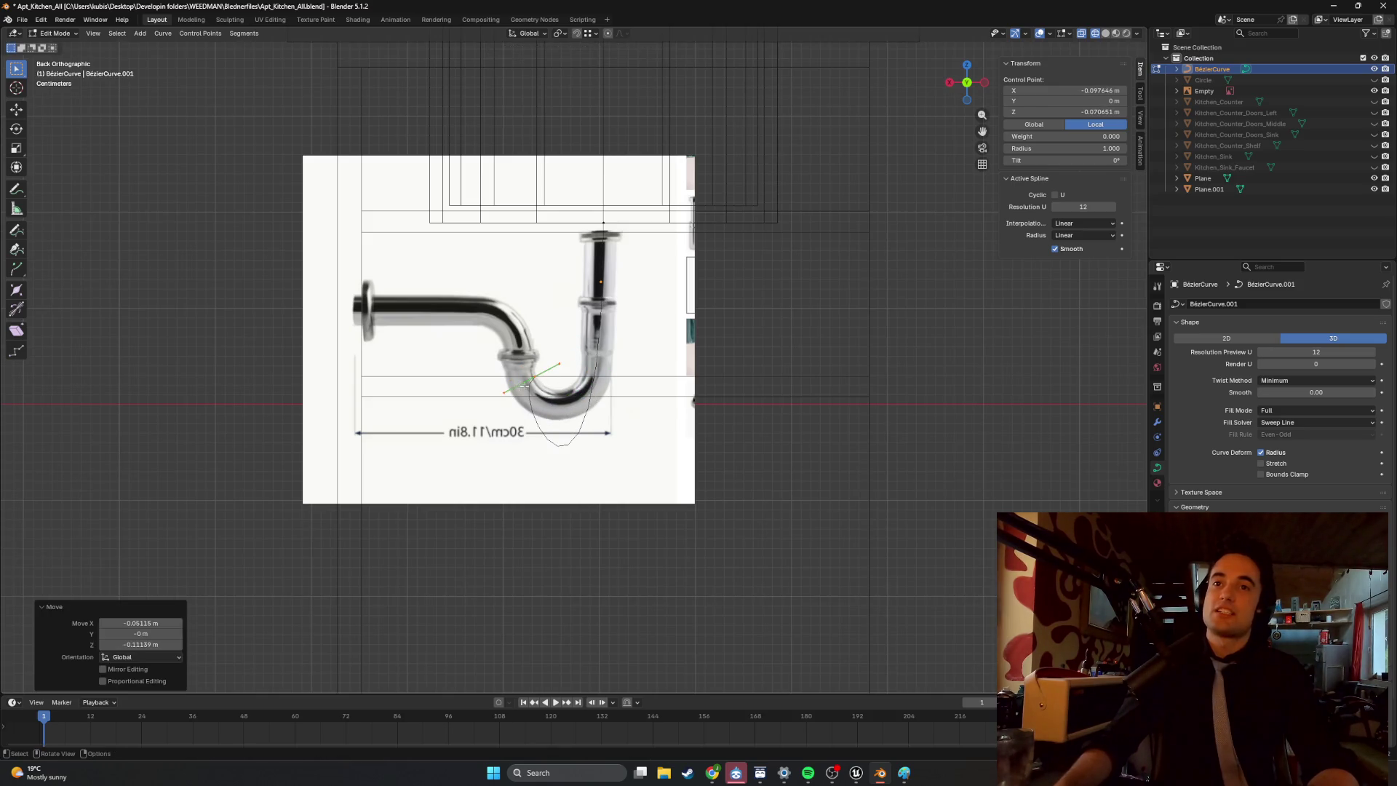
{"action": "left_click", "coordinate": [598, 209]}
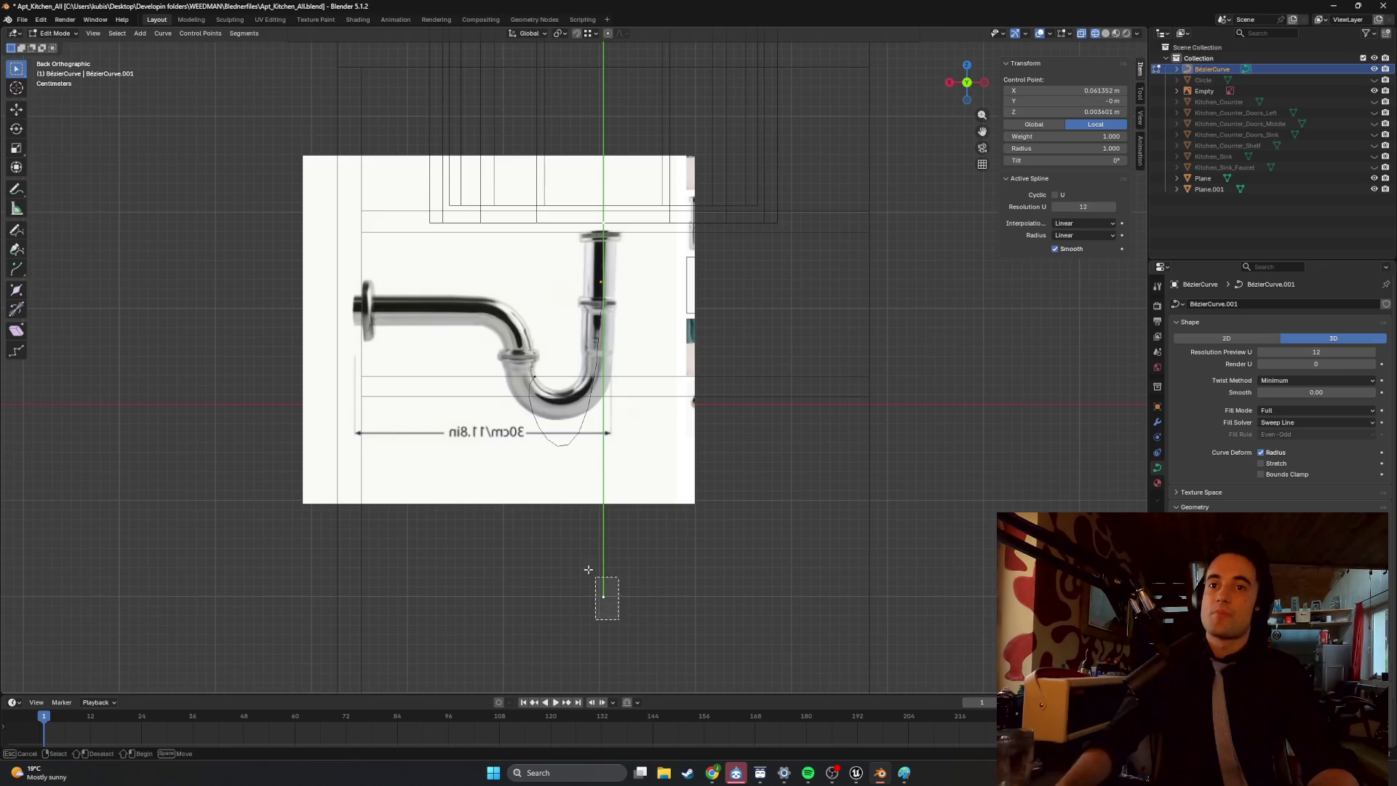
{"action": "left_click", "coordinate": [603, 595]}
{"action": "key", "text": "g"}
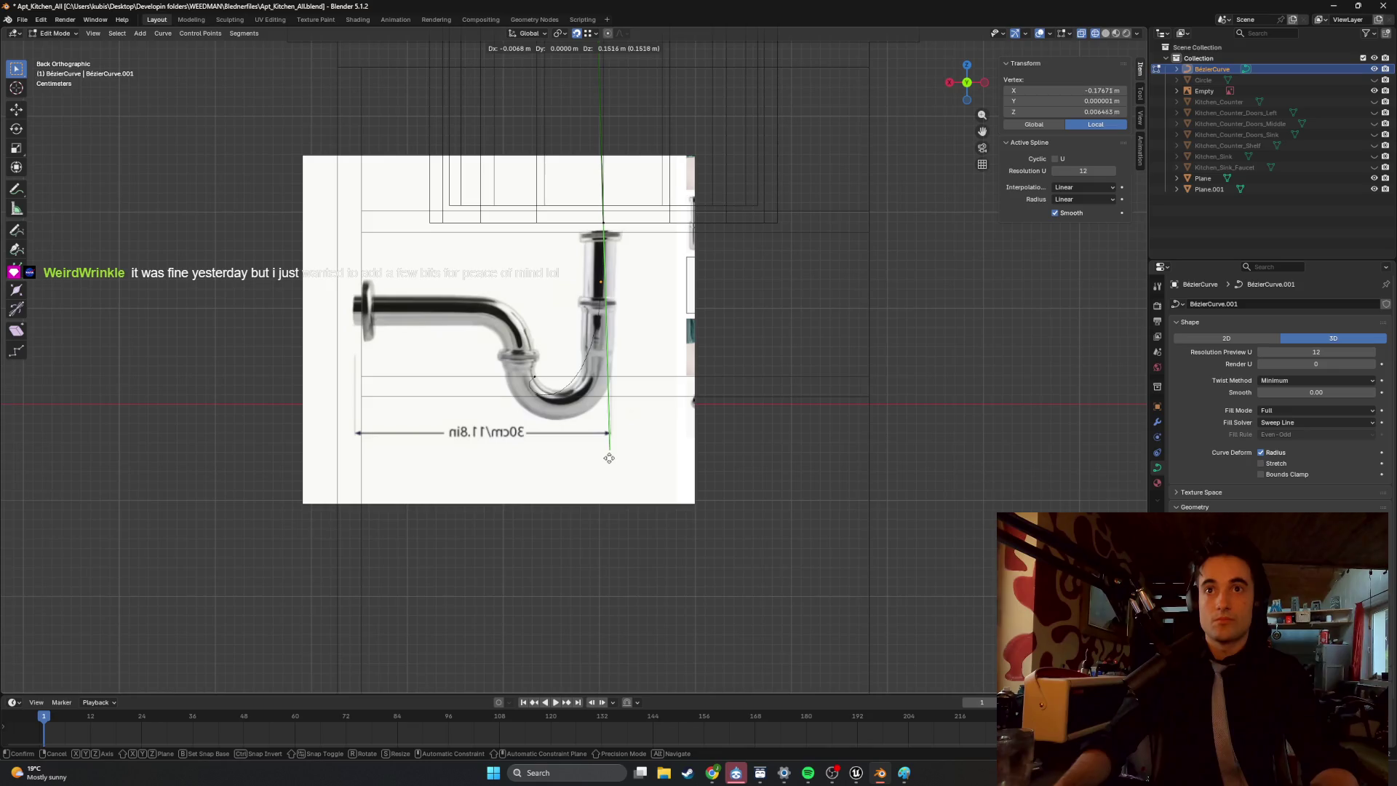
{"action": "key", "text": "z"}
{"action": "left_click", "coordinate": [578, 473]}
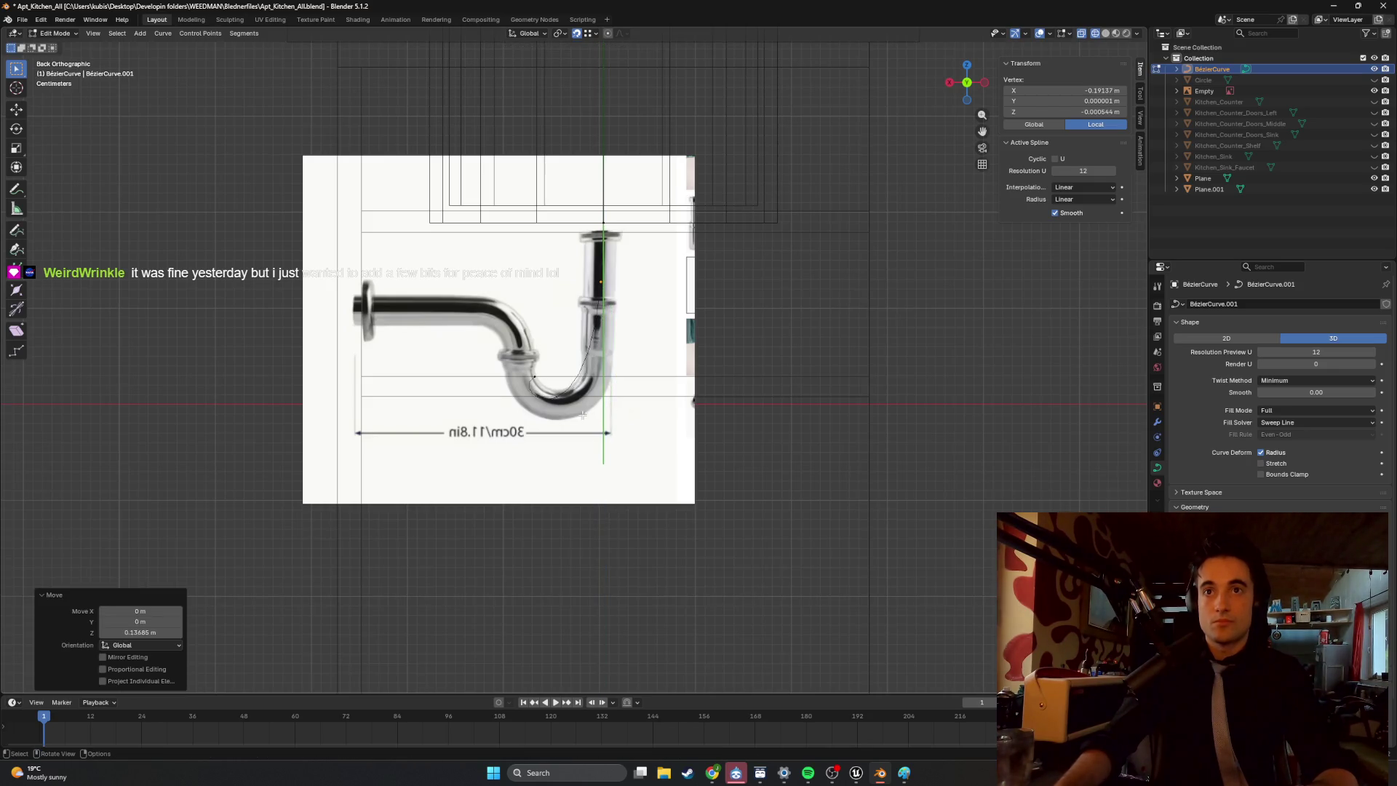
Fine-tune a bend control point and its handle position.
{"action": "left_click", "coordinate": [528, 389]}
{"action": "key", "text": "g"}
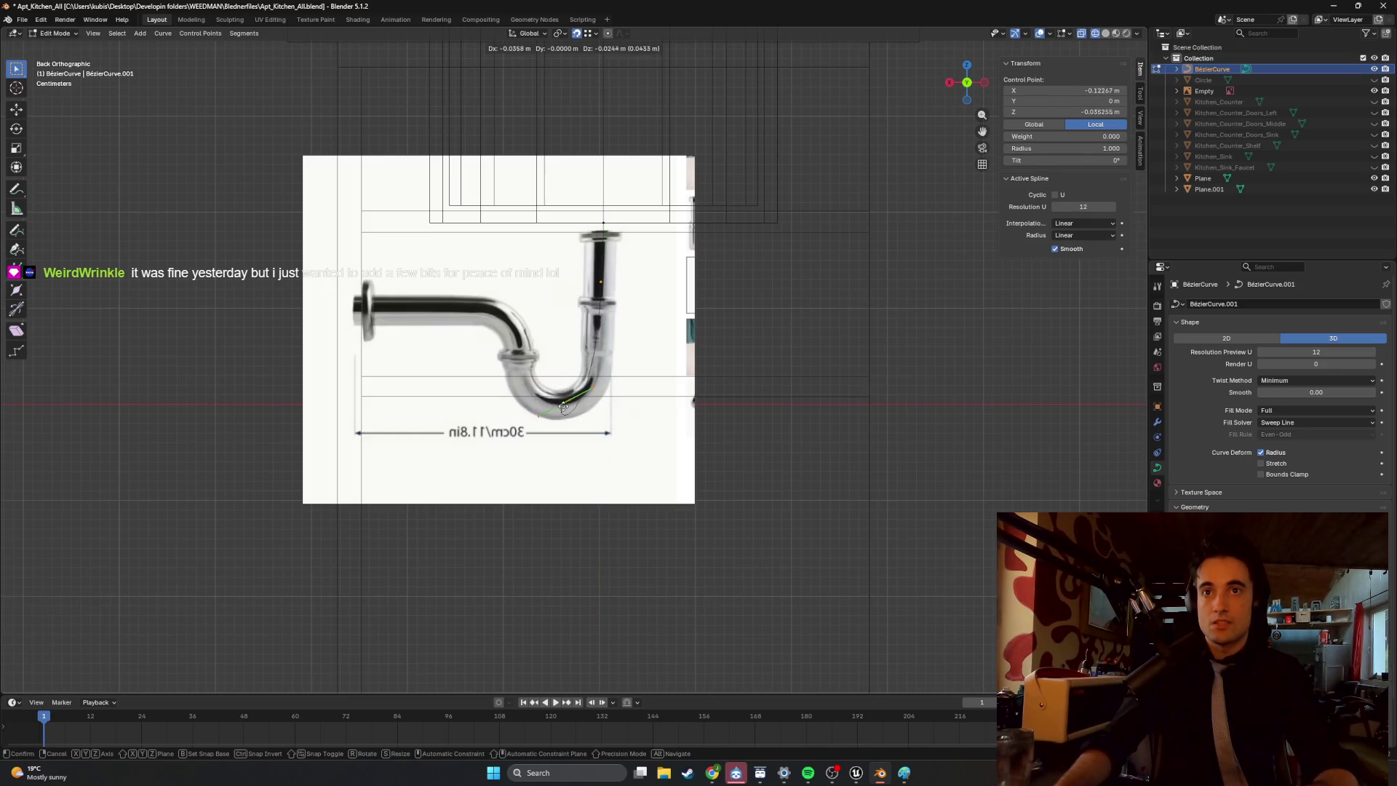
{"action": "left_click", "coordinate": [591, 388]}
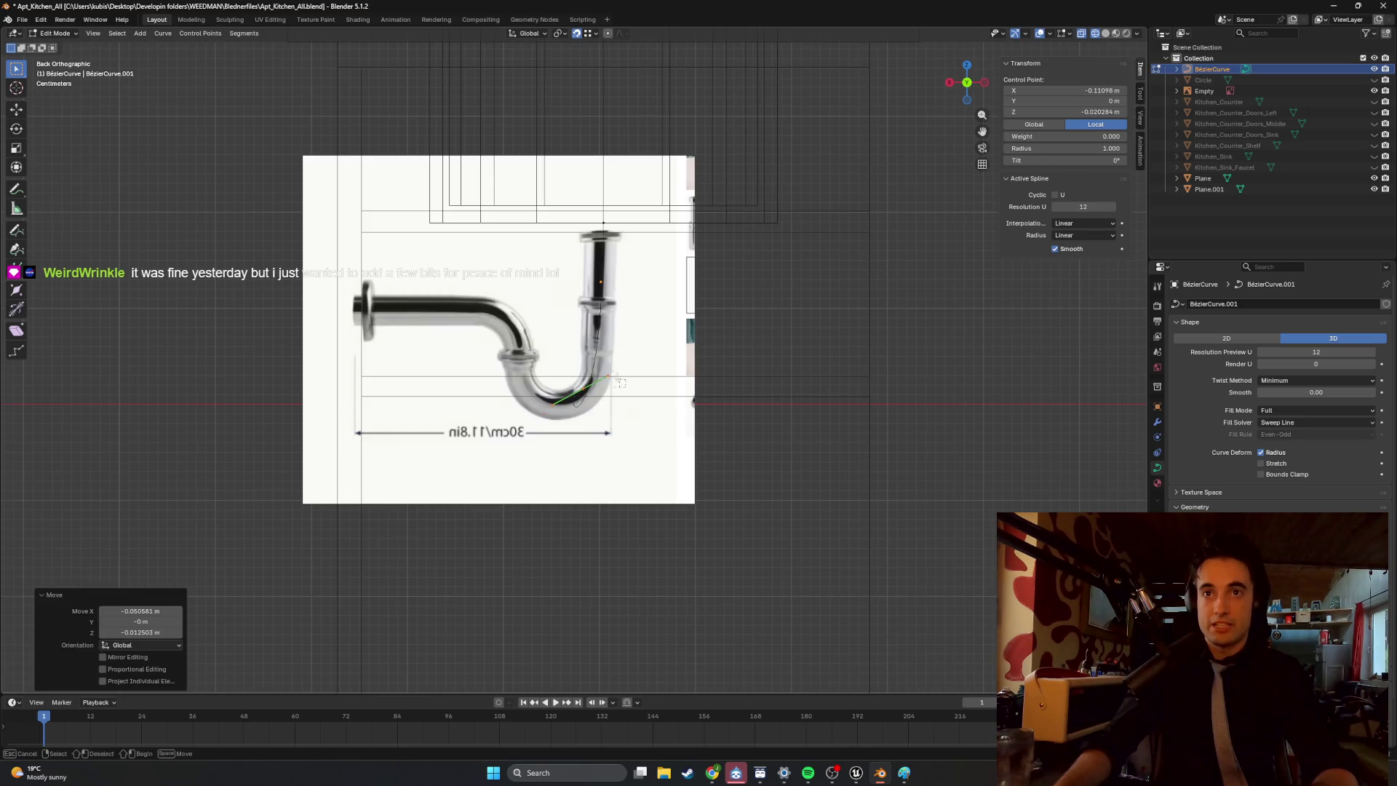
{"action": "left_click", "coordinate": [608, 379]}
{"action": "key", "text": "g"}
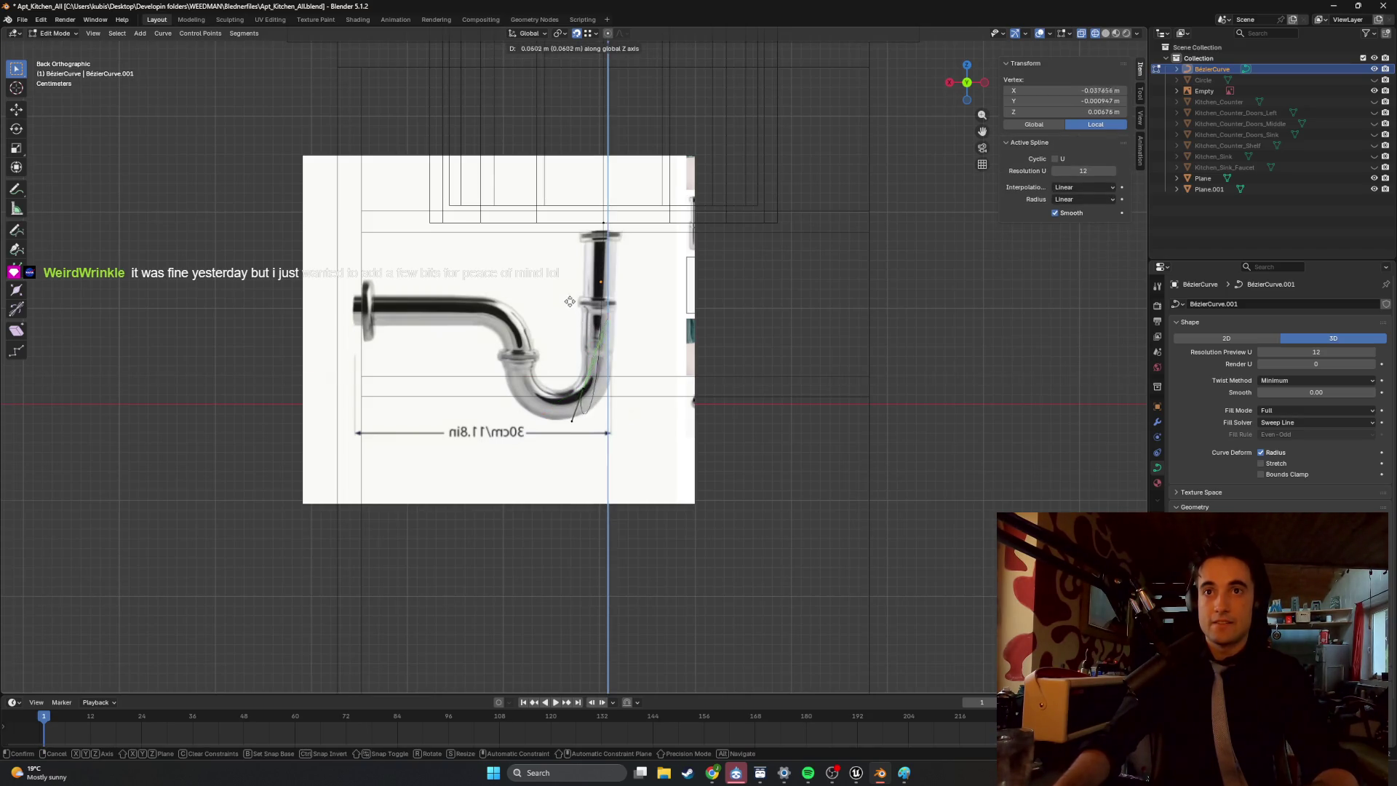
{"action": "left_click", "coordinate": [608, 349]}
Slide the curve point vertically up to the top of the pipe.
{"action": "key", "text": "g"}
{"action": "key", "text": "z"}
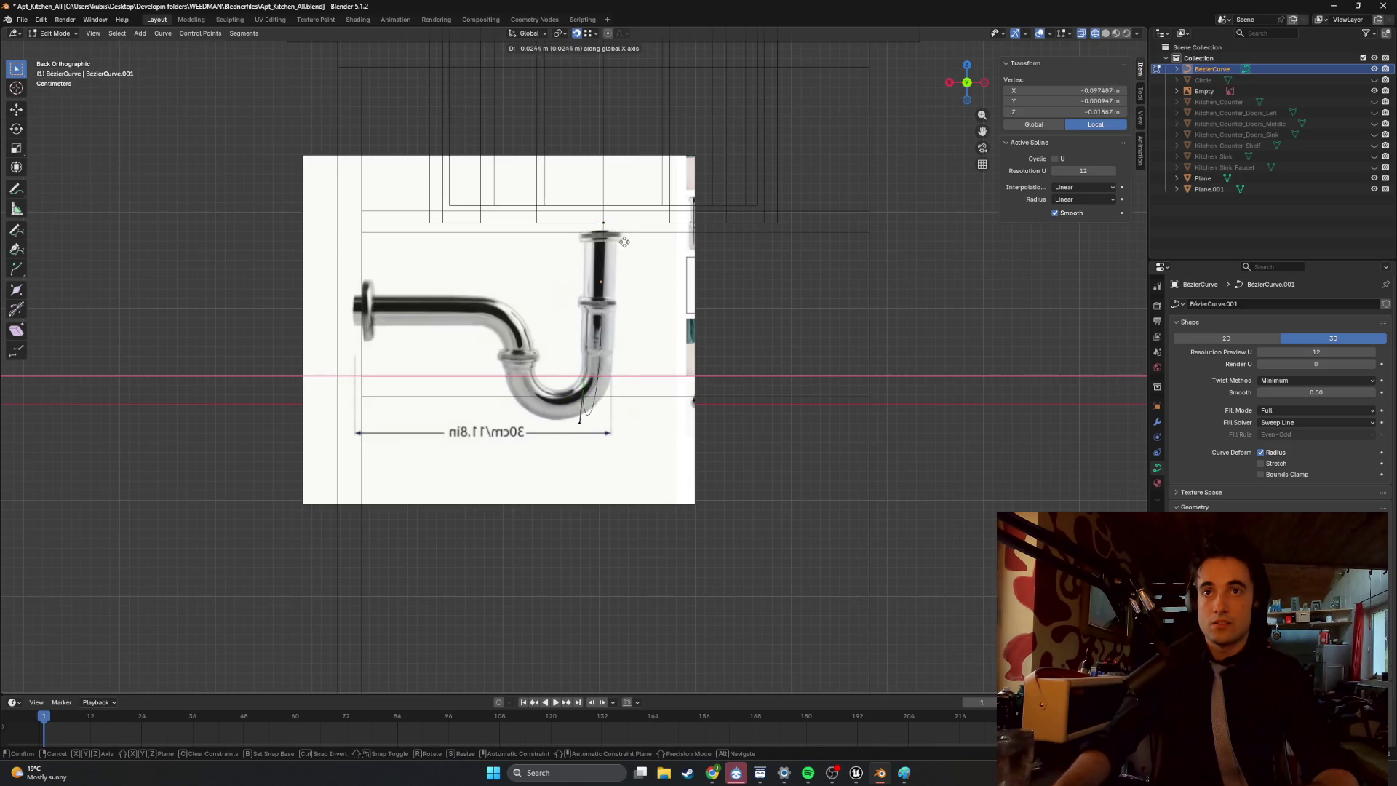
{"action": "key", "text": "z"}
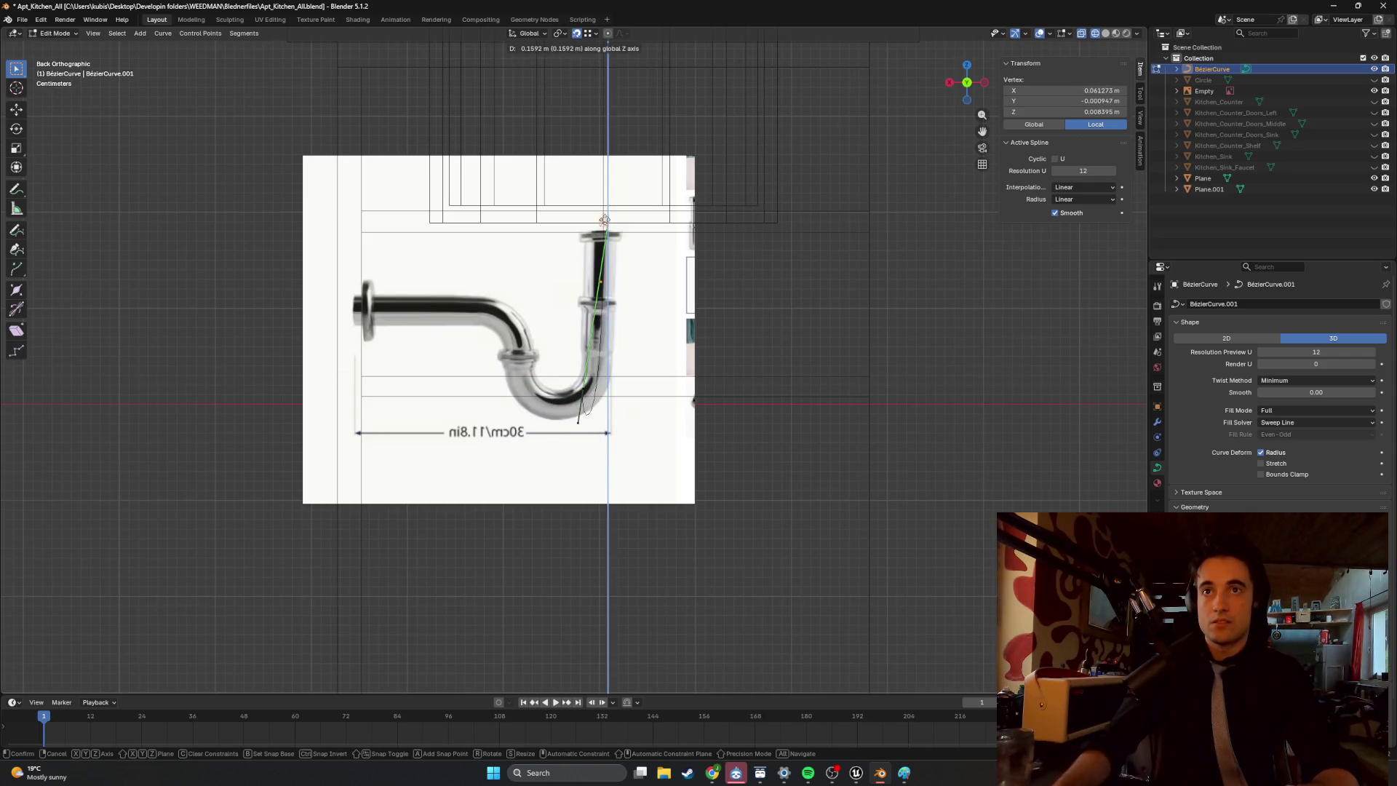
{"action": "left_click", "coordinate": [600, 225]}
Adjust the handles of a point near the bend, moving one downward.
{"action": "left_click", "coordinate": [610, 375]}
{"action": "scroll", "coordinate": [613, 382], "scroll_direction": "up", "scroll_amount": 4}
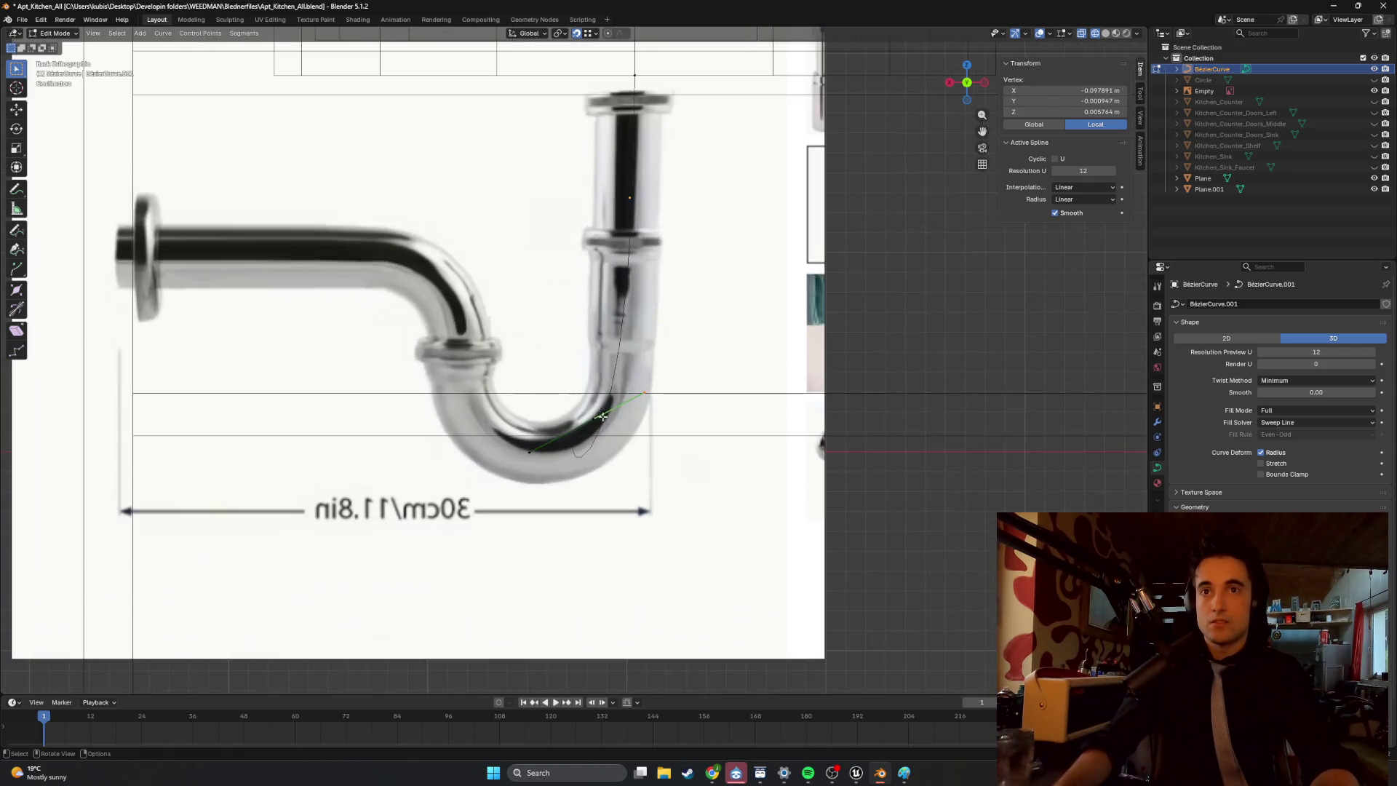
{"action": "key", "text": "g"}
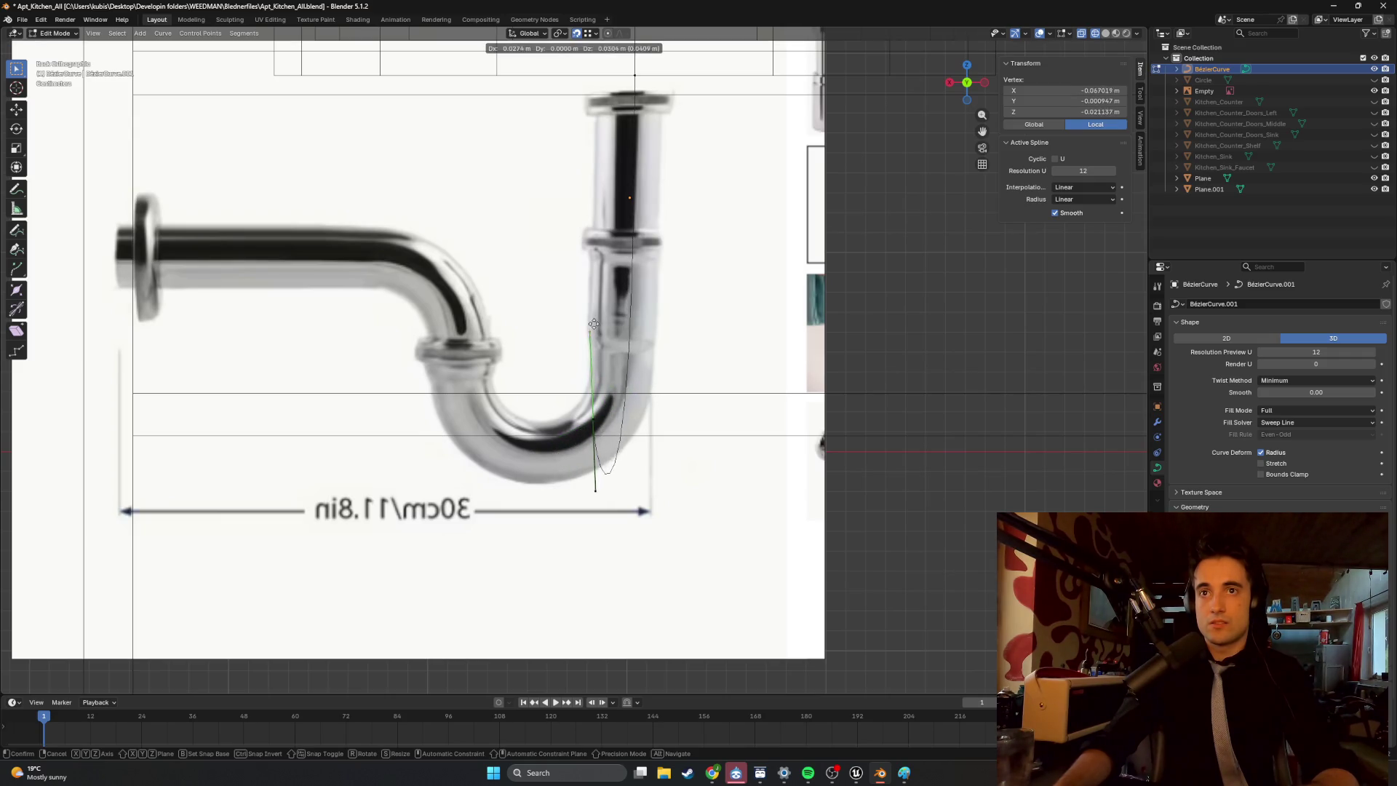
{"action": "left_click", "coordinate": [597, 384]}
{"action": "scroll", "coordinate": [600, 371], "scroll_direction": "down", "scroll_amount": 2}
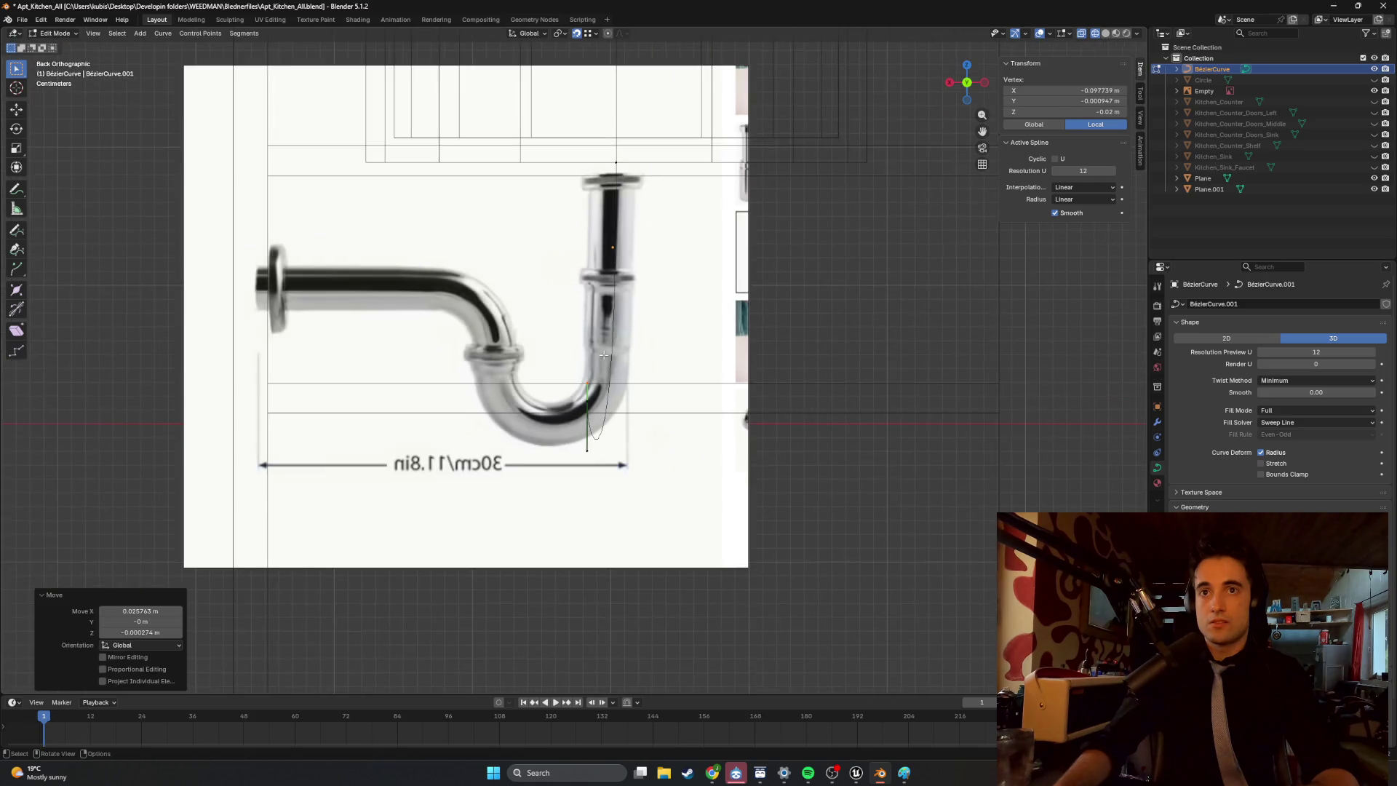
{"action": "key", "text": "g"}
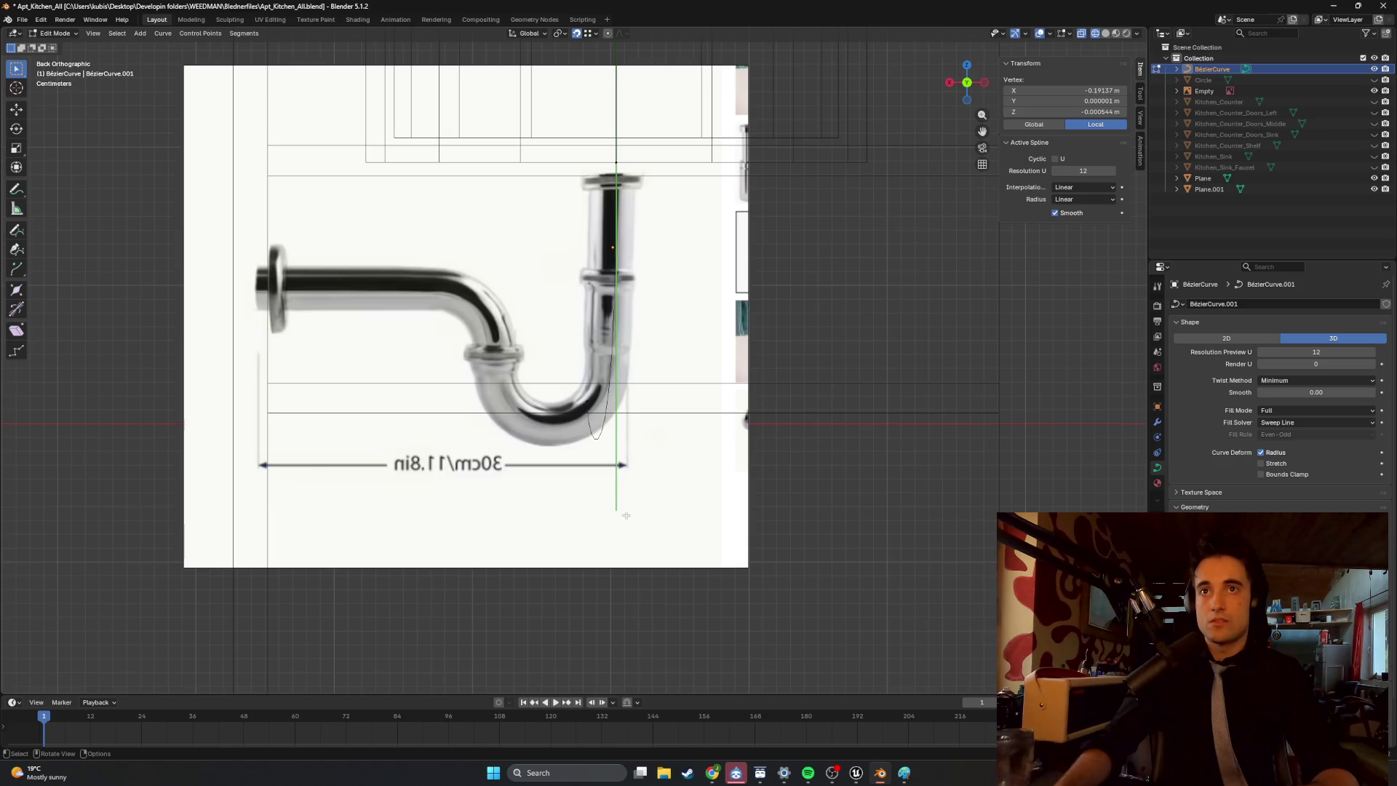
{"action": "scroll", "coordinate": [626, 517], "scroll_direction": "down", "scroll_amount": 3}
{"action": "scroll", "coordinate": [611, 461], "scroll_direction": "down", "scroll_amount": 2}
{"action": "scroll", "coordinate": [608, 438], "scroll_direction": "up", "scroll_amount": 5}
{"action": "scroll", "coordinate": [608, 438], "scroll_direction": "down", "scroll_amount": 4}
{"action": "left_click", "coordinate": [568, 284]}
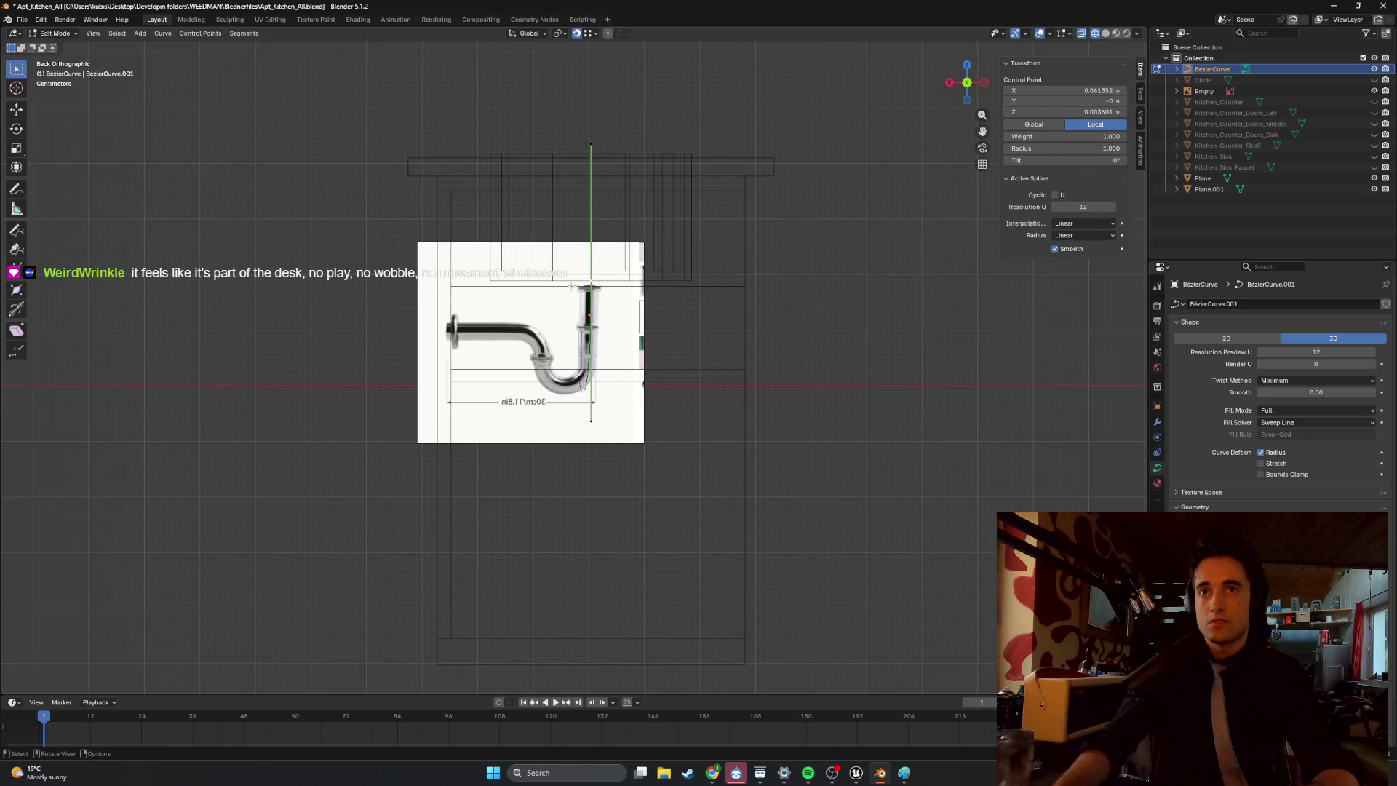
{"action": "scroll", "coordinate": [600, 363], "scroll_direction": "up", "scroll_amount": 3}
Raise a vertical-section point 0.36624 m along Z and hide the reference image.
{"action": "left_click", "coordinate": [606, 474]}
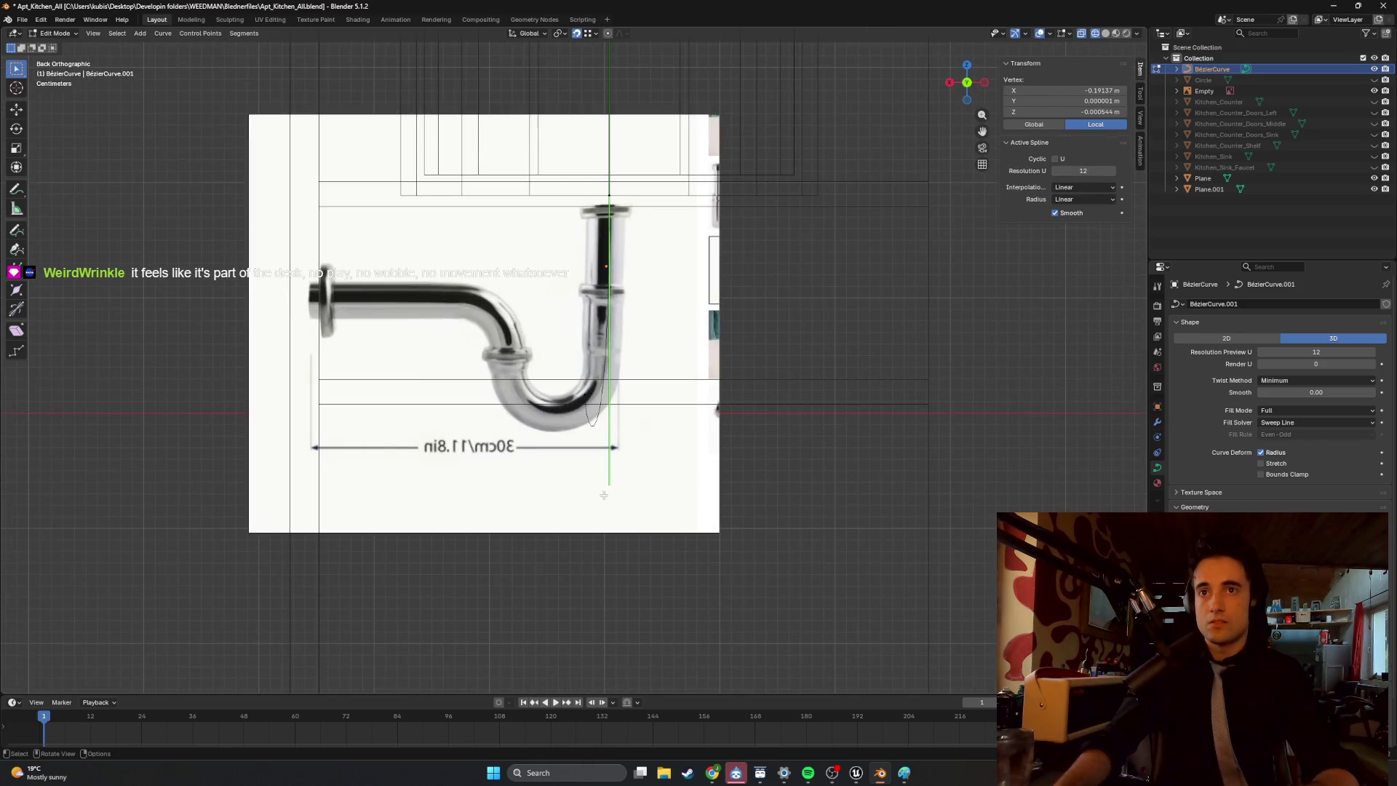
{"action": "key", "text": "g"}
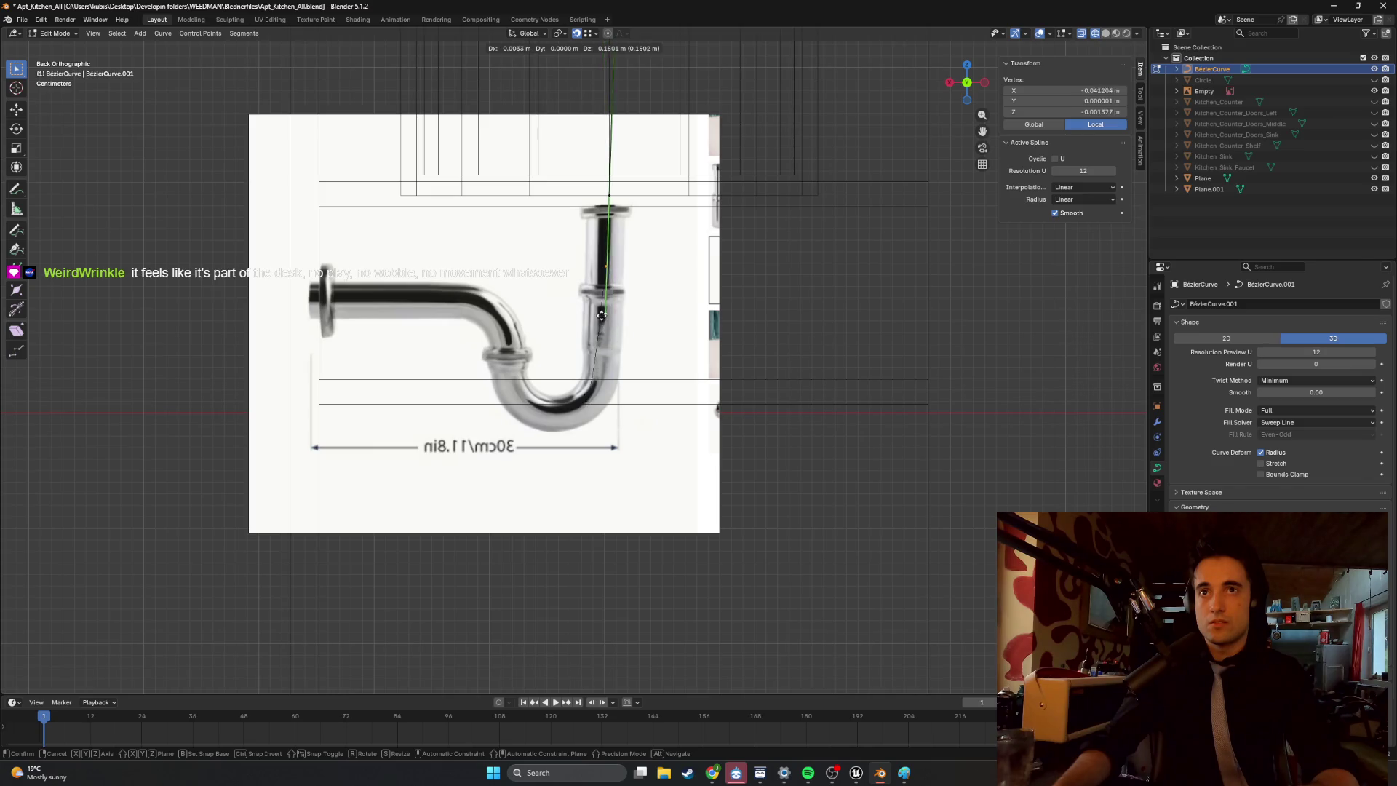
{"action": "key", "text": "z"}
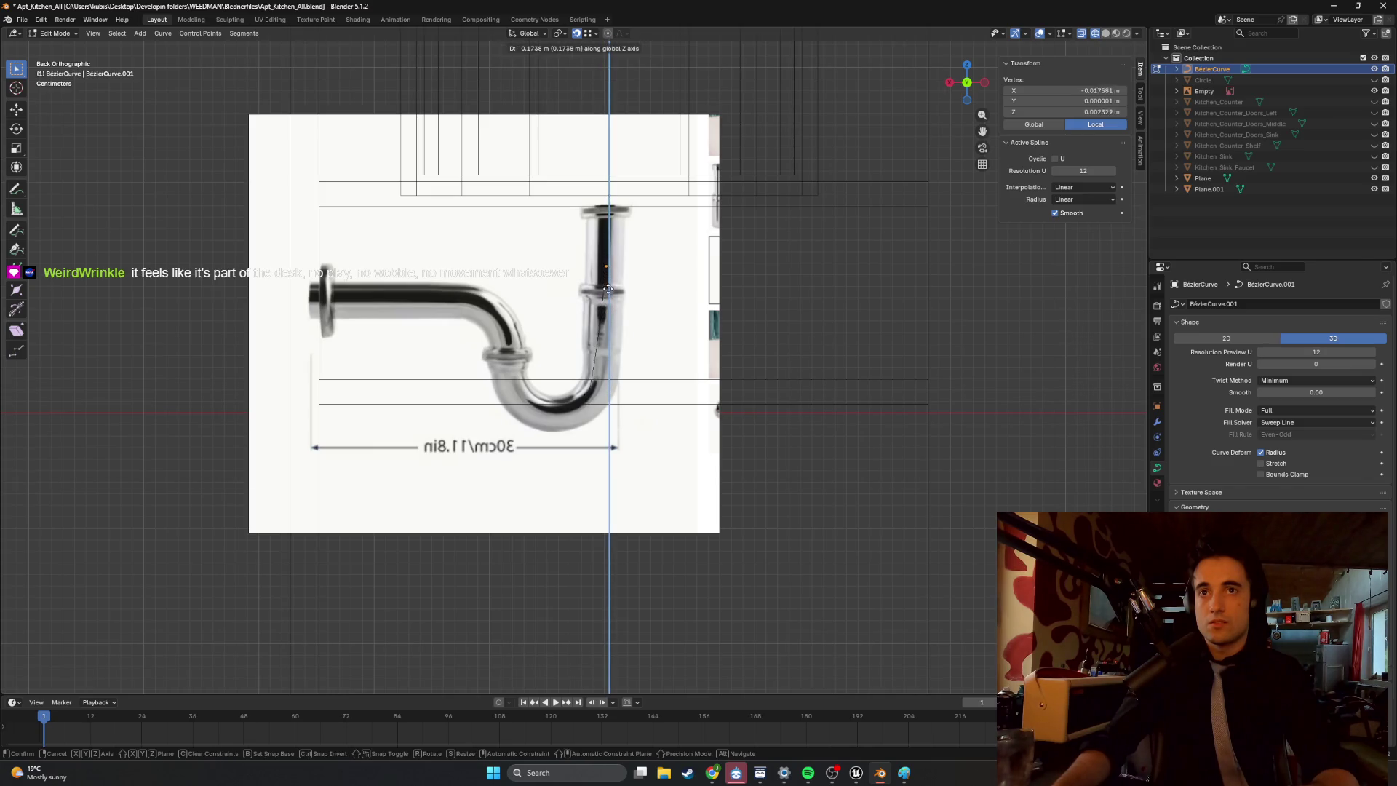
{"action": "left_click", "coordinate": [608, 289]}
{"action": "scroll", "coordinate": [604, 374], "scroll_direction": "up", "scroll_amount": 4}
{"action": "scroll", "coordinate": [604, 374], "scroll_direction": "down", "scroll_amount": 3}
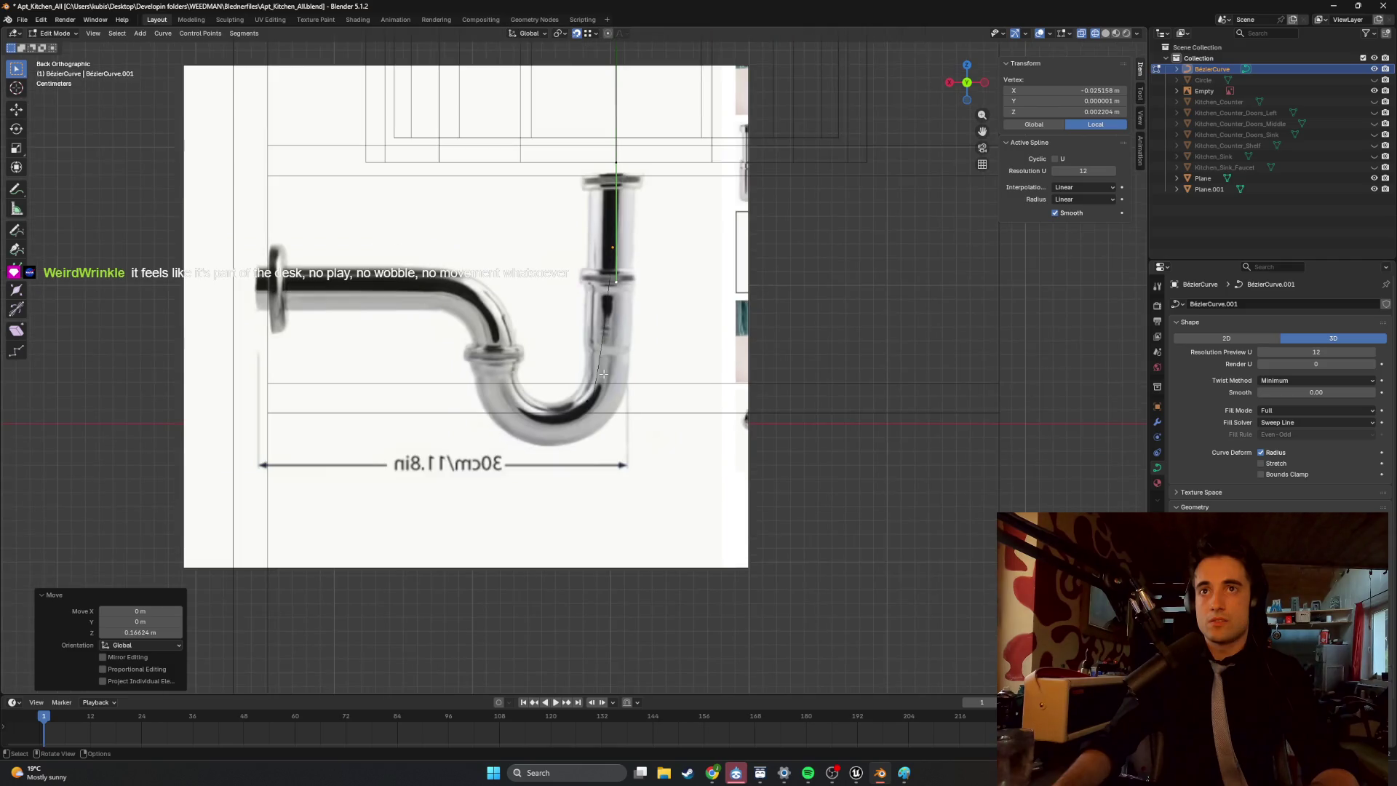
{"action": "left_click", "coordinate": [1374, 91]}
Lower the bottom point to the bend's base and add a point on its left side.
{"action": "scroll", "coordinate": [755, 396], "scroll_direction": "up", "scroll_amount": 2}
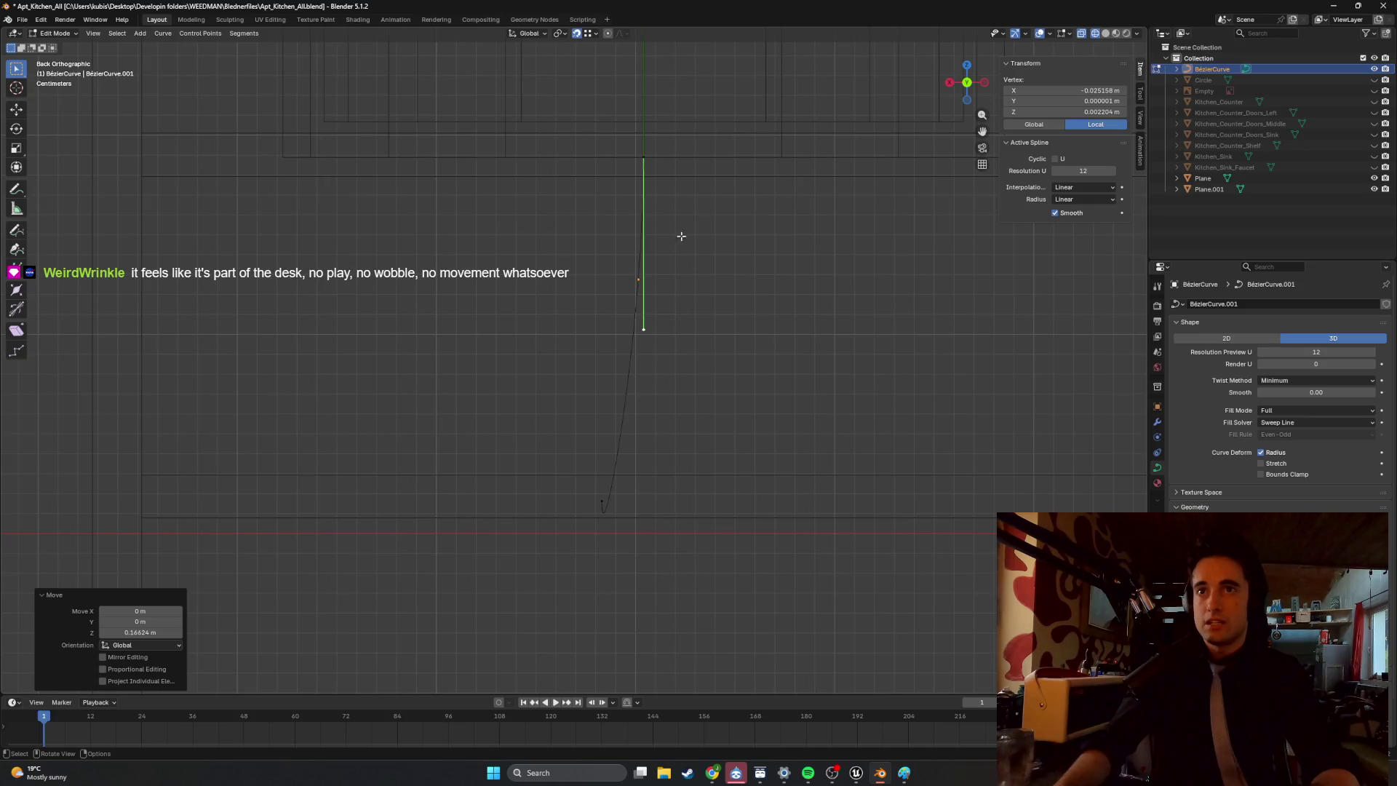
{"action": "scroll", "coordinate": [685, 251], "scroll_direction": "up", "scroll_amount": 2, "text": "shift"}
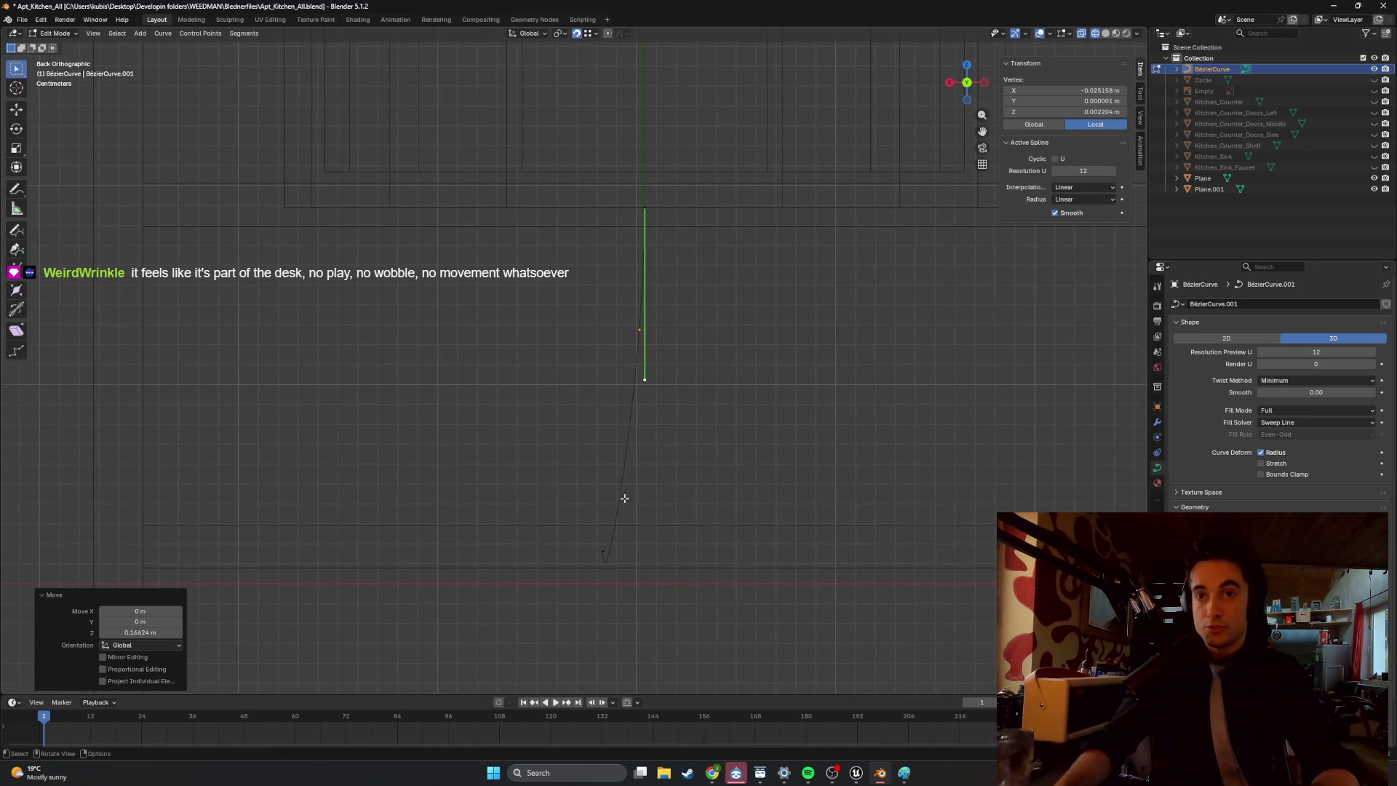
{"action": "left_click", "coordinate": [614, 569]}
{"action": "key", "text": "g"}
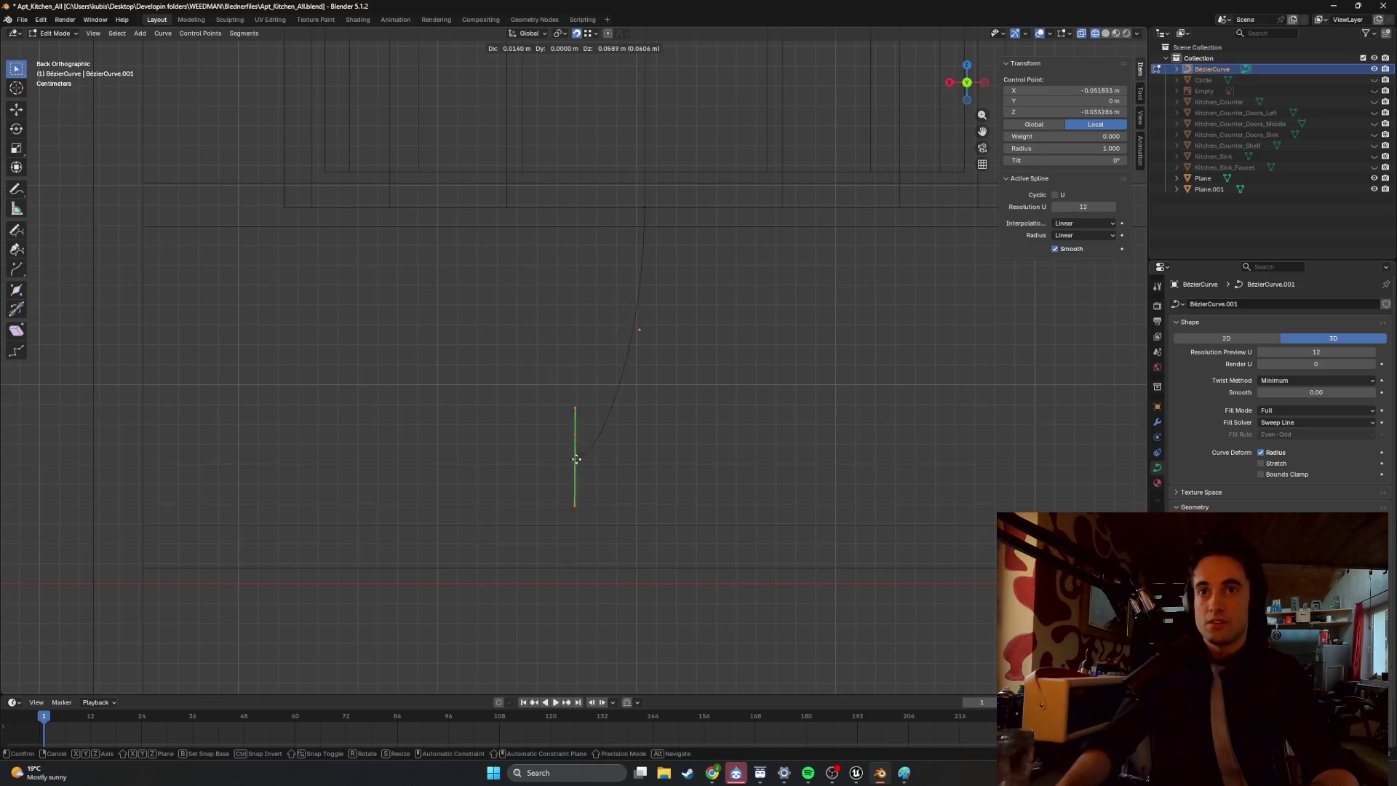
{"action": "left_click", "coordinate": [579, 443]}
{"action": "key", "text": "g"}
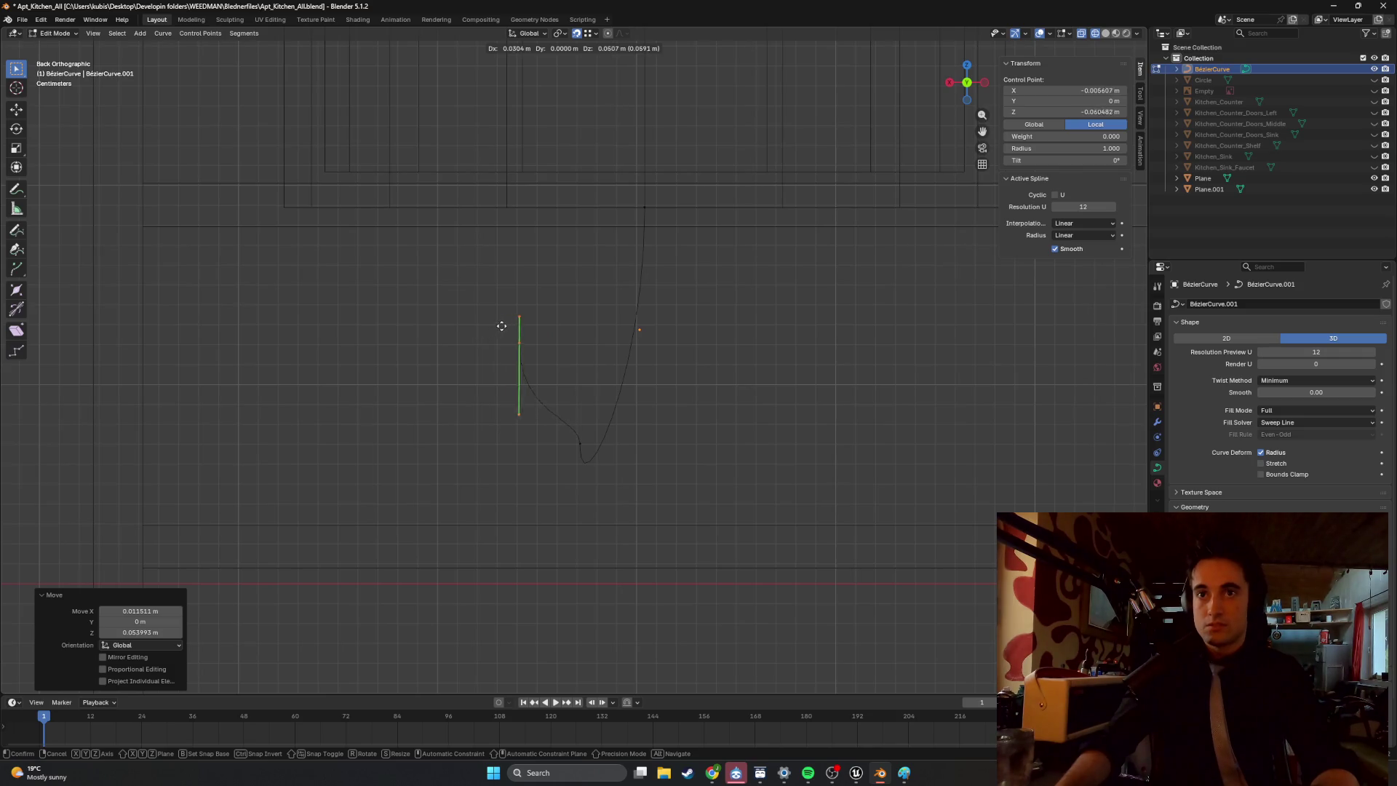
{"action": "left_click", "coordinate": [506, 331]}
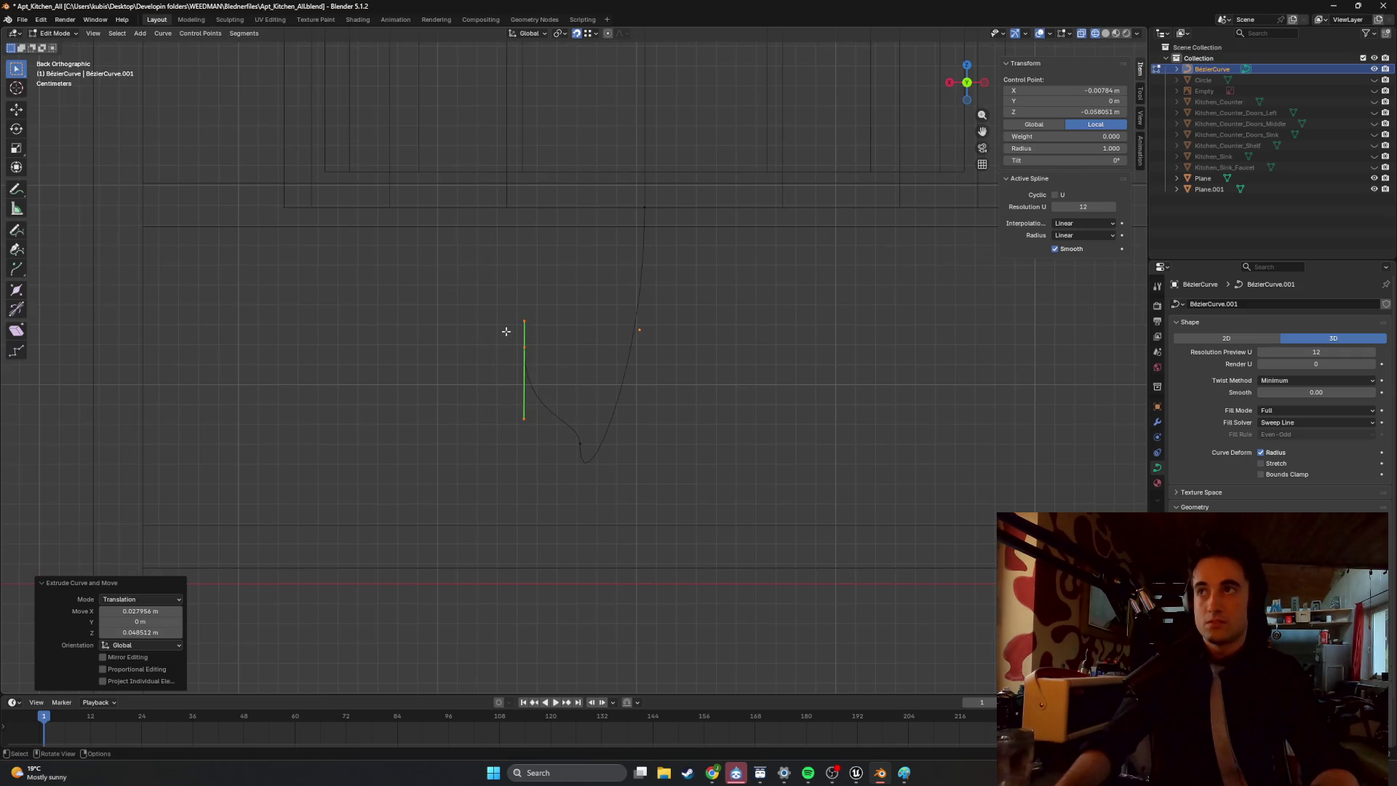
Round the U-bend by laying the handles flat, then extrude the left point 0.18637 m along X.
{"action": "left_click", "coordinate": [526, 407]}
{"action": "key", "text": "g"}
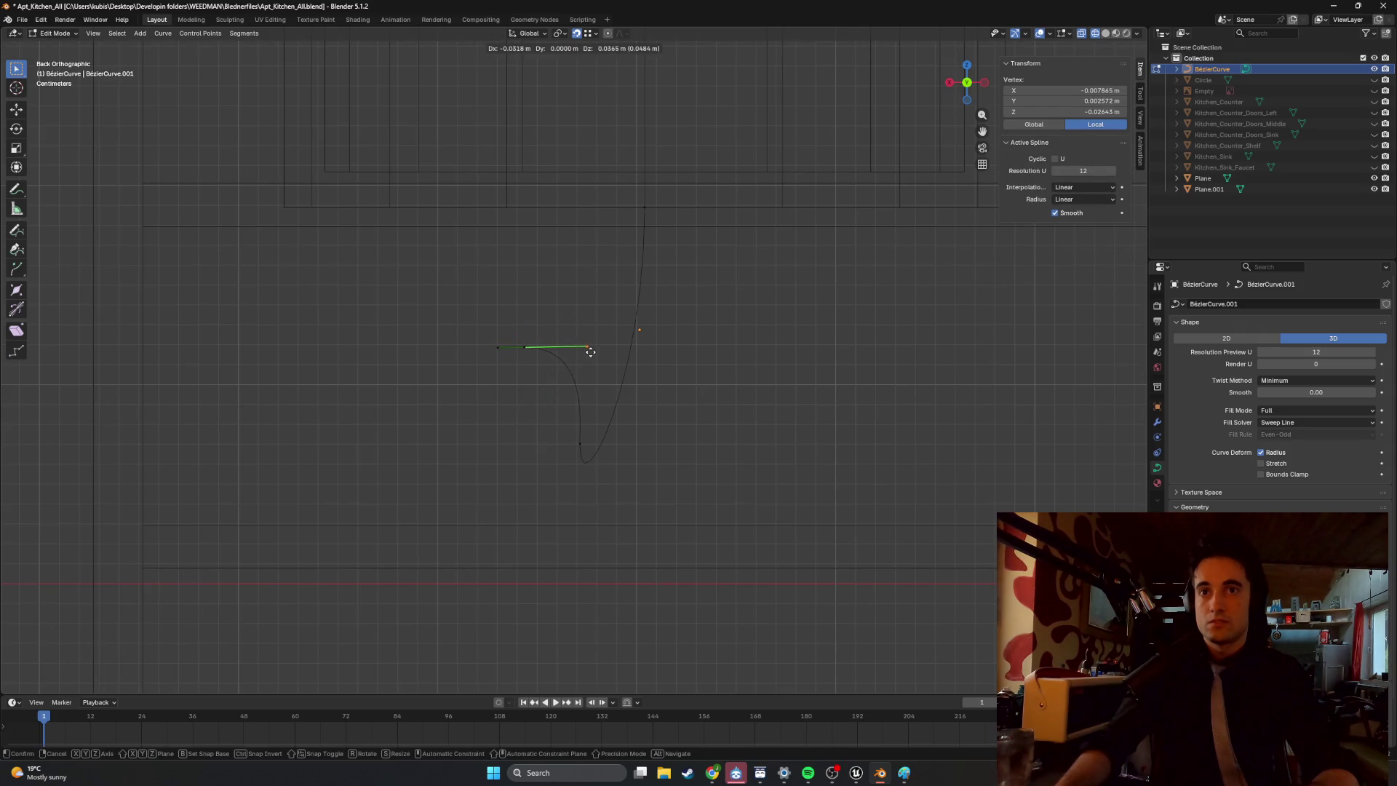
{"action": "left_click", "coordinate": [550, 413]}
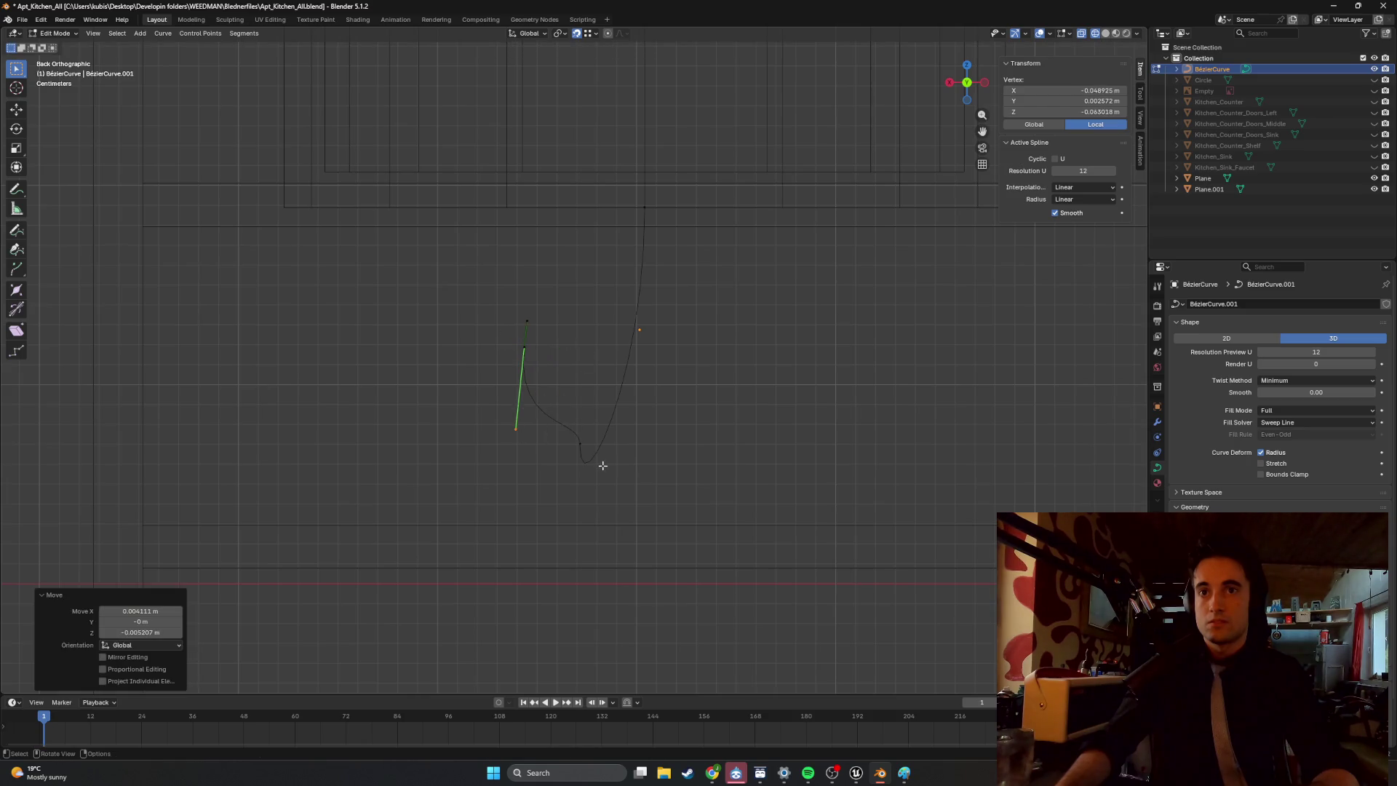
{"action": "left_click", "coordinate": [579, 469]}
{"action": "left_click", "coordinate": [590, 528]}
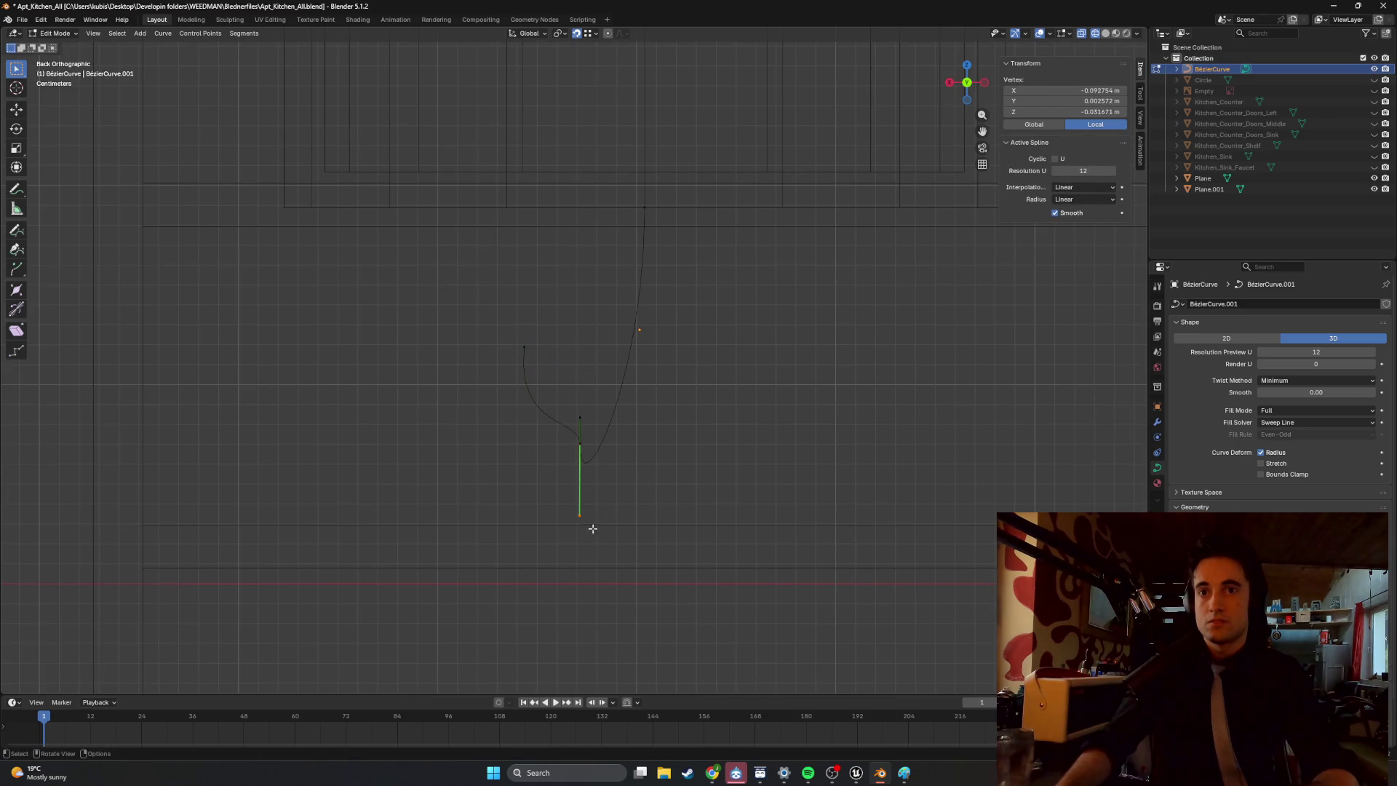
{"action": "key", "text": "g"}
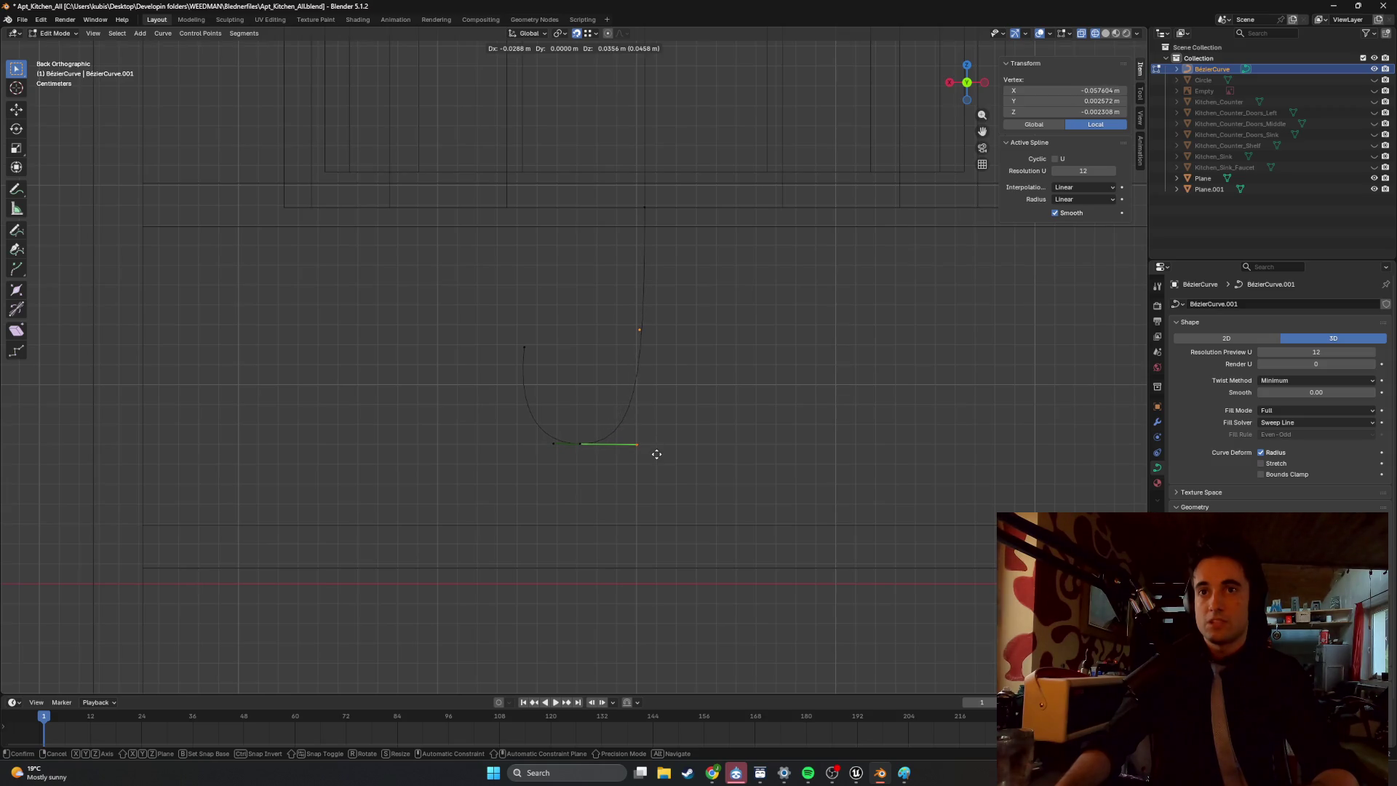
{"action": "left_click", "coordinate": [656, 453]}
{"action": "left_click", "coordinate": [502, 341]}
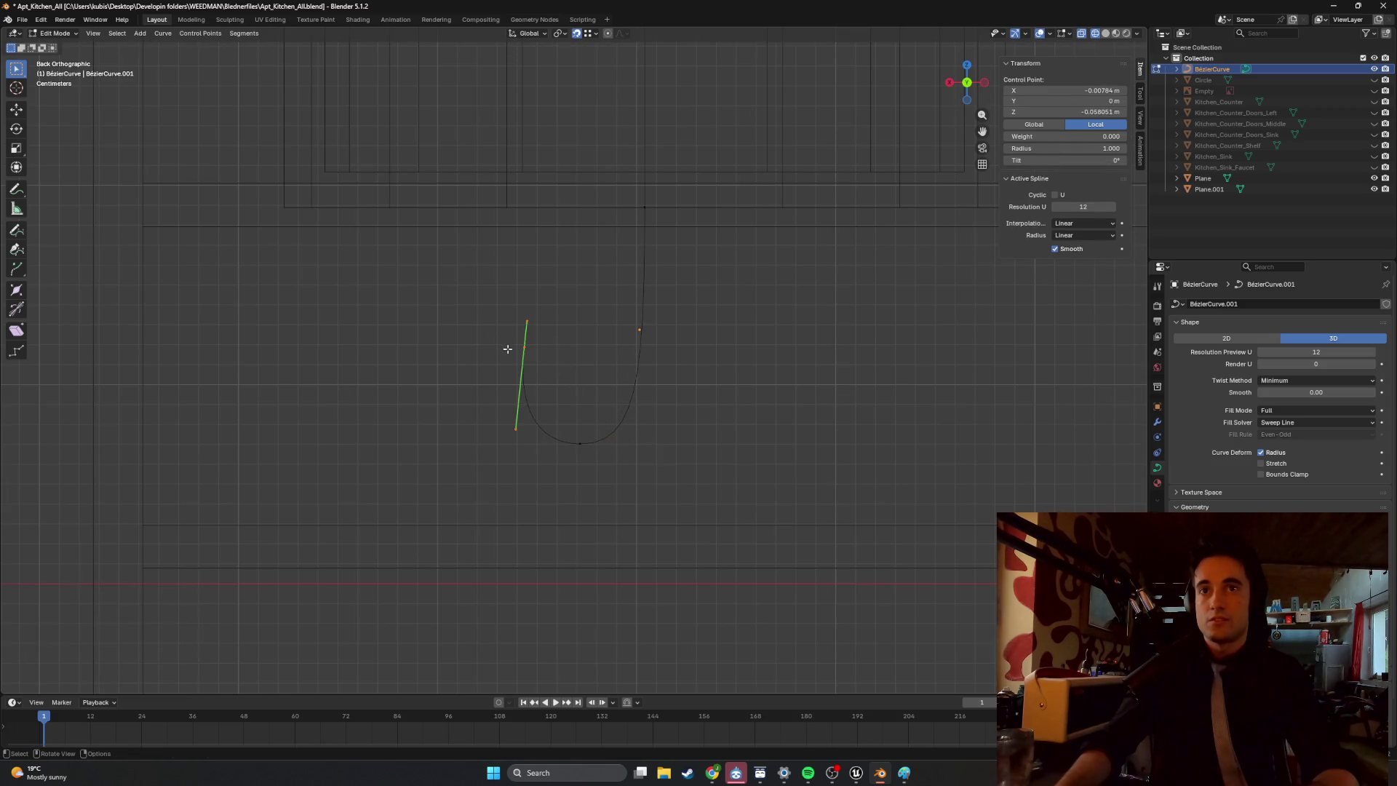
{"action": "mouse_move", "coordinate": [524, 318]}
{"action": "left_mouse_down"}
{"action": "mouse_move", "coordinate": [470, 284]}
{"action": "mouse_move", "coordinate": [147, 267]}
{"action": "left_mouse_up"}
Place the outlet end point far left with horizontal handles at pipe height.
{"action": "left_click", "coordinate": [147, 267]}
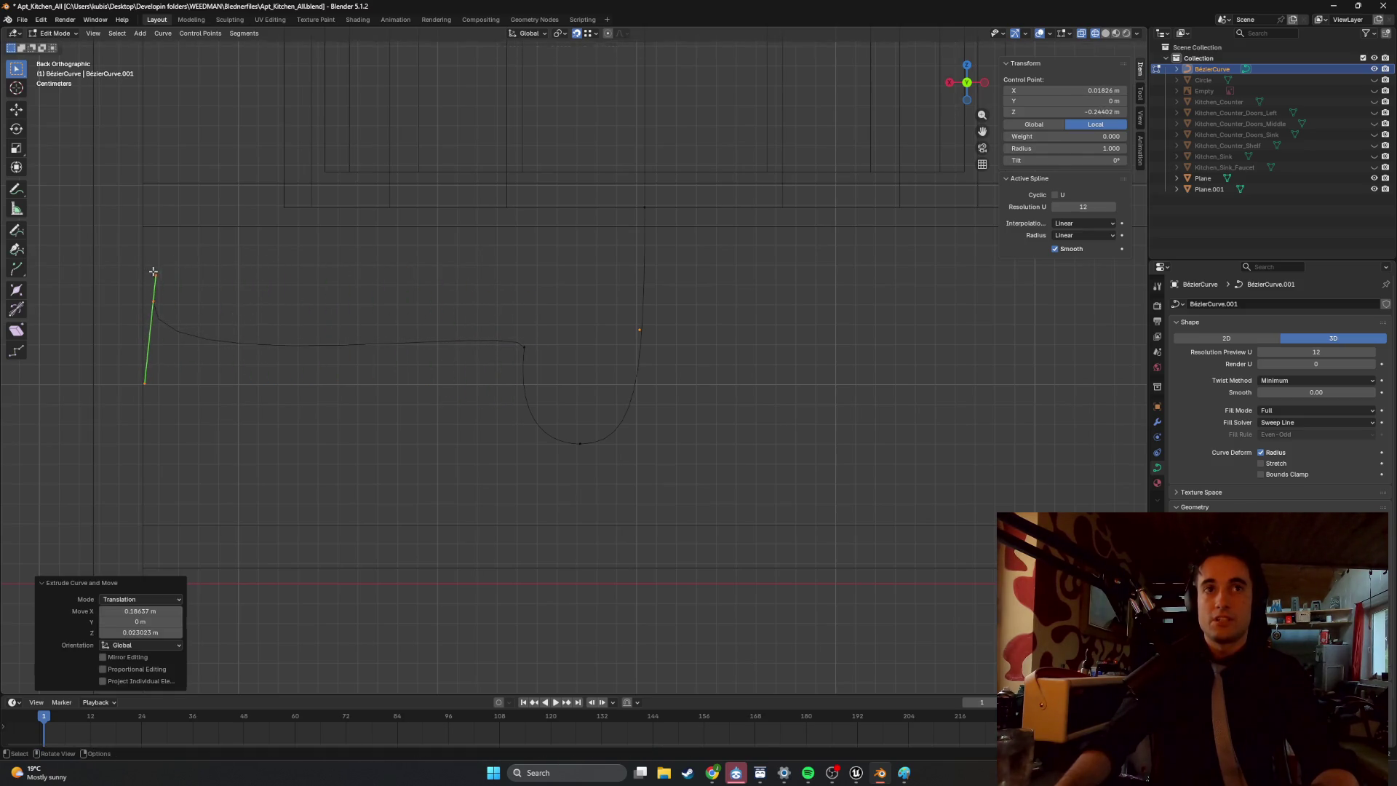
{"action": "key", "text": "r"}
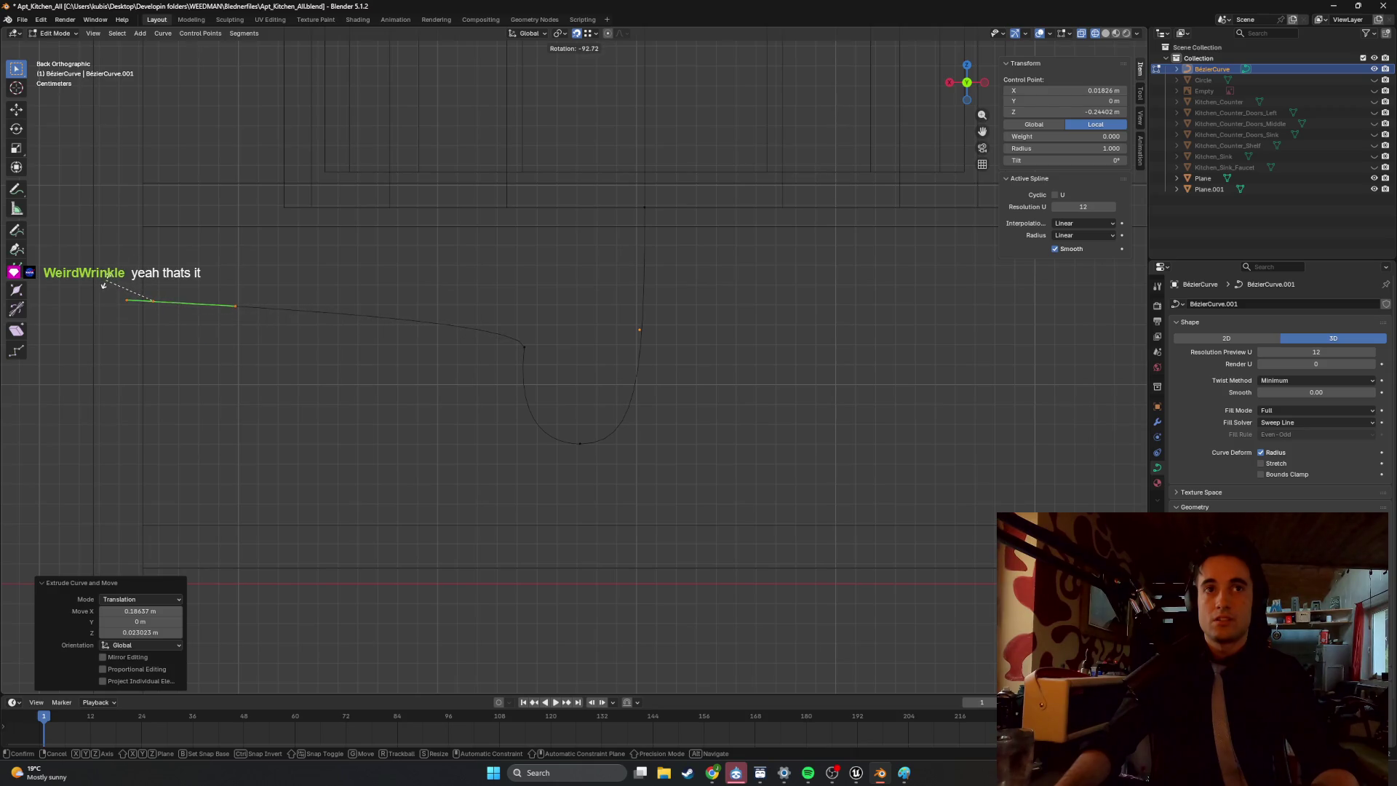
{"action": "left_click", "coordinate": [107, 282]}
{"action": "key", "text": "g"}
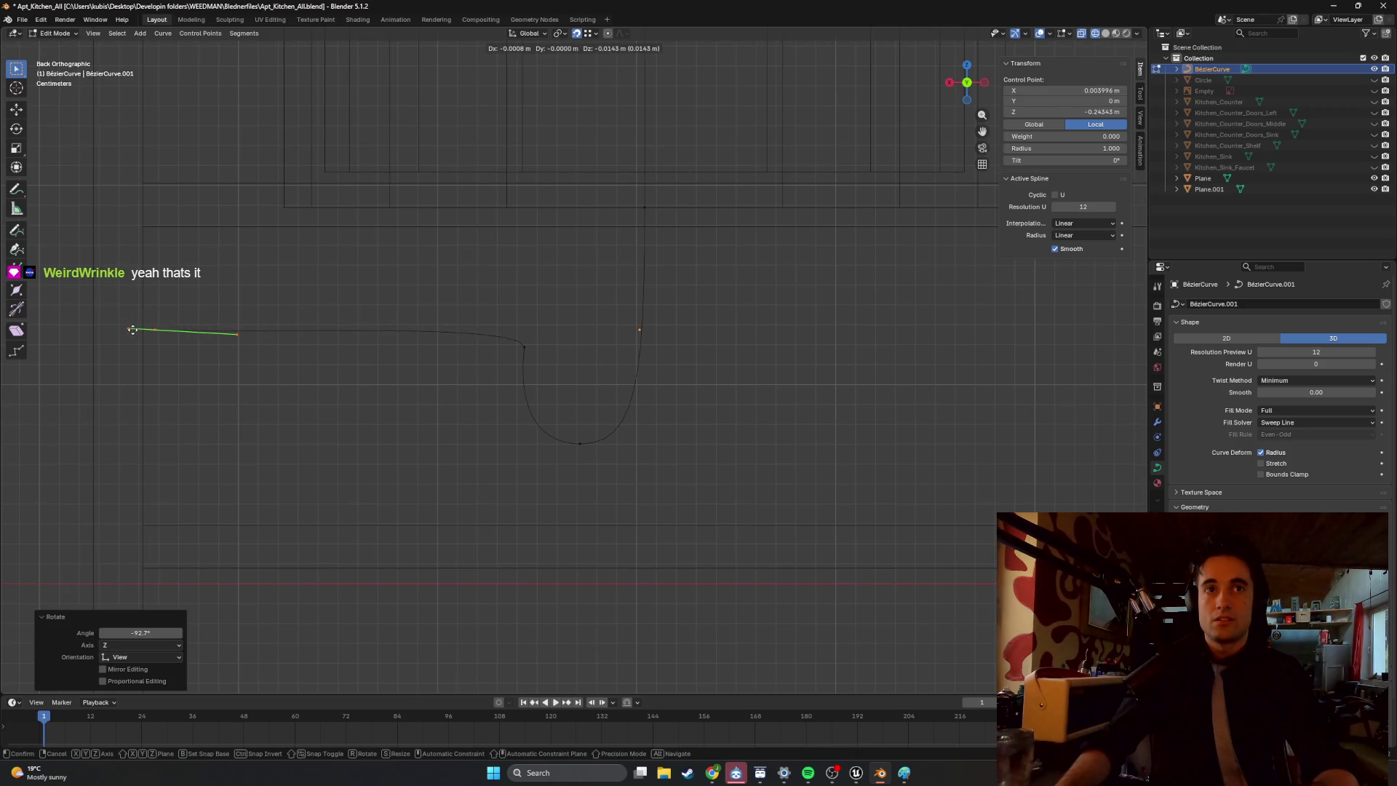
{"action": "left_click", "coordinate": [140, 331]}
{"action": "left_click", "coordinate": [240, 333]}
{"action": "key", "text": "g"}
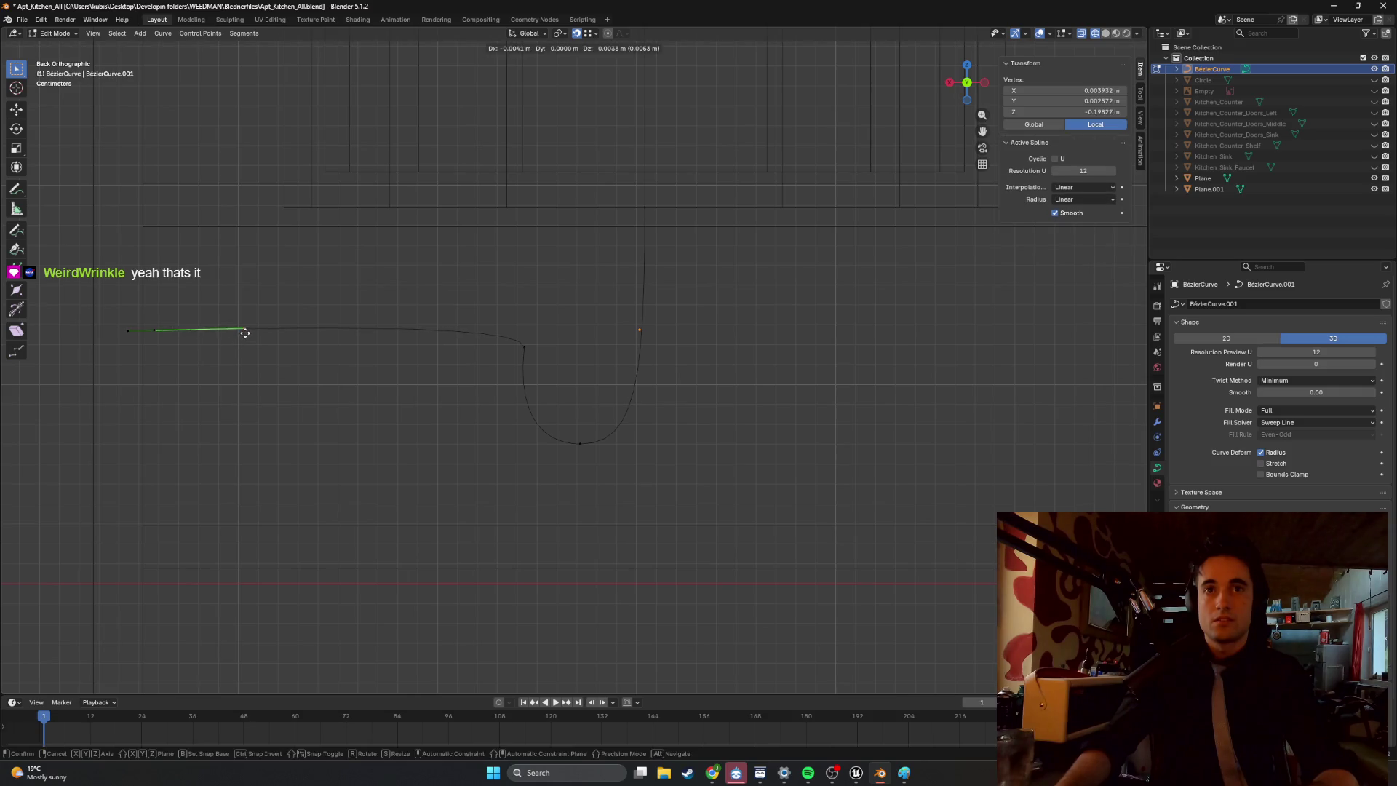
{"action": "left_click", "coordinate": [241, 334]}
Lower the corner point above the bend and raise its handle about 0.178 m vertically.
{"action": "left_click", "coordinate": [524, 348]}
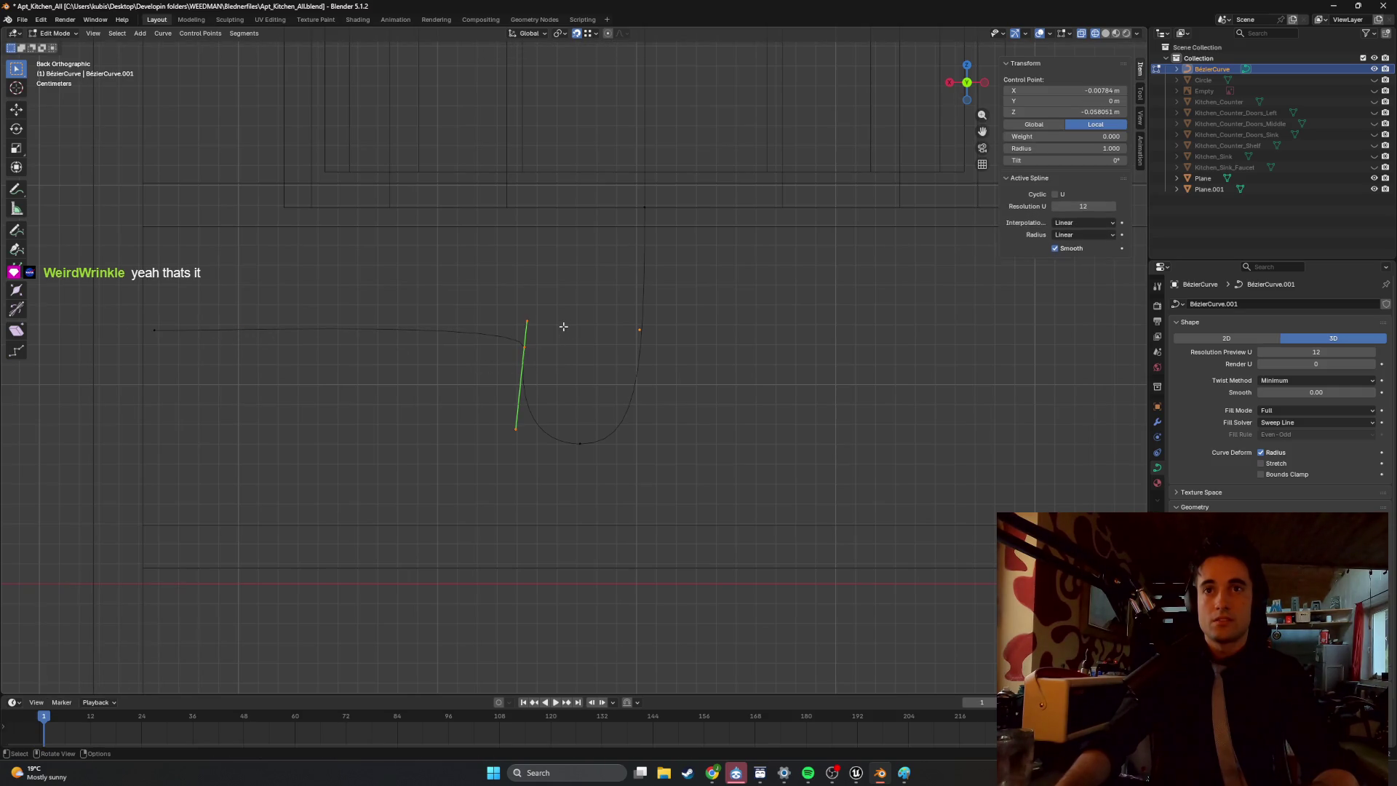
{"action": "key", "text": "g"}
{"action": "left_click", "coordinate": [532, 328]}
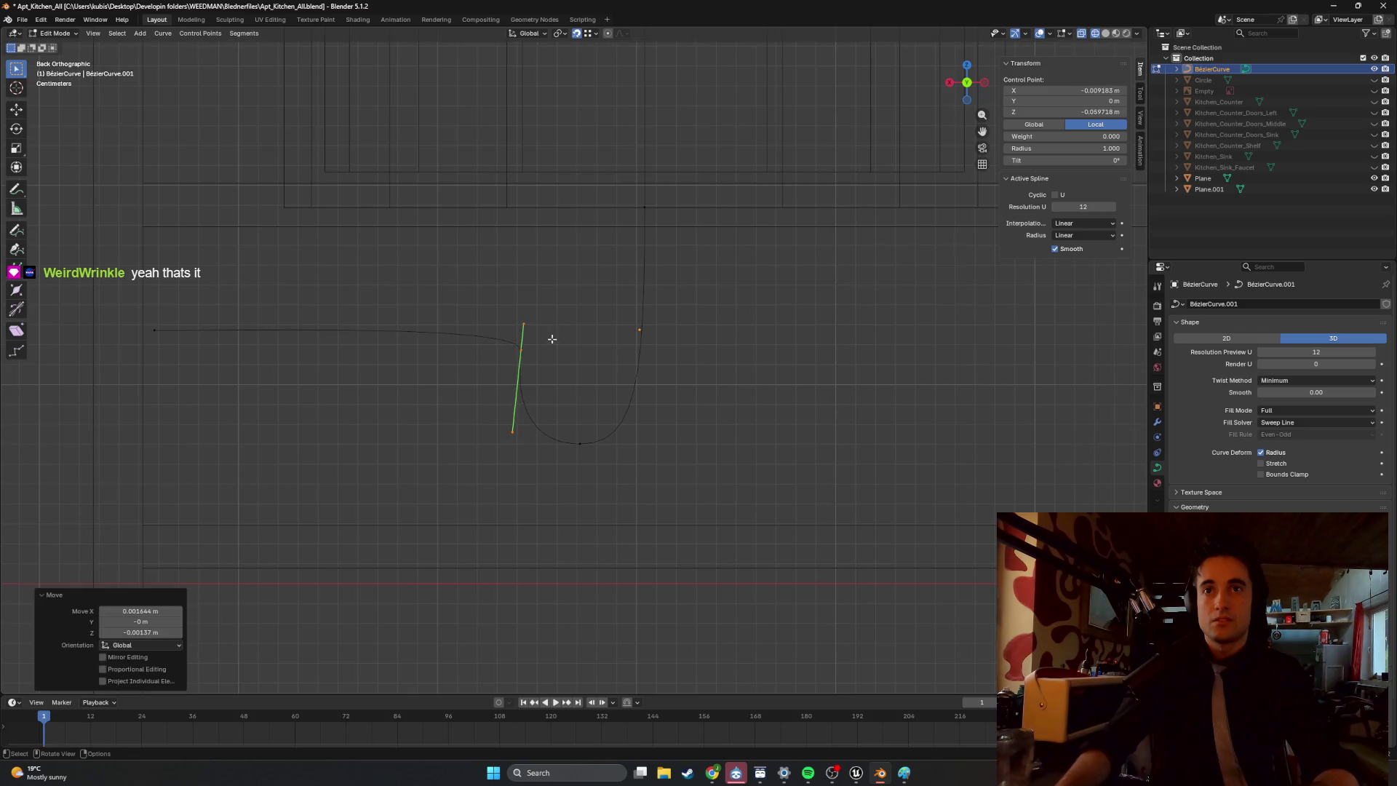
{"action": "left_click", "coordinate": [547, 334]}
{"action": "key", "text": "g"}
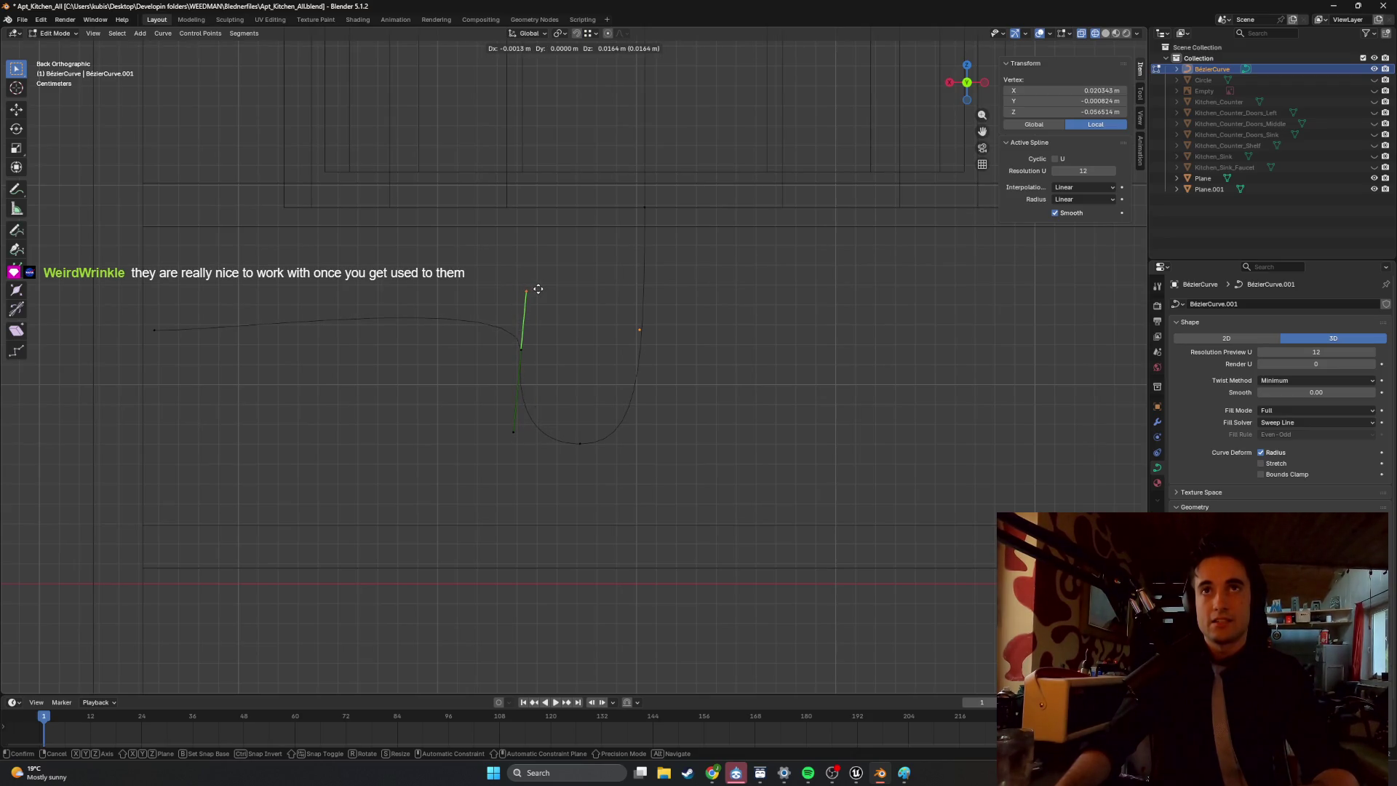
{"action": "key", "text": "ctrl"}
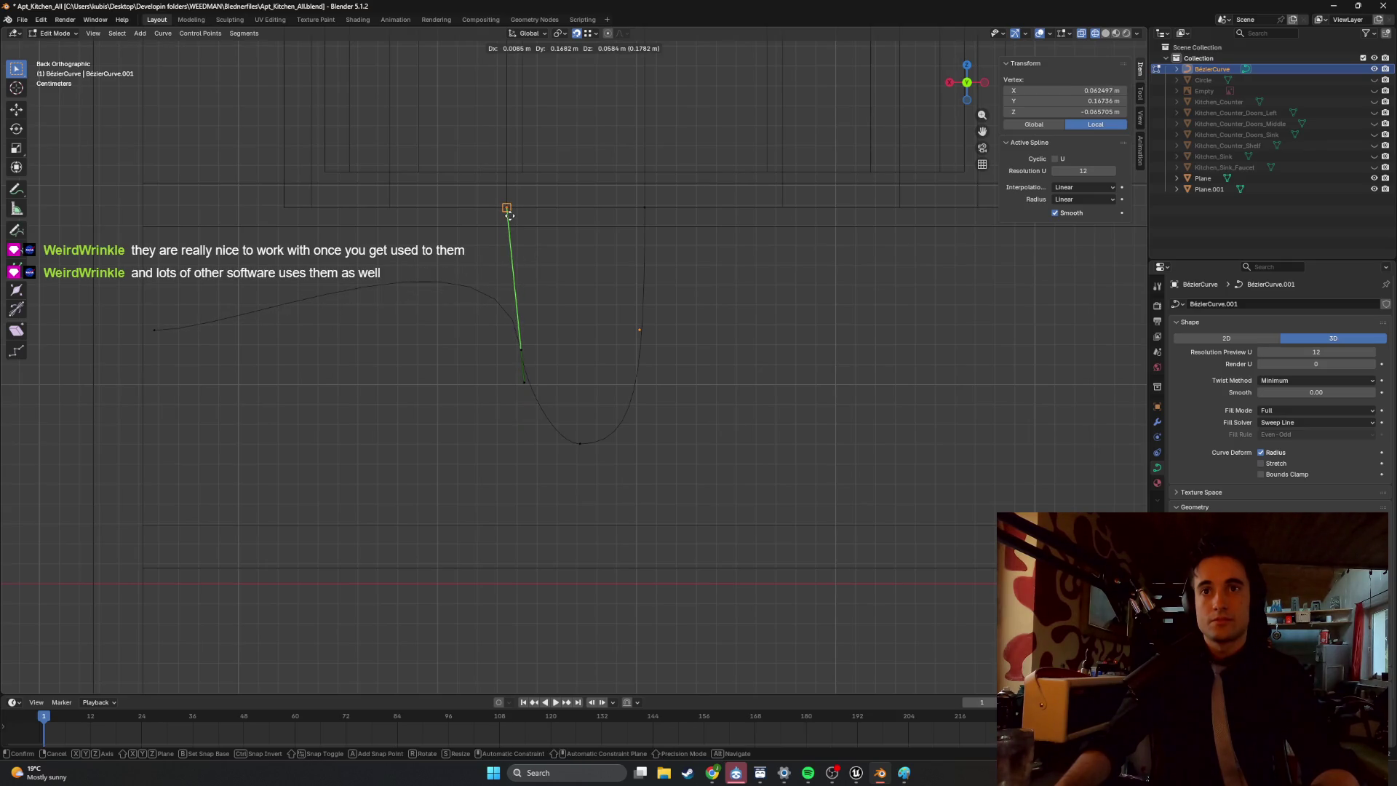
Lock in the corner handle's angle and shift the U-bend's bottom point slightly right.
{"action": "left_click", "coordinate": [532, 249]}
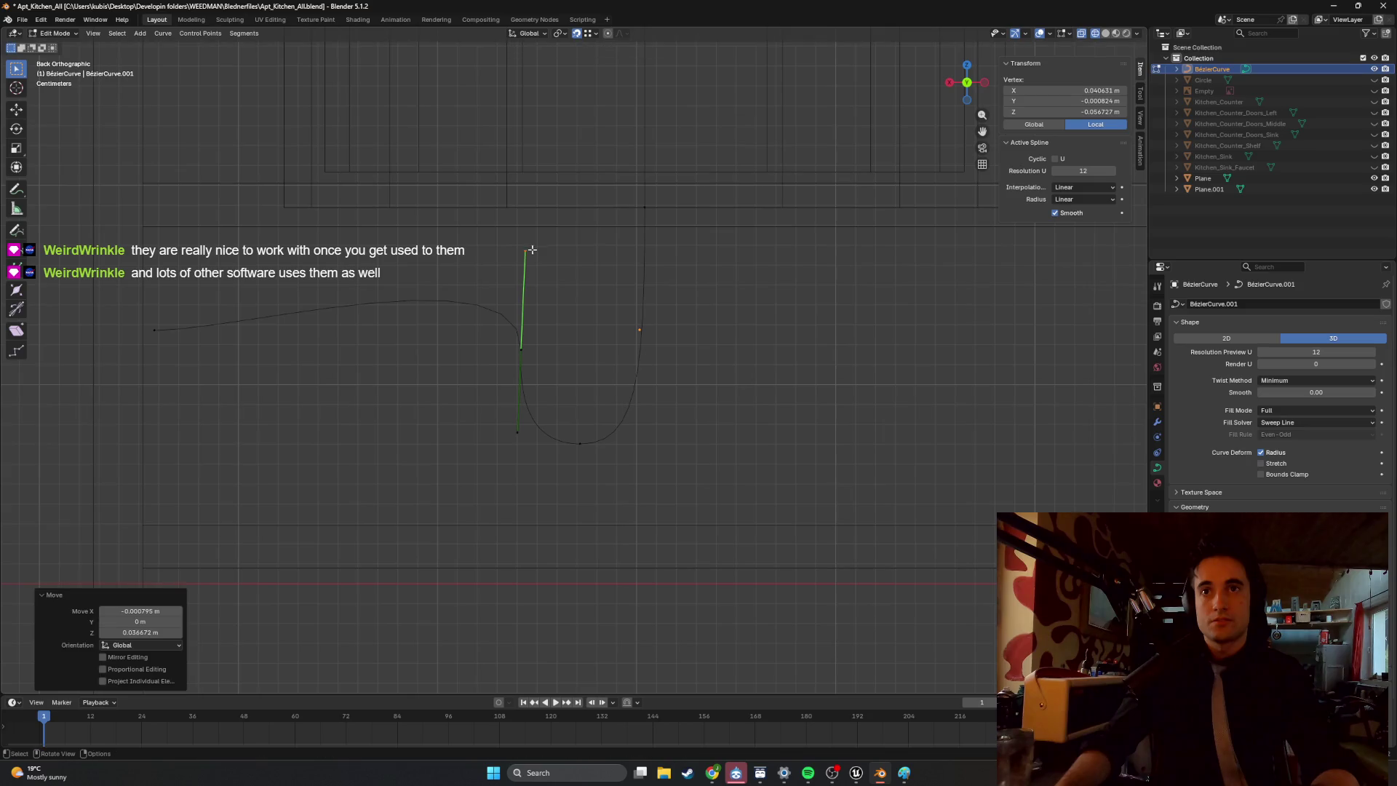
{"action": "left_click", "coordinate": [576, 441]}
{"action": "key", "text": "g"}
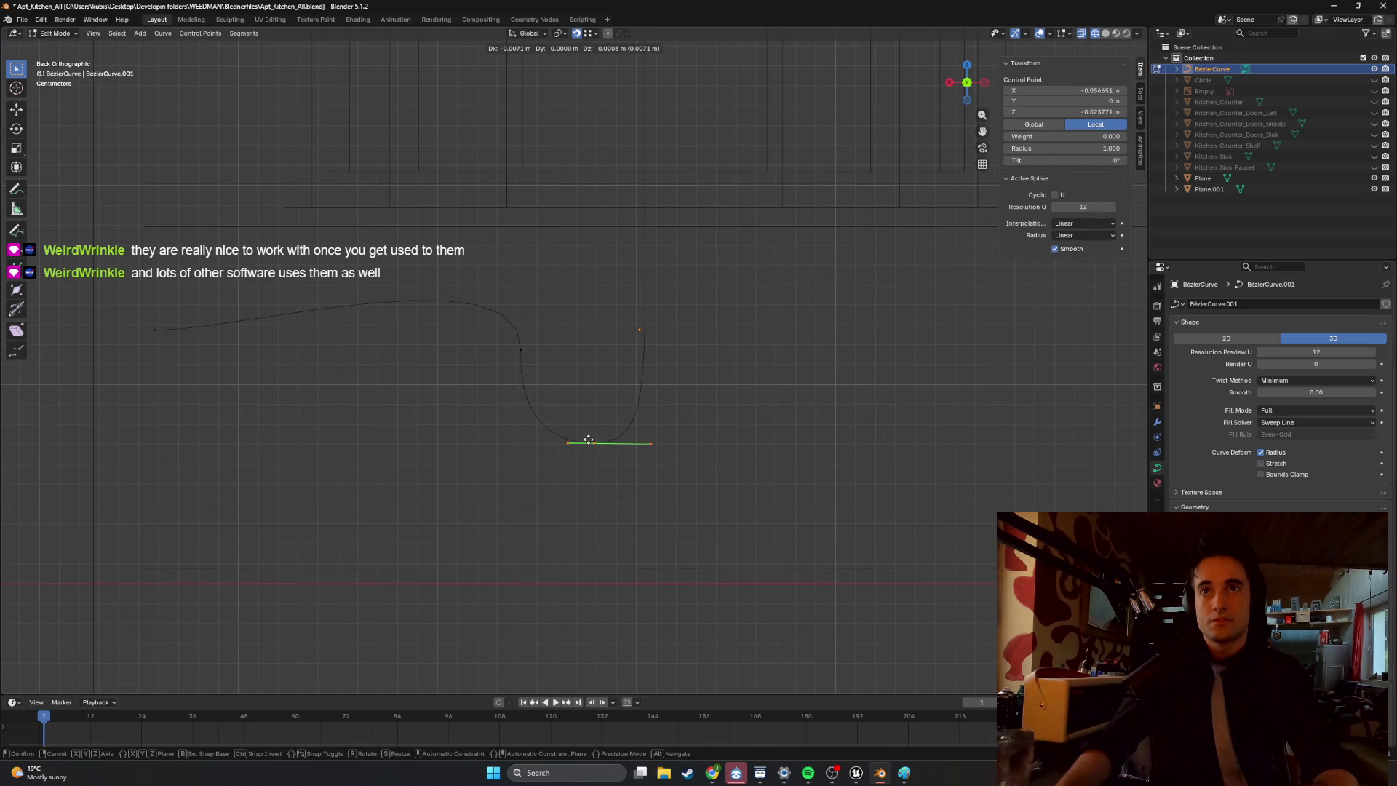
{"action": "left_click", "coordinate": [589, 441]}
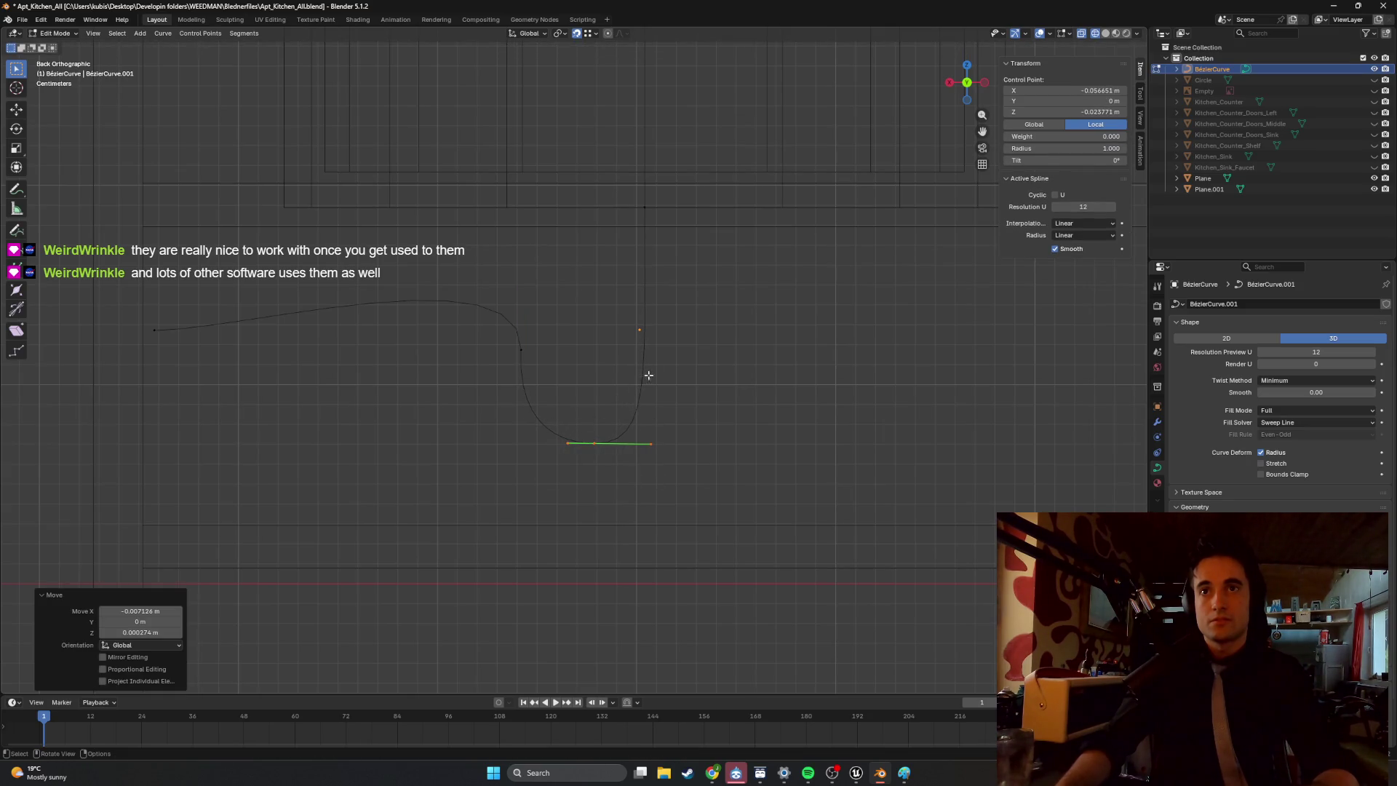
Move the curve's top point and its lower handle vertically along Z.
{"action": "left_click", "coordinate": [646, 211]}
{"action": "key", "text": "g"}
{"action": "key", "text": "z"}
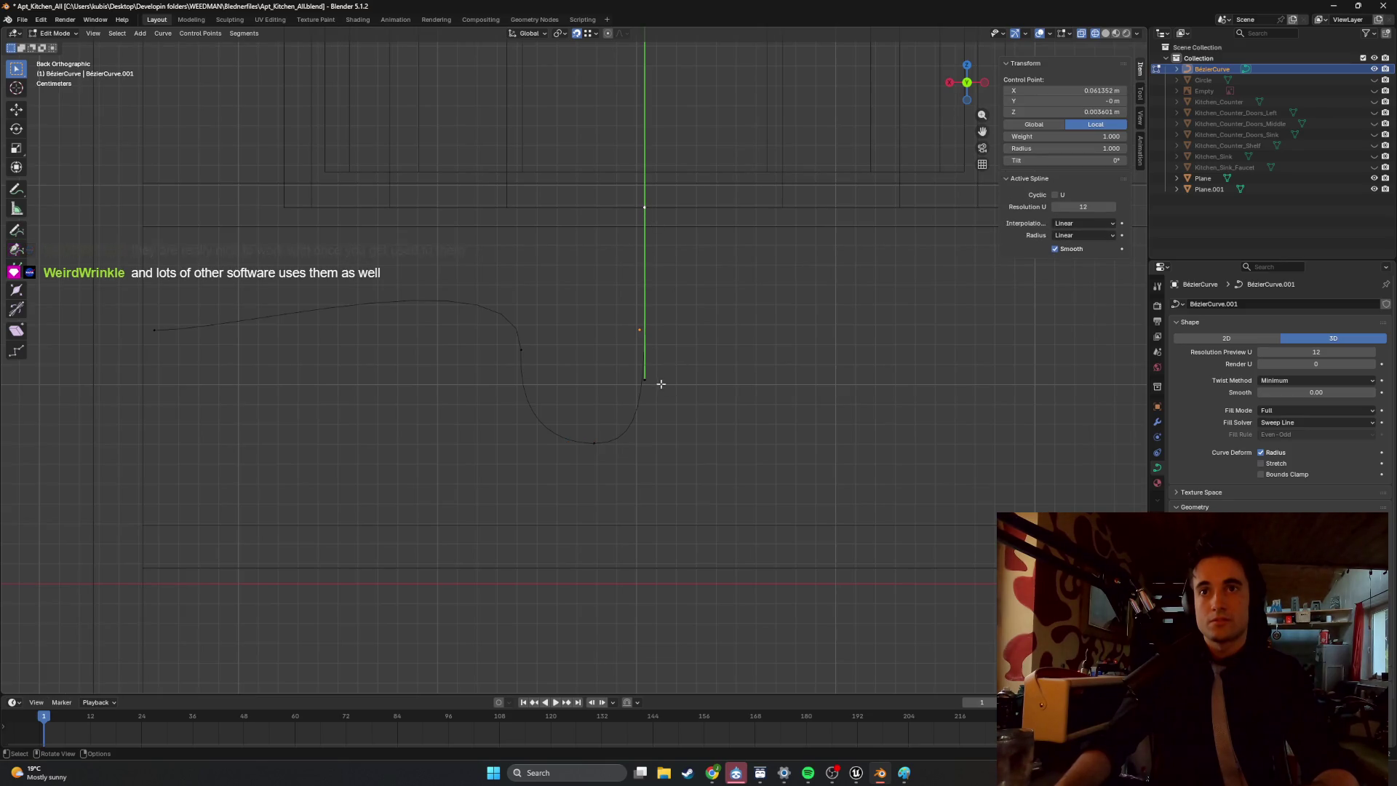
{"action": "left_click", "coordinate": [656, 383]}
{"action": "key", "text": "g"}
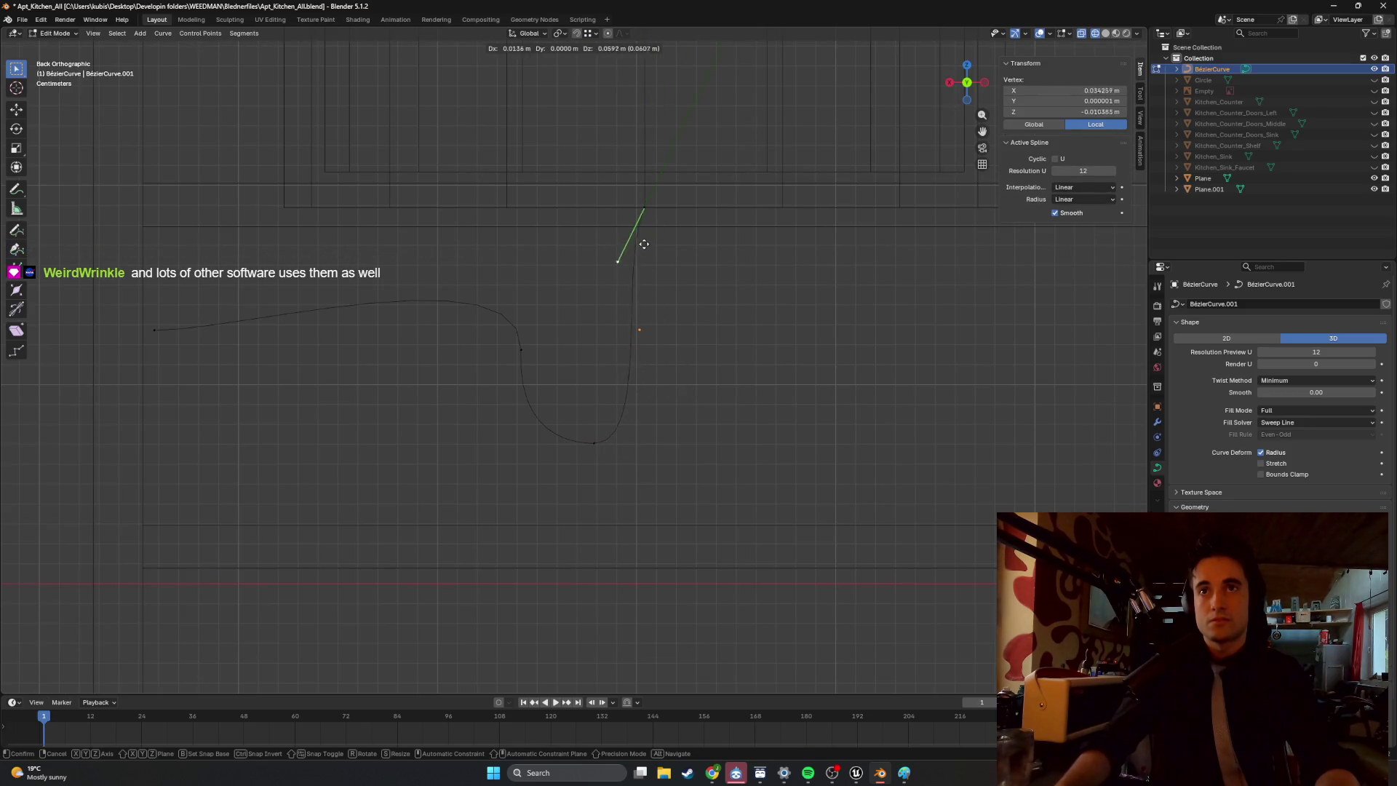
{"action": "key", "text": "z"}
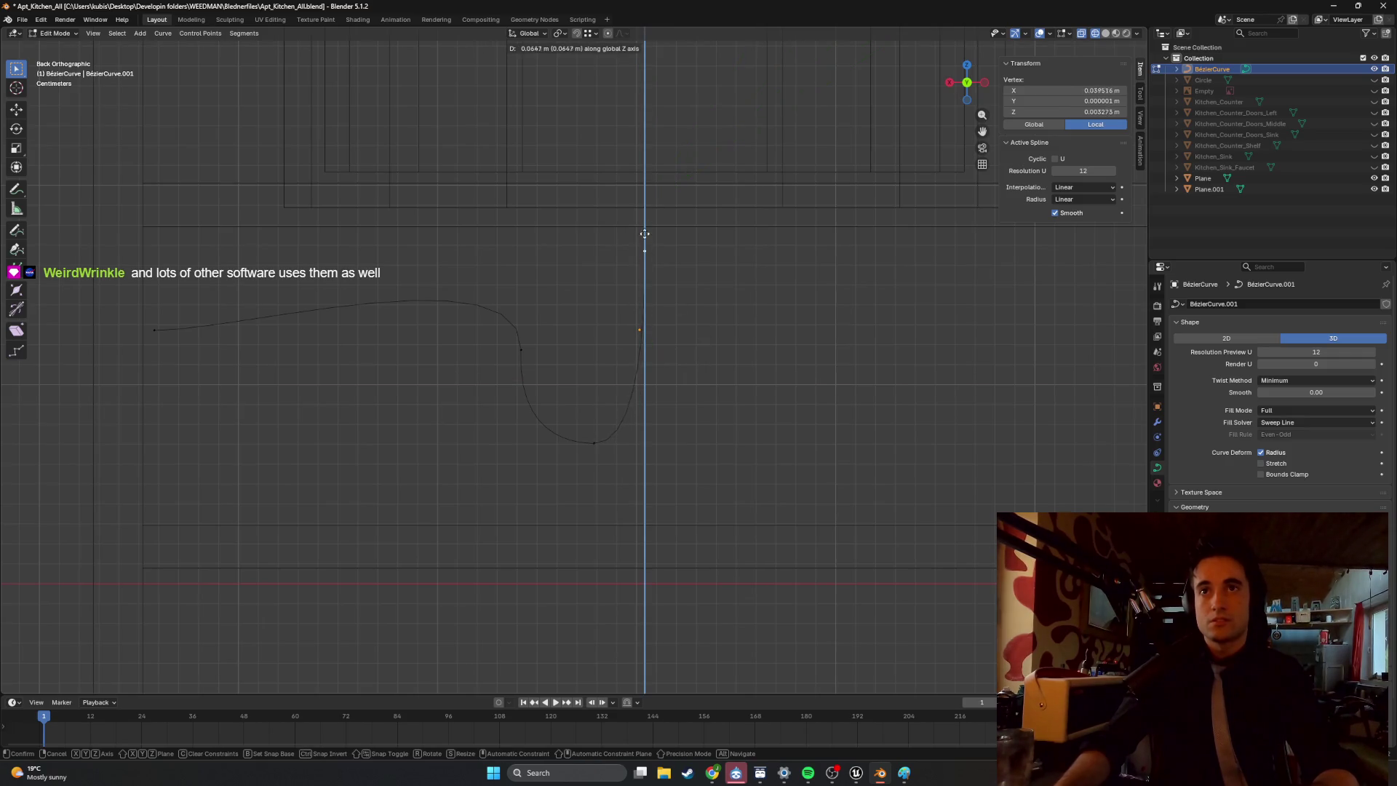
{"action": "left_click", "coordinate": [645, 398]}
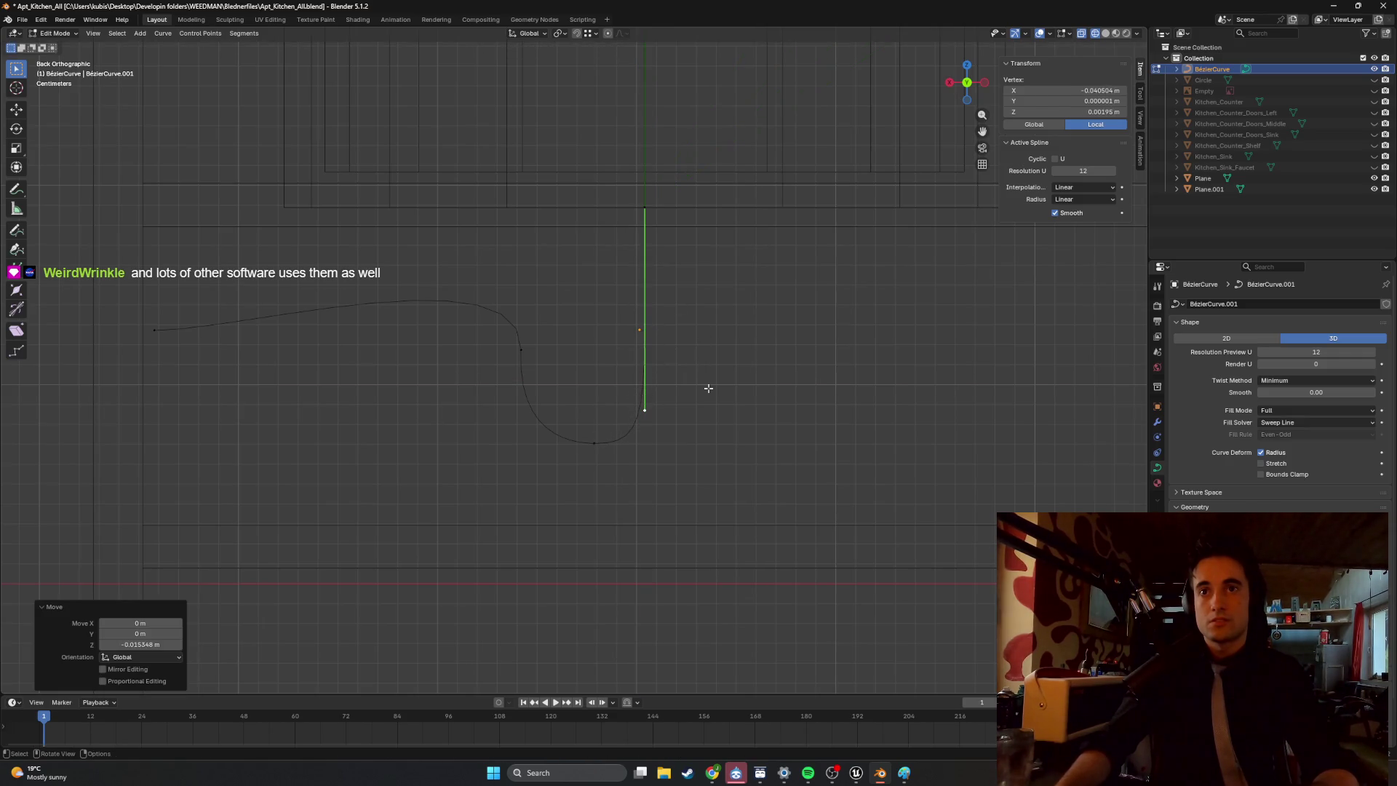
Reposition the handle of the U-bend's bottom point.
{"action": "left_click", "coordinate": [748, 371]}
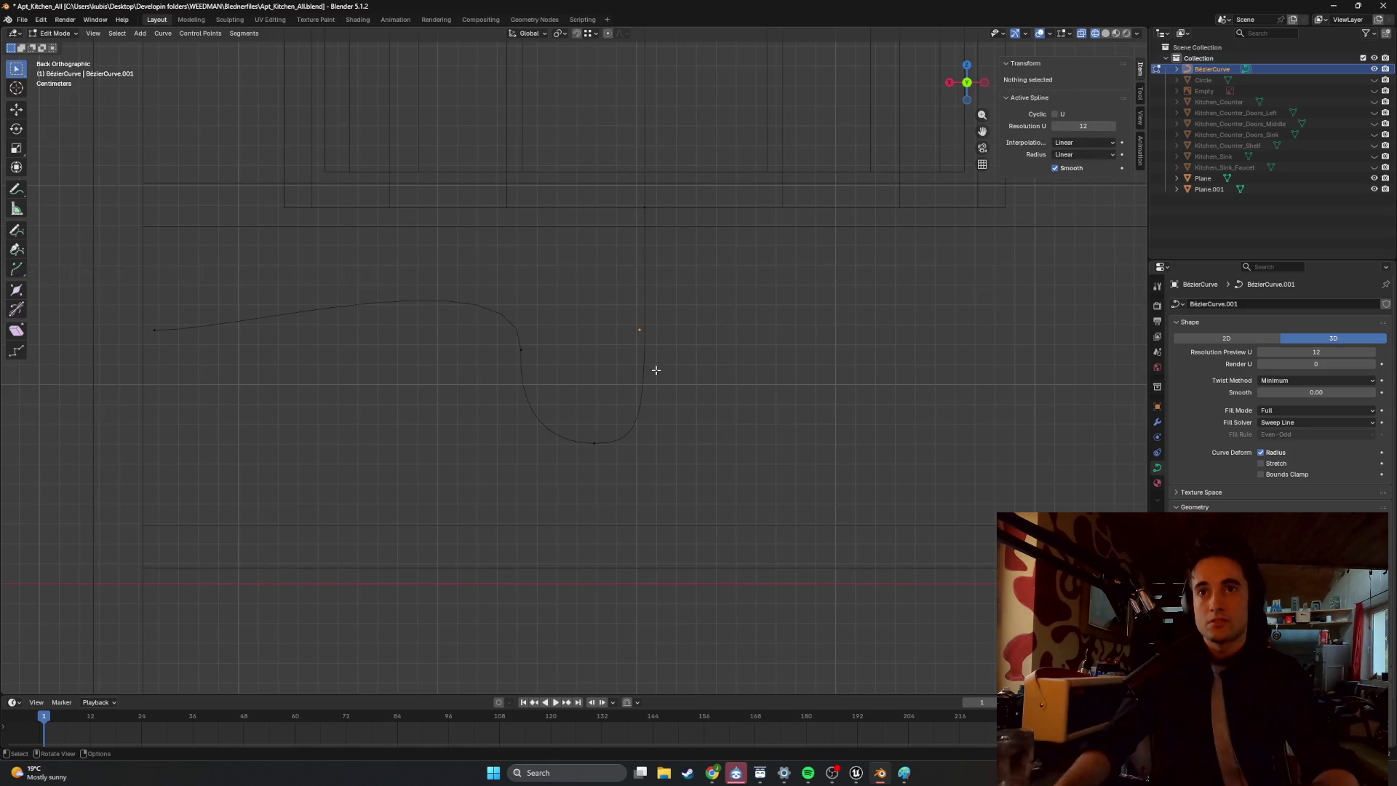
{"action": "left_click", "coordinate": [632, 477]}
{"action": "key", "text": "g"}
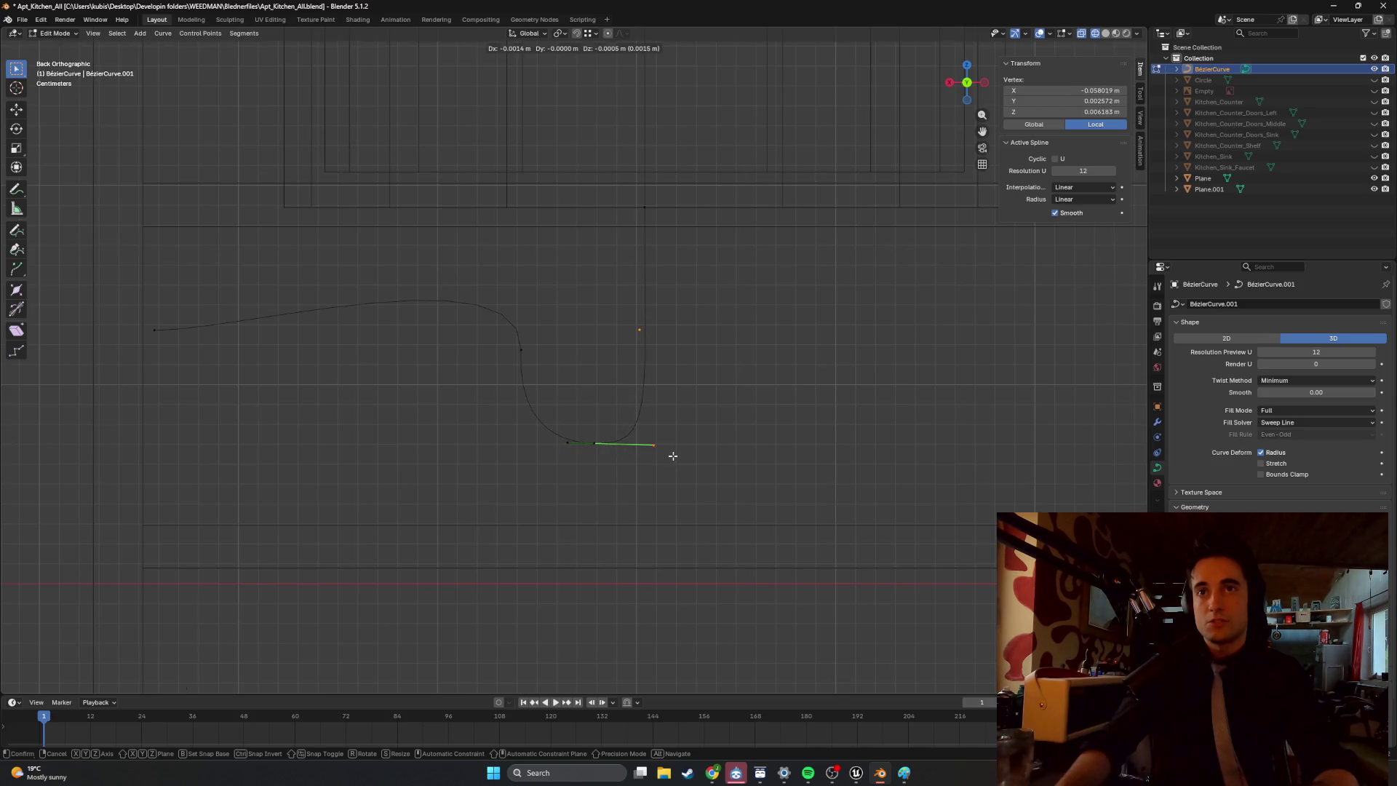
{"action": "left_click", "coordinate": [673, 456]}
Lengthen both handle tips of the bottom point to form a rounded trap bottom.
{"action": "left_click", "coordinate": [581, 464]}
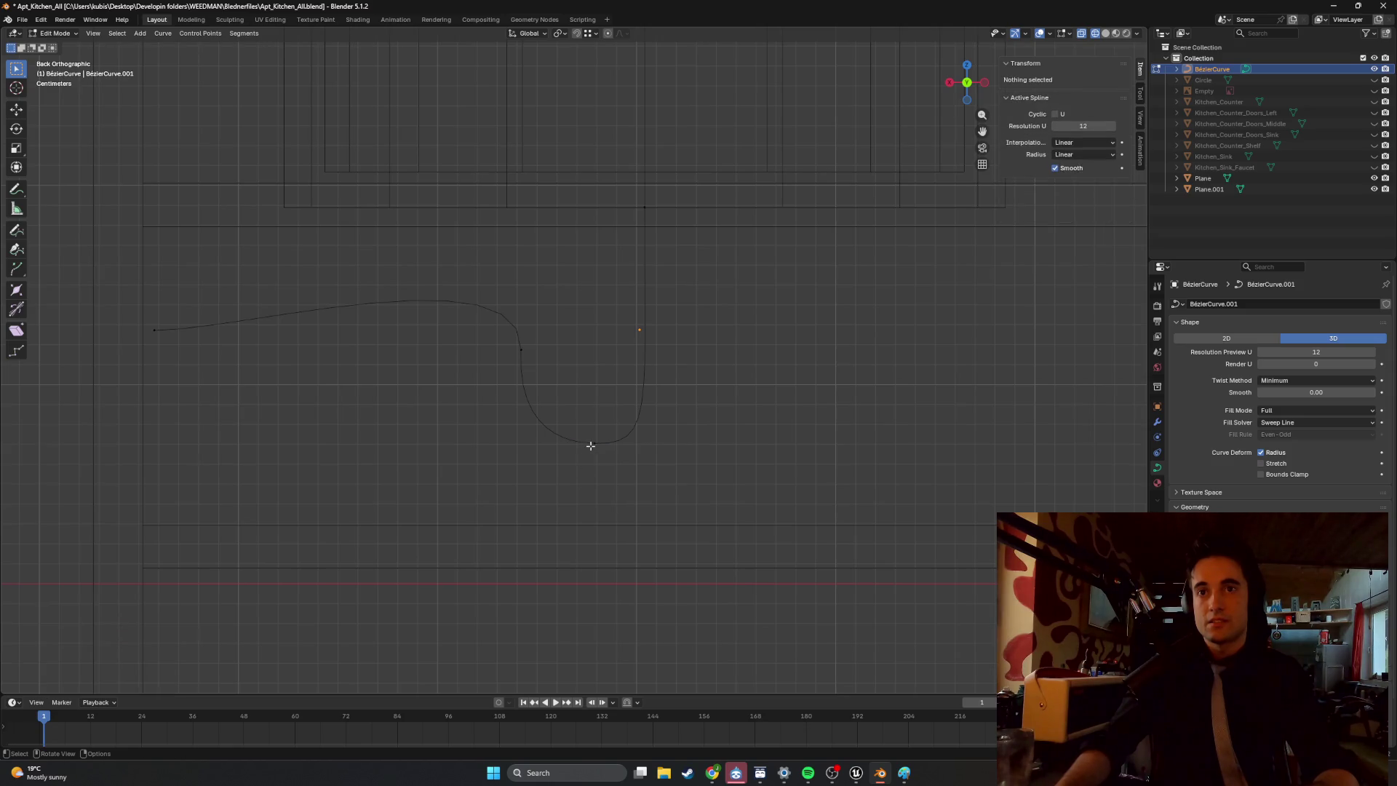
{"action": "left_click", "coordinate": [589, 445]}
{"action": "left_click", "coordinate": [654, 444]}
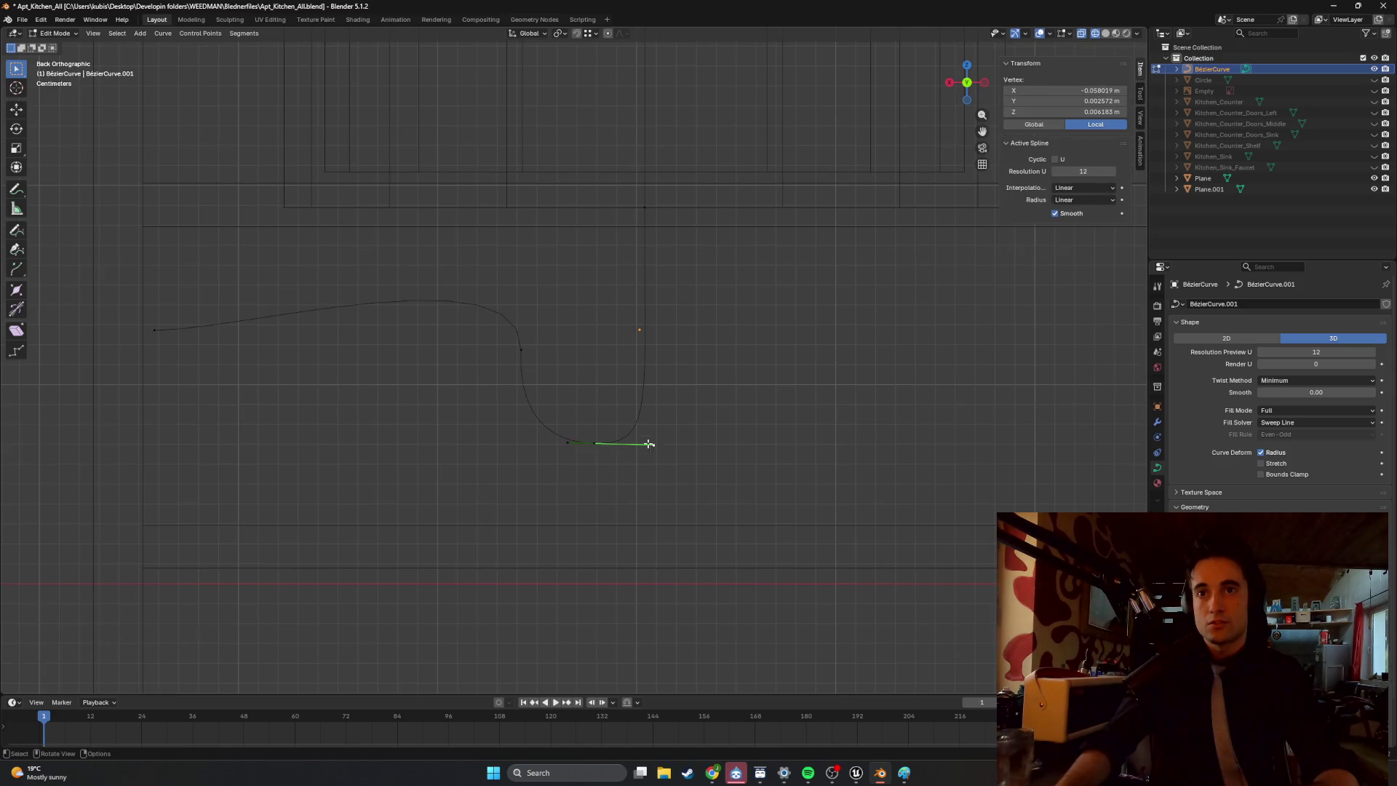
{"action": "key", "text": "g"}
{"action": "left_click", "coordinate": [668, 450]}
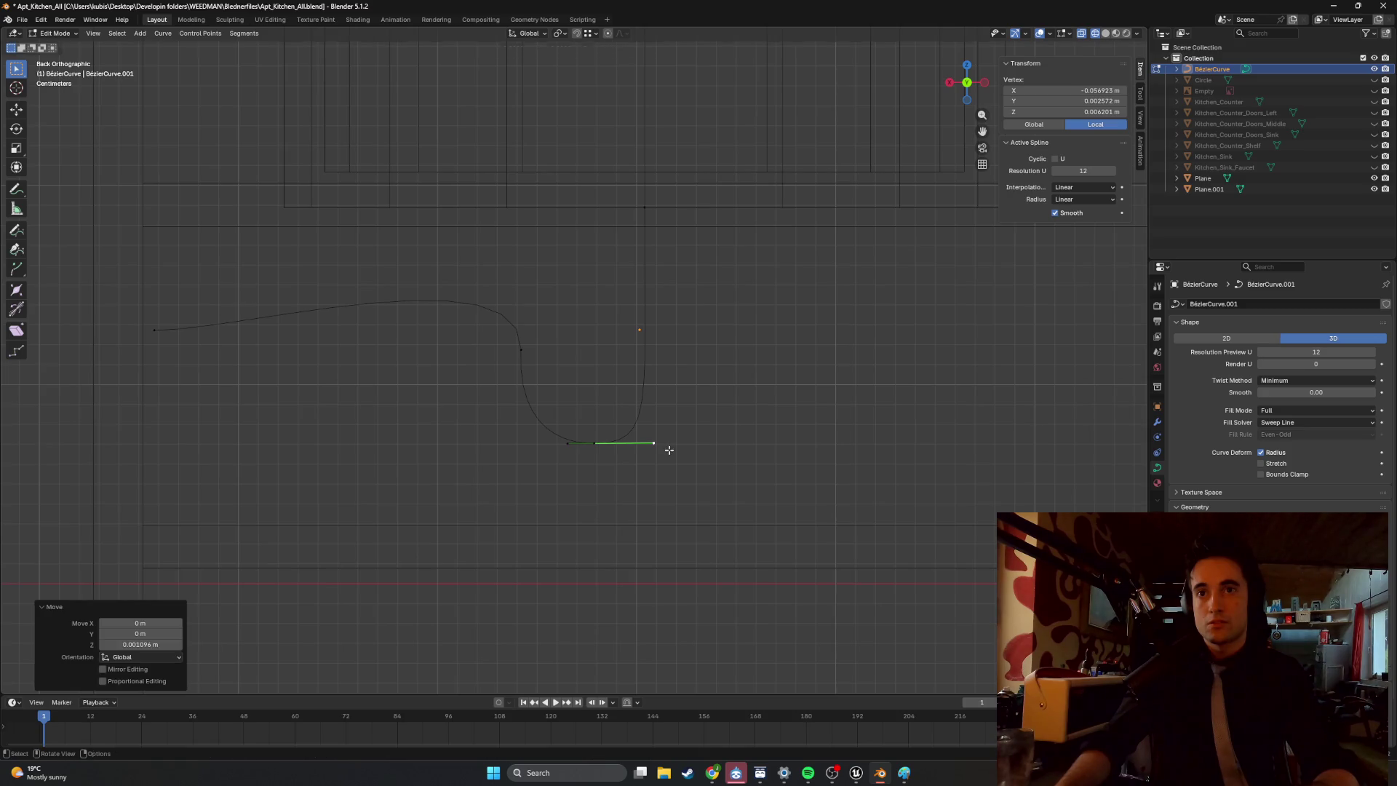
{"action": "left_click", "coordinate": [550, 446]}
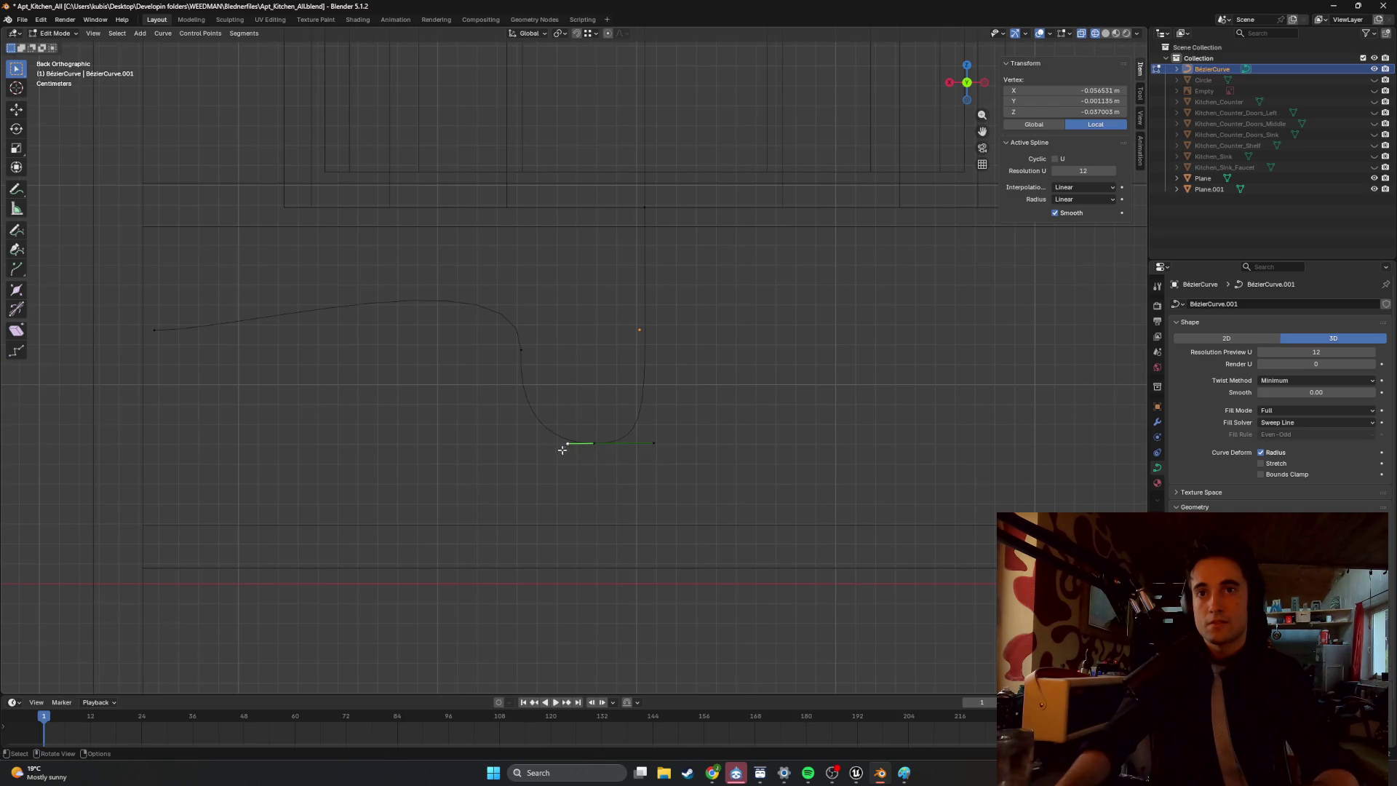
{"action": "key", "text": "g"}
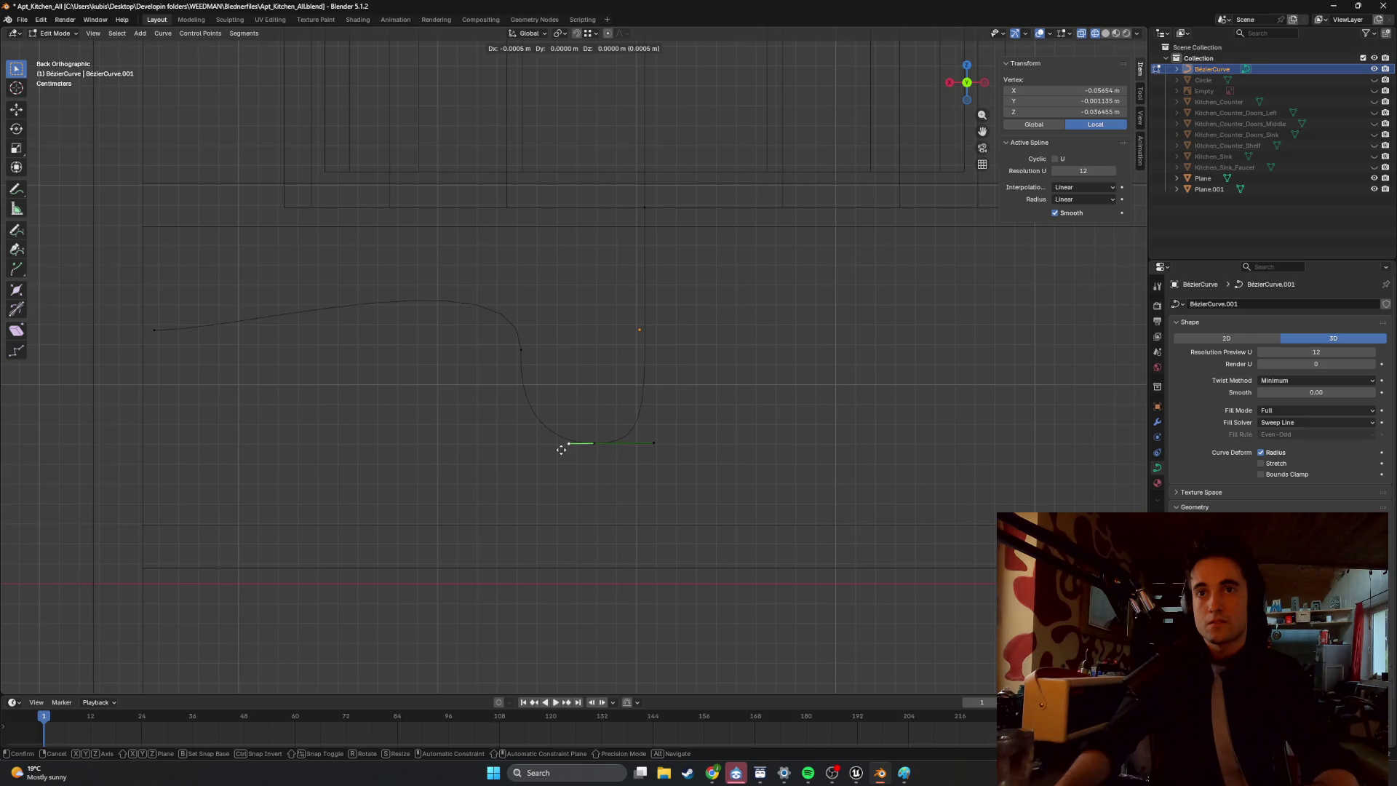
{"action": "left_click", "coordinate": [561, 449]}
{"action": "key", "text": "g"}
{"action": "left_click", "coordinate": [644, 448]}
Adjust the bend control point's upper and lower handles so the arm drops into the trap.
{"action": "left_click", "coordinate": [520, 350]}
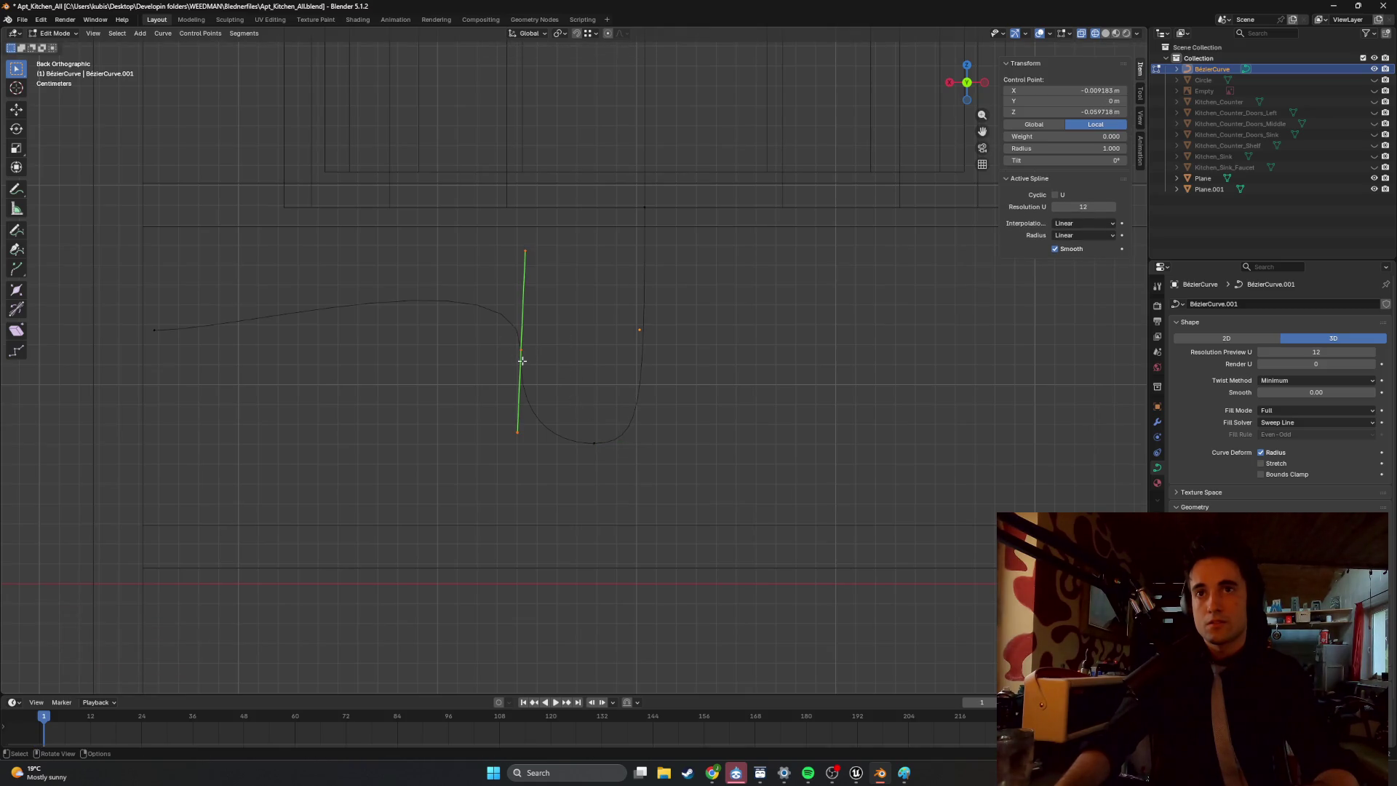
{"action": "key", "text": "g"}
{"action": "left_click", "coordinate": [544, 363]}
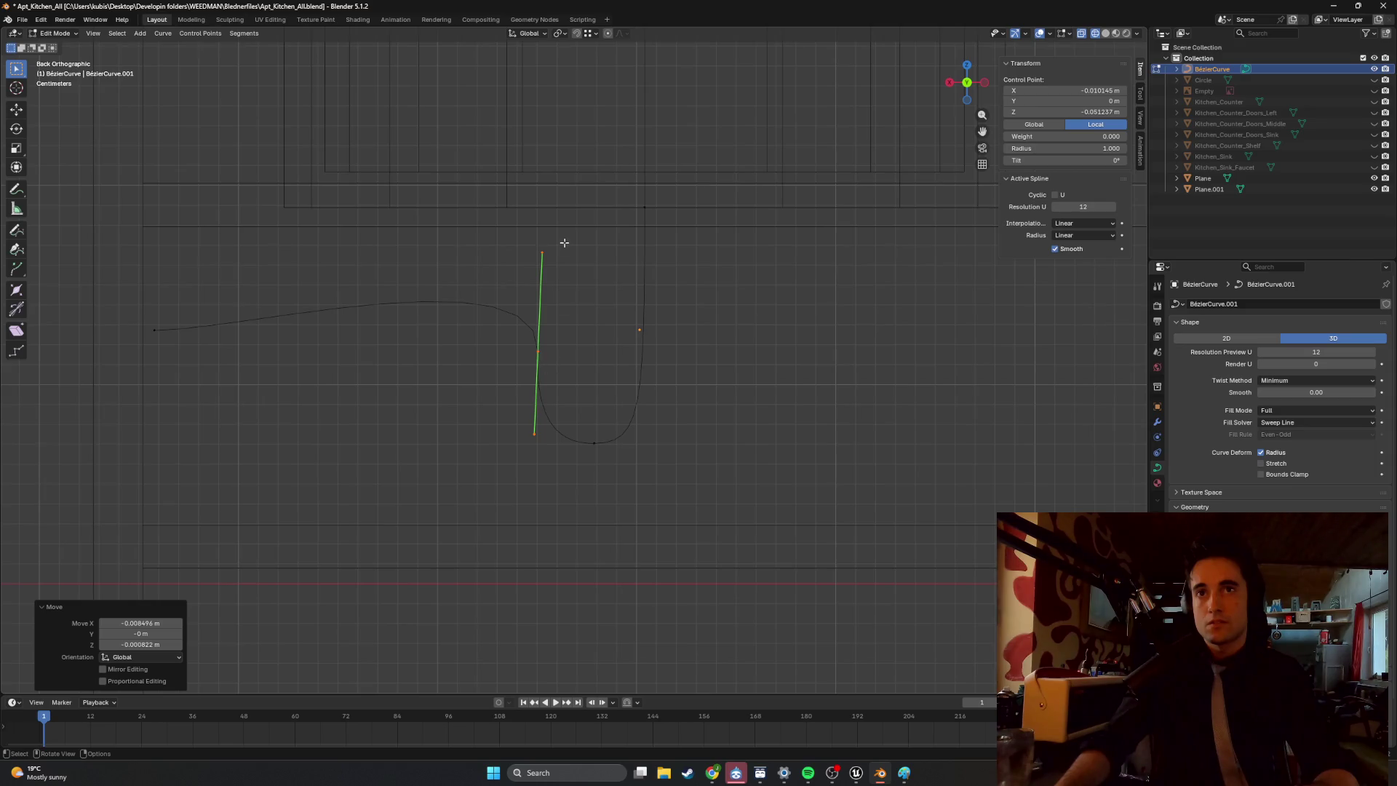
{"action": "left_click", "coordinate": [542, 254]}
{"action": "key", "text": "g"}
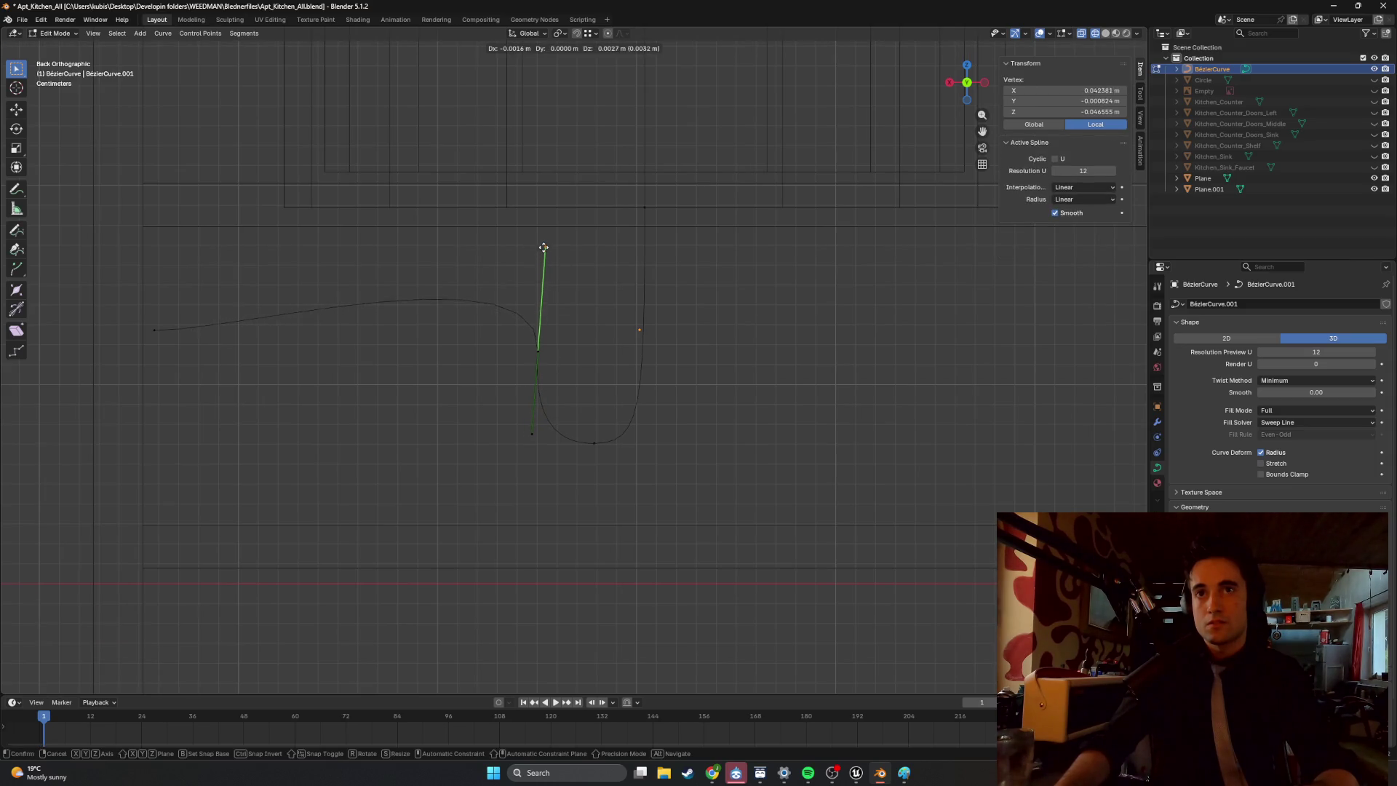
{"action": "left_click", "coordinate": [532, 256]}
{"action": "left_click", "coordinate": [534, 434]}
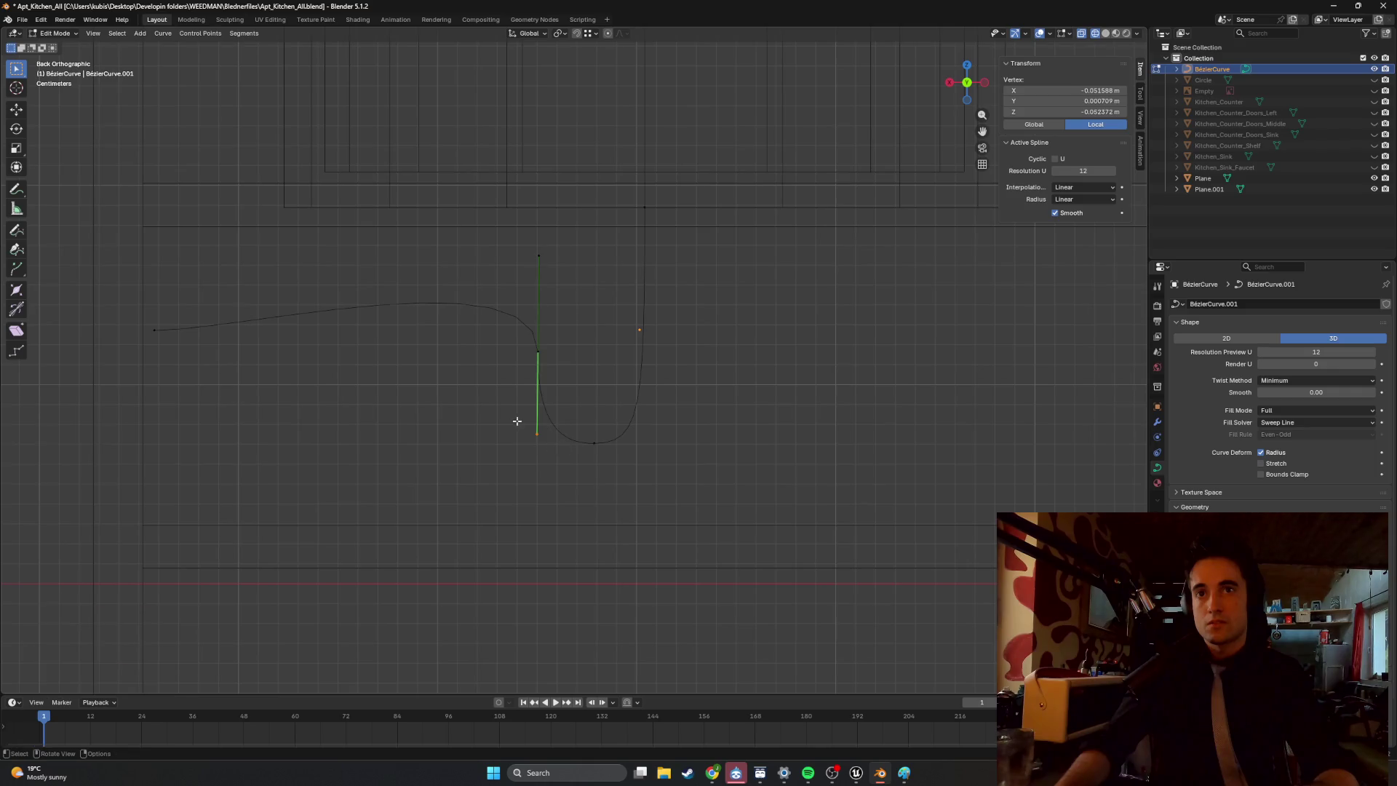
{"action": "key", "text": "g"}
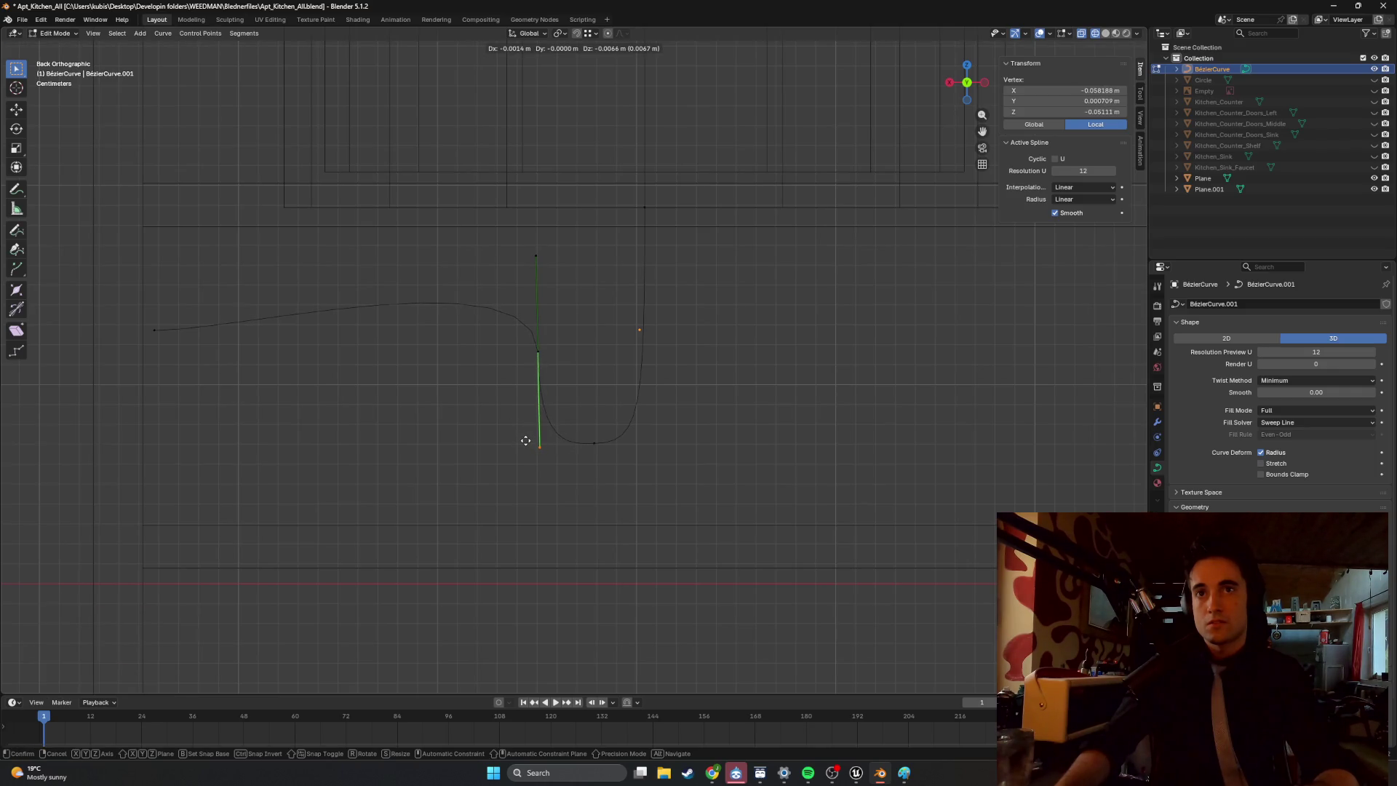
{"action": "left_click", "coordinate": [525, 440]}
Raise the curve's left endpoint vertically and tilt its right handle.
{"action": "left_click", "coordinate": [155, 330]}
{"action": "key", "text": "g"}
{"action": "key", "text": "z"}
{"action": "left_click", "coordinate": [175, 339]}
{"action": "left_click", "coordinate": [218, 329]}
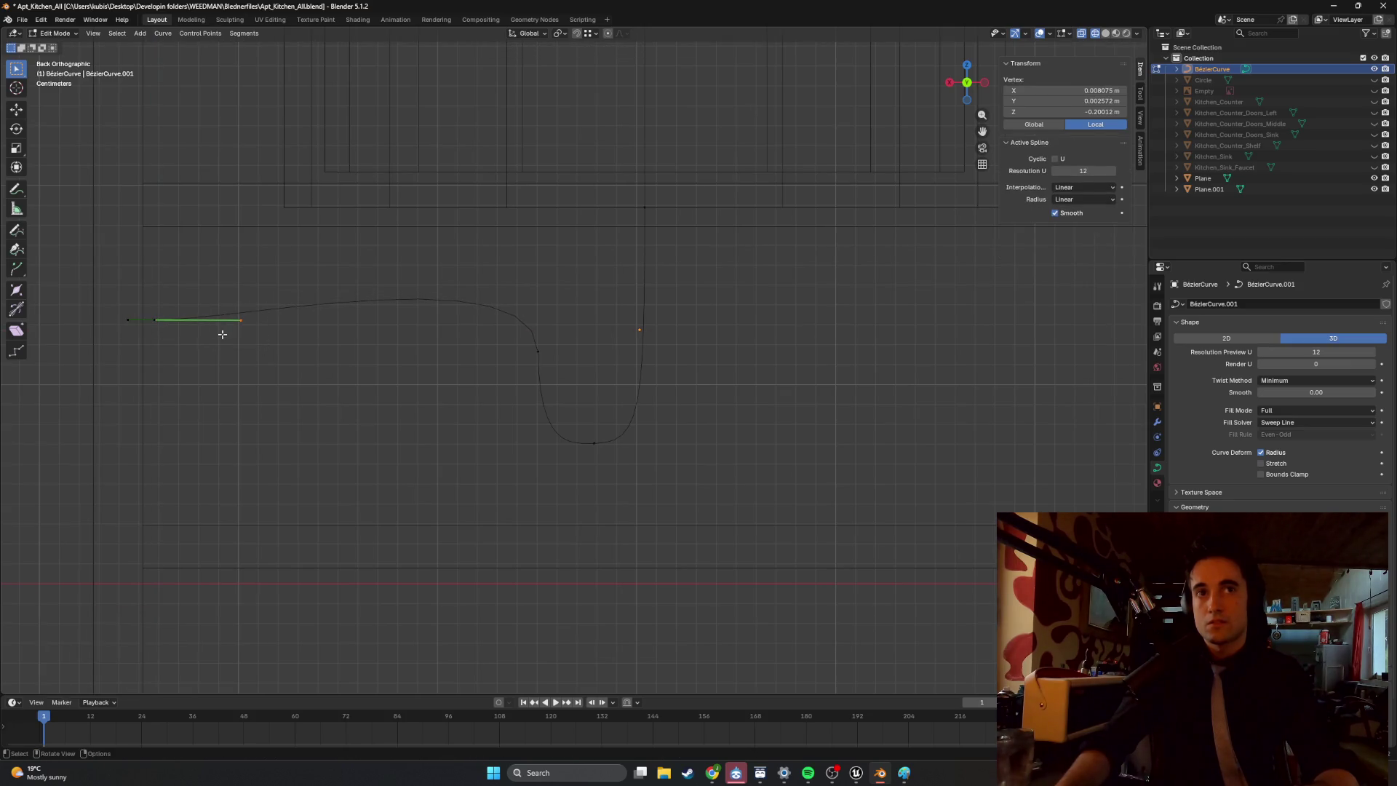
{"action": "key", "text": "g"}
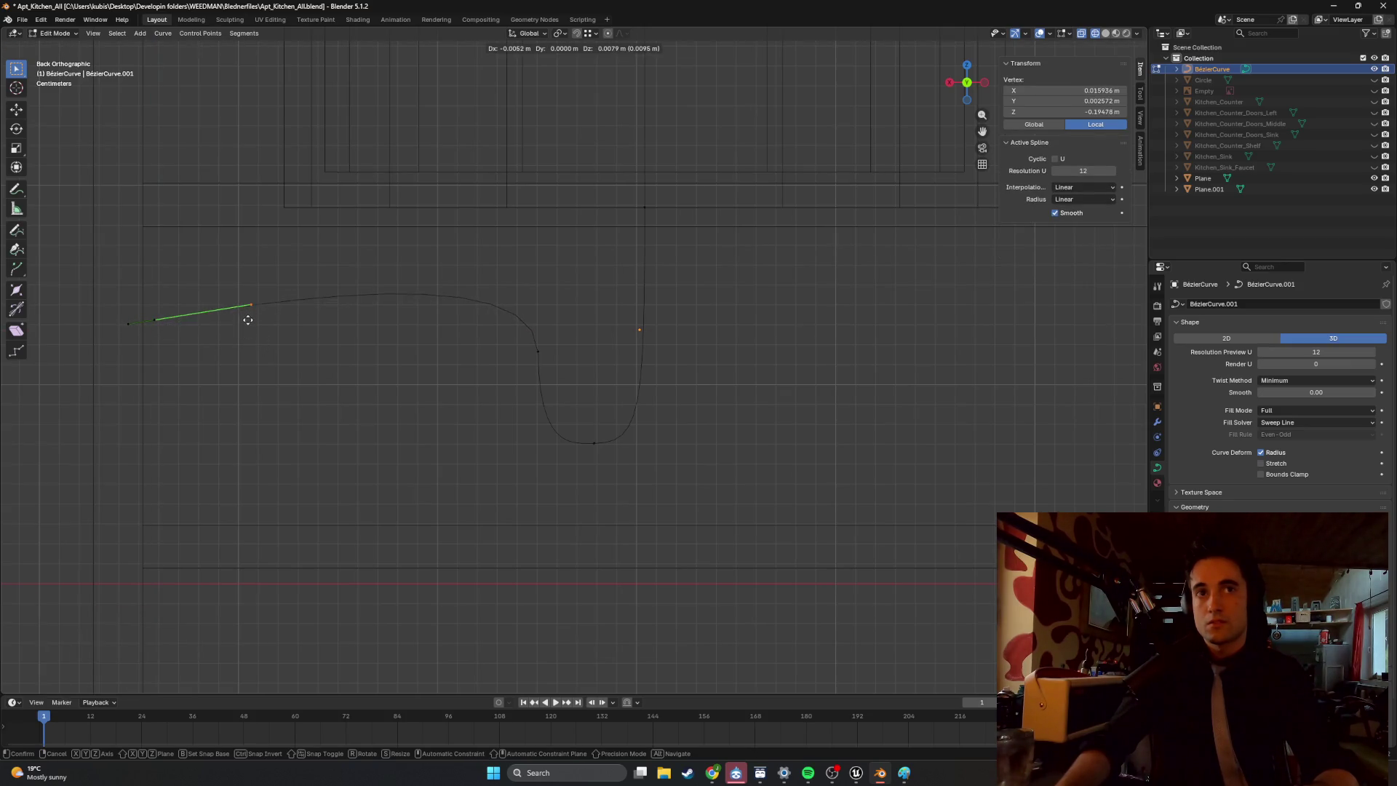
{"action": "left_click", "coordinate": [255, 326]}
{"action": "key", "text": "g"}
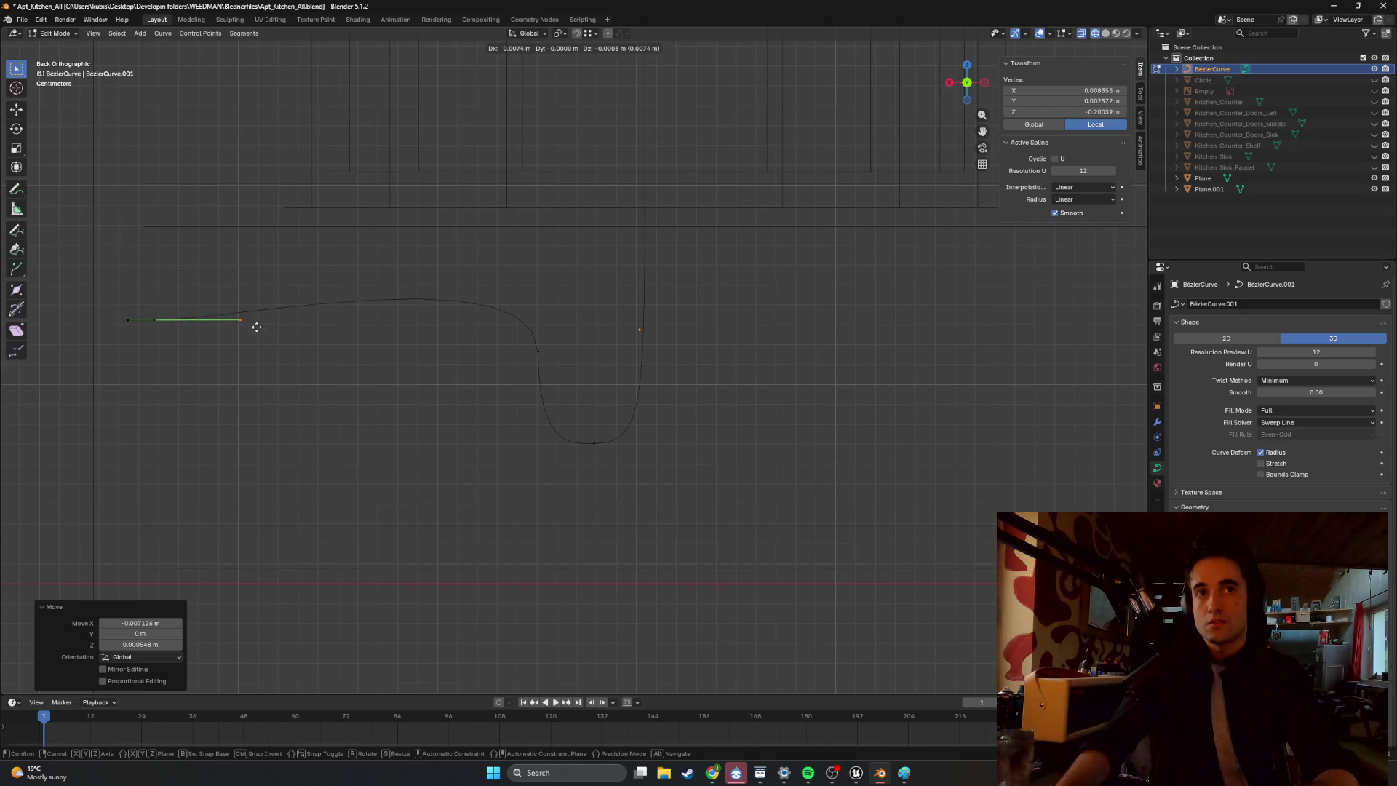
{"action": "left_click", "coordinate": [257, 327]}
Refine the bend point's upper handle, then orbit to inspect the curve in 3D.
{"action": "left_click", "coordinate": [507, 352]}
{"action": "left_click", "coordinate": [536, 257]}
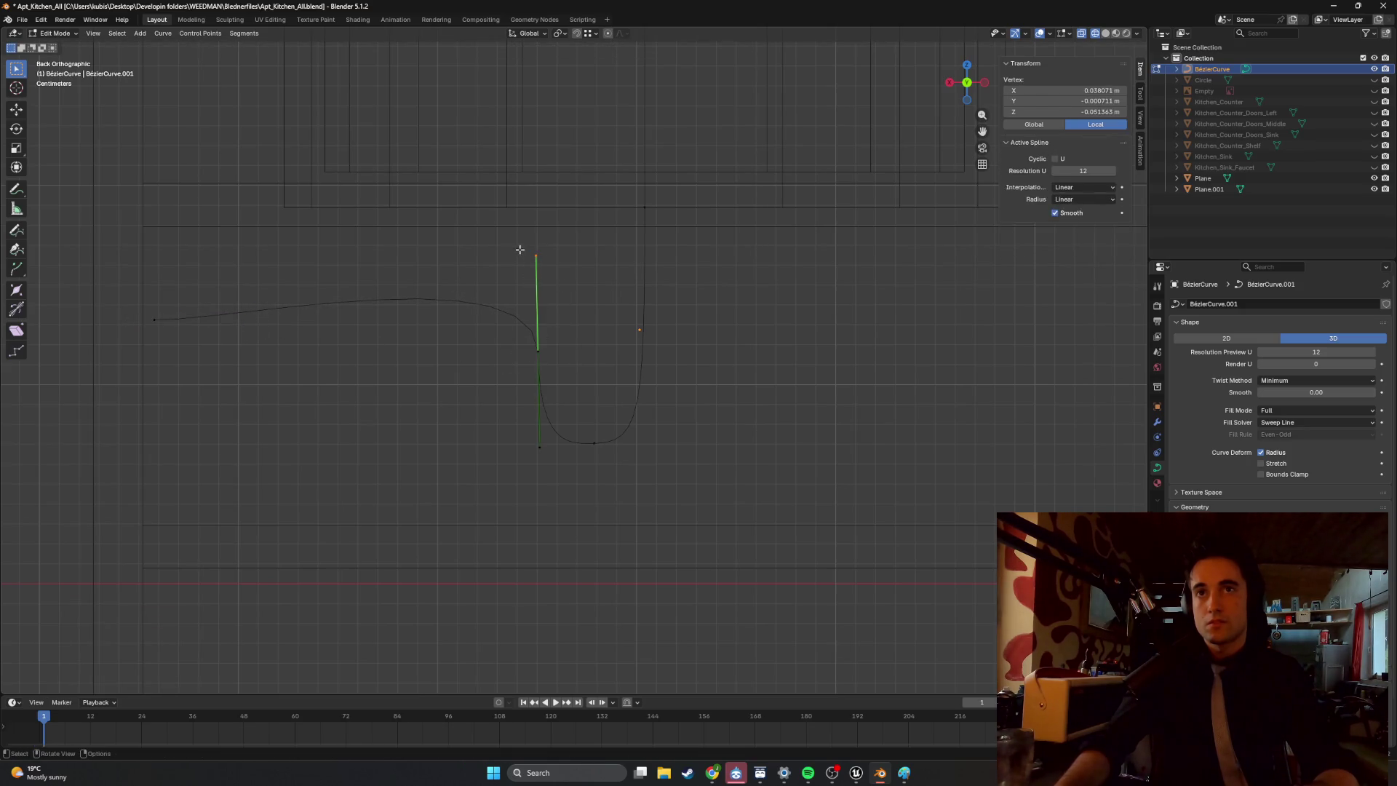
{"action": "key", "text": "g"}
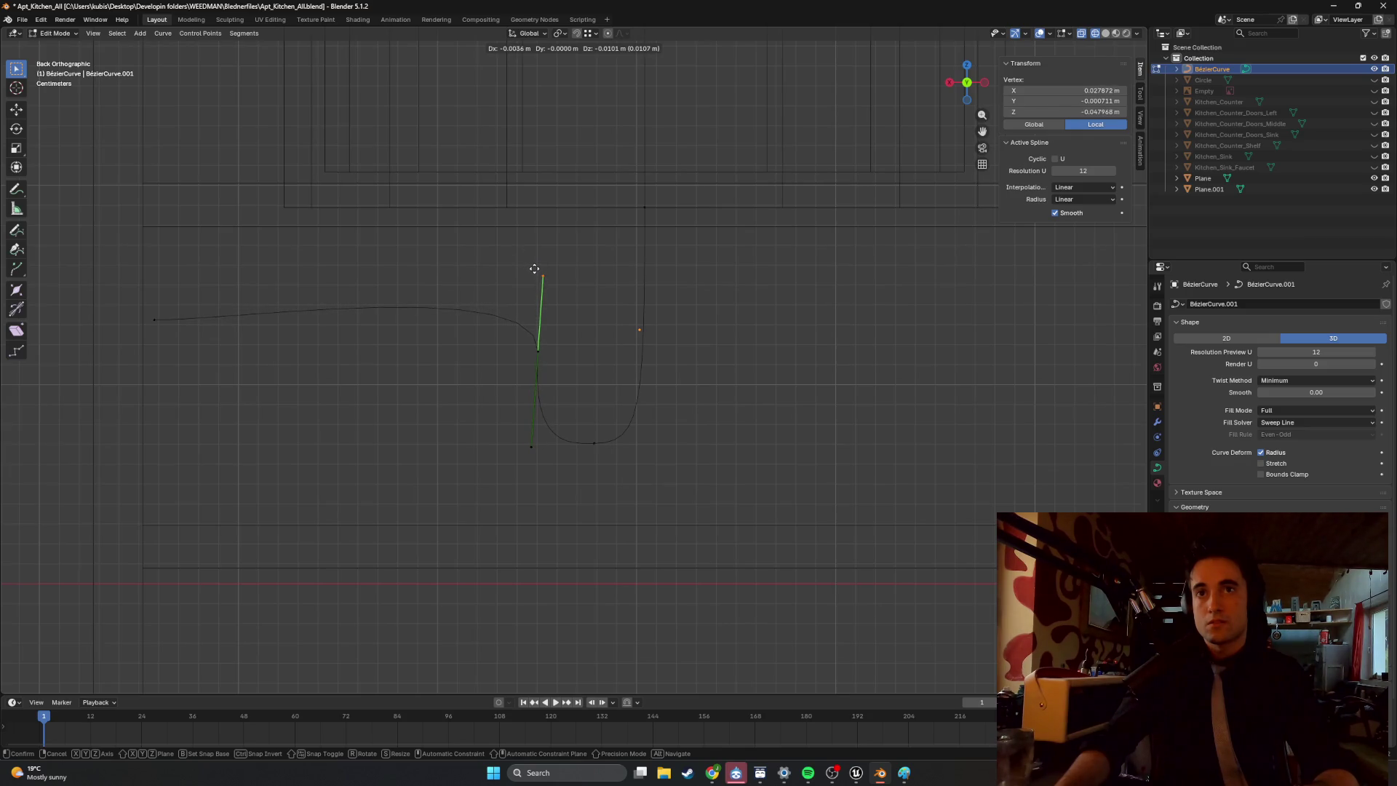
{"action": "left_click", "coordinate": [533, 268]}
{"action": "left_click", "coordinate": [662, 378]}
{"action": "mouse_move", "coordinate": [661, 377]}
{"action": "middle_mouse_down"}
{"action": "mouse_move", "coordinate": [708, 386]}
{"action": "mouse_move", "coordinate": [624, 383]}
{"action": "mouse_move", "coordinate": [670, 383]}
{"action": "middle_mouse_up"}
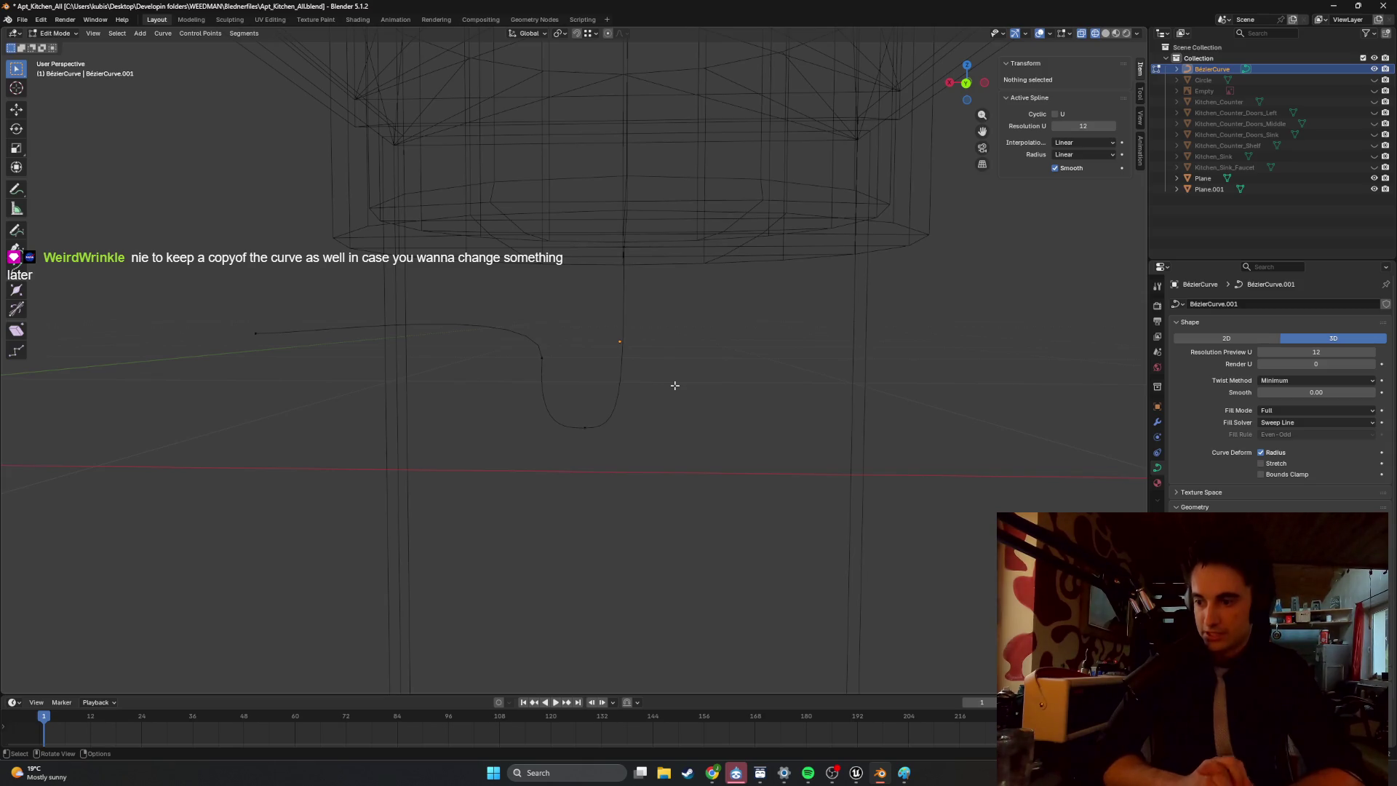
Zoom out and snap to a Back Orthographic view of the drain curve.
{"action": "scroll", "coordinate": [684, 379], "scroll_direction": "down", "scroll_amount": 2}
{"action": "mouse_move", "coordinate": [685, 379]}
{"action": "middle_mouse_down", "text": "alt"}
{"action": "mouse_move", "coordinate": [582, 389]}
{"action": "mouse_move", "coordinate": [655, 371]}
{"action": "mouse_move", "coordinate": [632, 364]}
{"action": "mouse_move", "coordinate": [682, 421]}
{"action": "mouse_move", "coordinate": [568, 430]}
{"action": "mouse_move", "coordinate": [671, 399]}
{"action": "middle_mouse_up", "text": "alt"}
{"action": "scroll", "coordinate": [682, 422], "scroll_direction": "down", "scroll_amount": 2}
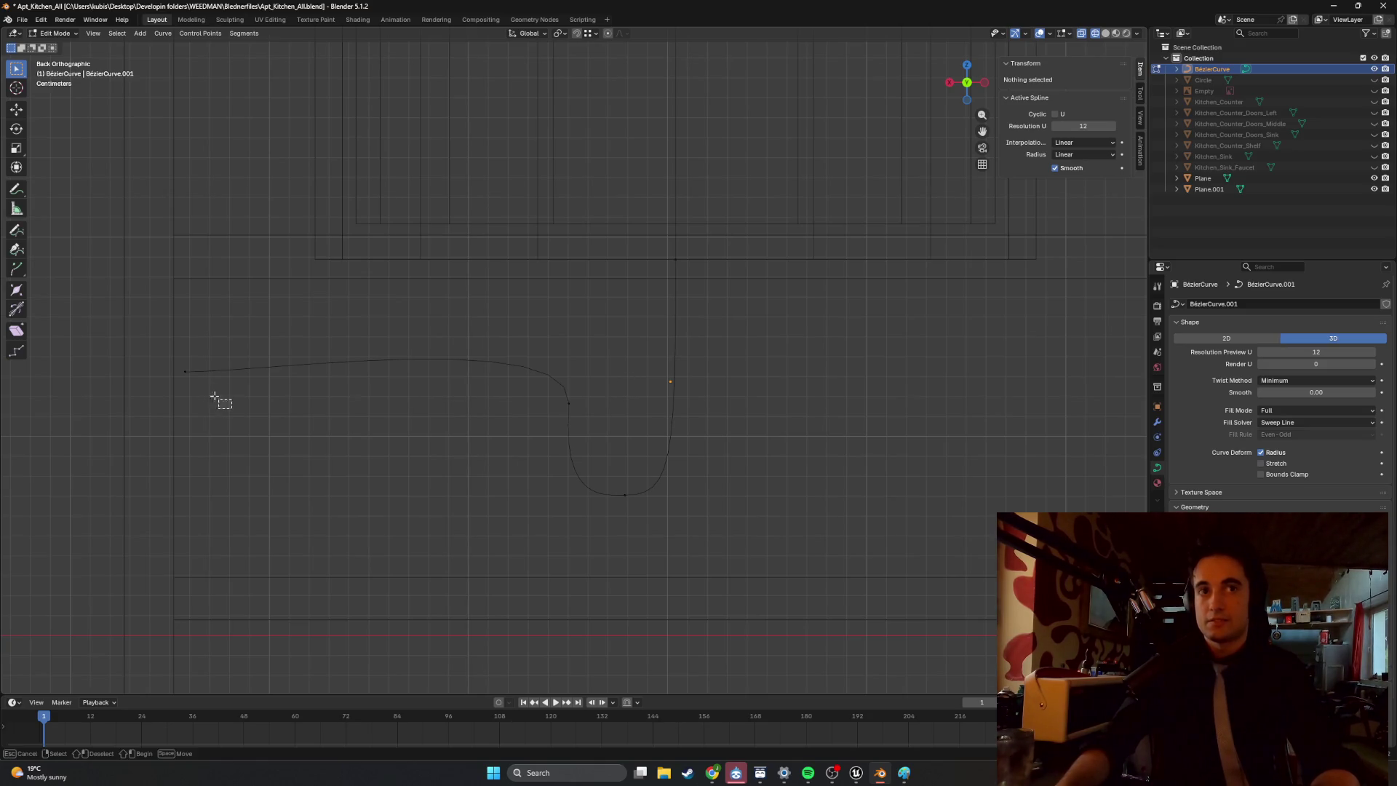
Raise the curve's left endpoint and set the bend point's upper handle in place.
{"action": "left_click", "coordinate": [186, 372]}
{"action": "key", "text": "g"}
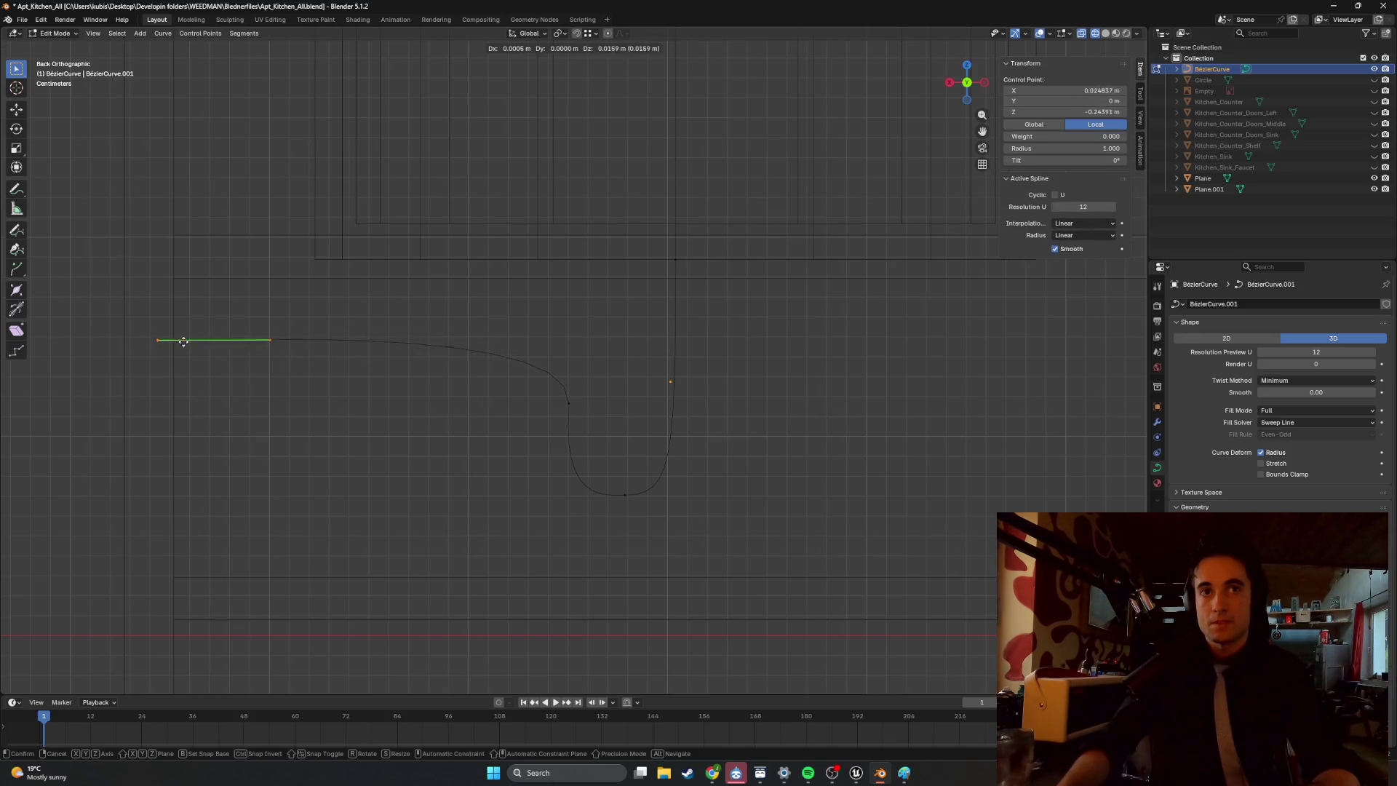
{"action": "left_click", "coordinate": [183, 333]}
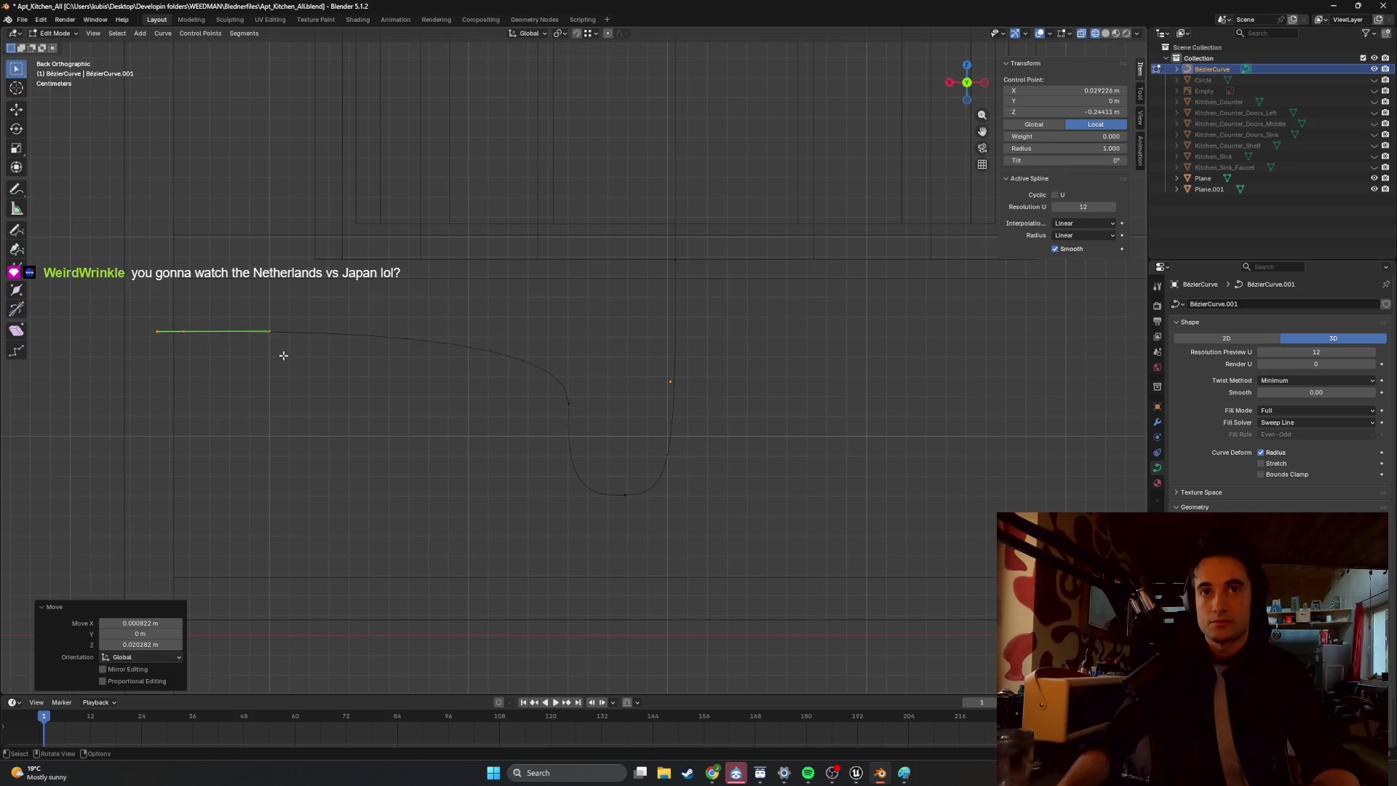
{"action": "left_click", "coordinate": [569, 401]}
{"action": "left_click", "coordinate": [572, 327]}
{"action": "key", "text": "g"}
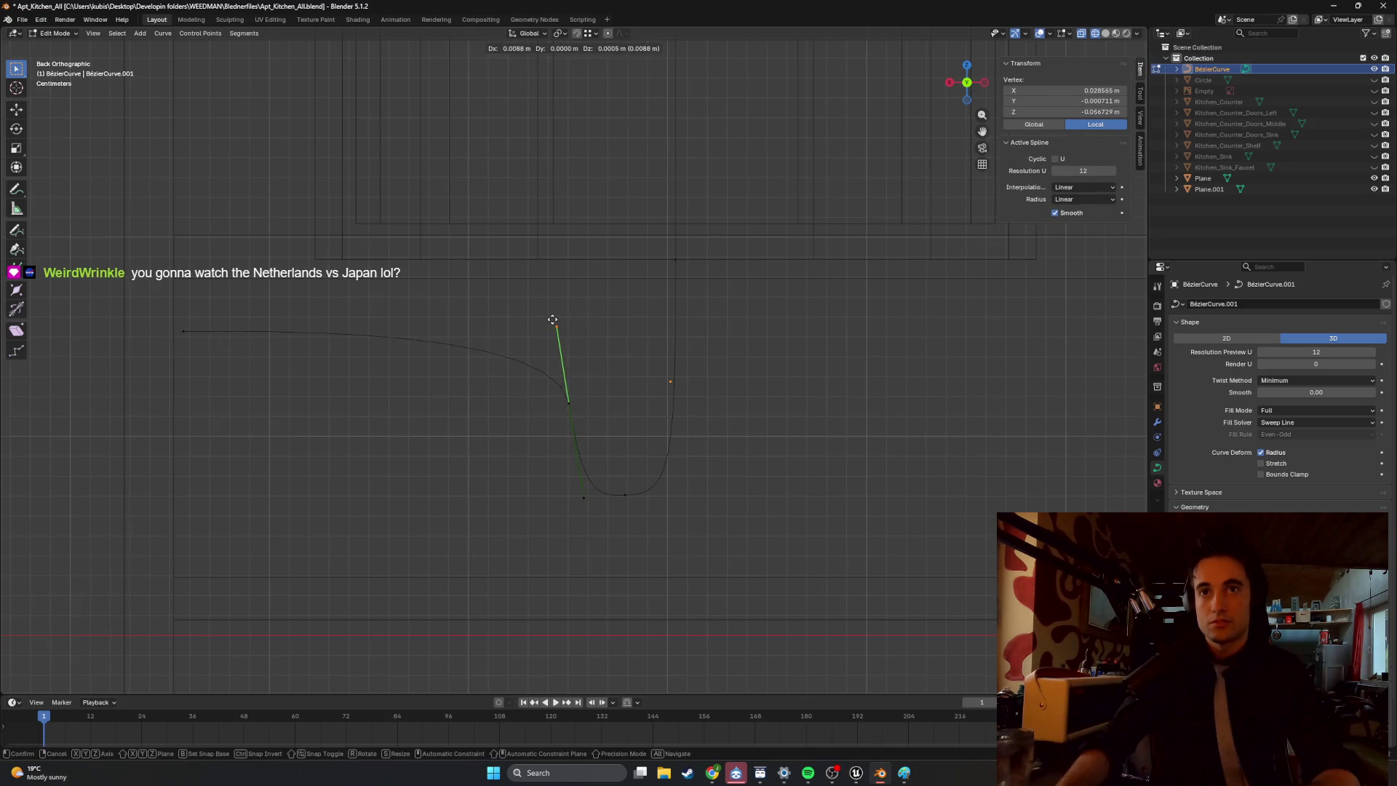
{"action": "left_click", "coordinate": [569, 320]}
{"action": "key", "text": "g"}
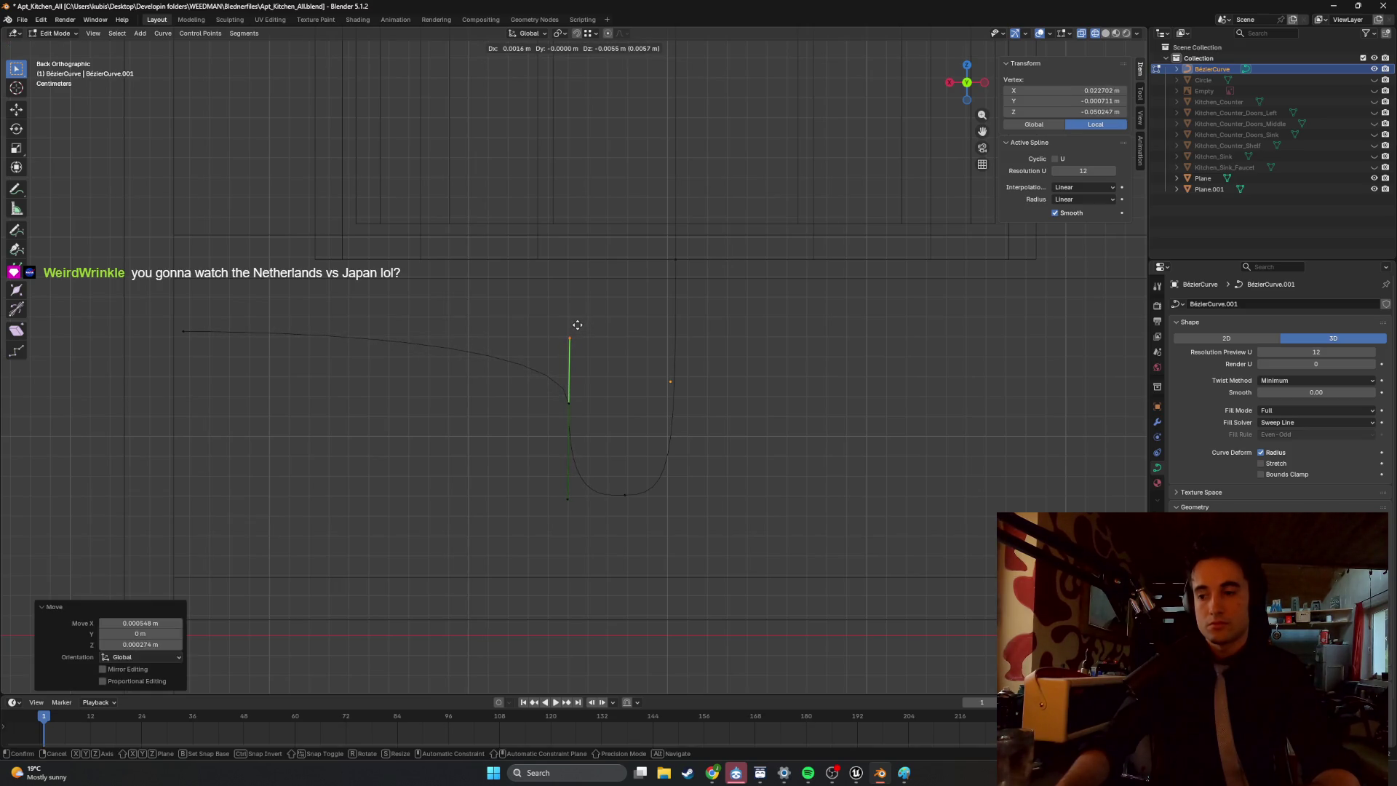
{"action": "left_click", "coordinate": [575, 333]}
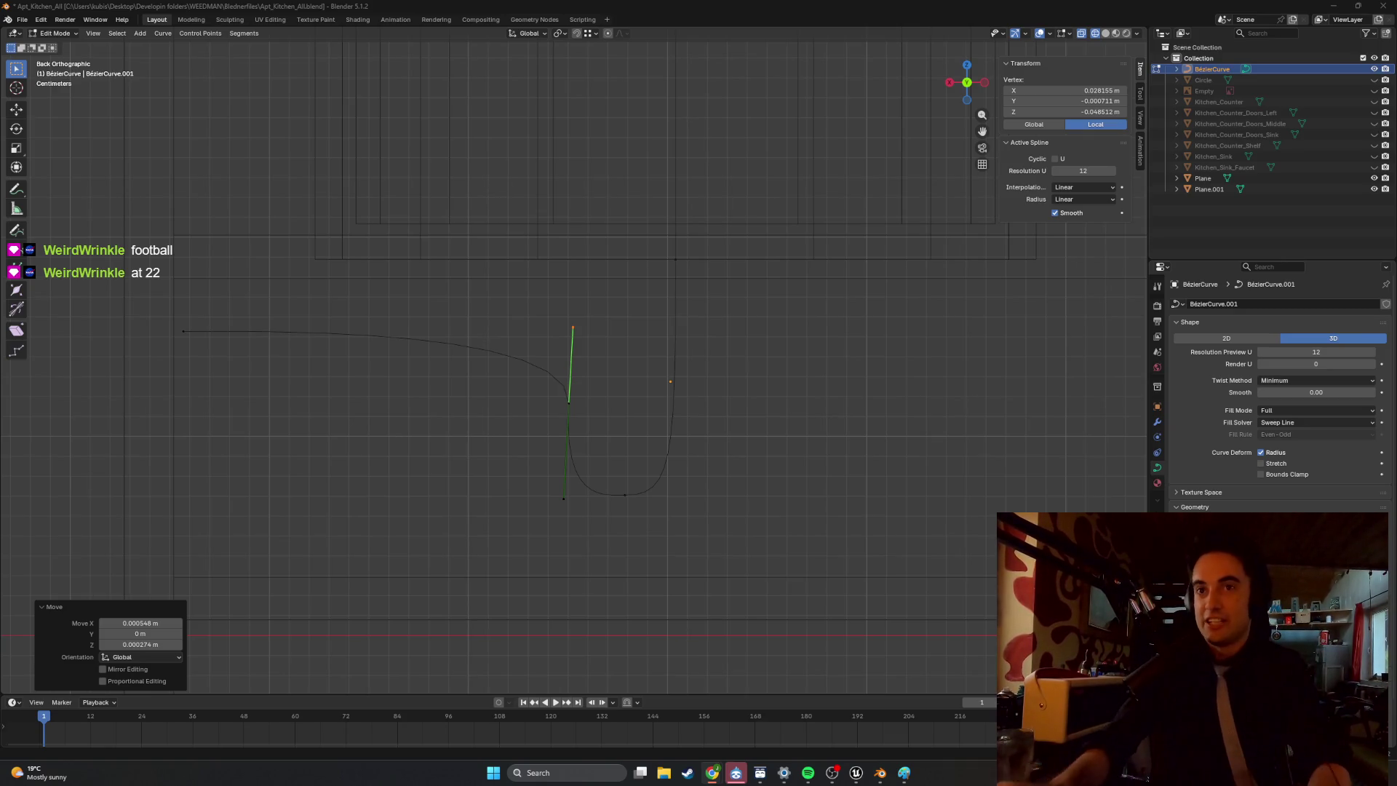
Pull the bend handle higher, raise the left end, and shift the bend point down-left.
{"action": "key", "text": "alt+a"}
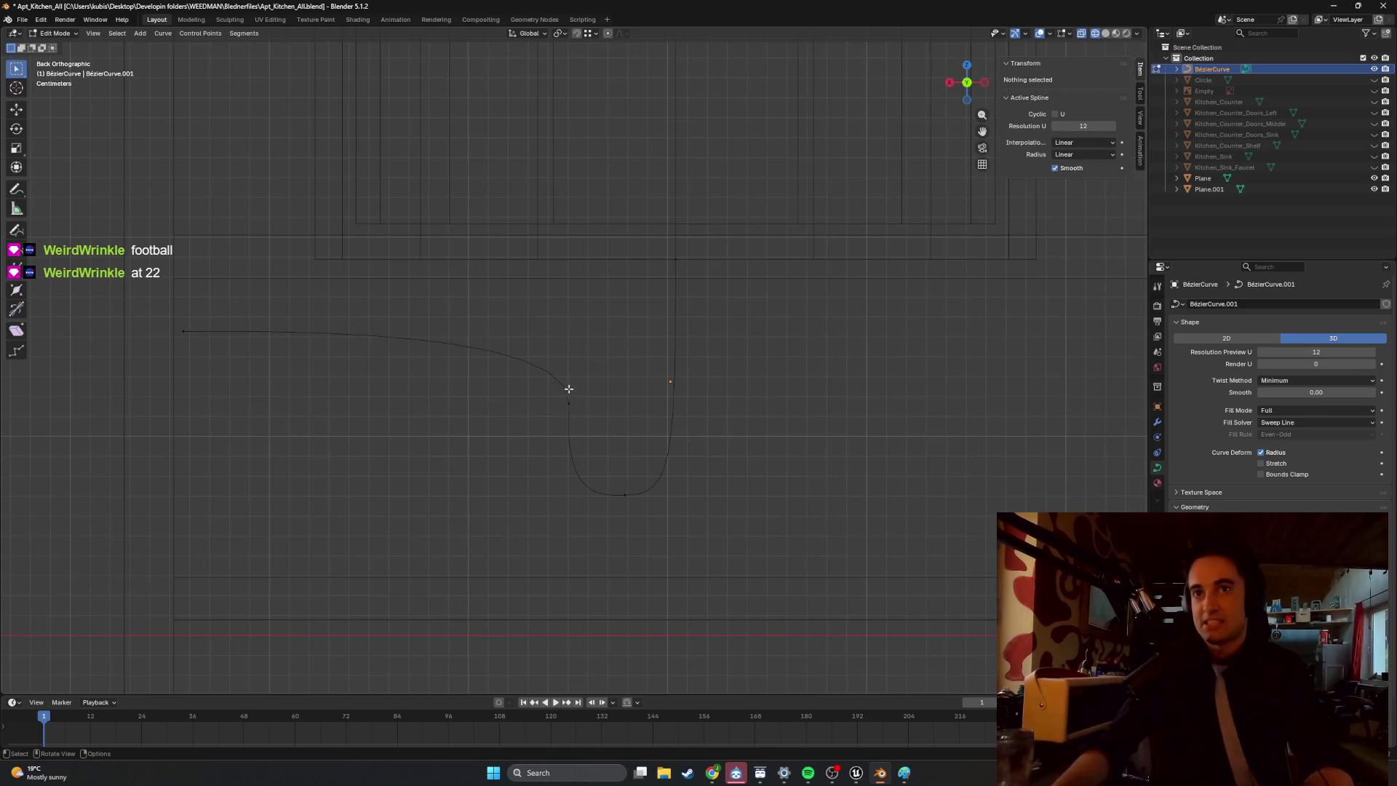
{"action": "left_click", "coordinate": [569, 402]}
{"action": "mouse_move", "coordinate": [573, 328]}
{"action": "left_mouse_down"}
{"action": "mouse_move", "coordinate": [559, 322]}
{"action": "mouse_move", "coordinate": [576, 301]}
{"action": "left_mouse_up"}
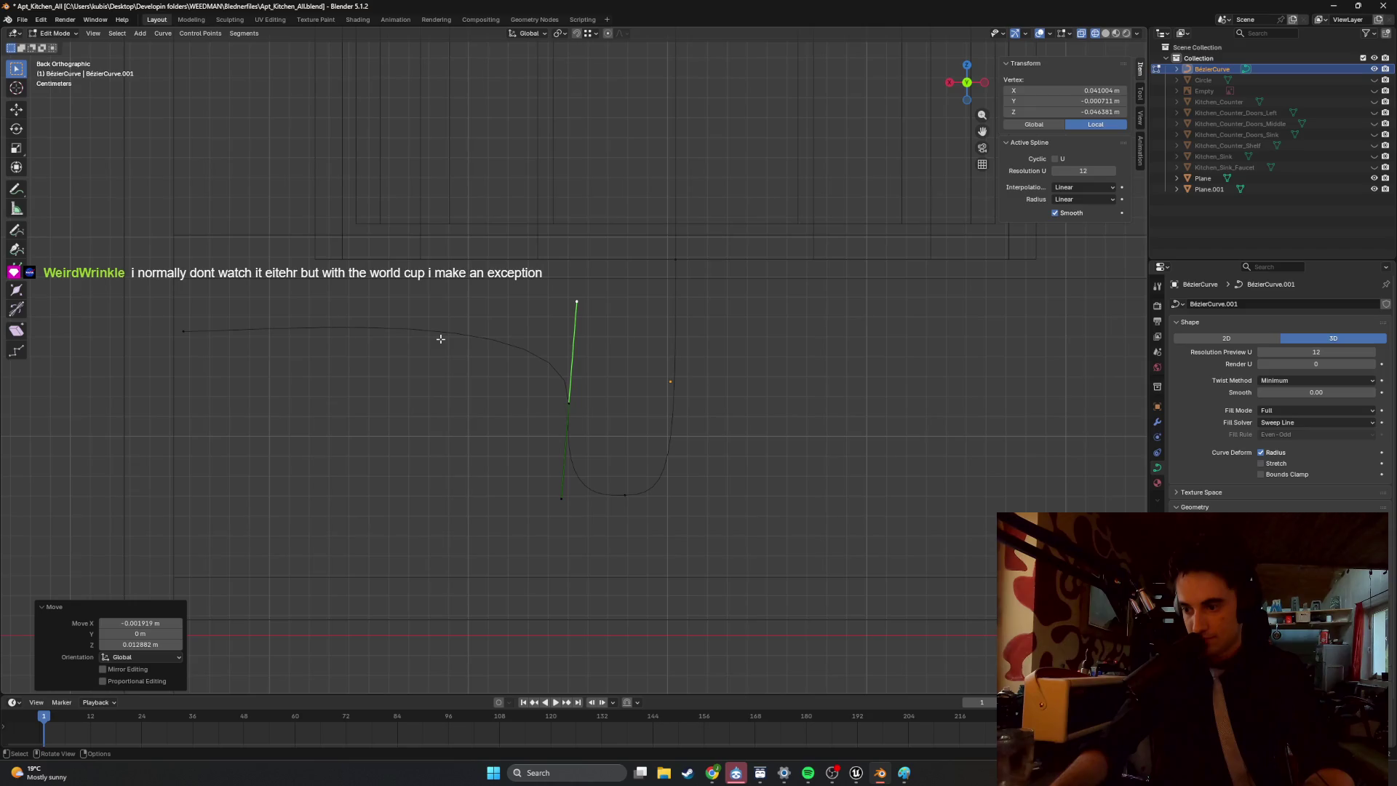
{"action": "mouse_move", "coordinate": [340, 384]}
{"action": "left_mouse_down"}
{"action": "mouse_move", "coordinate": [209, 321]}
{"action": "mouse_move", "coordinate": [155, 320]}
{"action": "mouse_move", "coordinate": [201, 320]}
{"action": "mouse_move", "coordinate": [191, 356]}
{"action": "left_mouse_up"}
{"action": "left_click", "coordinate": [191, 356]}
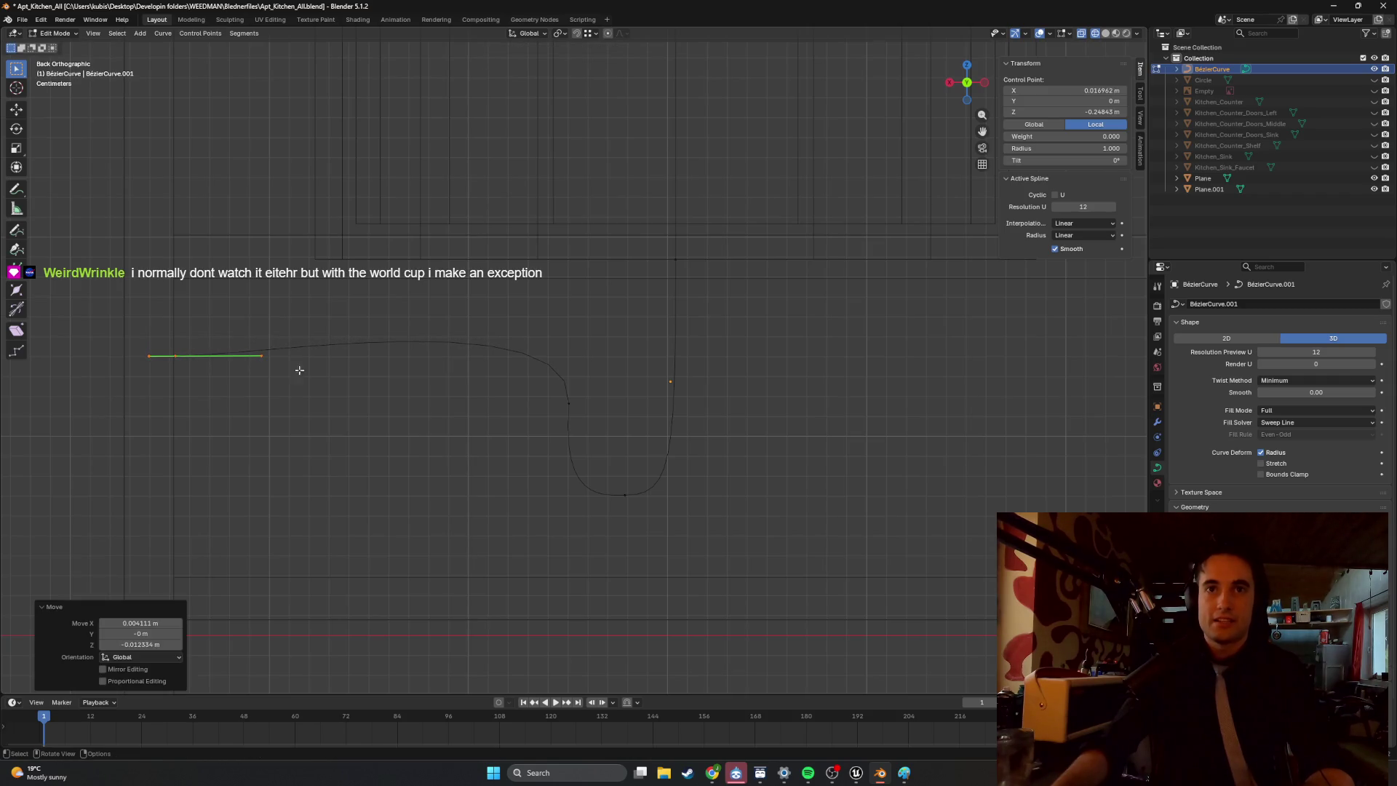
{"action": "left_click", "coordinate": [568, 402]}
{"action": "key", "text": "g"}
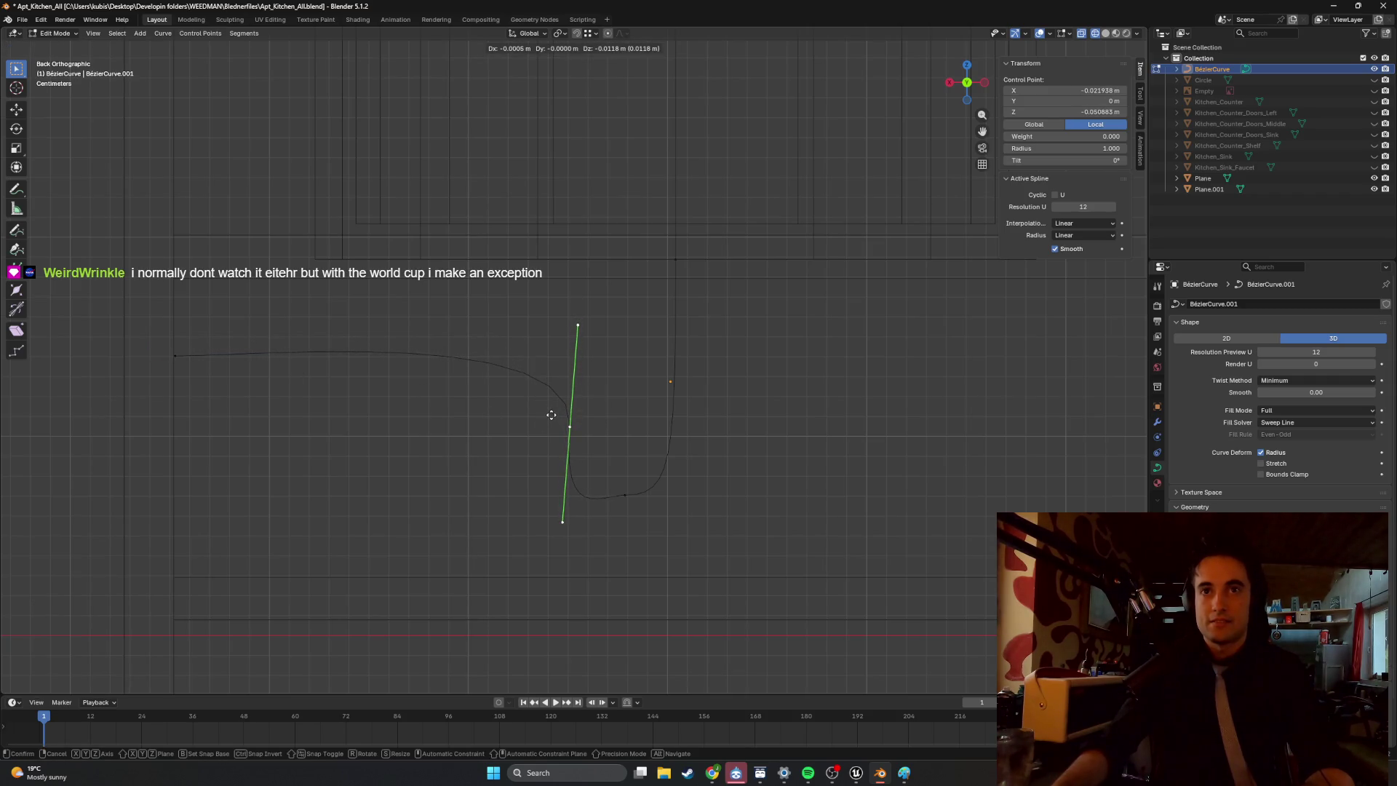
{"action": "left_click", "coordinate": [551, 414]}
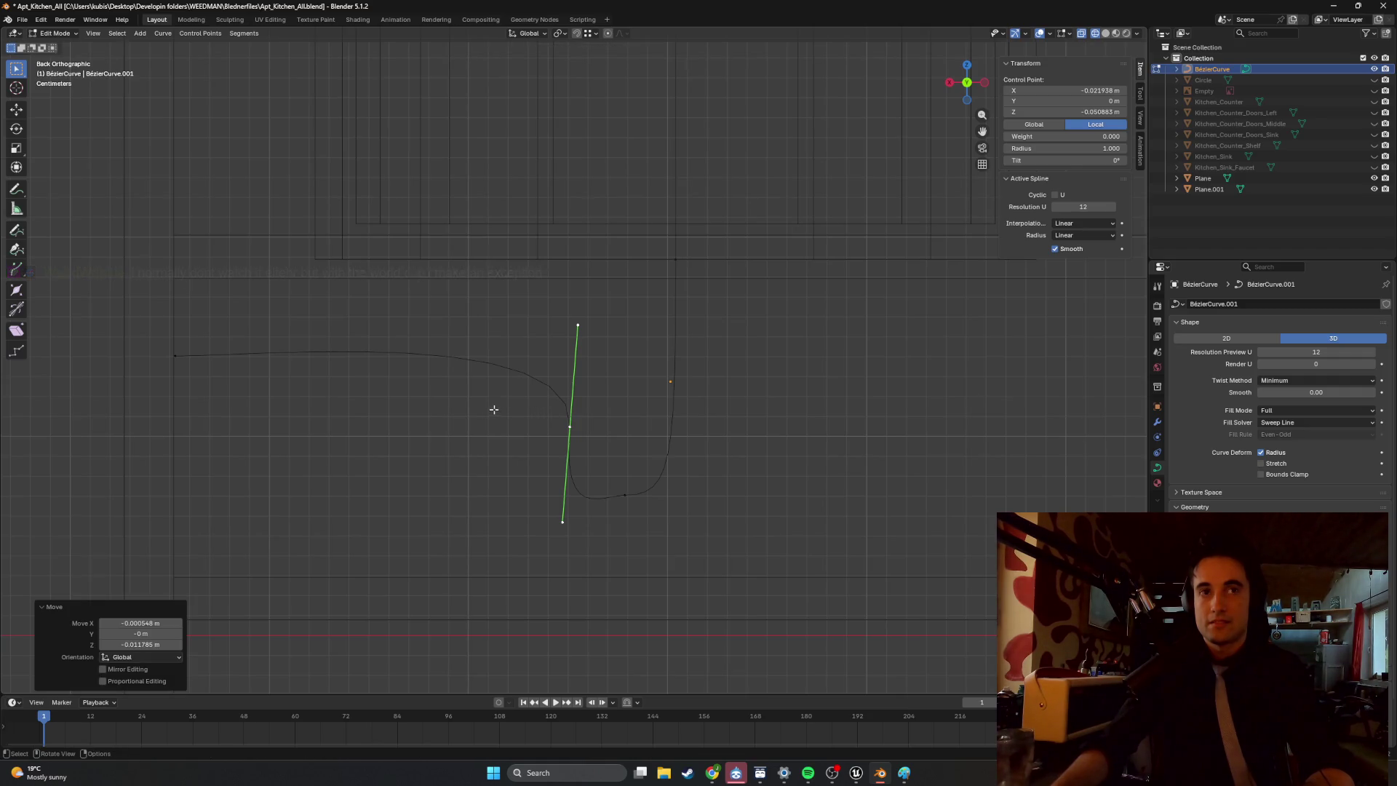
Set the bend point's lower handle straight below it and its upper handle nearly vertical.
{"action": "left_click", "coordinate": [545, 420]}
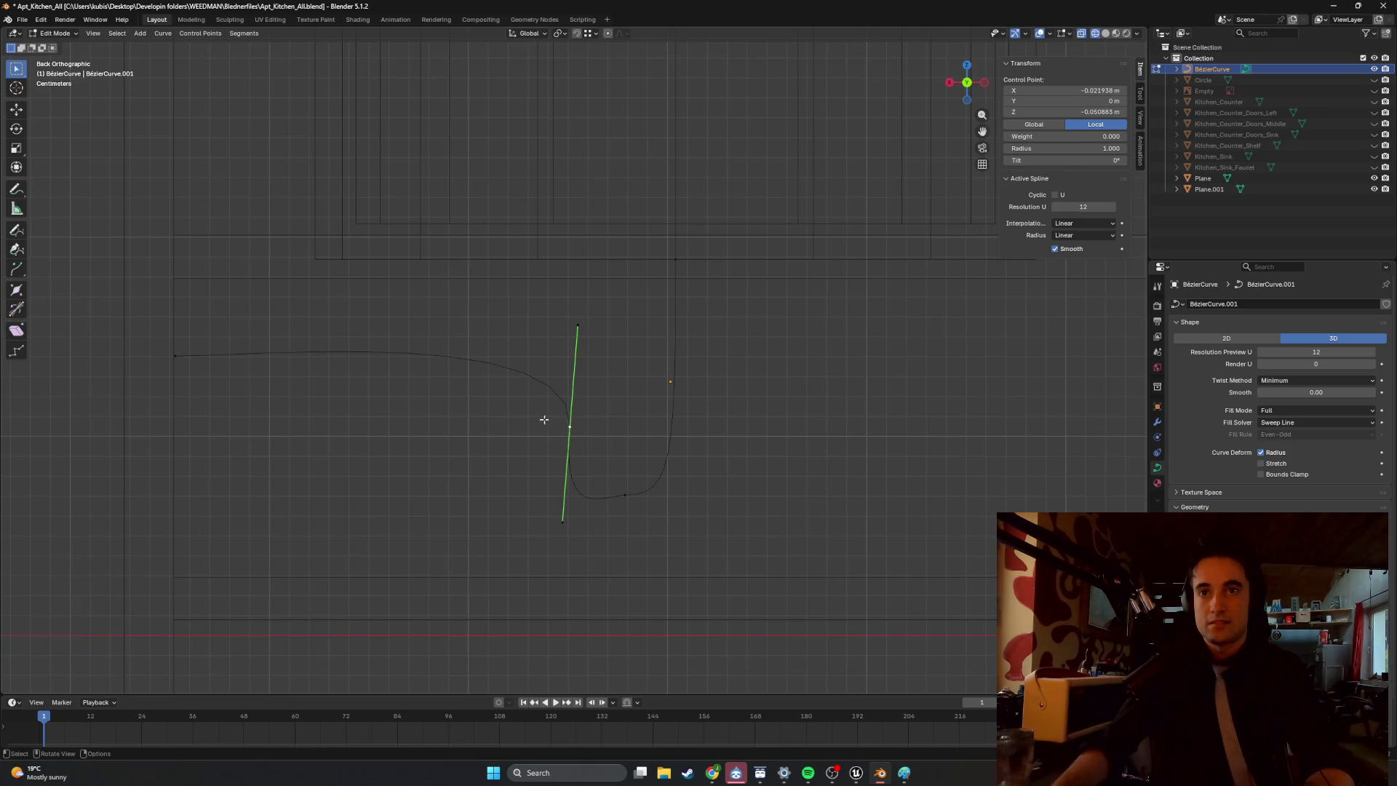
{"action": "left_click", "coordinate": [563, 522]}
{"action": "key", "text": "g"}
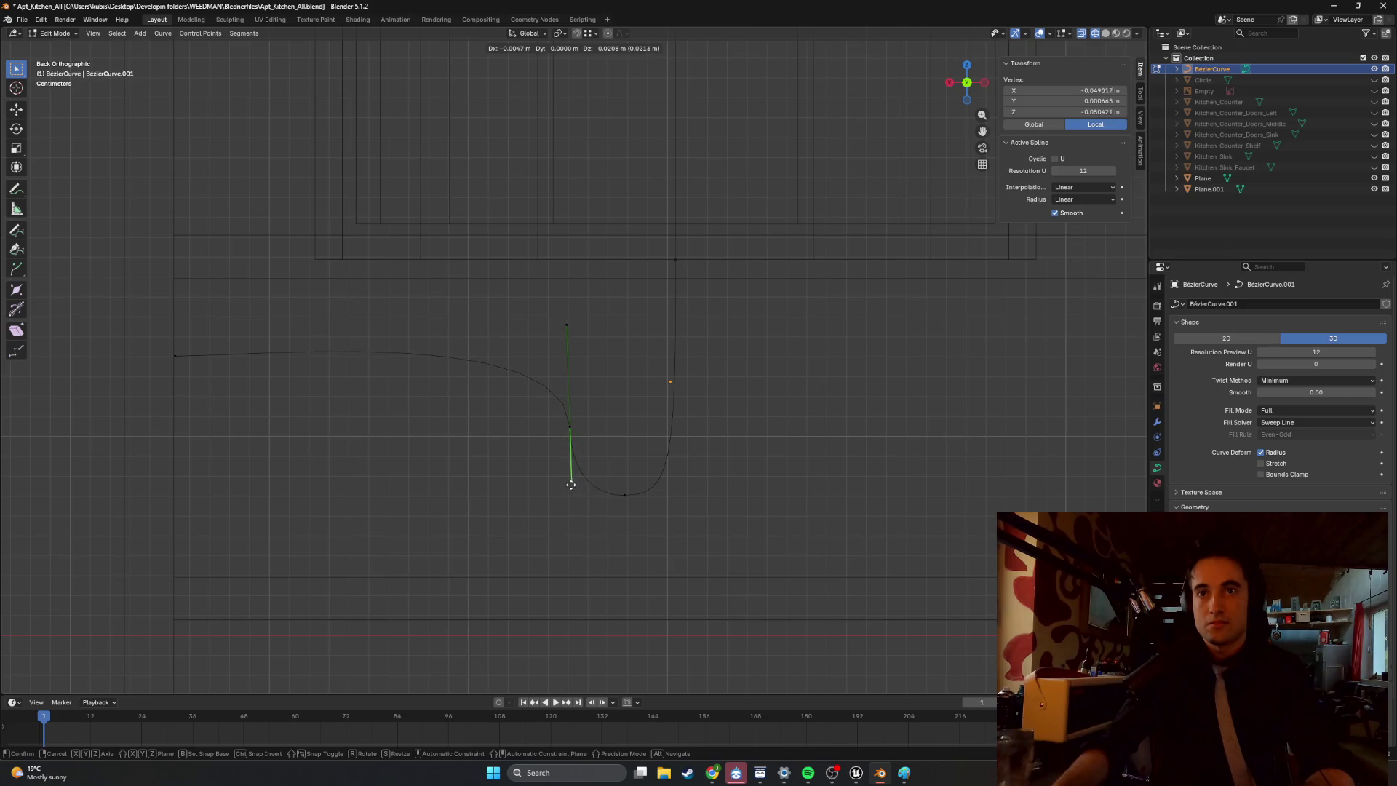
{"action": "left_click", "coordinate": [570, 487]}
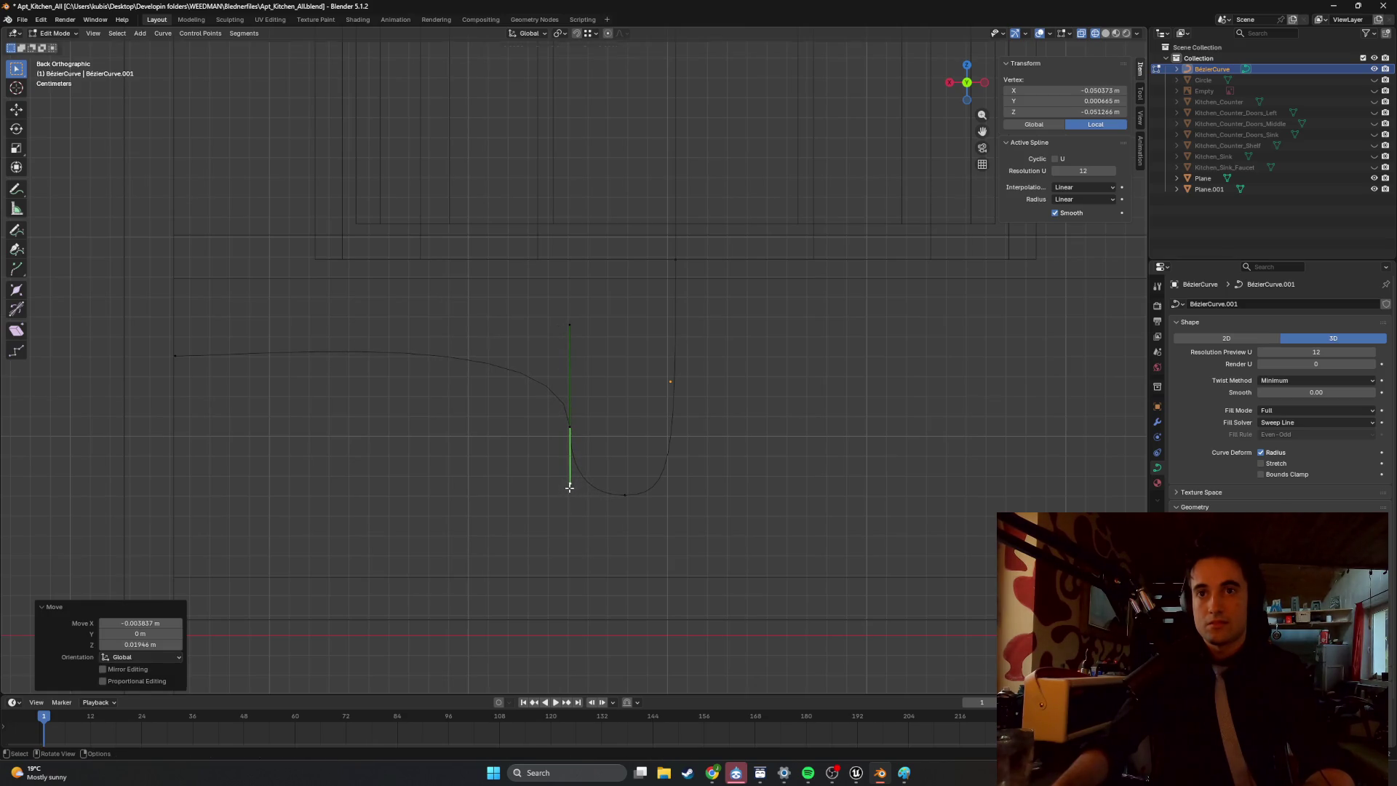
{"action": "left_click", "coordinate": [568, 323]}
{"action": "key", "text": "g"}
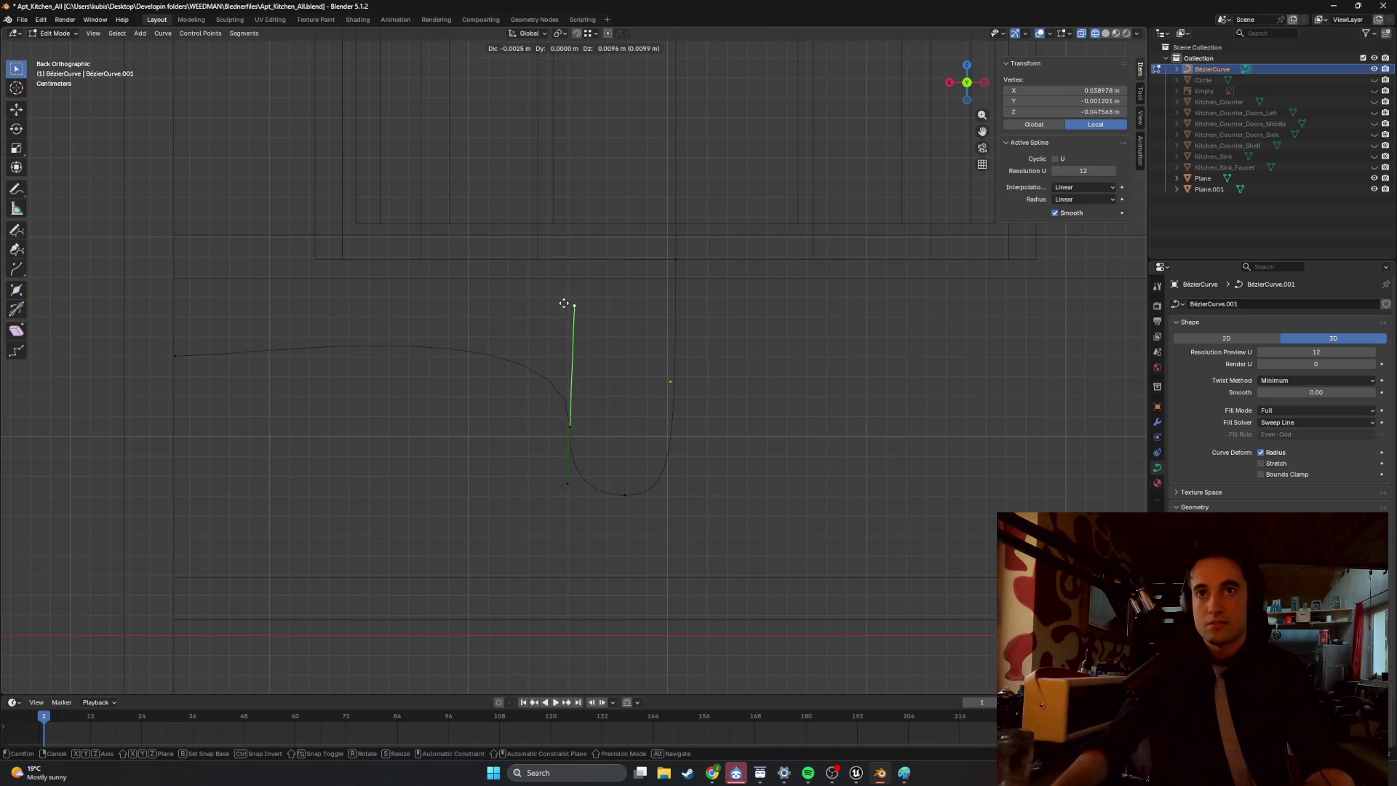
{"action": "left_click", "coordinate": [563, 305]}
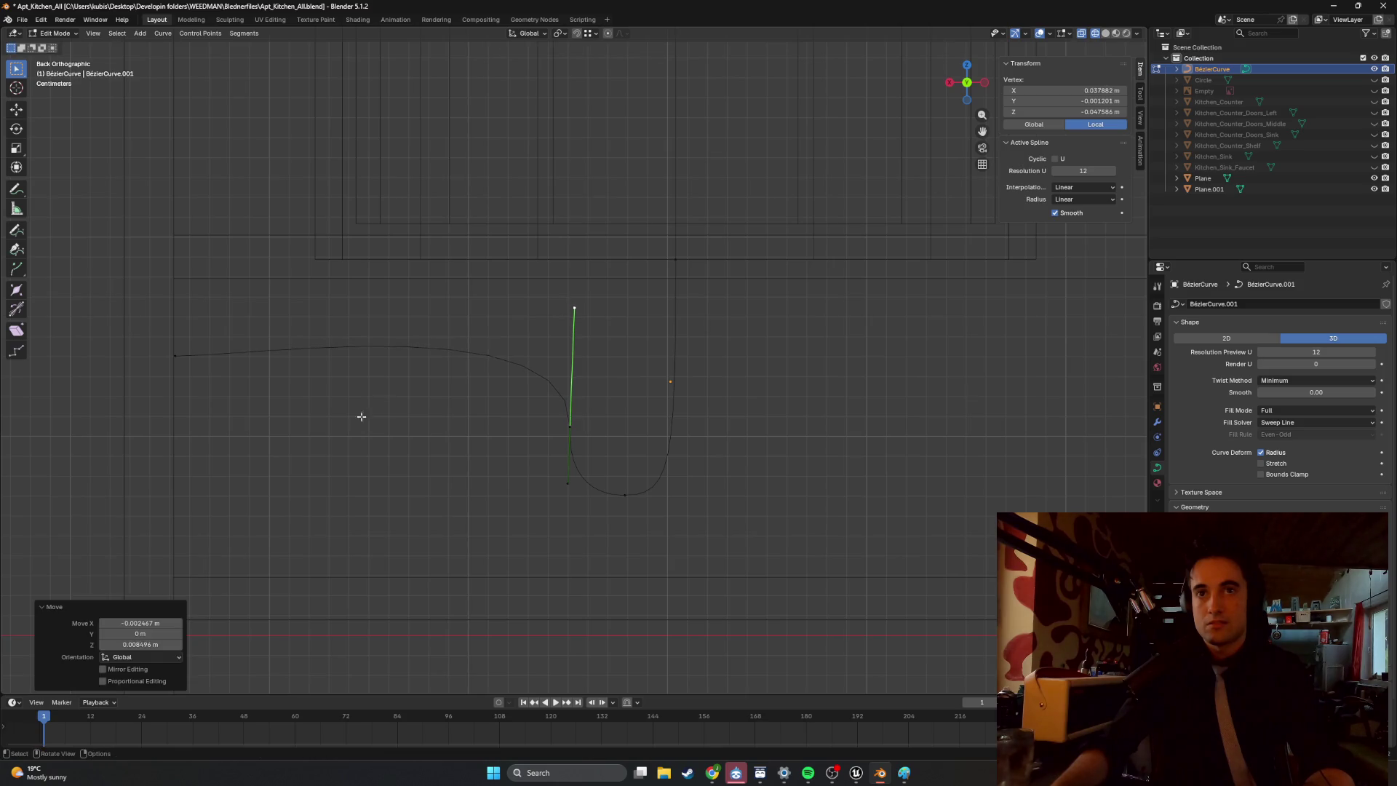
{"action": "left_click", "coordinate": [175, 355]}
Move the left endpoint closer to the bend and lower it, bringing the bend's upper handle down.
{"action": "key", "text": "g"}
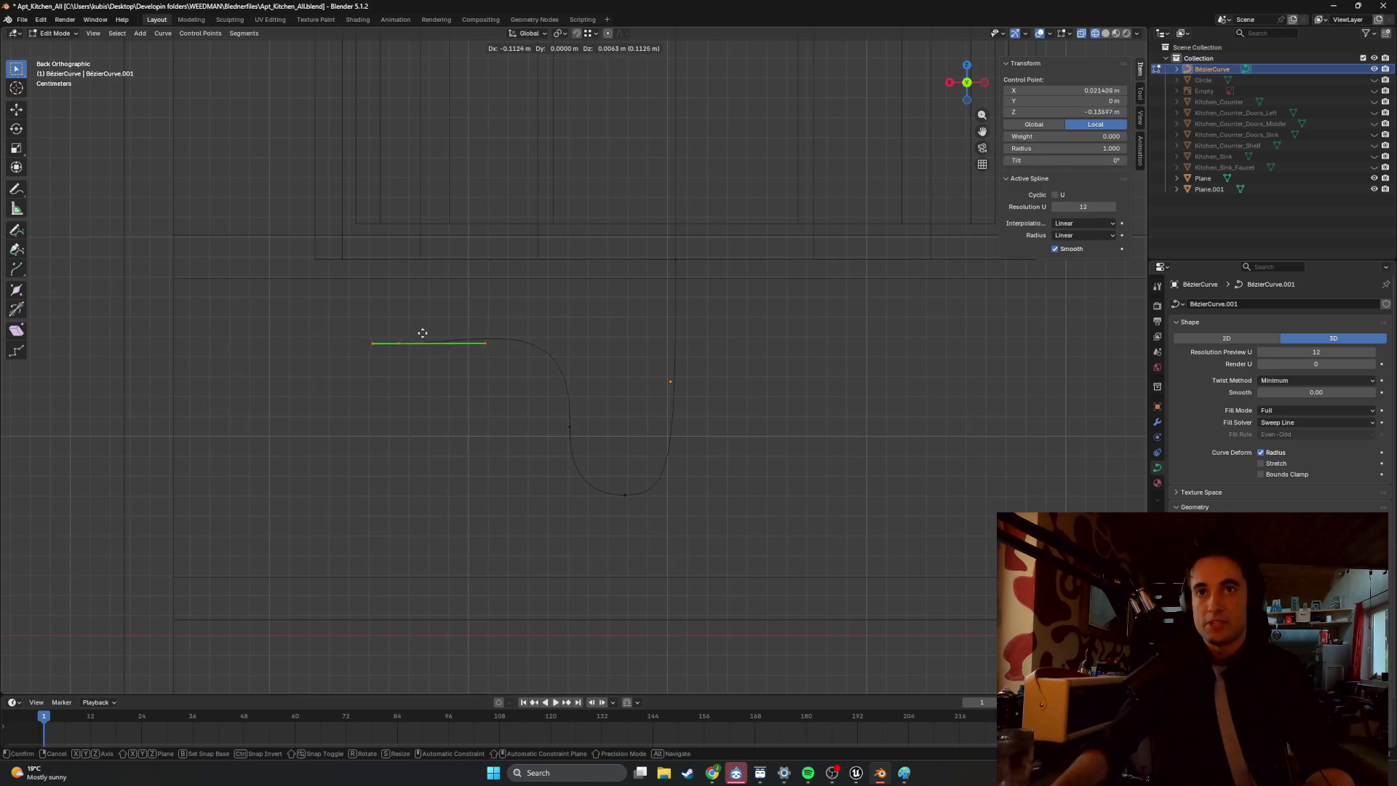
{"action": "left_click", "coordinate": [435, 334]}
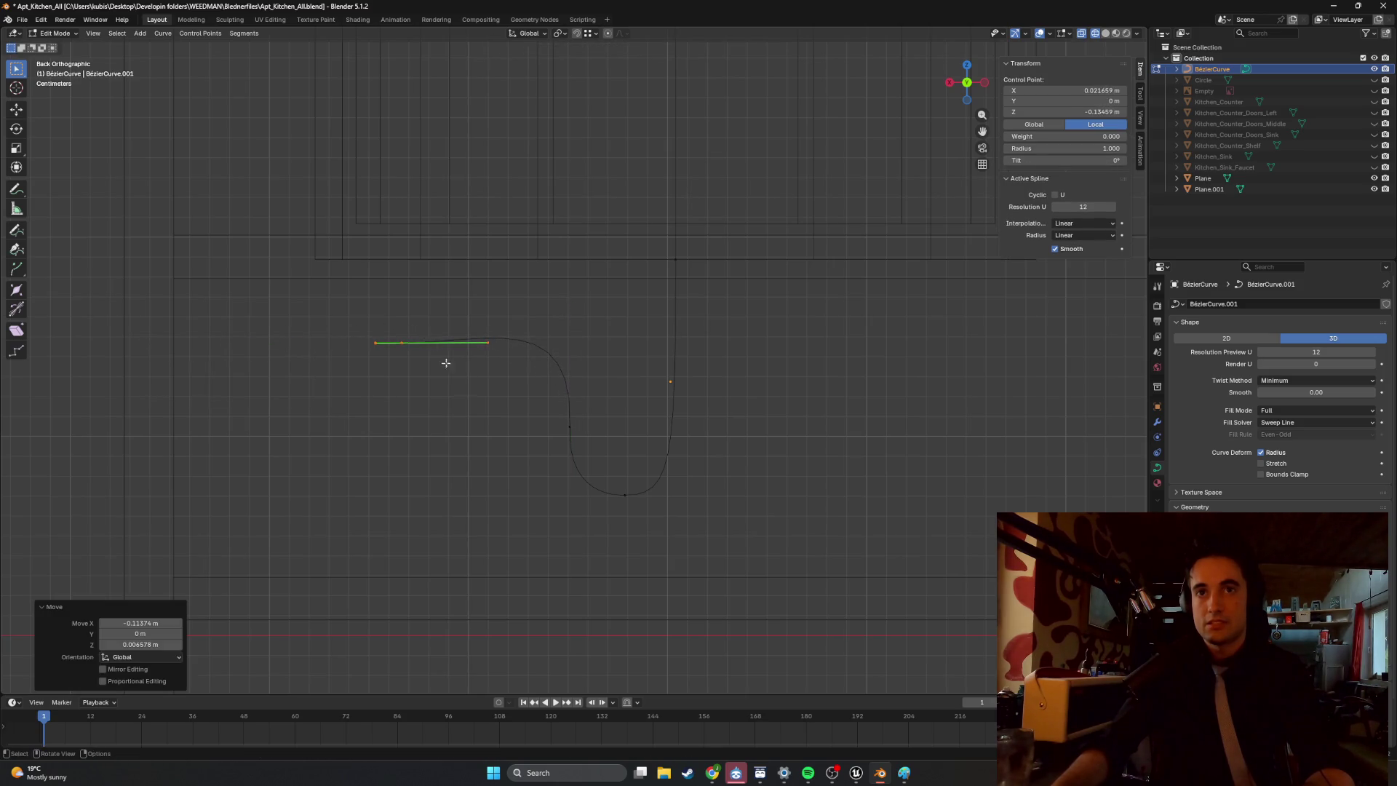
{"action": "left_click", "coordinate": [569, 424]}
{"action": "left_click", "coordinate": [572, 304]}
{"action": "key", "text": "g"}
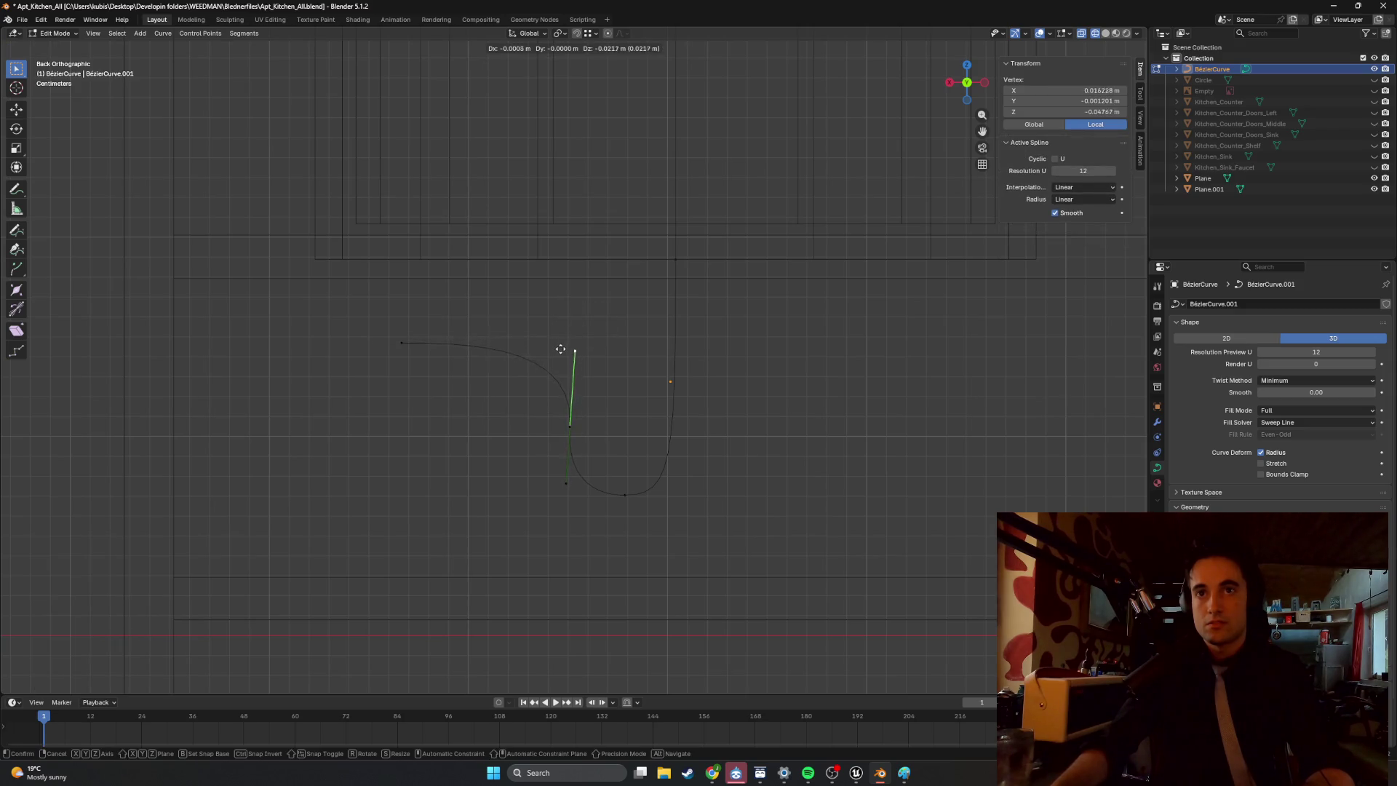
{"action": "left_click", "coordinate": [555, 355]}
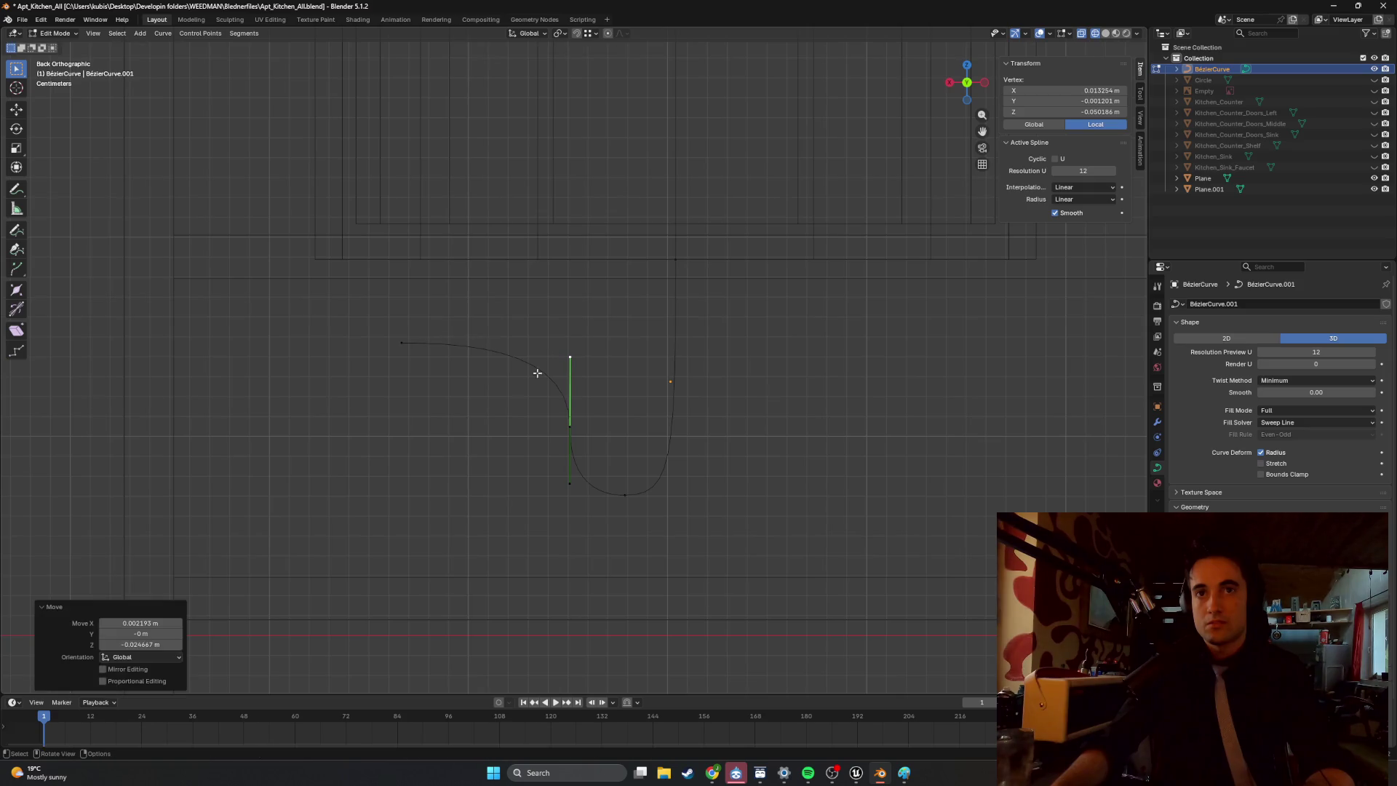
{"action": "left_click", "coordinate": [401, 342]}
{"action": "key", "text": "g"}
{"action": "left_click", "coordinate": [419, 370]}
Swing the bend's top handle along X and nudge the left endpoint's inner handle.
{"action": "left_click_drag", "start_coordinate": [542, 411], "coordinate": [609, 440]}
{"action": "left_click", "coordinate": [570, 360]}
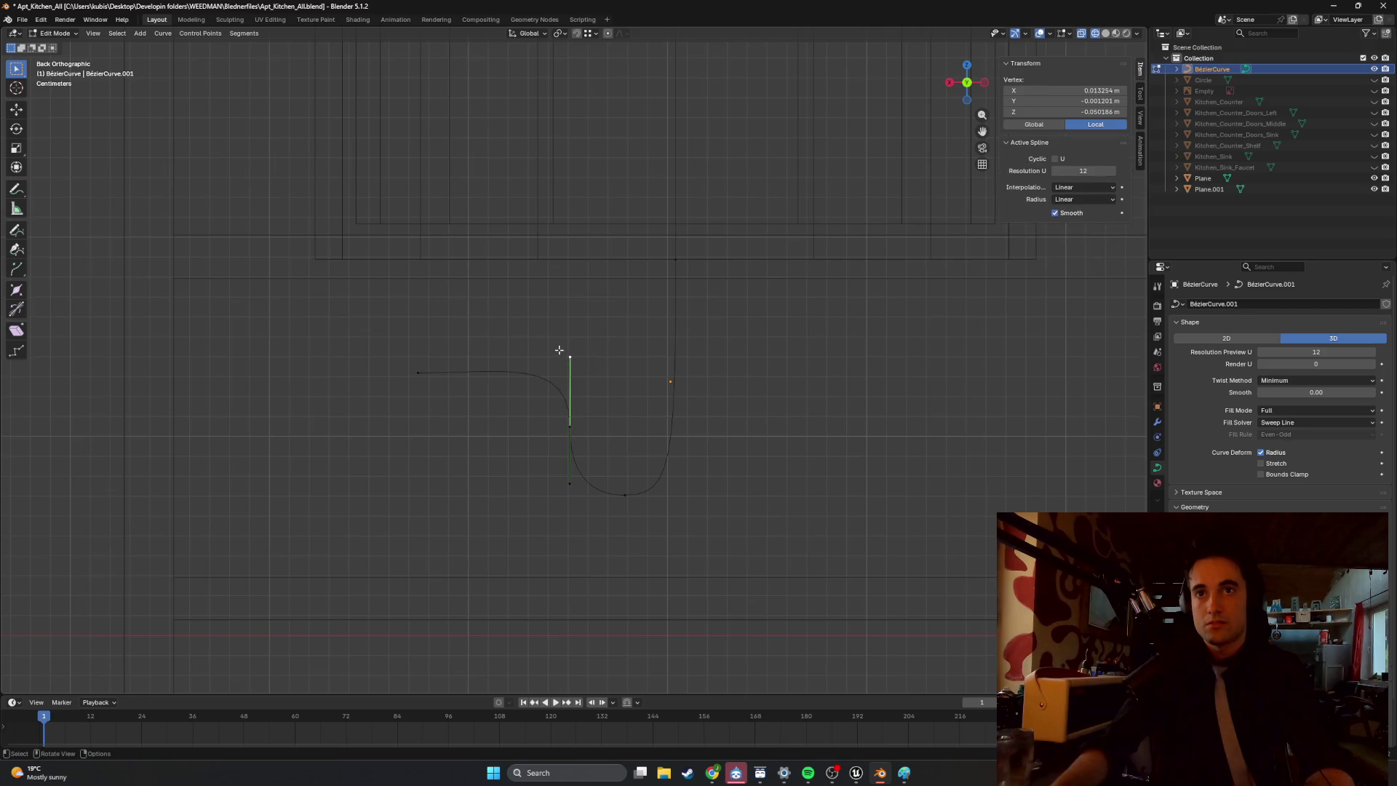
{"action": "key", "text": "g"}
{"action": "key", "text": "x"}
{"action": "left_click", "coordinate": [478, 408]}
{"action": "left_click", "coordinate": [418, 371]}
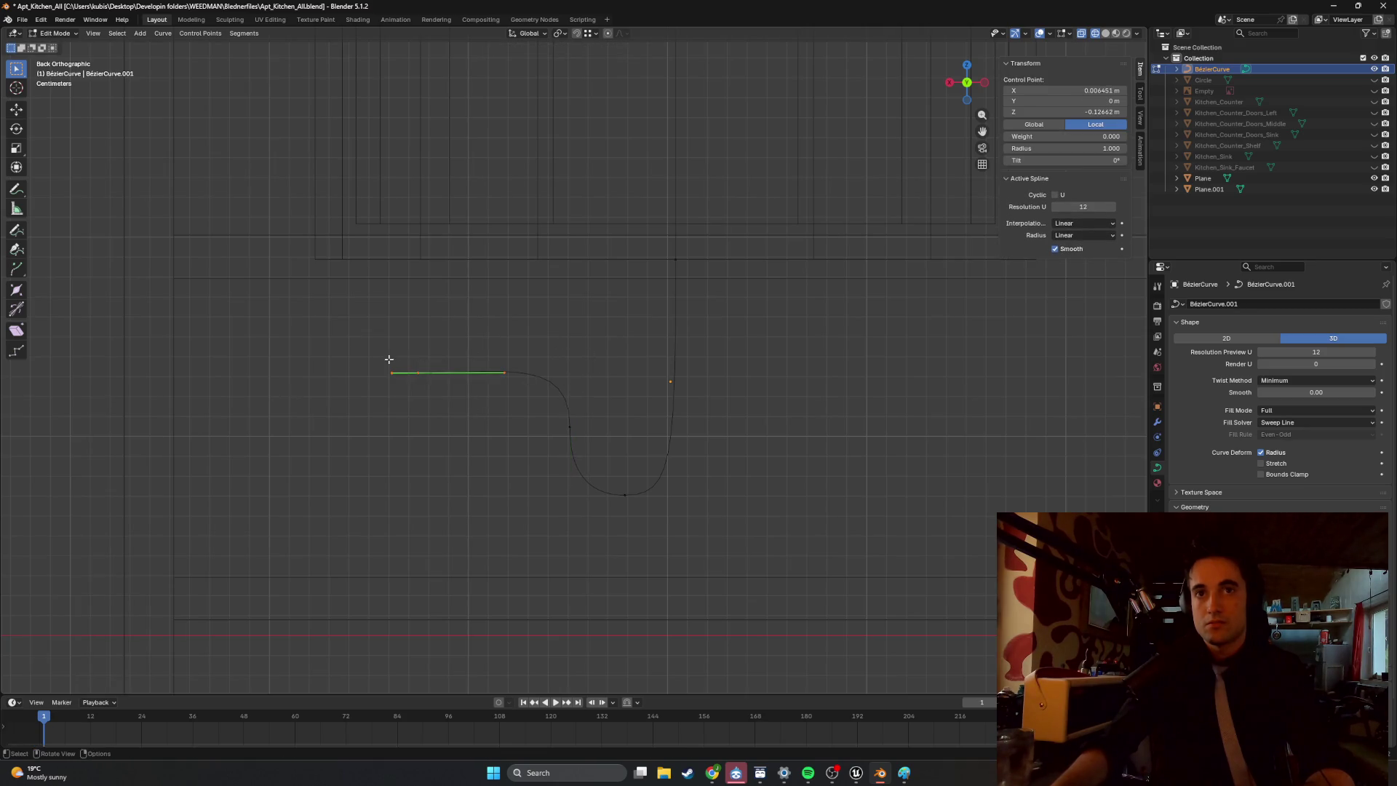
{"action": "left_click", "coordinate": [396, 358]}
{"action": "left_click", "coordinate": [494, 362]}
{"action": "key", "text": "g"}
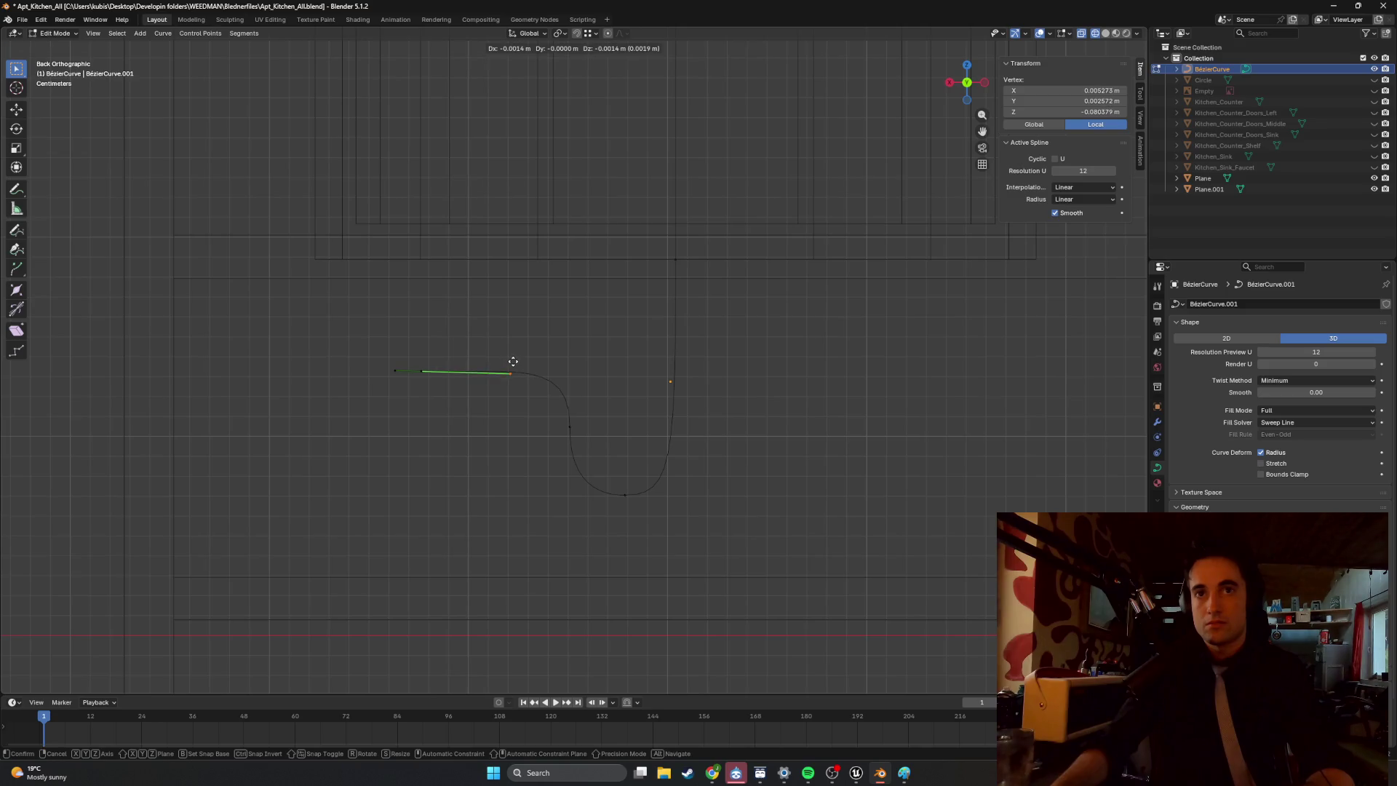
{"action": "left_click", "coordinate": [512, 362]}
{"action": "left_click", "coordinate": [614, 440]}
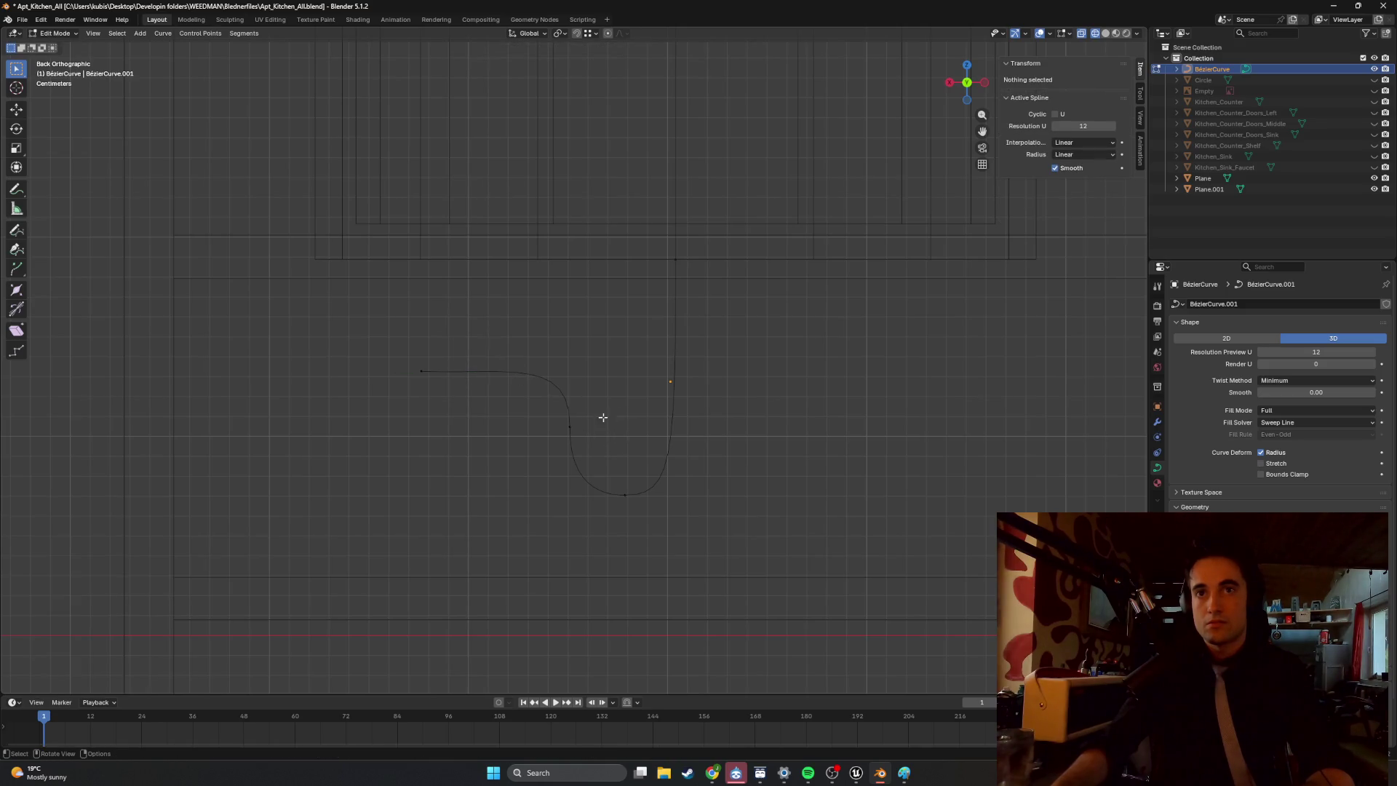
Extend the left arm into a long level run along the X axis.
{"action": "left_click", "coordinate": [429, 374]}
{"action": "key", "text": "g"}
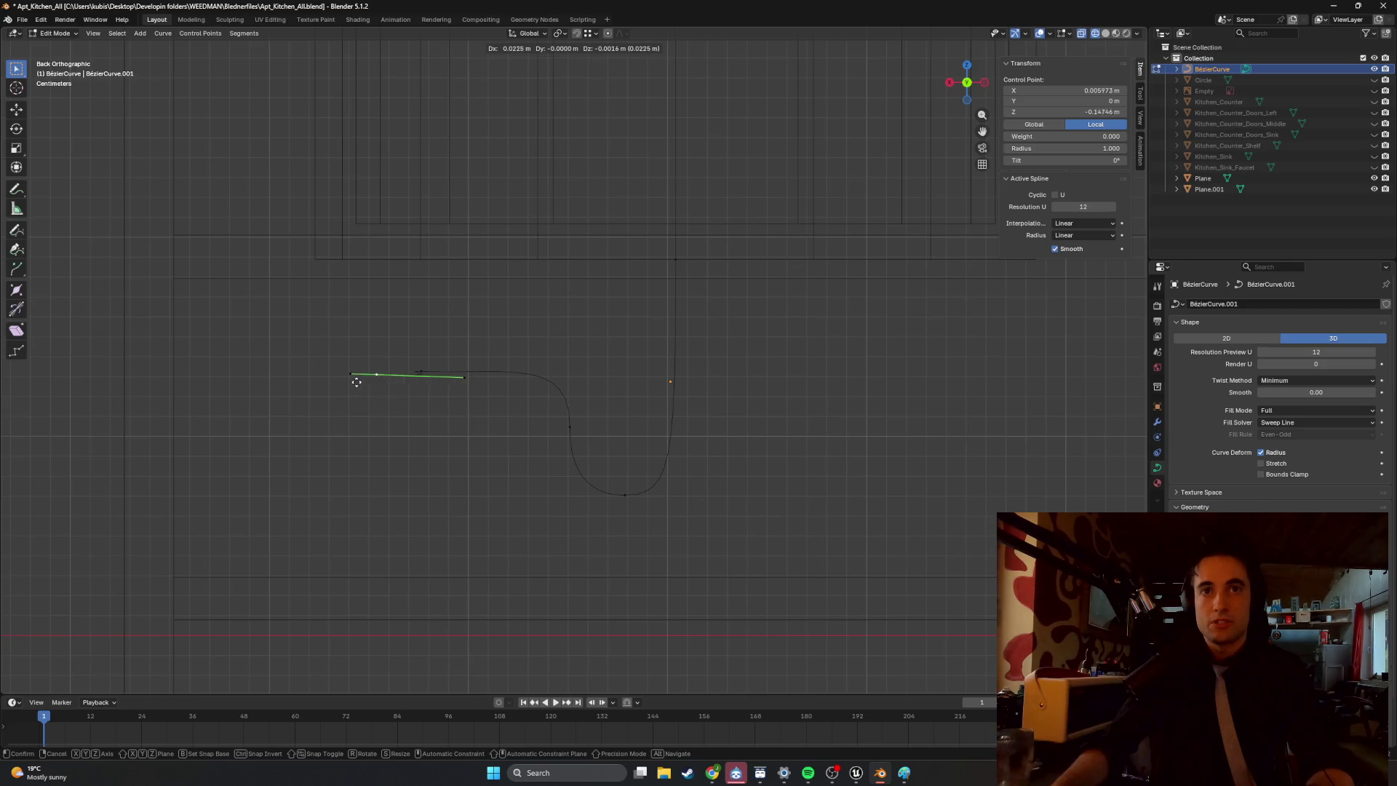
{"action": "key", "text": "x"}
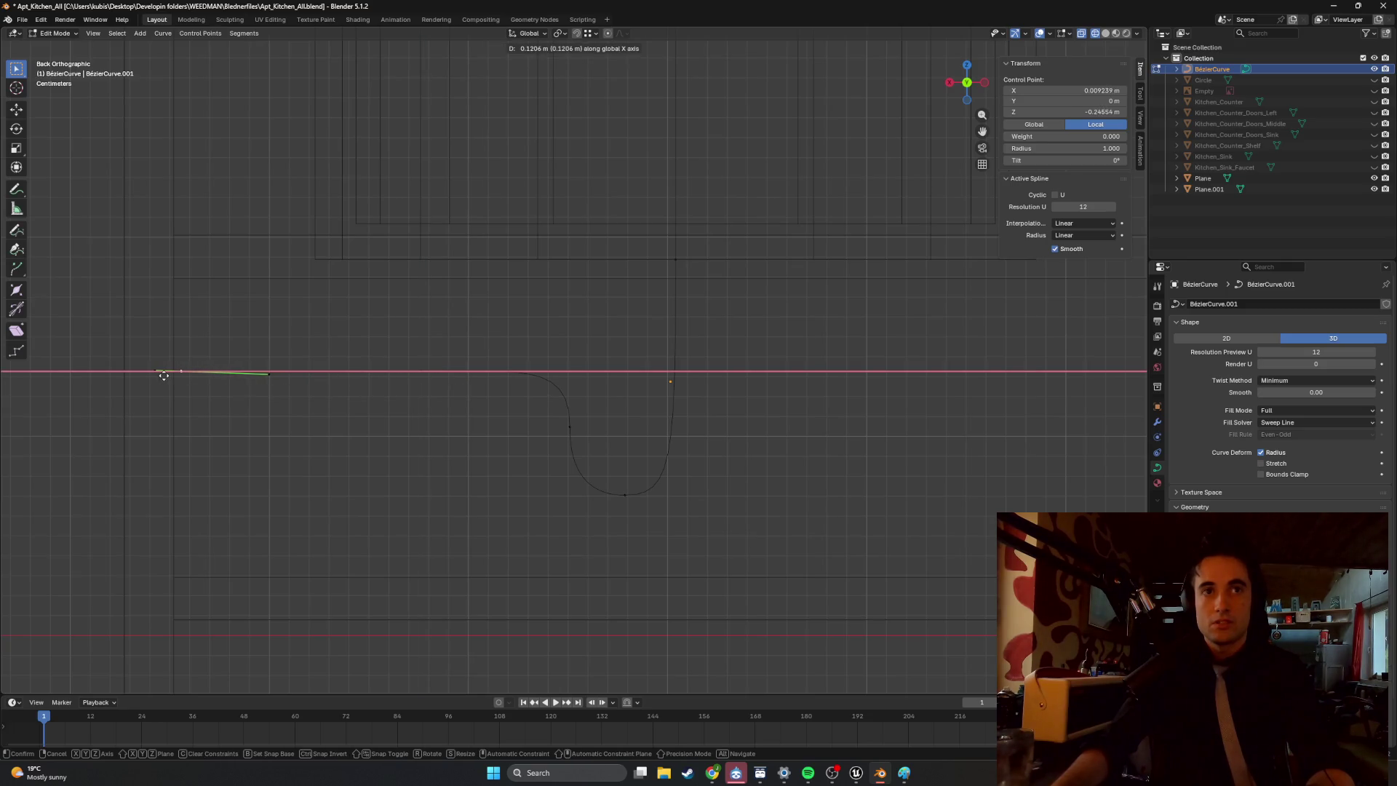
{"action": "left_click", "coordinate": [156, 376]}
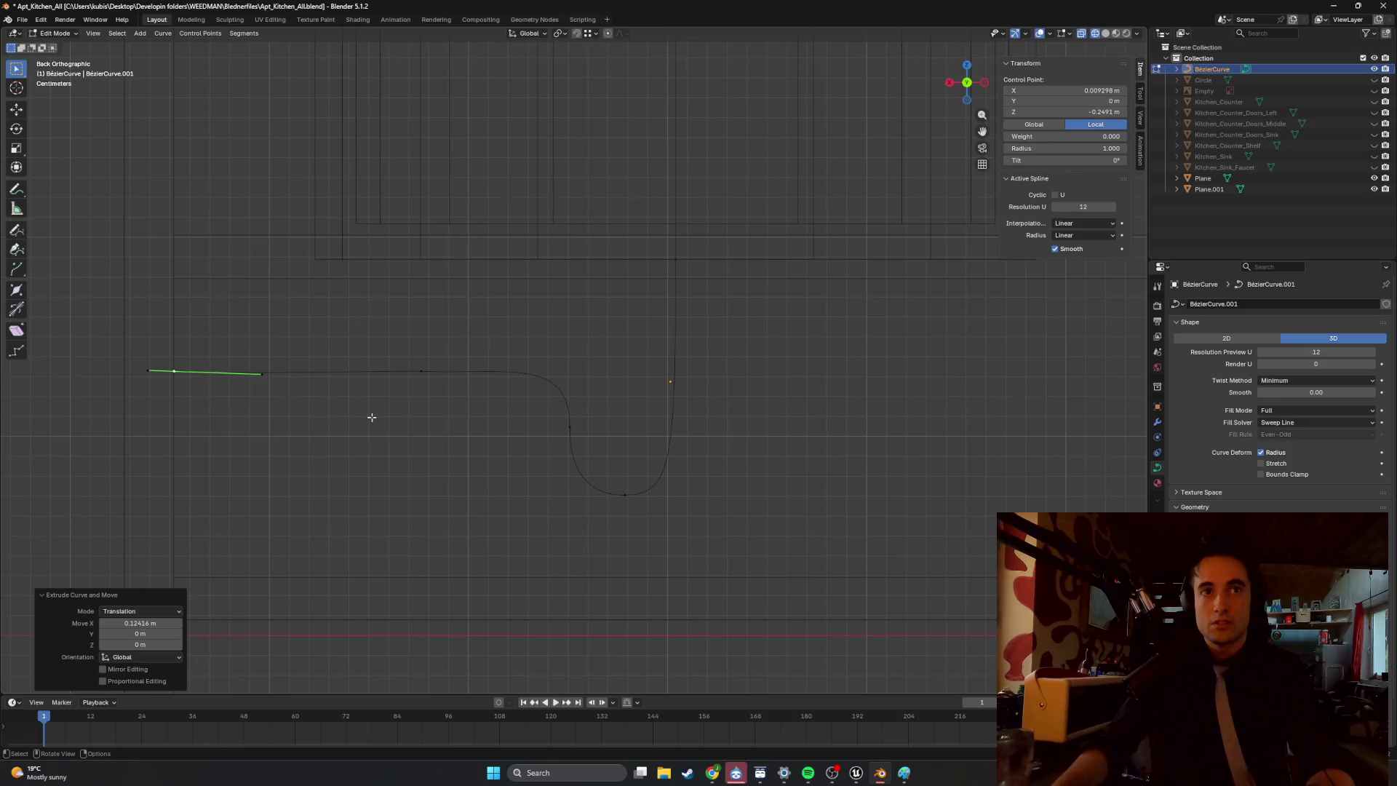
{"action": "left_click", "coordinate": [379, 415]}
Box-select the control point along the left arm and adjust its inner handle.
{"action": "key", "text": "b"}
{"action": "left_click_drag", "start_coordinate": [184, 369], "coordinate": [289, 397]}
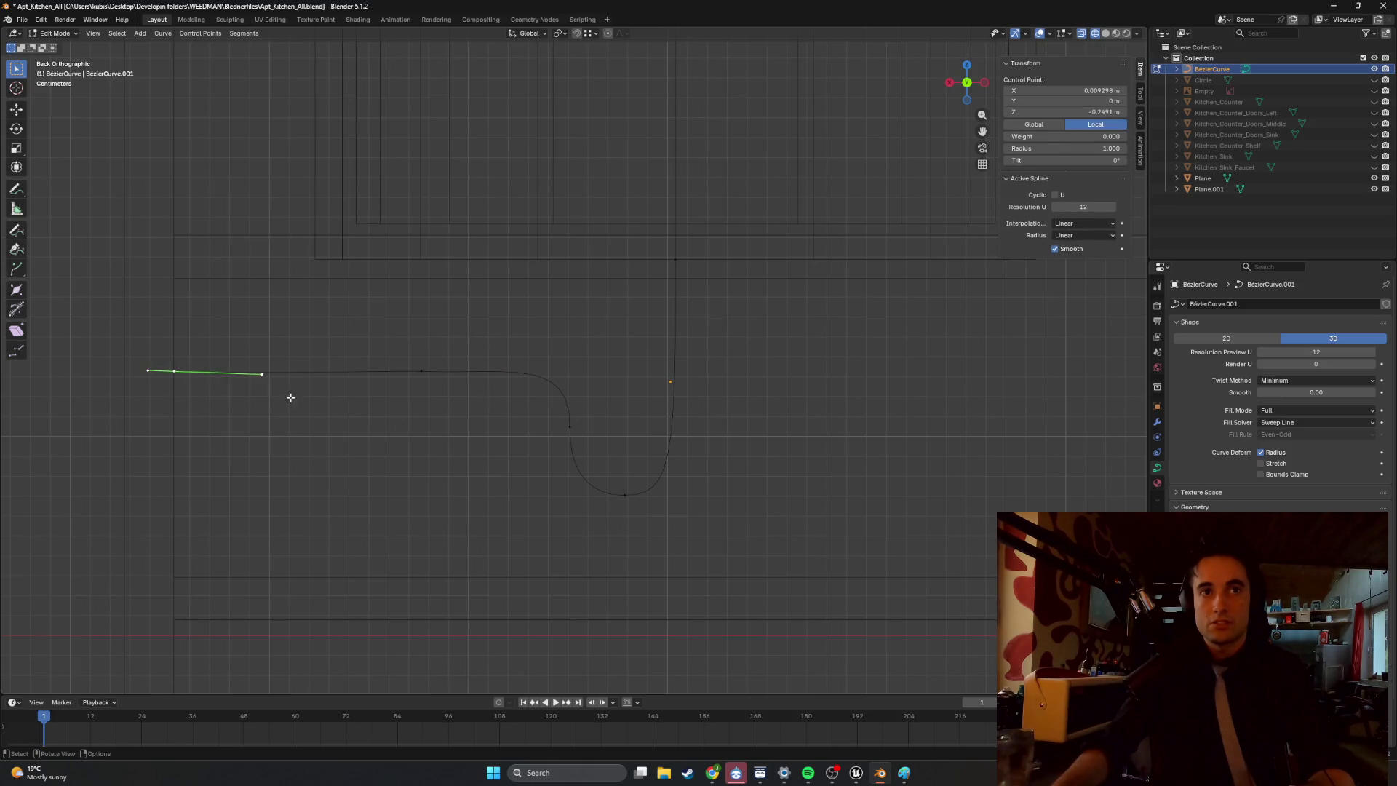
{"action": "left_click", "coordinate": [271, 382]}
{"action": "key", "text": "g"}
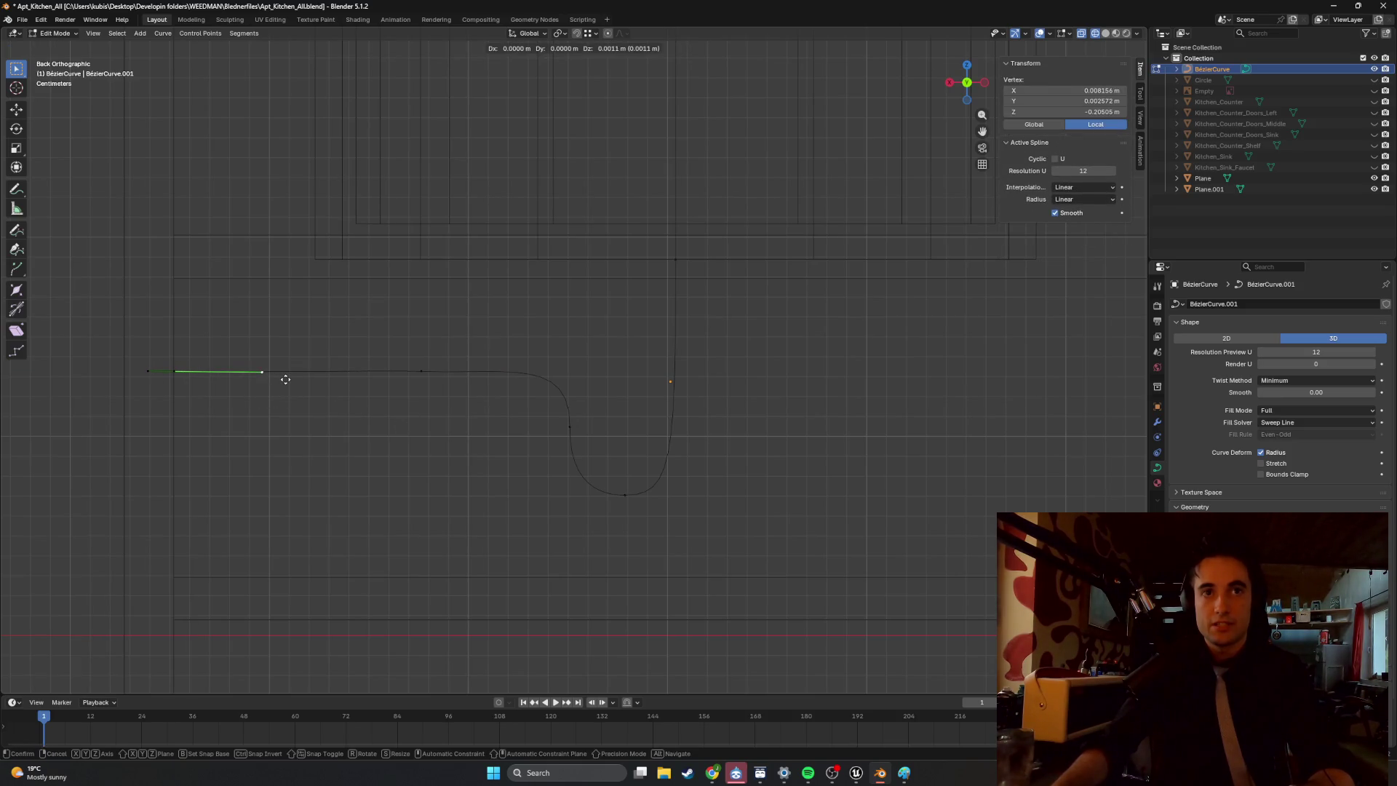
{"action": "left_click", "coordinate": [285, 378]}
Reposition the arm point's right handle toward the bend, then select the trap's rising right point.
{"action": "left_click", "coordinate": [411, 369]}
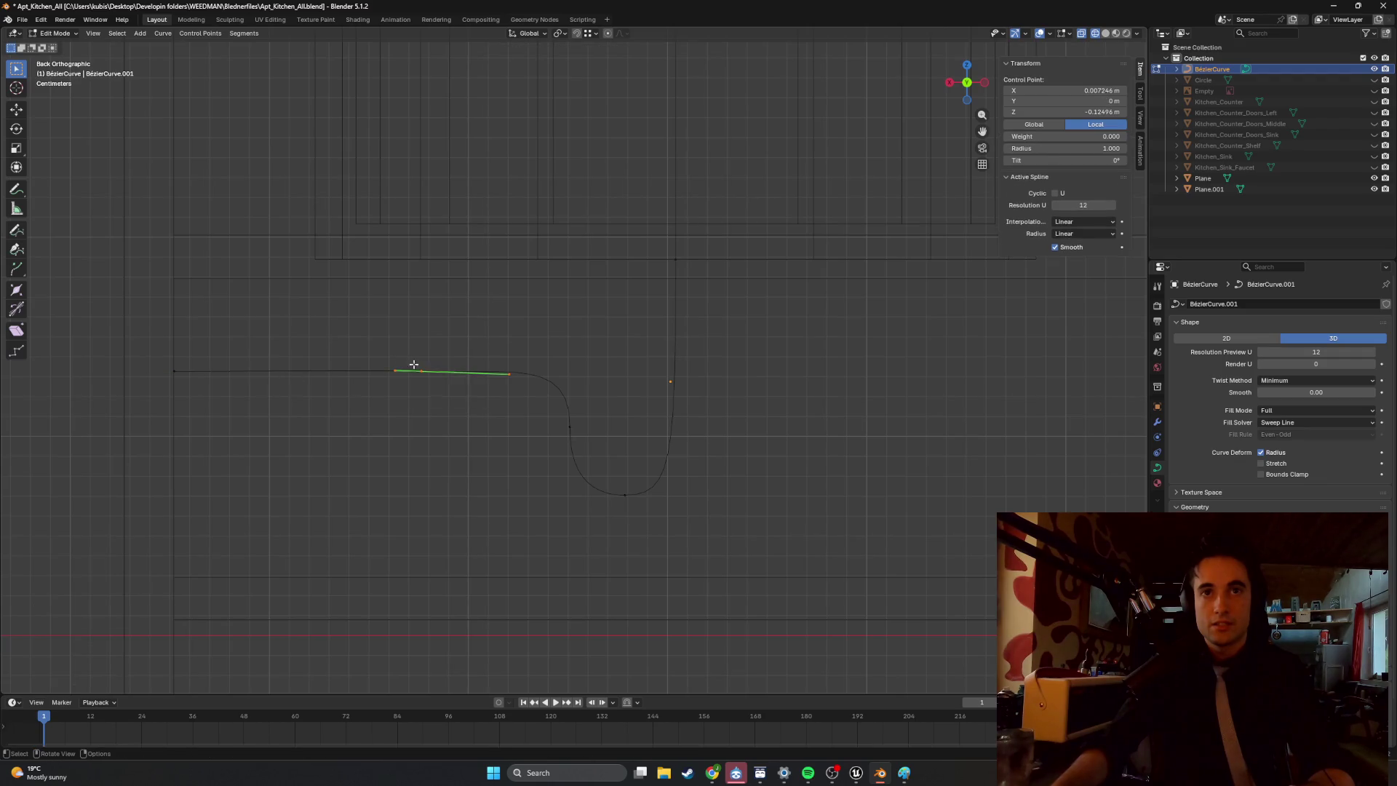
{"action": "left_click", "coordinate": [531, 386]}
{"action": "left_click", "coordinate": [446, 379]}
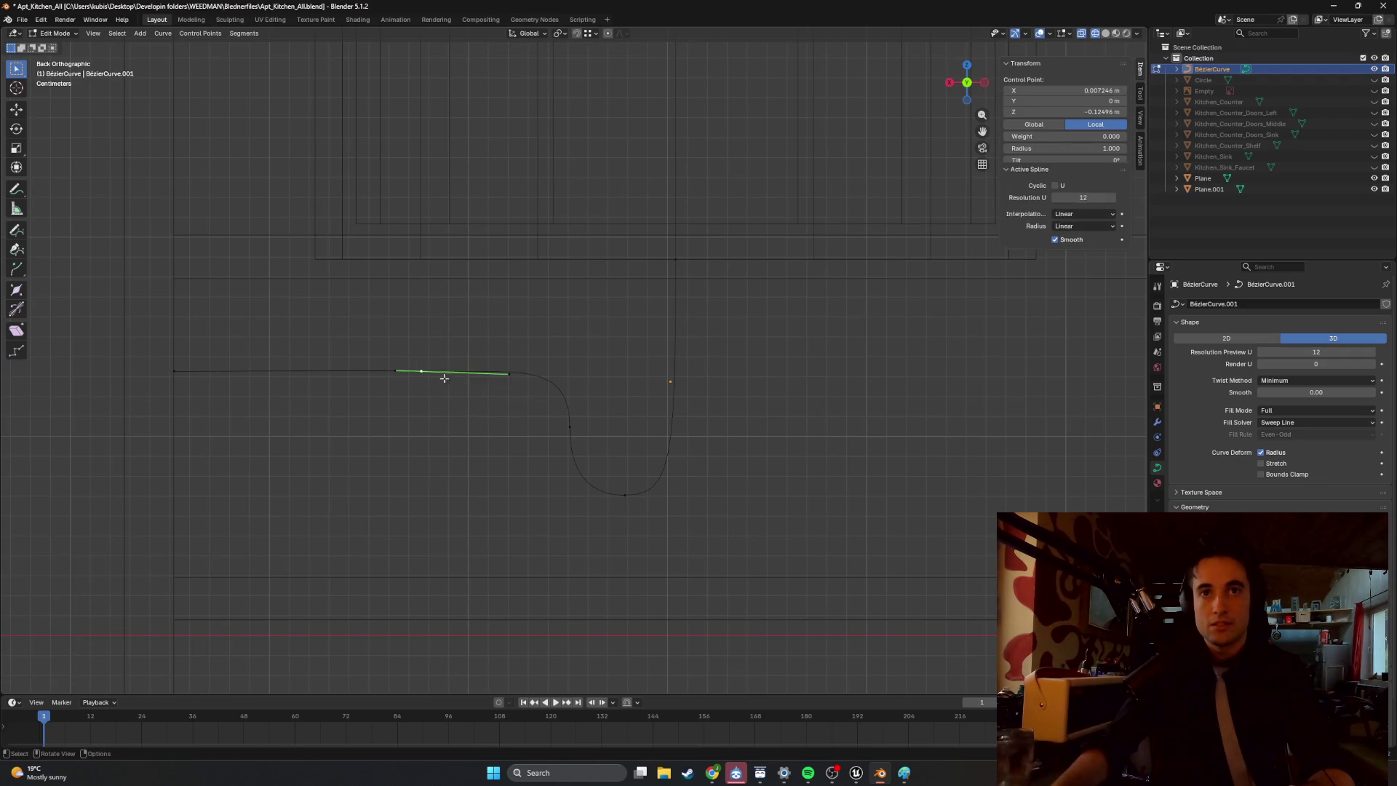
{"action": "left_click", "coordinate": [523, 396]}
{"action": "left_click", "coordinate": [420, 374]}
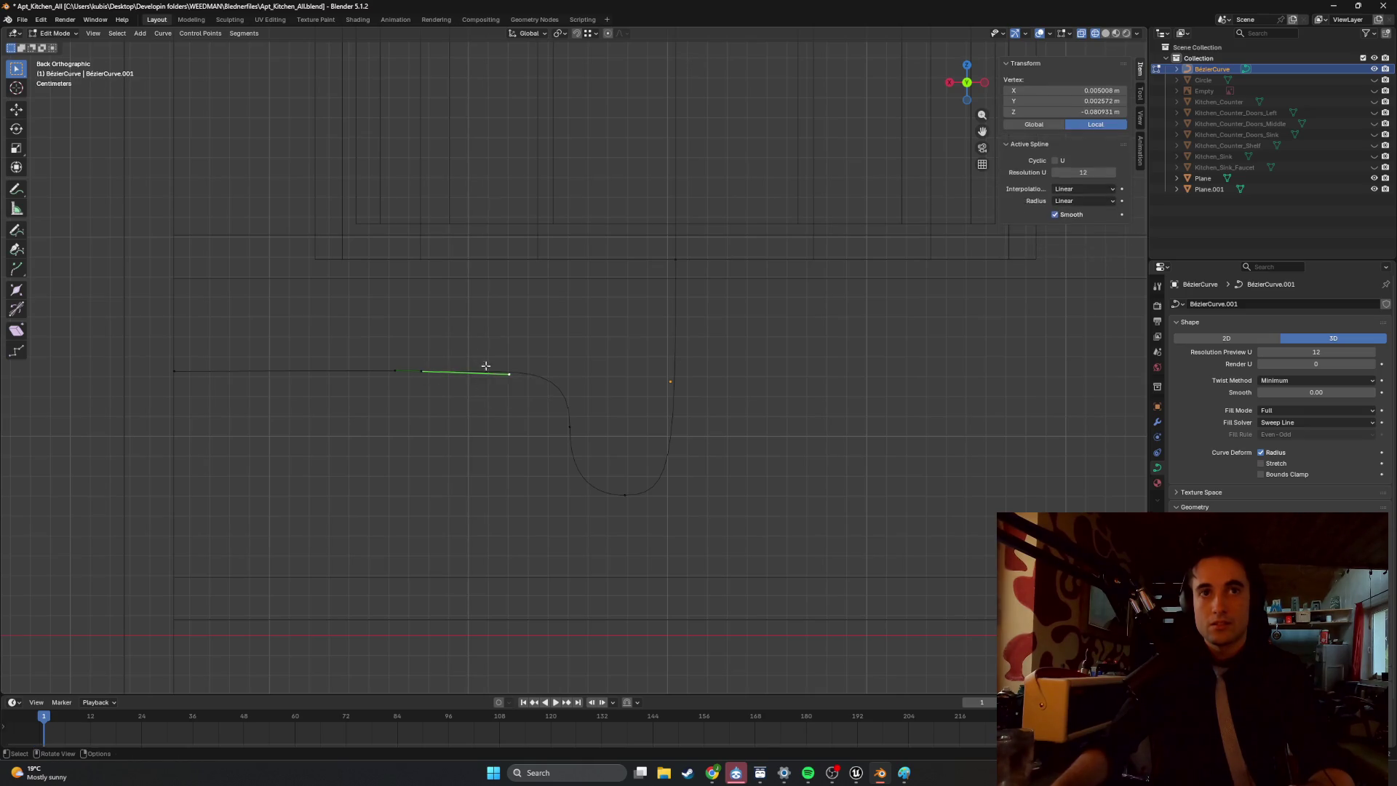
{"action": "key", "text": "g"}
{"action": "left_click", "coordinate": [526, 380]}
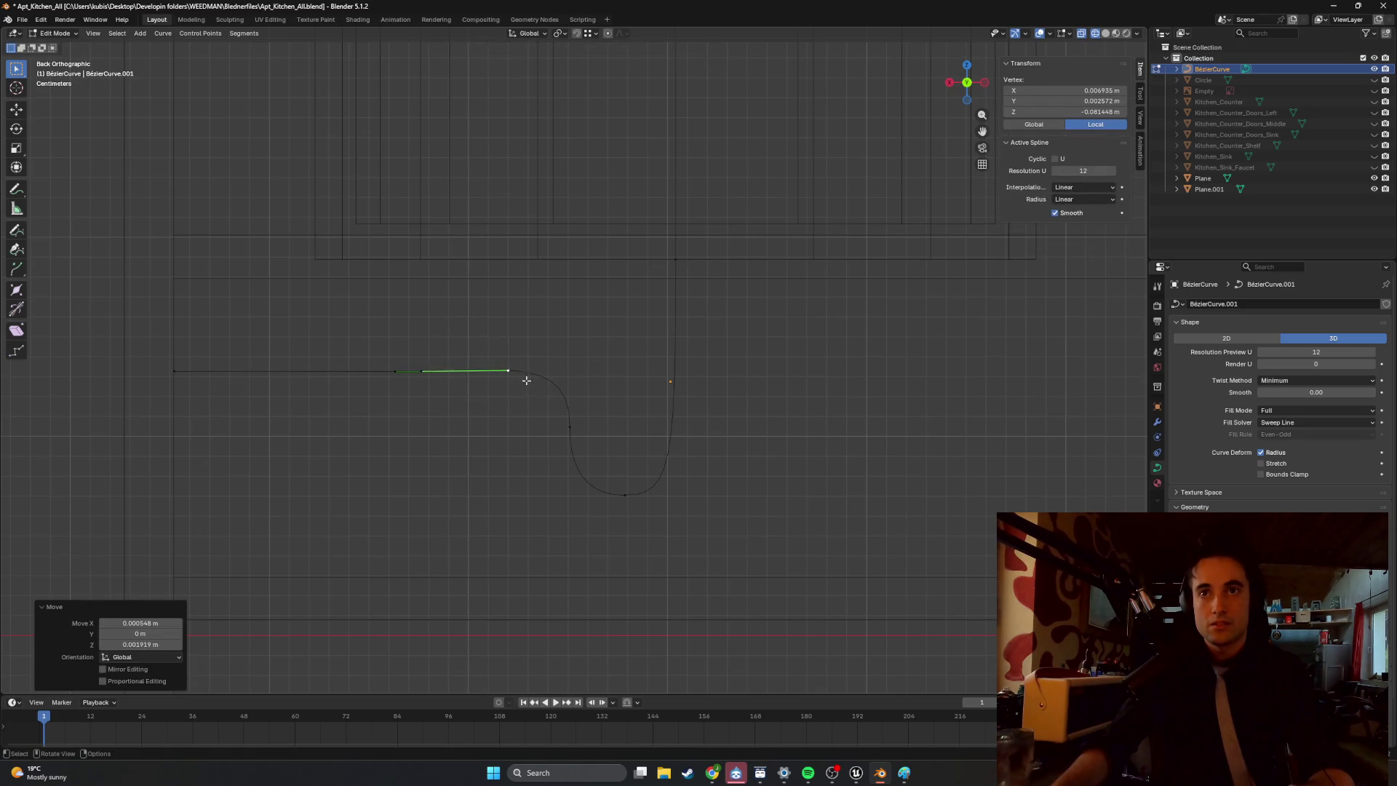
{"action": "left_click", "coordinate": [664, 456]}
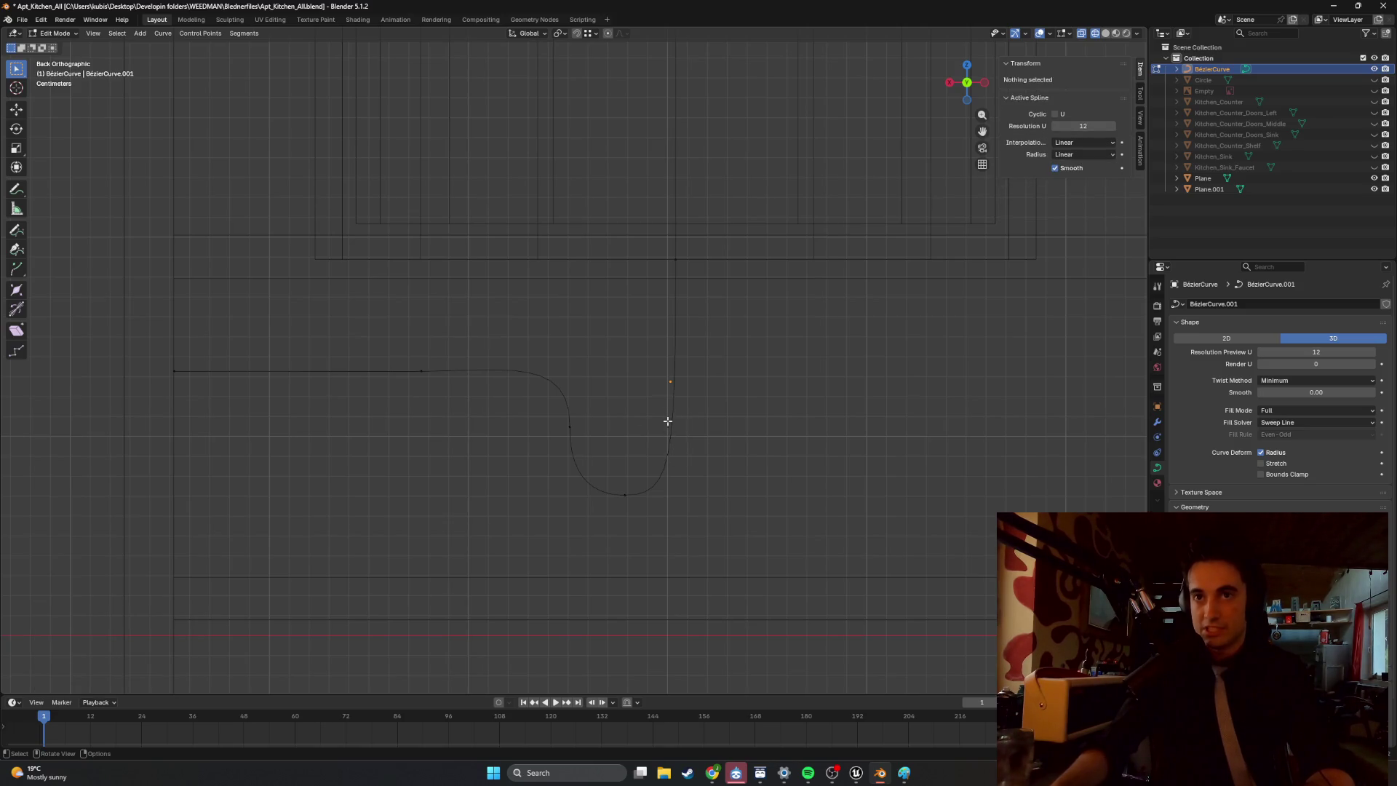
{"action": "left_click", "coordinate": [675, 263]}
{"action": "key", "text": "Up"}
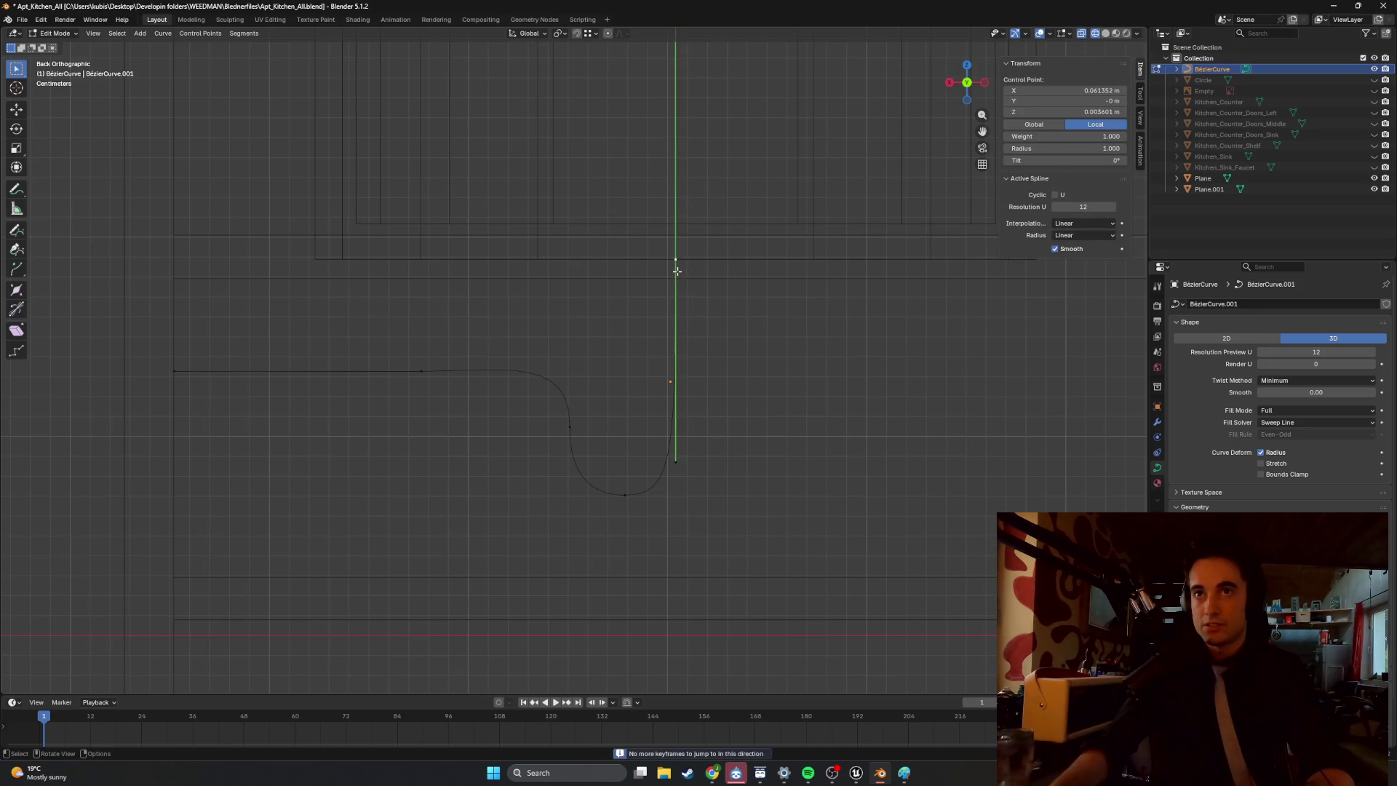
{"action": "mouse_move", "coordinate": [712, 772]}
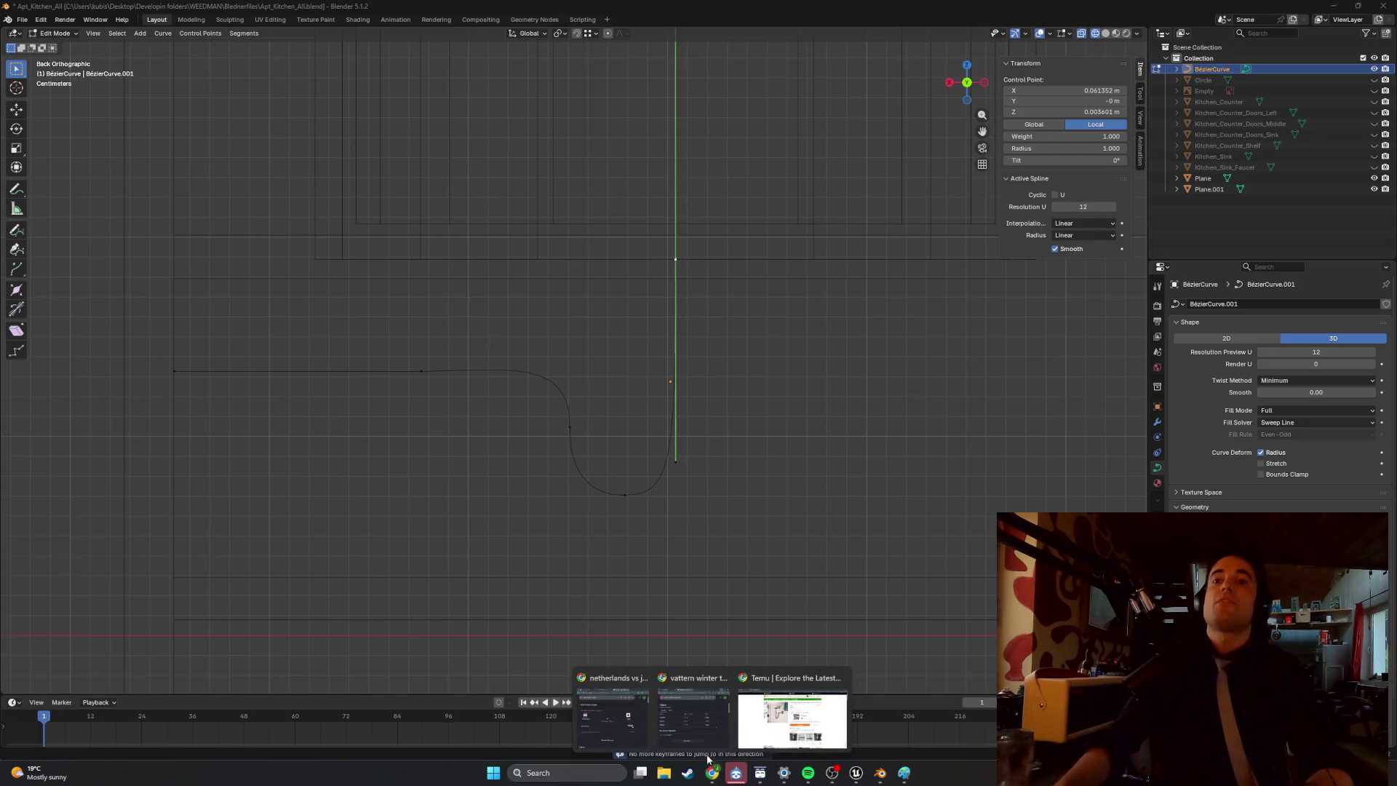
{"action": "left_click", "coordinate": [778, 727]}
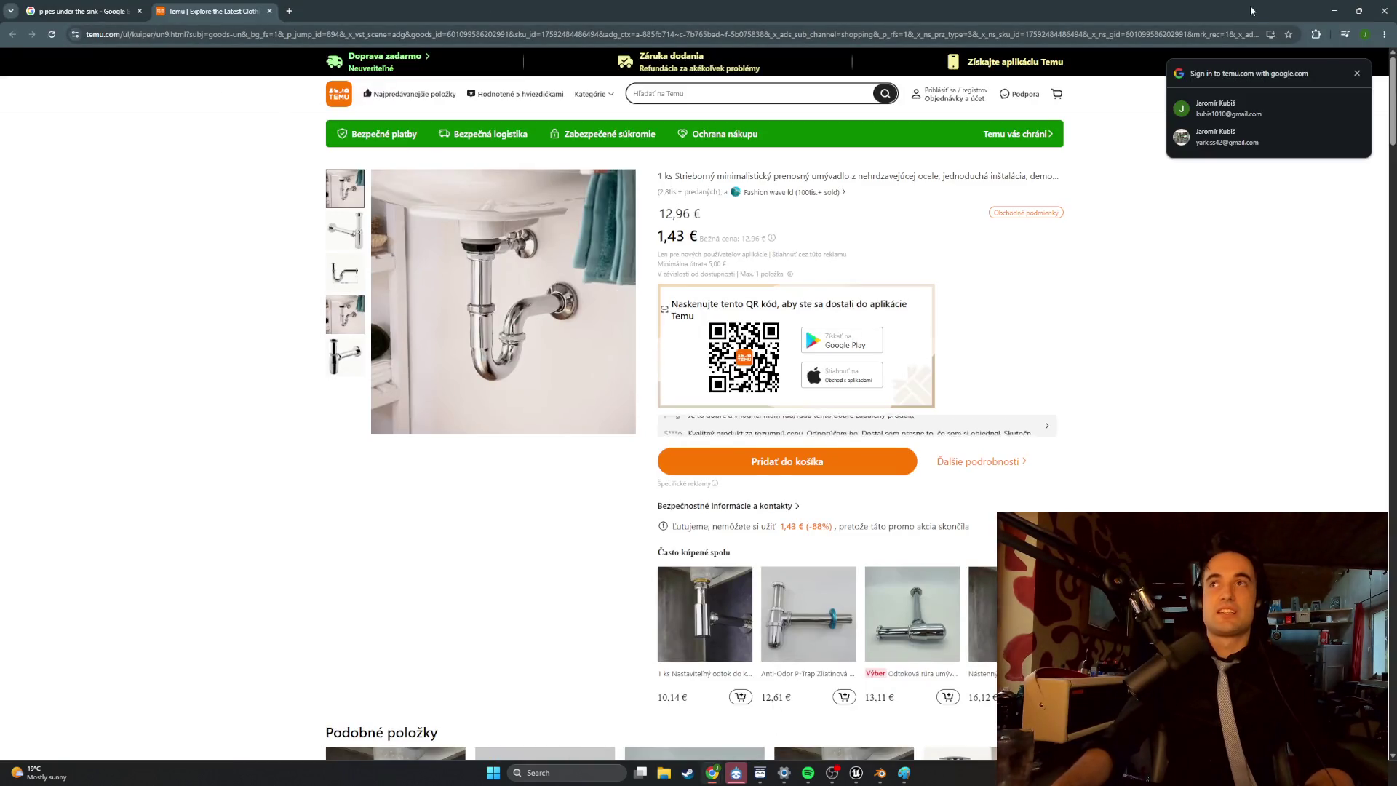
{"action": "left_click", "coordinate": [1384, 8]}
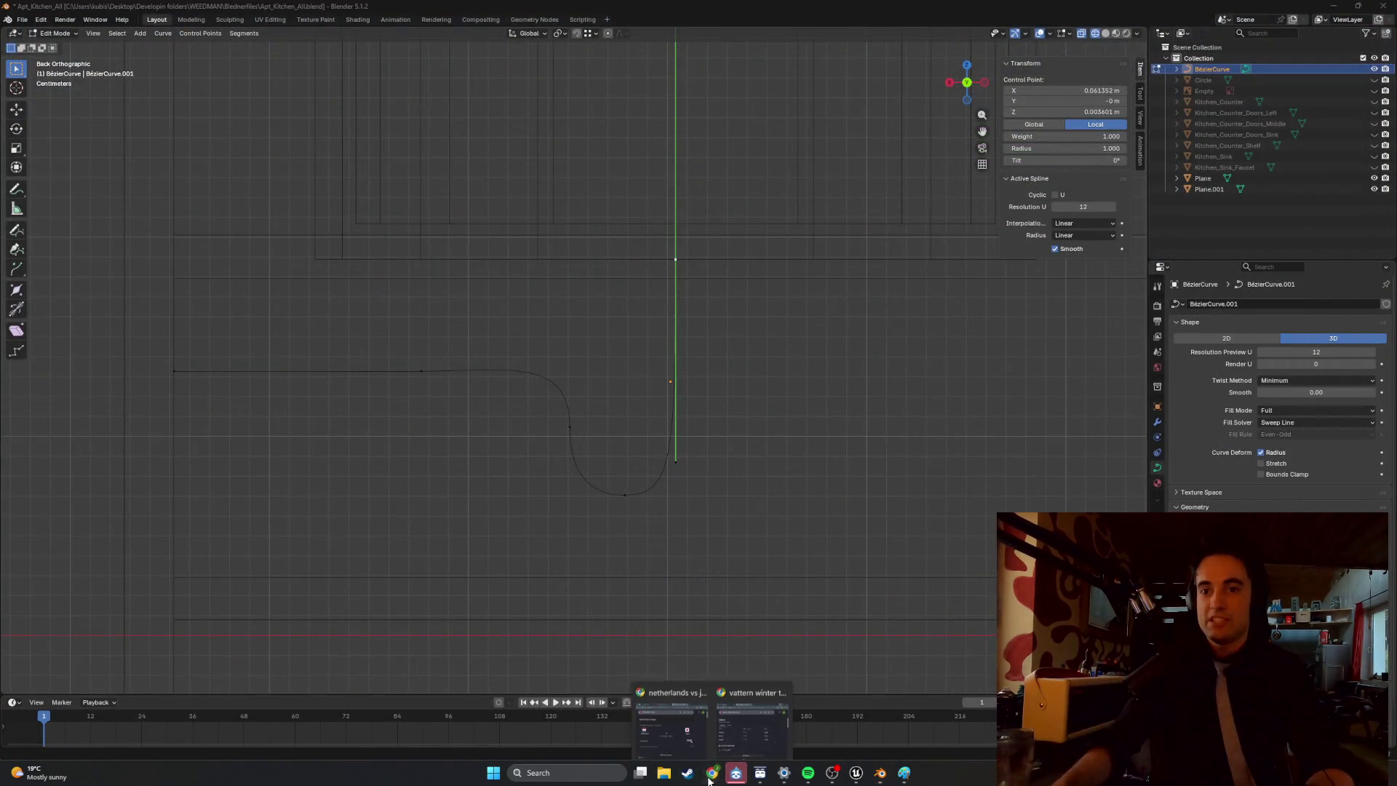
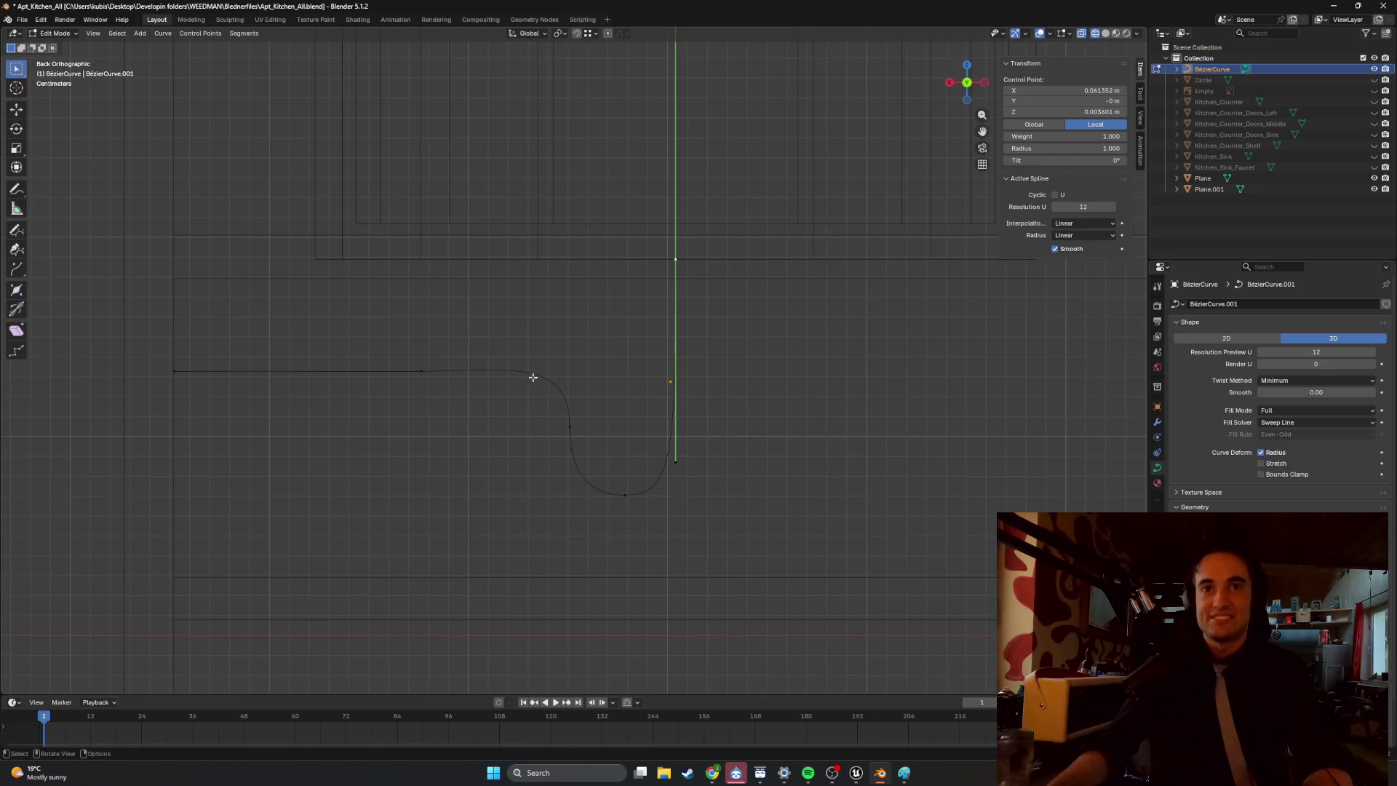
Reposition the handle on the pipe curve's left straight run.
{"action": "scroll", "coordinate": [436, 390], "scroll_direction": "up", "scroll_amount": 3}
{"action": "scroll", "coordinate": [390, 386], "scroll_direction": "down", "scroll_amount": 2}
{"action": "left_click", "coordinate": [366, 361]}
{"action": "key", "text": "g"}
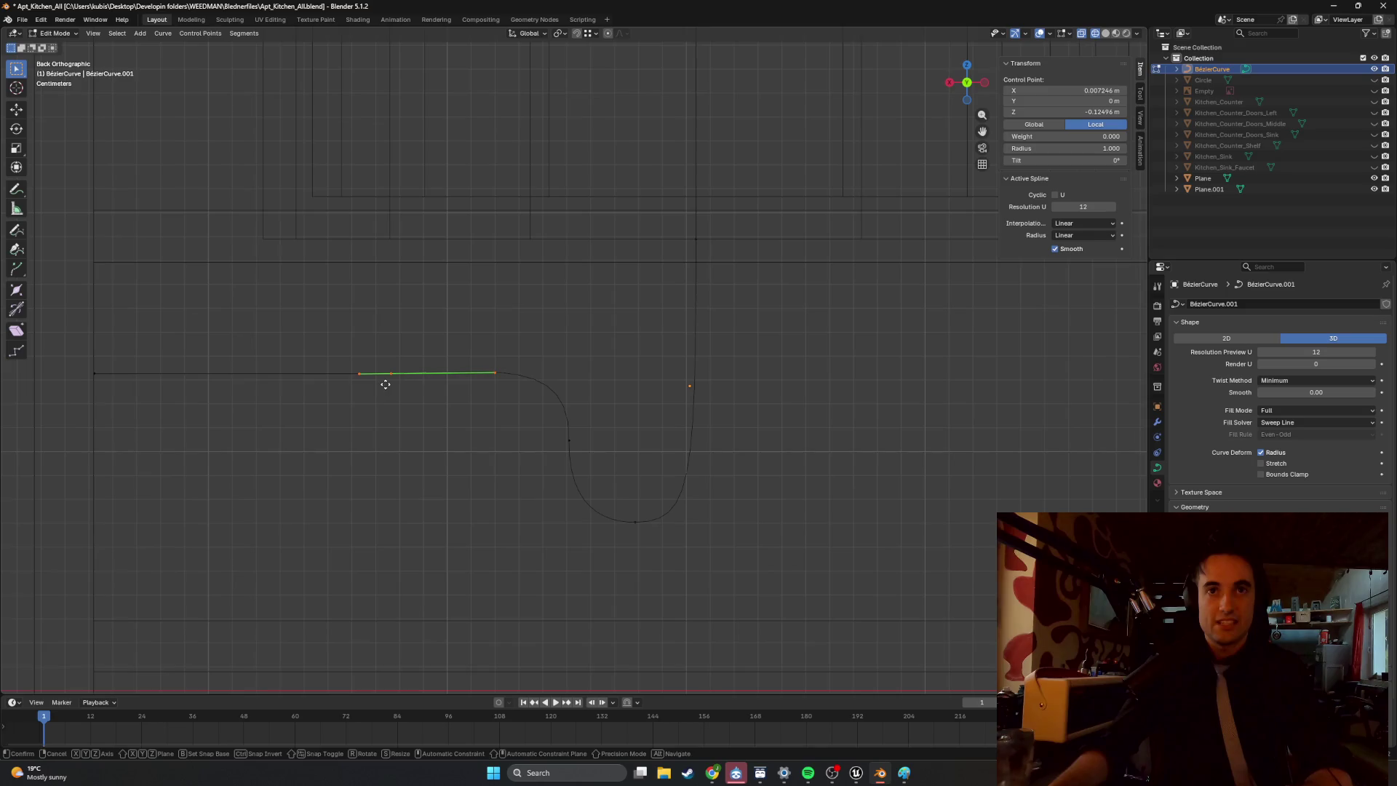
{"action": "left_click", "coordinate": [385, 380]}
Shift the curve's left end point to even out the straight run.
{"action": "left_click", "coordinate": [51, 369]}
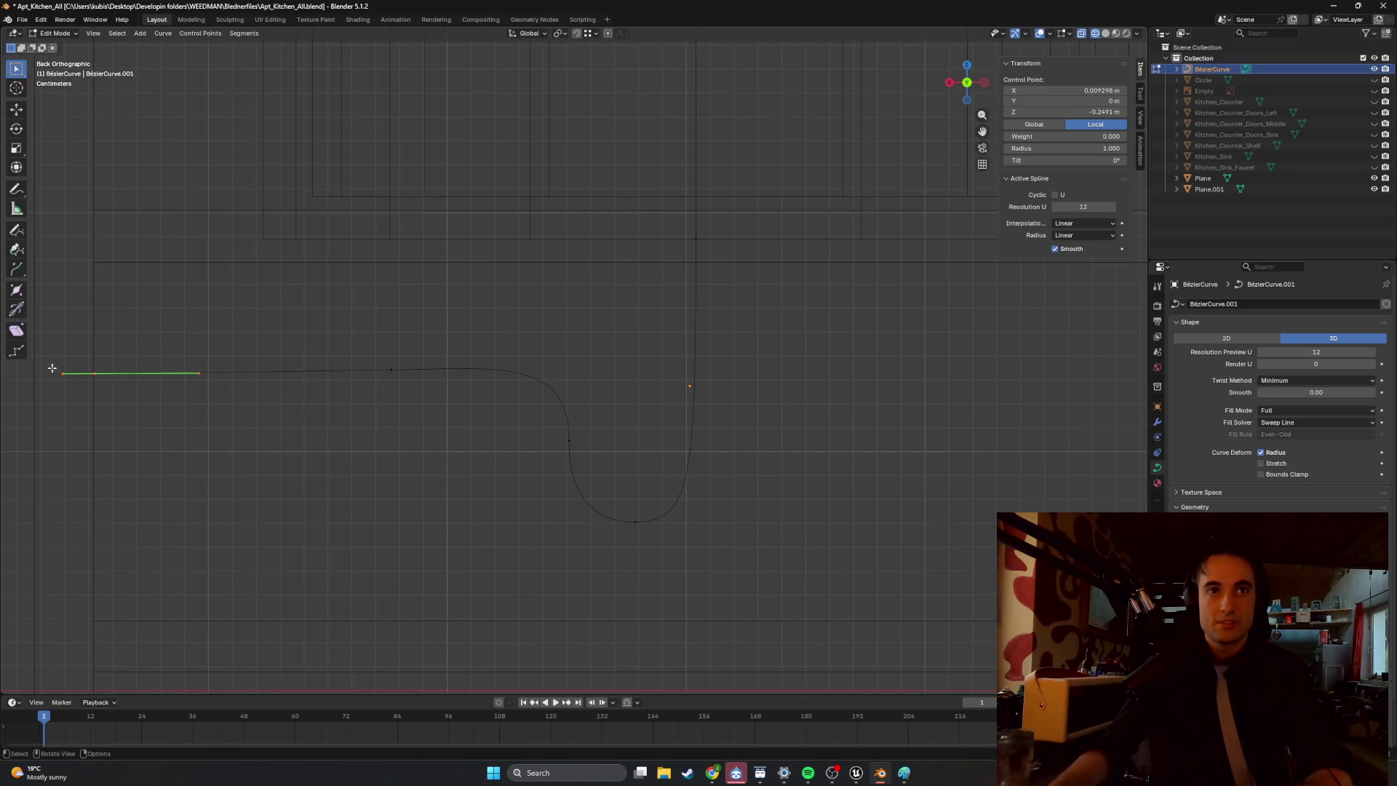
{"action": "key", "text": "g"}
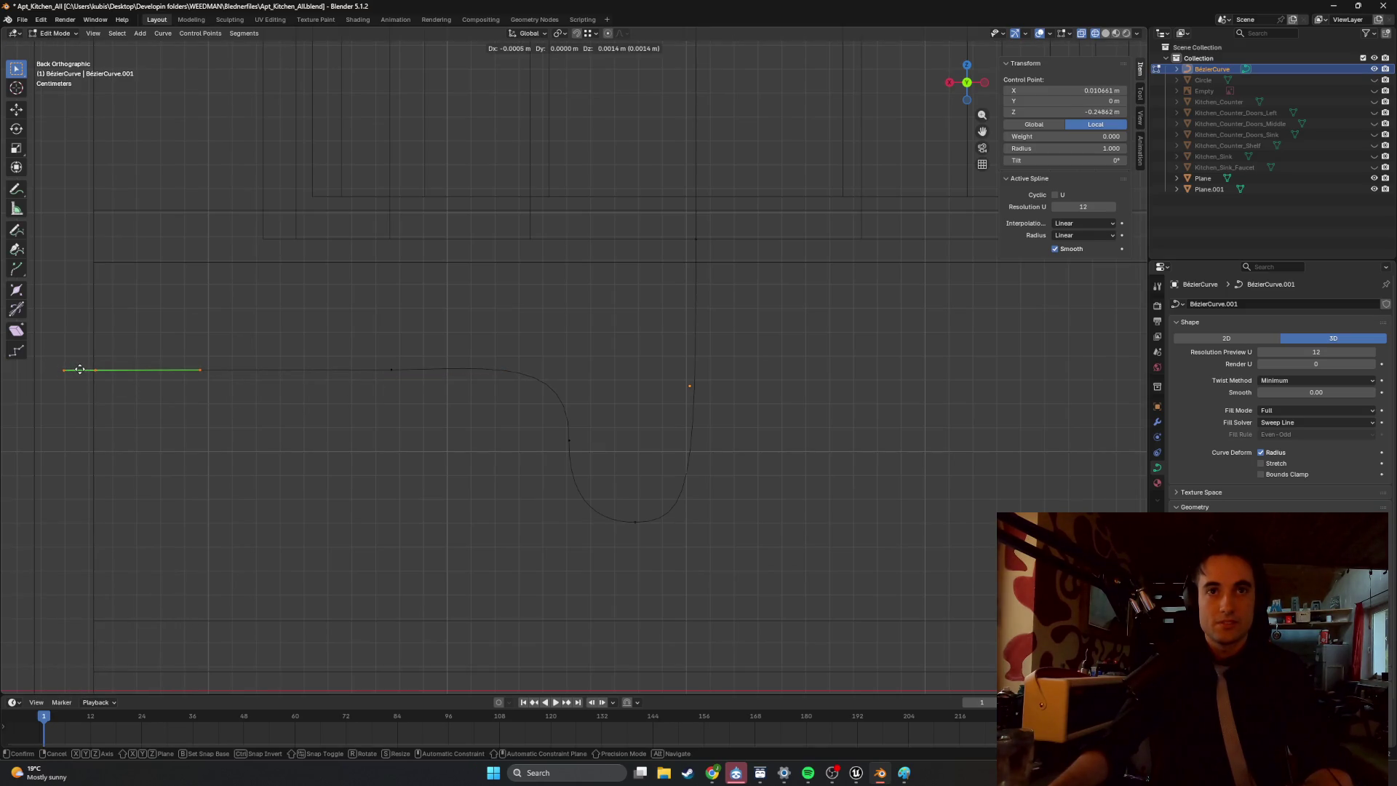
{"action": "left_click", "coordinate": [76, 369]}
{"action": "scroll", "coordinate": [263, 402], "scroll_direction": "up", "scroll_amount": 4}
{"action": "scroll", "coordinate": [263, 402], "scroll_direction": "down", "scroll_amount": 1}
{"action": "mouse_move", "coordinate": [263, 403]}
{"action": "middle_mouse_down", "text": "shift"}
{"action": "mouse_move", "coordinate": [574, 406]}
{"action": "mouse_move", "coordinate": [553, 396]}
{"action": "middle_mouse_up", "text": "shift"}
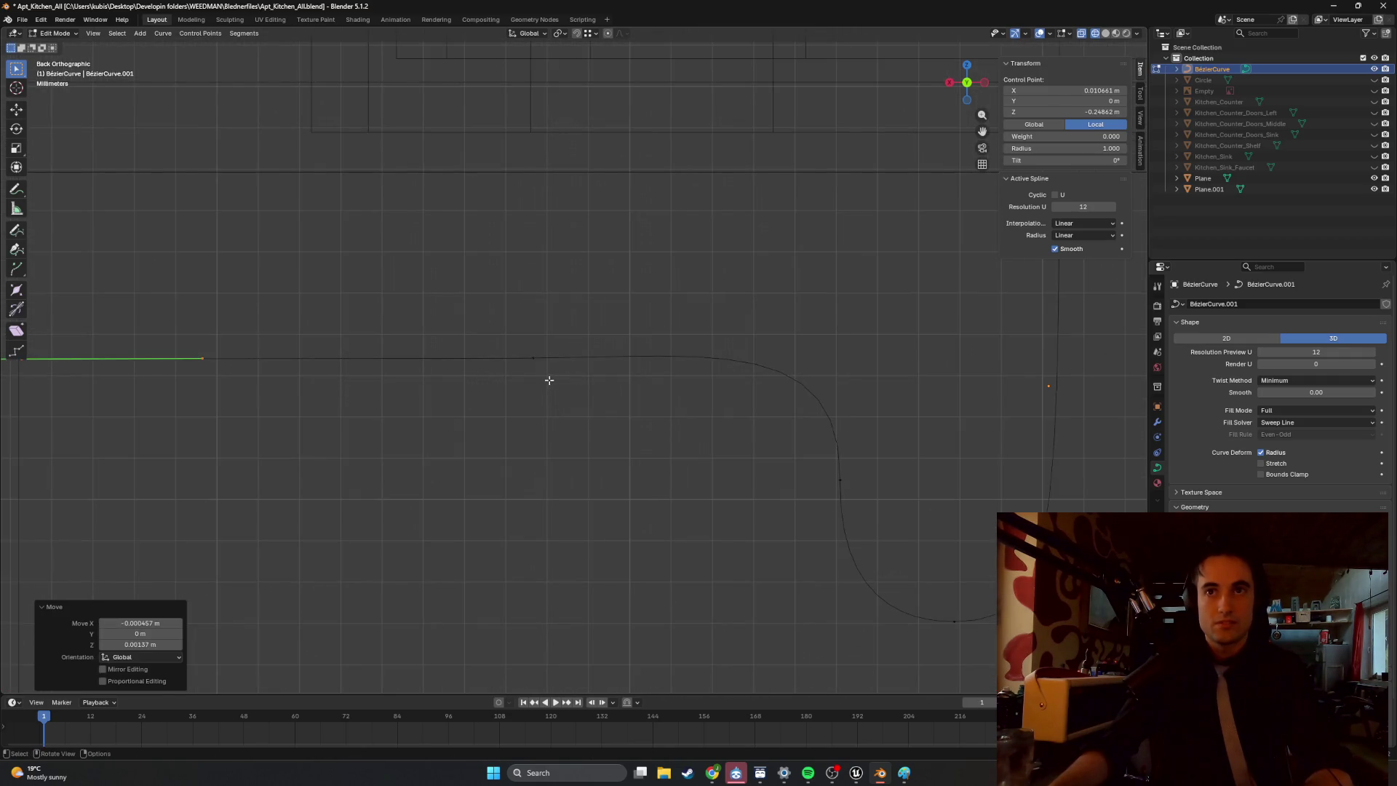
Nudge the vertical handle at the bend to smooth the curve.
{"action": "left_click", "coordinate": [529, 366]}
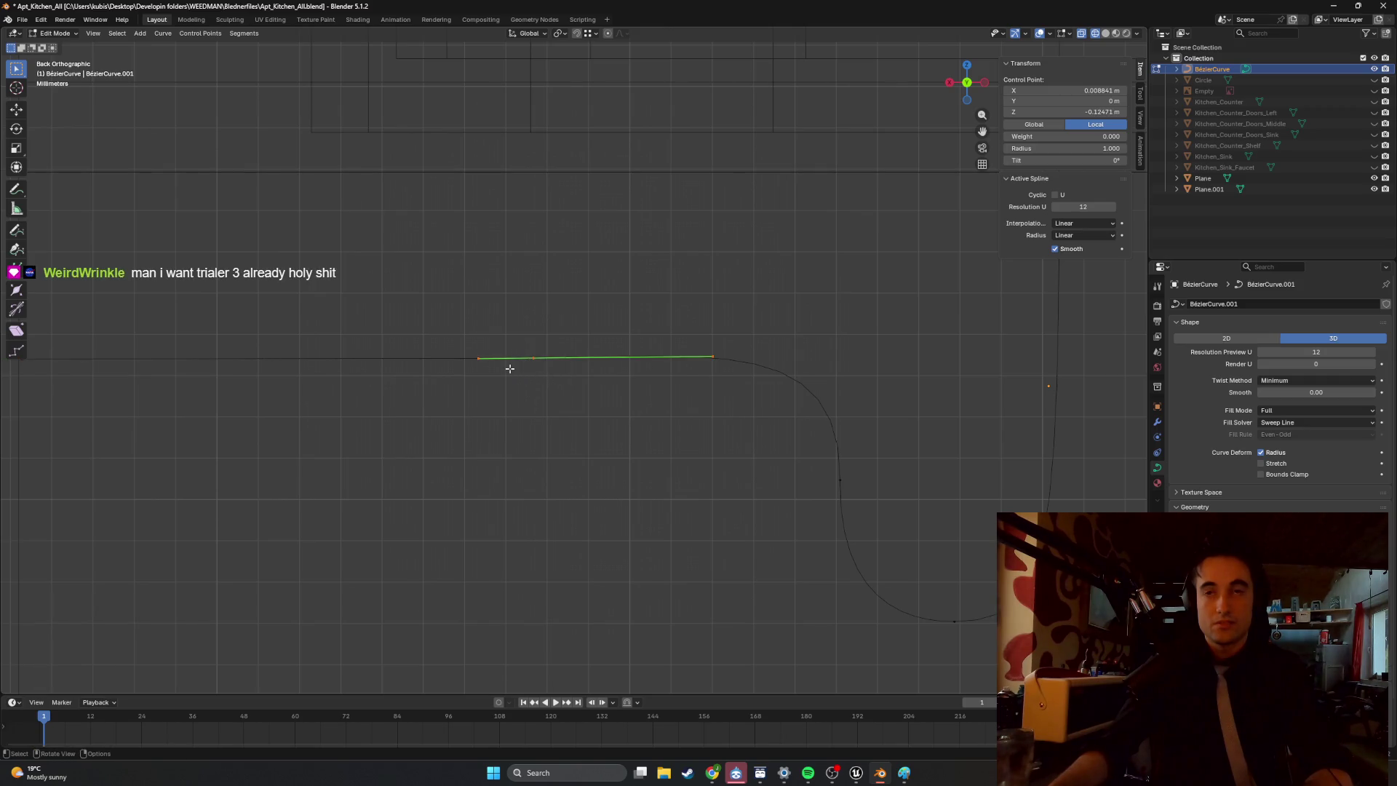
{"action": "left_click_drag", "start_coordinate": [878, 494], "coordinate": [800, 450]}
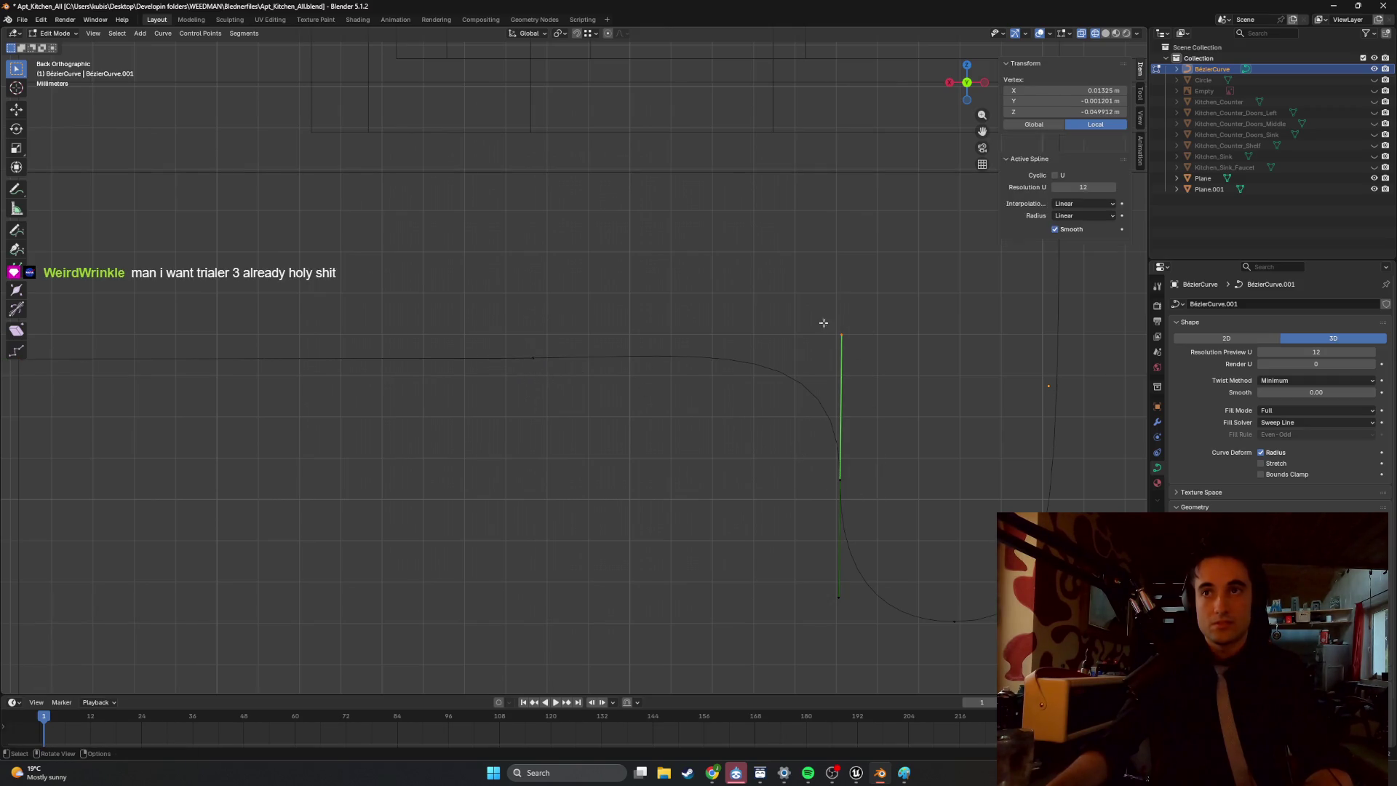
{"action": "left_click_drag", "start_coordinate": [853, 330], "coordinate": [852, 346]}
{"action": "left_click", "coordinate": [704, 439]}
Reposition the bottom control point's right handle to round the base of the U.
{"action": "scroll", "coordinate": [704, 439], "scroll_direction": "down", "scroll_amount": 2}
{"action": "left_click_drag", "start_coordinate": [882, 578], "coordinate": [830, 535]}
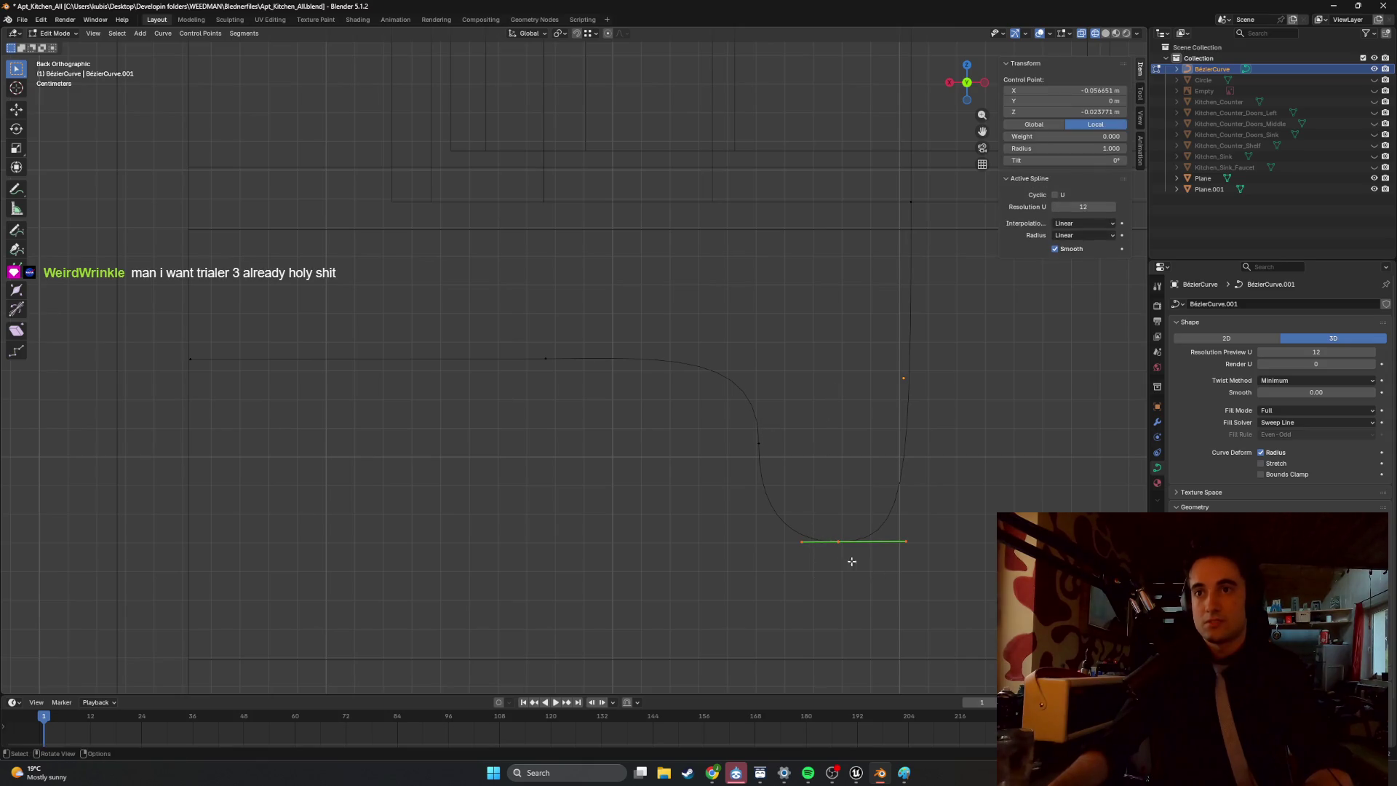
{"action": "left_click", "coordinate": [902, 537]}
{"action": "key", "text": "g"}
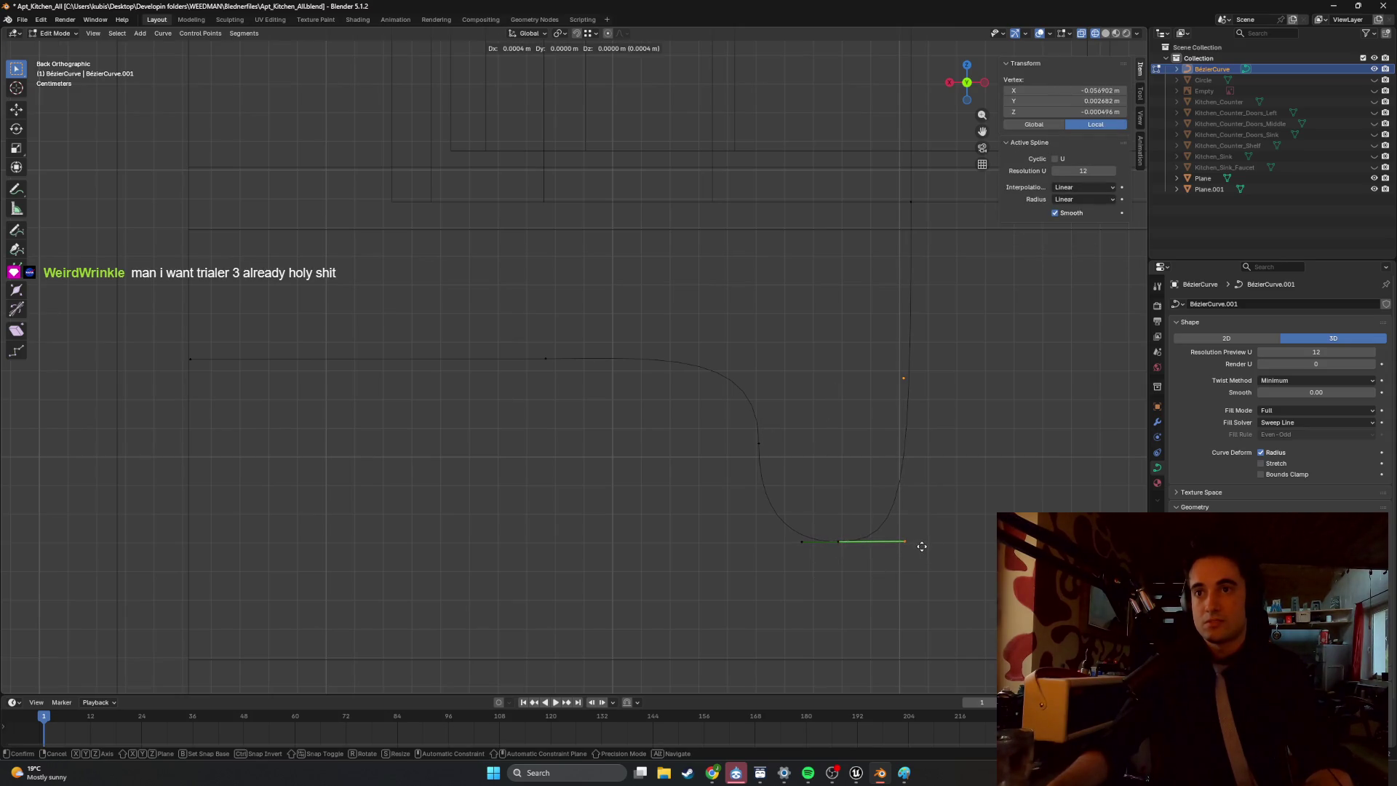
{"action": "left_click", "coordinate": [922, 545]}
{"action": "key", "text": "g"}
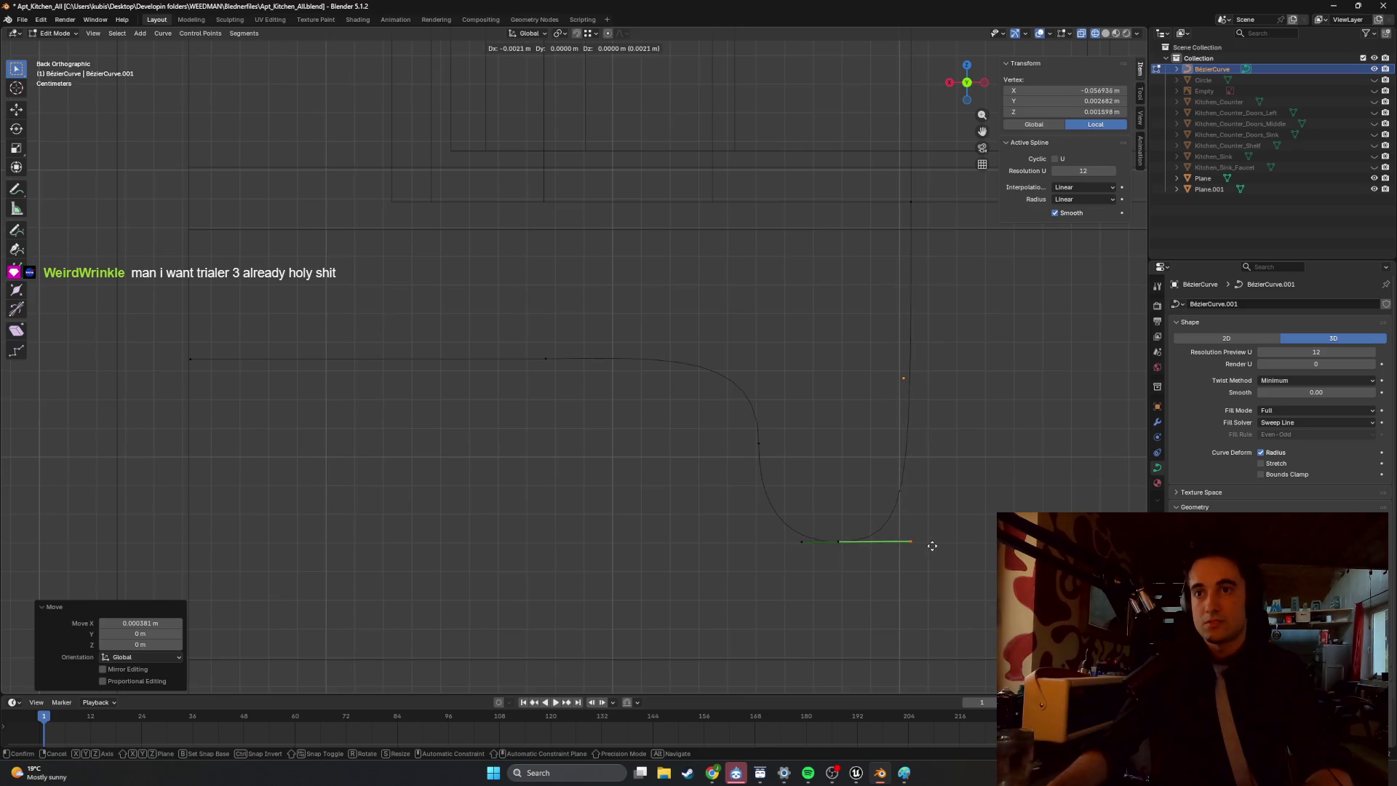
{"action": "left_click", "coordinate": [938, 546]}
{"action": "left_click", "coordinate": [962, 521]}
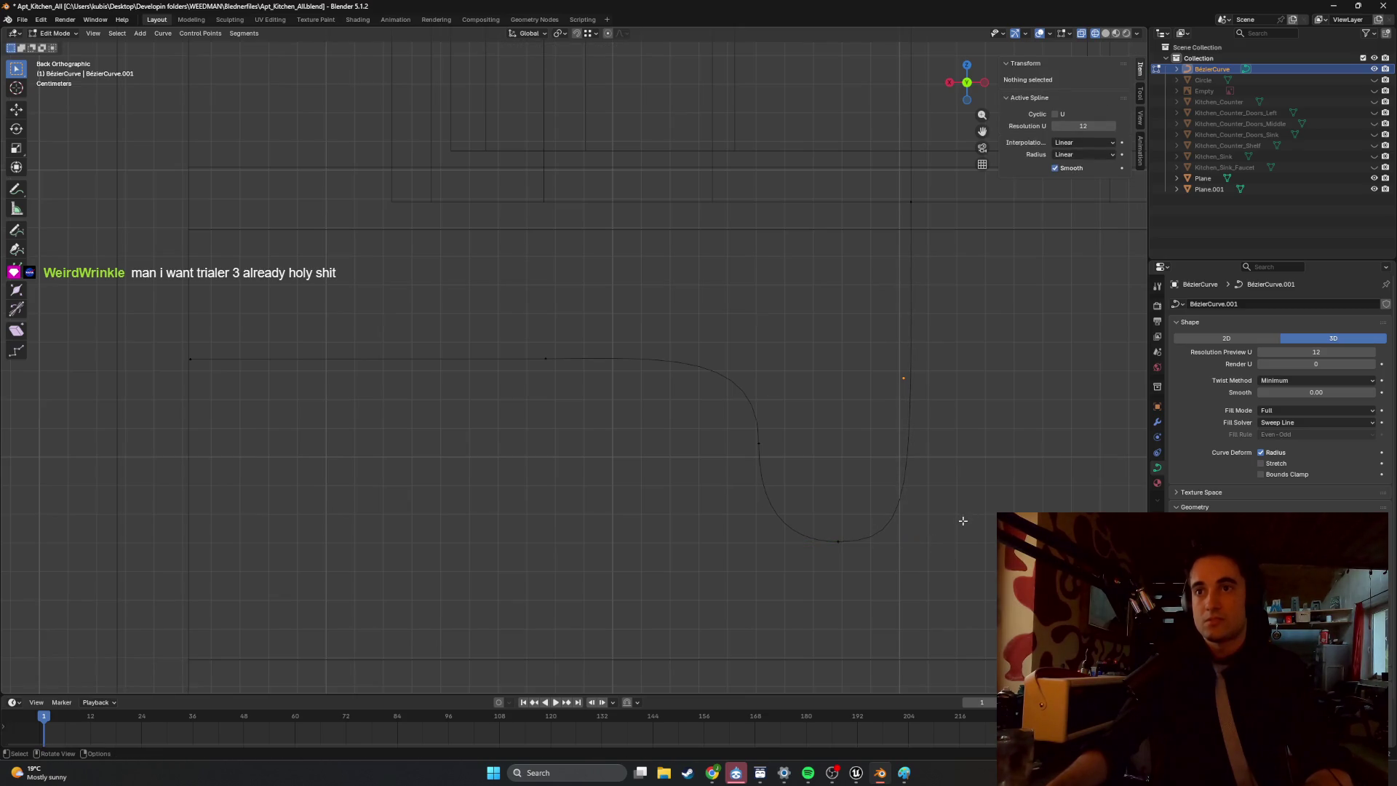
{"action": "middle_click_drag", "start_coordinate": [932, 408], "coordinate": [885, 451], "text": "shift"}
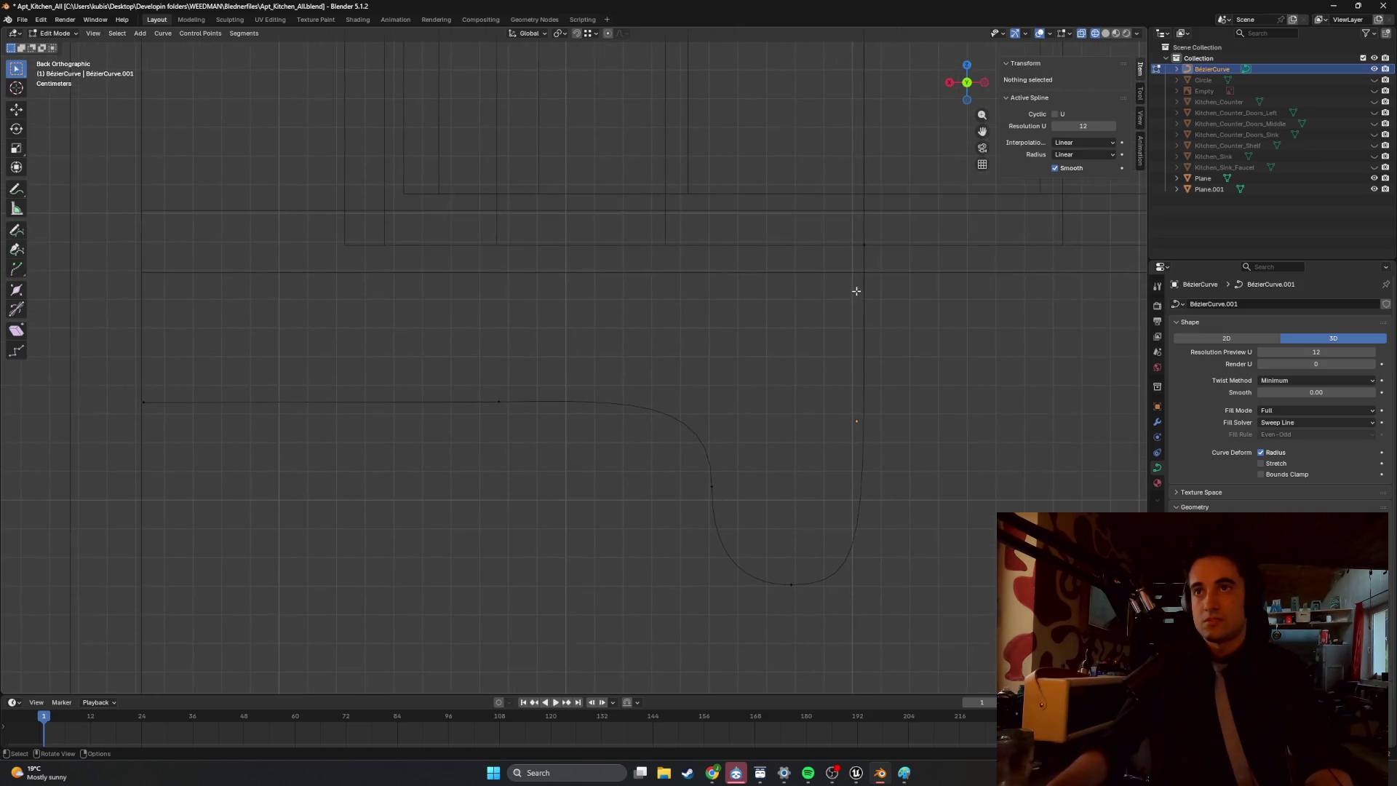
Lower the top-right control point and its handle vertically along Z.
{"action": "left_click", "coordinate": [868, 260]}
{"action": "key", "text": "g"}
{"action": "key", "text": "z"}
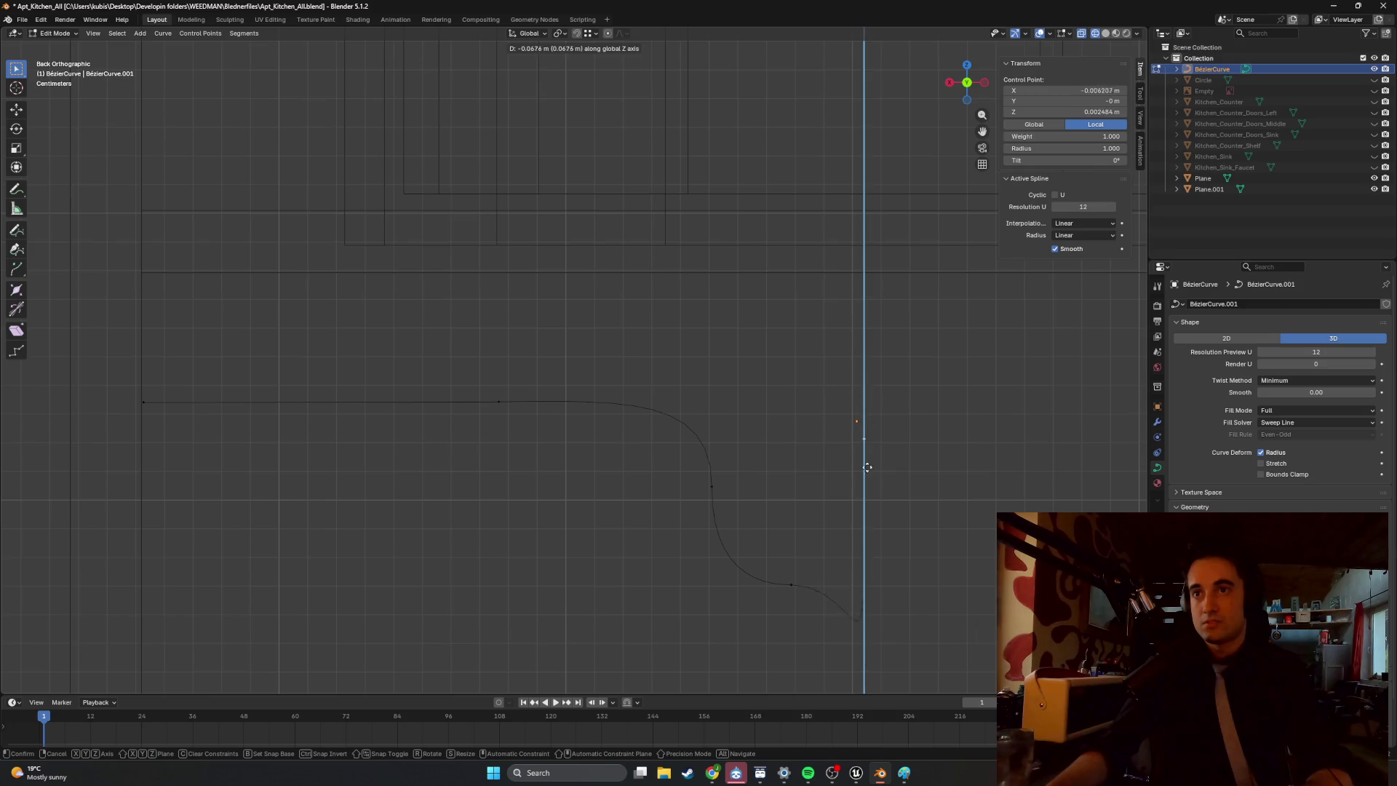
{"action": "left_click", "coordinate": [865, 510]}
{"action": "scroll", "coordinate": [906, 540], "scroll_direction": "down", "scroll_amount": 4}
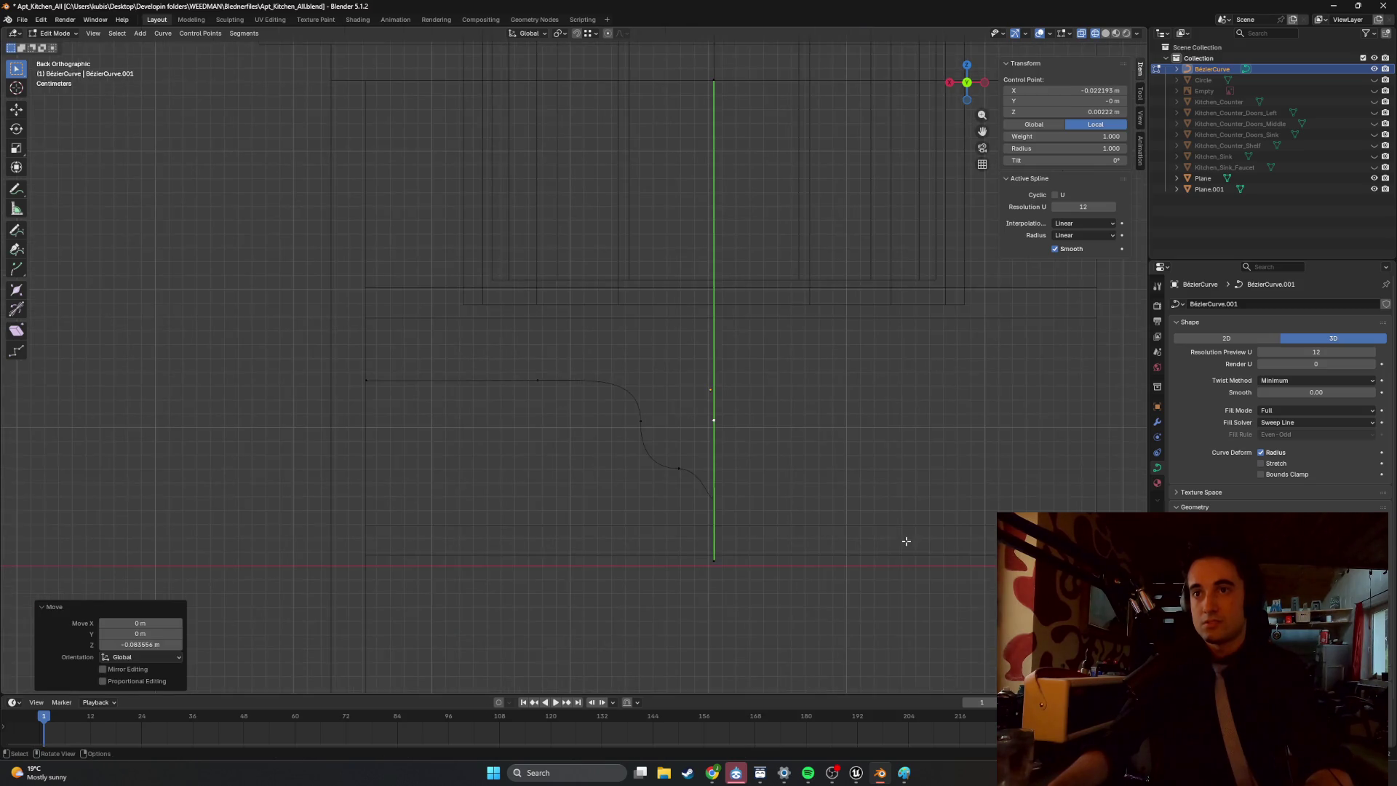
{"action": "left_click", "coordinate": [714, 559]}
{"action": "key", "text": "g"}
{"action": "key", "text": "z"}
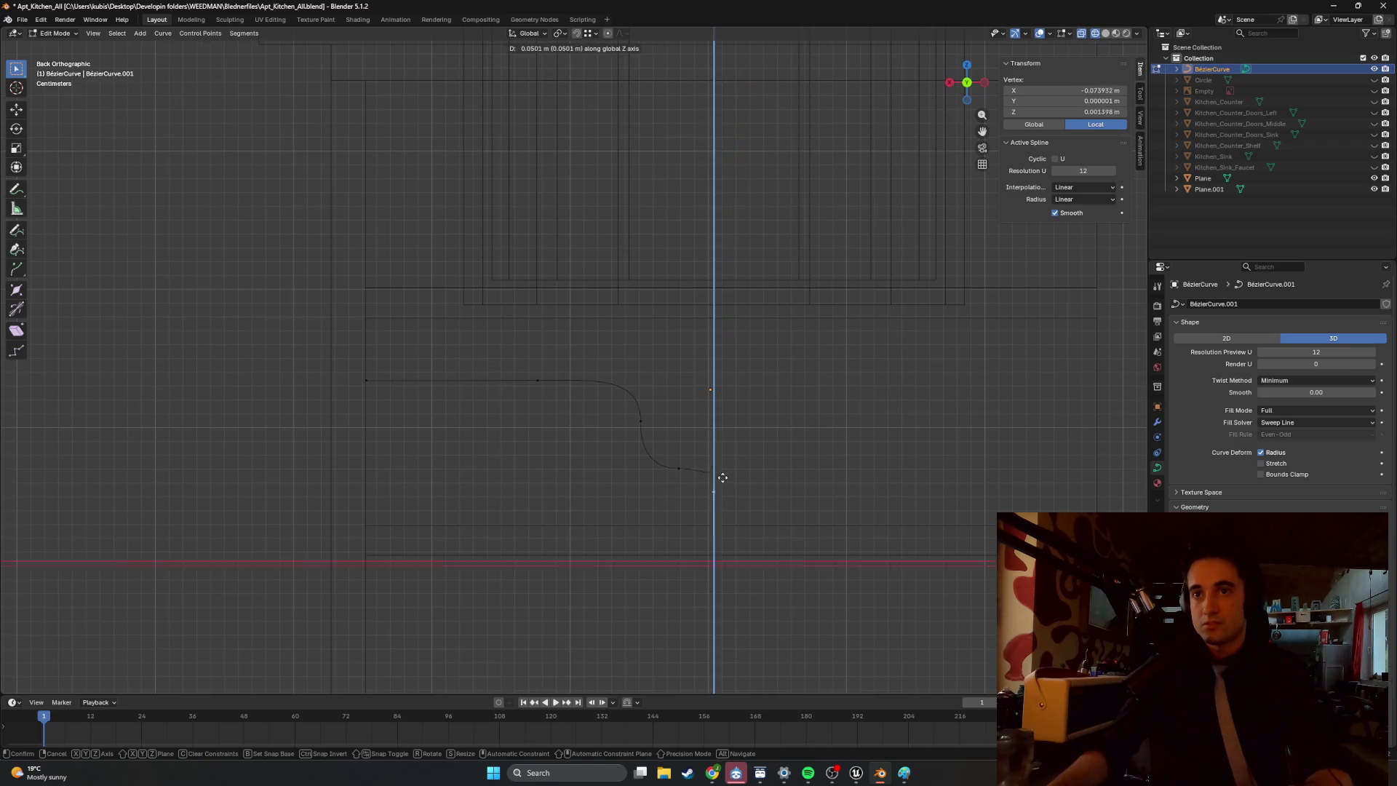
{"action": "left_click", "coordinate": [721, 456]}
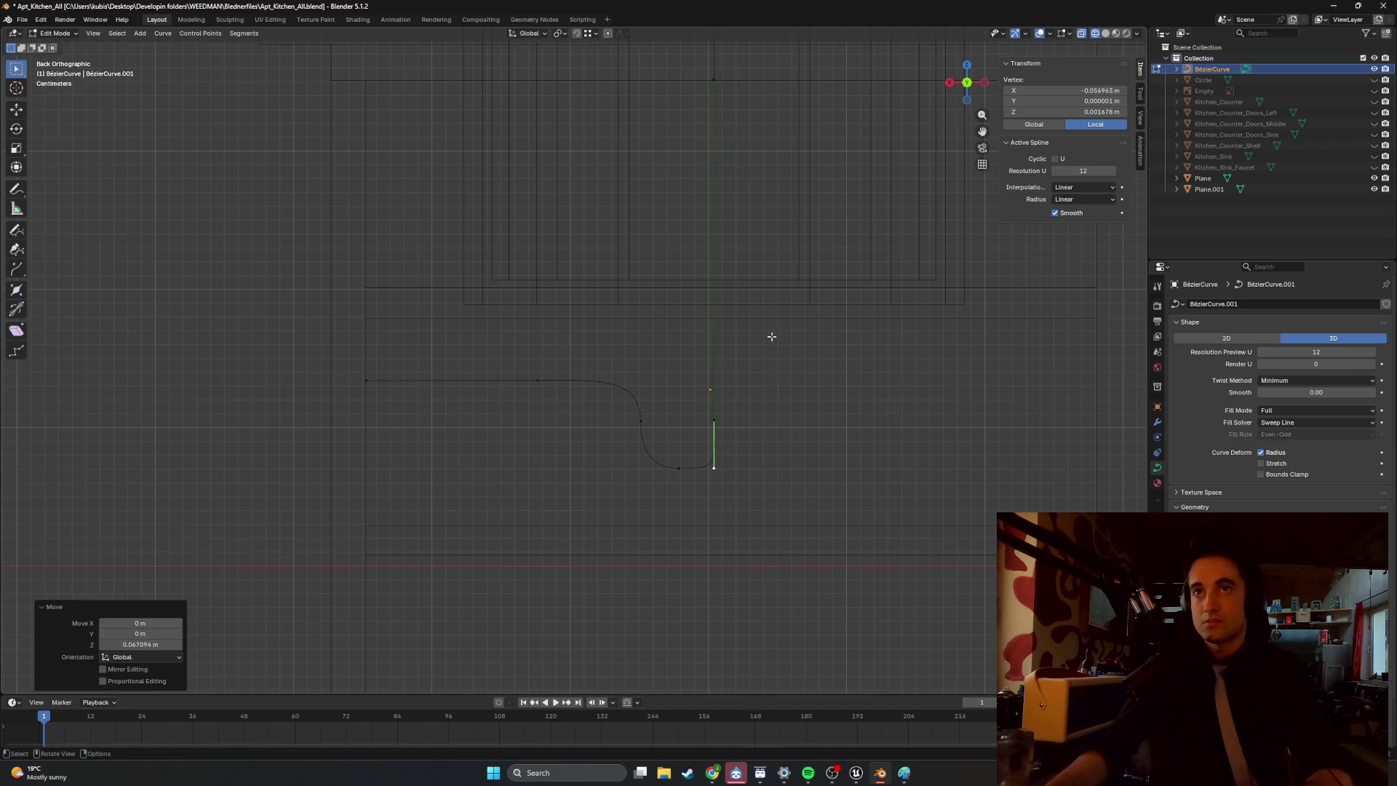
Move the right arm's top and lower handles vertically along Z to straighten it.
{"action": "left_click", "coordinate": [728, 99]}
{"action": "key", "text": "g"}
{"action": "key", "text": "z"}
{"action": "left_click", "coordinate": [717, 371]}
{"action": "scroll", "coordinate": [717, 405], "scroll_direction": "up", "scroll_amount": 4}
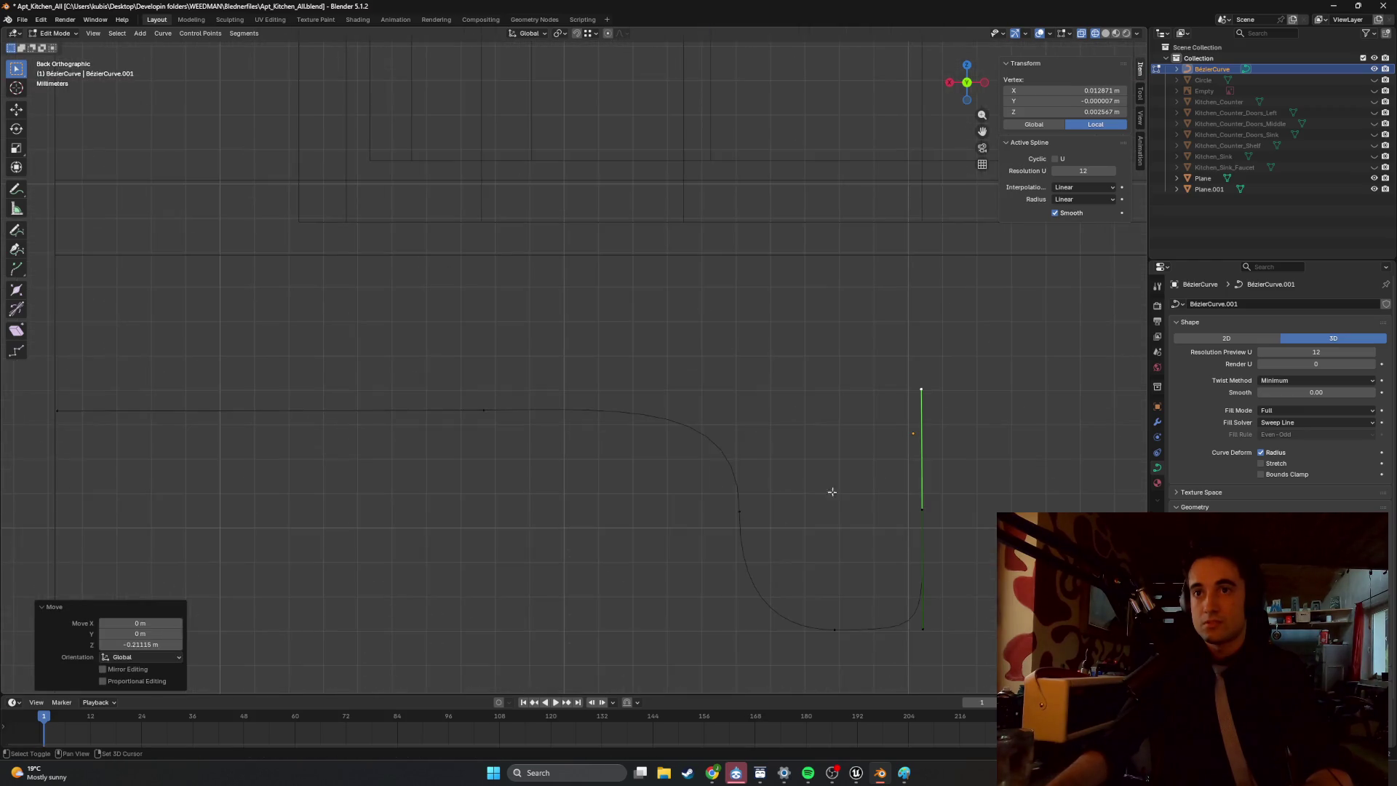
{"action": "left_click", "coordinate": [819, 595]}
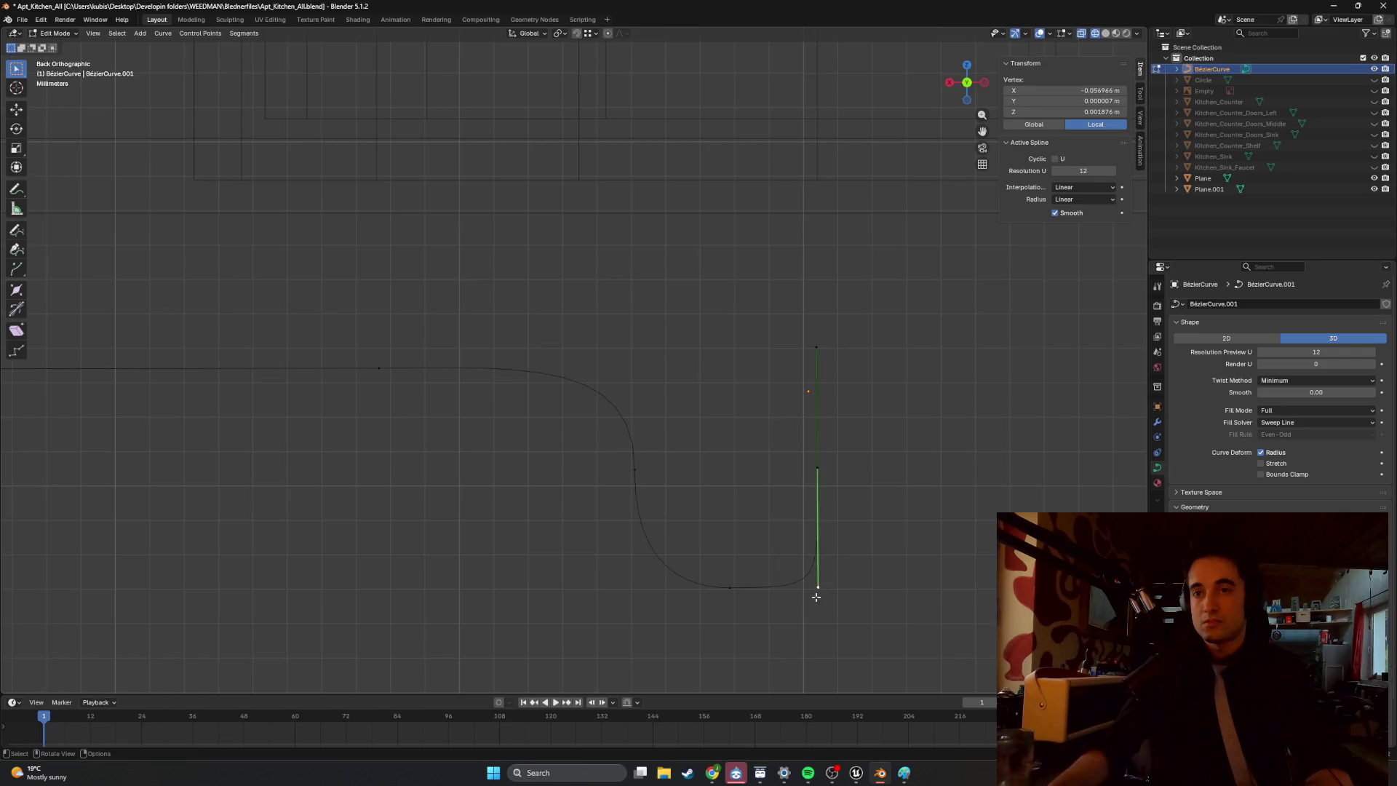
{"action": "key", "text": "g"}
{"action": "key", "text": "z"}
{"action": "left_click", "coordinate": [828, 613]}
Shift the bottom point's right handle along X and readjust the bottom control point.
{"action": "left_click", "coordinate": [763, 591]}
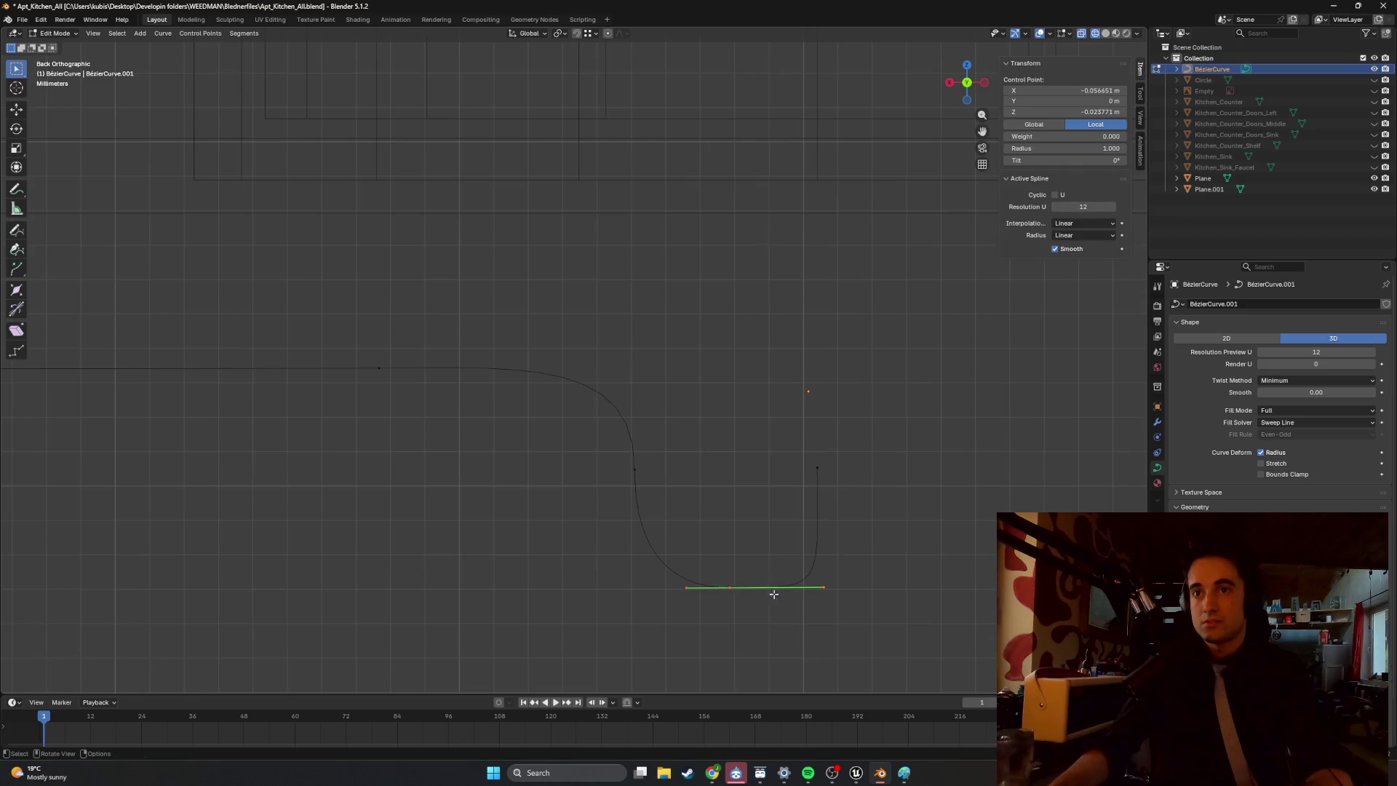
{"action": "left_click", "coordinate": [828, 591]}
{"action": "key", "text": "g"}
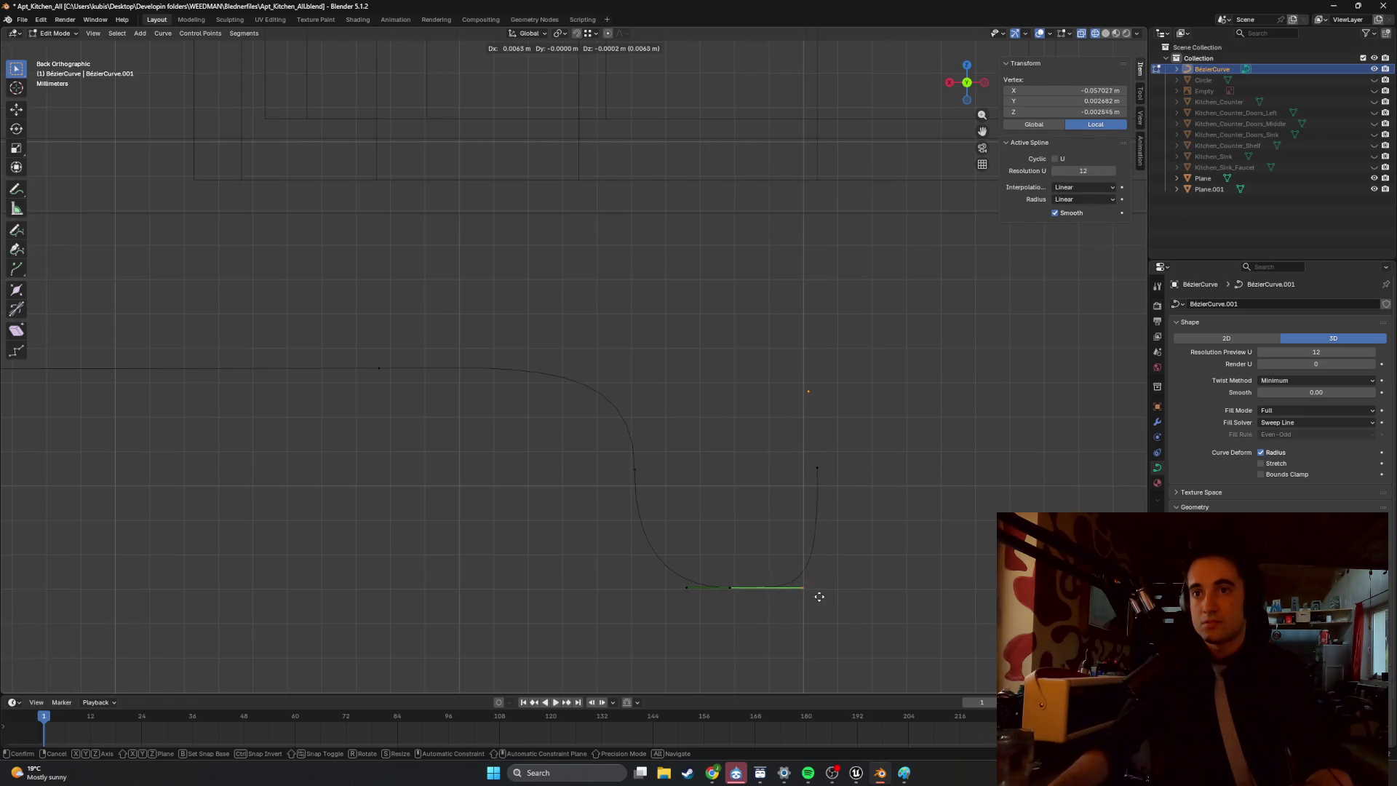
{"action": "key", "text": "x"}
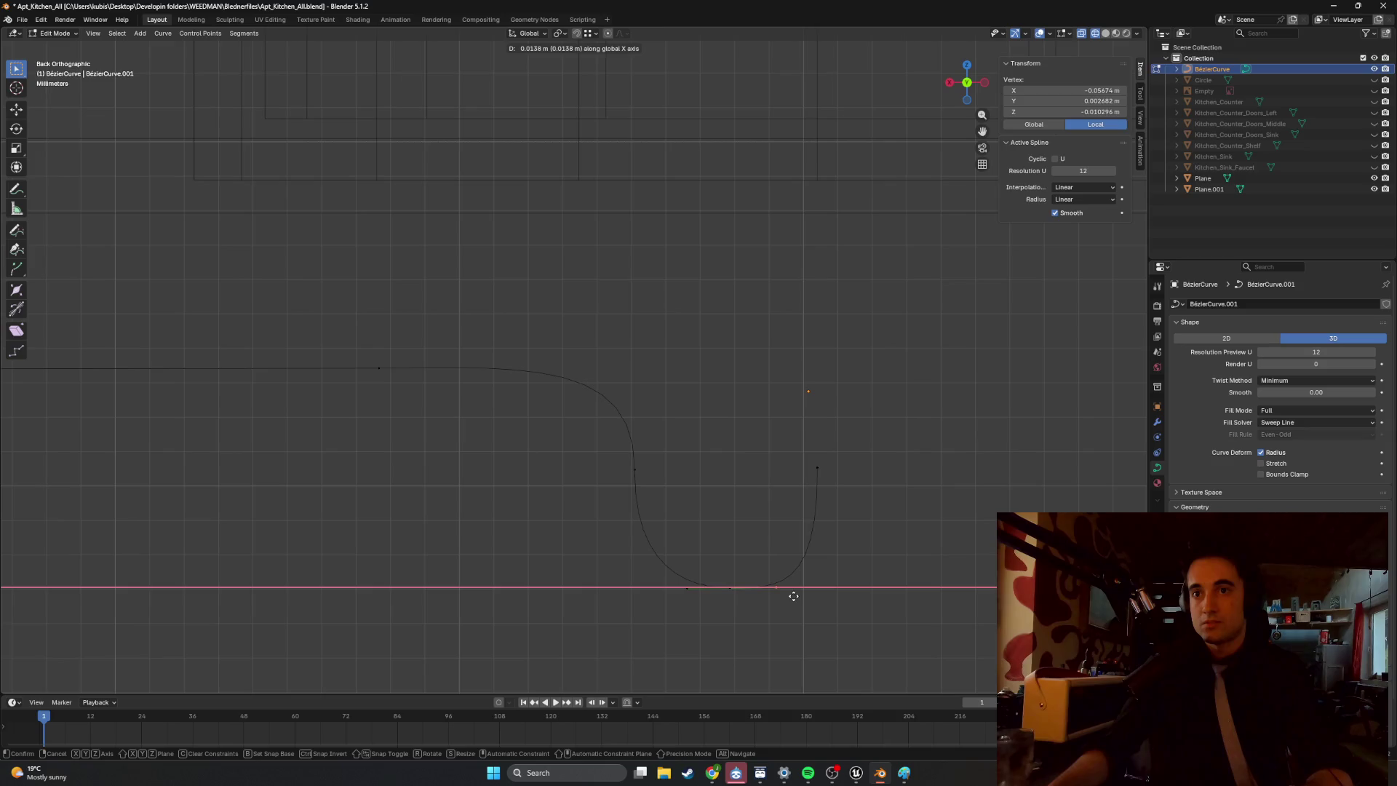
{"action": "left_click", "coordinate": [790, 596]}
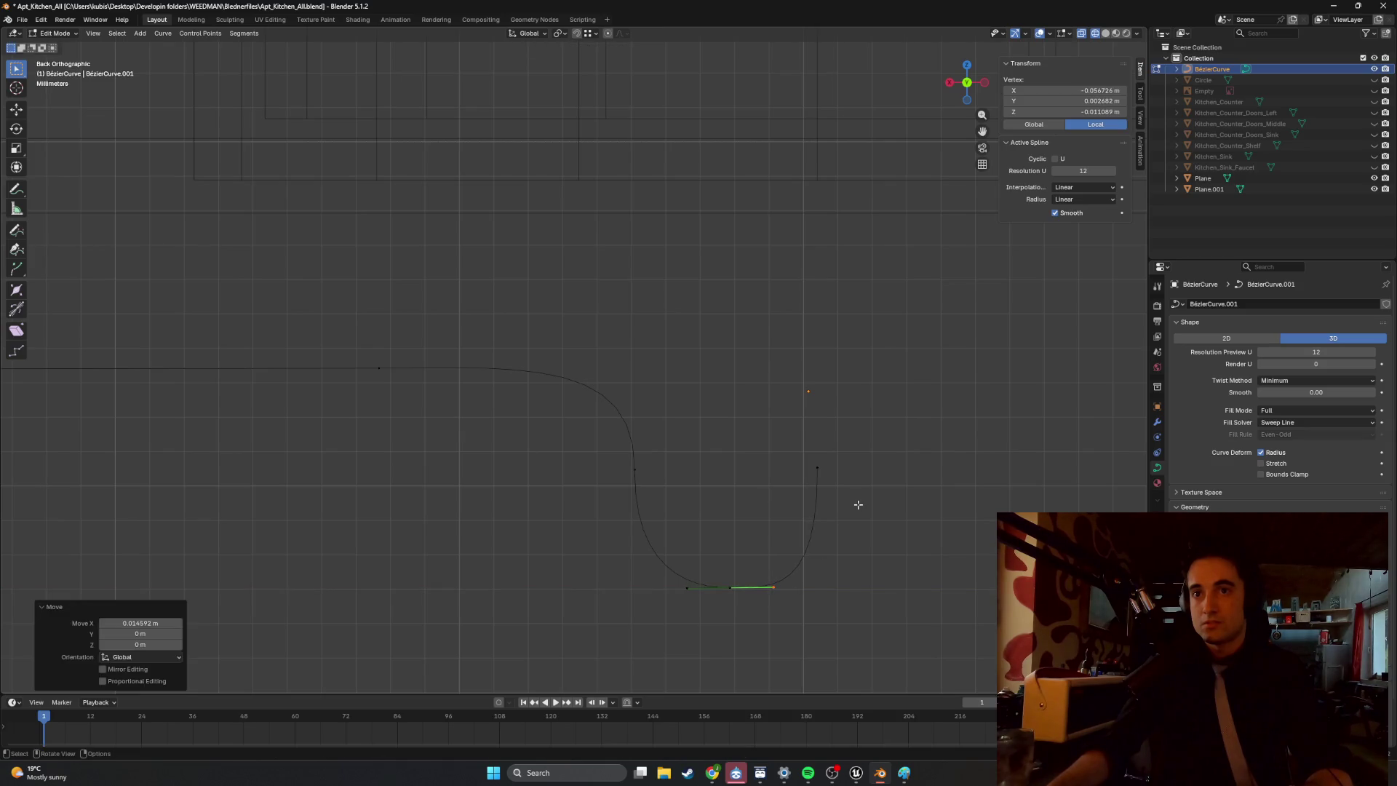
{"action": "left_click", "coordinate": [778, 519]}
{"action": "left_click_drag", "start_coordinate": [750, 568], "coordinate": [686, 615]}
{"action": "key", "text": "g"}
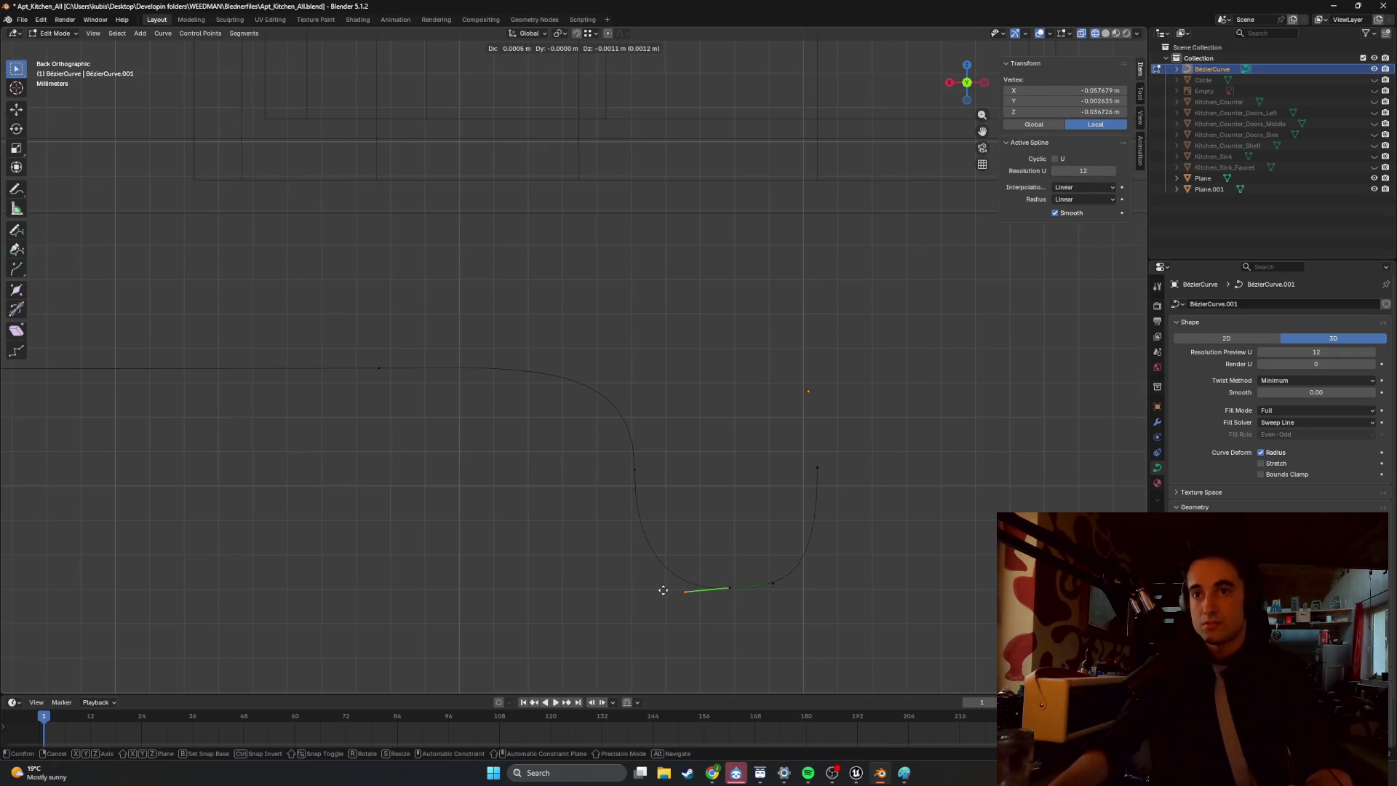
{"action": "left_click", "coordinate": [663, 590]}
{"action": "left_click", "coordinate": [756, 484]}
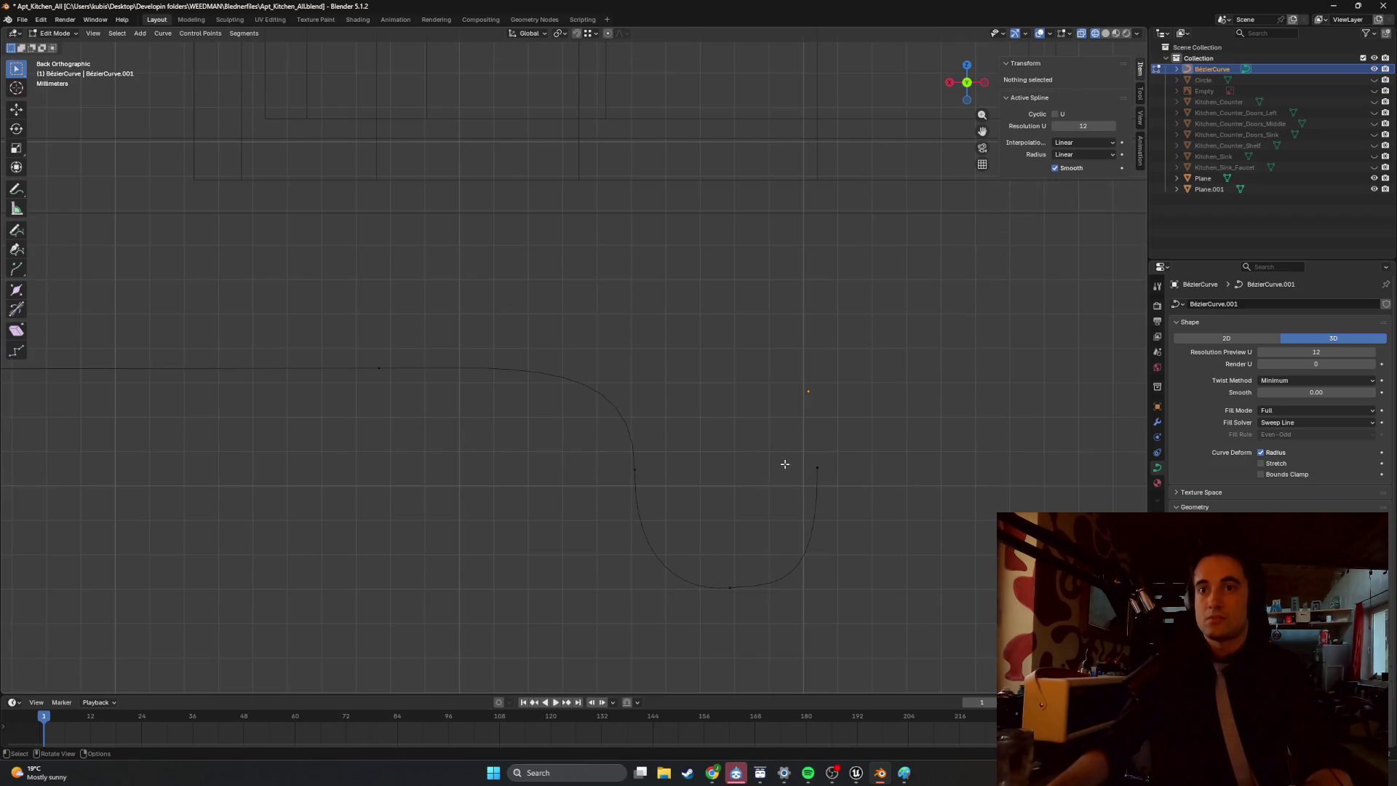
Extend the curve's right end straight up along Z by 0.0739 m.
{"action": "left_click", "coordinate": [816, 464]}
{"action": "key", "text": "g"}
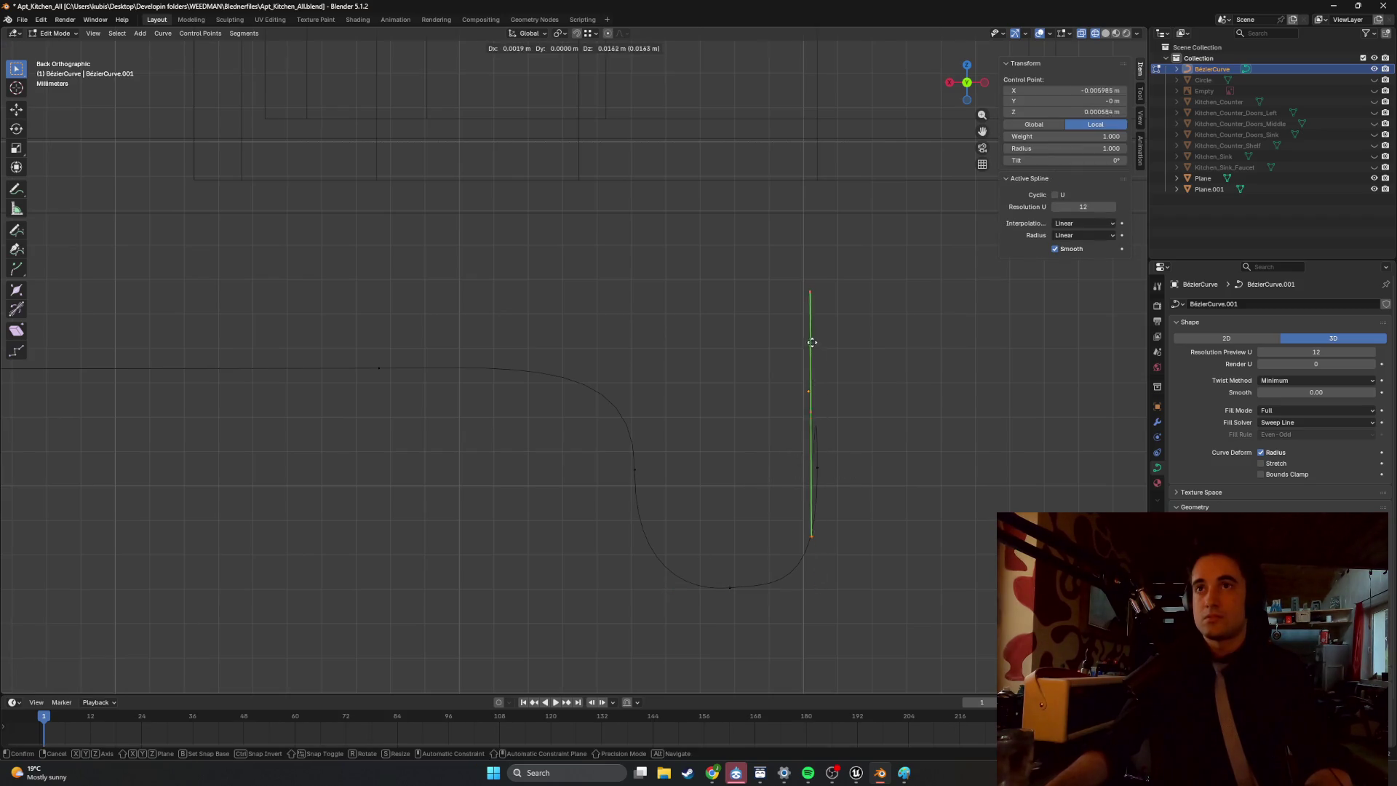
{"action": "key", "text": "z"}
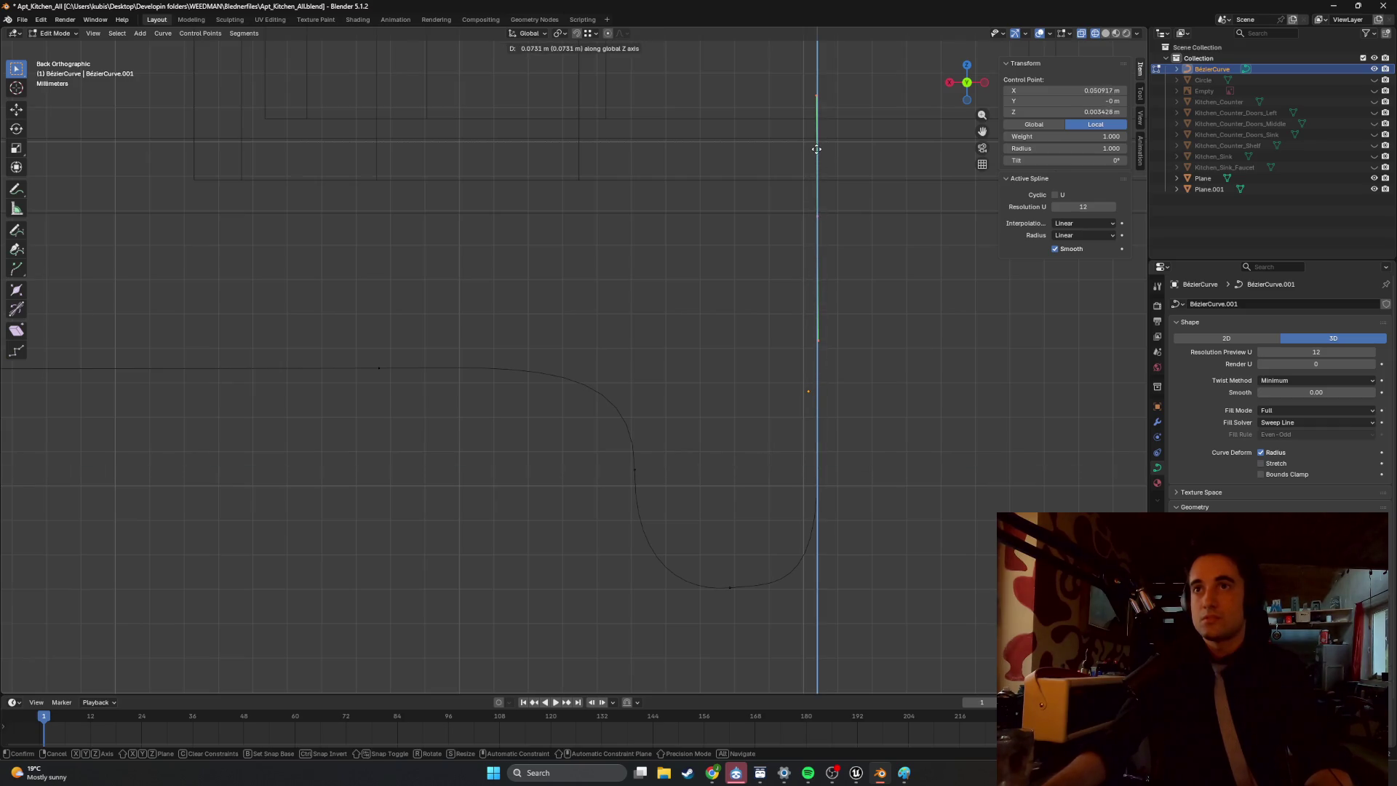
{"action": "left_click", "coordinate": [816, 146]}
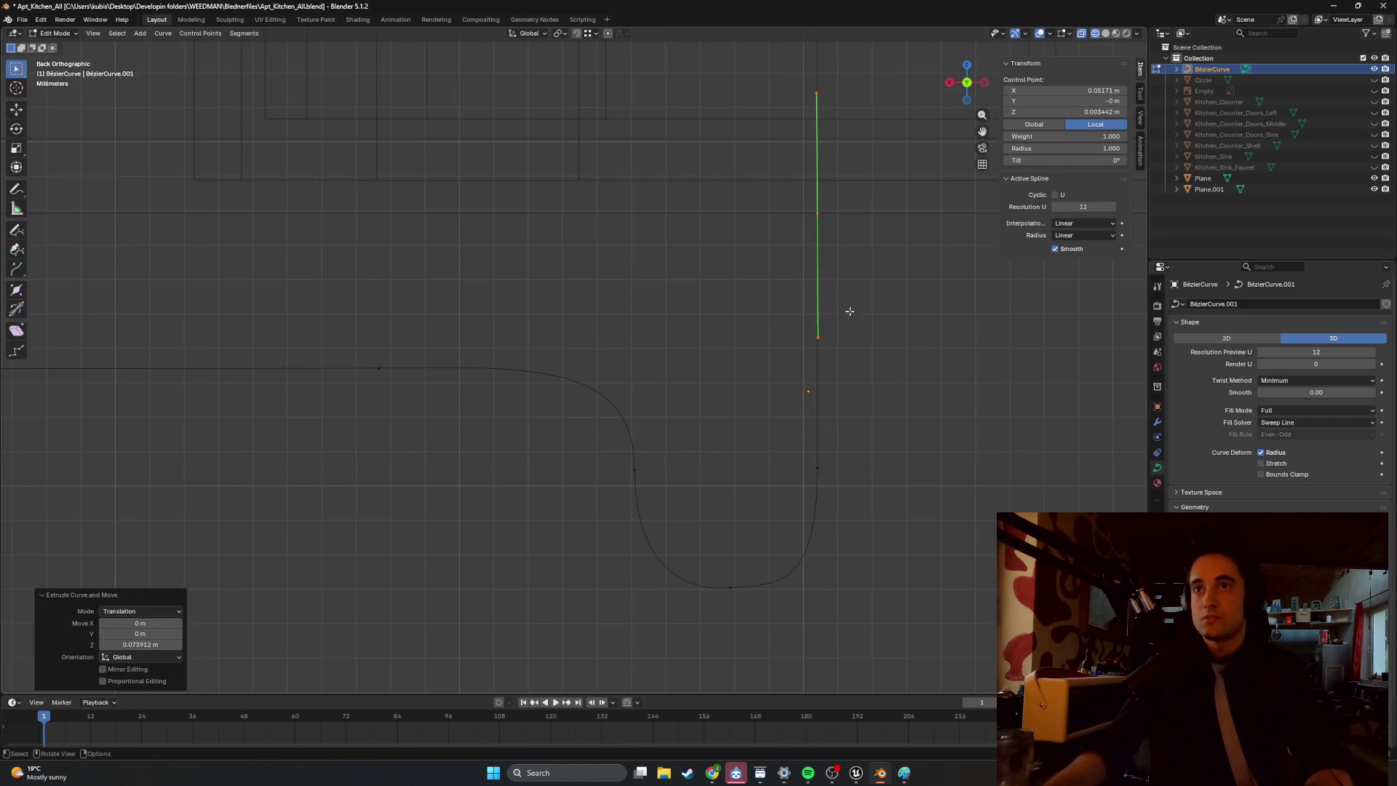
{"action": "left_click", "coordinate": [846, 353]}
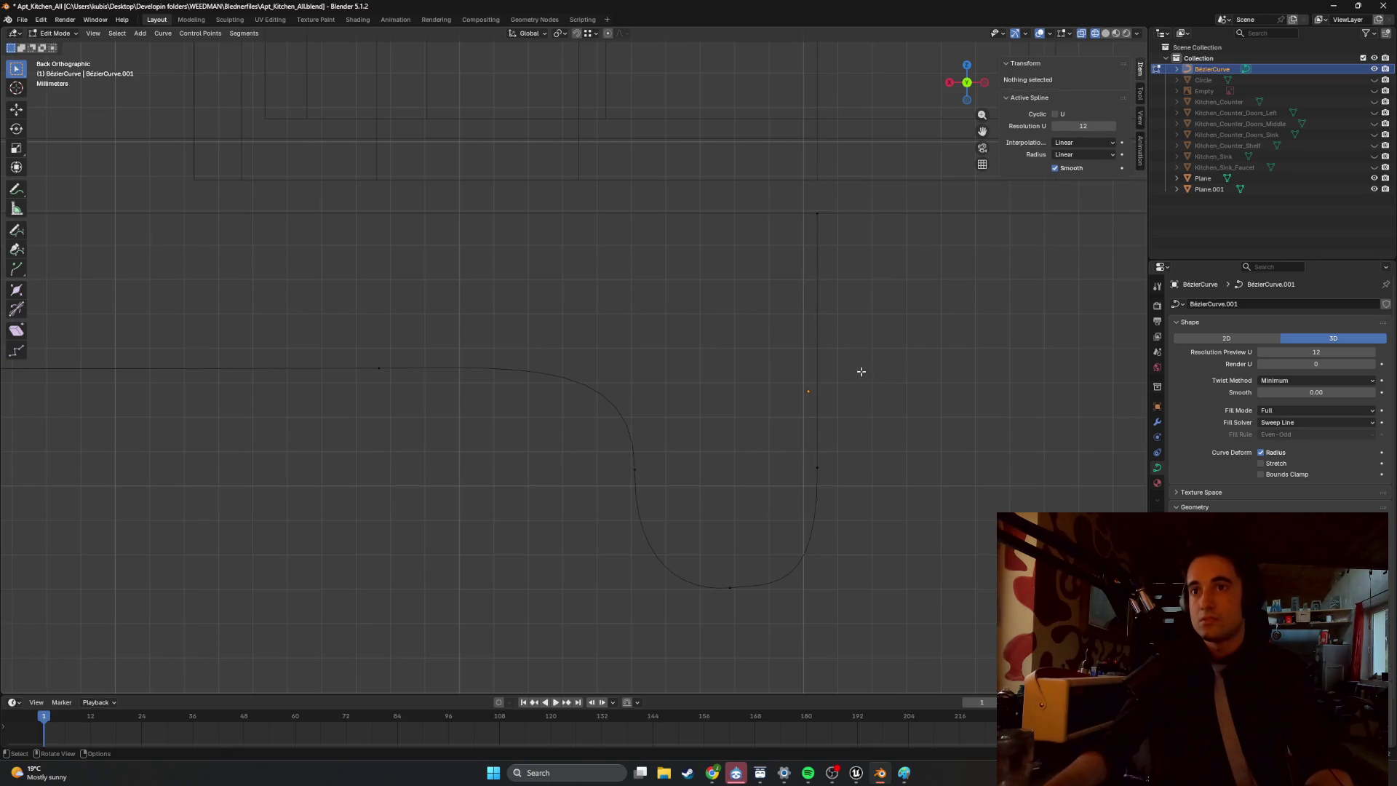
{"action": "mouse_move", "coordinate": [853, 395]}
{"action": "middle_mouse_down"}
{"action": "mouse_move", "coordinate": [726, 393]}
{"action": "mouse_move", "coordinate": [740, 392]}
{"action": "mouse_move", "coordinate": [598, 414]}
{"action": "middle_mouse_up"}
Rotate the curve end point's handle about the Y axis.
{"action": "mouse_move", "coordinate": [455, 511]}
{"action": "middle_mouse_down", "text": "shift"}
{"action": "mouse_move", "coordinate": [415, 521]}
{"action": "mouse_move", "coordinate": [509, 540]}
{"action": "middle_mouse_up", "text": "shift"}
{"action": "left_click_drag", "start_coordinate": [480, 556], "coordinate": [443, 580]}
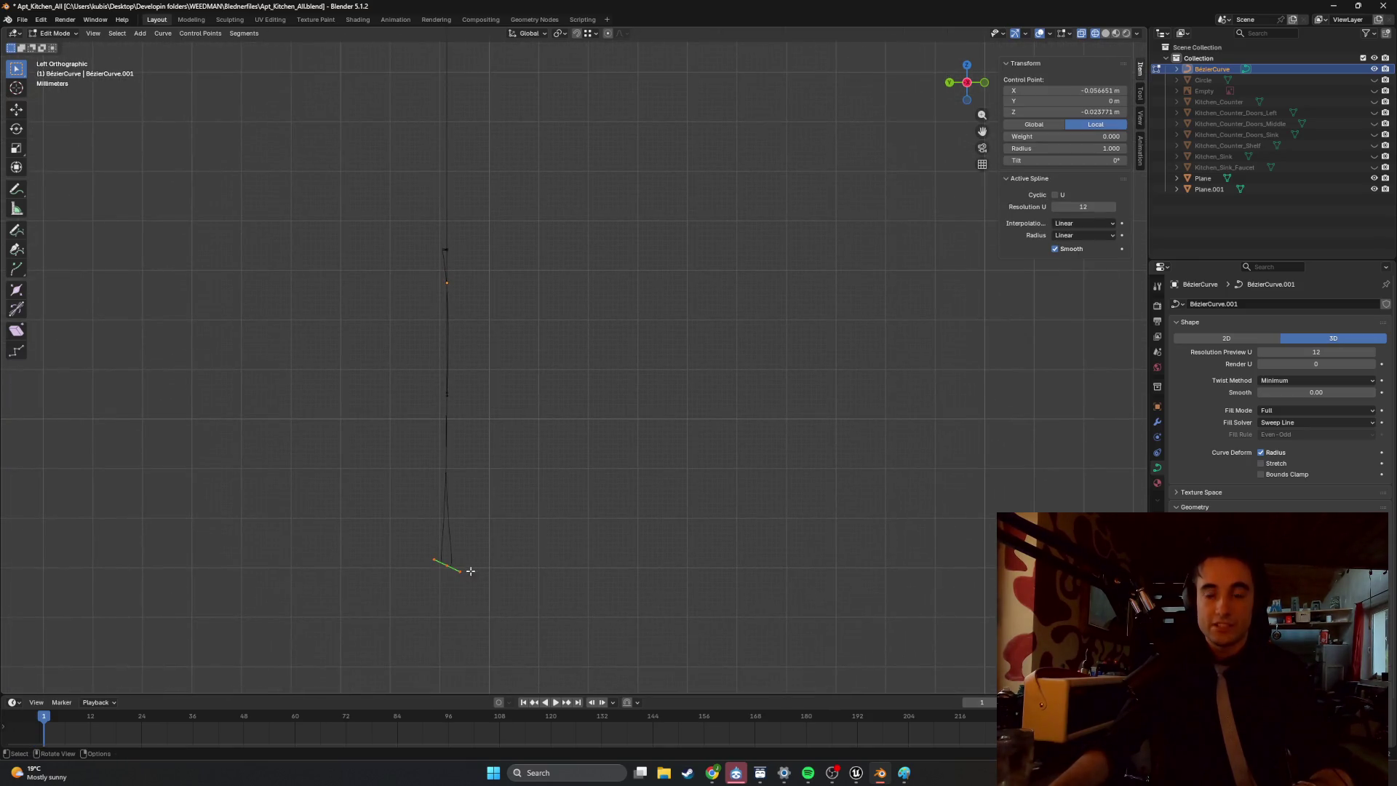
{"action": "left_click", "coordinate": [409, 549]}
{"action": "left_click", "coordinate": [446, 565]}
{"action": "left_click", "coordinate": [432, 556]}
{"action": "key", "text": "r"}
{"action": "key", "text": "y"}
{"action": "left_click", "coordinate": [443, 499]}
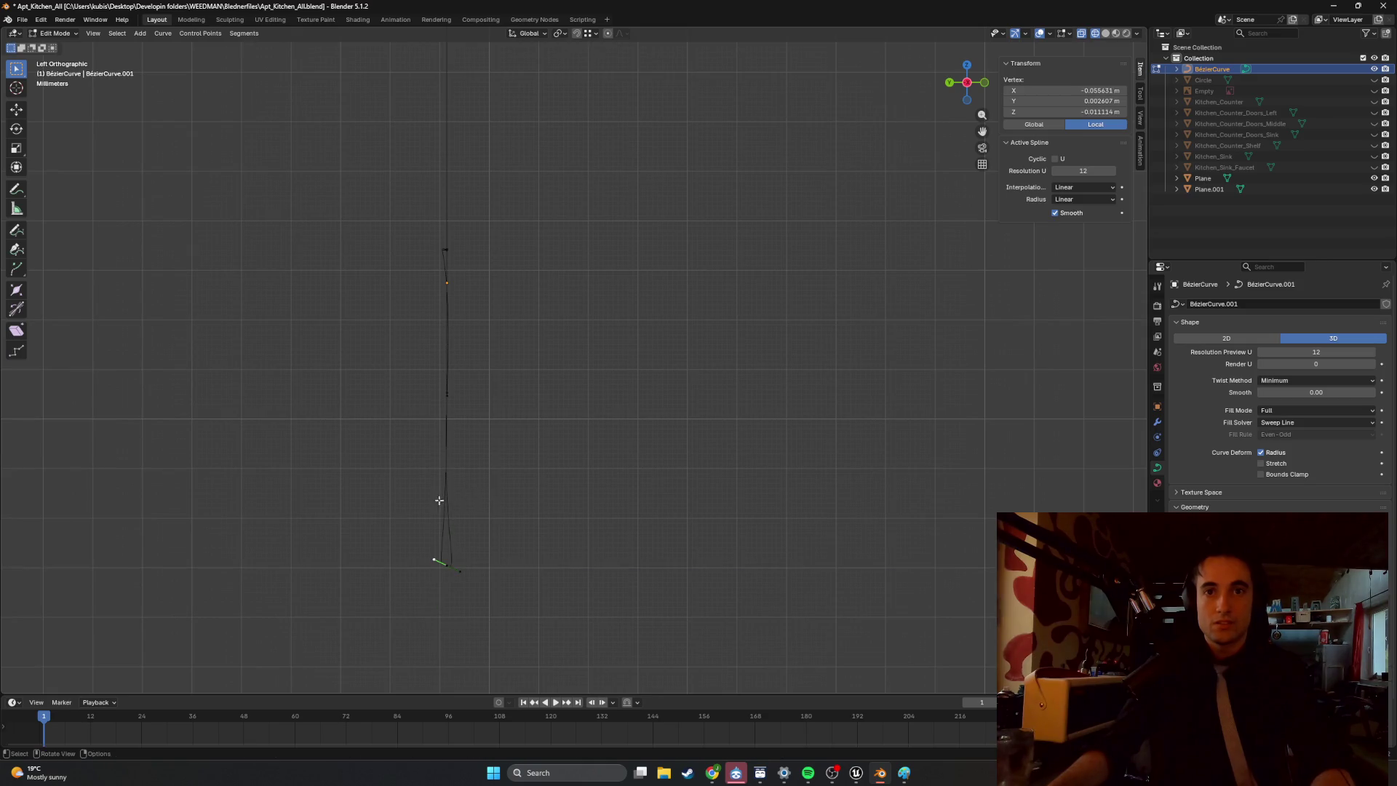
Move the bottom handle into place, then cancel a further attempted move.
{"action": "key", "text": "b"}
{"action": "key", "text": "g"}
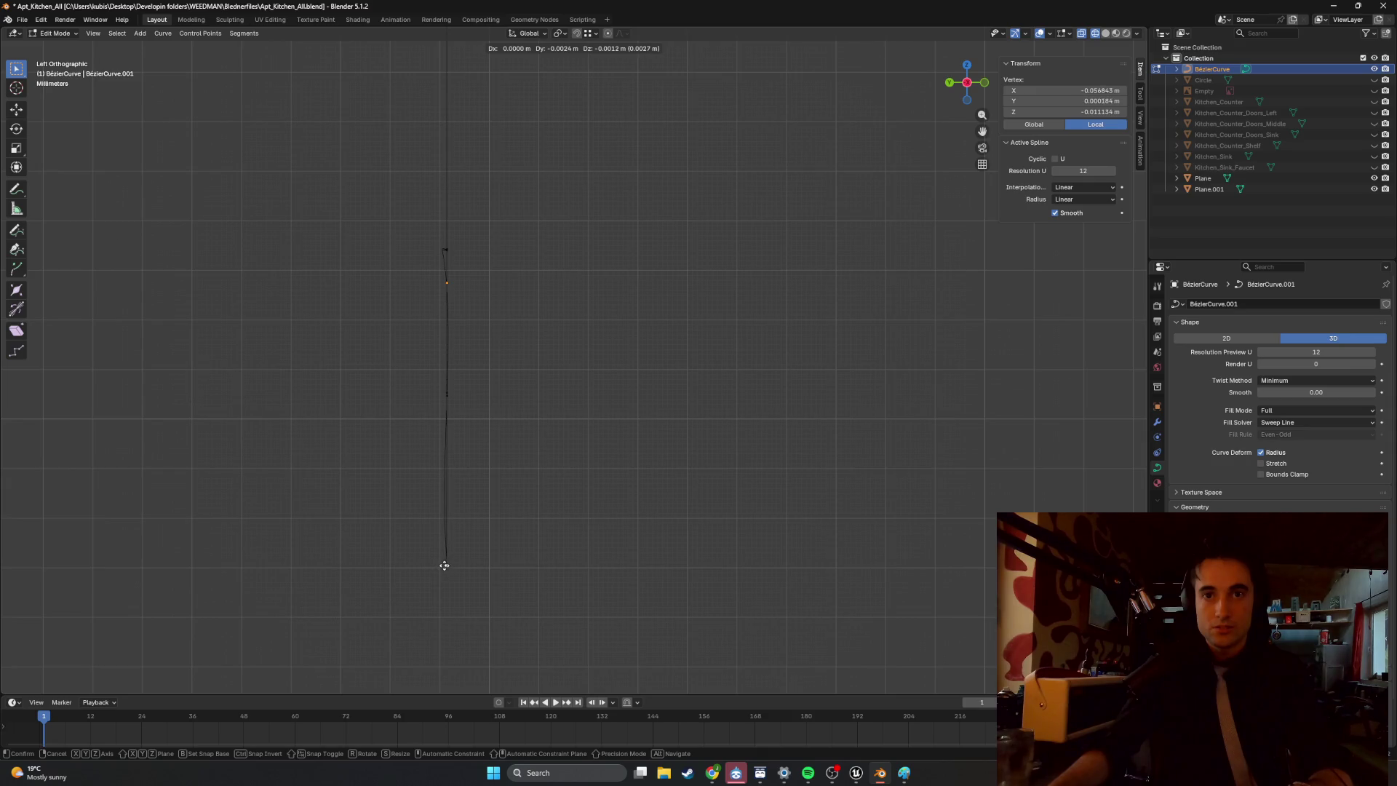
{"action": "left_click", "coordinate": [444, 565]}
{"action": "scroll", "coordinate": [424, 583], "scroll_direction": "up", "scroll_amount": 2}
{"action": "middle_click_drag", "start_coordinate": [424, 582], "coordinate": [583, 415], "text": "shift"}
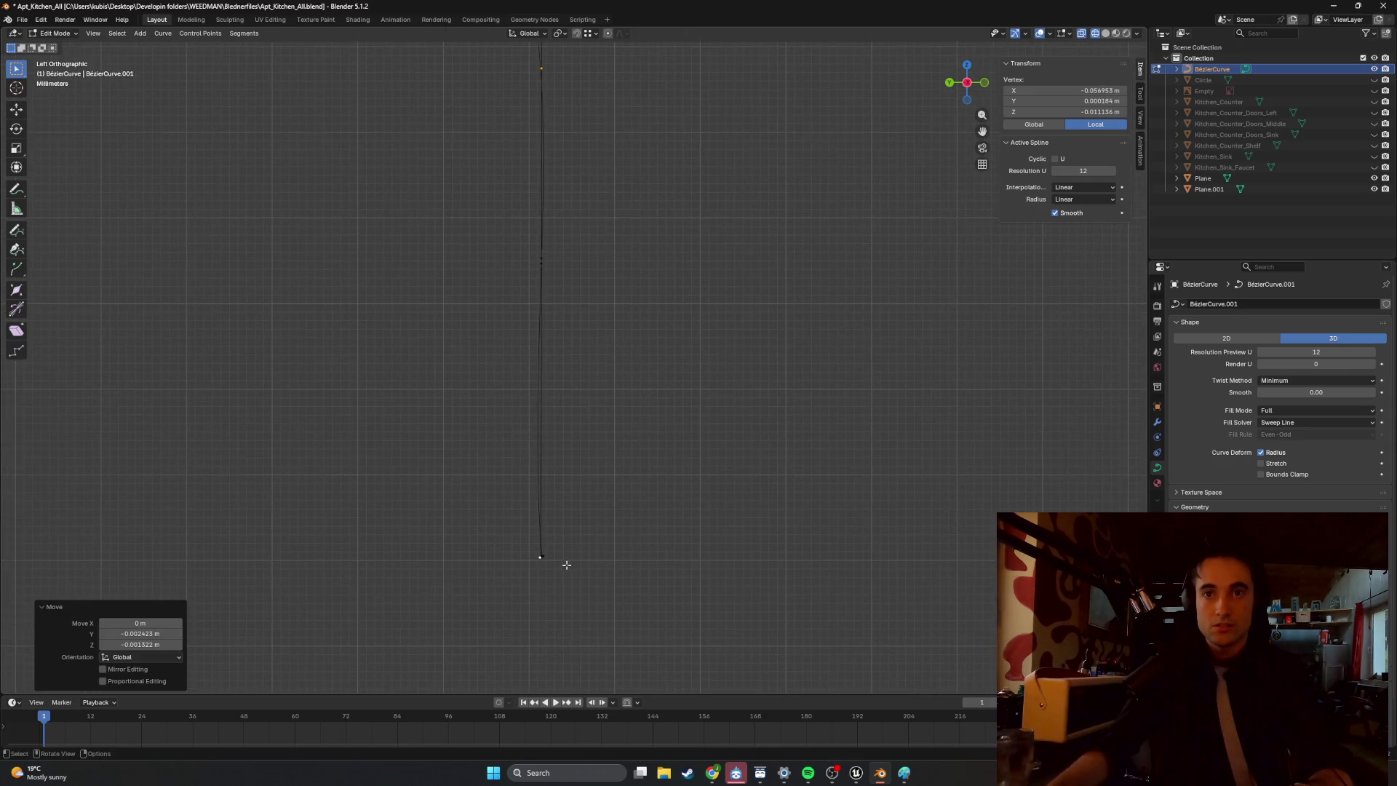
{"action": "scroll", "coordinate": [551, 565], "scroll_direction": "up", "scroll_amount": 2}
{"action": "middle_click_drag", "start_coordinate": [561, 468], "coordinate": [608, 530], "text": "shift"}
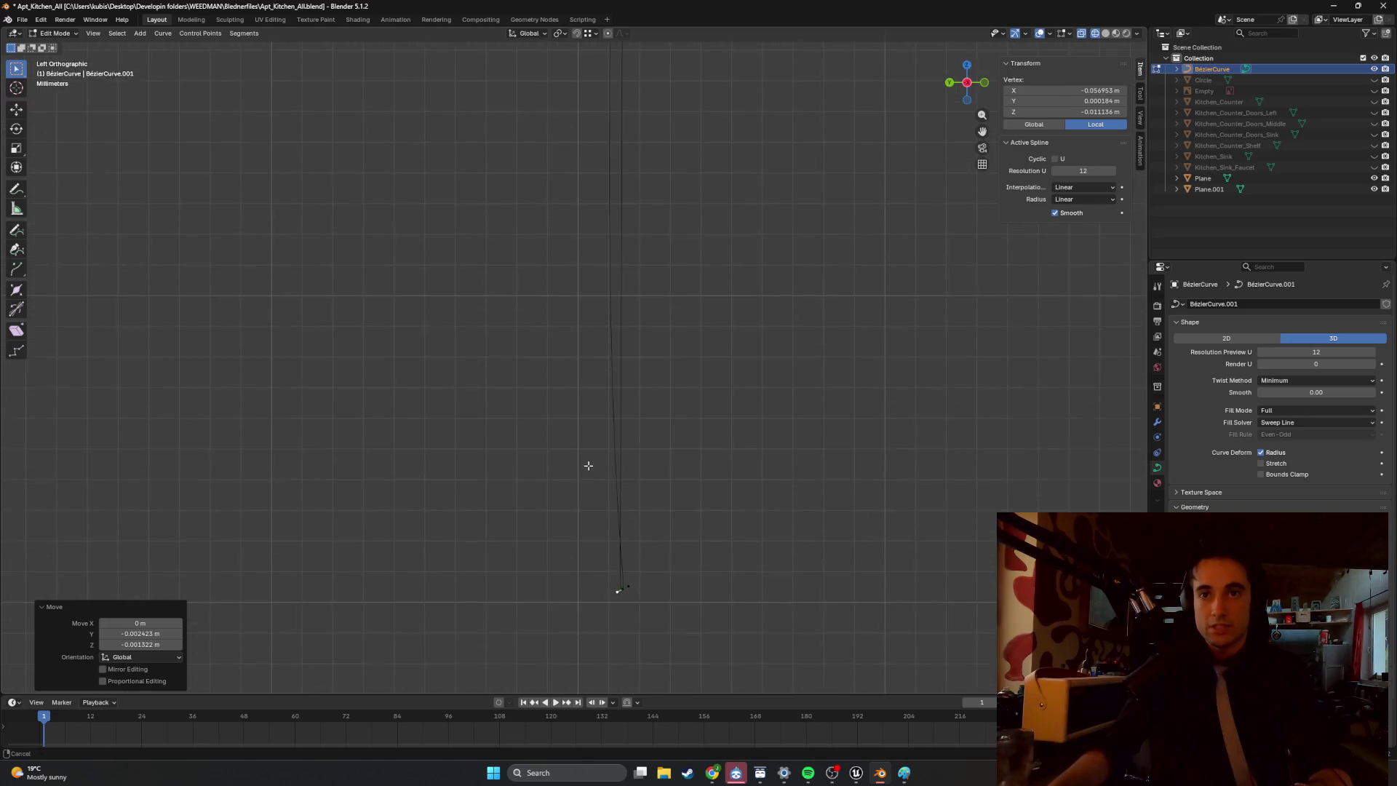
{"action": "key", "text": "g"}
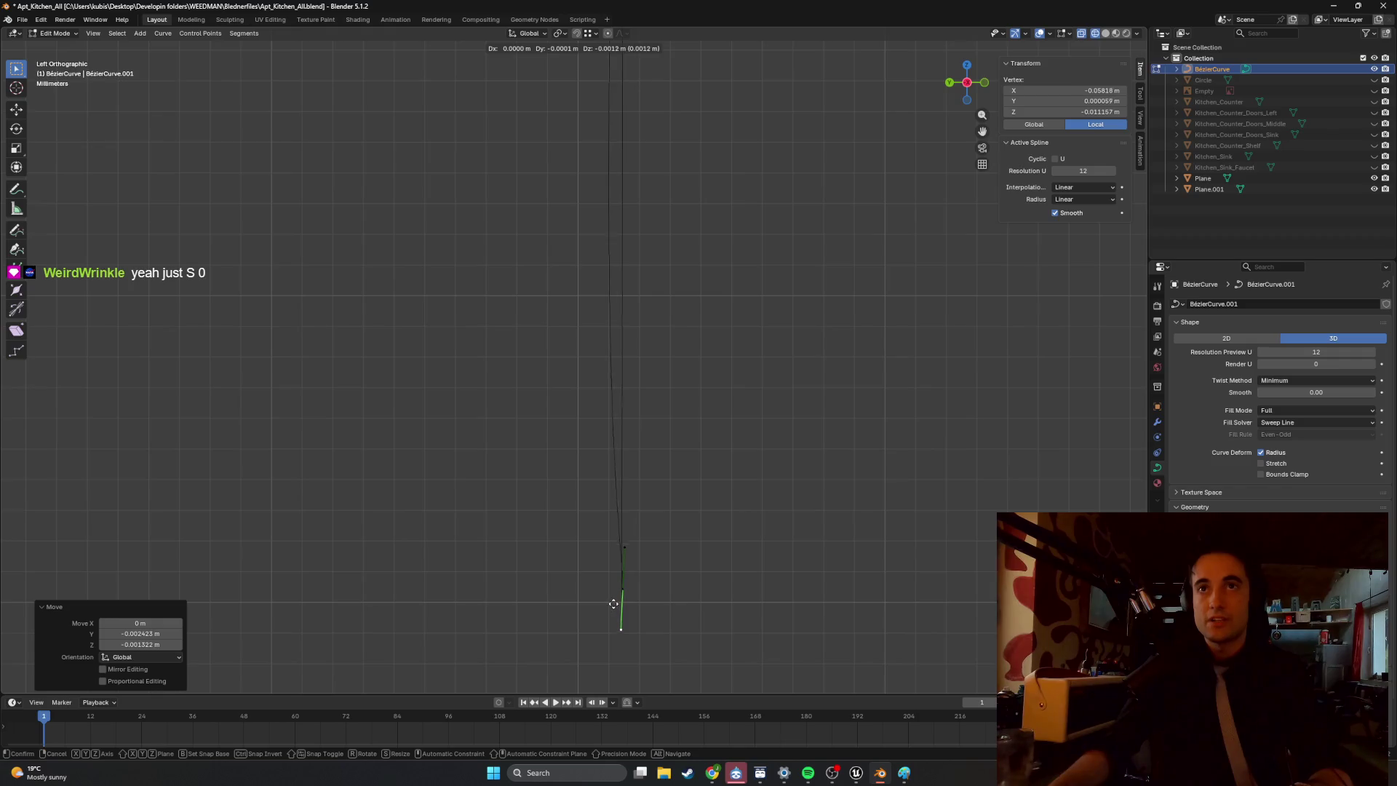
{"action": "key", "text": "Escape"}
Rotate a control point's handles from a side-on view.
{"action": "scroll", "coordinate": [658, 514], "scroll_direction": "up", "scroll_amount": 4}
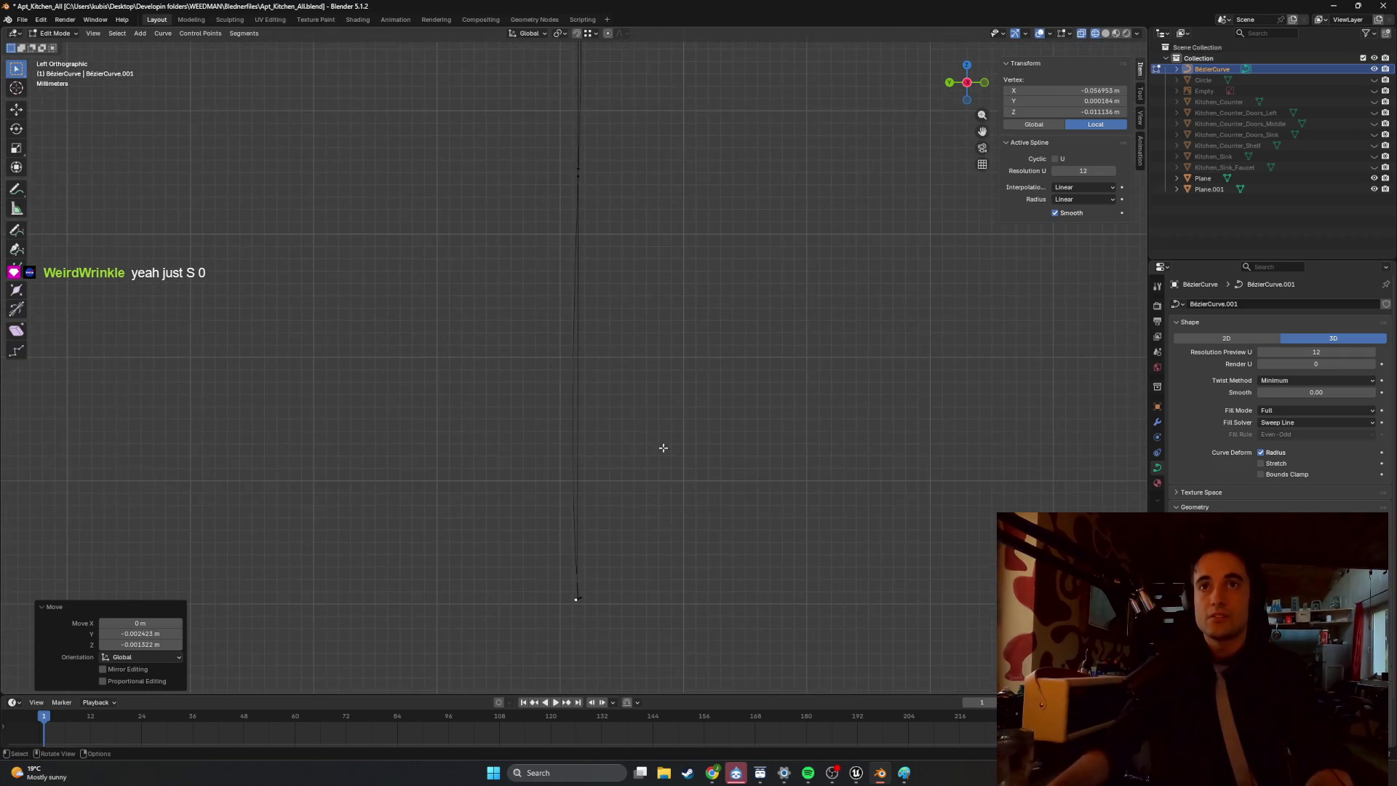
{"action": "scroll", "coordinate": [604, 452], "scroll_direction": "down", "scroll_amount": 3}
{"action": "middle_click_drag", "start_coordinate": [598, 334], "coordinate": [587, 336]}
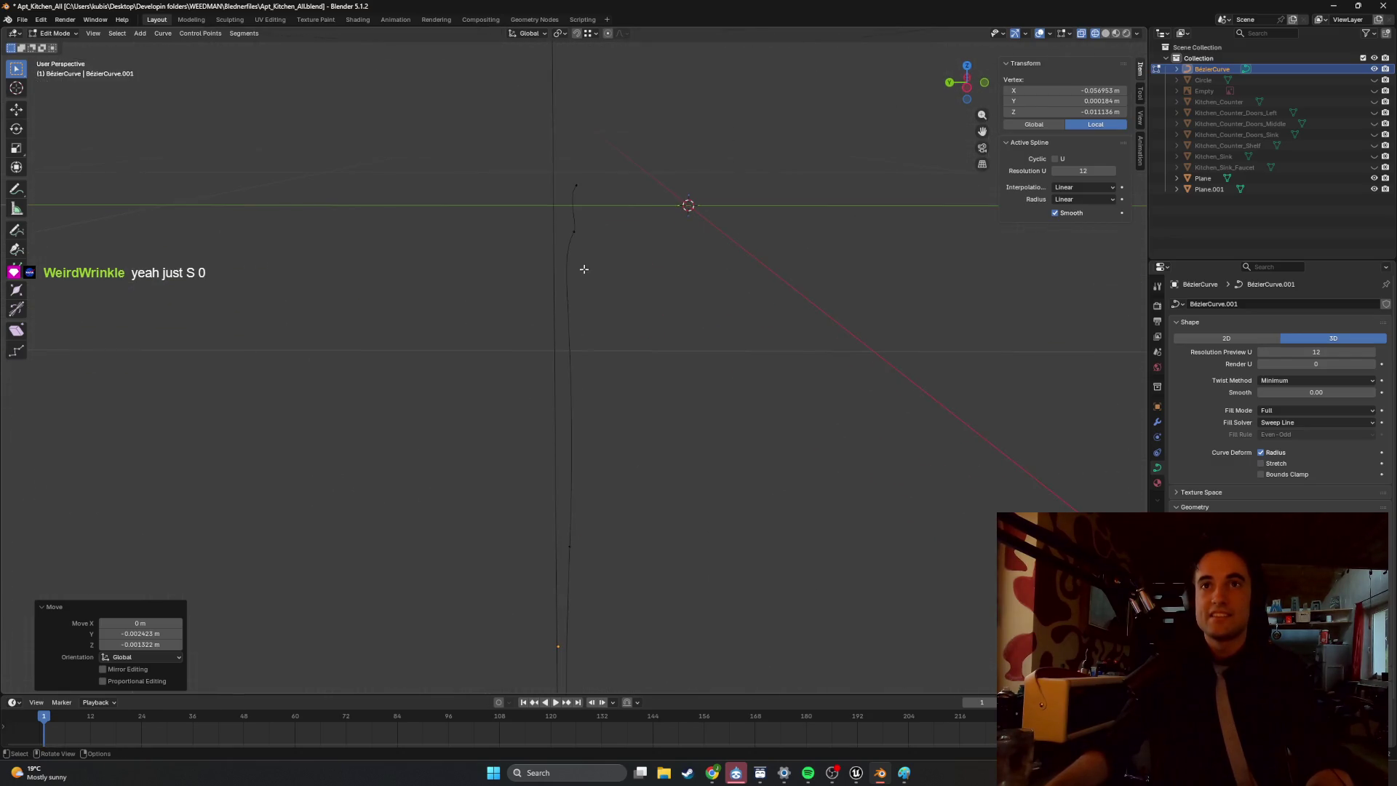
{"action": "left_click", "coordinate": [572, 210]}
{"action": "middle_click_drag", "start_coordinate": [568, 242], "coordinate": [715, 291], "text": "alt"}
{"action": "key", "text": "r"}
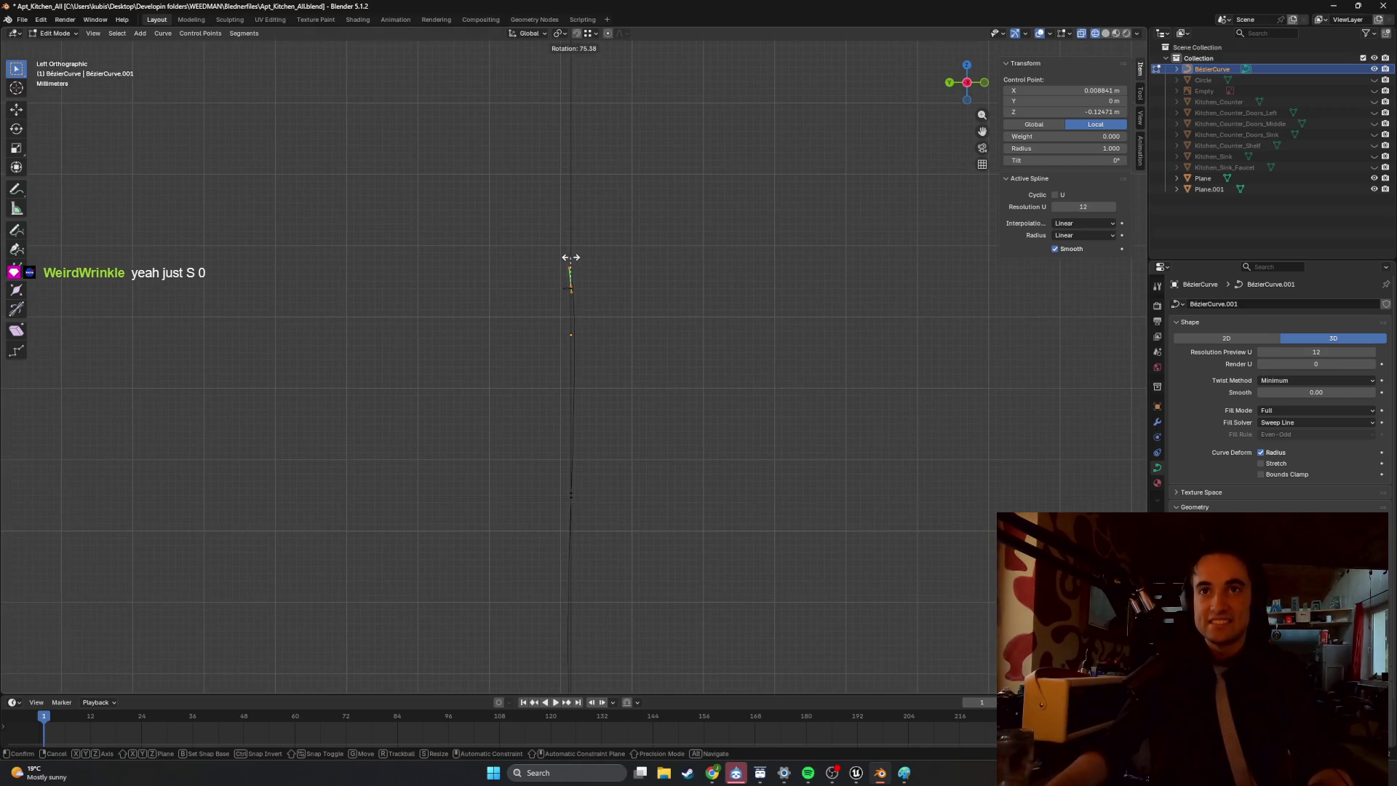
{"action": "left_click", "coordinate": [572, 257]}
In right orthographic view, move the short end segment's end point so the top bends toward horizontal.
{"action": "middle_click_drag", "start_coordinate": [573, 258], "coordinate": [625, 304]}
{"action": "left_click", "coordinate": [602, 194]}
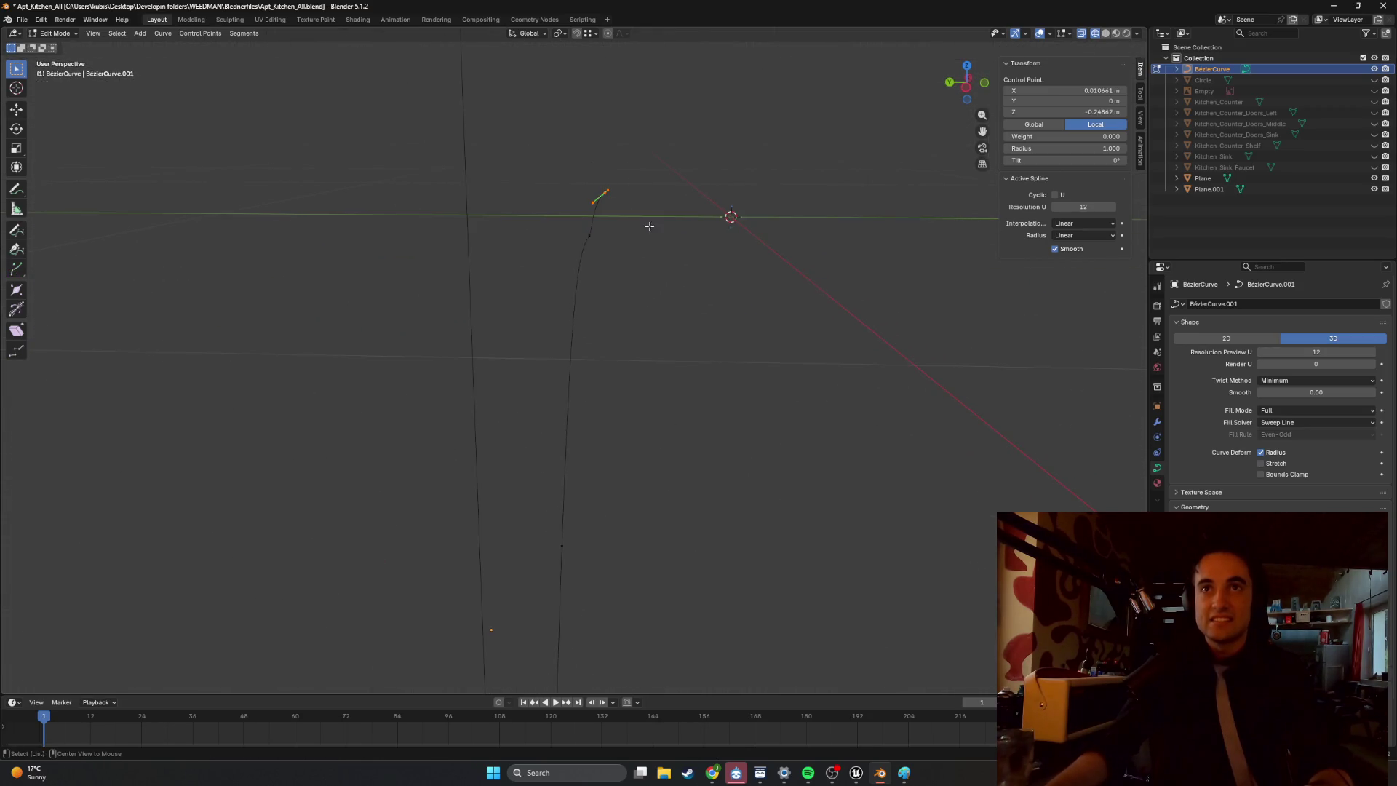
{"action": "key", "text": "KP_3"}
{"action": "left_click", "coordinate": [634, 208]}
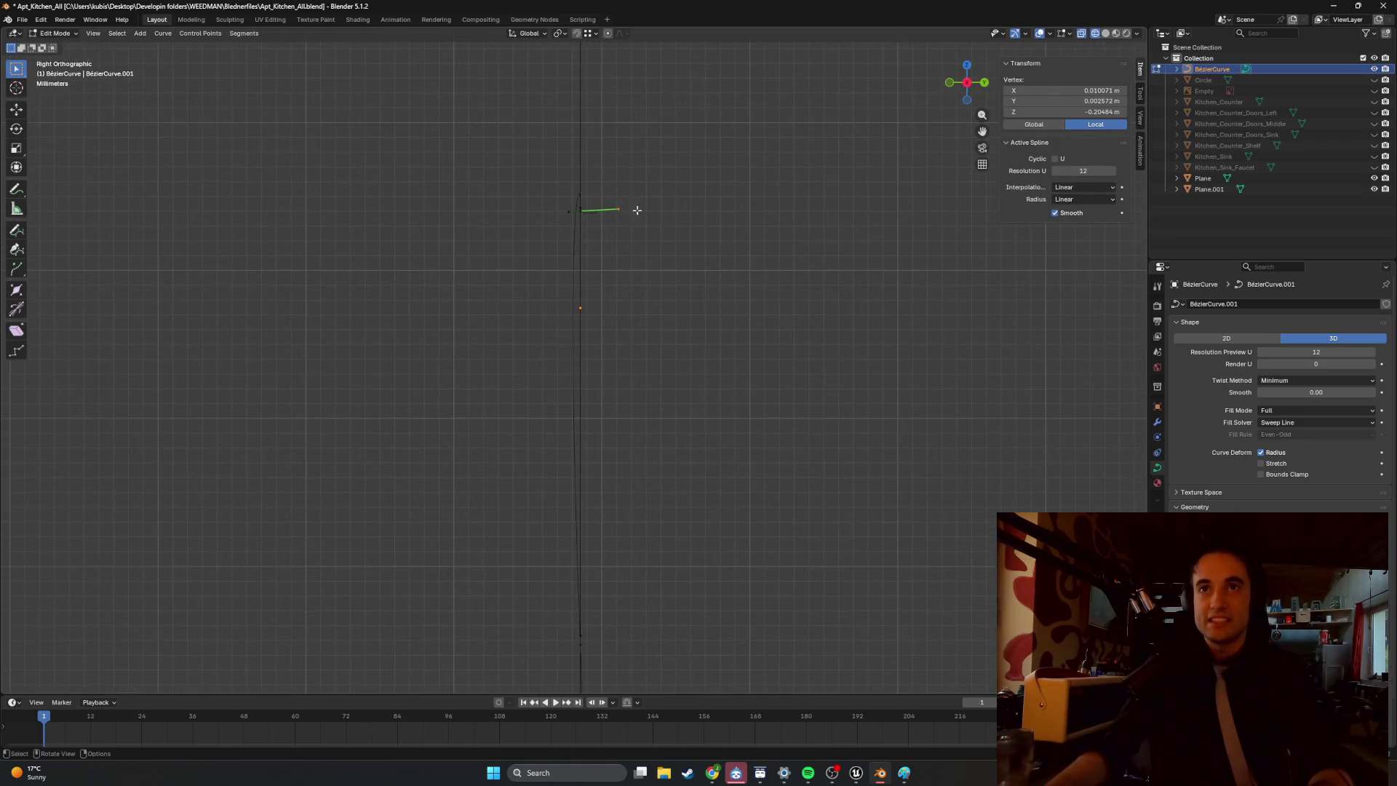
{"action": "key", "text": "g"}
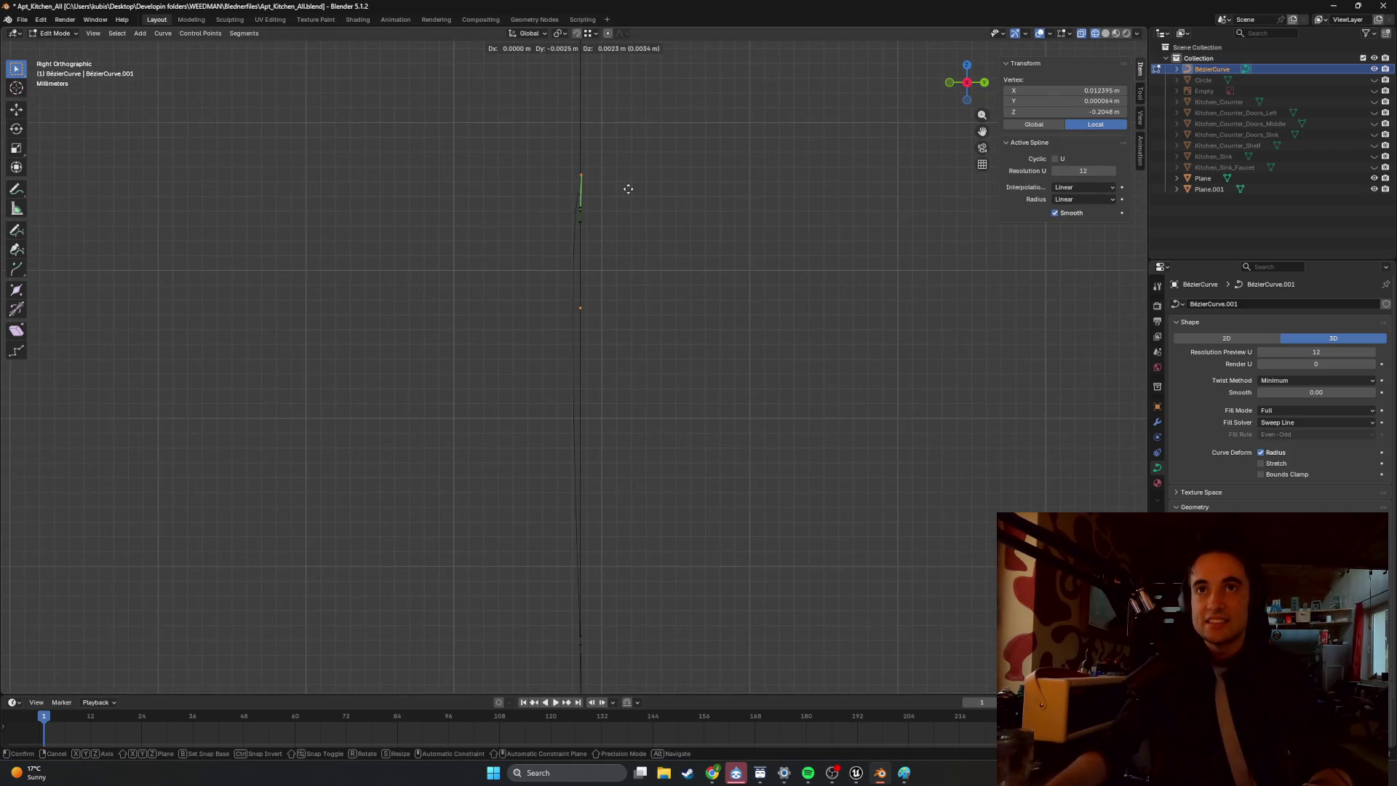
{"action": "left_click", "coordinate": [627, 185]}
{"action": "mouse_move", "coordinate": [605, 245]}
{"action": "middle_mouse_down"}
{"action": "mouse_move", "coordinate": [754, 255]}
{"action": "mouse_move", "coordinate": [717, 262]}
{"action": "mouse_move", "coordinate": [729, 284]}
{"action": "mouse_move", "coordinate": [698, 277]}
{"action": "mouse_move", "coordinate": [770, 296]}
{"action": "mouse_move", "coordinate": [547, 317]}
{"action": "mouse_move", "coordinate": [461, 283]}
{"action": "mouse_move", "coordinate": [424, 291]}
{"action": "middle_mouse_up"}
{"action": "left_click", "coordinate": [676, 281]}
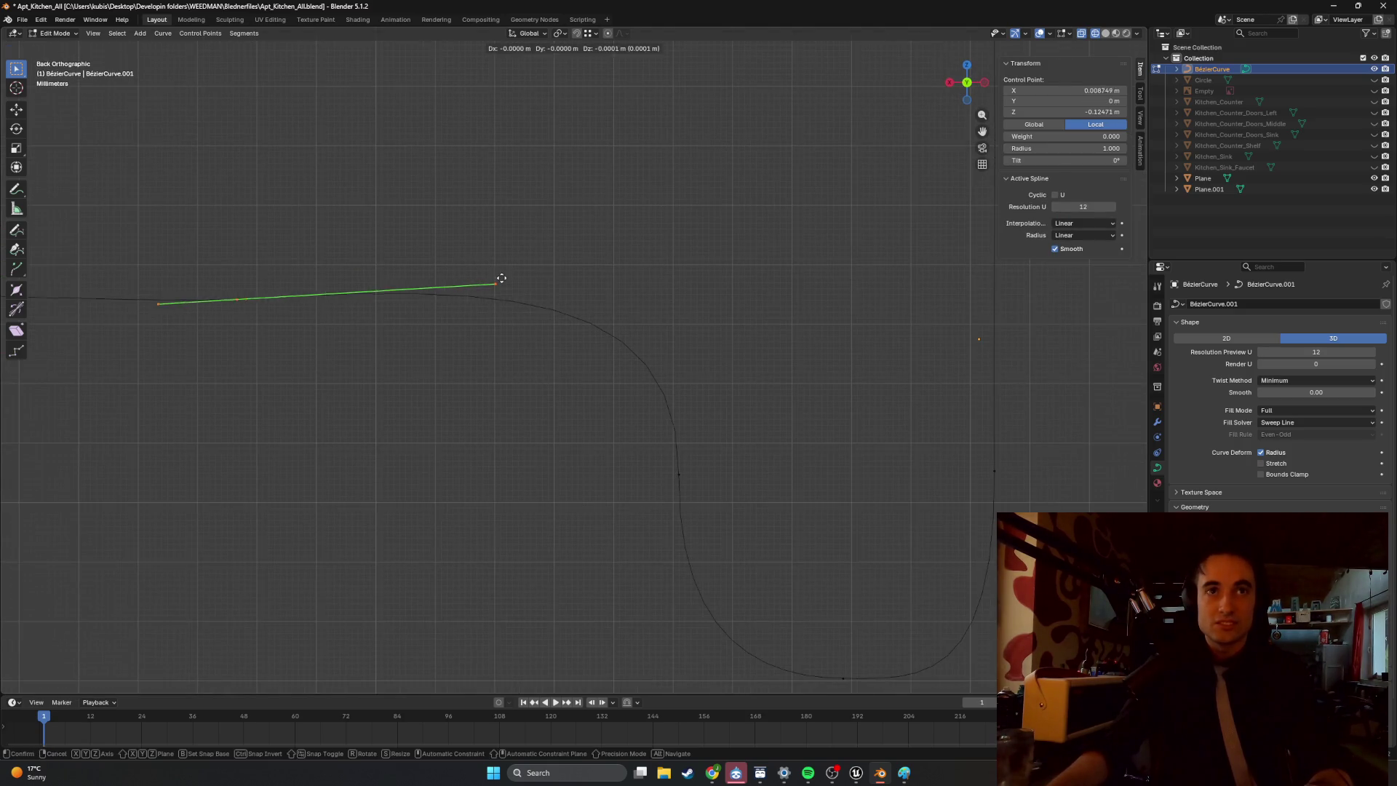
Move the vertex at the curve end into place.
{"action": "left_click_drag", "start_coordinate": [523, 290], "coordinate": [497, 272]}
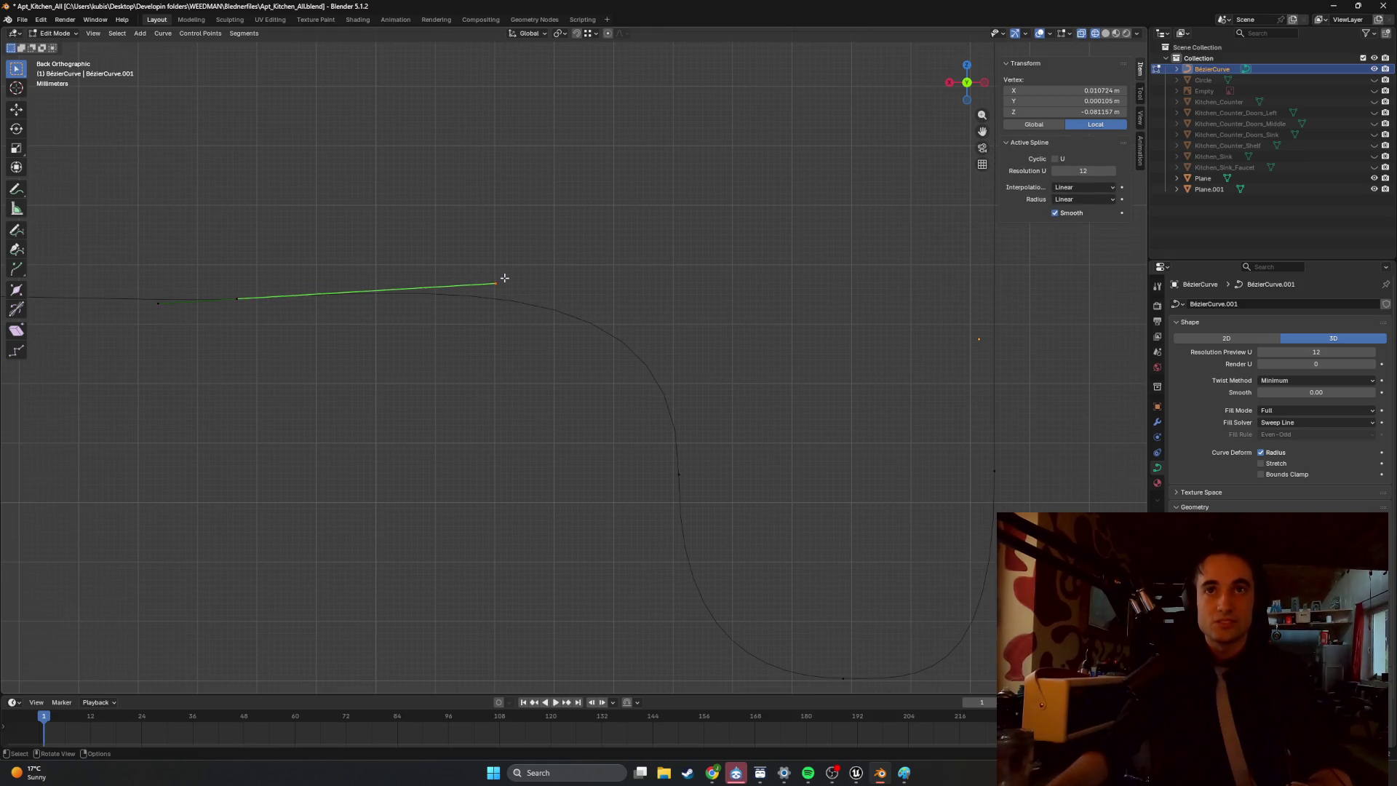
{"action": "key", "text": "g"}
{"action": "left_click", "coordinate": [508, 296]}
{"action": "scroll", "coordinate": [451, 313], "scroll_direction": "down", "scroll_amount": 2}
{"action": "middle_click_drag", "start_coordinate": [394, 328], "coordinate": [525, 329], "text": "shift"}
{"action": "mouse_move", "coordinate": [445, 314]}
{"action": "middle_mouse_down", "text": "shift"}
{"action": "mouse_move", "coordinate": [479, 333]}
{"action": "mouse_move", "coordinate": [628, 308]}
{"action": "middle_mouse_up", "text": "shift"}
{"action": "left_click", "coordinate": [558, 335]}
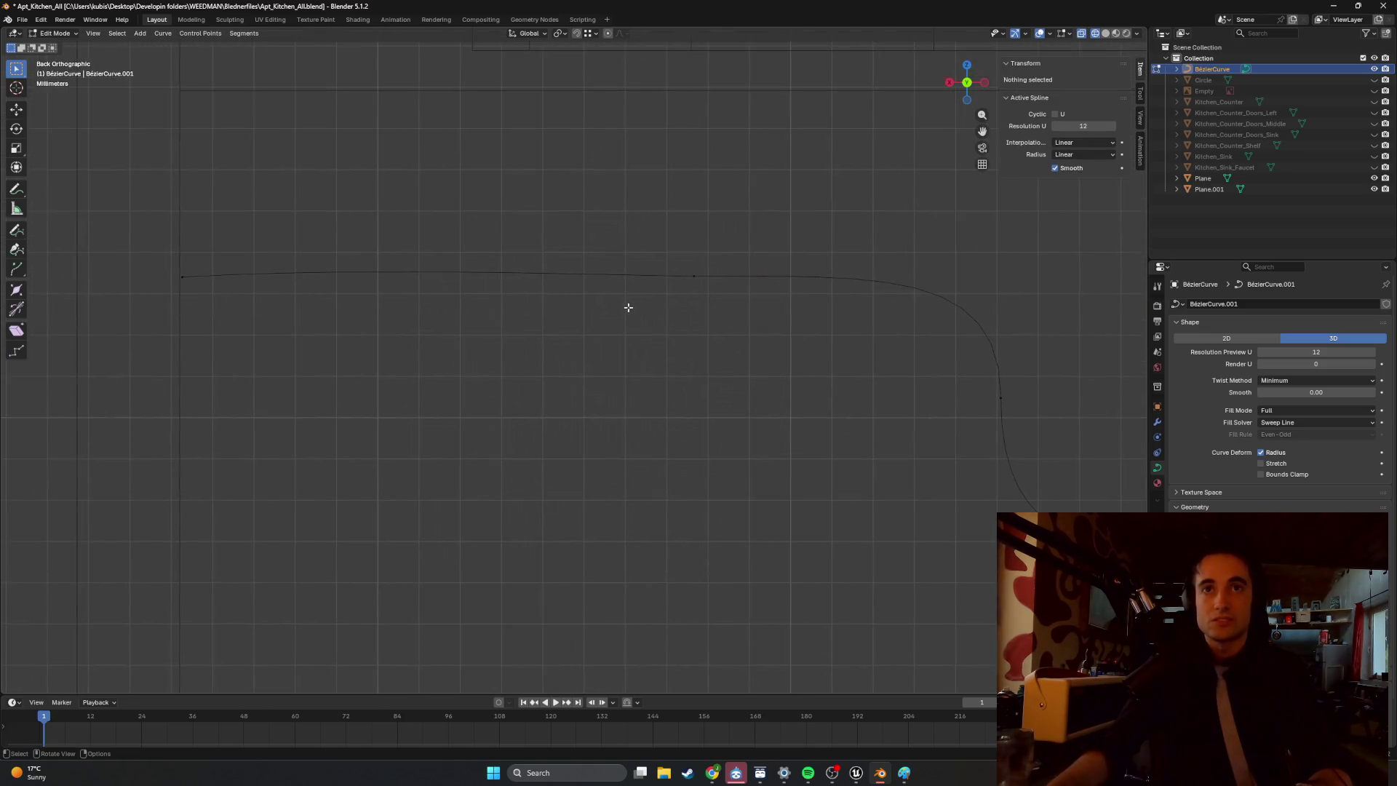
Flatten the left section by snapping its end vertex onto the neighbouring point.
{"action": "left_click", "coordinate": [131, 276]}
{"action": "left_click", "coordinate": [364, 266]}
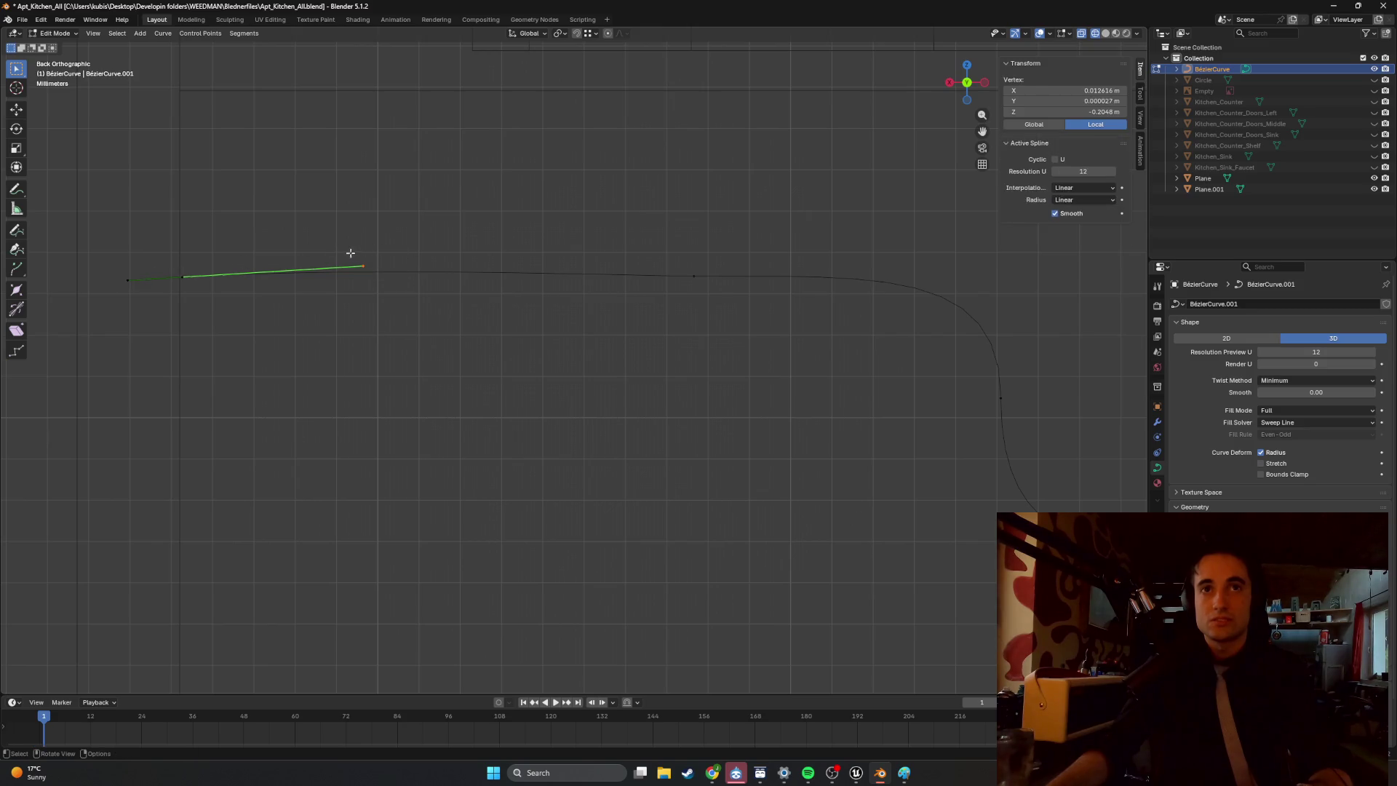
{"action": "key", "text": "g"}
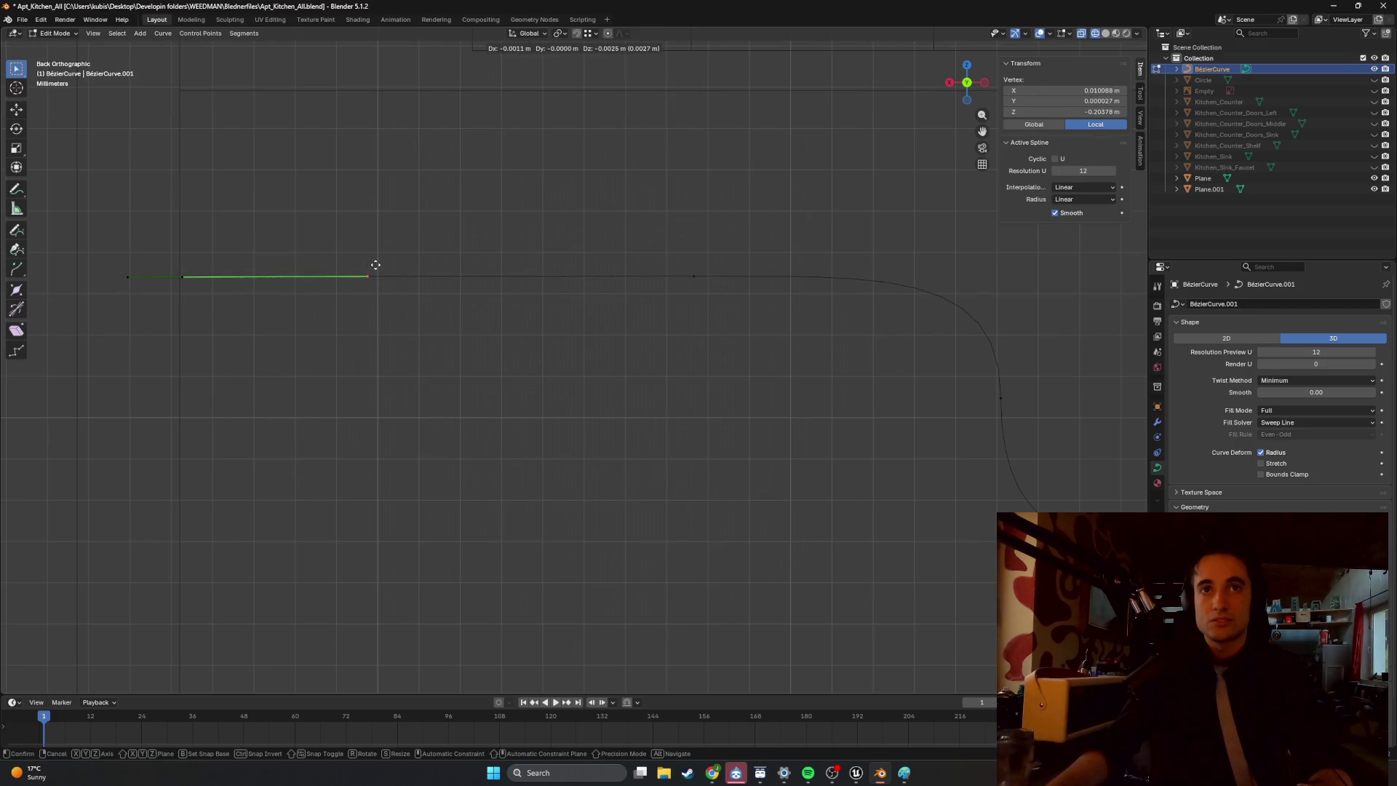
{"action": "key", "text": "ctrl"}
{"action": "left_click", "coordinate": [694, 277]}
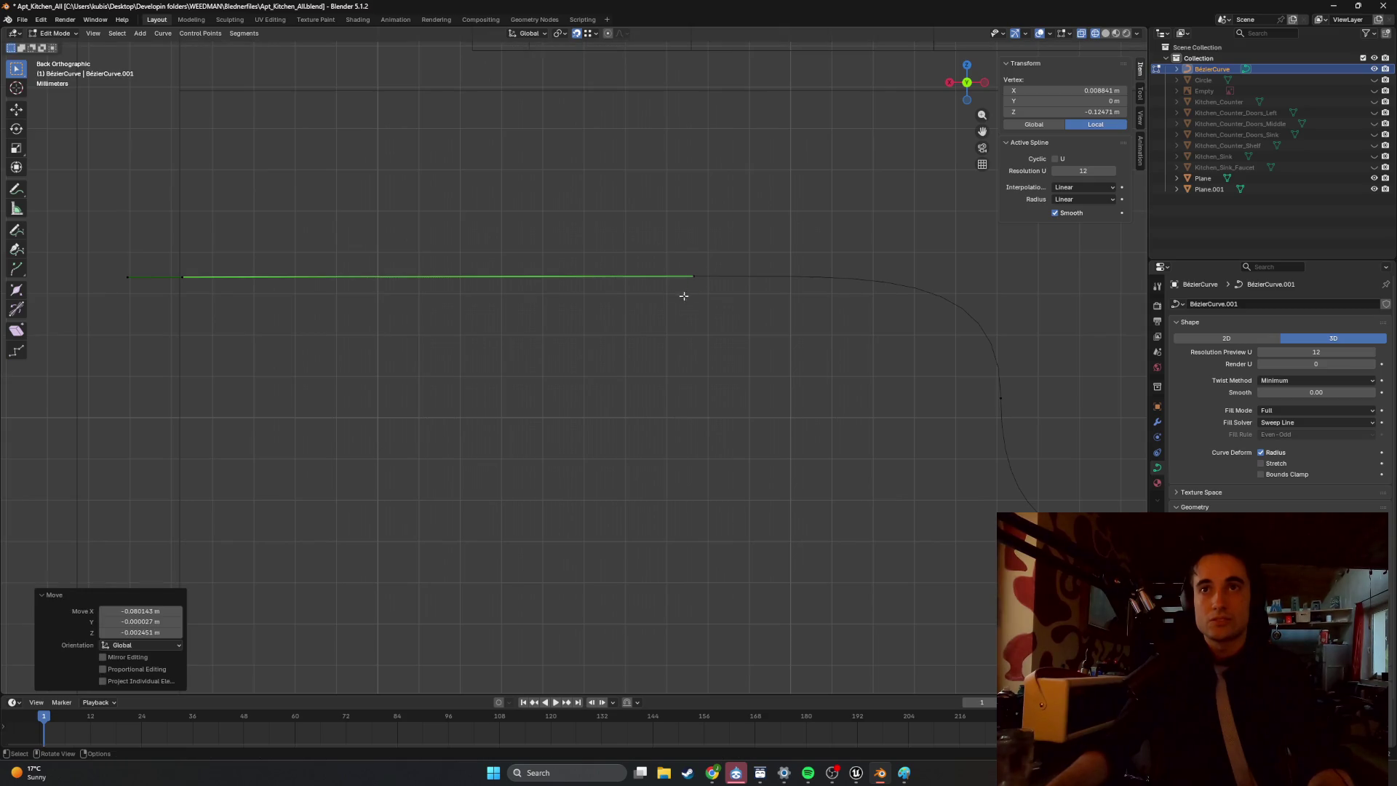
{"action": "left_click", "coordinate": [704, 311]}
Raise the right arm's upper handle along Z.
{"action": "mouse_move", "coordinate": [673, 318]}
{"action": "middle_mouse_down", "text": "shift"}
{"action": "mouse_move", "coordinate": [427, 299]}
{"action": "mouse_move", "coordinate": [639, 287]}
{"action": "mouse_move", "coordinate": [463, 312]}
{"action": "middle_mouse_up", "text": "shift"}
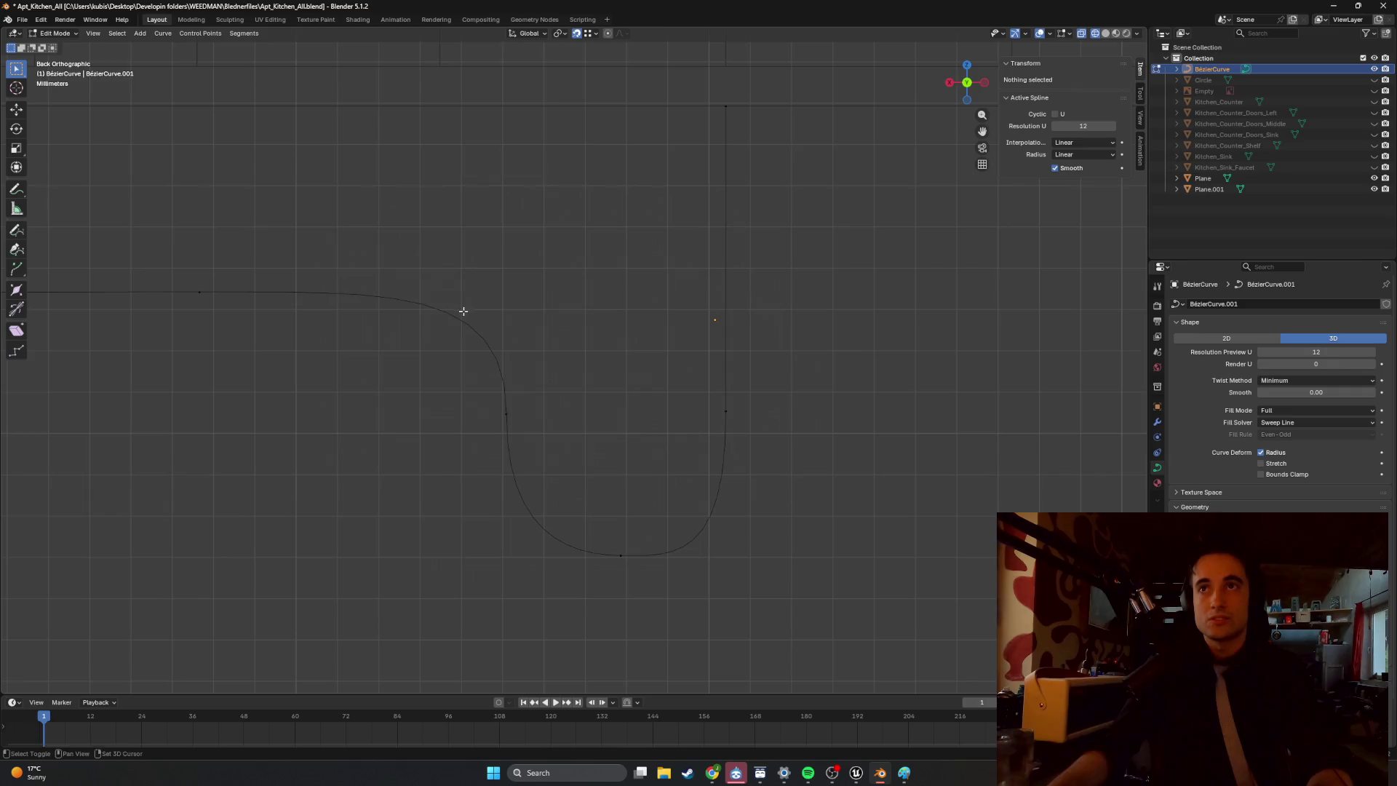
{"action": "left_click", "coordinate": [729, 415]}
{"action": "left_click", "coordinate": [725, 267]}
{"action": "key", "text": "g"}
{"action": "key", "text": "z"}
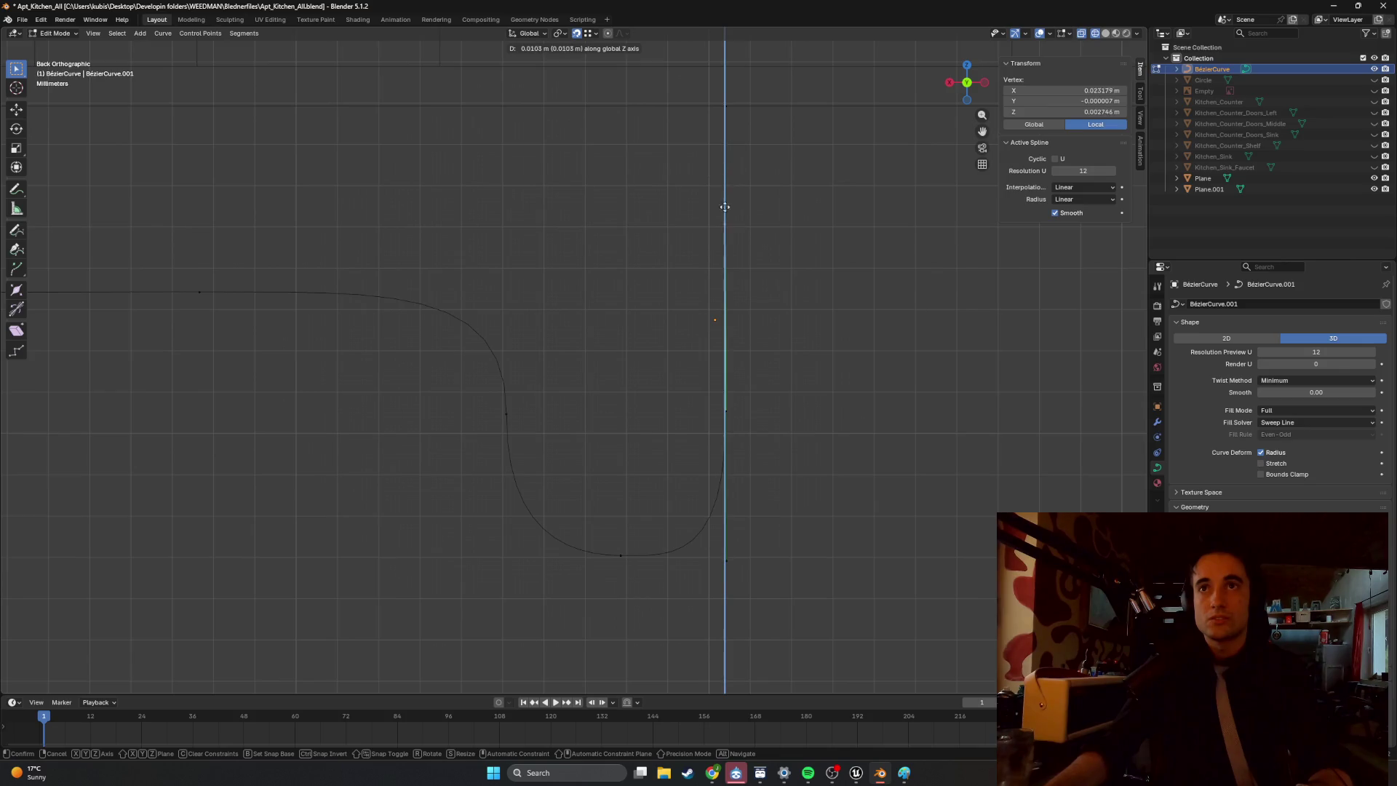
{"action": "left_click", "coordinate": [731, 259]}
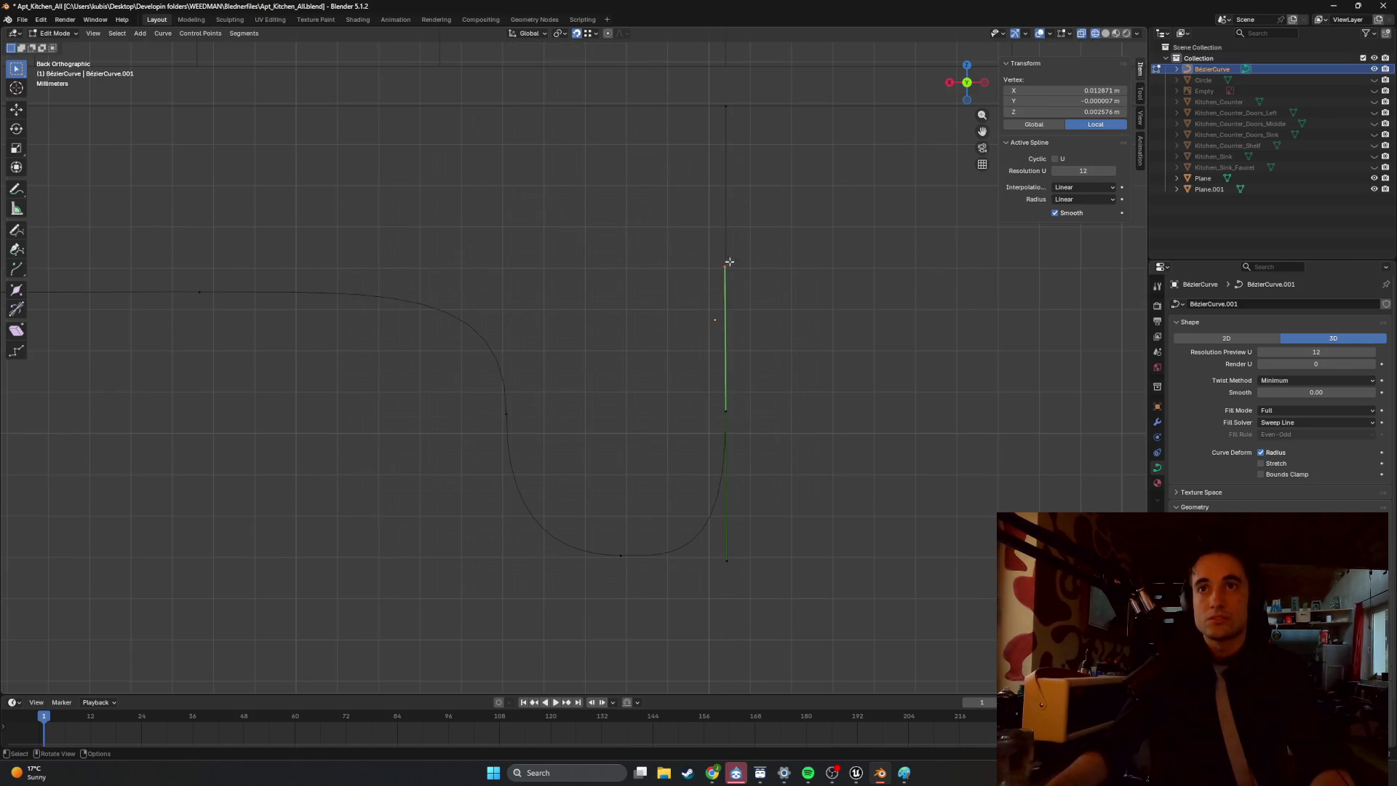
Align that handle along X so the right arm runs vertically.
{"action": "key", "text": "g"}
{"action": "key", "text": "x"}
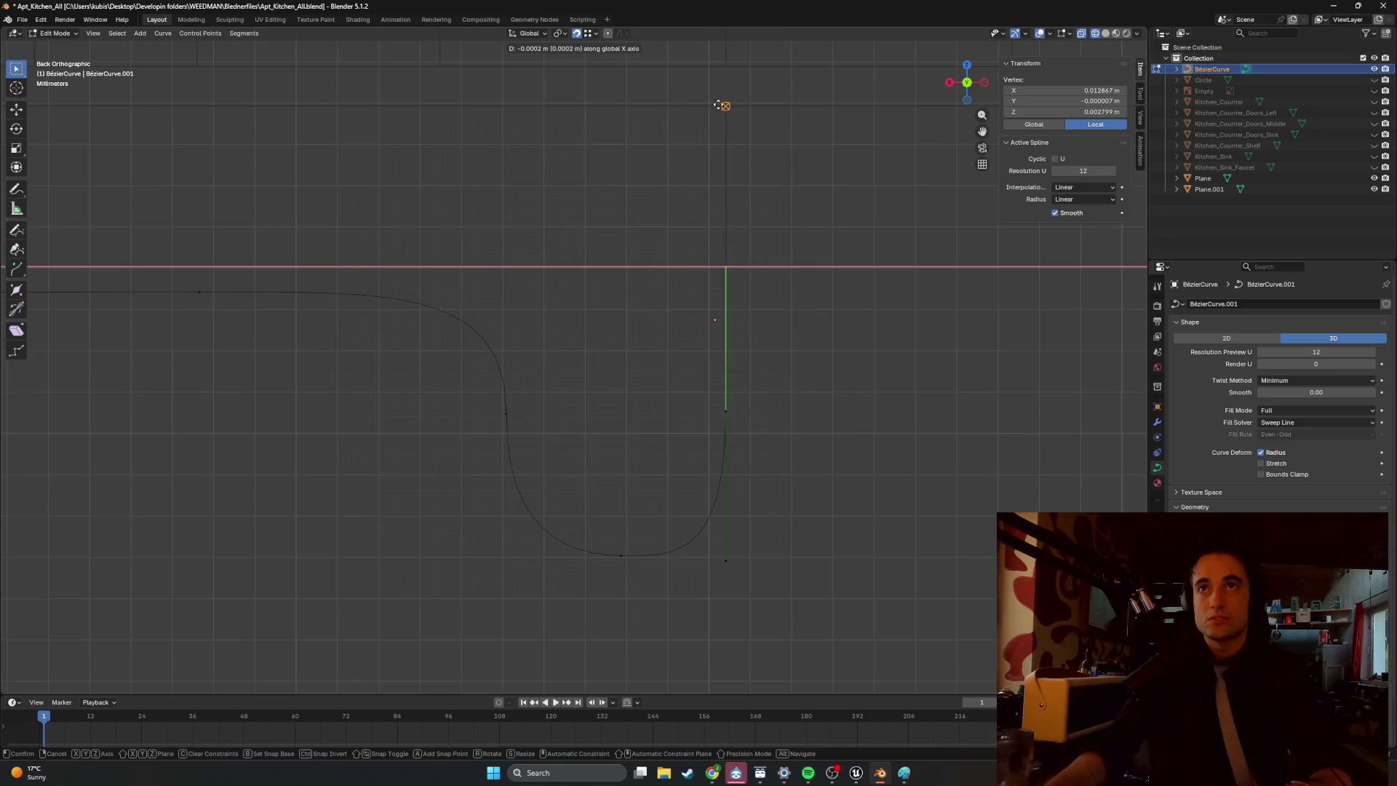
{"action": "left_click", "coordinate": [729, 107]}
{"action": "left_click", "coordinate": [803, 292]}
{"action": "middle_click_drag", "start_coordinate": [823, 320], "coordinate": [631, 337], "text": "alt"}
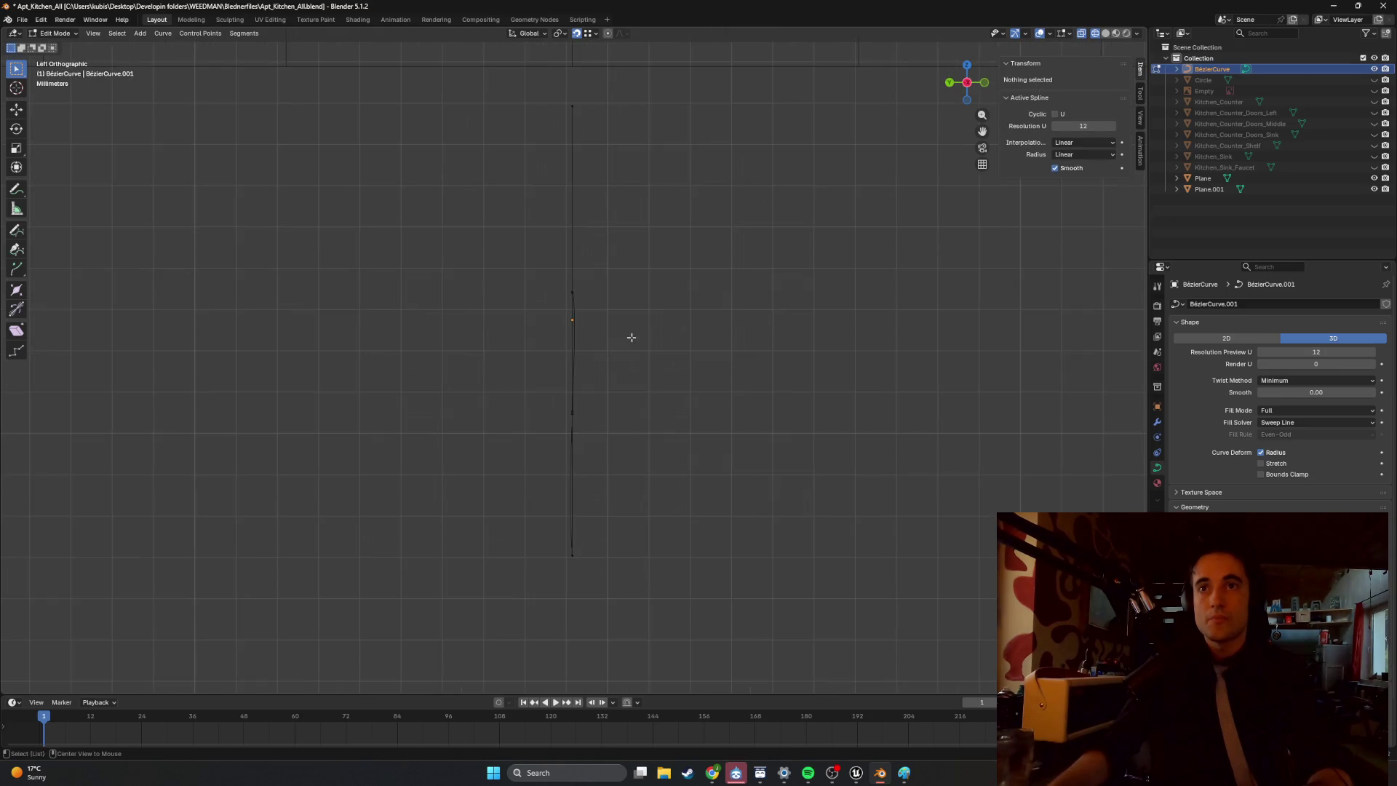
Move the handle point at the curve's lower end onto Y 0.
{"action": "left_click", "coordinate": [578, 547]}
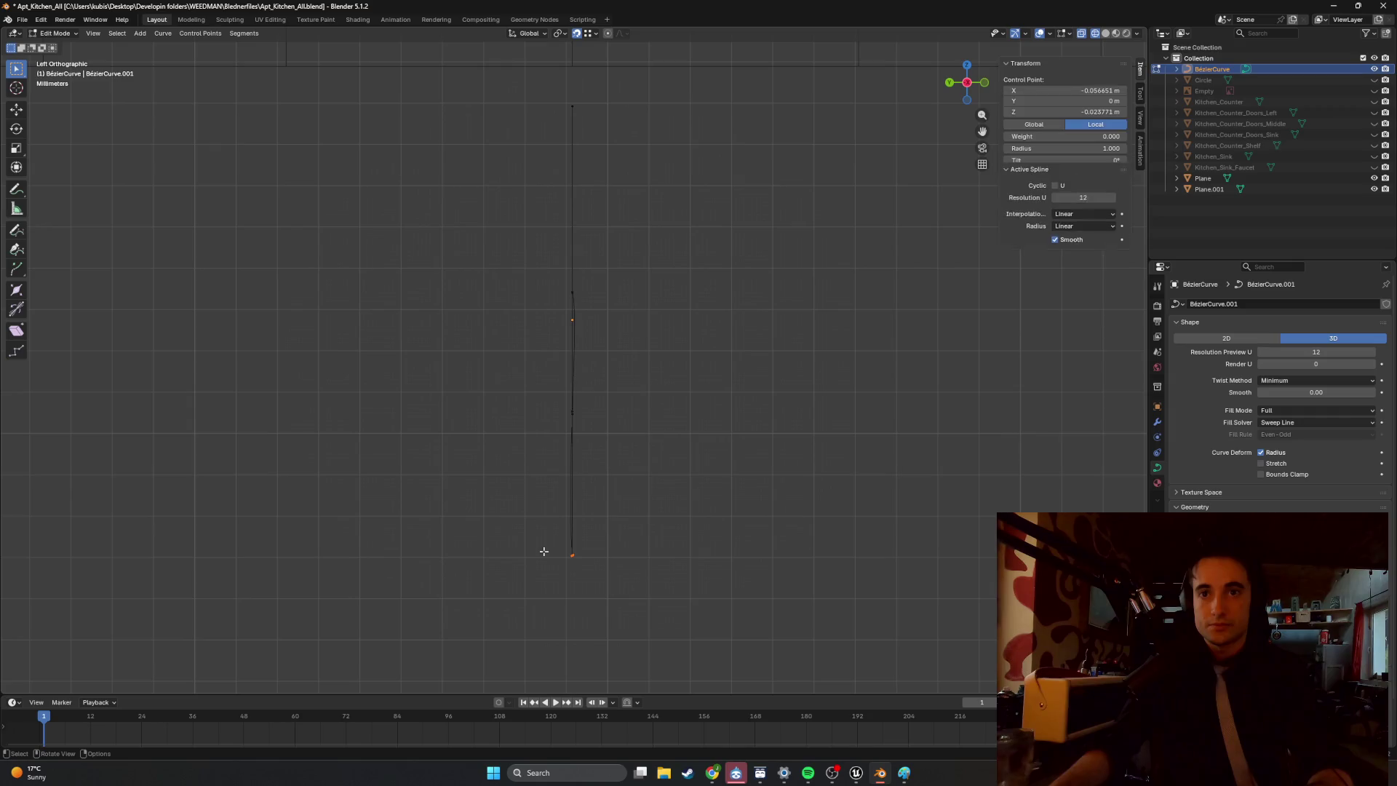
{"action": "mouse_move", "coordinate": [572, 559]}
{"action": "middle_mouse_down", "text": "ctrl"}
{"action": "mouse_move", "coordinate": [617, 338]}
{"action": "mouse_move", "coordinate": [603, 543]}
{"action": "mouse_move", "coordinate": [594, 362]}
{"action": "middle_mouse_up", "text": "ctrl"}
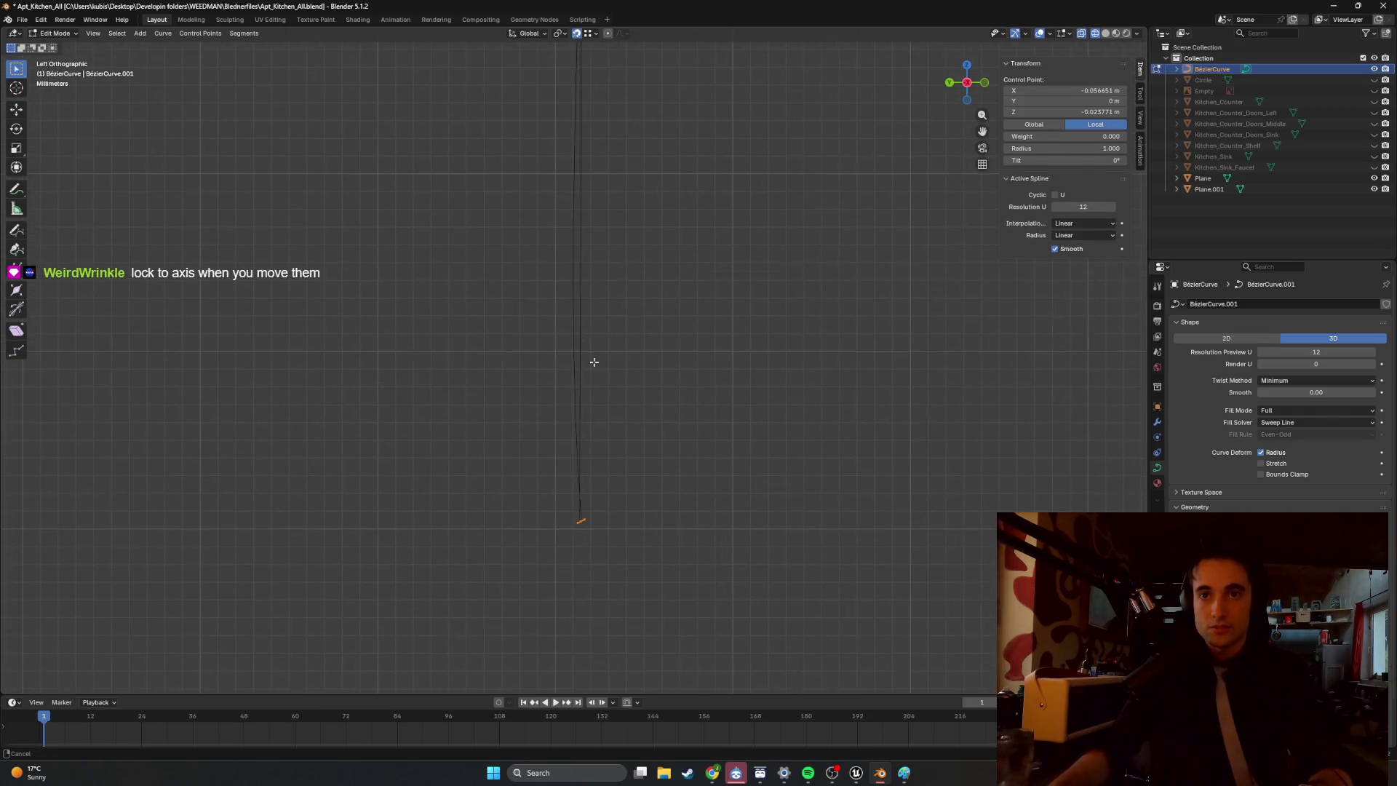
{"action": "left_click", "coordinate": [583, 502]}
{"action": "key", "text": "g"}
{"action": "key", "text": "z"}
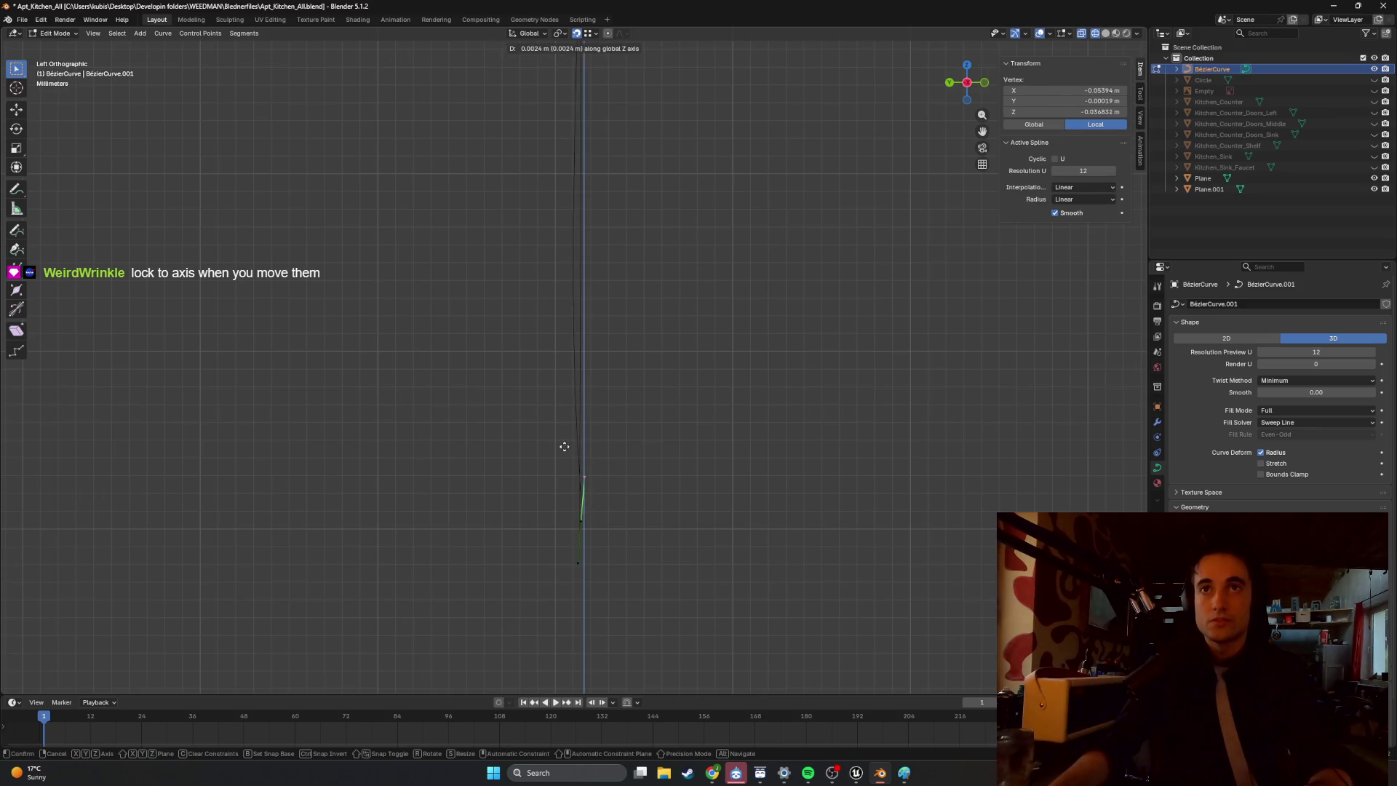
{"action": "key", "text": "z"}
{"action": "key", "text": "z"}
{"action": "scroll", "coordinate": [568, 446], "scroll_direction": "down", "scroll_amount": 2}
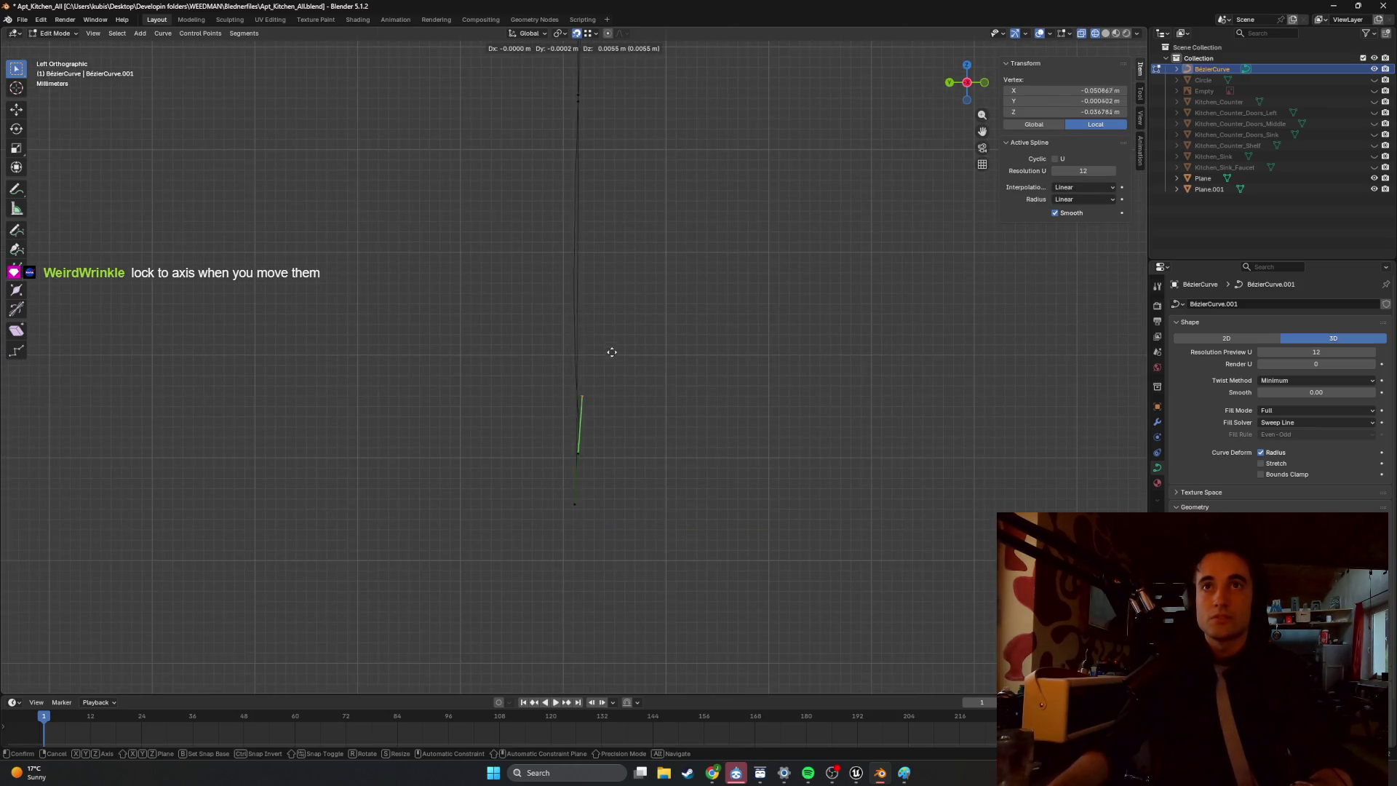
{"action": "key", "text": "z"}
{"action": "key", "text": "y"}
{"action": "mouse_move", "coordinate": [577, 101]}
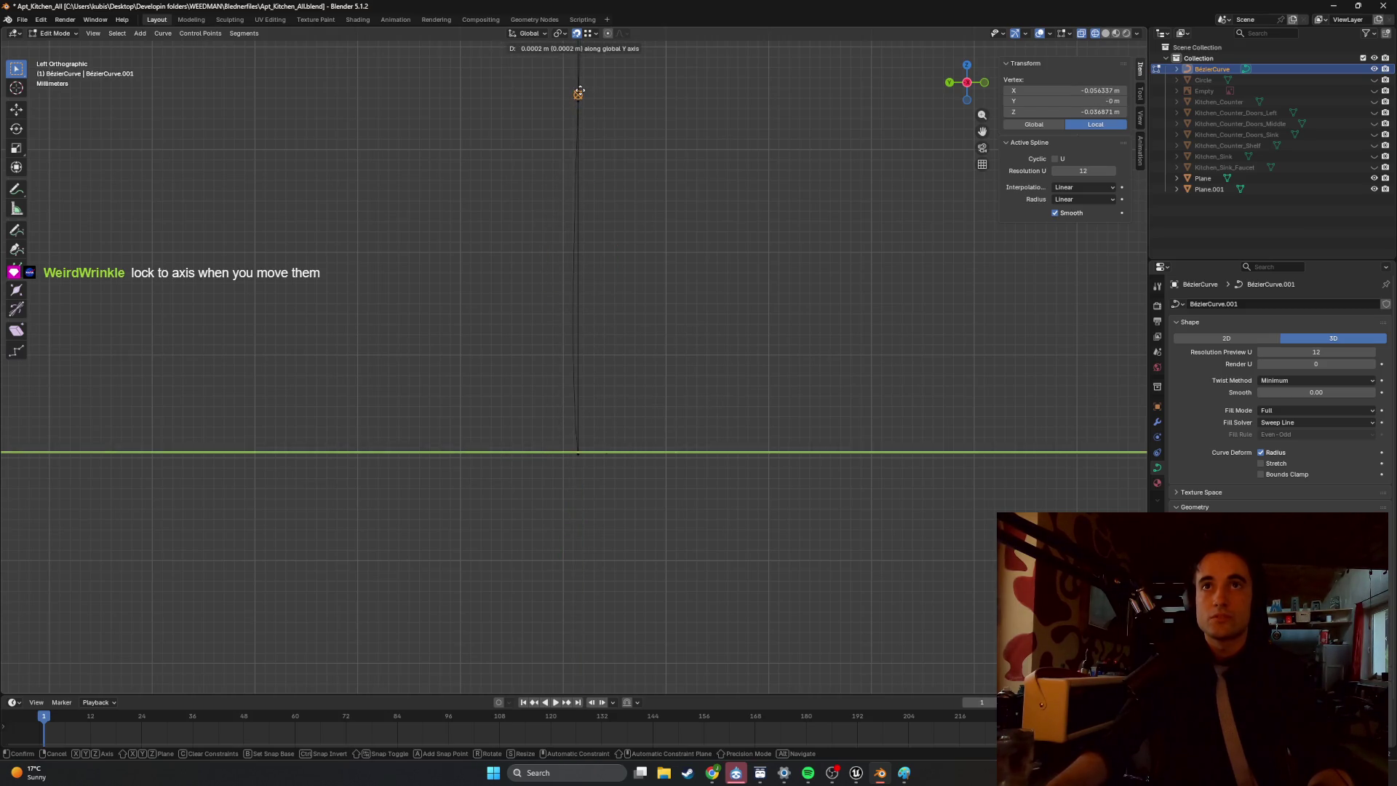
{"action": "left_click", "coordinate": [579, 93]}
{"action": "scroll", "coordinate": [591, 386], "scroll_direction": "up", "scroll_amount": 2}
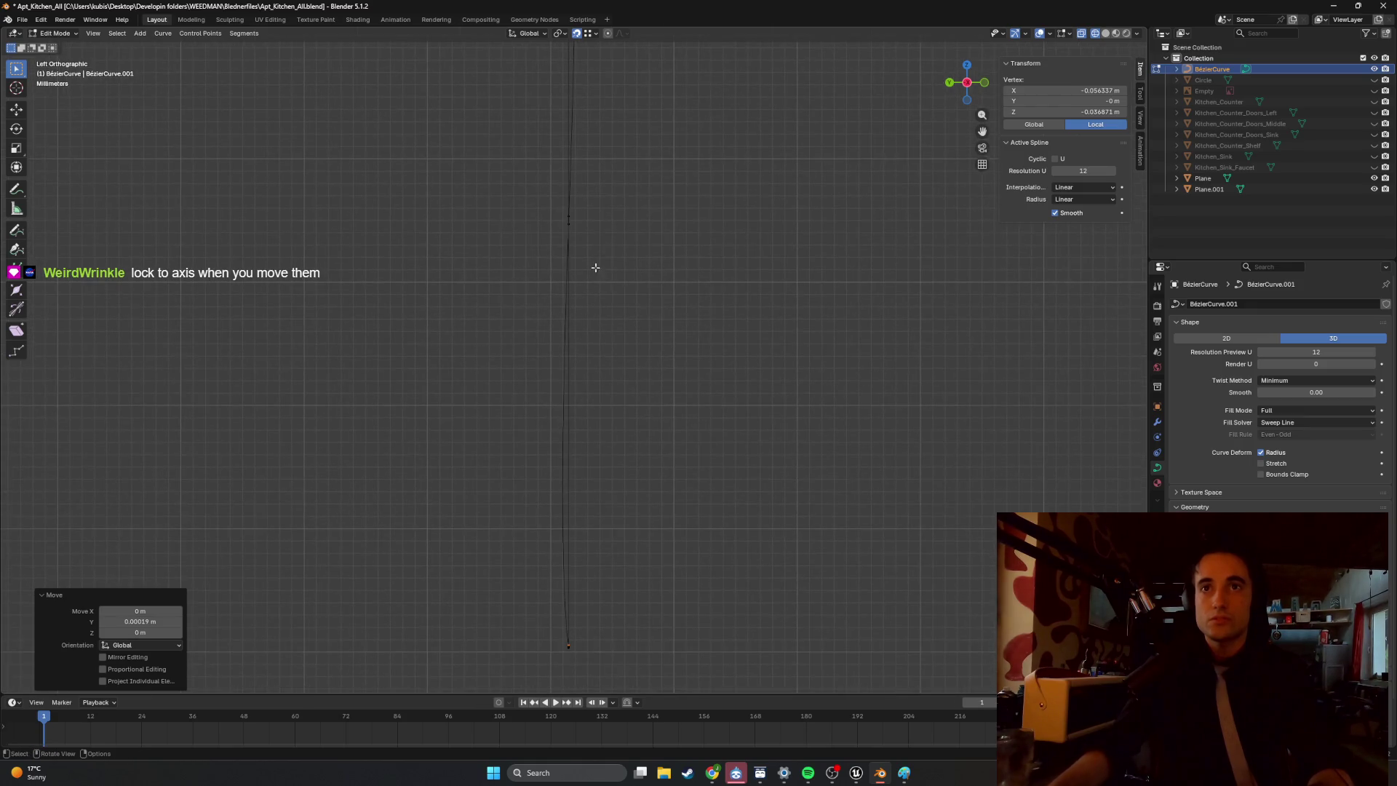
Move the slanted segment's lower endpoint onto the lower vertex so the line runs vertical.
{"action": "left_click", "coordinate": [572, 224]}
{"action": "mouse_move", "coordinate": [568, 562]}
{"action": "left_mouse_down"}
{"action": "mouse_move", "coordinate": [536, 595]}
{"action": "mouse_move", "coordinate": [540, 583]}
{"action": "left_mouse_up"}
{"action": "key", "text": "g"}
{"action": "left_click", "coordinate": [565, 646]}
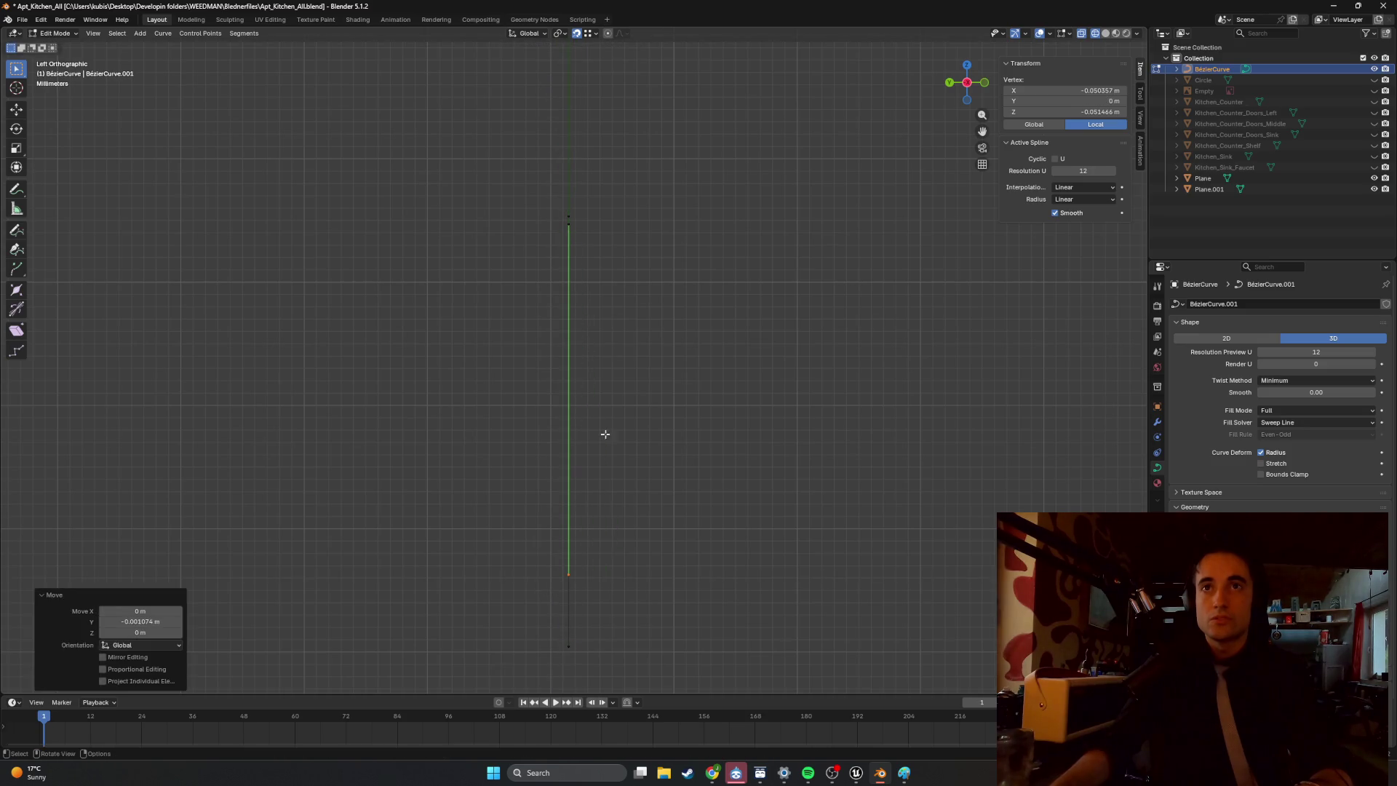
{"action": "left_click", "coordinate": [638, 280]}
{"action": "scroll", "coordinate": [611, 315], "scroll_direction": "up", "scroll_amount": 2}
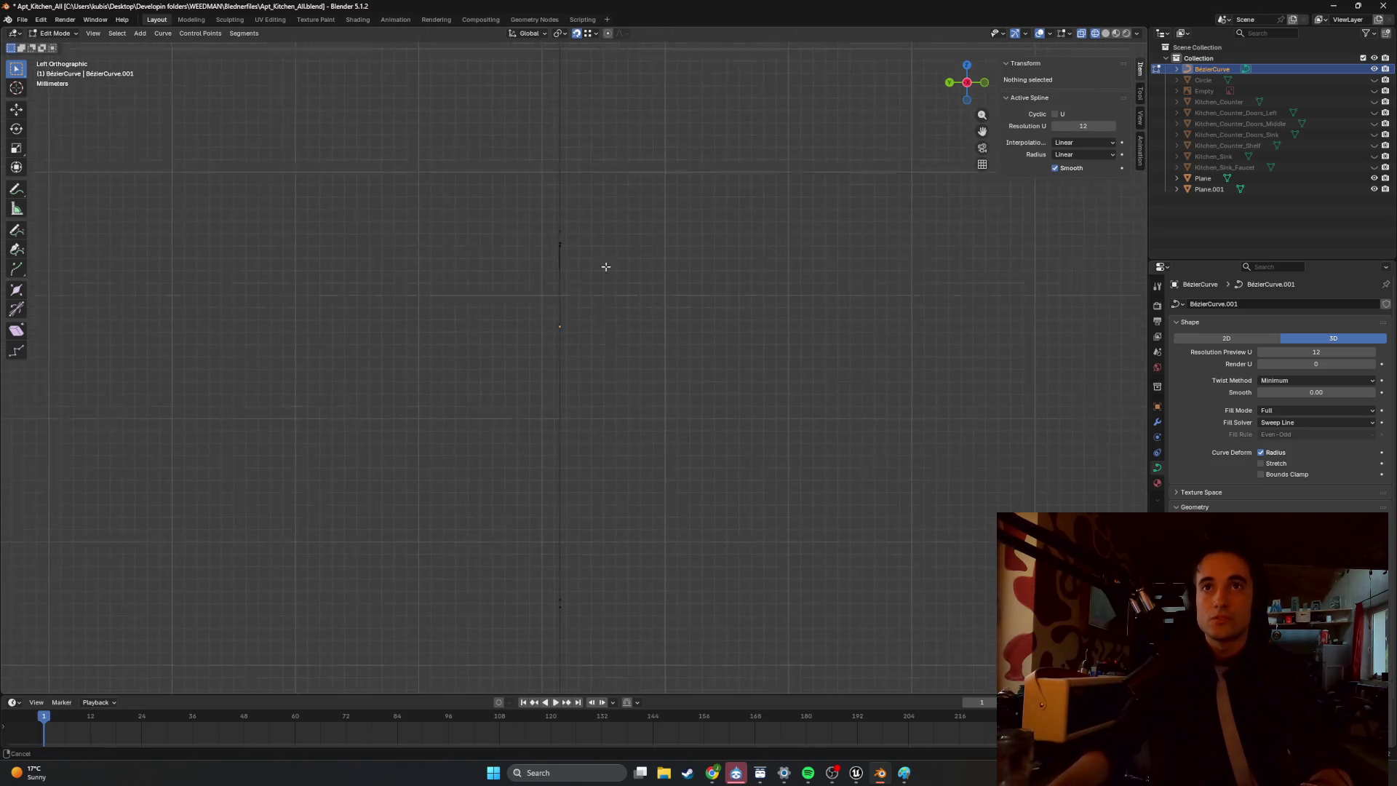
{"action": "scroll", "coordinate": [572, 329], "scroll_direction": "up", "scroll_amount": 5}
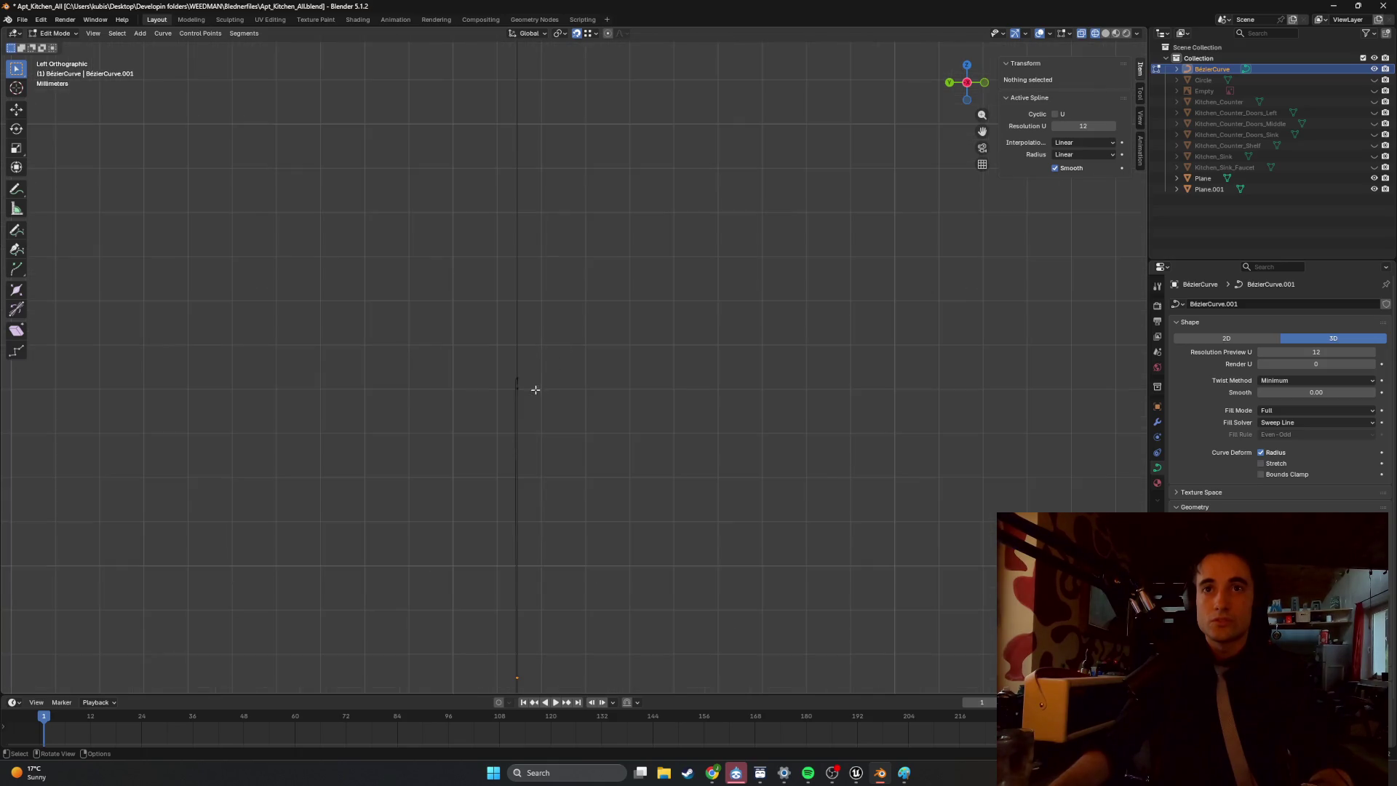
Flatten the curve's tip vertex to Y 0, then view in perspective and deselect.
{"action": "left_click_drag", "start_coordinate": [536, 390], "coordinate": [507, 372]}
{"action": "left_click", "coordinate": [512, 388]}
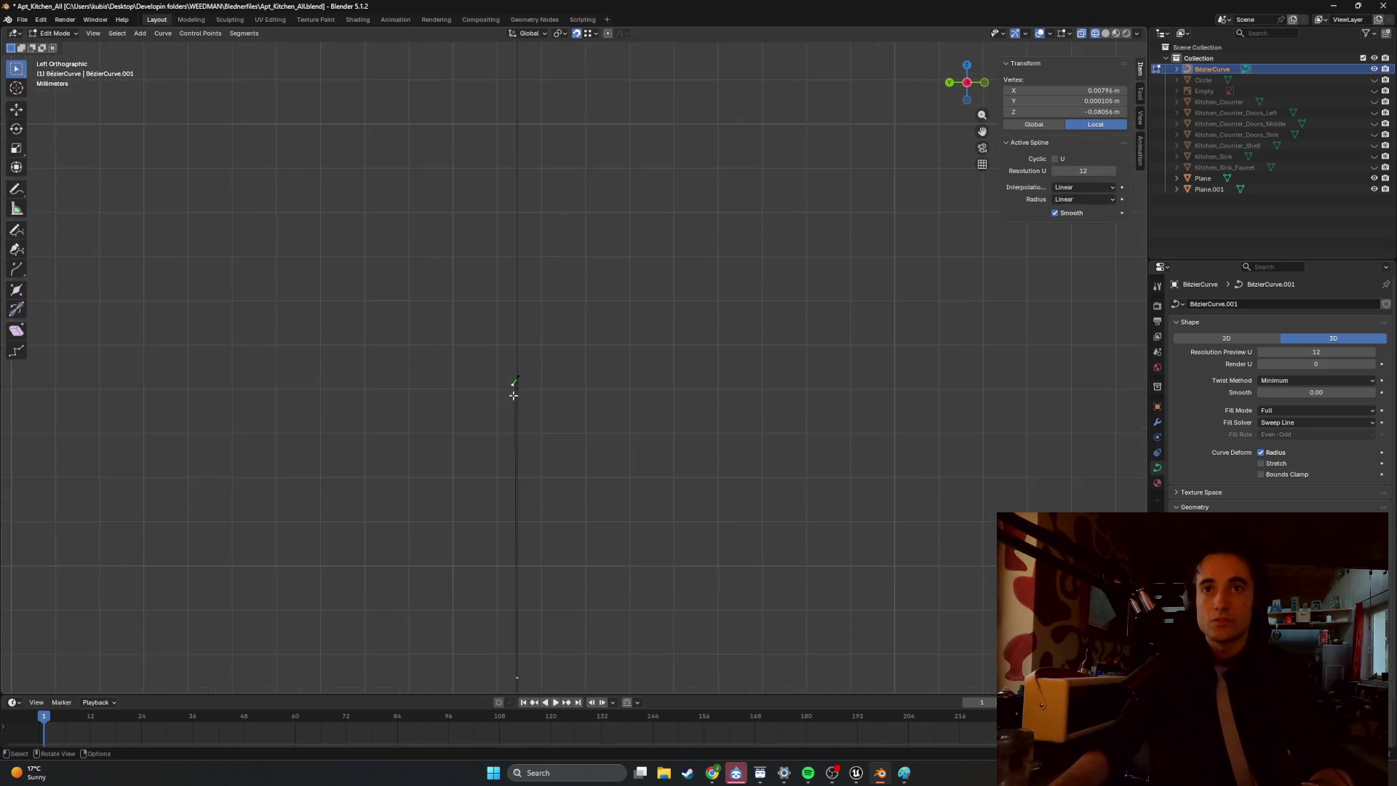
{"action": "key", "text": "g"}
{"action": "left_click", "coordinate": [459, 439]}
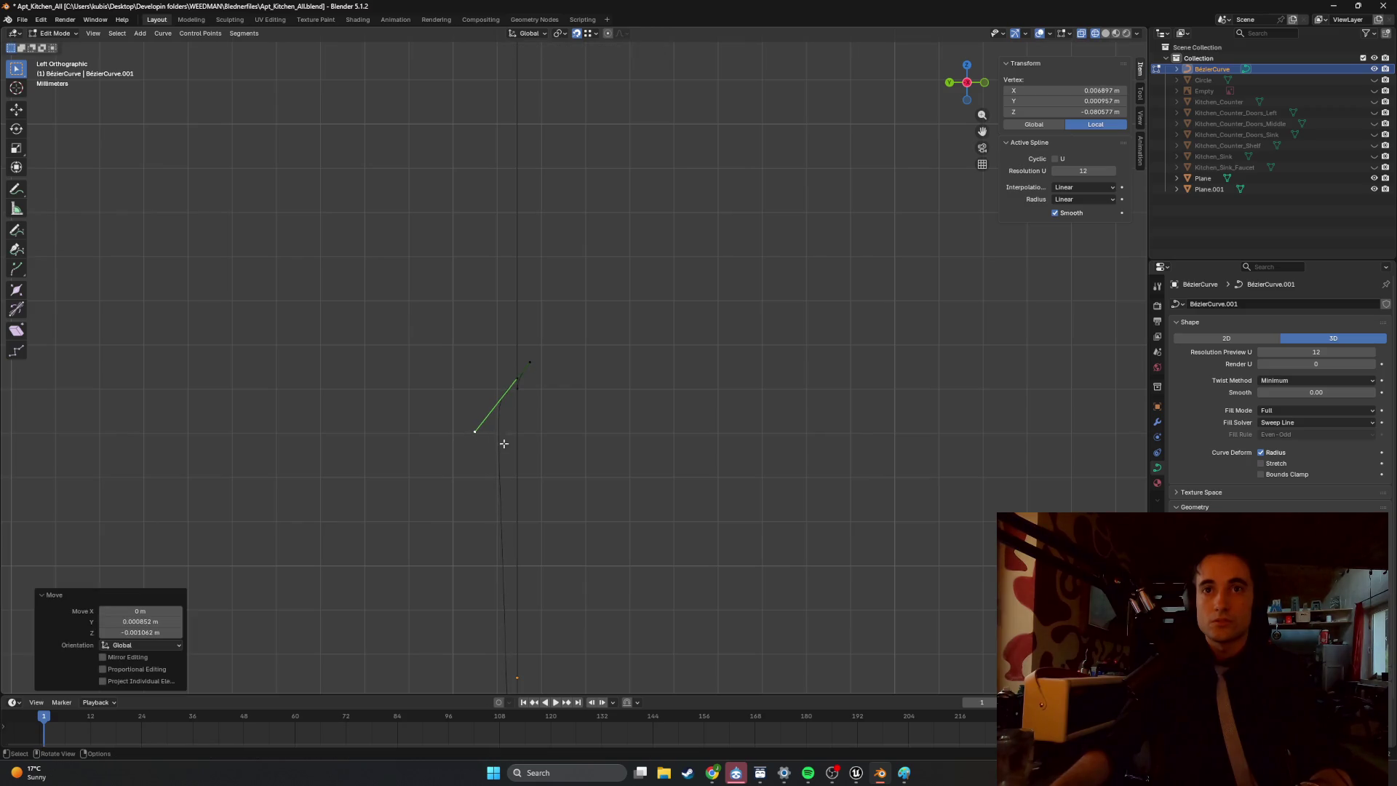
{"action": "key", "text": "g"}
{"action": "key", "text": "y"}
{"action": "left_click", "coordinate": [527, 412]}
{"action": "scroll", "coordinate": [526, 413], "scroll_direction": "up", "scroll_amount": 8}
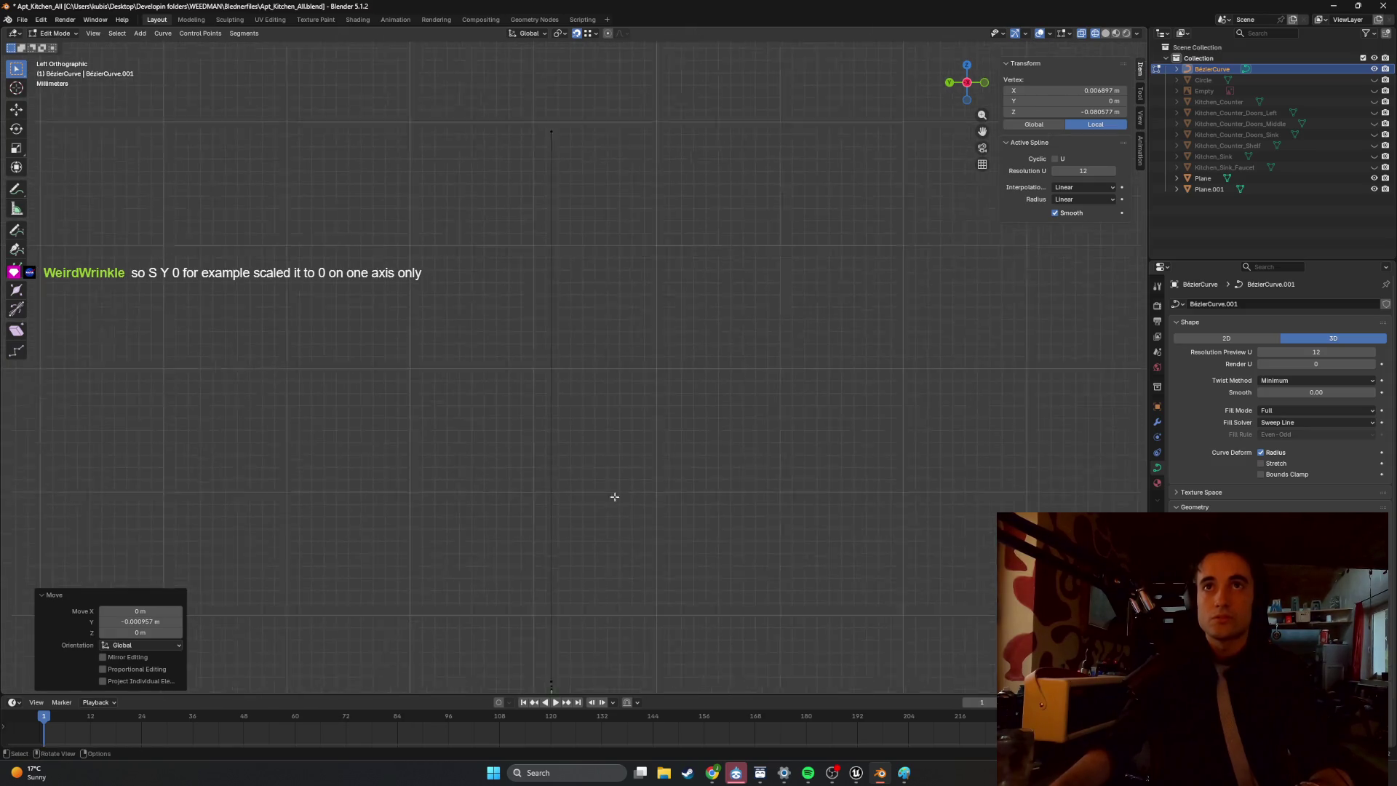
{"action": "mouse_move", "coordinate": [638, 458]}
{"action": "middle_mouse_down"}
{"action": "mouse_move", "coordinate": [508, 461]}
{"action": "mouse_move", "coordinate": [686, 393]}
{"action": "mouse_move", "coordinate": [691, 405]}
{"action": "mouse_move", "coordinate": [468, 408]}
{"action": "mouse_move", "coordinate": [484, 402]}
{"action": "middle_mouse_up"}
{"action": "left_click", "coordinate": [509, 461]}
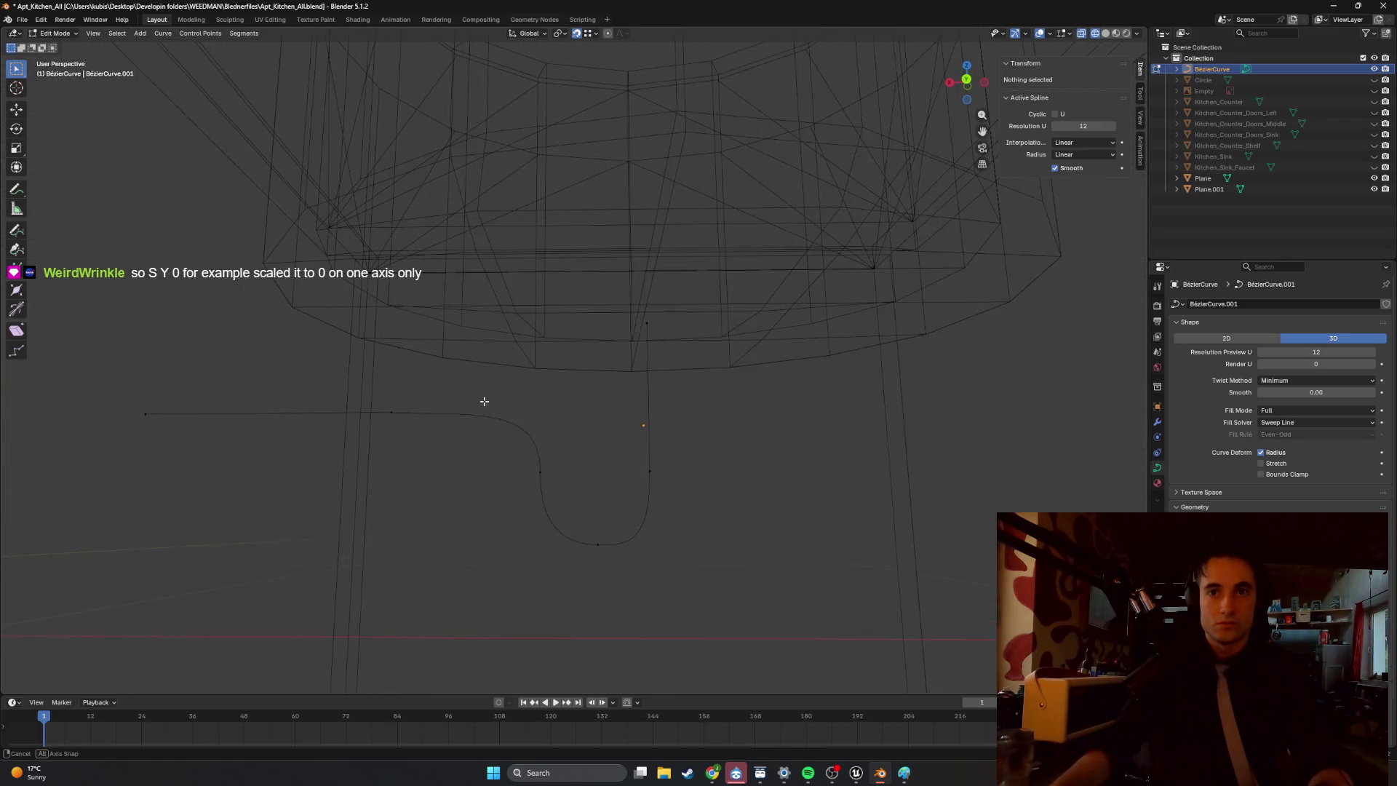
In back view, reposition a control point of the curve's horizontal arm.
{"action": "left_click", "coordinate": [550, 474]}
{"action": "key", "text": "ctrl+KP_1"}
{"action": "scroll", "coordinate": [564, 500], "scroll_direction": "up", "scroll_amount": 3}
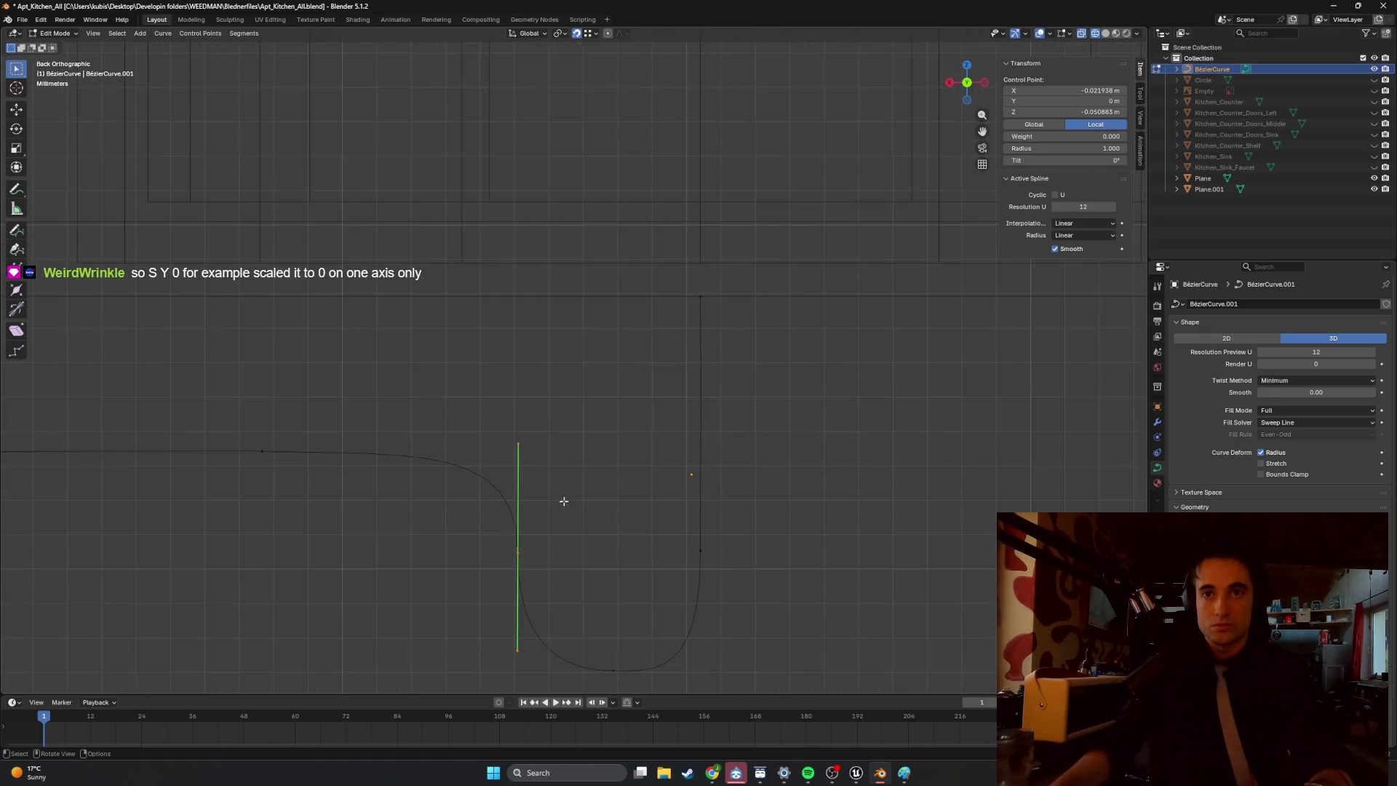
{"action": "middle_click_drag", "start_coordinate": [551, 516], "coordinate": [561, 400], "text": "shift"}
{"action": "key", "text": "g"}
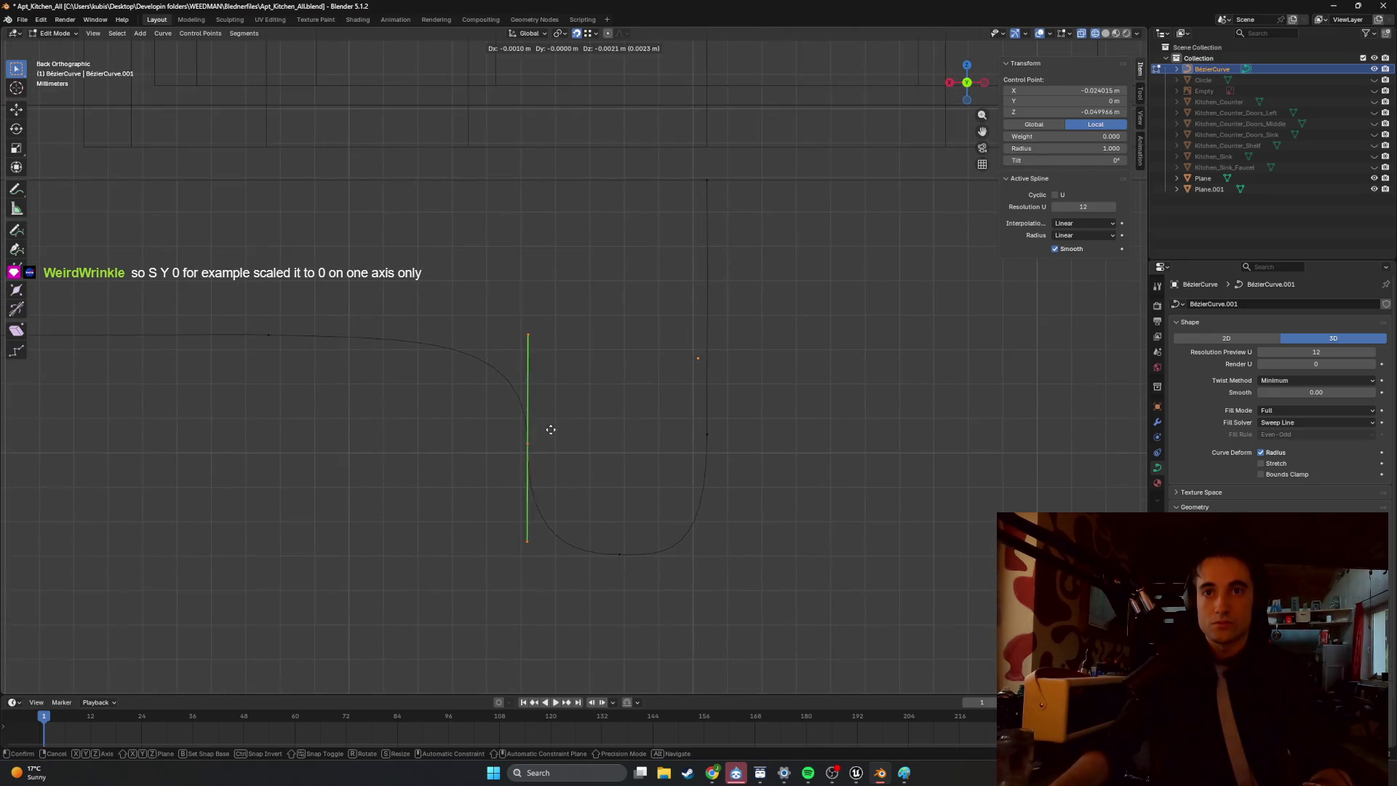
{"action": "left_click", "coordinate": [554, 433]}
Slide the curve's left end point 0.0201 m along X to keep the arm level.
{"action": "left_click", "coordinate": [271, 335]}
{"action": "key", "text": "g"}
{"action": "key", "text": "z"}
{"action": "key", "text": "x"}
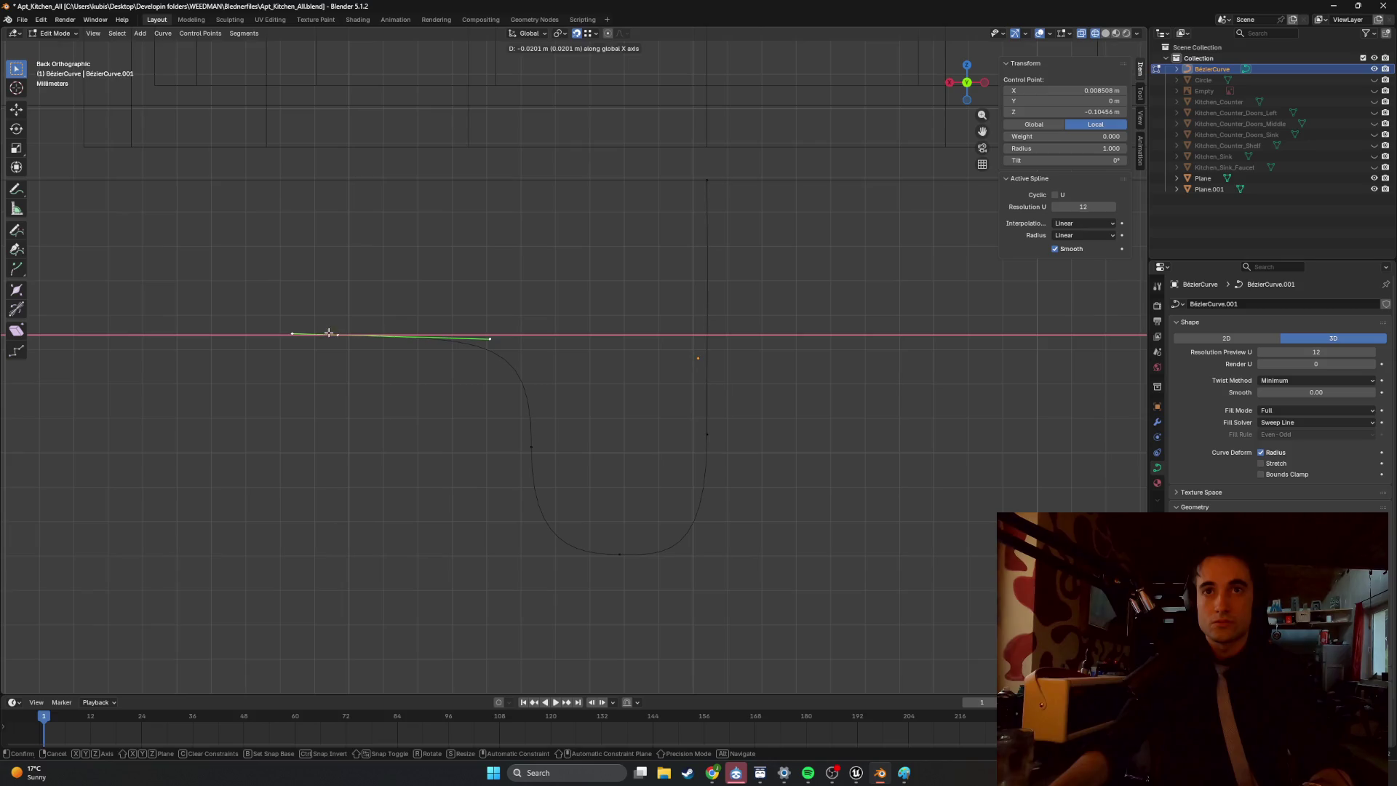
{"action": "left_click", "coordinate": [328, 333]}
{"action": "left_click", "coordinate": [543, 331]}
{"action": "scroll", "coordinate": [551, 355], "scroll_direction": "down", "scroll_amount": 3}
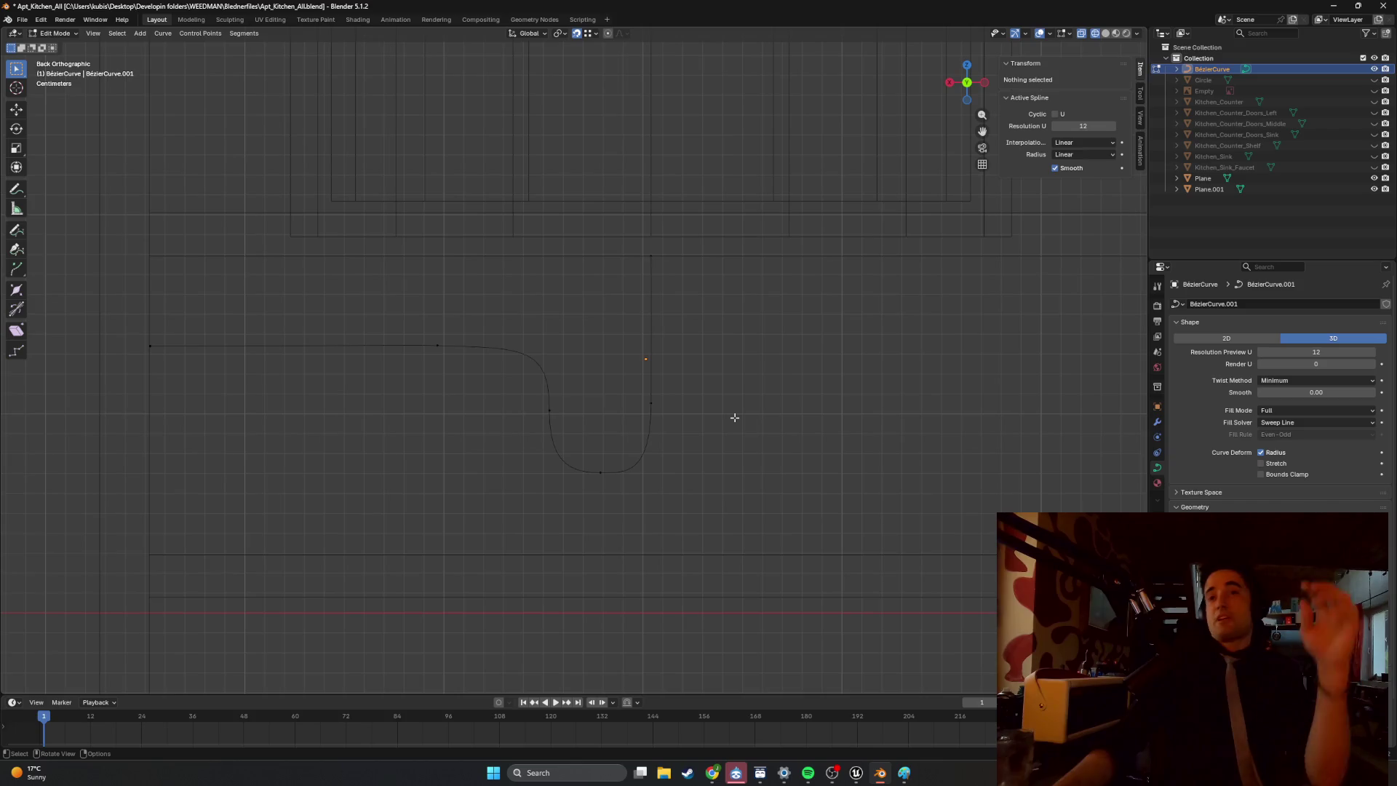
{"action": "middle_click_drag", "start_coordinate": [733, 416], "coordinate": [652, 413]}
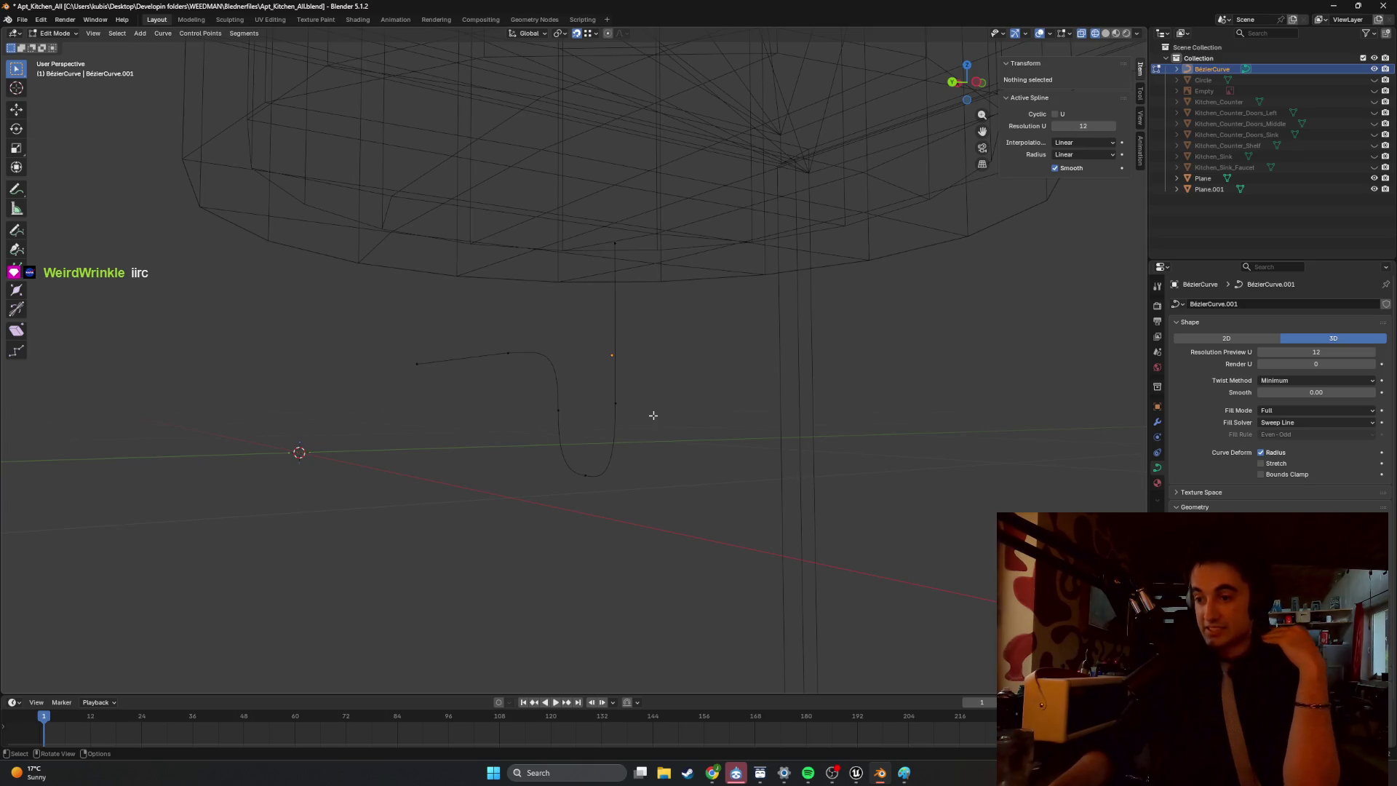
Rename the curve object to Pipe_Curve_Copy in the Outliner.
{"action": "mouse_move", "coordinate": [654, 390]}
{"action": "middle_mouse_down"}
{"action": "mouse_move", "coordinate": [509, 412]}
{"action": "mouse_move", "coordinate": [549, 412]}
{"action": "mouse_move", "coordinate": [592, 264]}
{"action": "mouse_move", "coordinate": [483, 291]}
{"action": "mouse_move", "coordinate": [736, 282]}
{"action": "middle_mouse_up"}
{"action": "double_click", "coordinate": [1211, 70]}
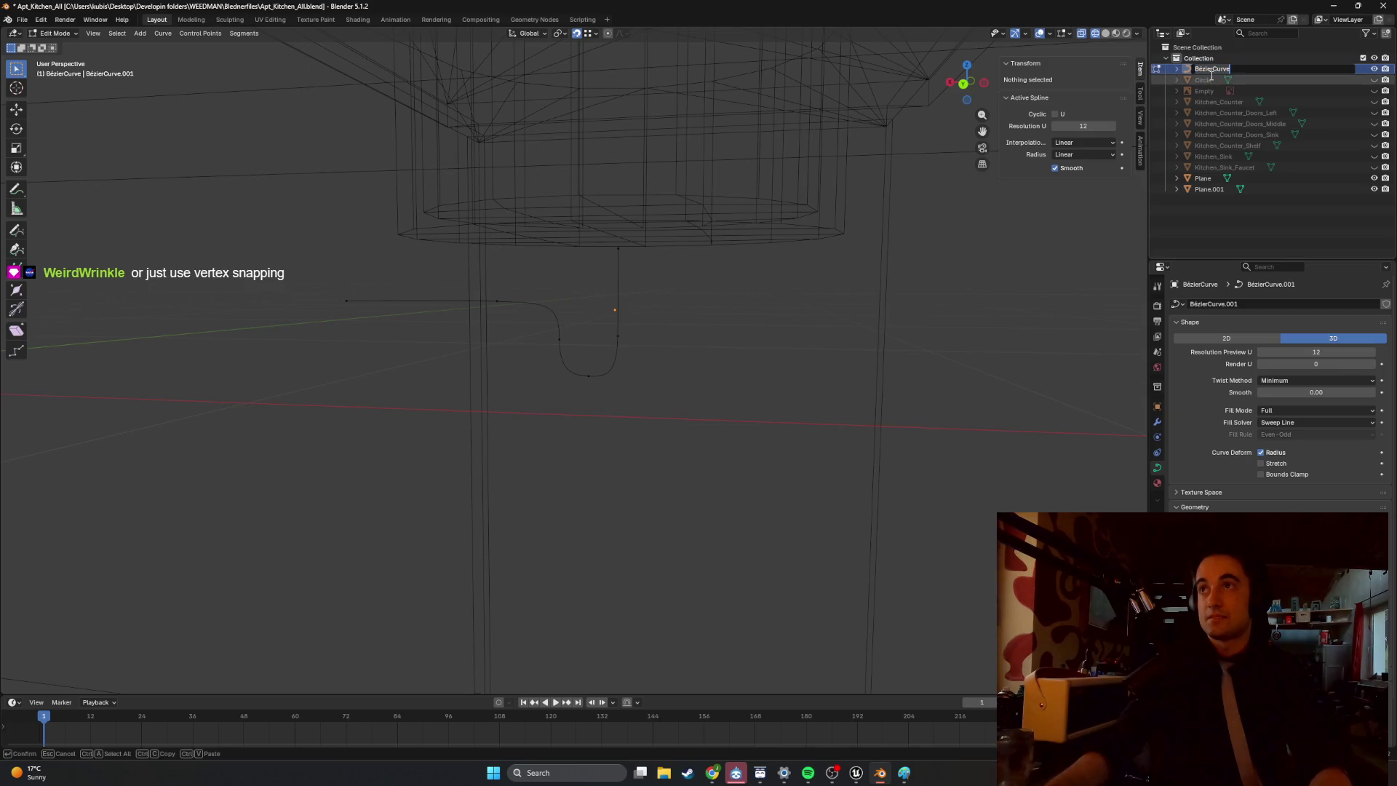
{"action": "type", "text": "Curve"}
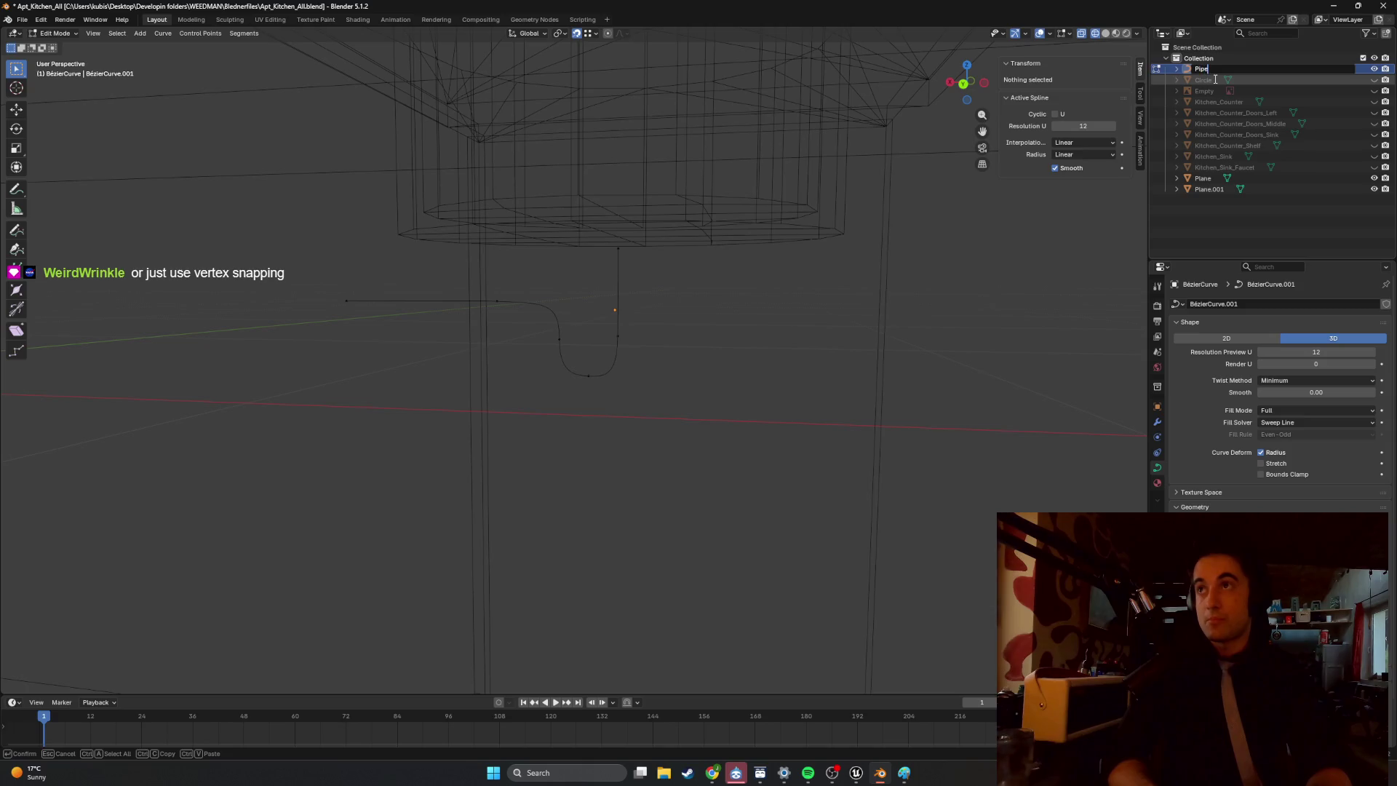
{"action": "type", "text": "_Curve_Copu"}
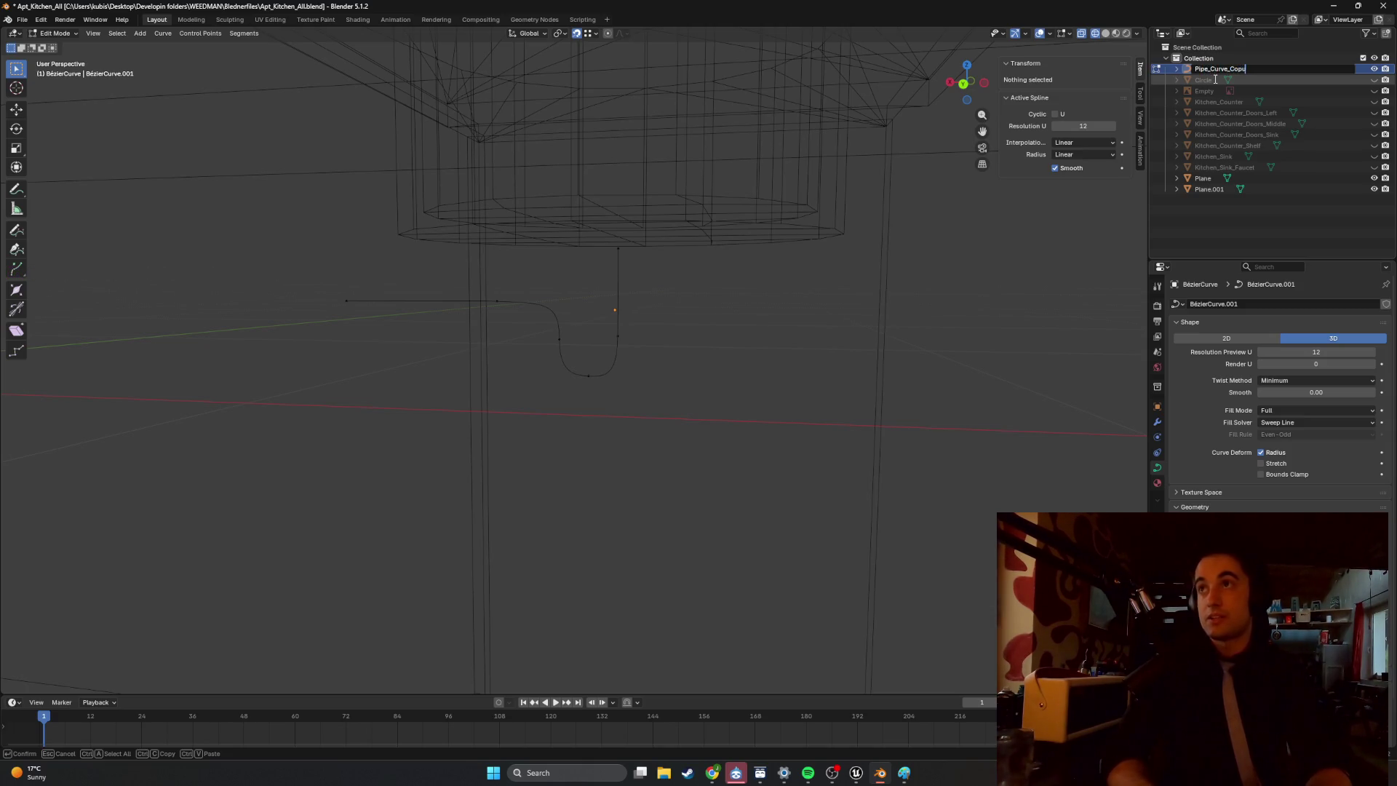
{"action": "key", "text": "BackSpace"}
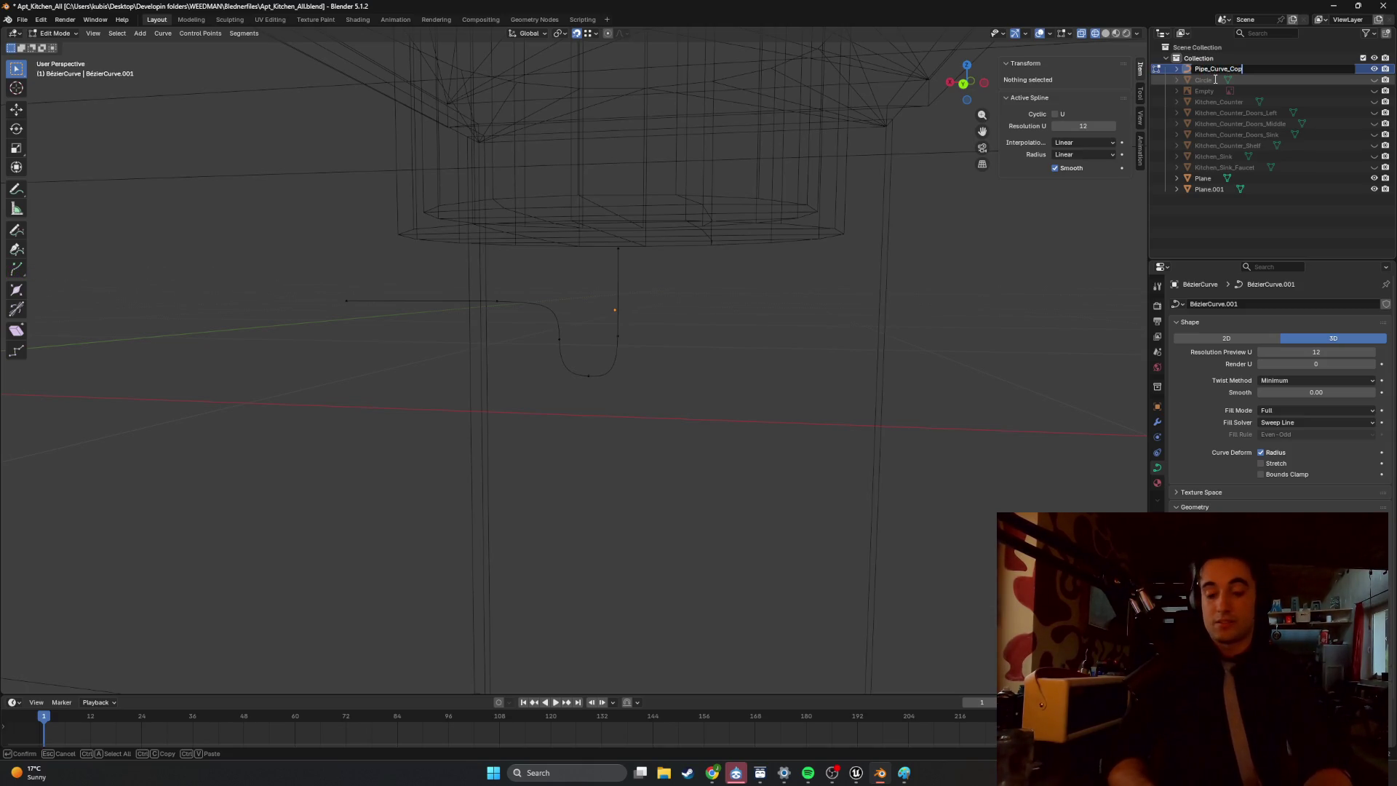
{"action": "type", "text": "y"}
{"action": "key", "text": "Return"}
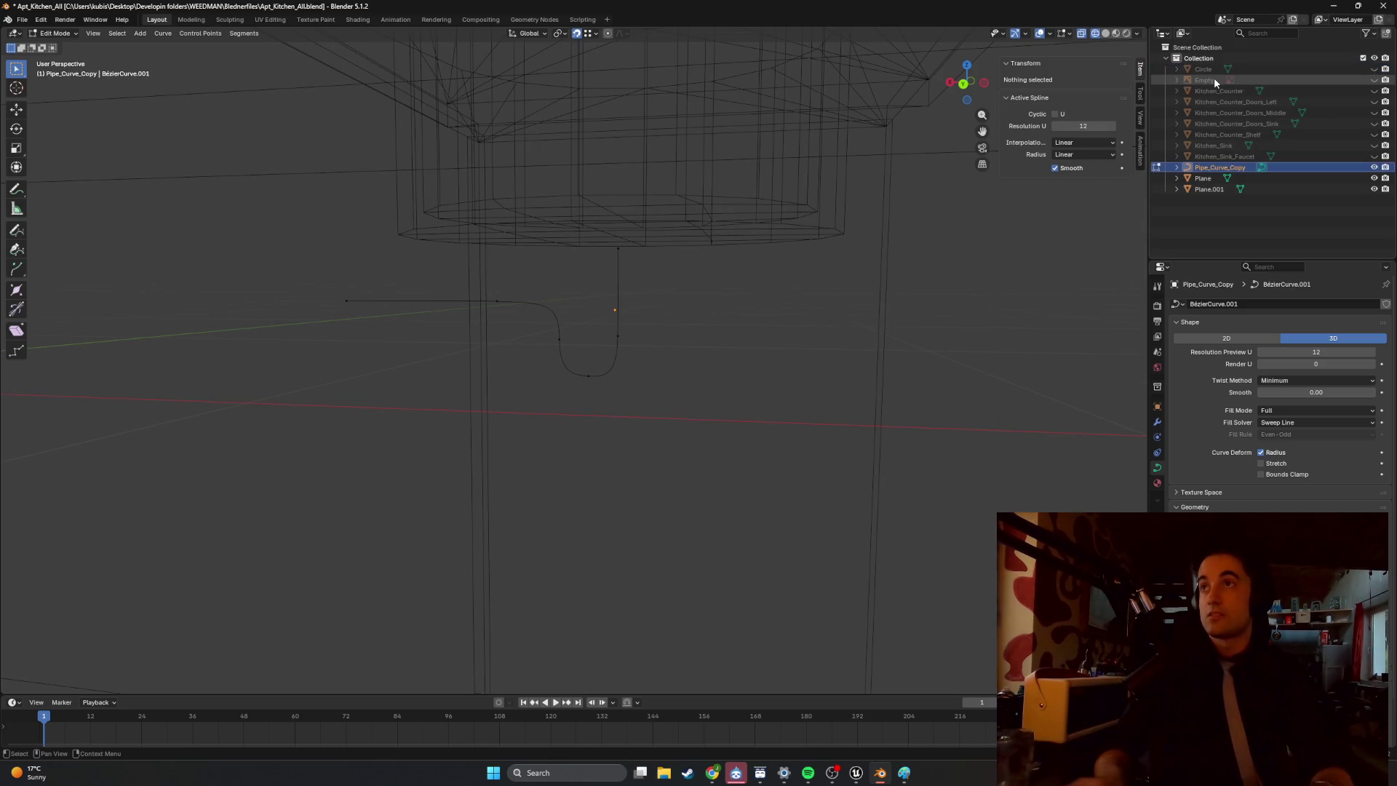
Copy and paste the curve, naming the duplicate 'Pipe'.
{"action": "key", "text": "ctrl+c"}
{"action": "key", "text": "ctrl+v"}
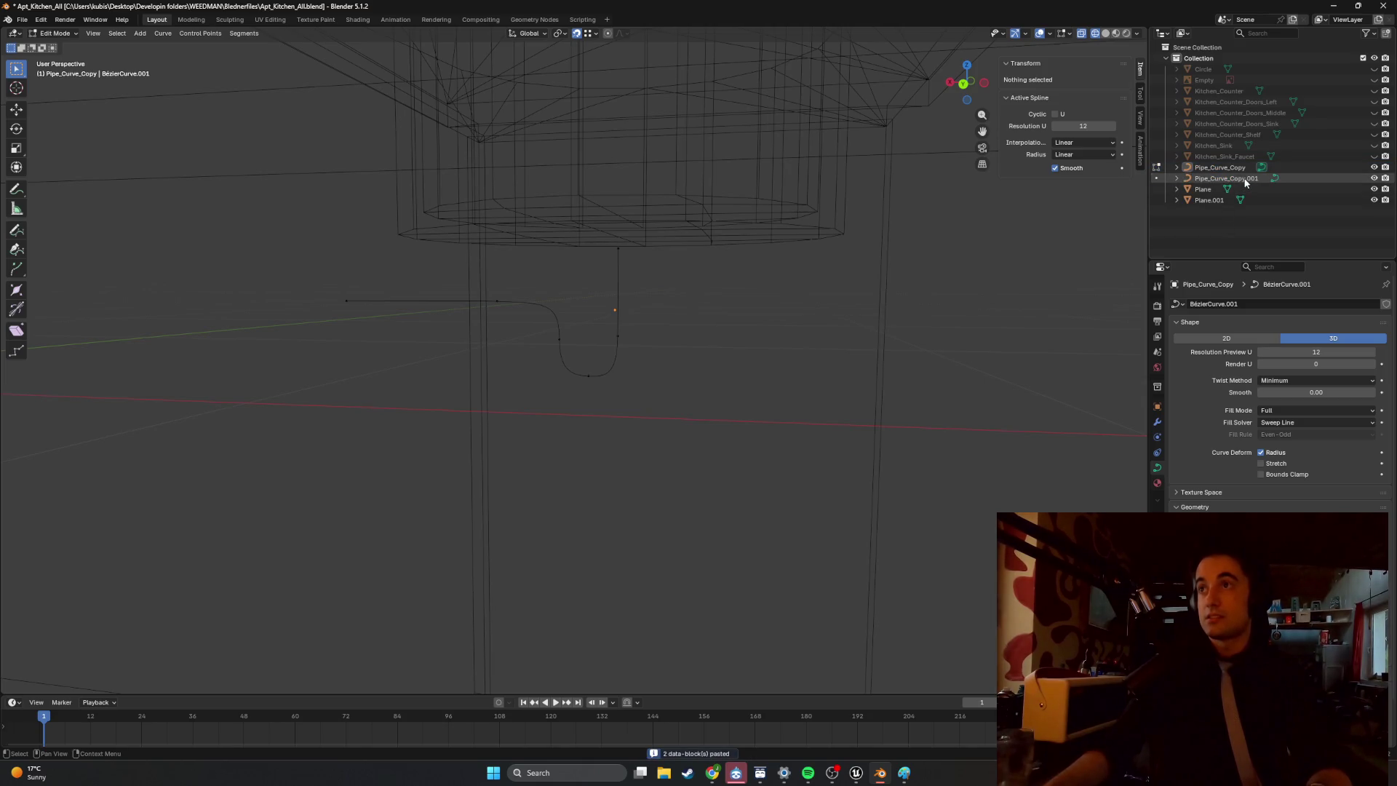
{"action": "left_click", "coordinate": [1247, 179]}
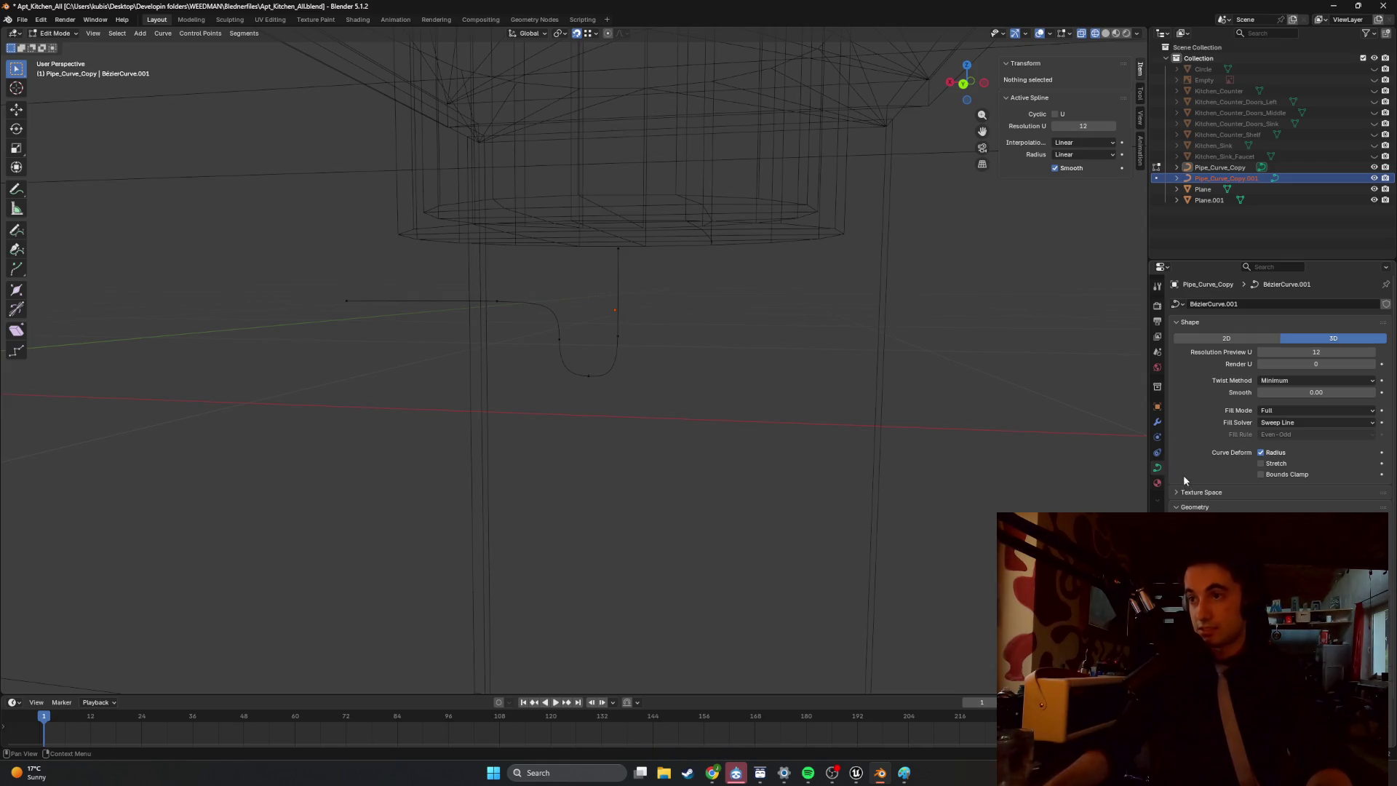
{"action": "key", "text": "F2"}
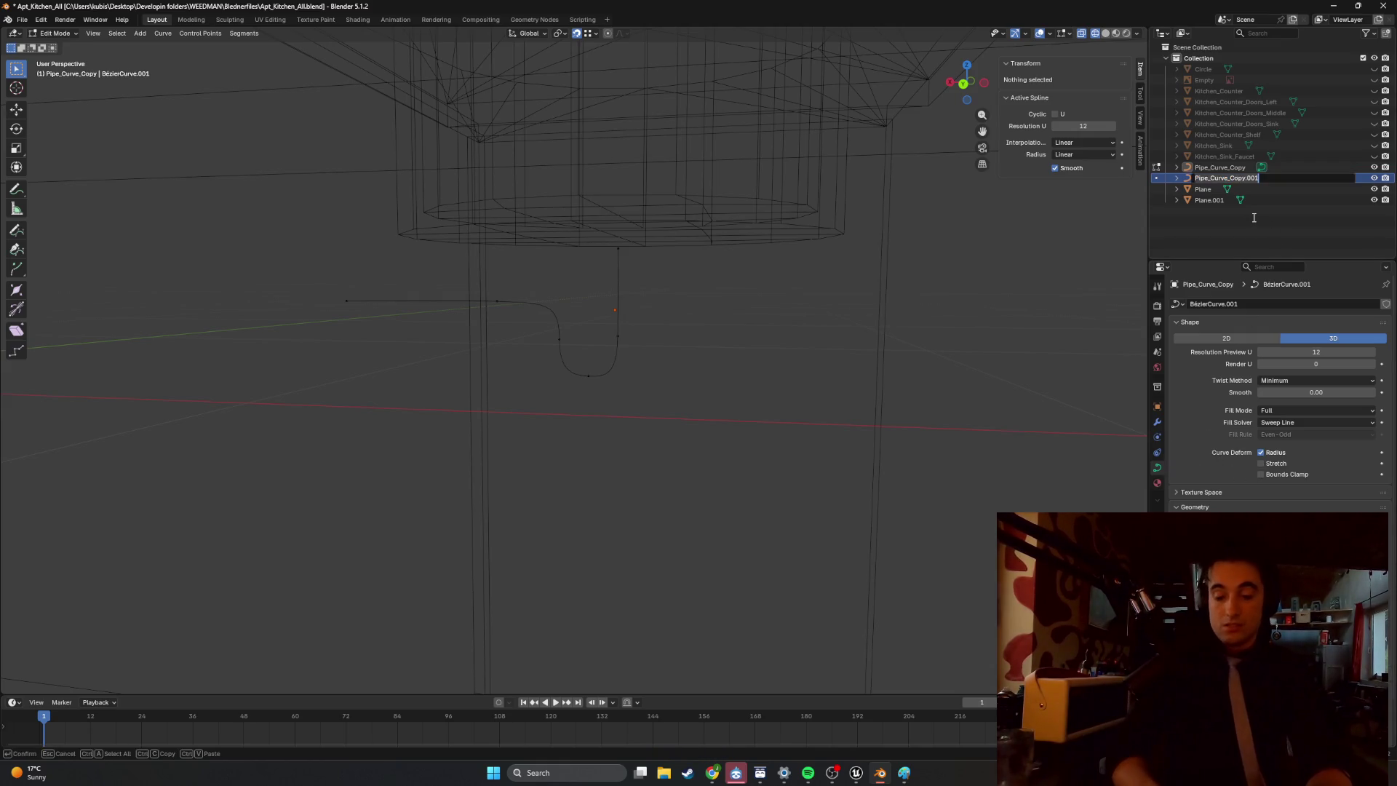
{"action": "type", "text": "Pipe"}
{"action": "key", "text": "Return"}
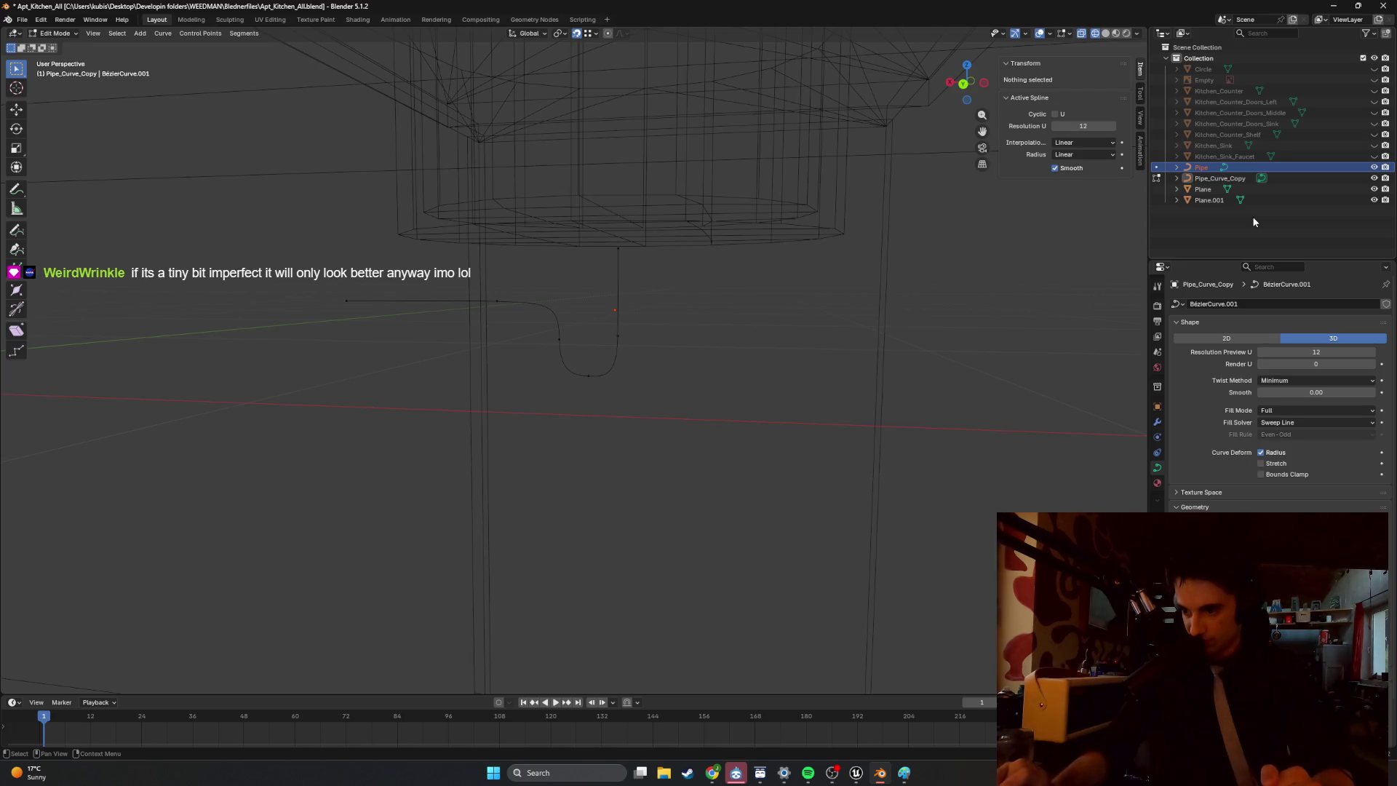
Try lowering the curve points along Z in back view, then undo the move on the copy.
{"action": "mouse_move", "coordinate": [749, 400]}
{"action": "middle_mouse_down"}
{"action": "mouse_move", "coordinate": [664, 396]}
{"action": "mouse_move", "coordinate": [788, 395]}
{"action": "mouse_move", "coordinate": [701, 405]}
{"action": "mouse_move", "coordinate": [634, 369]}
{"action": "mouse_move", "coordinate": [677, 381]}
{"action": "mouse_move", "coordinate": [624, 382]}
{"action": "middle_mouse_up"}
{"action": "key", "text": "ctrl+KP_1"}
{"action": "mouse_move", "coordinate": [700, 447]}
{"action": "left_mouse_down"}
{"action": "mouse_move", "coordinate": [360, 293]}
{"action": "mouse_move", "coordinate": [341, 306]}
{"action": "left_mouse_up"}
{"action": "key", "text": "g"}
{"action": "key", "text": "z"}
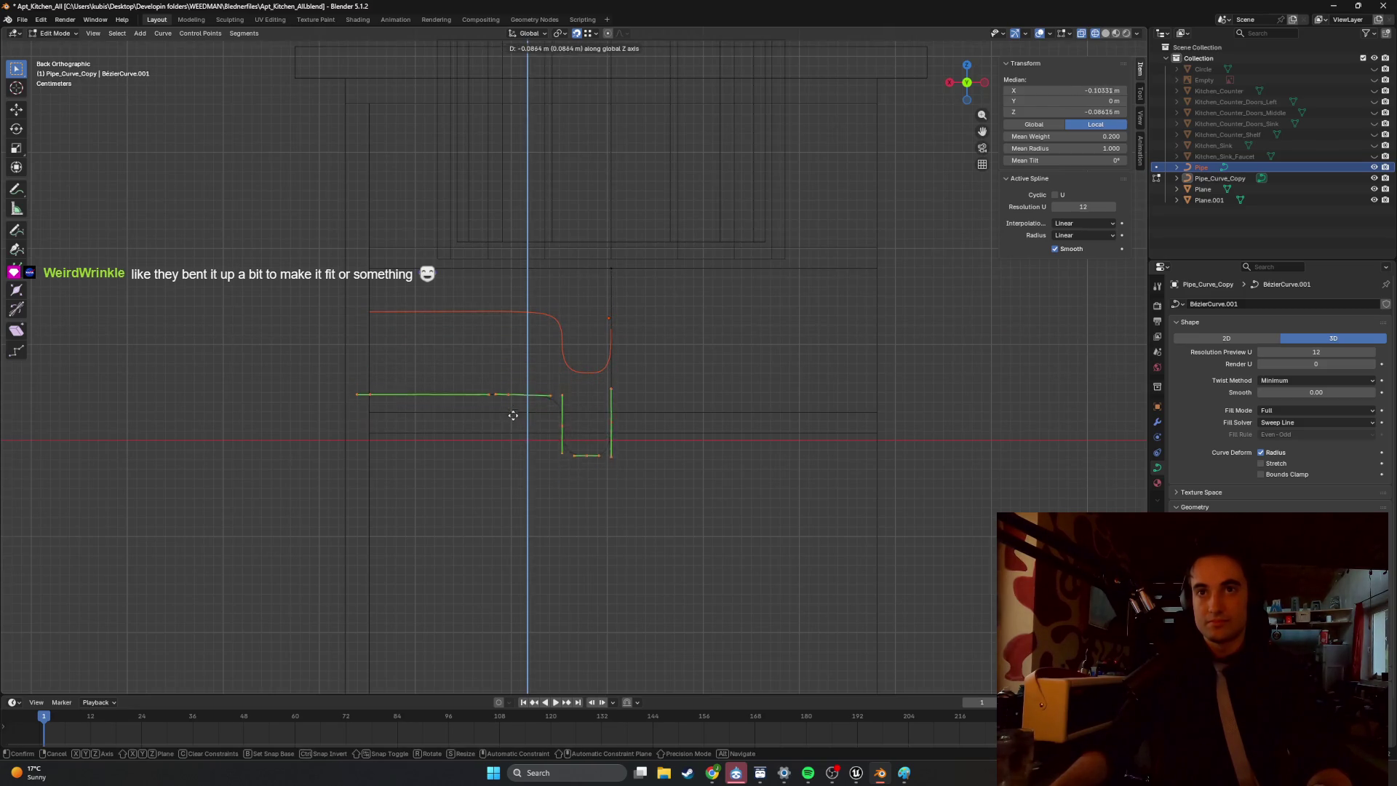
{"action": "left_click", "coordinate": [505, 406]}
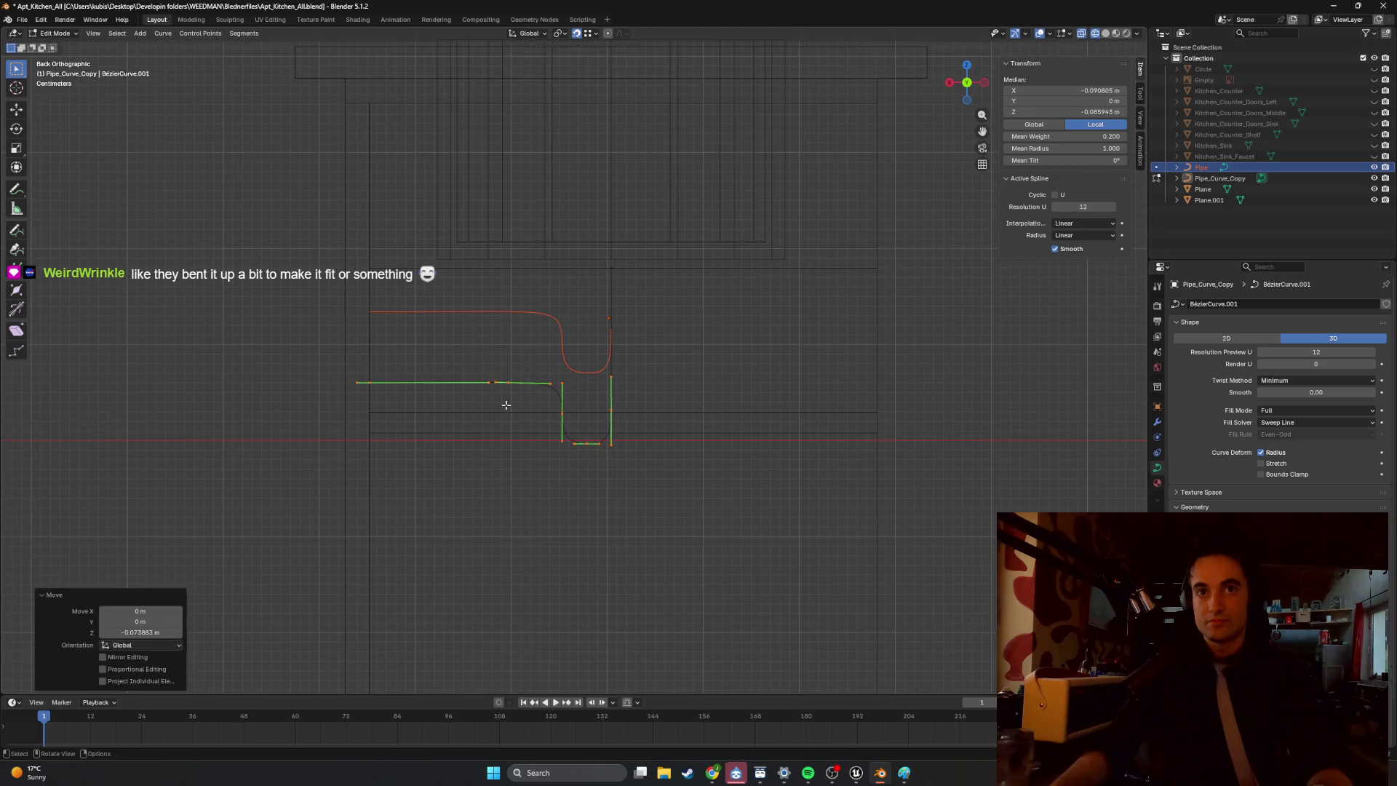
{"action": "left_click", "coordinate": [1374, 178]}
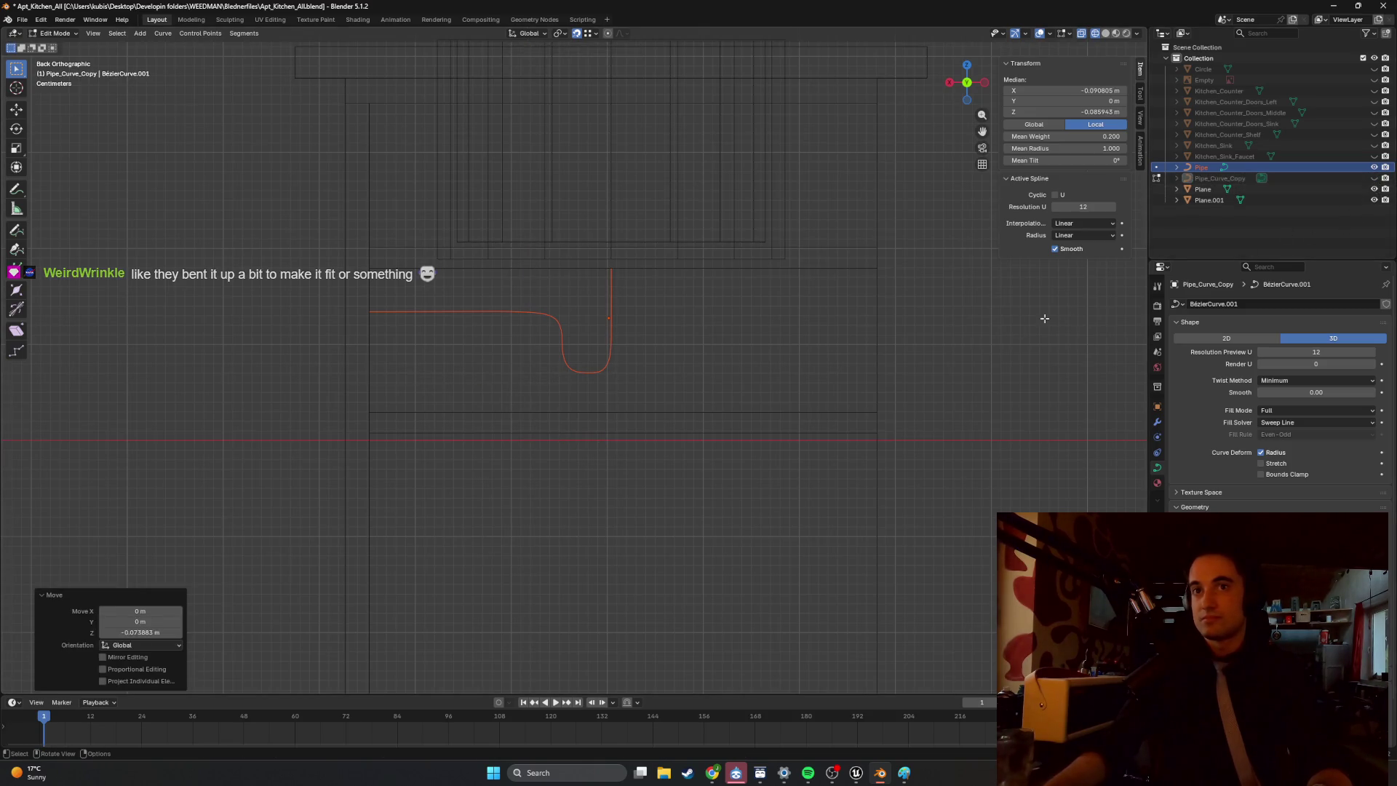
{"action": "left_click", "coordinate": [1374, 178]}
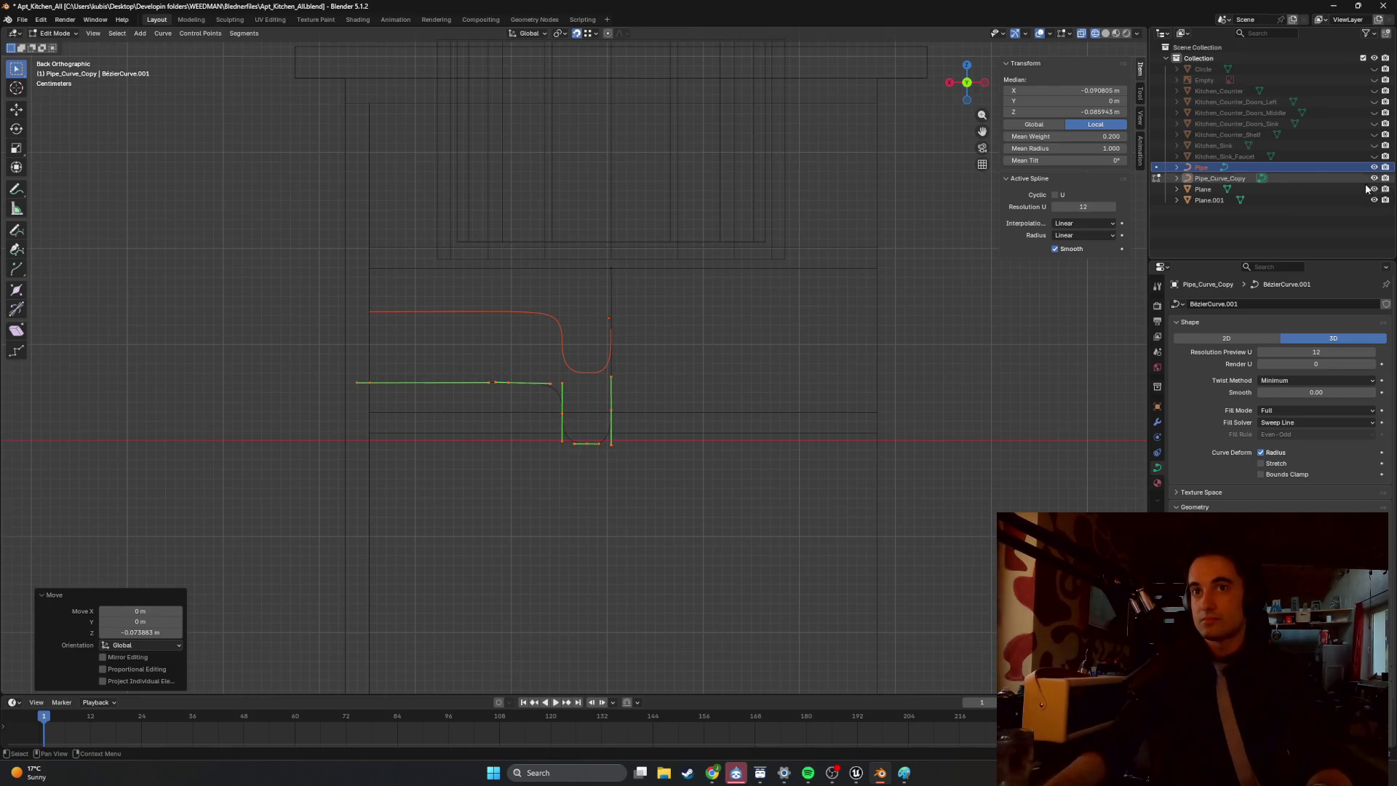
{"action": "key", "text": "ctrl+z"}
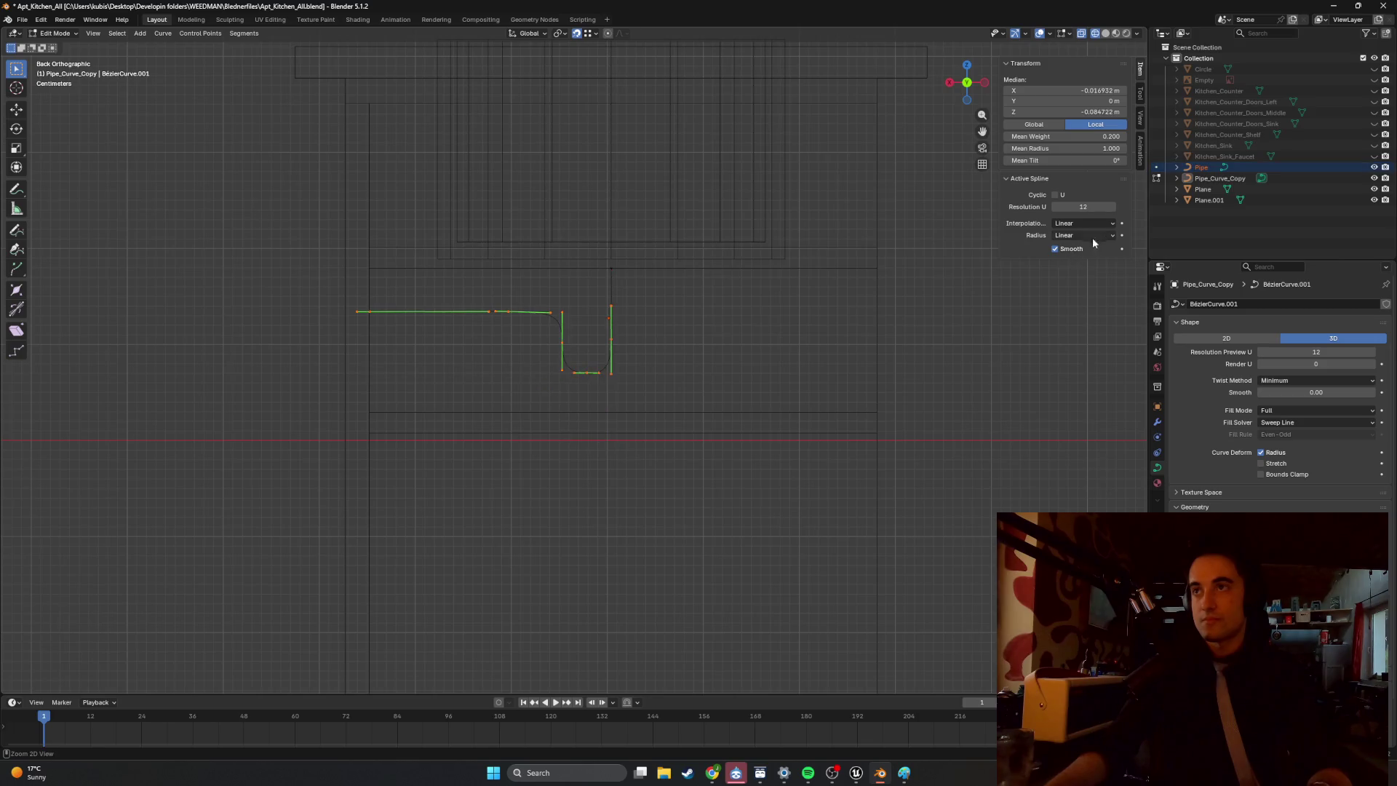
Hide Pipe_Curve_Copy and enter Edit Mode on the Pipe curve.
{"action": "left_click", "coordinate": [1226, 178]}
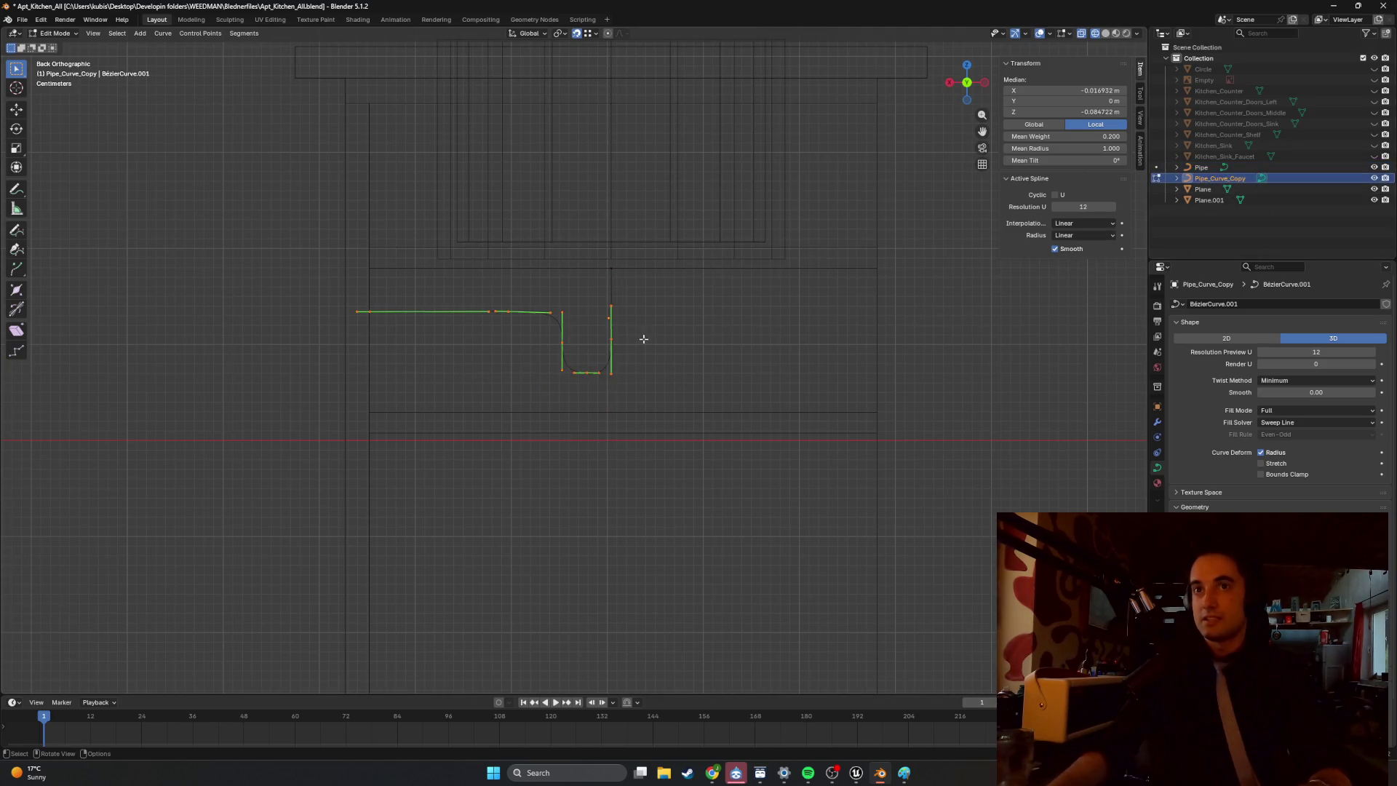
{"action": "left_click", "coordinate": [1338, 168]}
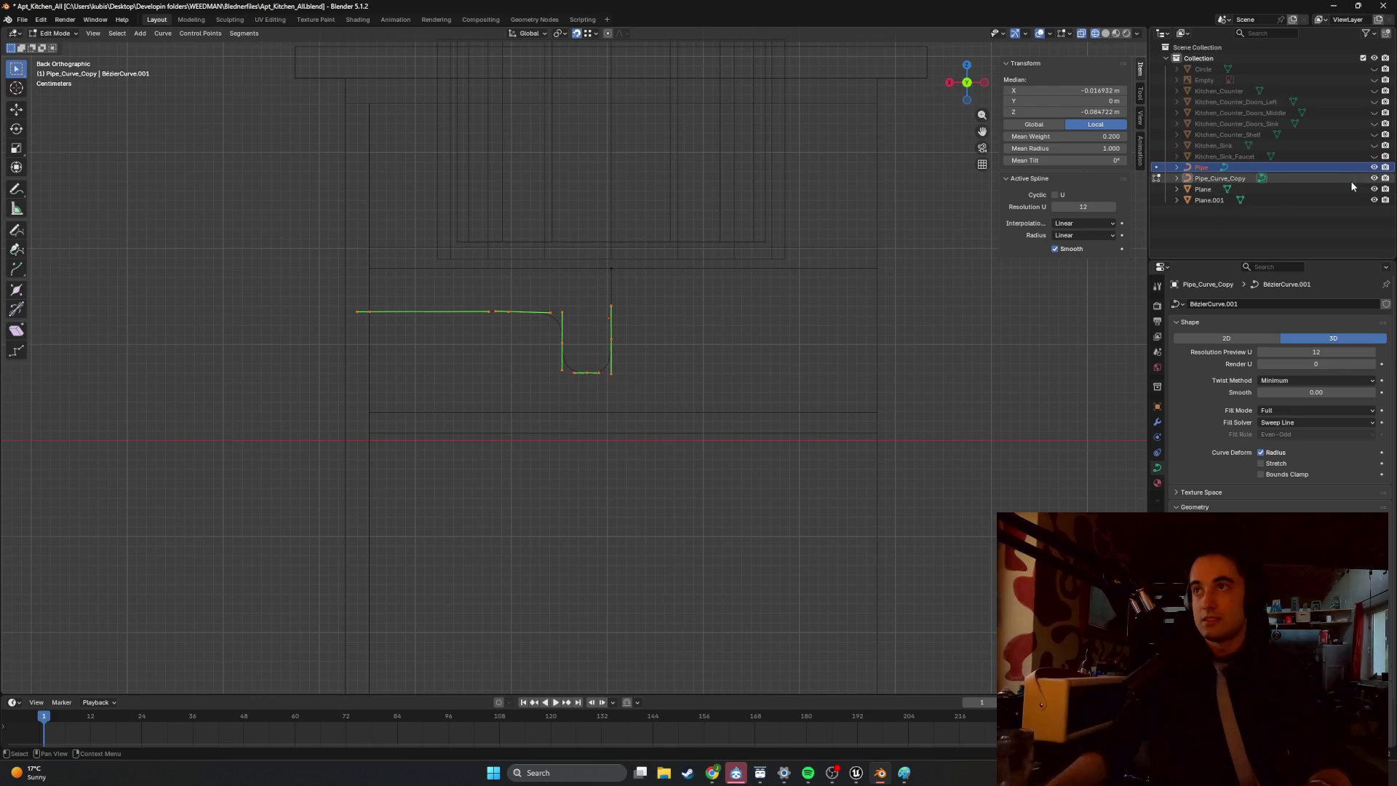
{"action": "left_click", "coordinate": [1373, 179]}
{"action": "key", "text": "Tab"}
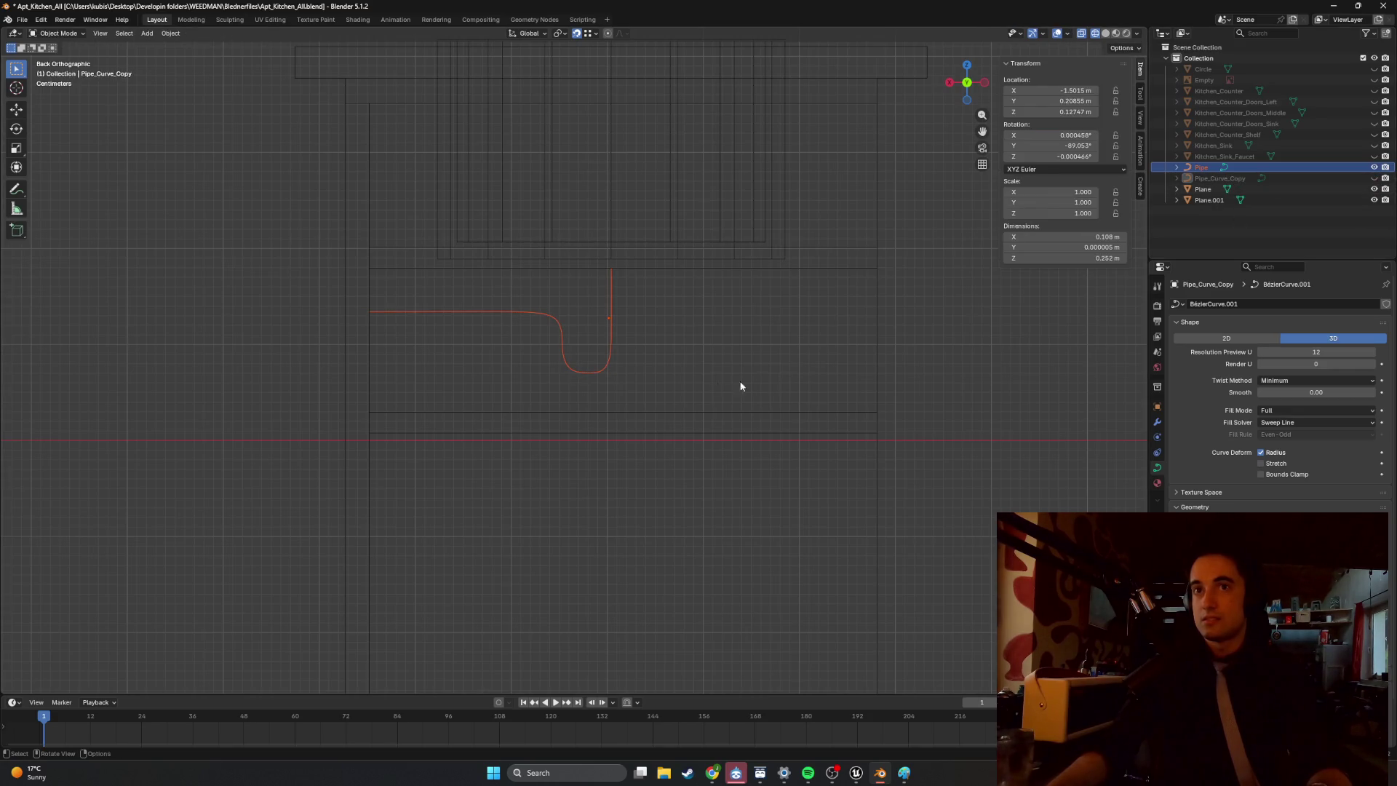
{"action": "key", "text": "Tab"}
Lower all Pipe curve points 0.0807 m along Z.
{"action": "mouse_move", "coordinate": [645, 397]}
{"action": "left_mouse_down"}
{"action": "mouse_move", "coordinate": [415, 299]}
{"action": "mouse_move", "coordinate": [354, 296]}
{"action": "left_mouse_up"}
{"action": "key", "text": "g"}
{"action": "key", "text": "z"}
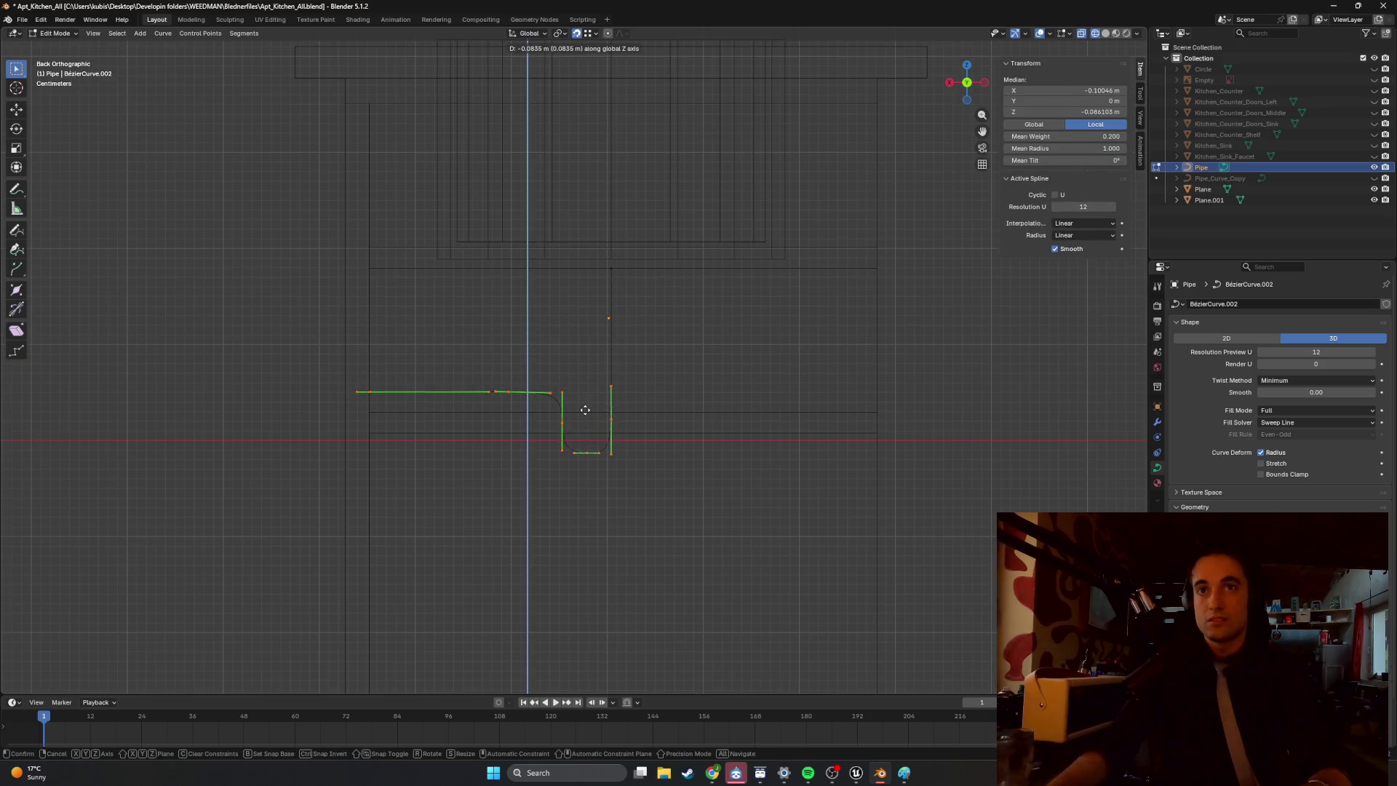
{"action": "left_click", "coordinate": [593, 407]}
{"action": "mouse_move", "coordinate": [719, 406]}
{"action": "middle_mouse_down"}
{"action": "mouse_move", "coordinate": [592, 402]}
{"action": "mouse_move", "coordinate": [651, 404]}
{"action": "middle_mouse_up"}
{"action": "scroll", "coordinate": [651, 403], "scroll_direction": "up", "scroll_amount": 6}
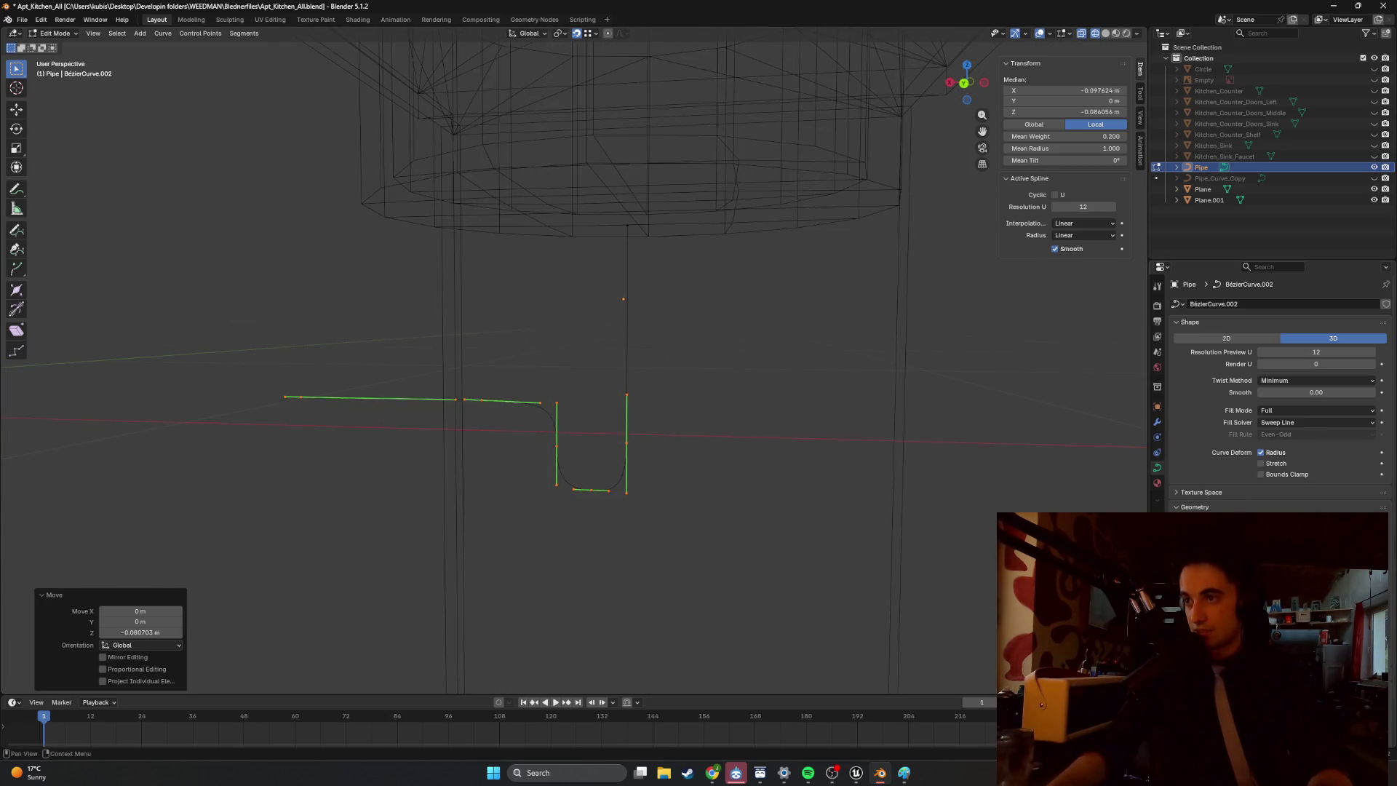
{"action": "key", "text": "Escape"}
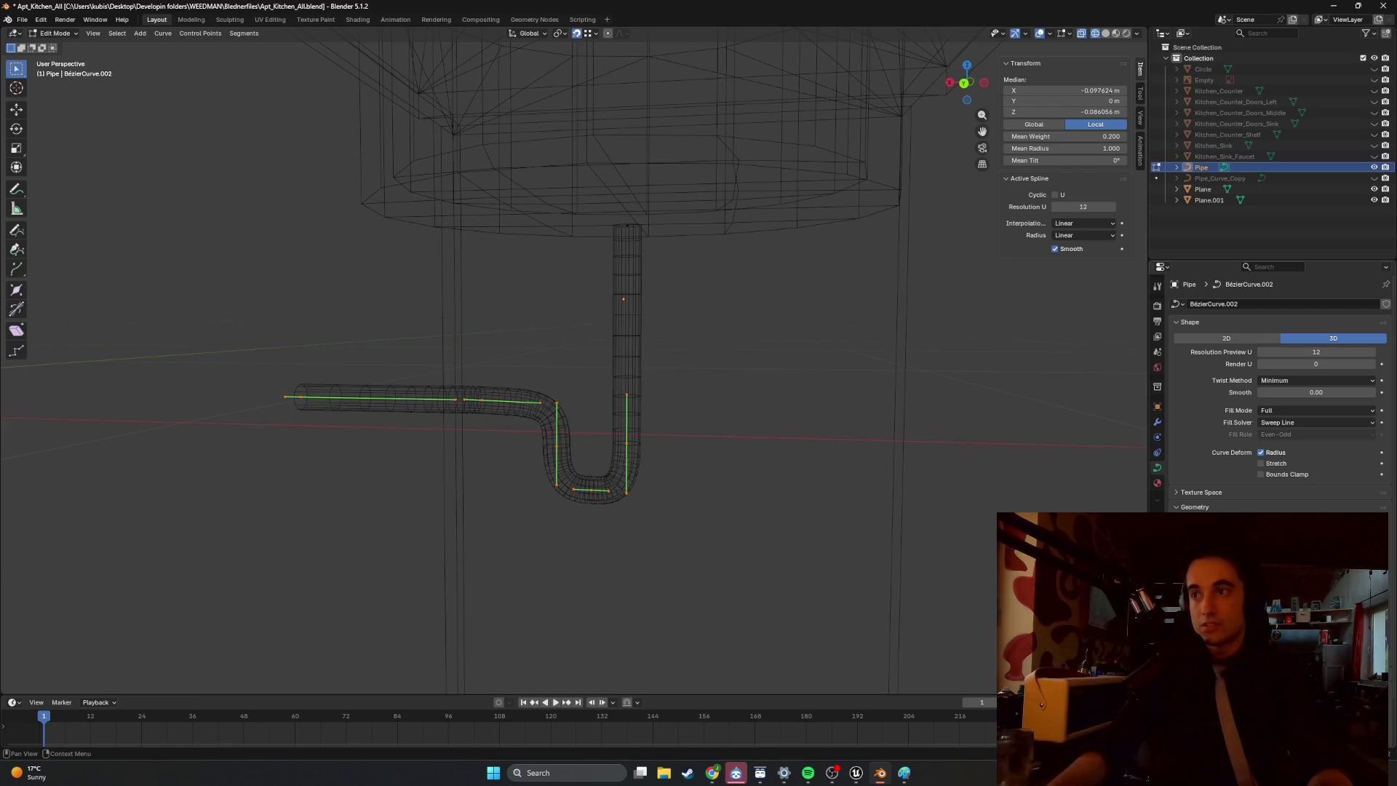
Switch to solid shading, delete the Empty object and look at the pipe under the sink.
{"action": "mouse_move", "coordinate": [775, 440]}
{"action": "middle_mouse_down"}
{"action": "mouse_move", "coordinate": [695, 445]}
{"action": "mouse_move", "coordinate": [793, 450]}
{"action": "middle_mouse_up"}
{"action": "key", "text": "shift+z"}
{"action": "left_click", "coordinate": [1294, 81]}
{"action": "key", "text": "x"}
{"action": "mouse_move", "coordinate": [640, 419]}
{"action": "middle_mouse_down"}
{"action": "mouse_move", "coordinate": [703, 416]}
{"action": "mouse_move", "coordinate": [655, 437]}
{"action": "mouse_move", "coordinate": [684, 441]}
{"action": "middle_mouse_up"}
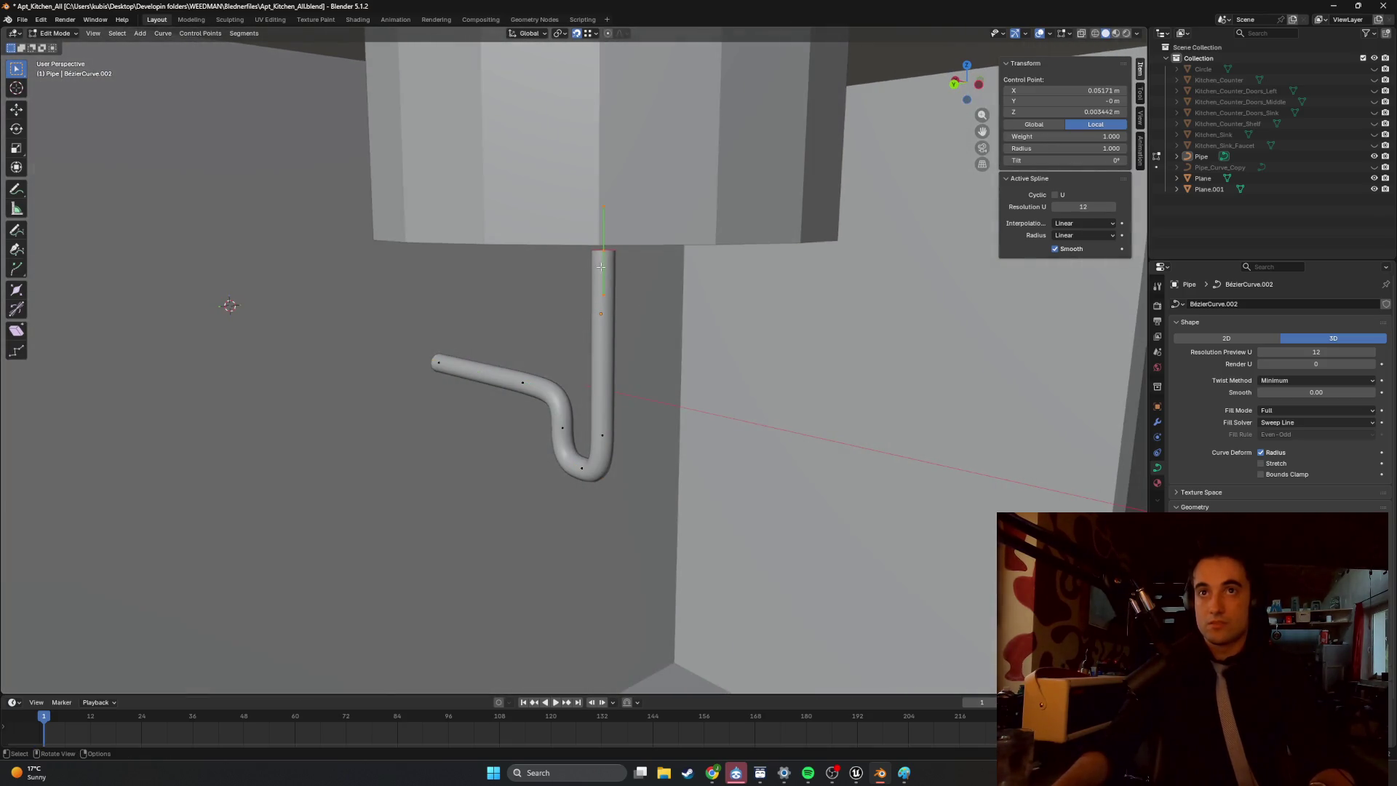
{"action": "middle_click_drag", "start_coordinate": [599, 267], "coordinate": [609, 278]}
Adjust the pipe's top end point vertically along Z toward the sink.
{"action": "key", "text": "g"}
{"action": "key", "text": "z"}
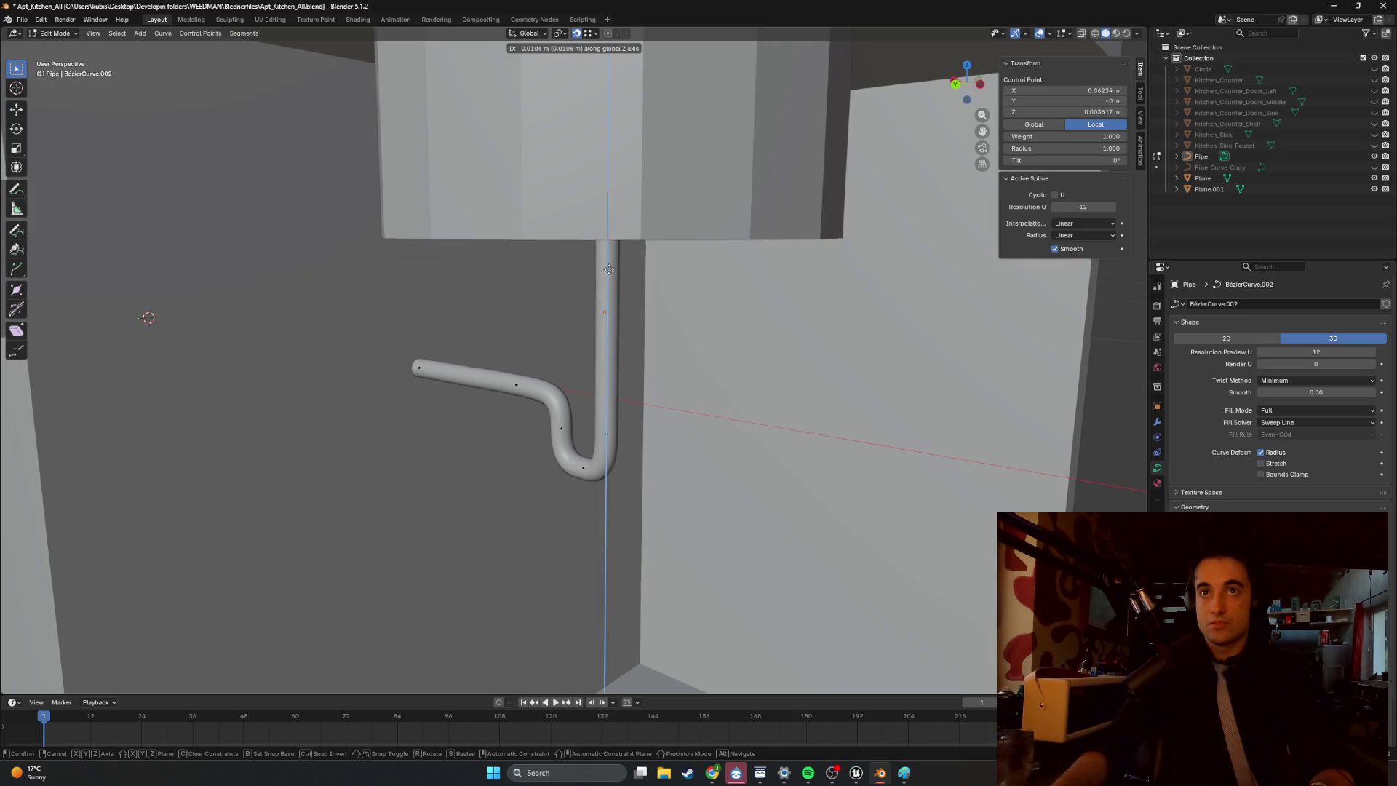
{"action": "left_click", "coordinate": [608, 267]}
{"action": "middle_click_drag", "start_coordinate": [608, 267], "coordinate": [639, 321]}
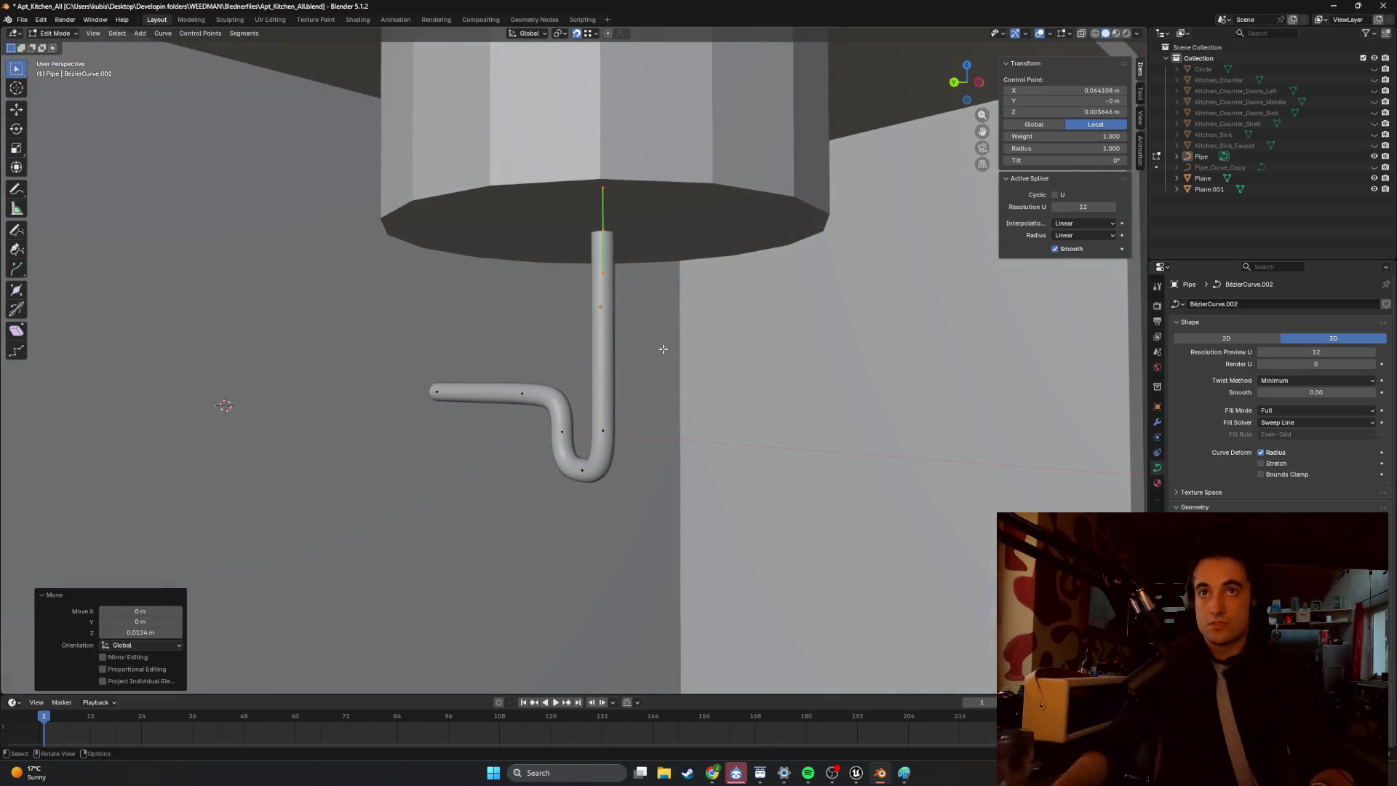
{"action": "key", "text": "g"}
{"action": "key", "text": "z"}
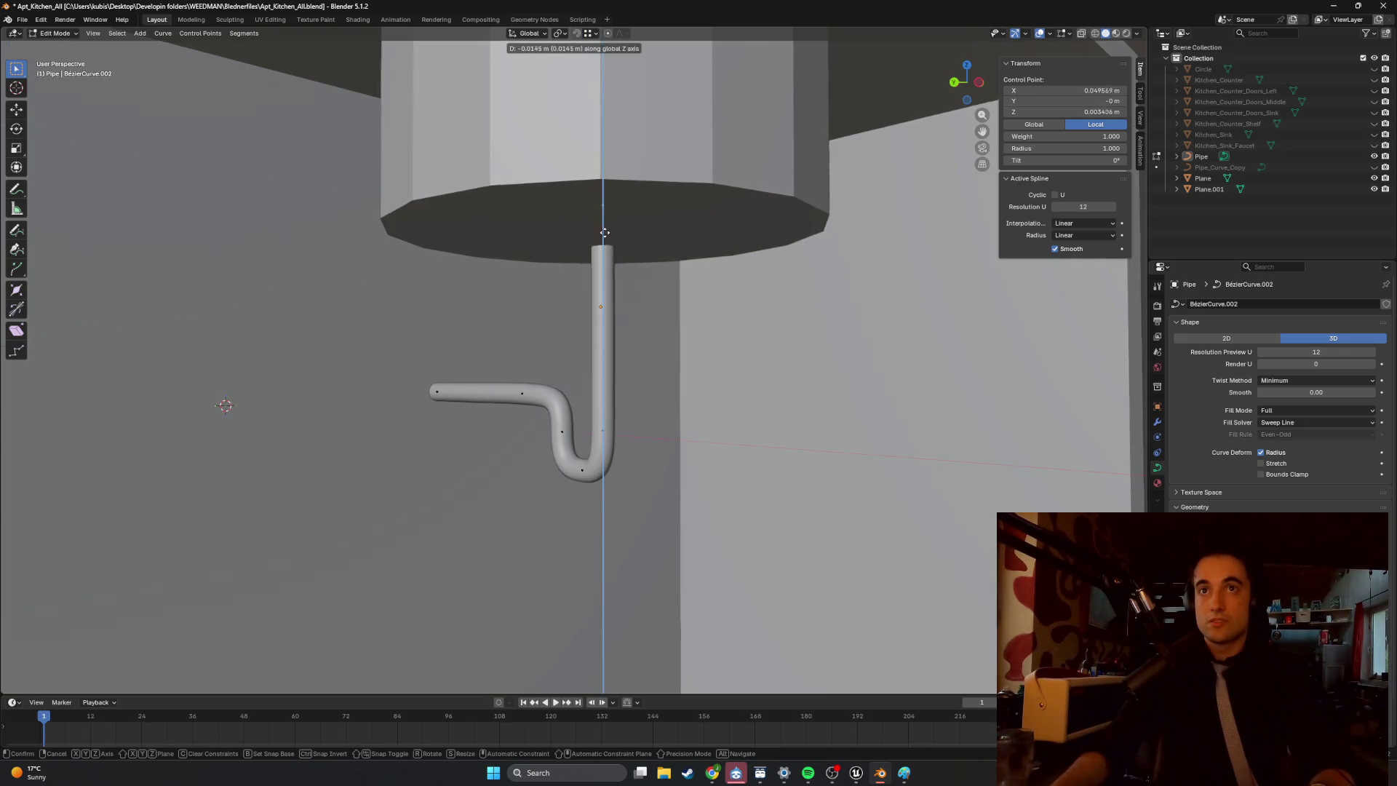
{"action": "left_click", "coordinate": [601, 232]}
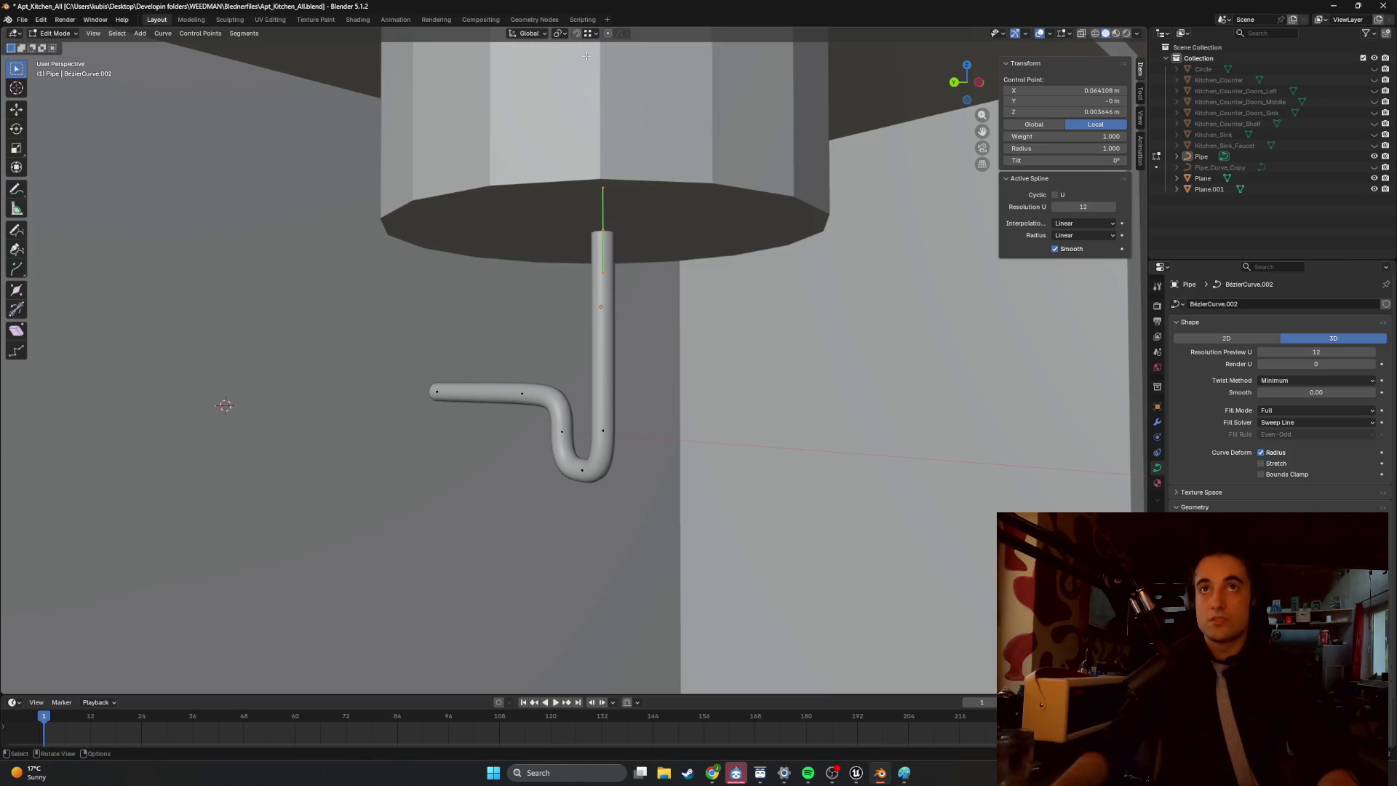
With Snap set to Face, raise the pipe top to the basin's underside, then select the sink.
{"action": "left_click", "coordinate": [595, 34]}
{"action": "left_click", "coordinate": [582, 134]}
{"action": "key", "text": "g"}
{"action": "key", "text": "z"}
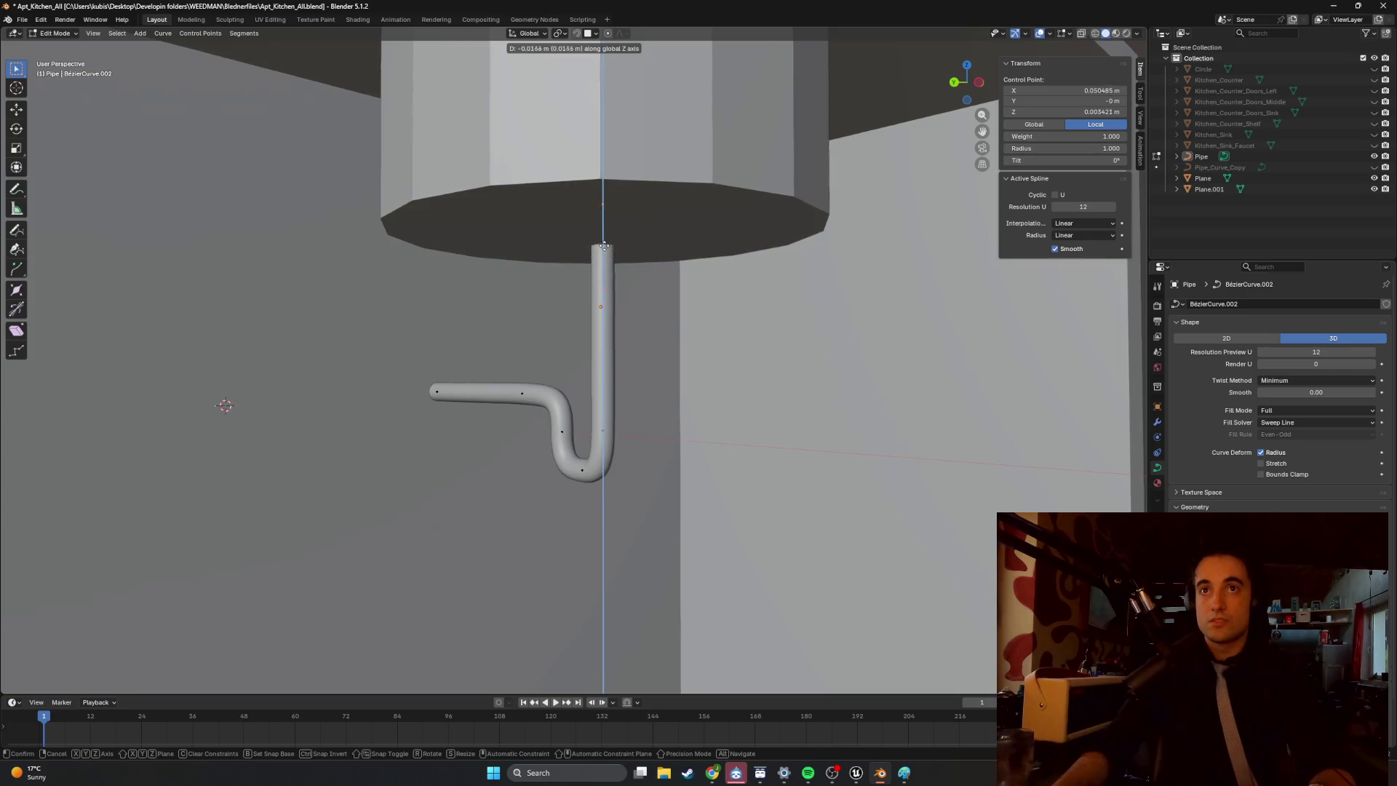
{"action": "left_click", "coordinate": [603, 245]}
{"action": "key", "text": "Tab"}
{"action": "left_click", "coordinate": [639, 216]}
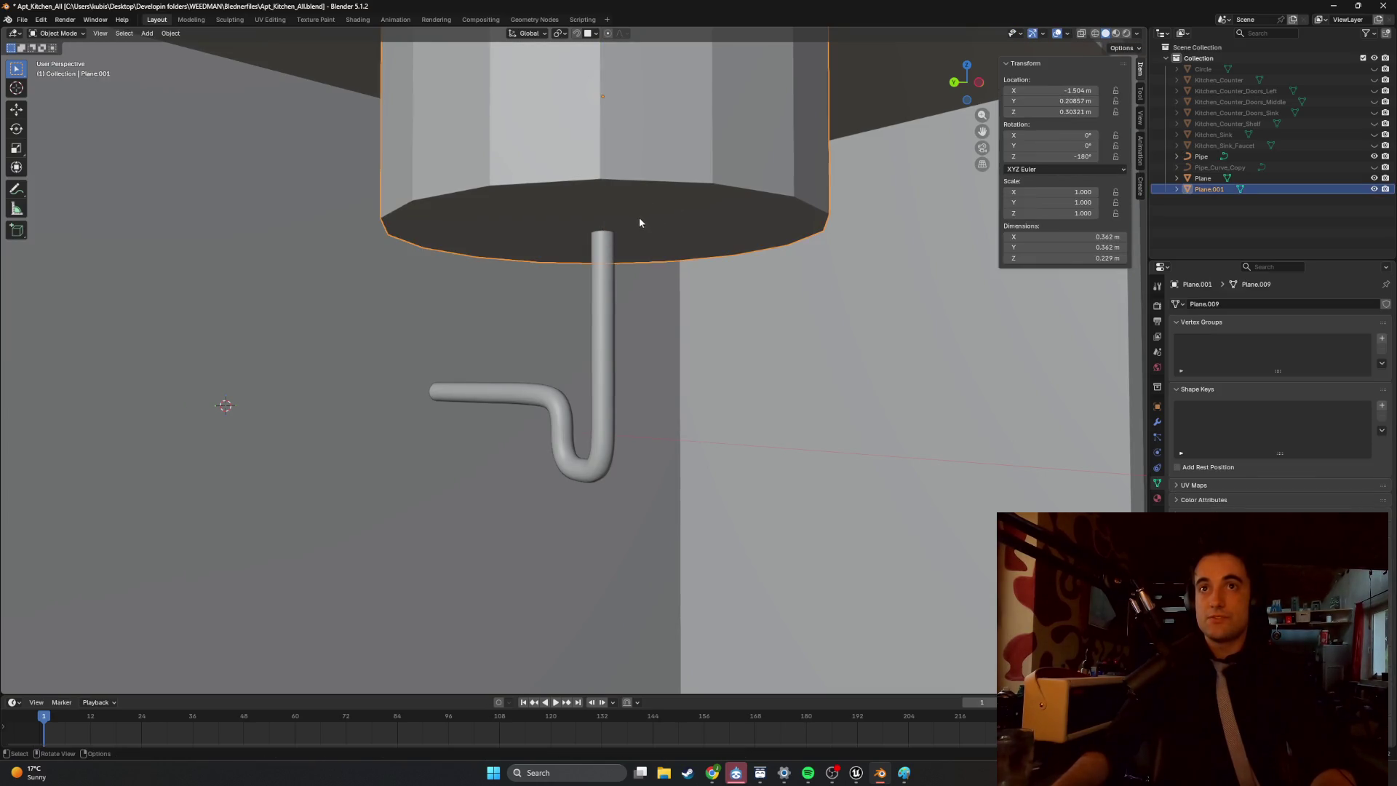
Add the pipe to the basin selection and switch the viewport to wireframe.
{"action": "middle_click_drag", "start_coordinate": [611, 234], "coordinate": [613, 249]}
{"action": "key", "text": "Tab"}
{"action": "key", "text": "Tab"}
{"action": "left_click", "coordinate": [610, 266], "text": "shift"}
{"action": "left_click", "coordinate": [625, 240], "text": "shift"}
{"action": "key", "text": "Tab"}
{"action": "mouse_move", "coordinate": [607, 230]}
{"action": "middle_mouse_down"}
{"action": "mouse_move", "coordinate": [593, 277]}
{"action": "mouse_move", "coordinate": [565, 282]}
{"action": "mouse_move", "coordinate": [585, 302]}
{"action": "mouse_move", "coordinate": [570, 303]}
{"action": "mouse_move", "coordinate": [596, 249]}
{"action": "mouse_move", "coordinate": [570, 231]}
{"action": "mouse_move", "coordinate": [592, 371]}
{"action": "mouse_move", "coordinate": [417, 376]}
{"action": "mouse_move", "coordinate": [545, 369]}
{"action": "middle_mouse_up"}
{"action": "key", "text": "z"}
{"action": "left_click", "coordinate": [530, 279]}
{"action": "scroll", "coordinate": [565, 308], "scroll_direction": "up", "scroll_amount": 5}
Select the basin's bottom face in a side view, then reselect the Pipe object.
{"action": "key", "text": "a"}
{"action": "key", "text": "alt+a"}
{"action": "left_click", "coordinate": [573, 224]}
{"action": "key", "text": "alt+a"}
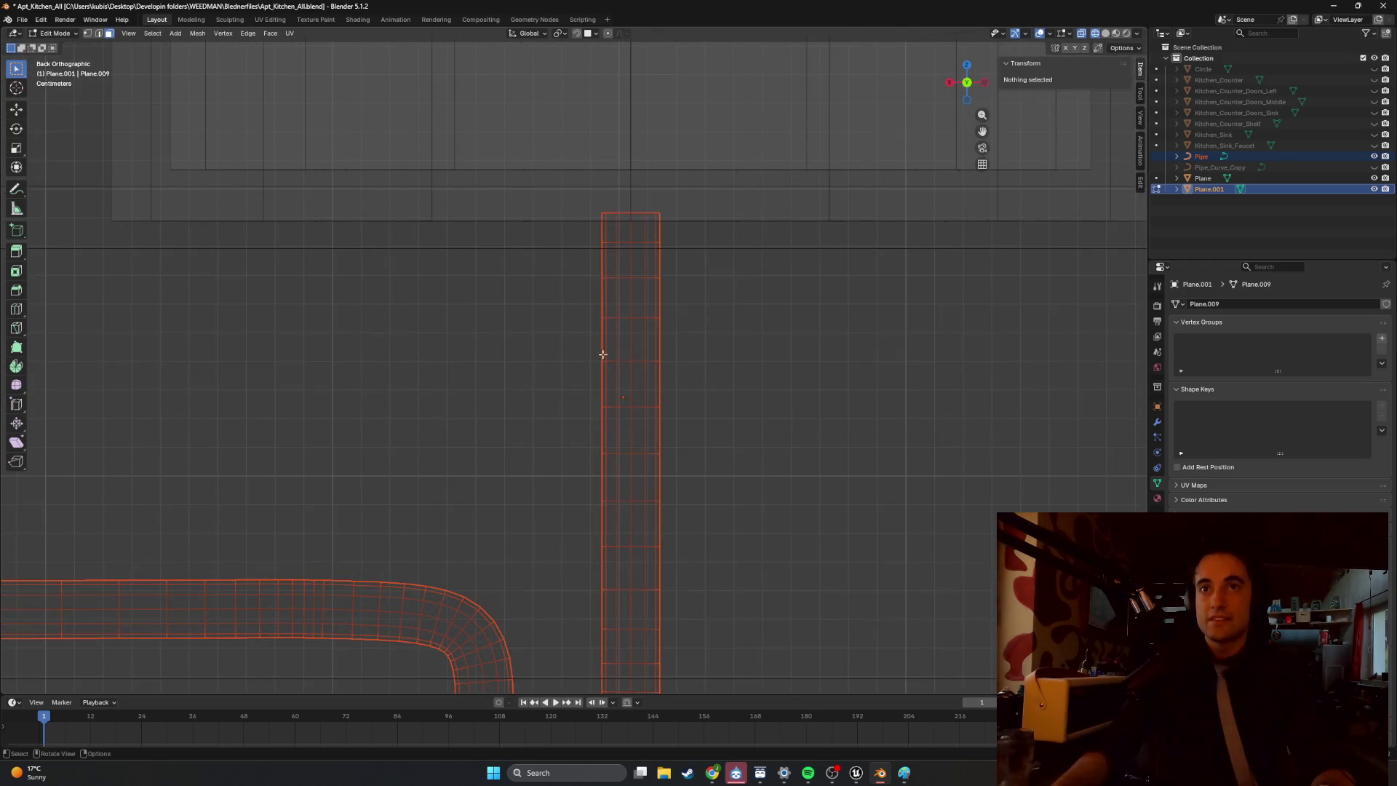
{"action": "scroll", "coordinate": [617, 350], "scroll_direction": "down", "scroll_amount": 1}
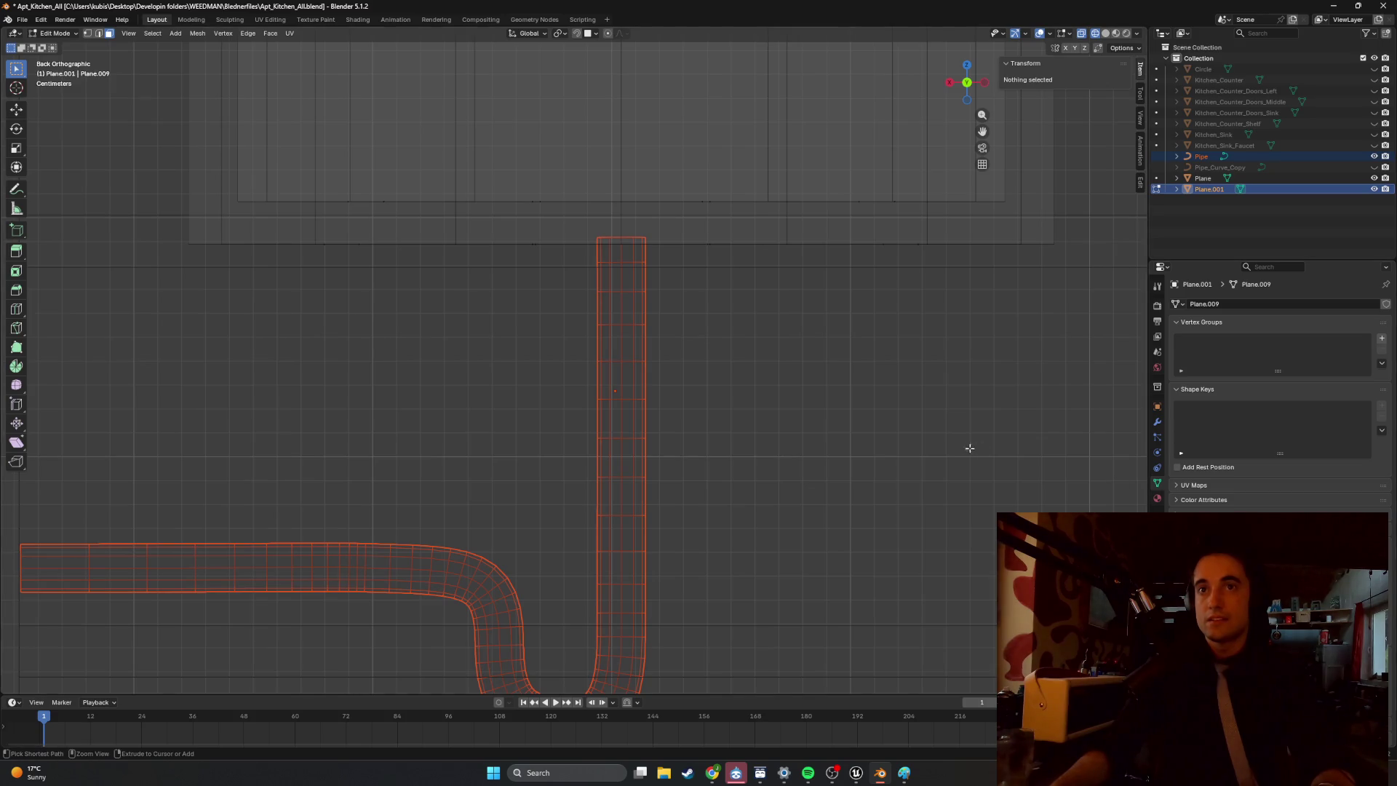
{"action": "key", "text": "Tab"}
{"action": "left_click", "coordinate": [914, 440]}
{"action": "left_click", "coordinate": [915, 443]}
{"action": "key", "text": "Tab"}
{"action": "key", "text": "Tab"}
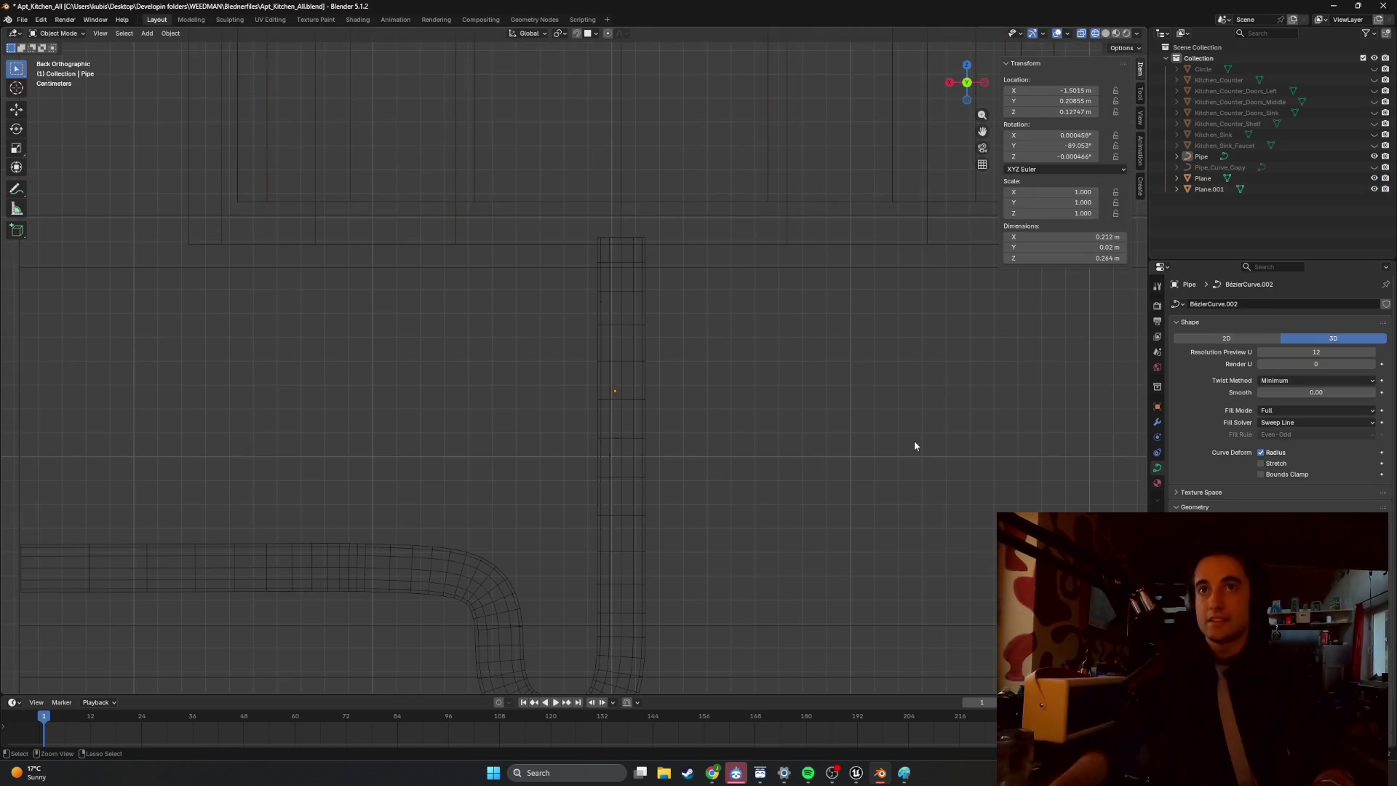
{"action": "key", "text": "Tab"}
Lower the pipe's top control point 0.012 m along Z.
{"action": "left_click", "coordinate": [636, 245]}
{"action": "key", "text": "g"}
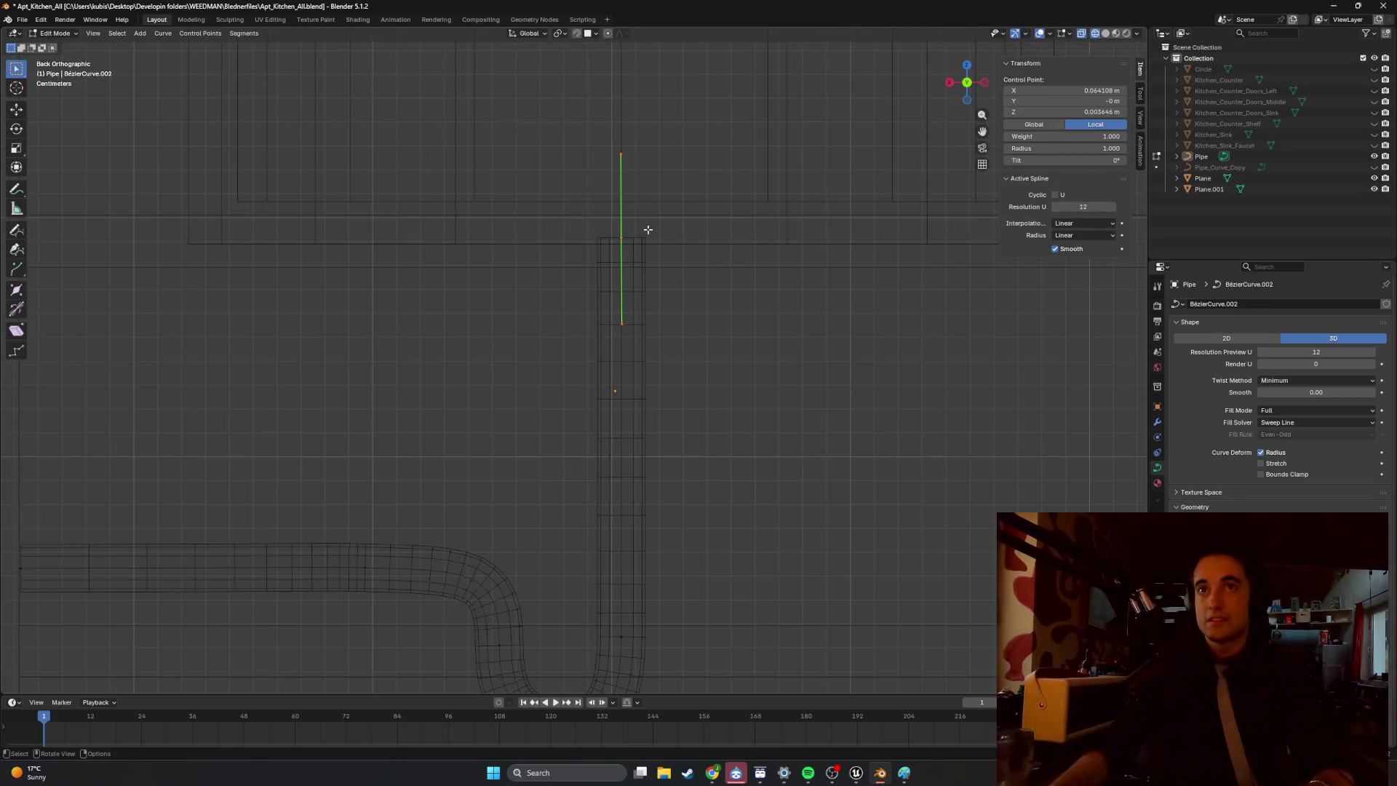
{"action": "key", "text": "z"}
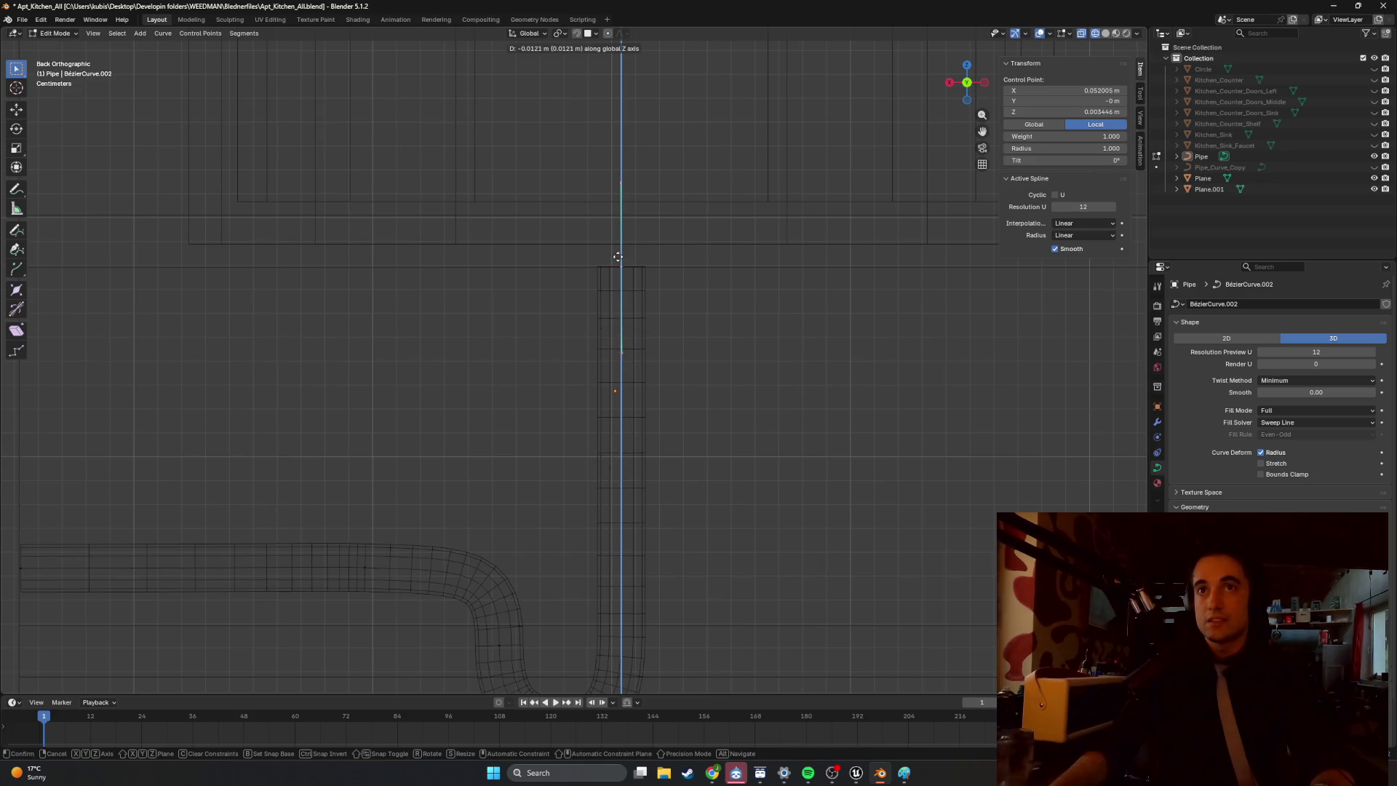
{"action": "left_click", "coordinate": [618, 256]}
{"action": "mouse_move", "coordinate": [648, 302]}
{"action": "middle_mouse_down"}
{"action": "mouse_move", "coordinate": [686, 327]}
{"action": "mouse_move", "coordinate": [657, 352]}
{"action": "mouse_move", "coordinate": [609, 358]}
{"action": "mouse_move", "coordinate": [626, 357]}
{"action": "middle_mouse_up"}
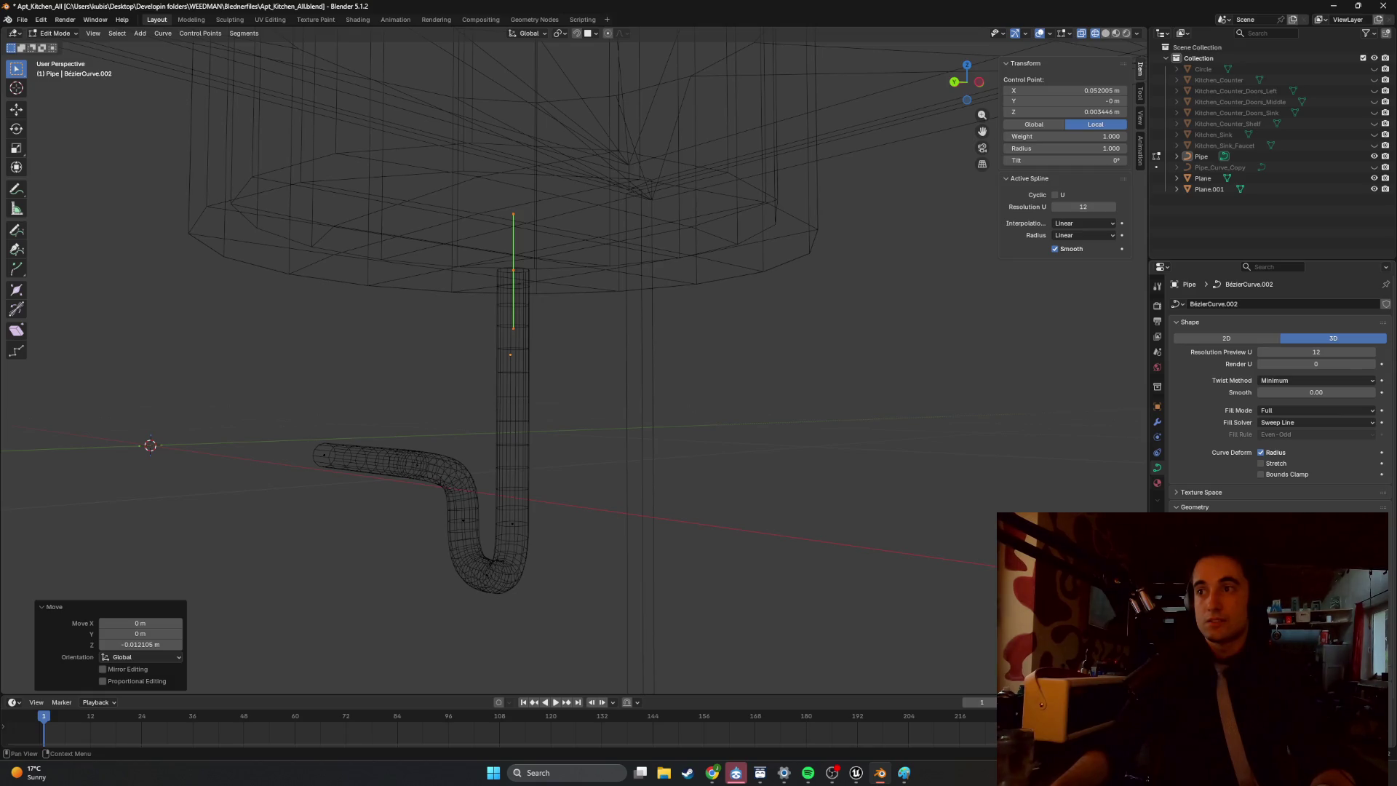
Reduce the curve's Bevel Depth to thin the tube, then return to solid shading.
{"action": "left_click_drag", "start_coordinate": [1316, 575], "coordinate": [1375, 575]}
{"action": "key", "text": "Escape"}
{"action": "middle_click_drag", "start_coordinate": [800, 466], "coordinate": [858, 465]}
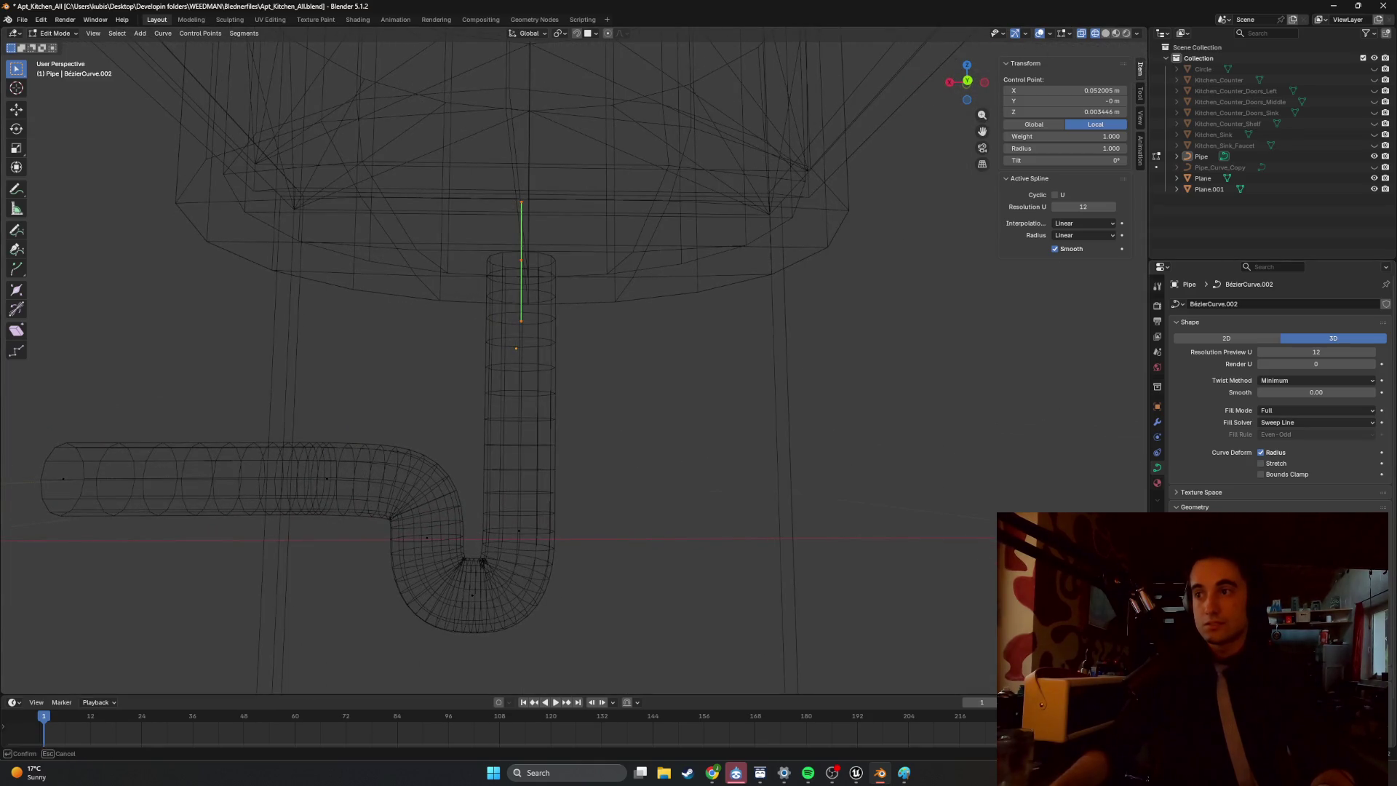
{"action": "left_click_drag", "start_coordinate": [1345, 574], "coordinate": [1309, 574]}
{"action": "key", "text": "alt+a"}
{"action": "middle_click_drag", "start_coordinate": [611, 458], "coordinate": [695, 455]}
{"action": "key", "text": "z"}
{"action": "left_click", "coordinate": [705, 447]}
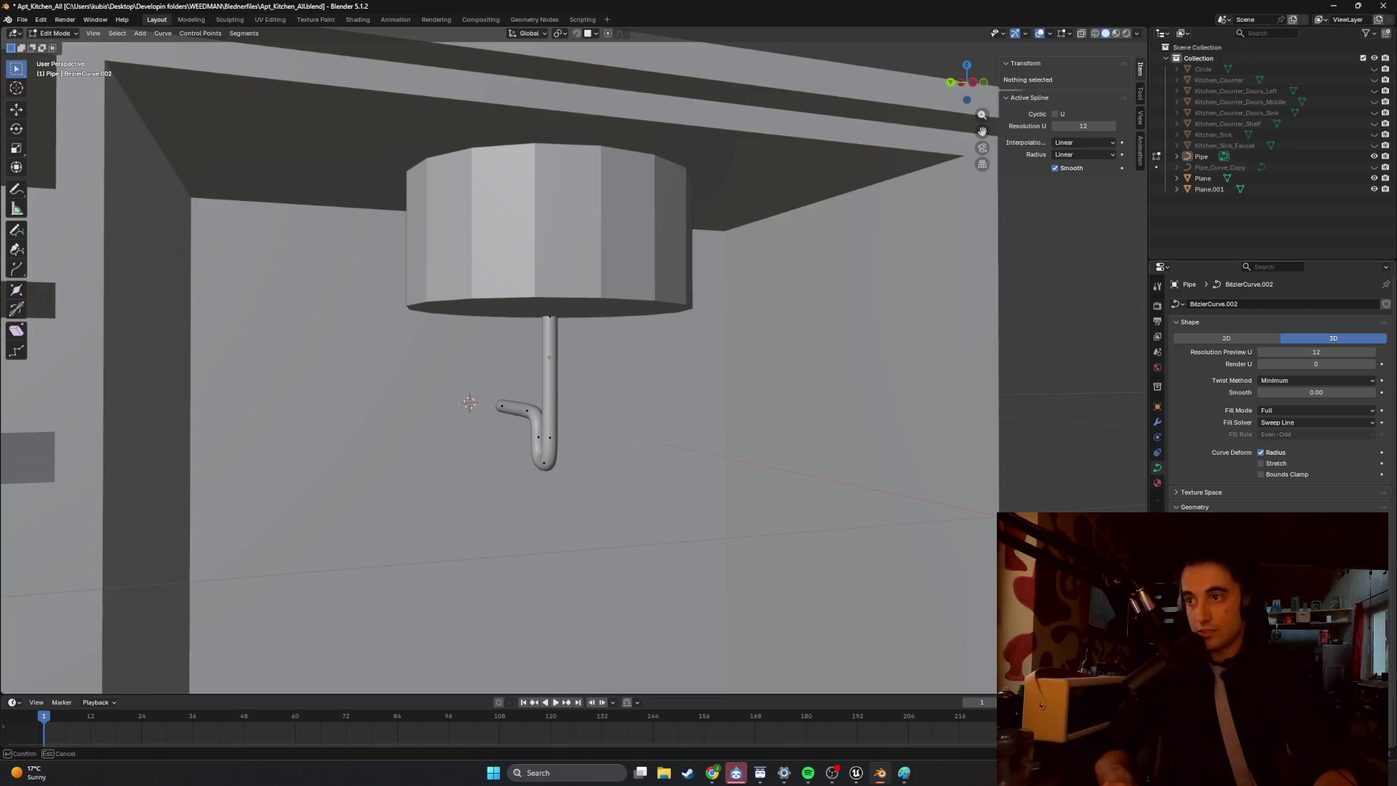
{"action": "mouse_move", "coordinate": [695, 456]}
{"action": "middle_mouse_down"}
{"action": "mouse_move", "coordinate": [712, 417]}
{"action": "mouse_move", "coordinate": [879, 488]}
{"action": "middle_mouse_up"}
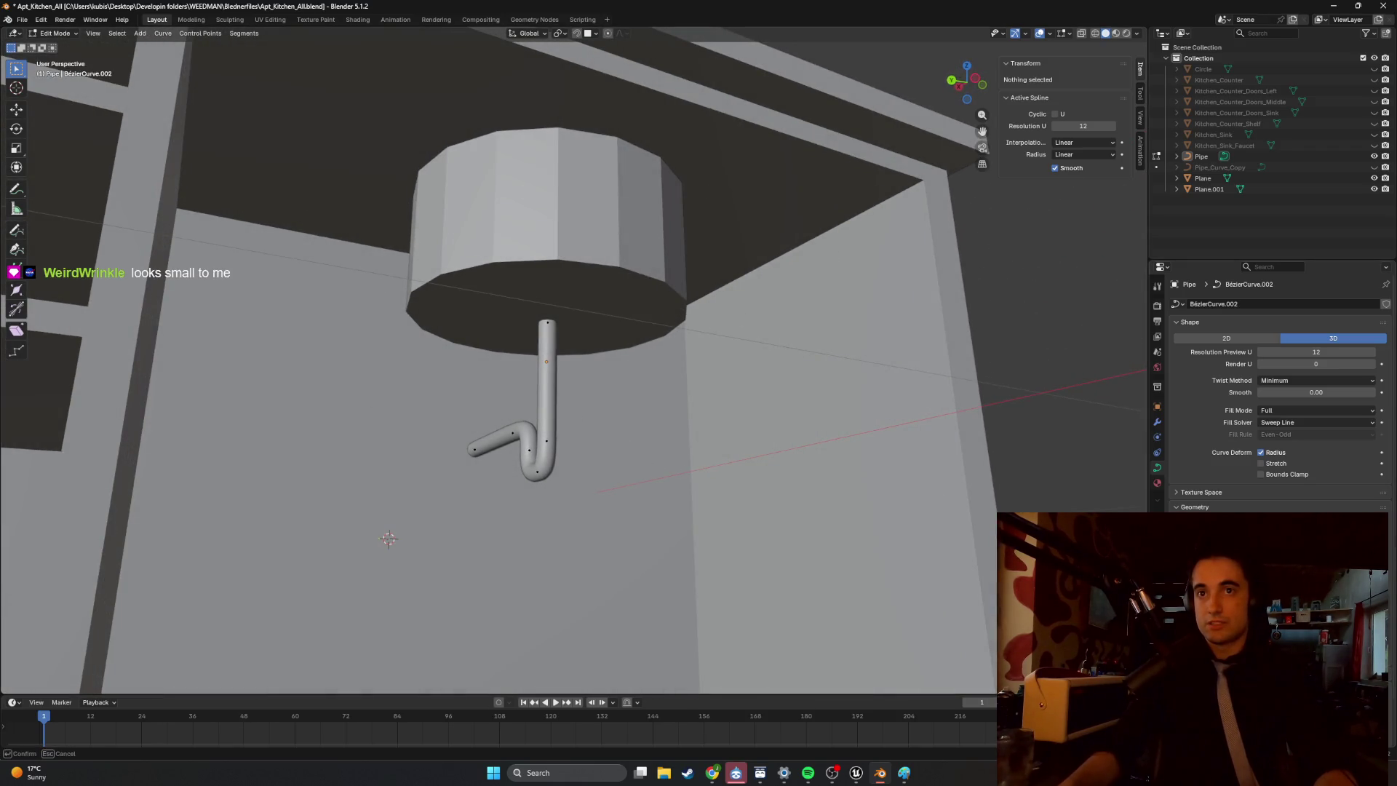
{"action": "scroll", "coordinate": [598, 433], "scroll_direction": "up", "scroll_amount": 5}
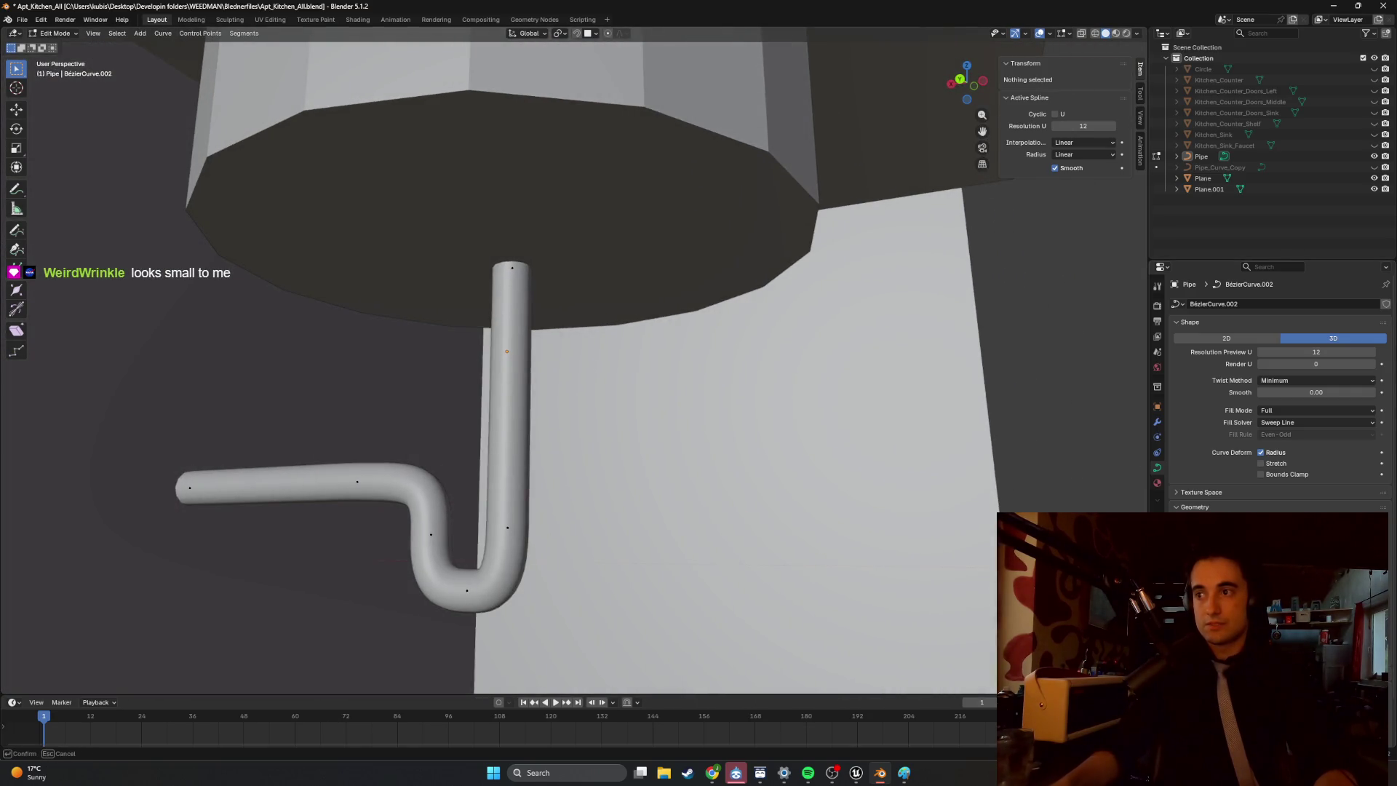
{"action": "key", "text": "Return"}
{"action": "mouse_move", "coordinate": [1007, 512]}
{"action": "middle_mouse_down"}
{"action": "mouse_move", "coordinate": [495, 398]}
{"action": "mouse_move", "coordinate": [634, 406]}
{"action": "mouse_move", "coordinate": [643, 386]}
{"action": "mouse_move", "coordinate": [574, 380]}
{"action": "mouse_move", "coordinate": [590, 412]}
{"action": "middle_mouse_up"}
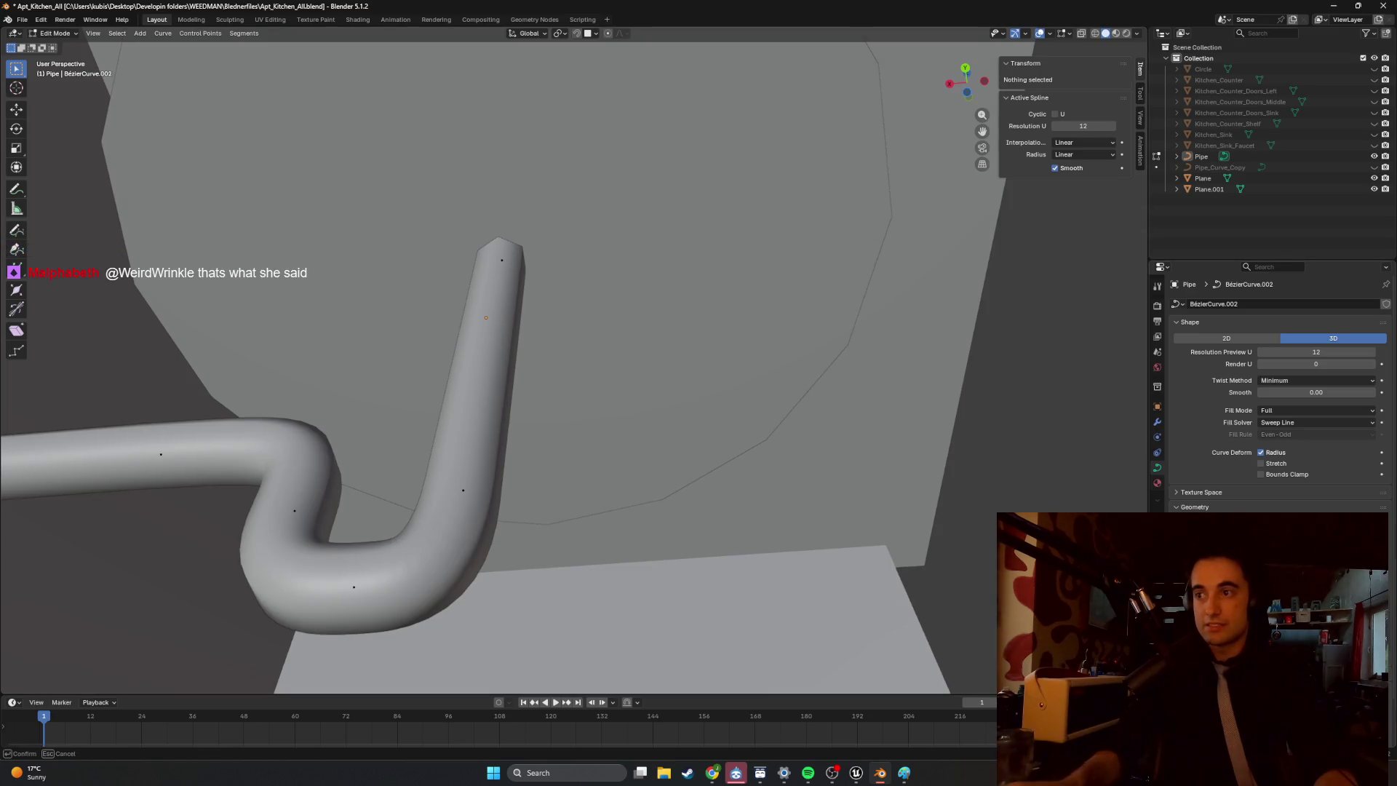
{"action": "mouse_move", "coordinate": [552, 505]}
{"action": "middle_mouse_down"}
{"action": "mouse_move", "coordinate": [451, 453]}
{"action": "mouse_move", "coordinate": [421, 478]}
{"action": "mouse_move", "coordinate": [526, 490]}
{"action": "mouse_move", "coordinate": [548, 505]}
{"action": "mouse_move", "coordinate": [557, 553]}
{"action": "middle_mouse_up"}
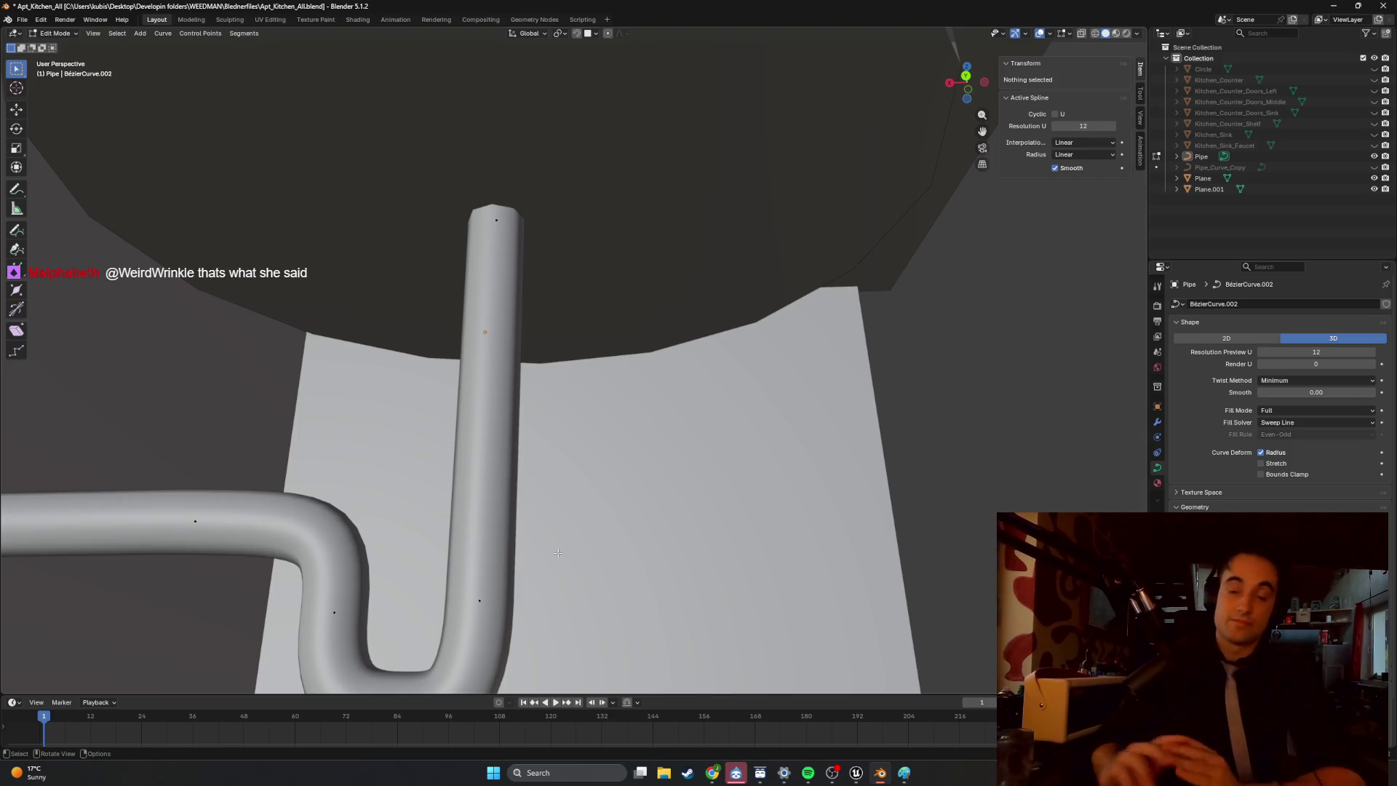
{"action": "mouse_move", "coordinate": [223, 311]}
{"action": "middle_mouse_down"}
{"action": "mouse_move", "coordinate": [524, 406]}
{"action": "mouse_move", "coordinate": [985, 443]}
{"action": "mouse_move", "coordinate": [523, 422]}
{"action": "mouse_move", "coordinate": [555, 408]}
{"action": "mouse_move", "coordinate": [520, 426]}
{"action": "mouse_move", "coordinate": [948, 400]}
{"action": "mouse_move", "coordinate": [514, 421]}
{"action": "mouse_move", "coordinate": [560, 420]}
{"action": "middle_mouse_up"}
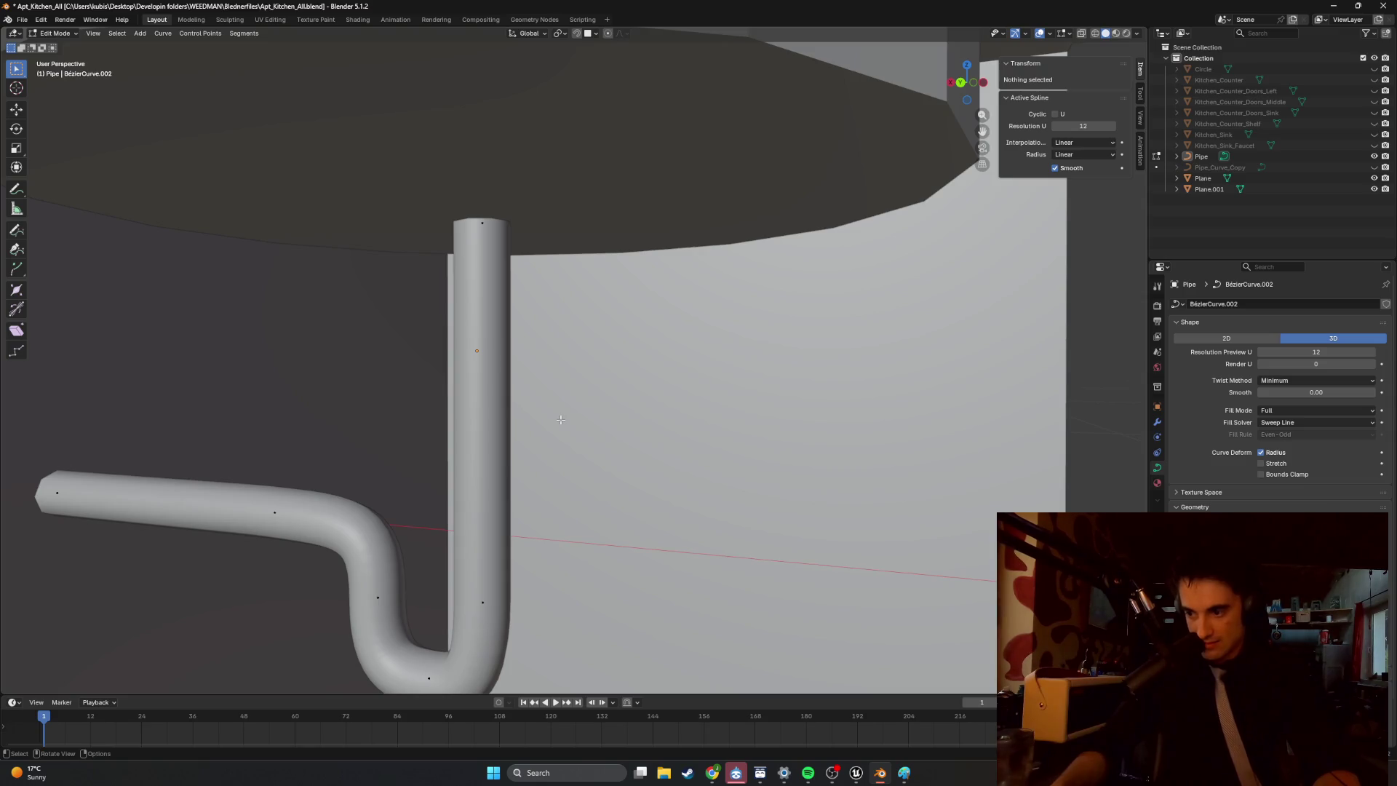
{"action": "scroll", "coordinate": [483, 391], "scroll_direction": "down", "scroll_amount": 10}
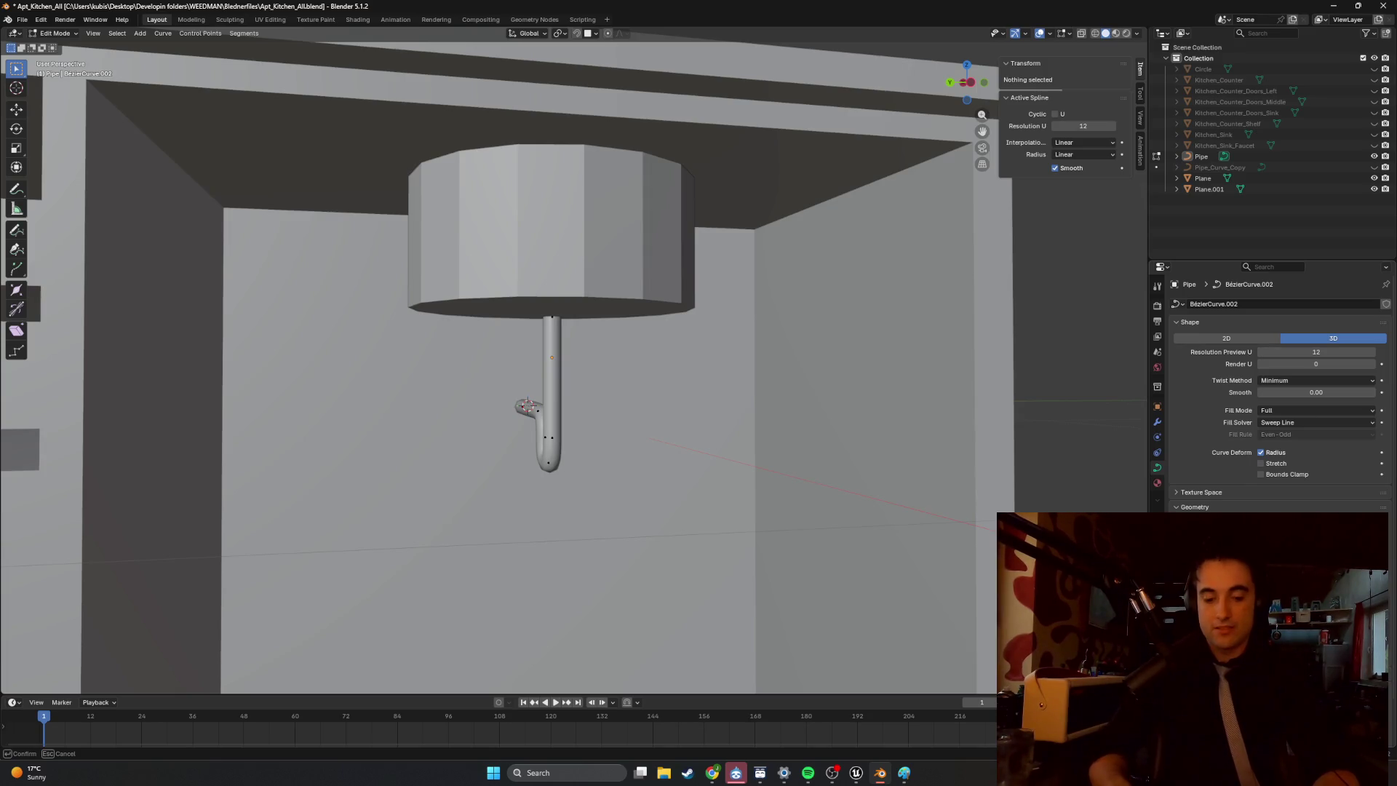
{"action": "mouse_move", "coordinate": [761, 494]}
{"action": "middle_mouse_down"}
{"action": "mouse_move", "coordinate": [722, 482]}
{"action": "mouse_move", "coordinate": [761, 478]}
{"action": "mouse_move", "coordinate": [699, 480]}
{"action": "mouse_move", "coordinate": [886, 485]}
{"action": "mouse_move", "coordinate": [866, 465]}
{"action": "middle_mouse_up"}
{"action": "scroll", "coordinate": [721, 482], "scroll_direction": "down", "scroll_amount": 6}
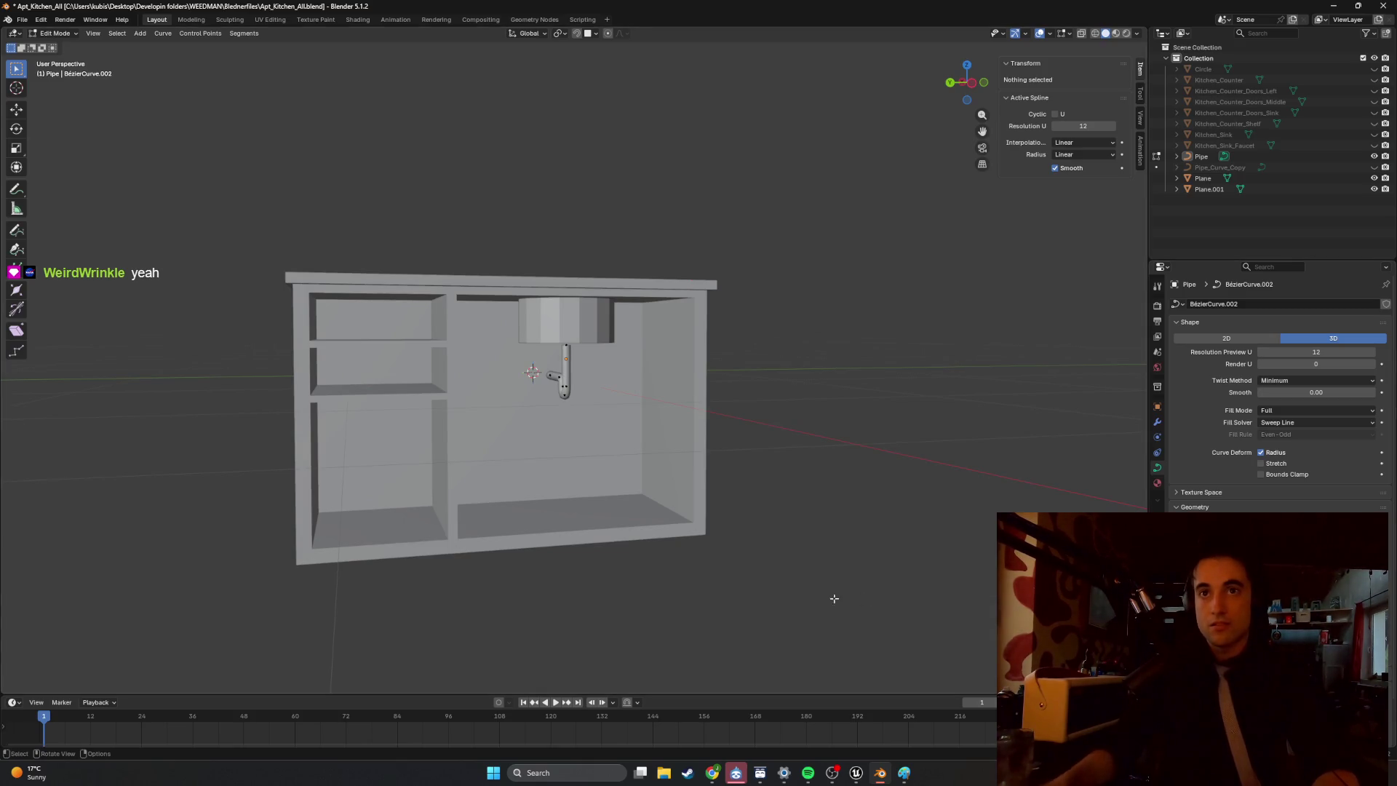
{"action": "scroll", "coordinate": [800, 552], "scroll_direction": "up", "scroll_amount": 5}
{"action": "mouse_move", "coordinate": [801, 553]}
{"action": "middle_mouse_down"}
{"action": "mouse_move", "coordinate": [618, 432]}
{"action": "mouse_move", "coordinate": [615, 453]}
{"action": "mouse_move", "coordinate": [641, 458]}
{"action": "middle_mouse_up"}
{"action": "scroll", "coordinate": [619, 432], "scroll_direction": "up", "scroll_amount": 3}
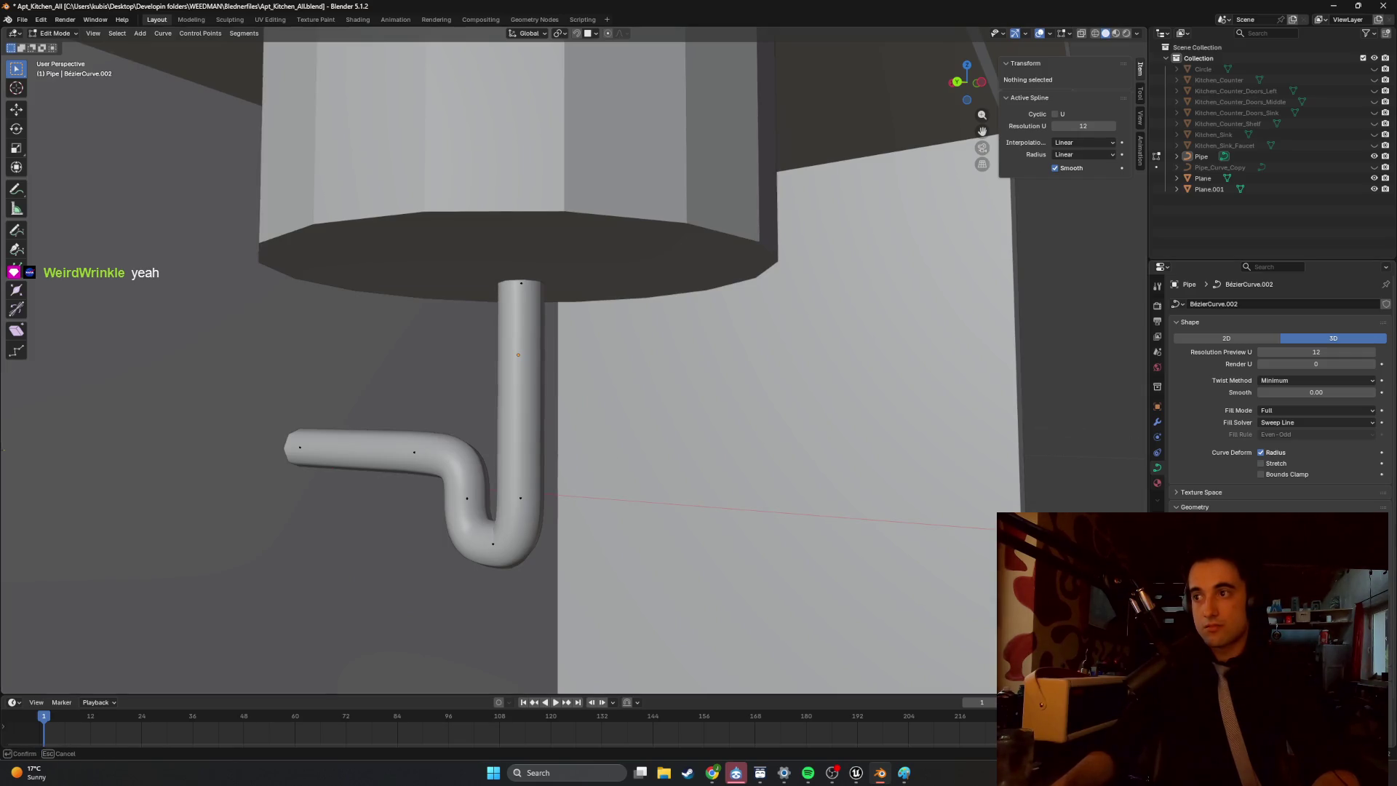
{"action": "middle_click_drag", "start_coordinate": [641, 458], "coordinate": [643, 456]}
{"action": "scroll", "coordinate": [843, 520], "scroll_direction": "down", "scroll_amount": 10}
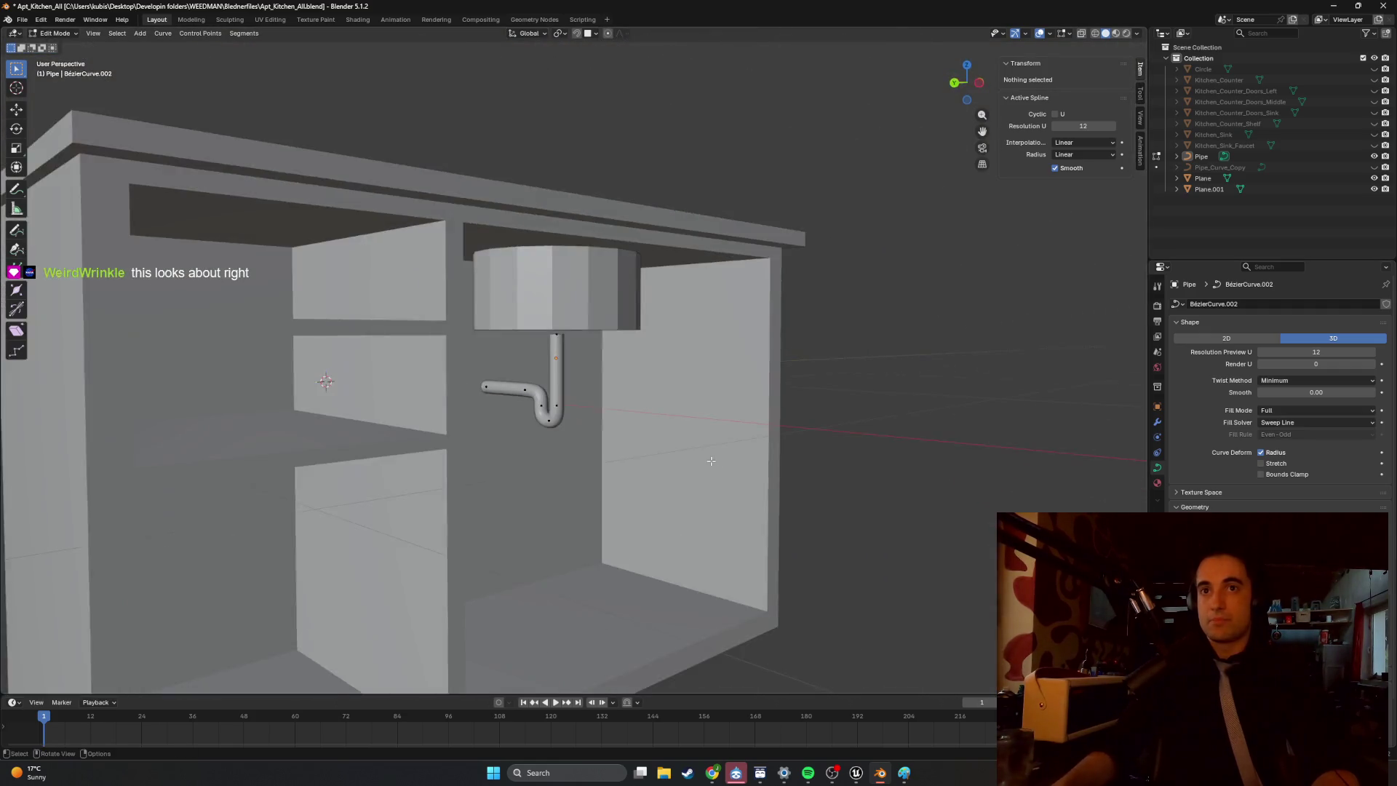
{"action": "mouse_move", "coordinate": [654, 457]}
{"action": "middle_mouse_down"}
{"action": "mouse_move", "coordinate": [614, 437]}
{"action": "mouse_move", "coordinate": [640, 436]}
{"action": "middle_mouse_up"}
{"action": "scroll", "coordinate": [635, 436], "scroll_direction": "up", "scroll_amount": 8}
{"action": "scroll", "coordinate": [635, 436], "scroll_direction": "down", "scroll_amount": 5}
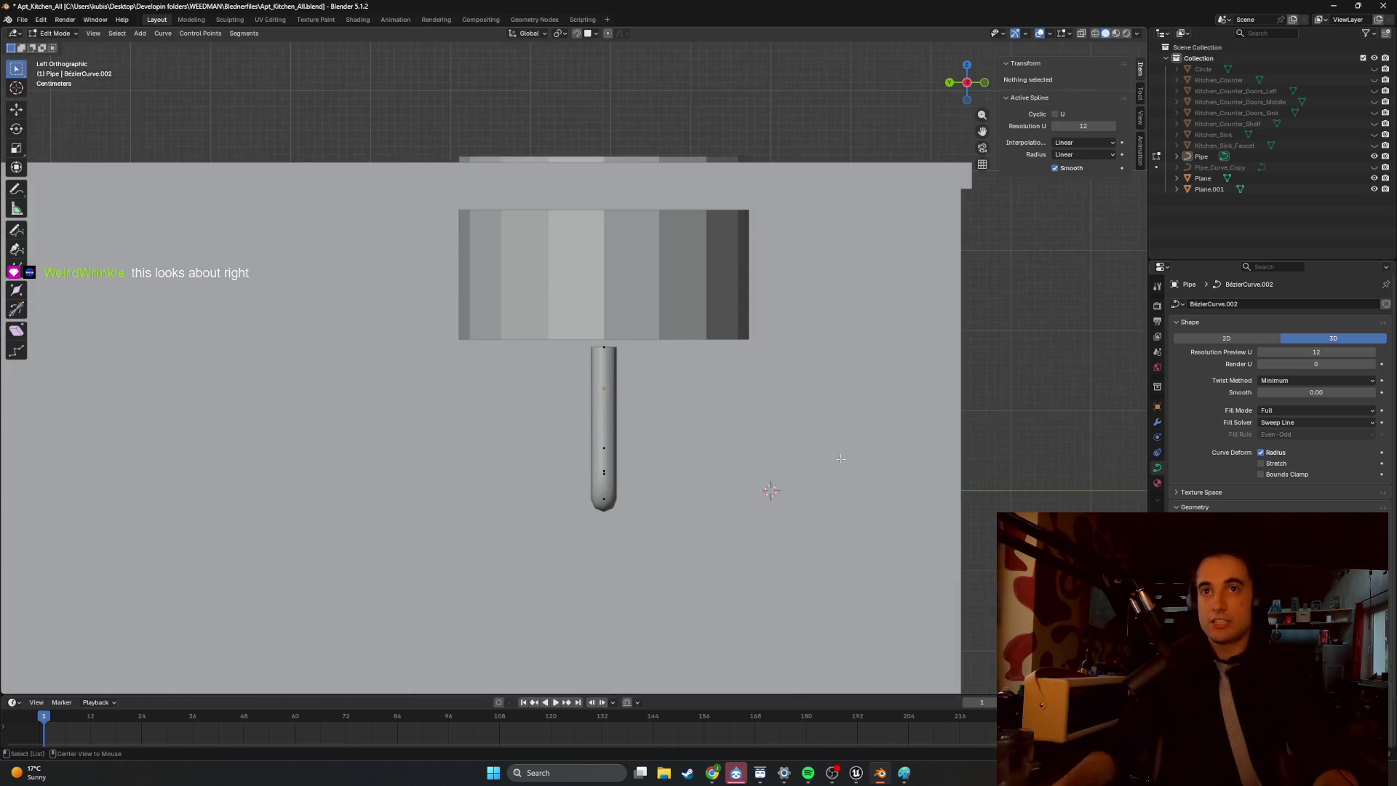
Switch to wireframe shading and a zoomed-in Back Orthographic view of the pipe.
{"action": "key", "text": "z"}
{"action": "left_click", "coordinate": [723, 468]}
{"action": "key", "text": "ctrl+KP_1"}
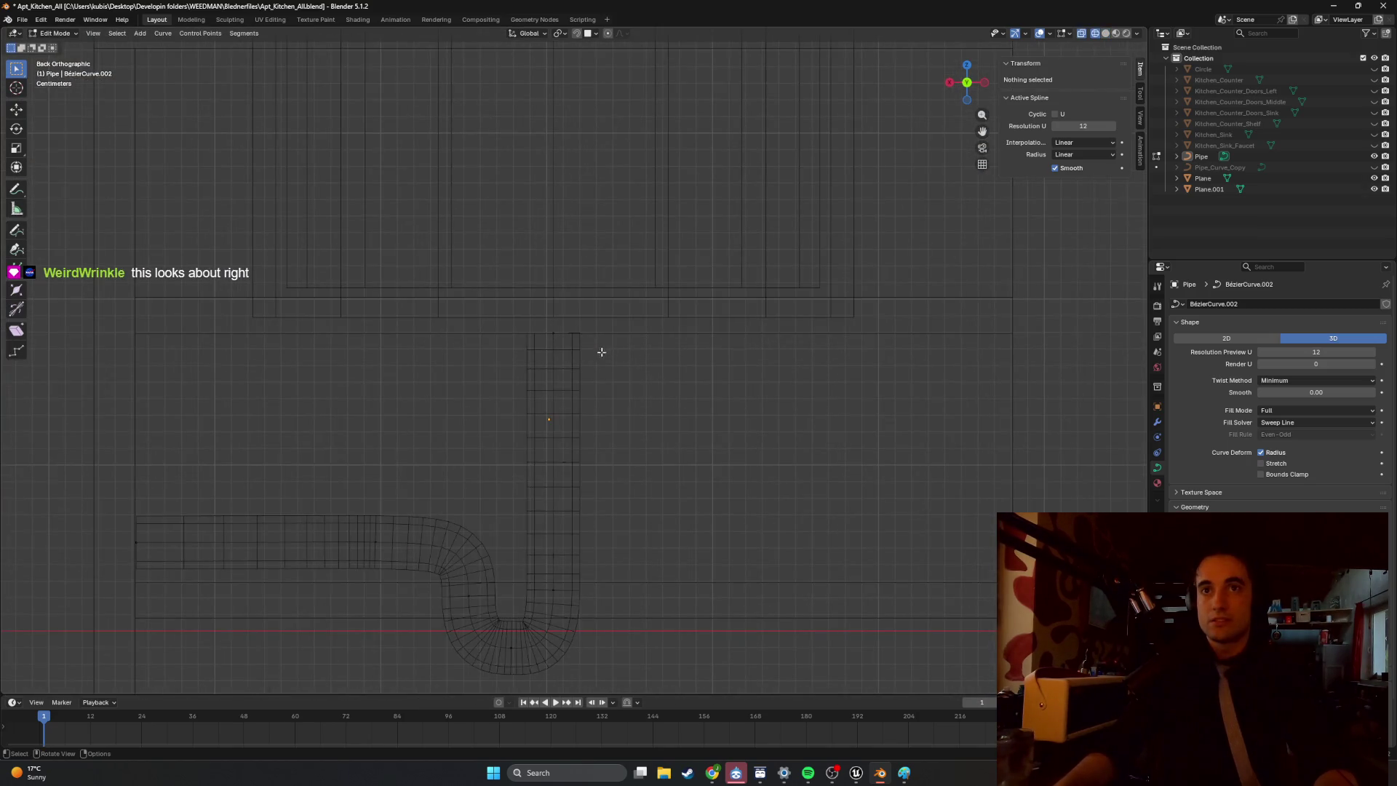
{"action": "scroll", "coordinate": [589, 378], "scroll_direction": "up", "scroll_amount": 3}
Raise the pipe's top control point about 0.0091 m along Z to meet the basin.
{"action": "left_click", "coordinate": [590, 486]}
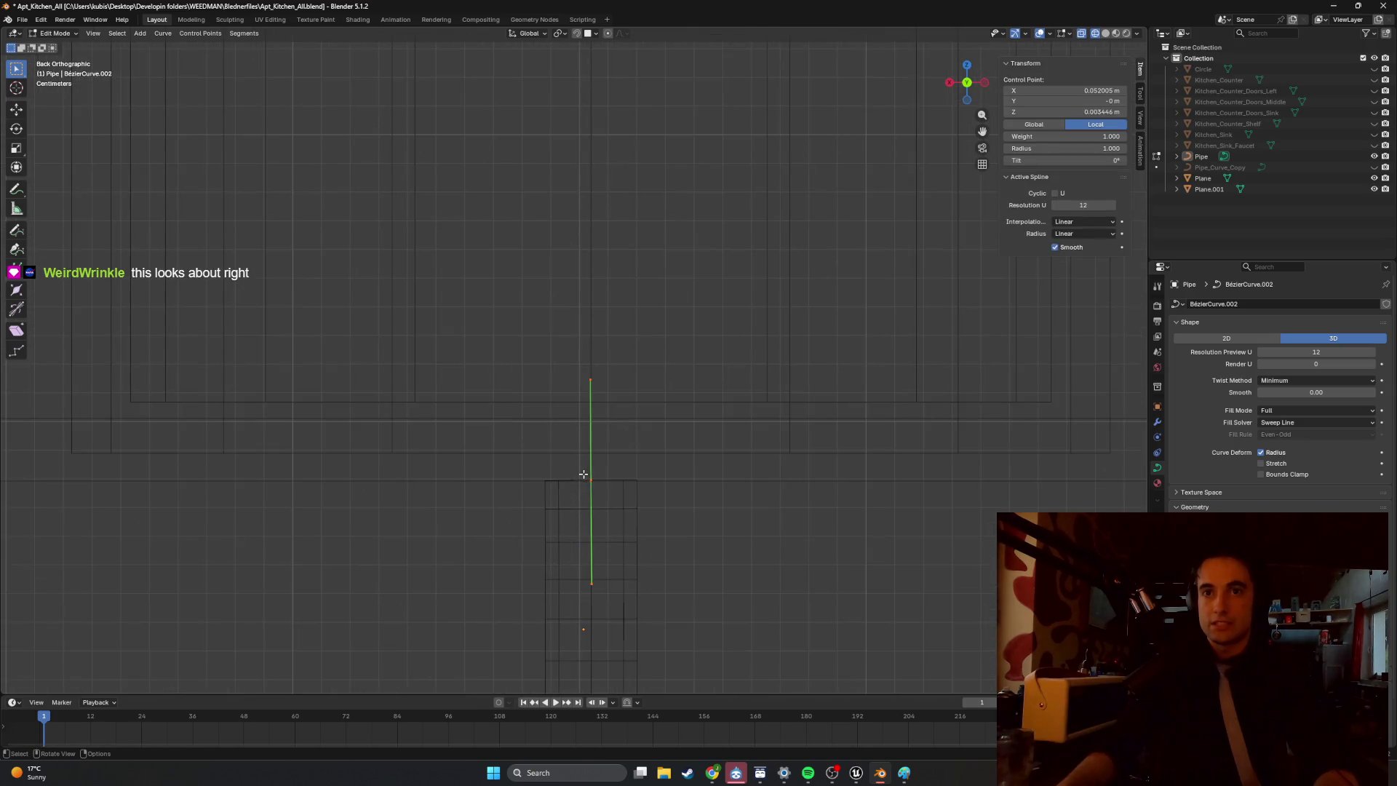
{"action": "key", "text": "g"}
{"action": "key", "text": "z"}
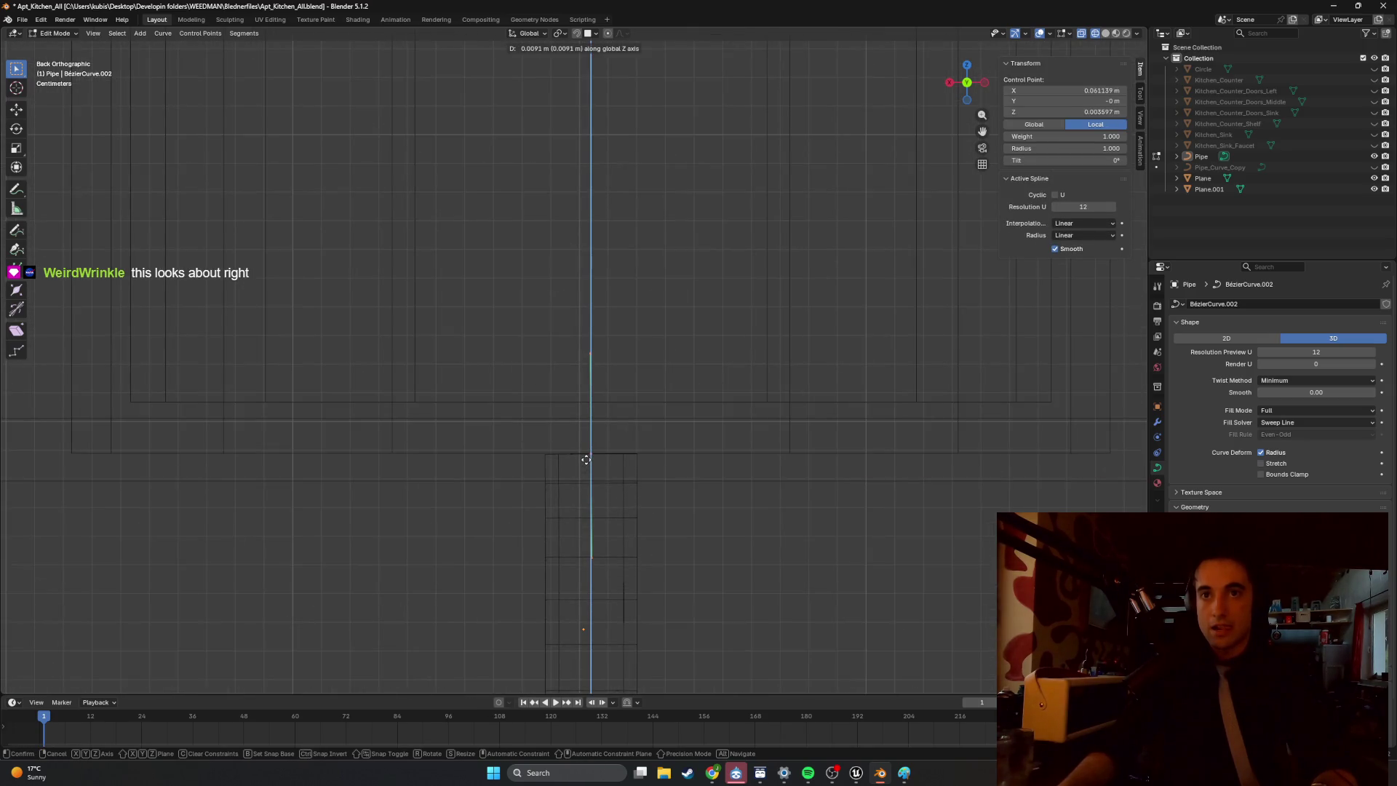
{"action": "left_click", "coordinate": [585, 459]}
{"action": "scroll", "coordinate": [744, 555], "scroll_direction": "down", "scroll_amount": 5}
{"action": "mouse_move", "coordinate": [745, 555]}
{"action": "middle_mouse_down"}
{"action": "mouse_move", "coordinate": [658, 549]}
{"action": "mouse_move", "coordinate": [727, 535]}
{"action": "mouse_move", "coordinate": [631, 500]}
{"action": "mouse_move", "coordinate": [1022, 479]}
{"action": "middle_mouse_up"}
Return to solid shading and leave edit mode for object mode.
{"action": "key", "text": "shift+z"}
{"action": "scroll", "coordinate": [631, 500], "scroll_direction": "down", "scroll_amount": 1}
{"action": "scroll", "coordinate": [631, 499], "scroll_direction": "up", "scroll_amount": 4}
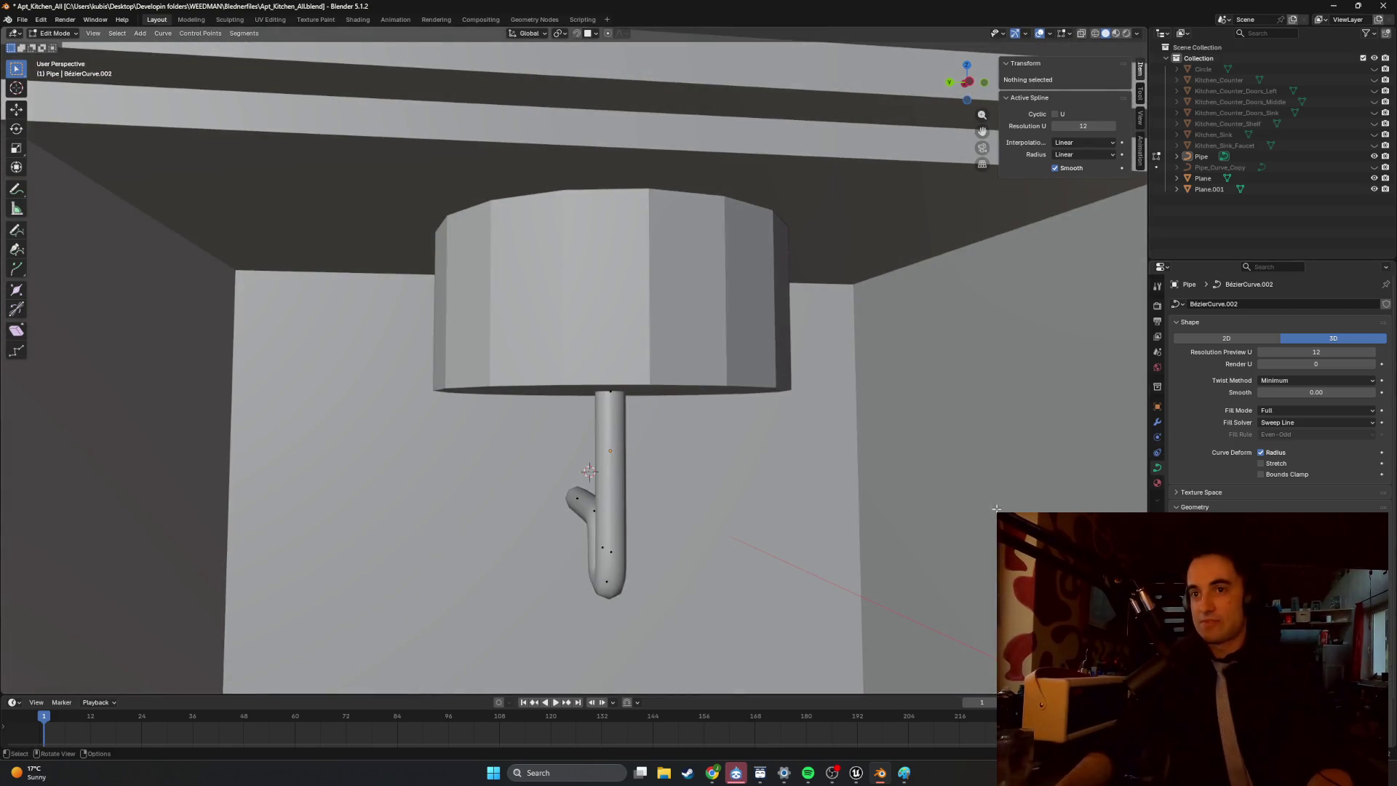
{"action": "key", "text": "Tab"}
Convert the Pipe curve to a mesh, then enter edit mode to inspect the polygon bend.
{"action": "right_click", "coordinate": [601, 500]}
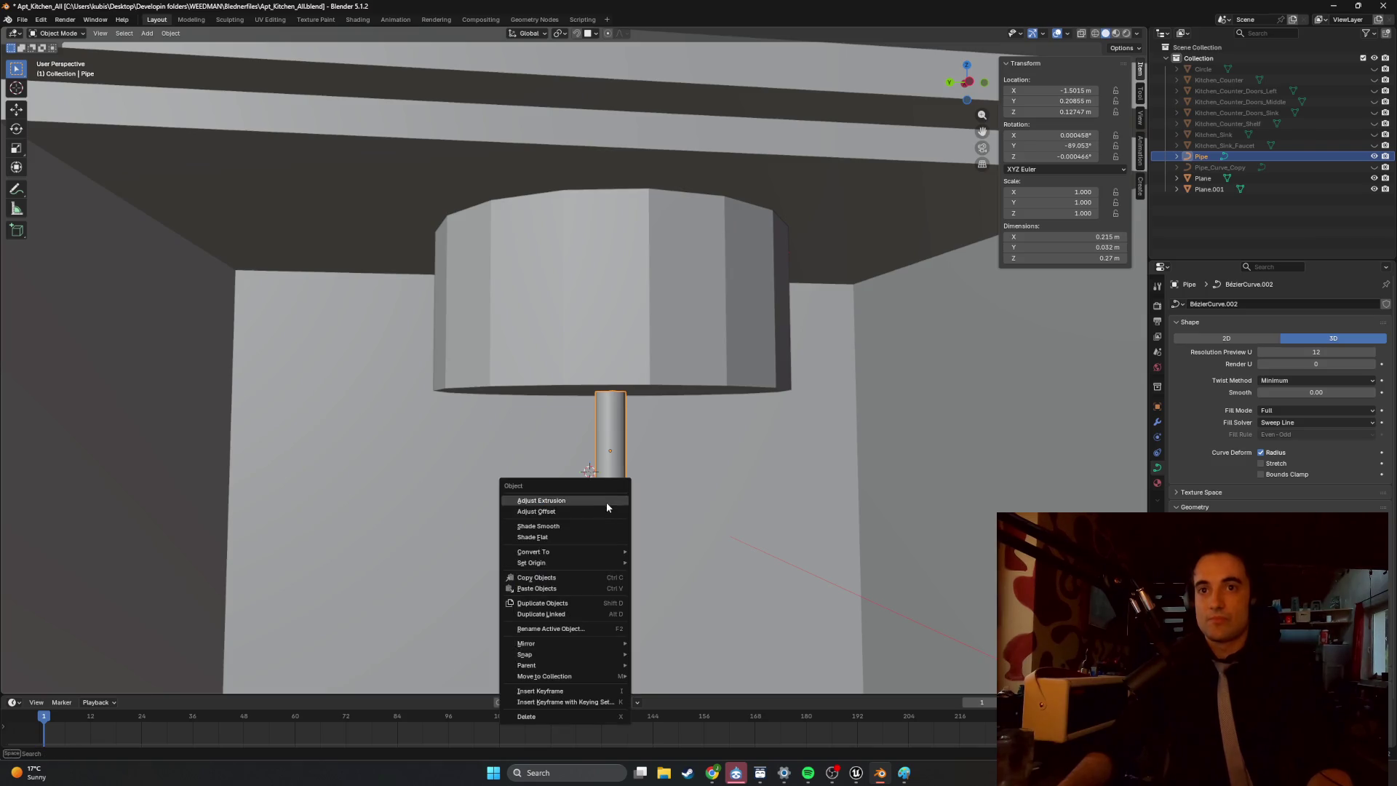
{"action": "mouse_move", "coordinate": [605, 550]}
{"action": "left_click", "coordinate": [651, 551]}
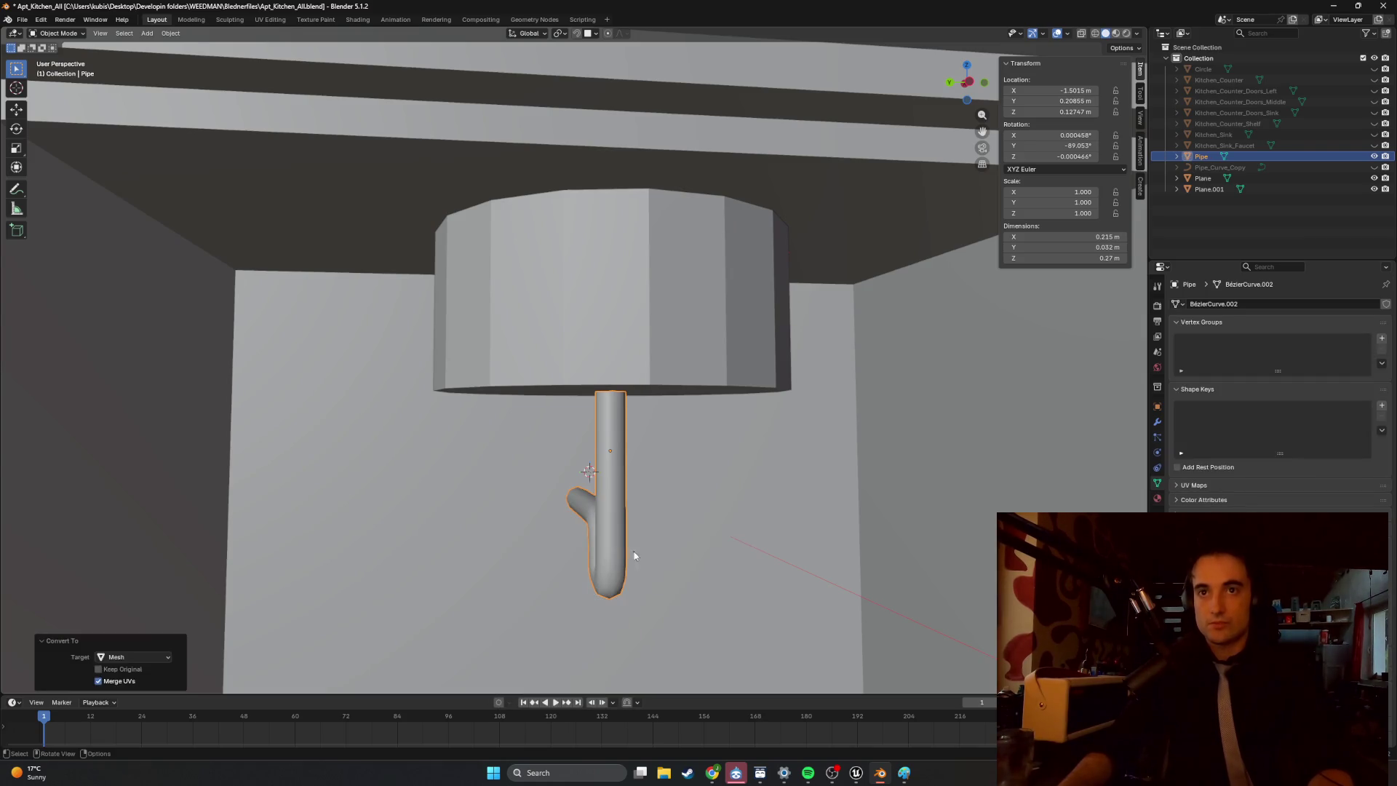
{"action": "key", "text": "Tab"}
{"action": "mouse_move", "coordinate": [634, 549]}
{"action": "middle_mouse_down"}
{"action": "mouse_move", "coordinate": [614, 456]}
{"action": "mouse_move", "coordinate": [674, 516]}
{"action": "middle_mouse_up"}
{"action": "scroll", "coordinate": [674, 516], "scroll_direction": "up", "scroll_amount": 3}
{"action": "mouse_move", "coordinate": [609, 633]}
{"action": "middle_mouse_down"}
{"action": "mouse_move", "coordinate": [605, 411]}
{"action": "mouse_move", "coordinate": [549, 332]}
{"action": "middle_mouse_up"}
{"action": "scroll", "coordinate": [549, 332], "scroll_direction": "up", "scroll_amount": 2}
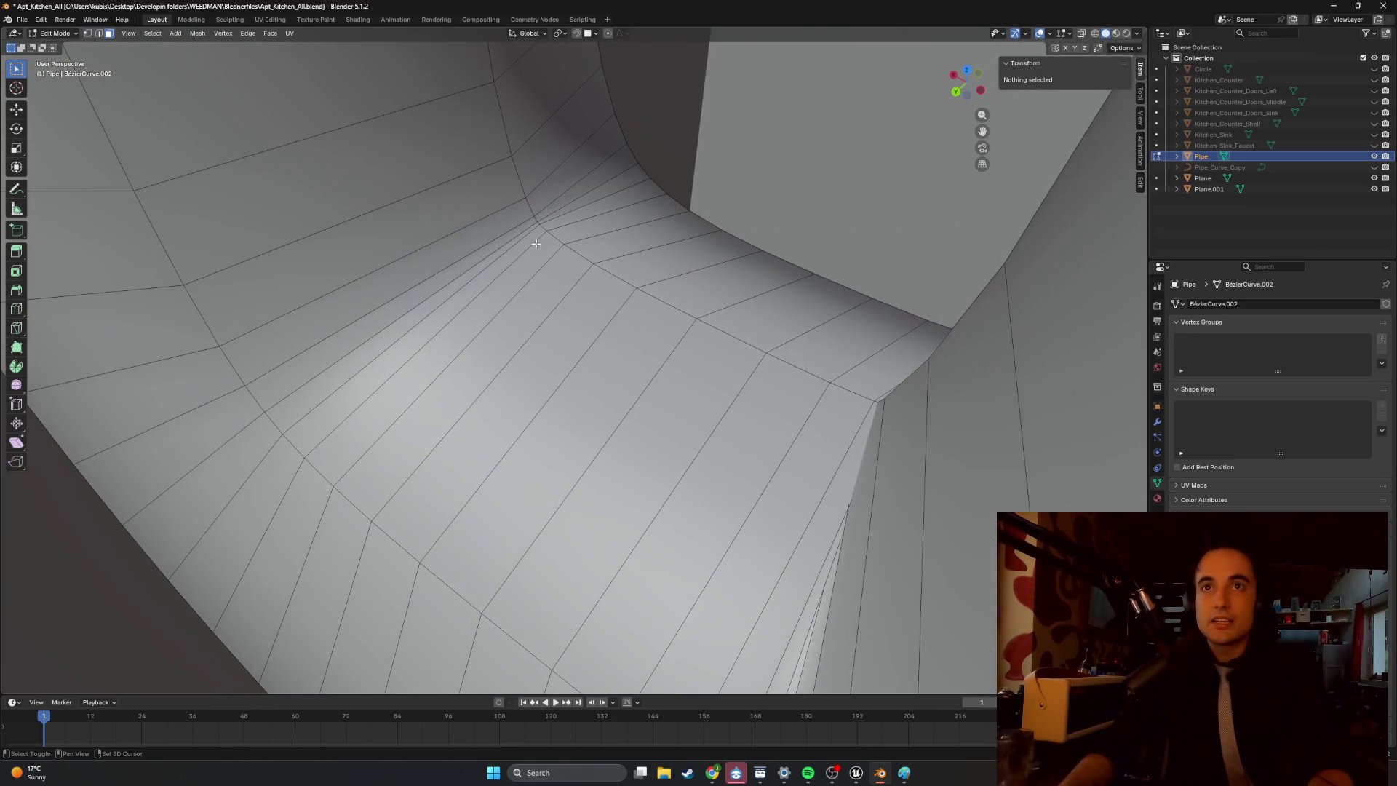
Select a vertex on the bend and orbit around the pipe mesh to inspect it.
{"action": "left_click", "coordinate": [543, 225]}
{"action": "mouse_move", "coordinate": [547, 243]}
{"action": "middle_mouse_down"}
{"action": "mouse_move", "coordinate": [611, 238]}
{"action": "mouse_move", "coordinate": [626, 269]}
{"action": "mouse_move", "coordinate": [613, 313]}
{"action": "mouse_move", "coordinate": [636, 519]}
{"action": "mouse_move", "coordinate": [637, 471]}
{"action": "middle_mouse_up"}
{"action": "scroll", "coordinate": [664, 337], "scroll_direction": "down", "scroll_amount": 3}
{"action": "mouse_move", "coordinate": [664, 337]}
{"action": "middle_mouse_down"}
{"action": "mouse_move", "coordinate": [698, 346]}
{"action": "mouse_move", "coordinate": [625, 296]}
{"action": "mouse_move", "coordinate": [639, 292]}
{"action": "mouse_move", "coordinate": [591, 310]}
{"action": "middle_mouse_up"}
{"action": "key", "text": "Tab"}
{"action": "key", "text": "Tab"}
{"action": "key", "text": "Tab"}
{"action": "scroll", "coordinate": [619, 292], "scroll_direction": "down", "scroll_amount": 2}
{"action": "key", "text": "Tab"}
{"action": "key", "text": "Tab"}
{"action": "key", "text": "Tab"}
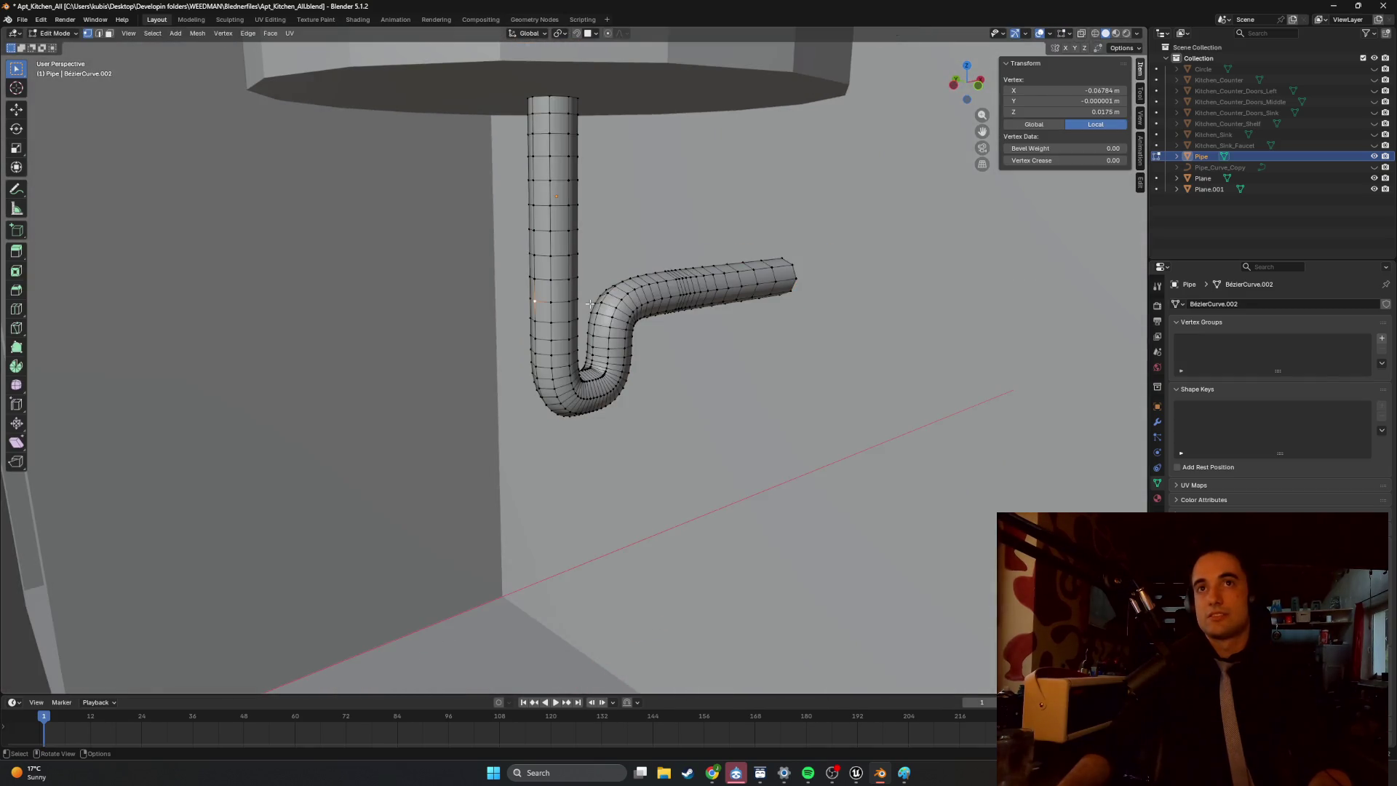
Select the whole pipe mesh in edge mode and mark all edges sharp.
{"action": "key", "text": "a"}
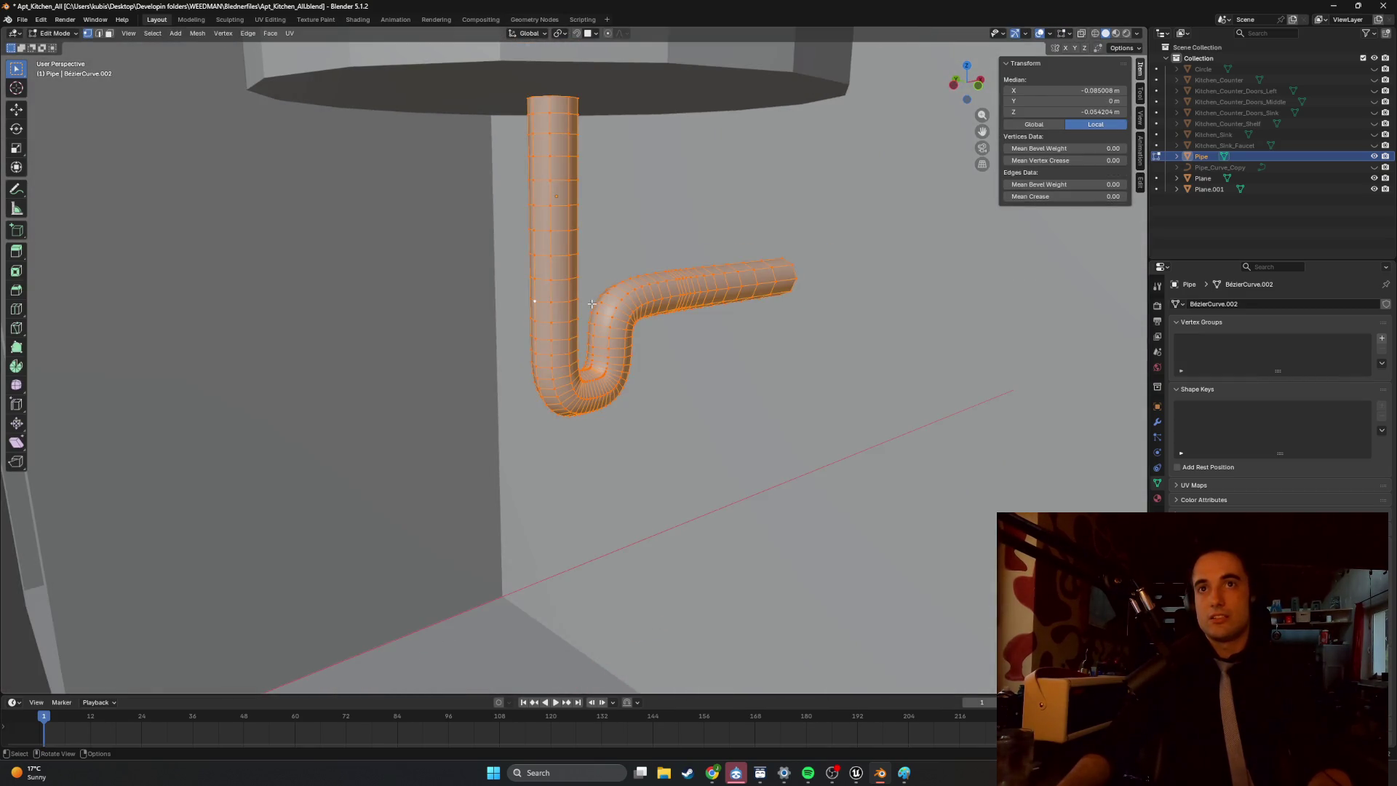
{"action": "right_click", "coordinate": [590, 280]}
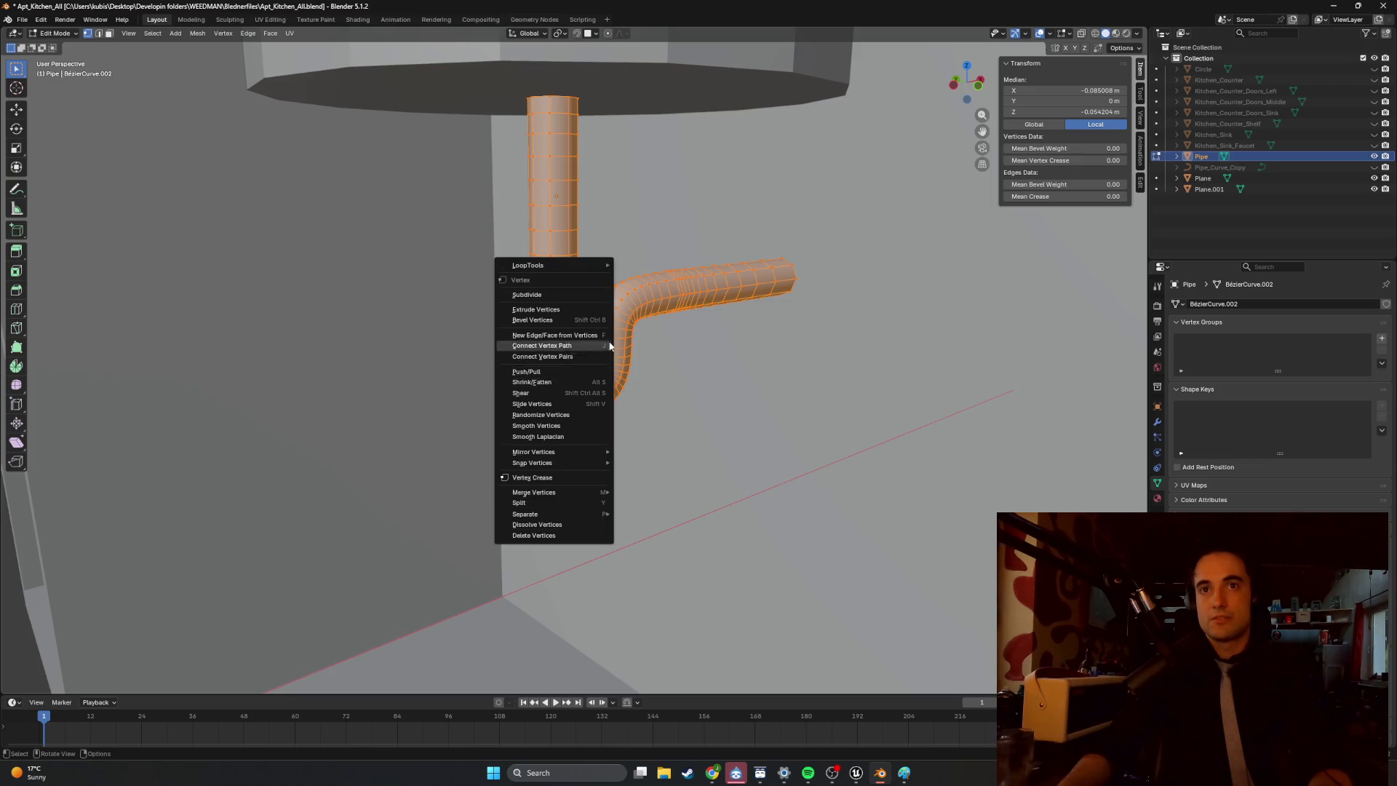
{"action": "key", "text": "Escape"}
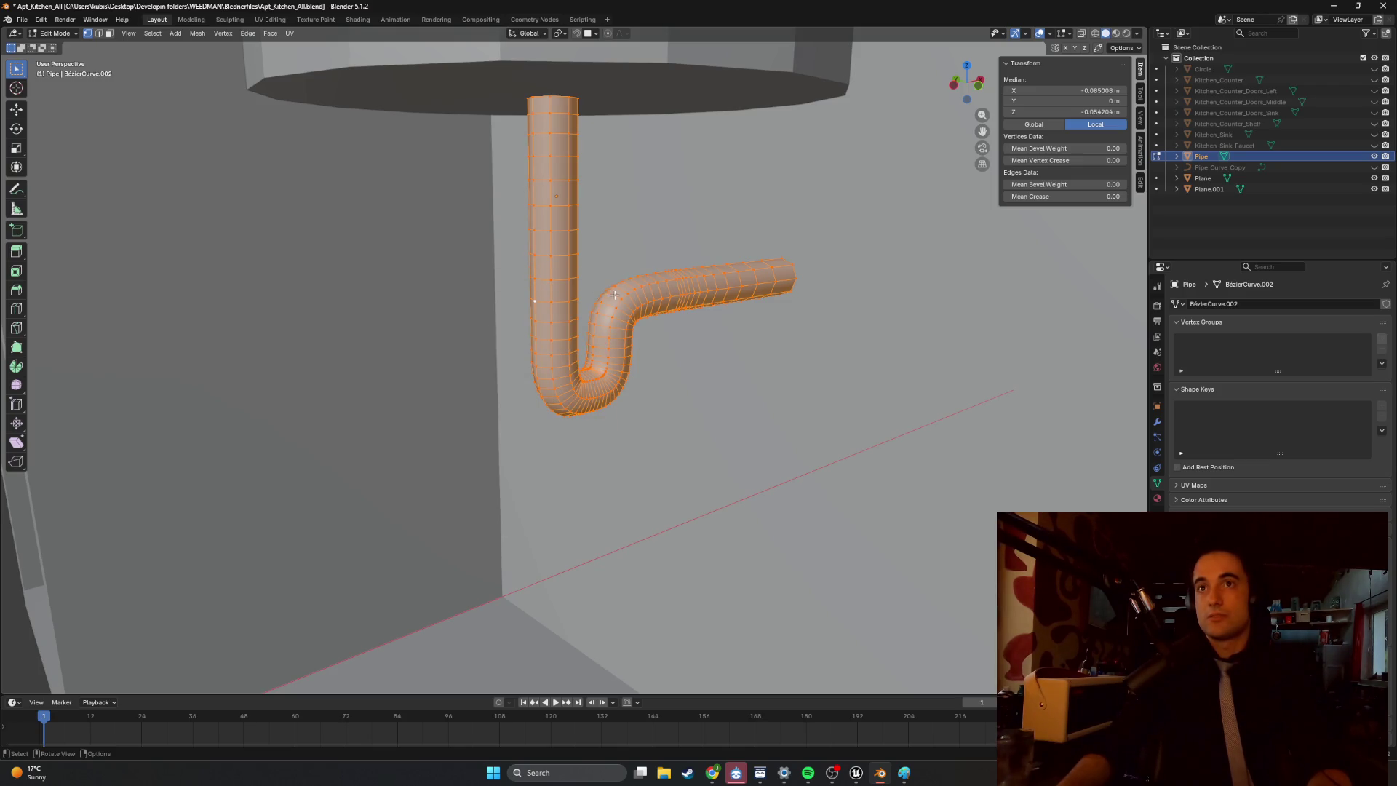
{"action": "right_click", "coordinate": [671, 342]}
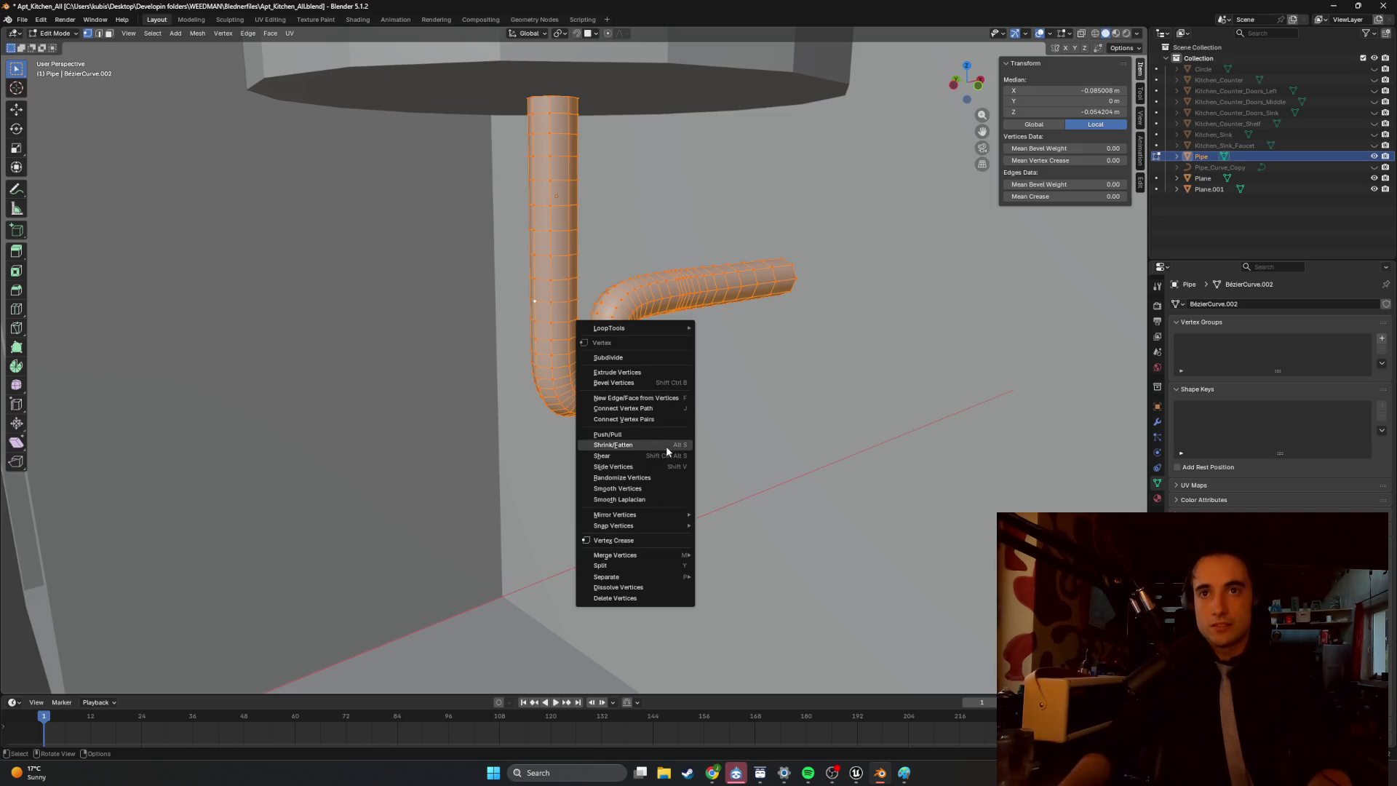
{"action": "key", "text": "2"}
{"action": "right_click", "coordinate": [688, 374]}
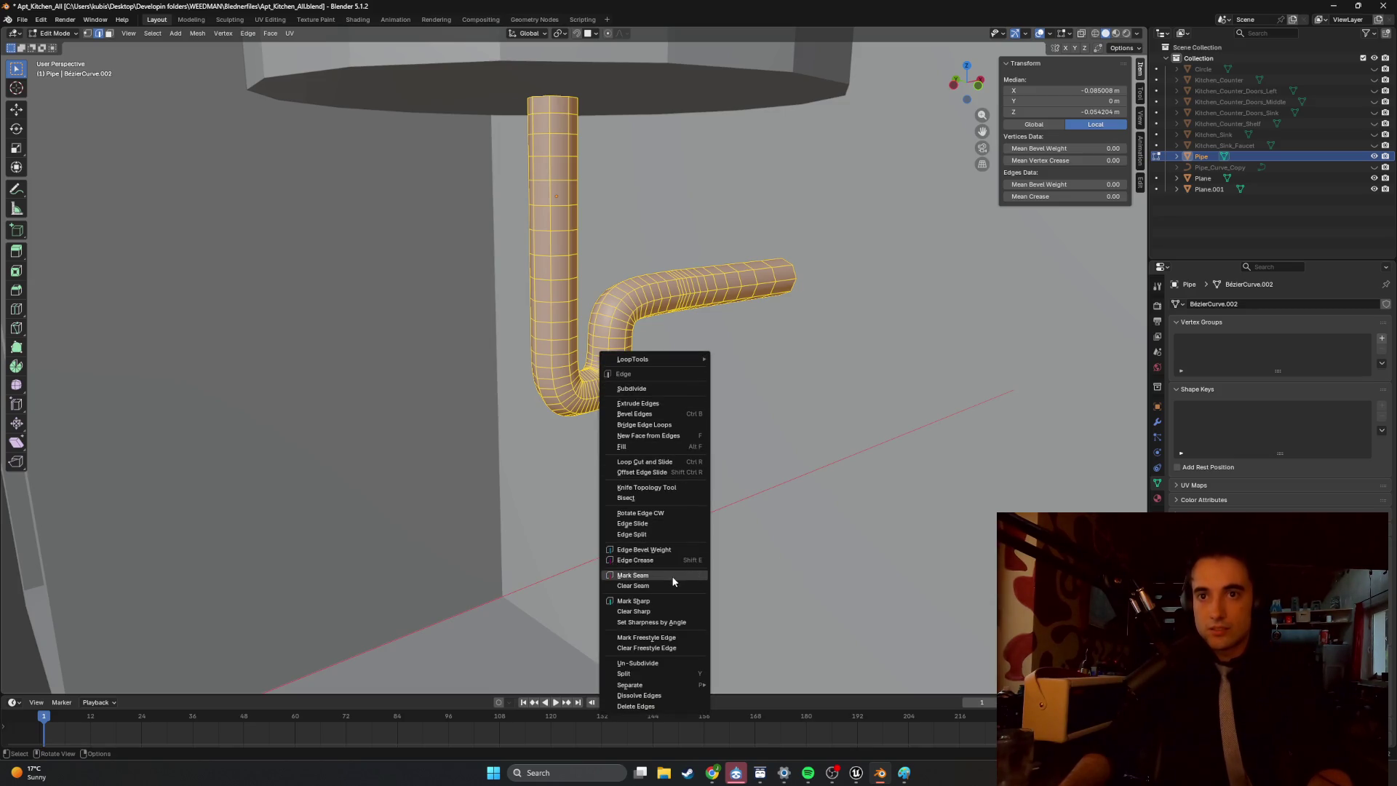
{"action": "left_click", "coordinate": [669, 600]}
Deselect everything and return the pipe to object mode.
{"action": "key", "text": "alt+a"}
{"action": "mouse_move", "coordinate": [680, 440]}
{"action": "middle_mouse_down"}
{"action": "mouse_move", "coordinate": [761, 394]}
{"action": "mouse_move", "coordinate": [746, 378]}
{"action": "mouse_move", "coordinate": [755, 349]}
{"action": "mouse_move", "coordinate": [670, 342]}
{"action": "mouse_move", "coordinate": [676, 390]}
{"action": "mouse_move", "coordinate": [738, 401]}
{"action": "mouse_move", "coordinate": [701, 384]}
{"action": "mouse_move", "coordinate": [707, 360]}
{"action": "mouse_move", "coordinate": [755, 366]}
{"action": "mouse_move", "coordinate": [776, 396]}
{"action": "mouse_move", "coordinate": [669, 386]}
{"action": "mouse_move", "coordinate": [648, 357]}
{"action": "mouse_move", "coordinate": [748, 371]}
{"action": "middle_mouse_up"}
{"action": "key", "text": "Tab"}
{"action": "scroll", "coordinate": [649, 356], "scroll_direction": "up", "scroll_amount": 5}
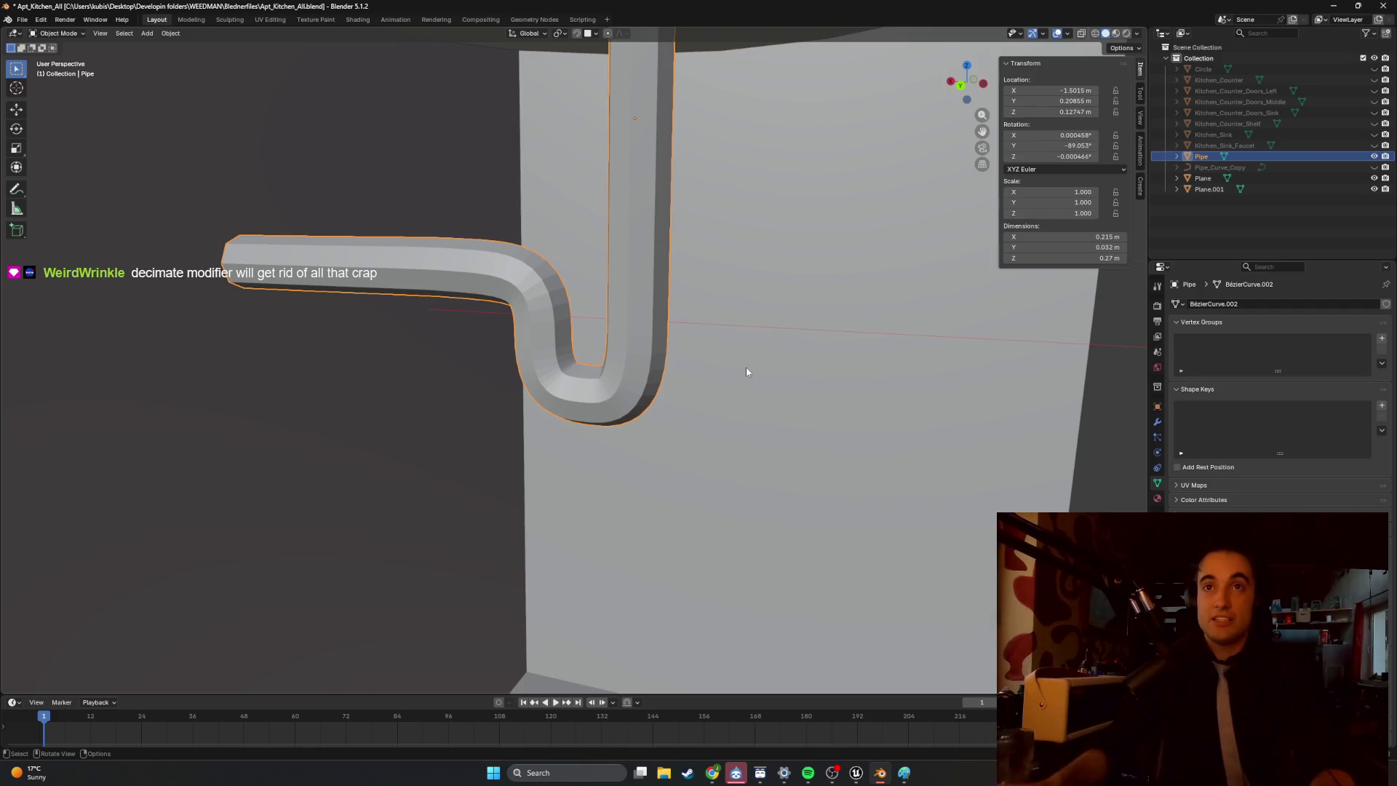
Orbit and zoom around the pipe's J-bend, toggling between edit and object mode.
{"action": "scroll", "coordinate": [748, 368], "scroll_direction": "up", "scroll_amount": 6}
{"action": "mouse_move", "coordinate": [553, 357]}
{"action": "middle_mouse_down"}
{"action": "mouse_move", "coordinate": [529, 385]}
{"action": "mouse_move", "coordinate": [680, 296]}
{"action": "mouse_move", "coordinate": [633, 306]}
{"action": "mouse_move", "coordinate": [655, 299]}
{"action": "mouse_move", "coordinate": [587, 288]}
{"action": "mouse_move", "coordinate": [708, 362]}
{"action": "mouse_move", "coordinate": [673, 397]}
{"action": "middle_mouse_up"}
{"action": "key", "text": "Tab"}
{"action": "scroll", "coordinate": [573, 356], "scroll_direction": "down", "scroll_amount": 5}
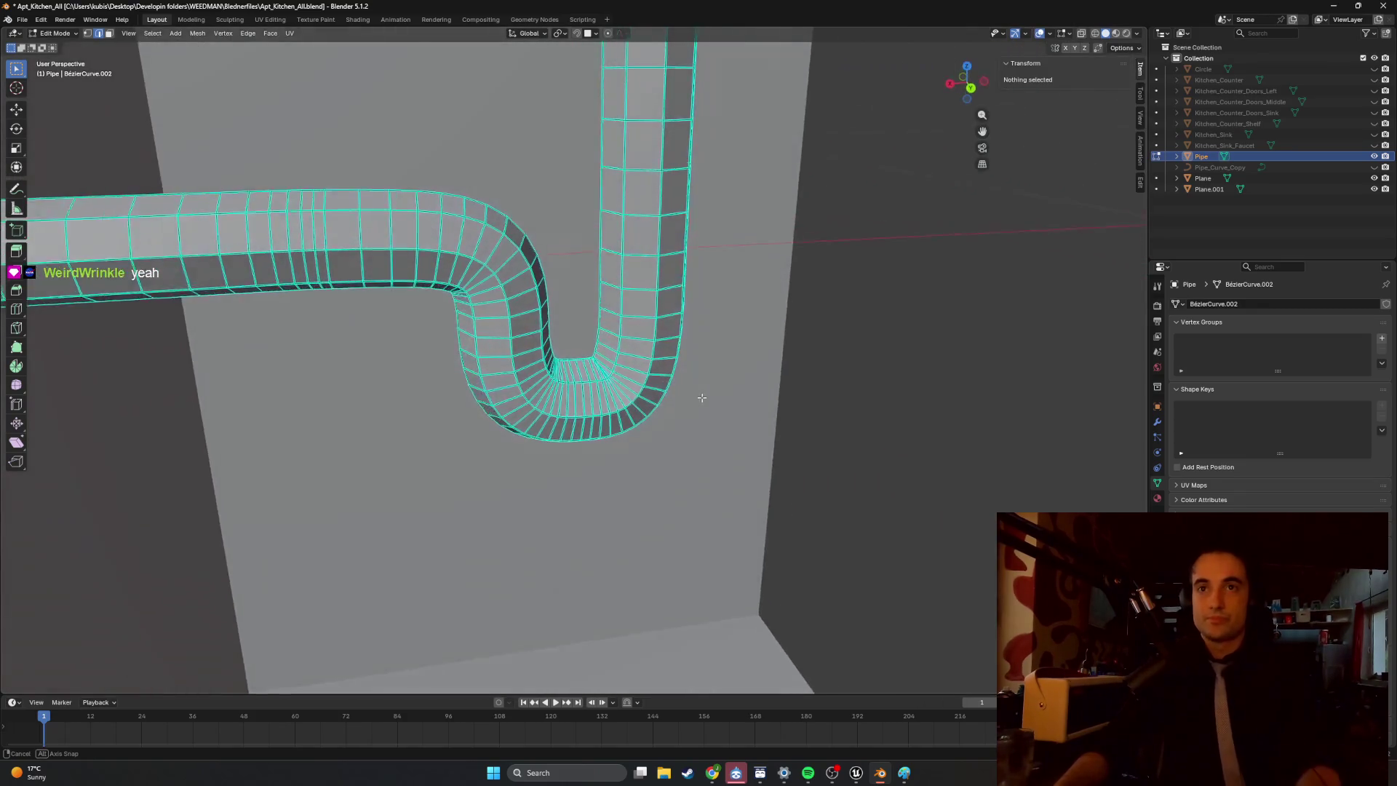
{"action": "scroll", "coordinate": [659, 394], "scroll_direction": "up", "scroll_amount": 8}
{"action": "scroll", "coordinate": [659, 394], "scroll_direction": "up", "scroll_amount": 2}
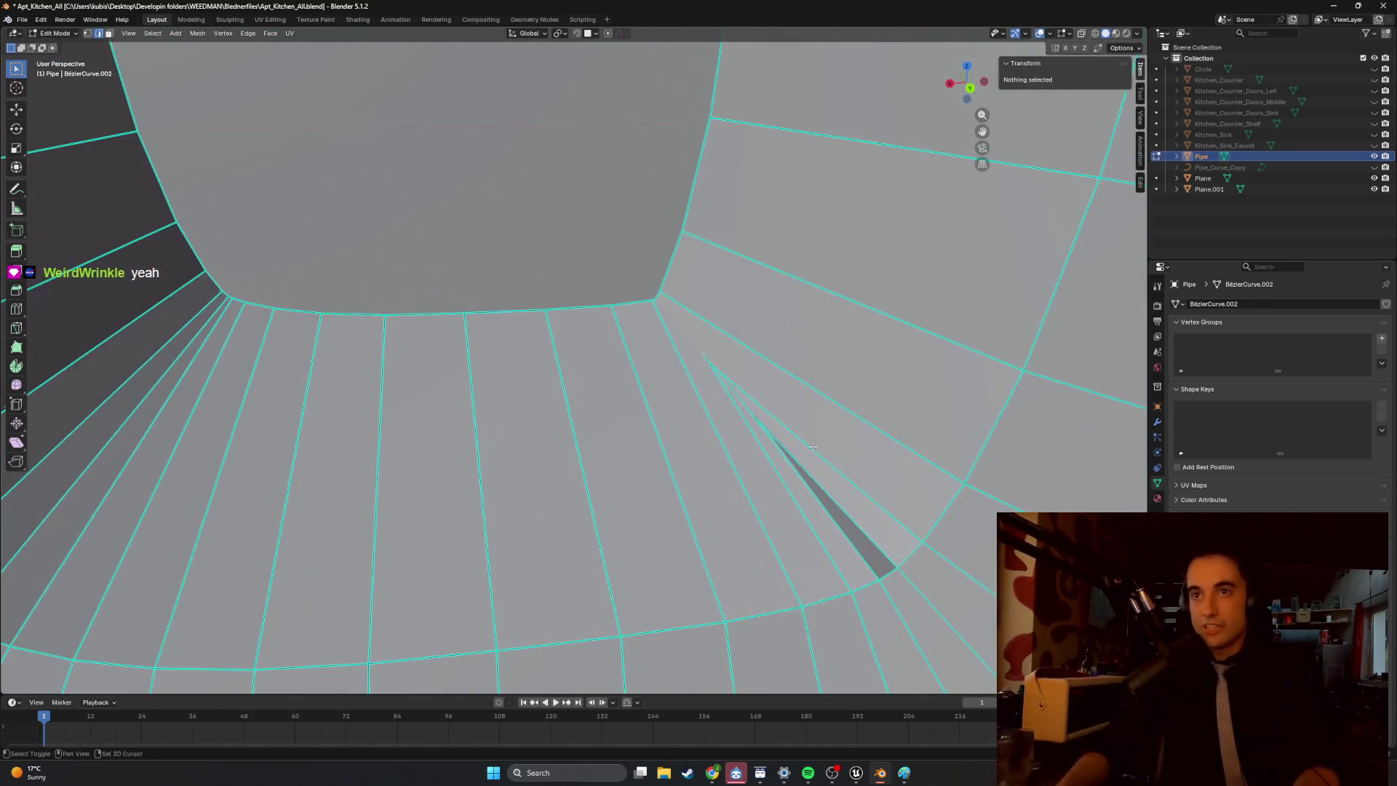
{"action": "key", "text": "Tab"}
{"action": "mouse_move", "coordinate": [819, 492]}
{"action": "middle_mouse_down"}
{"action": "mouse_move", "coordinate": [793, 450]}
{"action": "mouse_move", "coordinate": [619, 319]}
{"action": "middle_mouse_up"}
Box-select the folded faces inside the bend in face mode, then select all and show Modifier Properties.
{"action": "key", "text": "Tab"}
{"action": "key", "text": "3"}
{"action": "left_click", "coordinate": [777, 480]}
{"action": "mouse_move", "coordinate": [776, 480]}
{"action": "middle_mouse_down"}
{"action": "mouse_move", "coordinate": [763, 440]}
{"action": "mouse_move", "coordinate": [717, 433]}
{"action": "mouse_move", "coordinate": [794, 439]}
{"action": "mouse_move", "coordinate": [889, 494]}
{"action": "mouse_move", "coordinate": [849, 490]}
{"action": "mouse_move", "coordinate": [878, 467]}
{"action": "middle_mouse_up"}
{"action": "middle_click_drag", "start_coordinate": [840, 421], "coordinate": [981, 237]}
{"action": "key", "text": "b"}
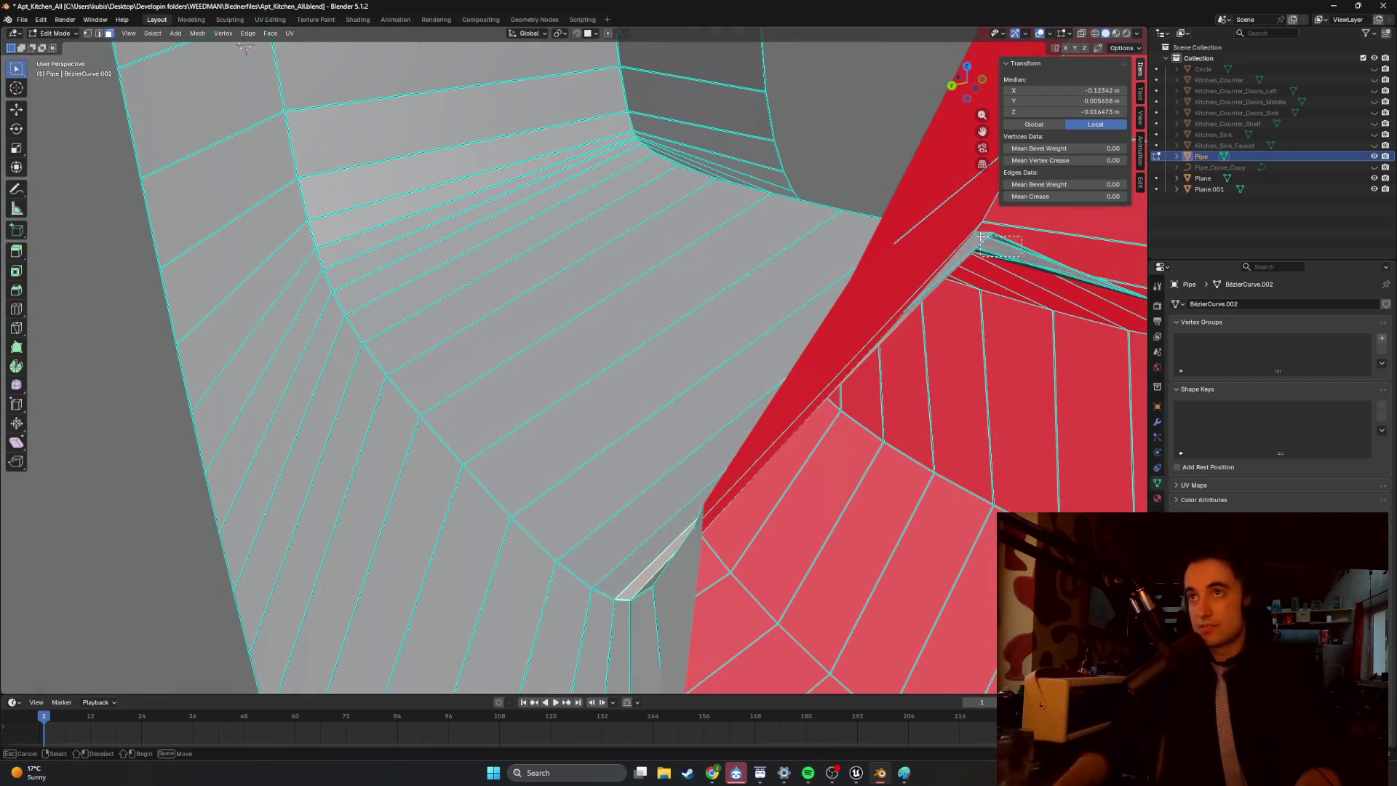
{"action": "left_click_drag", "start_coordinate": [980, 237], "coordinate": [980, 238]}
{"action": "mouse_move", "coordinate": [981, 238]}
{"action": "middle_mouse_down"}
{"action": "mouse_move", "coordinate": [892, 262]}
{"action": "mouse_move", "coordinate": [889, 324]}
{"action": "mouse_move", "coordinate": [674, 300]}
{"action": "middle_mouse_up"}
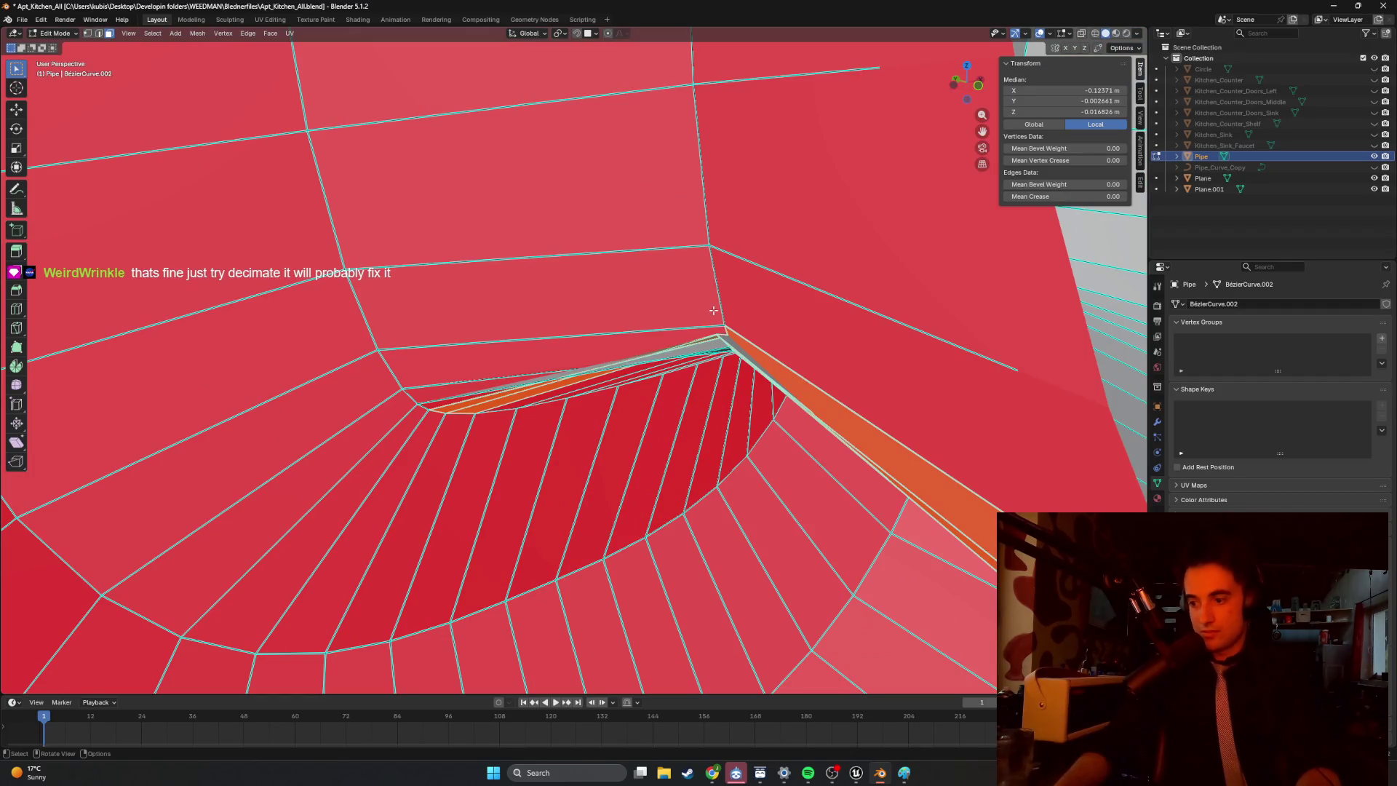
{"action": "mouse_move", "coordinate": [712, 314]}
{"action": "middle_mouse_down"}
{"action": "mouse_move", "coordinate": [863, 333]}
{"action": "mouse_move", "coordinate": [714, 352]}
{"action": "mouse_move", "coordinate": [747, 366]}
{"action": "middle_mouse_up"}
{"action": "key", "text": "a"}
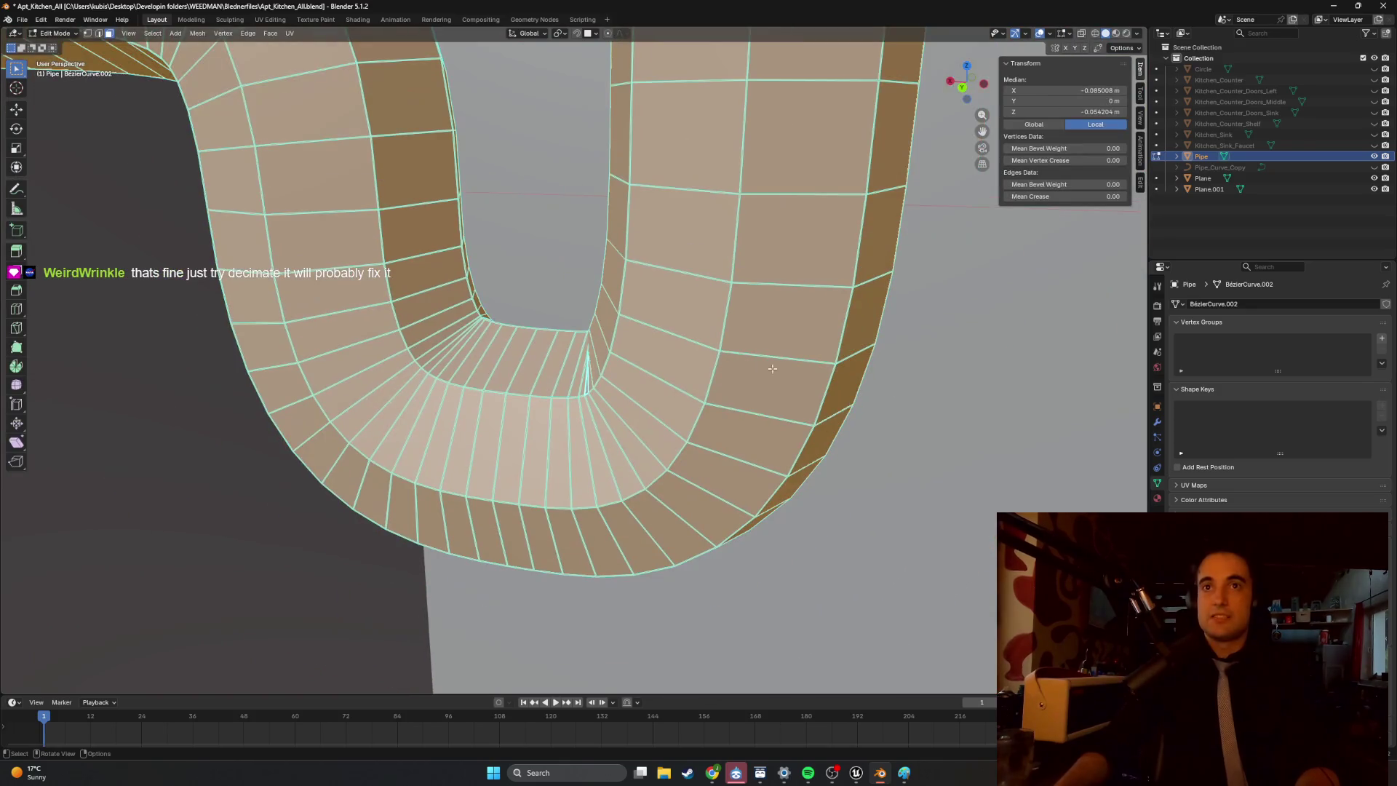
{"action": "left_click", "coordinate": [1158, 423]}
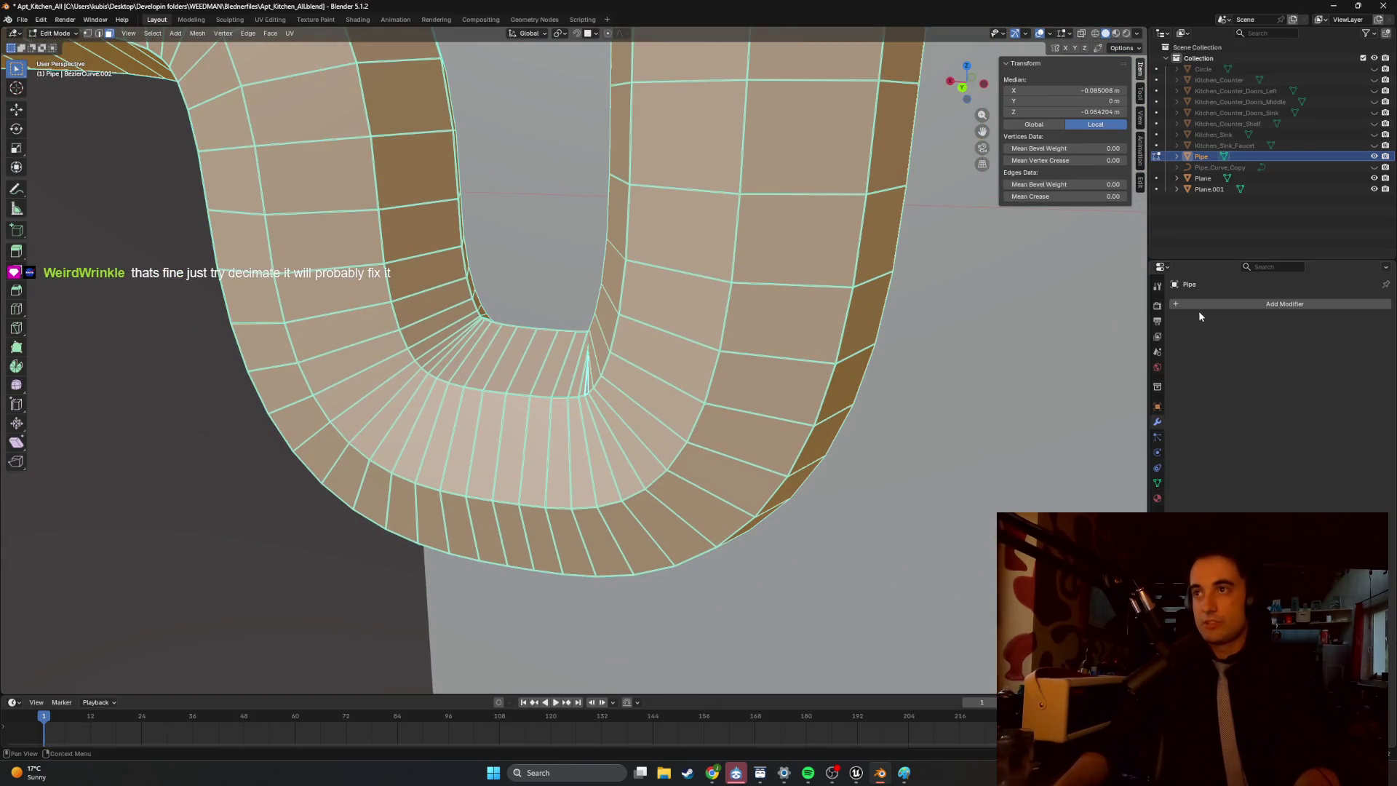
Add a Decimate modifier to the pipe by searching 'de'.
{"action": "left_click", "coordinate": [1201, 304]}
{"action": "type", "text": "dec"}
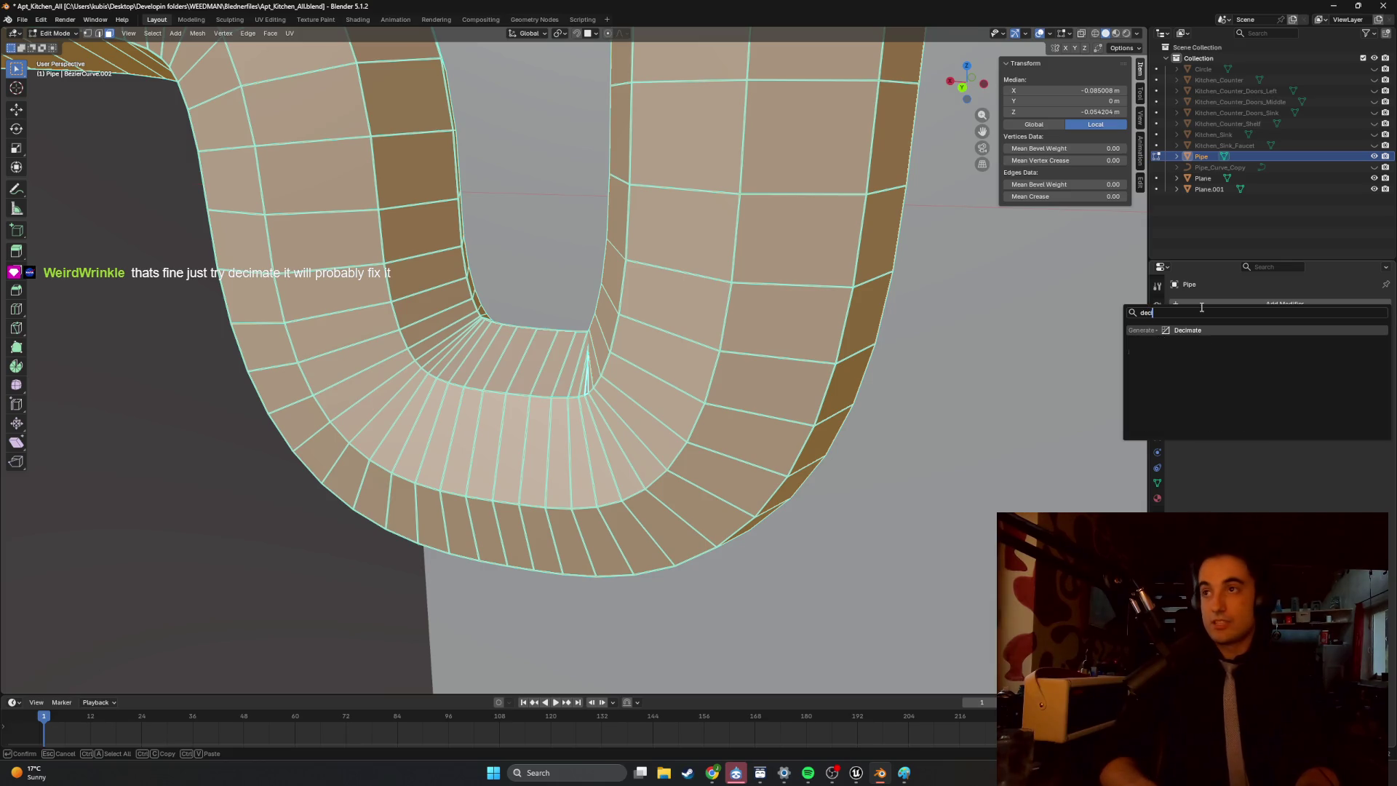
{"action": "key", "text": "Return"}
{"action": "scroll", "coordinate": [1008, 394], "scroll_direction": "up", "scroll_amount": 4}
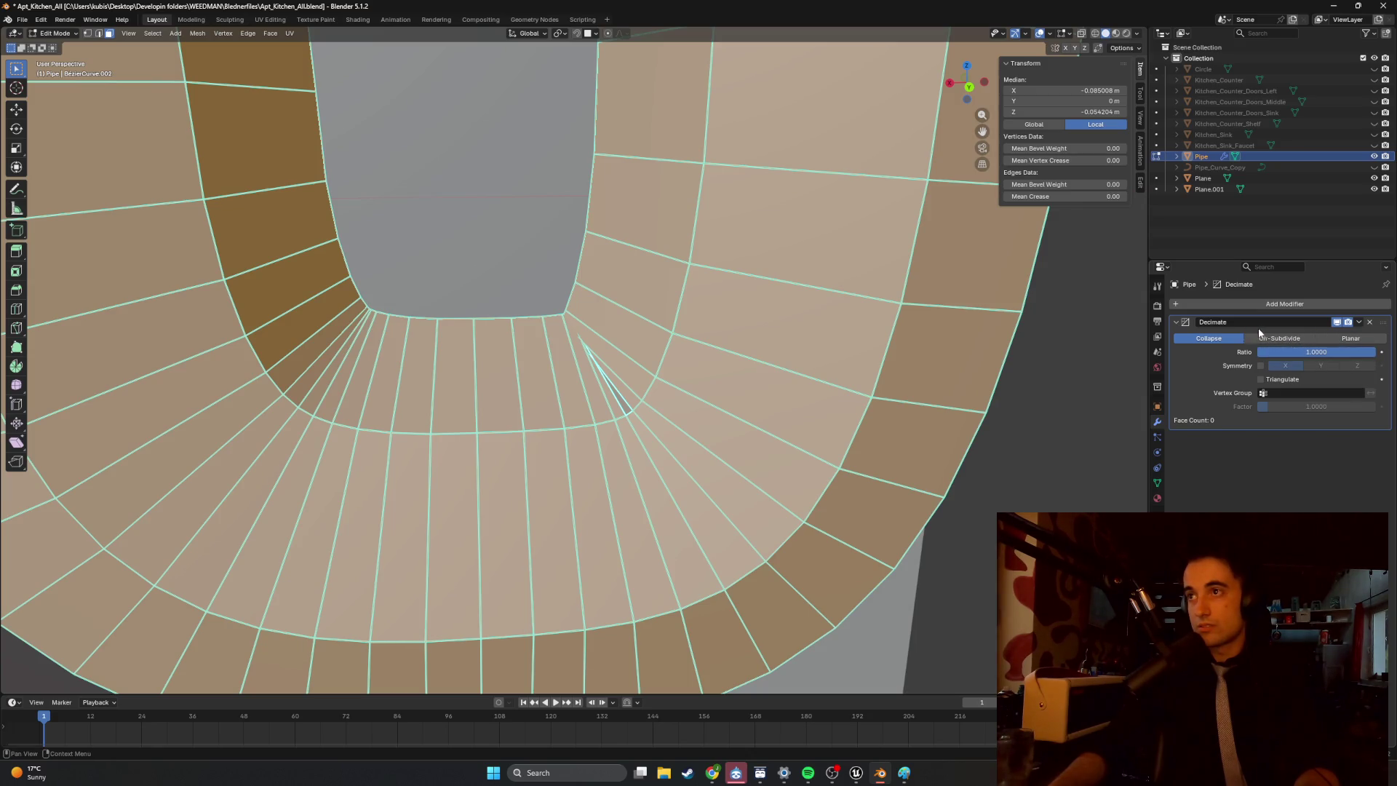
Set Decimate to Un-Subdivide with 20 iterations, cutting the pipe to 56 faces.
{"action": "left_click", "coordinate": [1359, 327]}
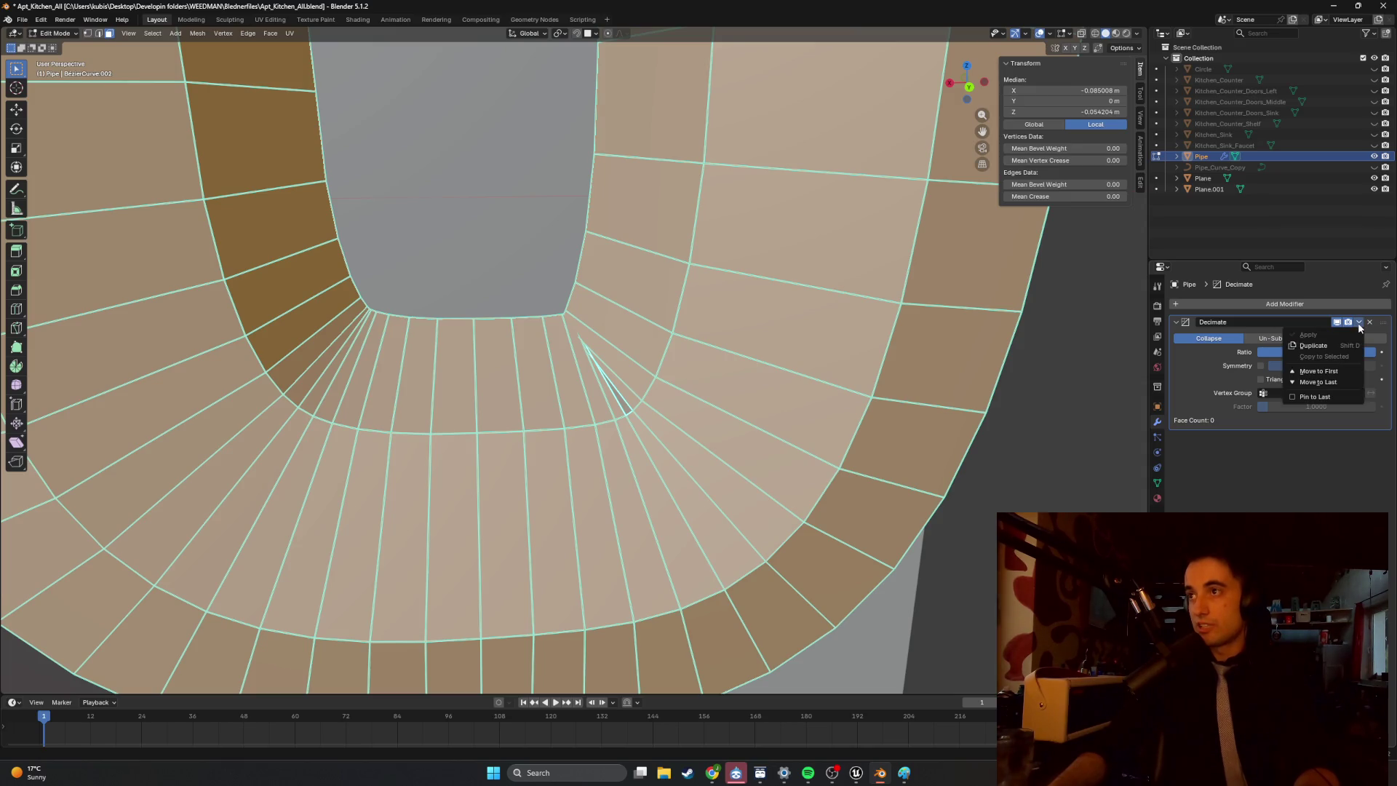
{"action": "key", "text": "Escape"}
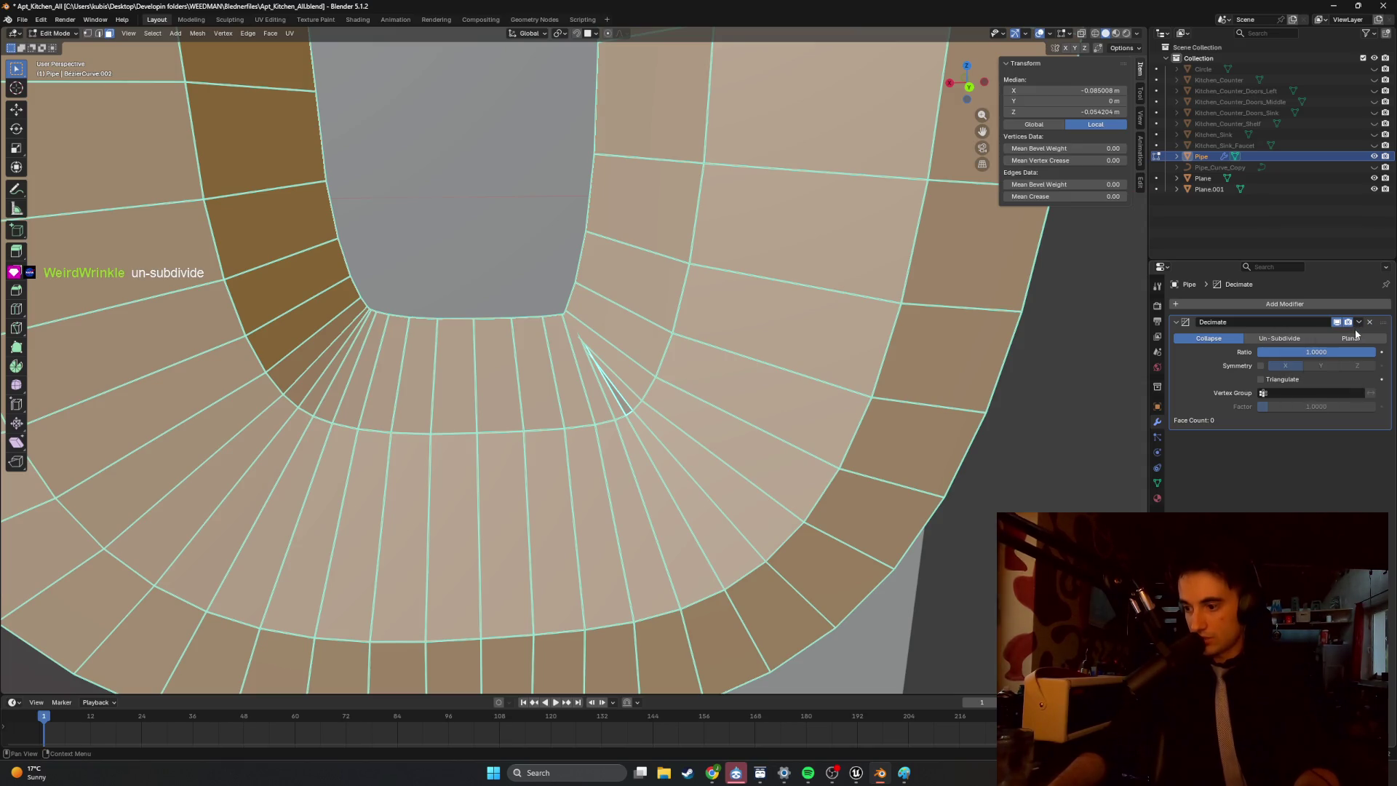
{"action": "left_click", "coordinate": [1295, 341]}
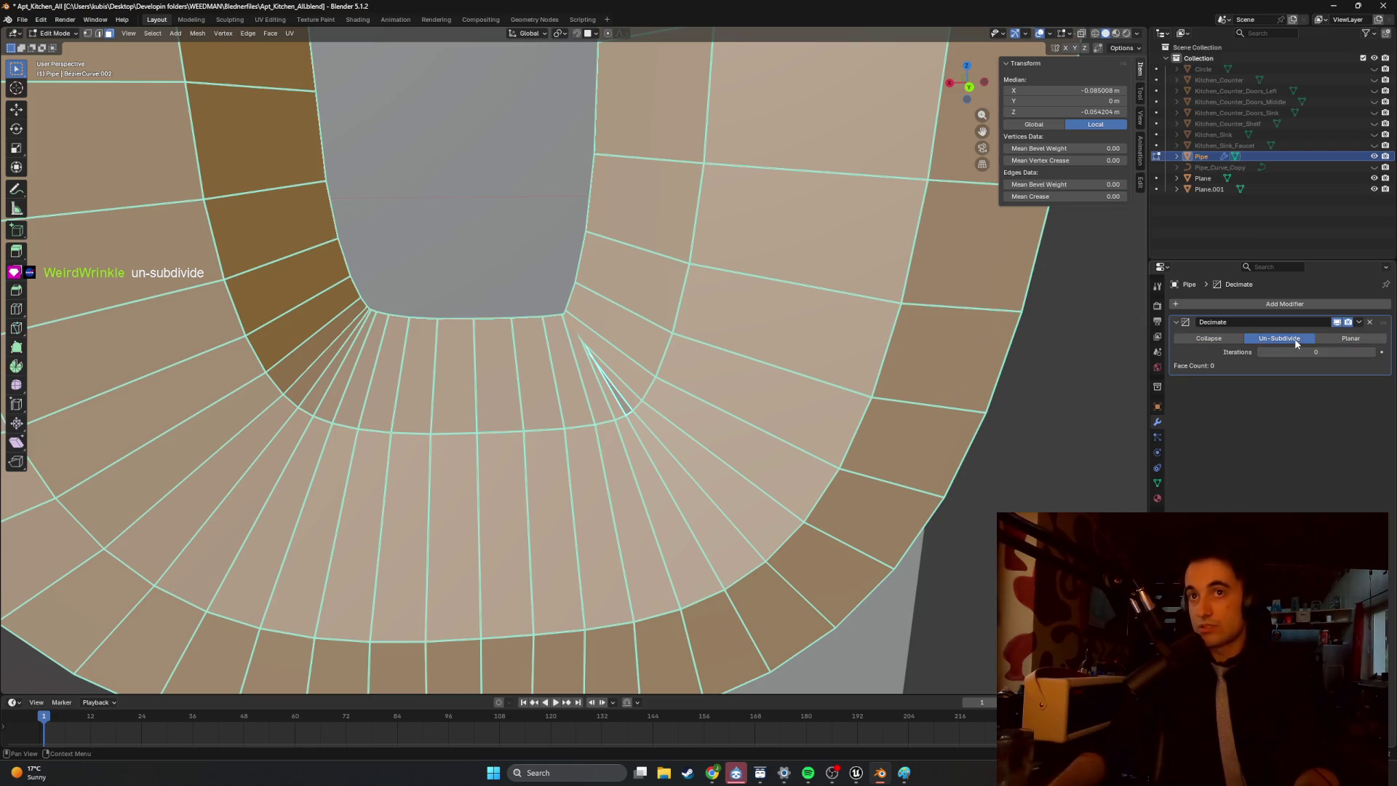
{"action": "left_click", "coordinate": [1372, 353]}
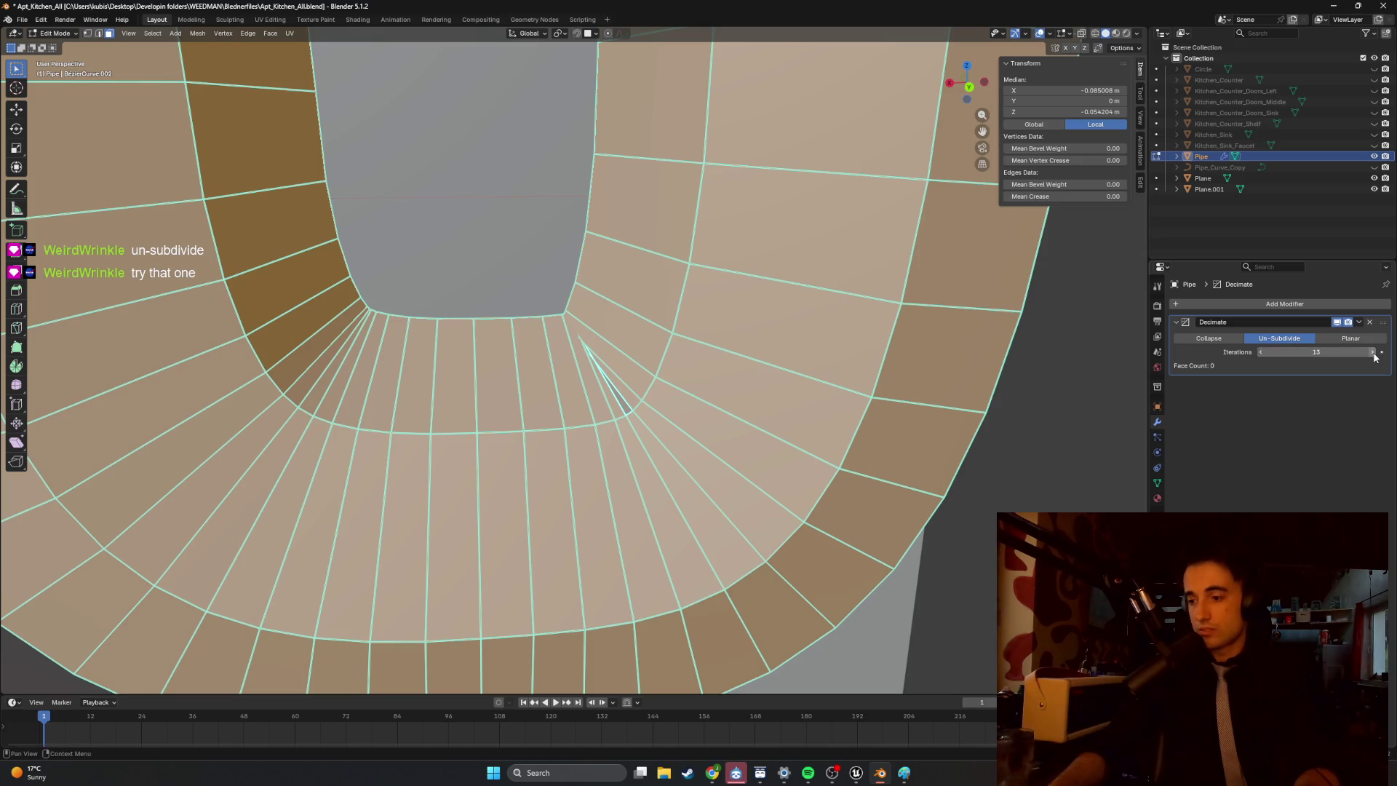
{"action": "left_click", "coordinate": [1373, 354]}
{"action": "left_click", "coordinate": [1373, 353]}
{"action": "left_click", "coordinate": [1374, 354]}
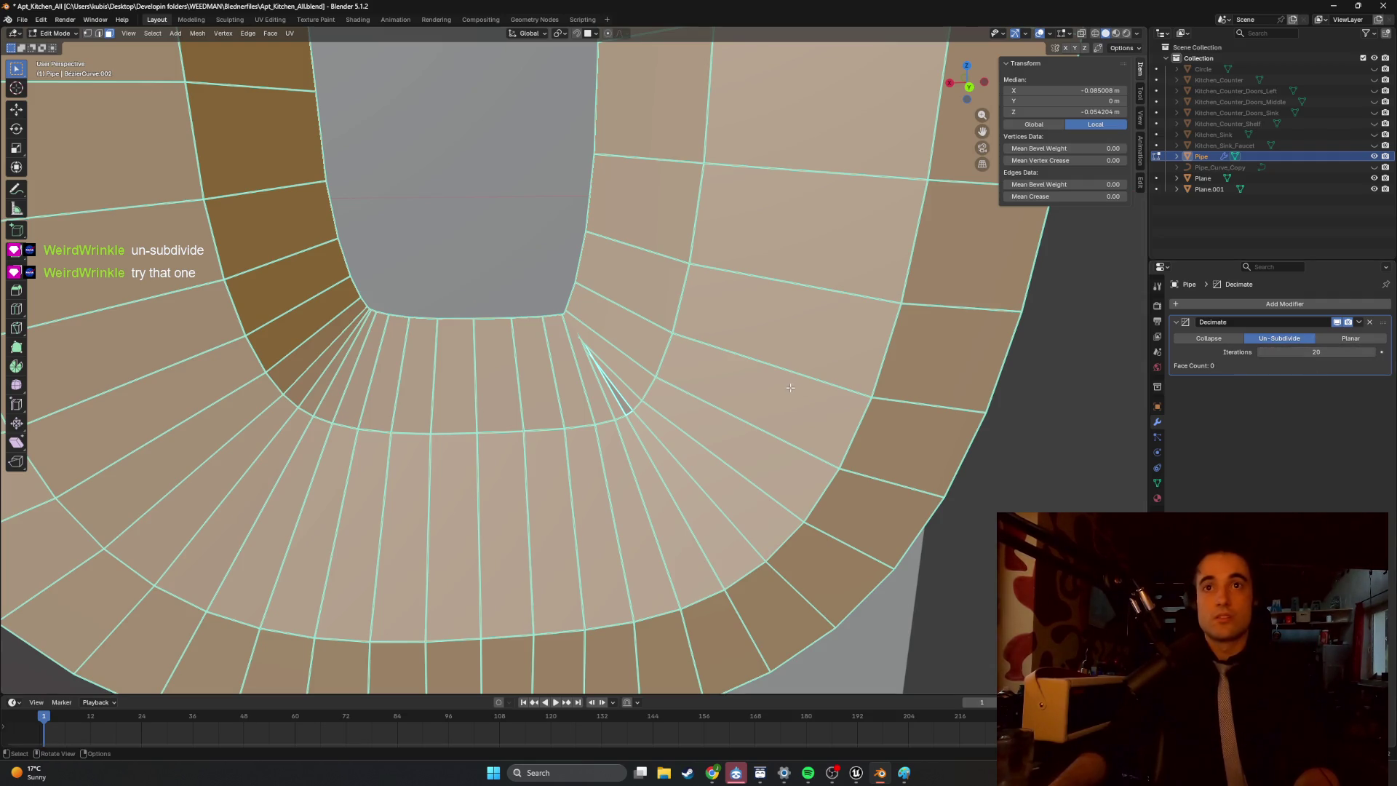
{"action": "scroll", "coordinate": [788, 387], "scroll_direction": "down", "scroll_amount": 3}
{"action": "key", "text": "Tab"}
{"action": "middle_click_drag", "start_coordinate": [846, 383], "coordinate": [787, 376]}
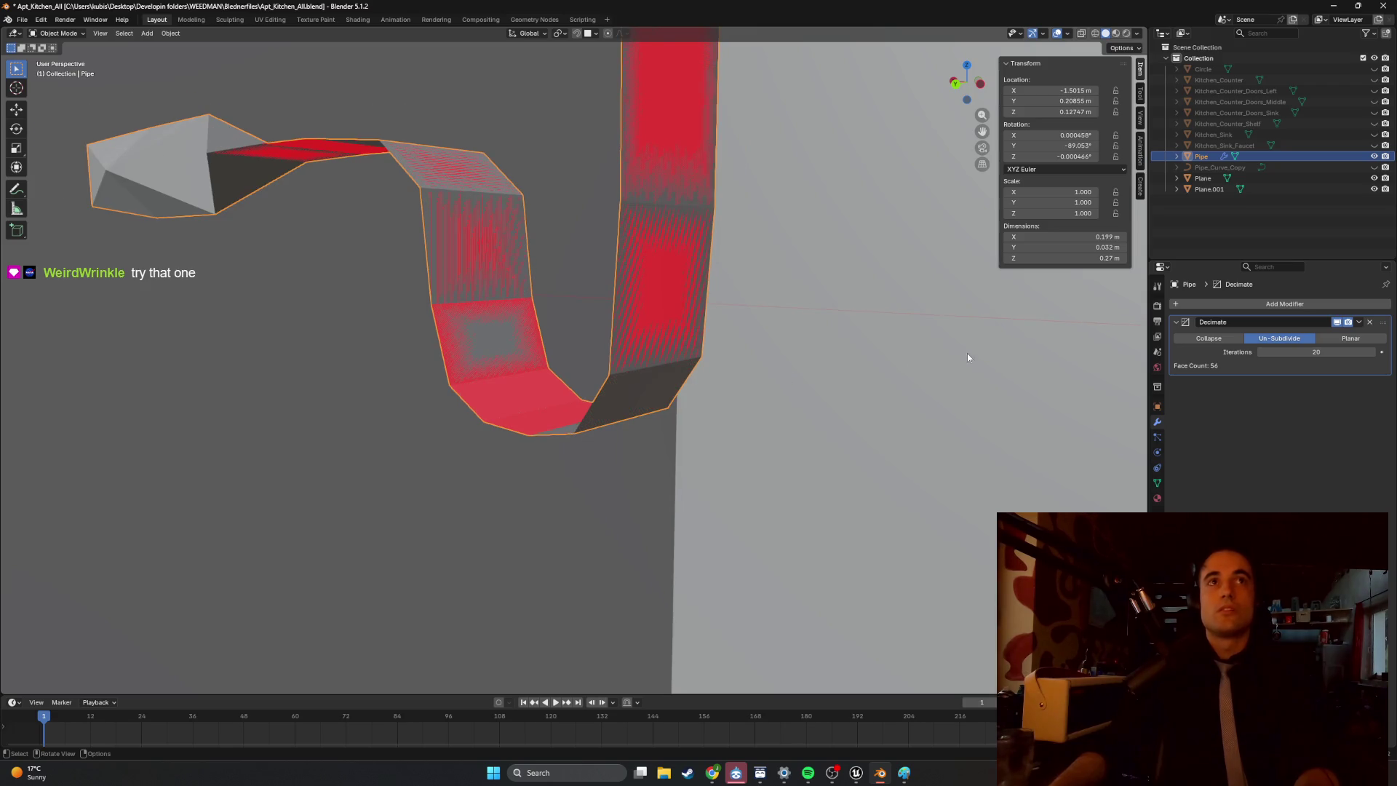
Lower the Decimate iterations from 20 back down to 1.
{"action": "left_click", "coordinate": [1261, 353]}
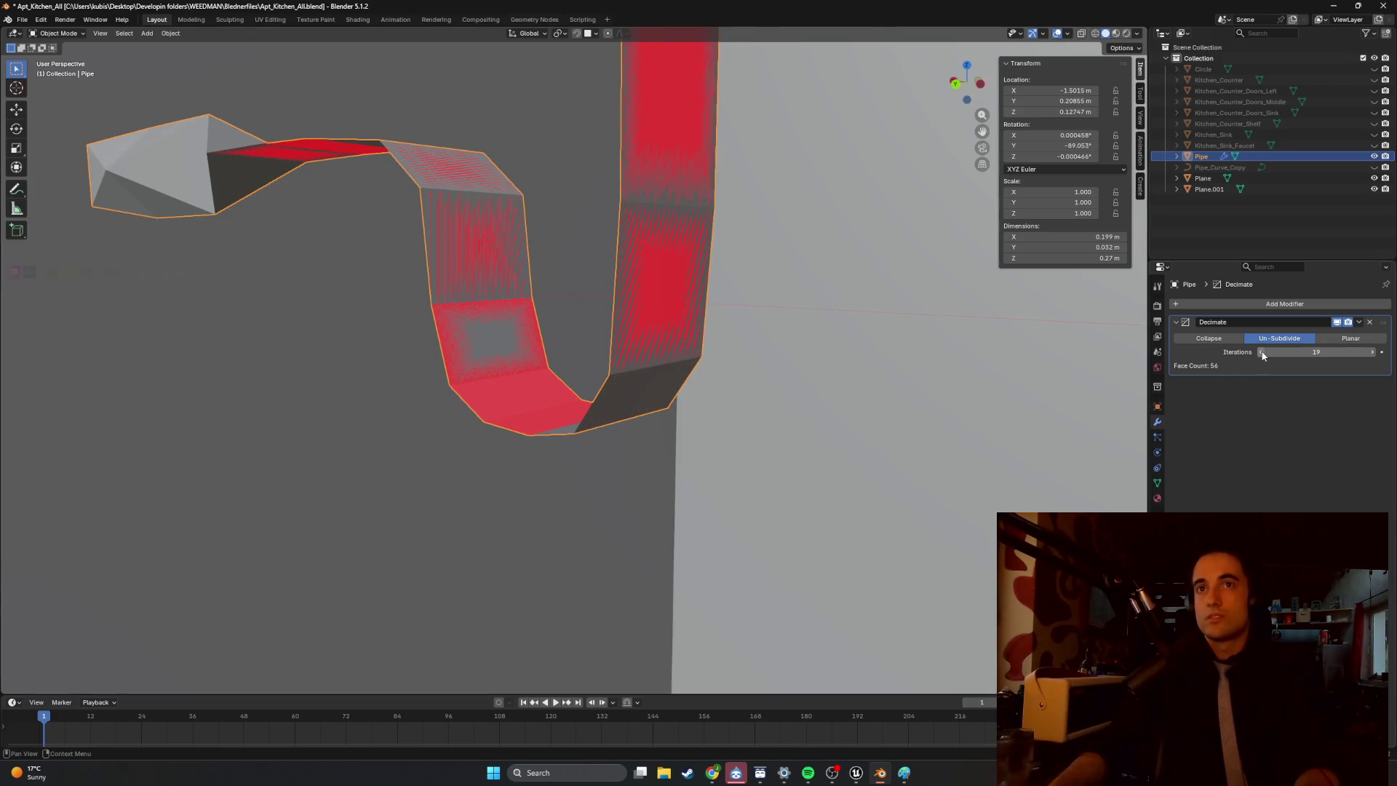
{"action": "left_click_drag", "start_coordinate": [1262, 355], "coordinate": [1245, 354]}
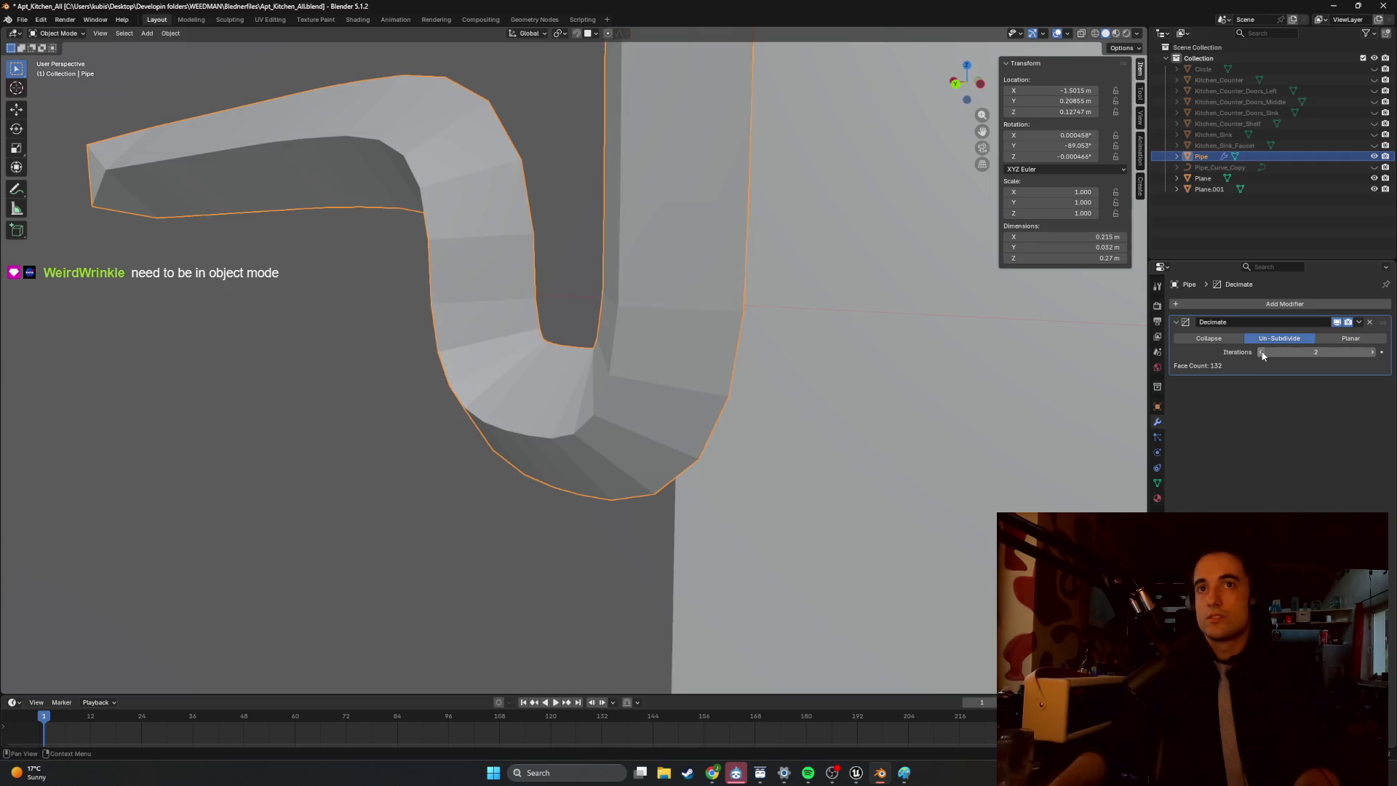
{"action": "left_click", "coordinate": [1261, 353]}
{"action": "mouse_move", "coordinate": [720, 360]}
{"action": "middle_mouse_down"}
{"action": "mouse_move", "coordinate": [780, 321]}
{"action": "mouse_move", "coordinate": [854, 314]}
{"action": "mouse_move", "coordinate": [841, 265]}
{"action": "mouse_move", "coordinate": [740, 274]}
{"action": "mouse_move", "coordinate": [695, 299]}
{"action": "mouse_move", "coordinate": [665, 347]}
{"action": "mouse_move", "coordinate": [731, 379]}
{"action": "mouse_move", "coordinate": [688, 341]}
{"action": "mouse_move", "coordinate": [673, 272]}
{"action": "mouse_move", "coordinate": [596, 256]}
{"action": "mouse_move", "coordinate": [629, 317]}
{"action": "mouse_move", "coordinate": [744, 347]}
{"action": "mouse_move", "coordinate": [1025, 362]}
{"action": "middle_mouse_up"}
Switch Decimate to Collapse, then to Planar mode with a 5° angle limit (144 faces).
{"action": "left_click", "coordinate": [1206, 338]}
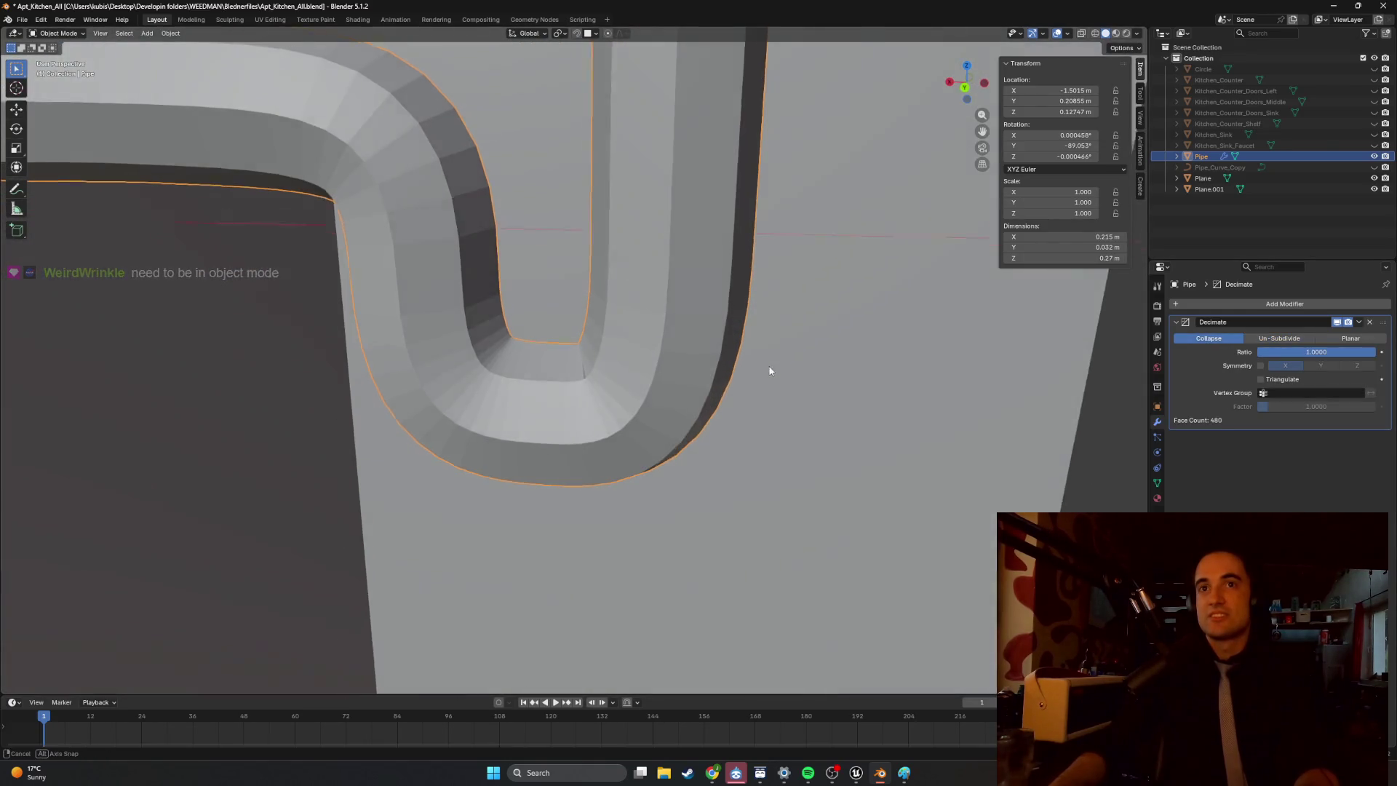
{"action": "middle_click_drag", "start_coordinate": [767, 368], "coordinate": [679, 366]}
{"action": "key", "text": "Tab"}
{"action": "key", "text": "Tab"}
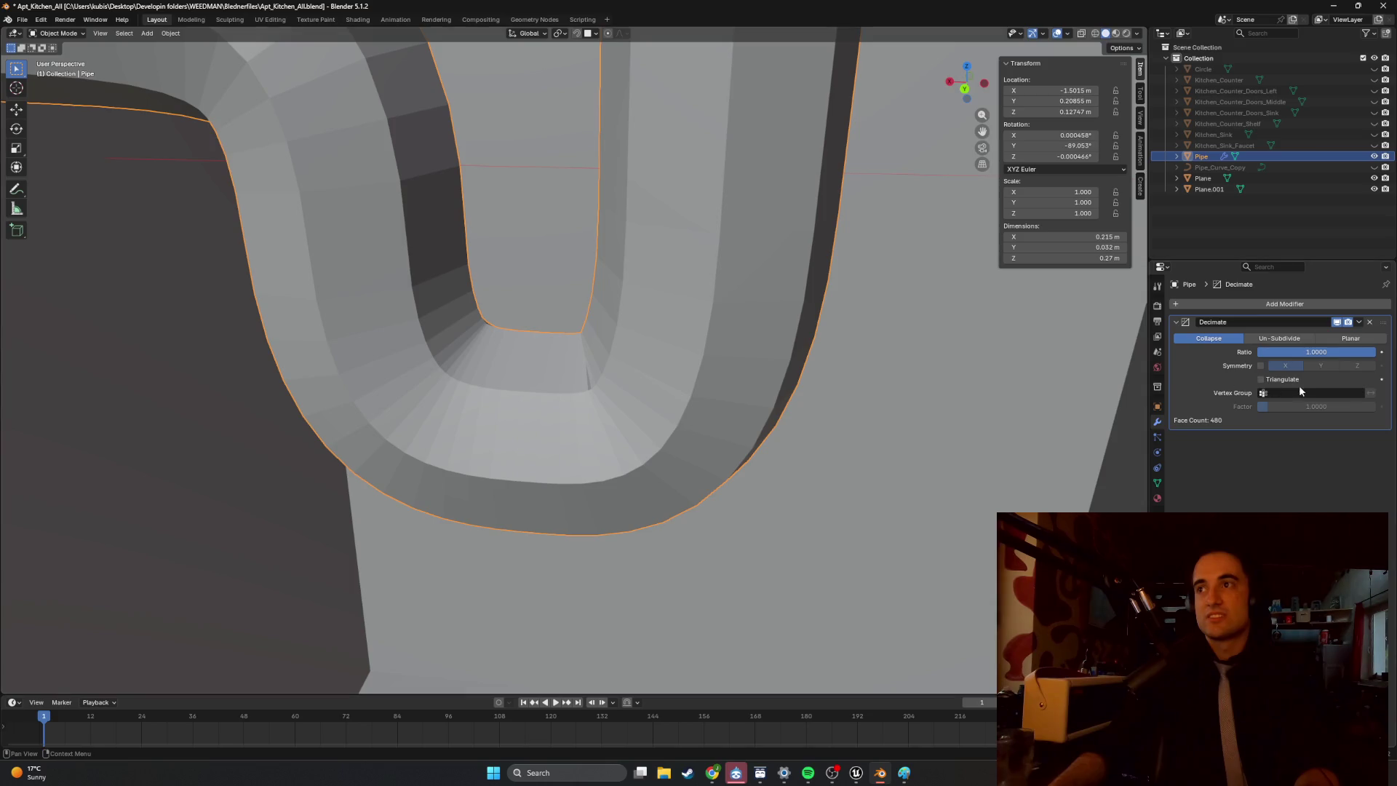
{"action": "left_click", "coordinate": [1332, 339]}
Test Planar angle limit values from about 6.9° to 11.5°, checking the bend each time.
{"action": "middle_click_drag", "start_coordinate": [920, 405], "coordinate": [769, 376]}
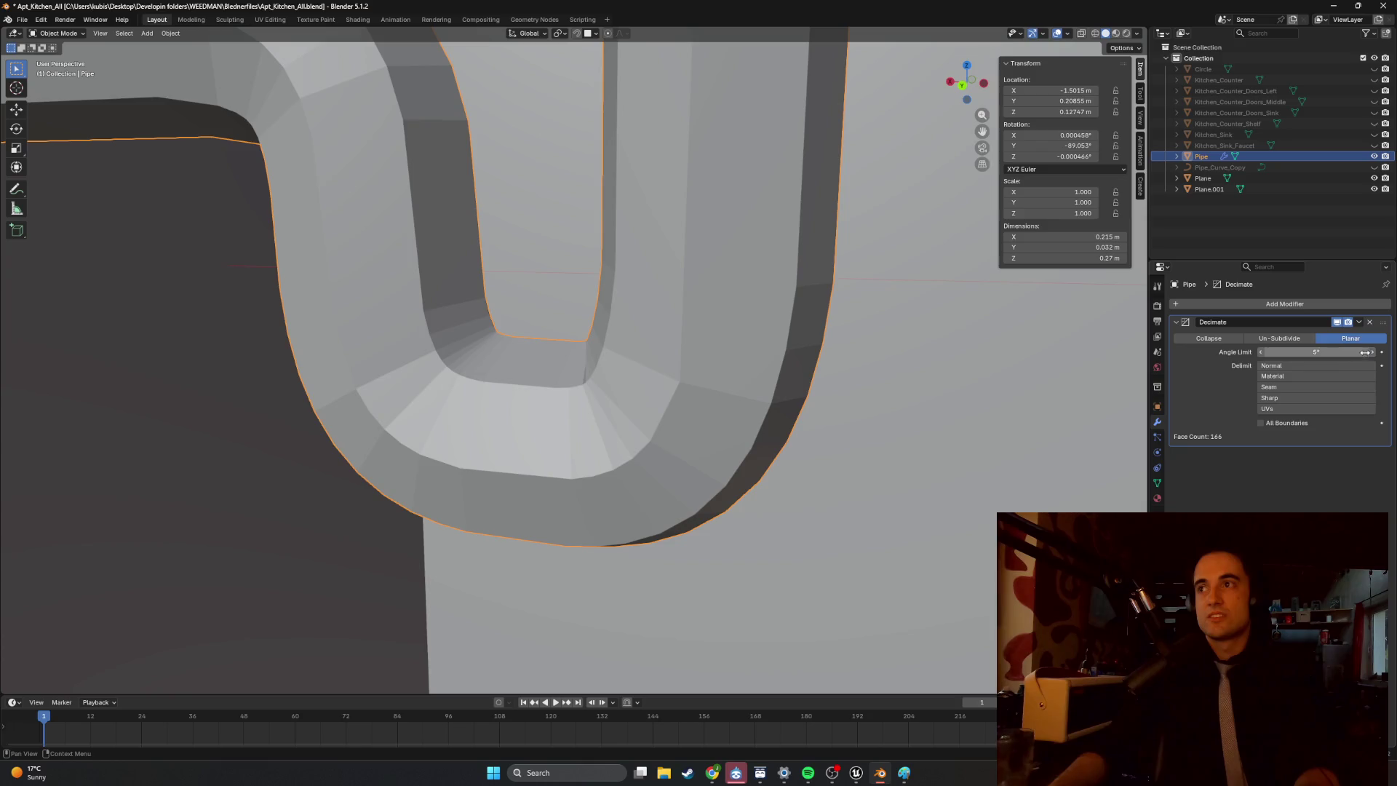
{"action": "scroll", "coordinate": [631, 369], "scroll_direction": "up", "scroll_amount": 6}
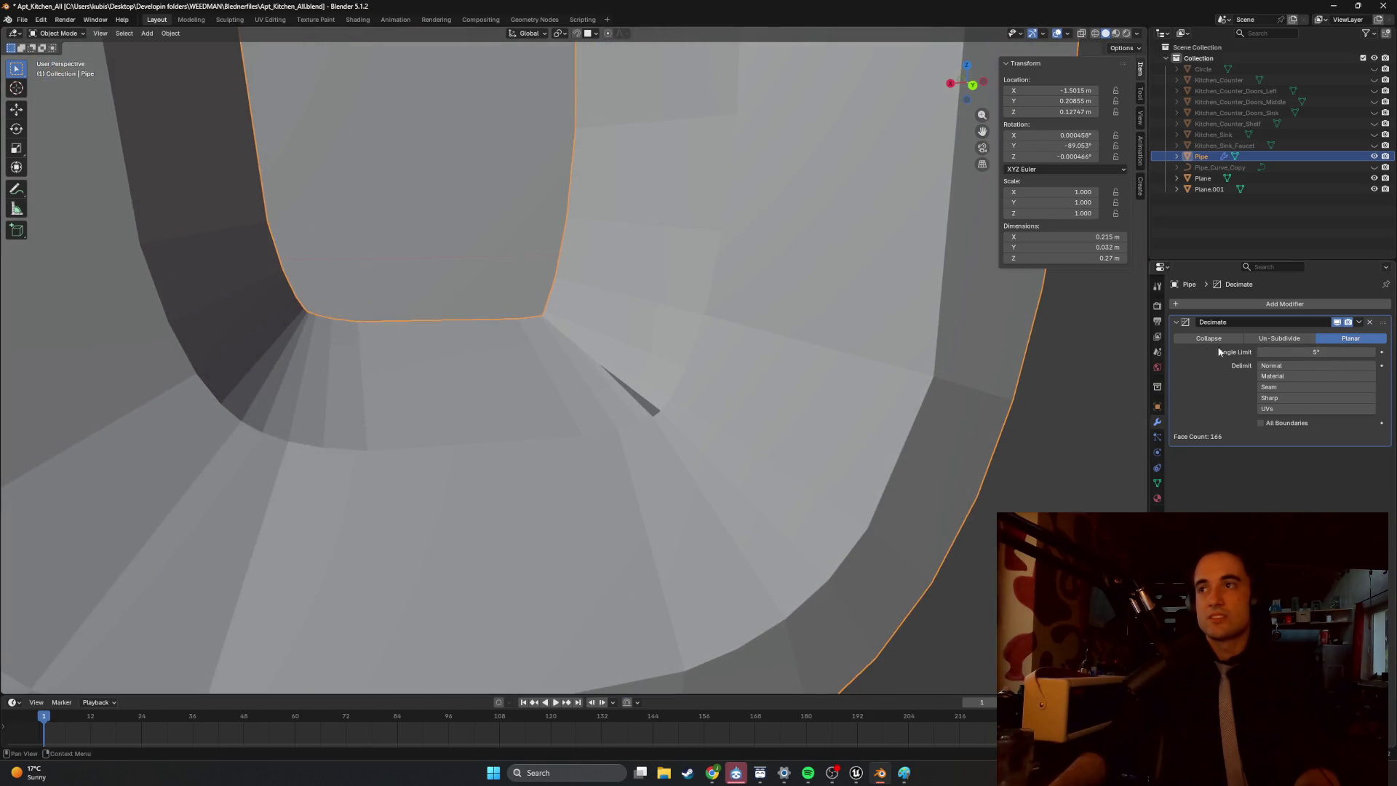
{"action": "scroll", "coordinate": [751, 386], "scroll_direction": "down", "scroll_amount": 2}
{"action": "left_click_drag", "start_coordinate": [1302, 351], "coordinate": [1386, 352]}
{"action": "scroll", "coordinate": [1089, 373], "scroll_direction": "down", "scroll_amount": 3}
{"action": "middle_click_drag", "start_coordinate": [1089, 372], "coordinate": [633, 287]}
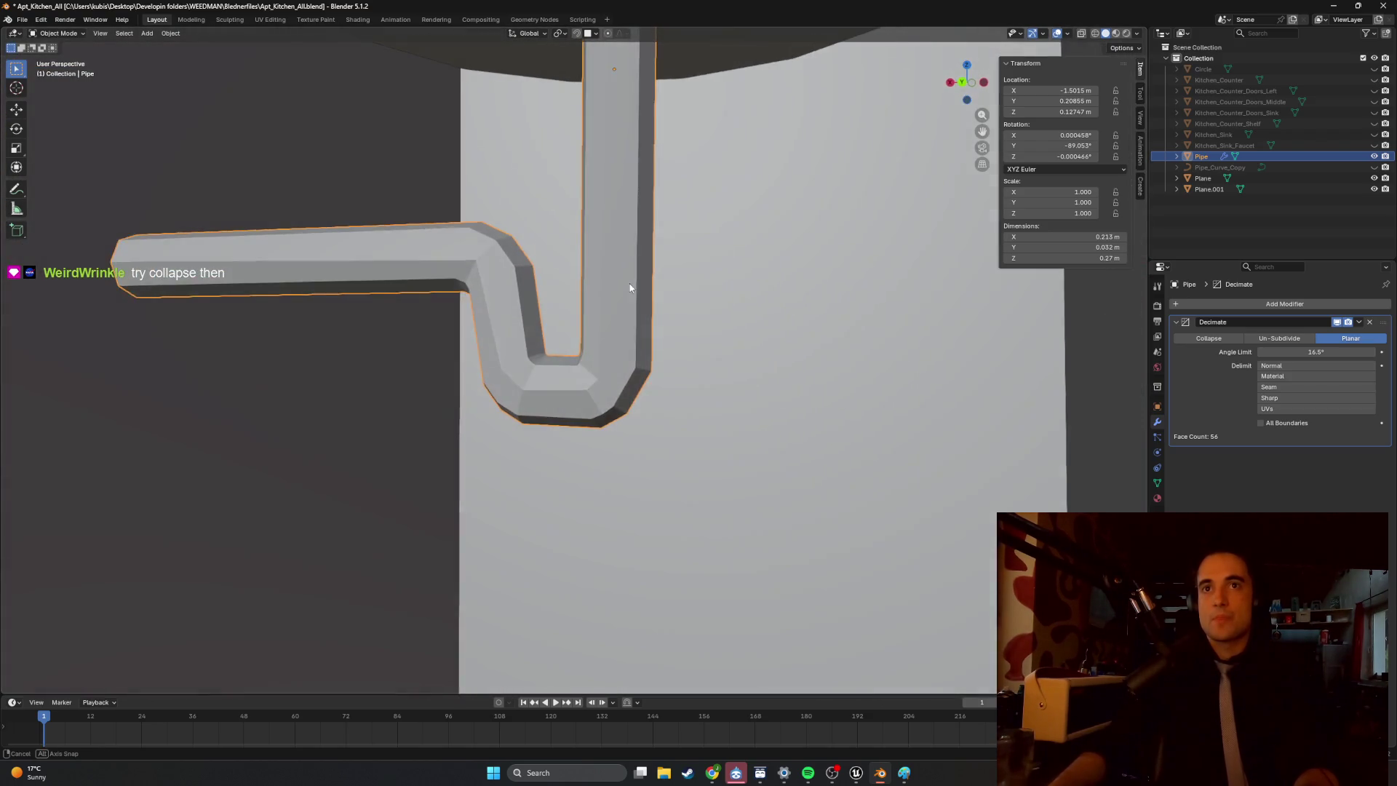
{"action": "left_click_drag", "start_coordinate": [1328, 351], "coordinate": [1327, 350]}
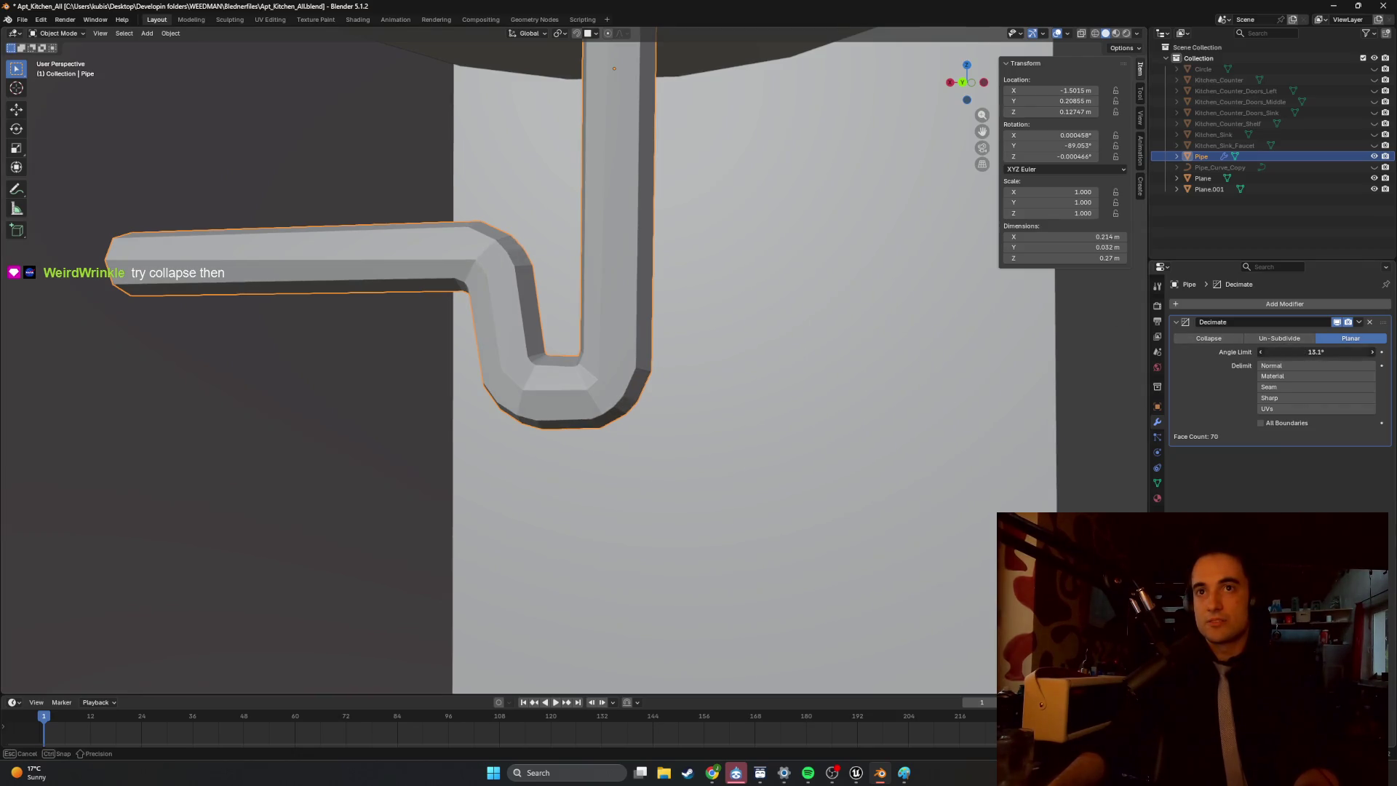
{"action": "left_click_drag", "start_coordinate": [1327, 351], "coordinate": [1319, 351]}
{"action": "mouse_move", "coordinate": [864, 337]}
{"action": "middle_mouse_down"}
{"action": "mouse_move", "coordinate": [739, 309]}
{"action": "mouse_move", "coordinate": [436, 302]}
{"action": "middle_mouse_up"}
{"action": "scroll", "coordinate": [484, 300], "scroll_direction": "up", "scroll_amount": 2}
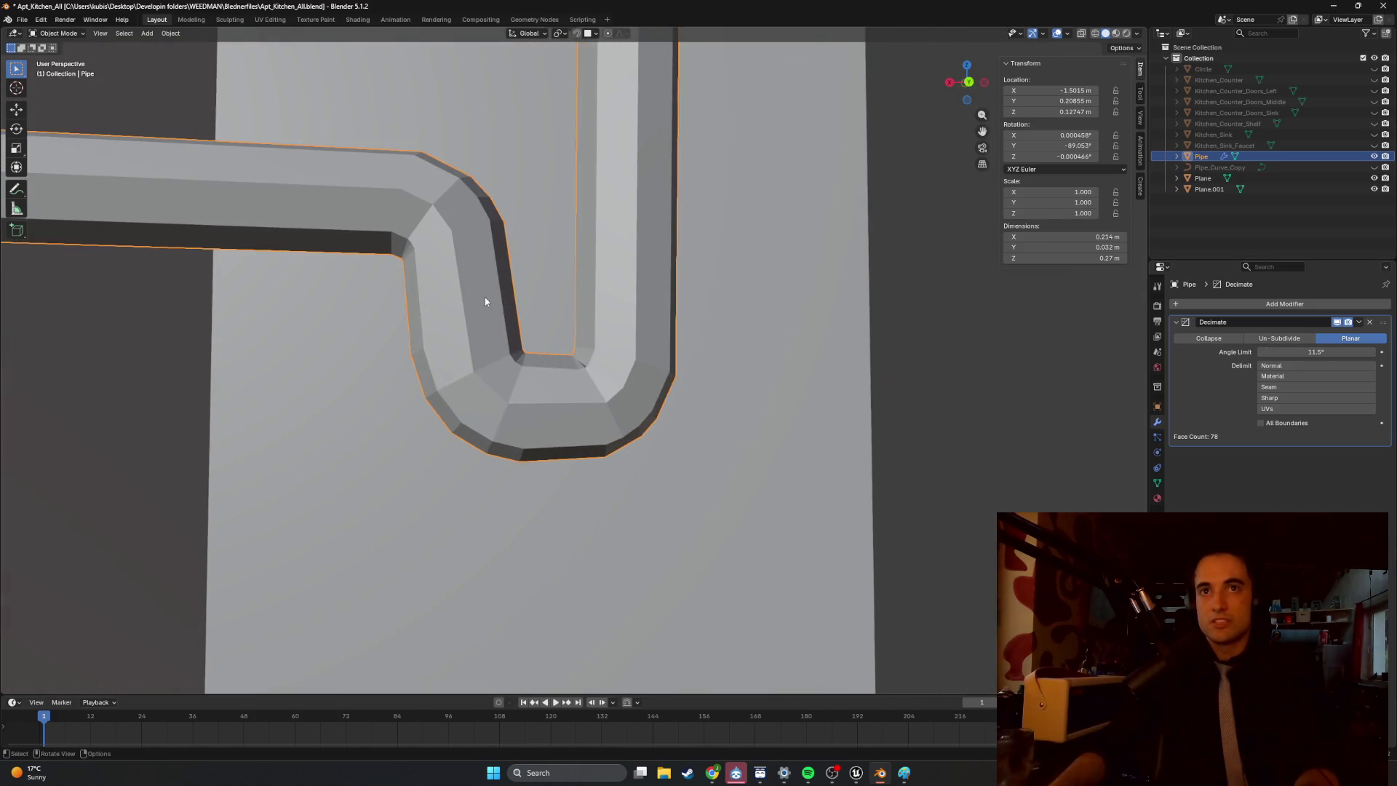
{"action": "mouse_move", "coordinate": [1323, 350]}
{"action": "left_mouse_down"}
{"action": "mouse_move", "coordinate": [1243, 351]}
{"action": "mouse_move", "coordinate": [1389, 351]}
{"action": "left_mouse_up"}
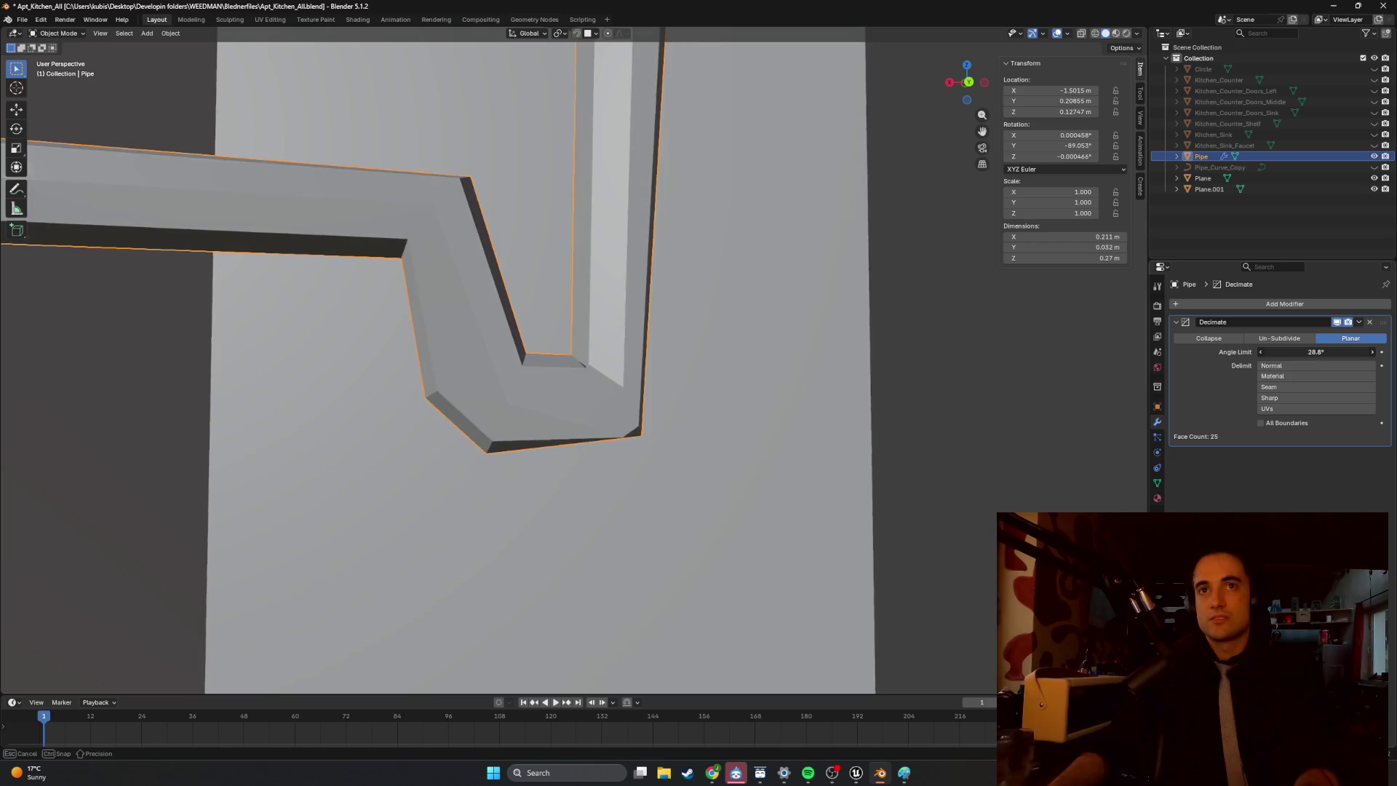
{"action": "mouse_move", "coordinate": [704, 383]}
{"action": "middle_mouse_down"}
{"action": "mouse_move", "coordinate": [595, 374]}
{"action": "mouse_move", "coordinate": [705, 326]}
{"action": "mouse_move", "coordinate": [808, 401]}
{"action": "mouse_move", "coordinate": [645, 414]}
{"action": "mouse_move", "coordinate": [623, 380]}
{"action": "mouse_move", "coordinate": [589, 371]}
{"action": "middle_mouse_up"}
Switch Decimate back to Collapse mode and lower the ratio to about 0.79 (425 faces).
{"action": "key", "text": "Tab"}
{"action": "key", "text": "Tab"}
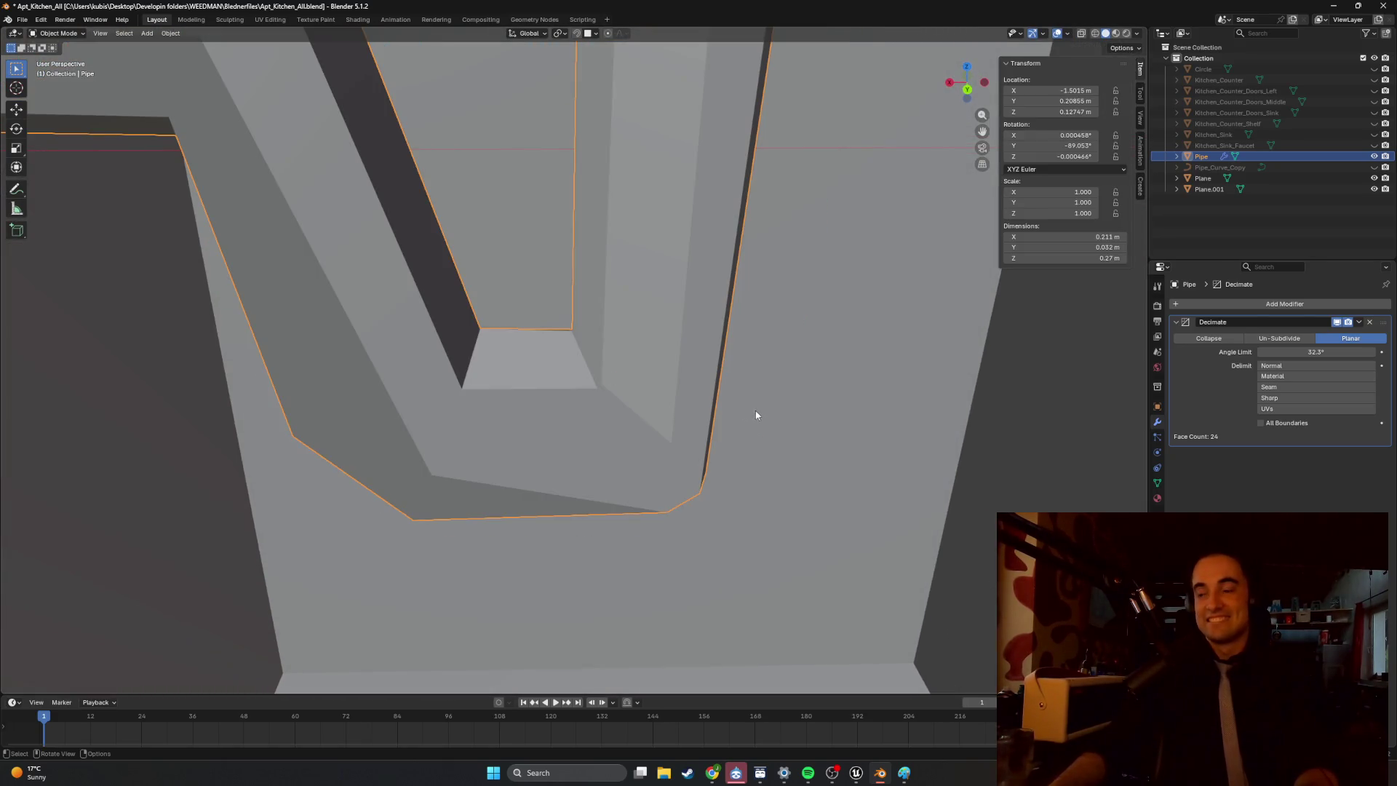
{"action": "mouse_move", "coordinate": [829, 426]}
{"action": "middle_mouse_down"}
{"action": "mouse_move", "coordinate": [754, 386]}
{"action": "mouse_move", "coordinate": [696, 376]}
{"action": "mouse_move", "coordinate": [710, 372]}
{"action": "middle_mouse_up"}
{"action": "left_click", "coordinate": [1209, 339]}
{"action": "mouse_move", "coordinate": [1361, 352]}
{"action": "left_mouse_down"}
{"action": "mouse_move", "coordinate": [1269, 351]}
{"action": "mouse_move", "coordinate": [1350, 351]}
{"action": "left_mouse_up"}
Drag the Collapse ratio down to 0.2877 (191 faces) and apply the Decimate modifier.
{"action": "scroll", "coordinate": [596, 387], "scroll_direction": "up", "scroll_amount": 6}
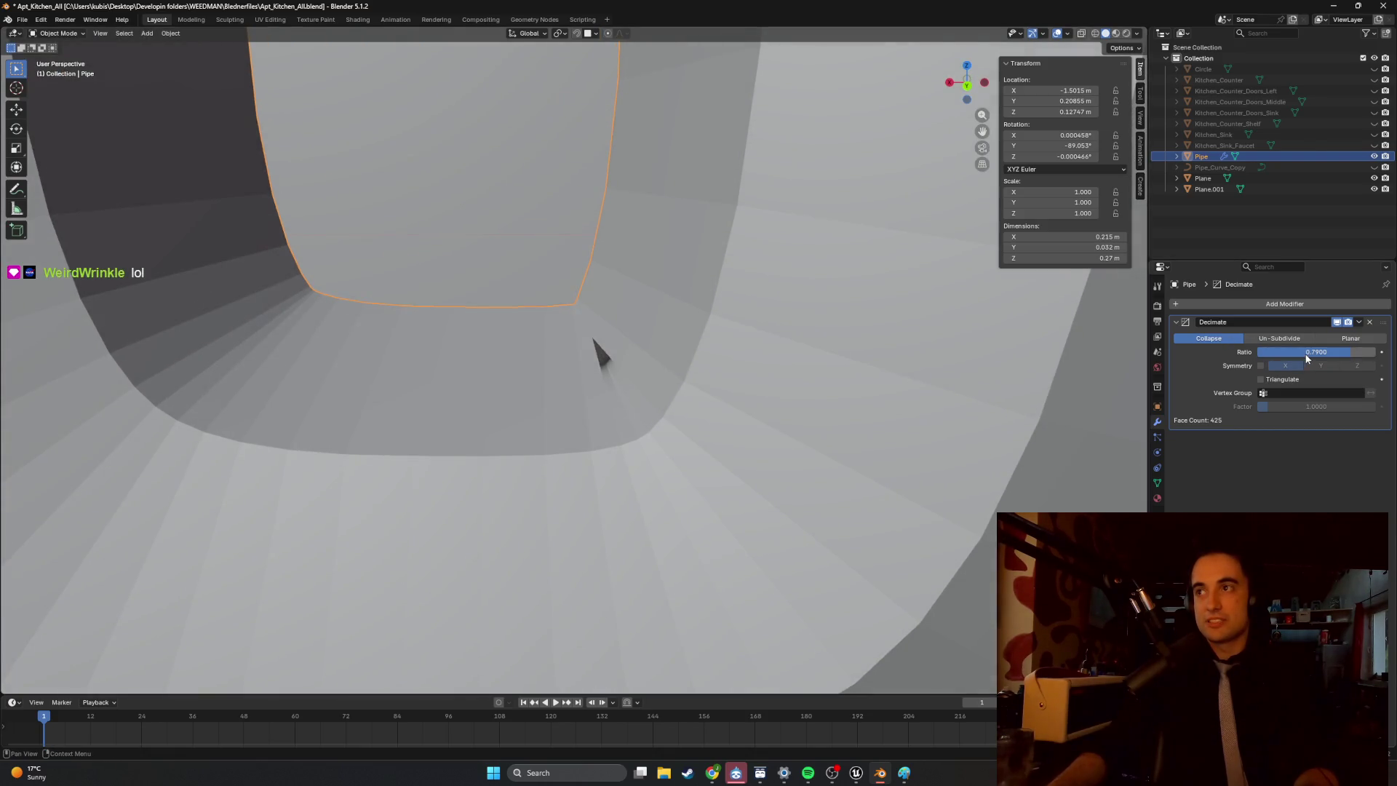
{"action": "left_click_drag", "start_coordinate": [1332, 352], "coordinate": [1319, 351]}
{"action": "scroll", "coordinate": [727, 396], "scroll_direction": "down", "scroll_amount": 6}
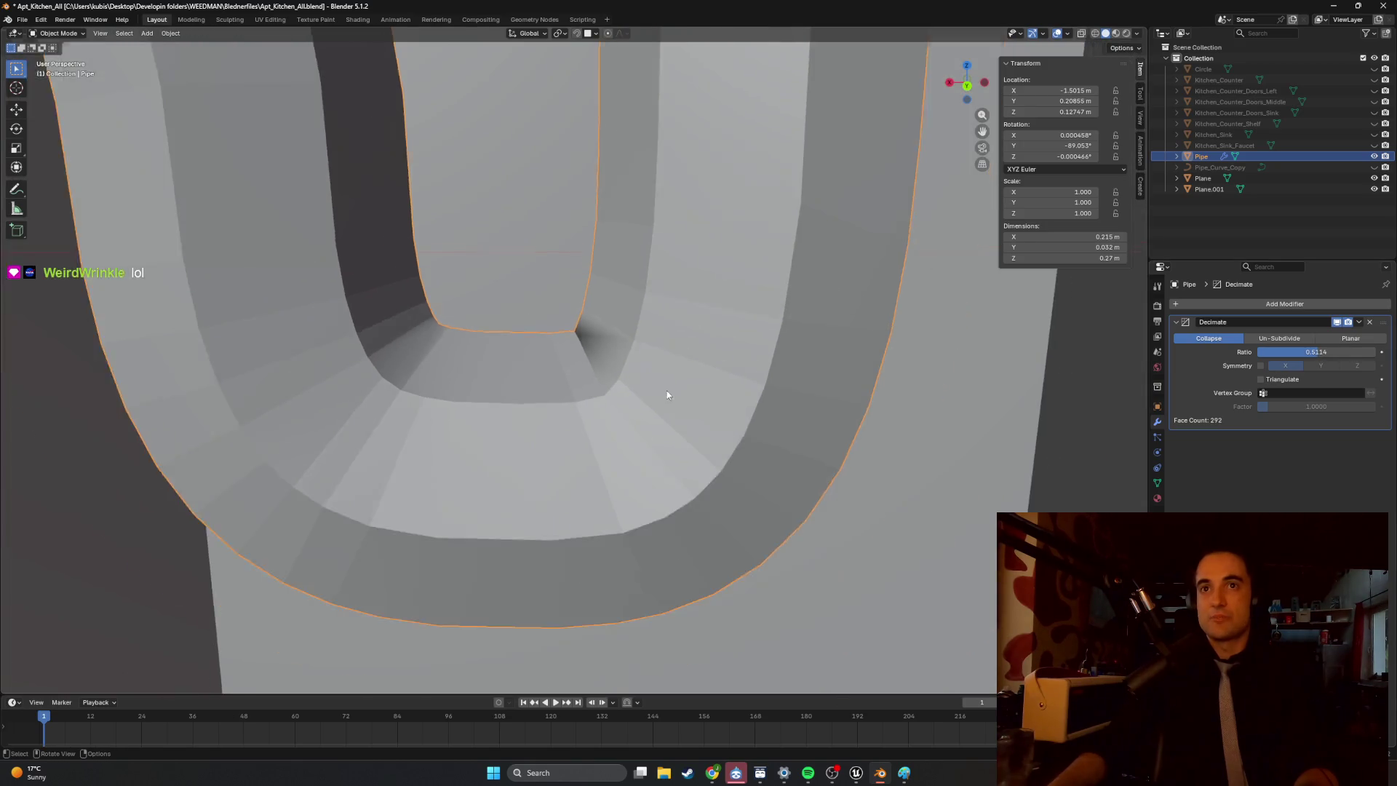
{"action": "mouse_move", "coordinate": [751, 405]}
{"action": "middle_mouse_down"}
{"action": "mouse_move", "coordinate": [608, 386]}
{"action": "mouse_move", "coordinate": [709, 381]}
{"action": "mouse_move", "coordinate": [567, 382]}
{"action": "mouse_move", "coordinate": [547, 430]}
{"action": "mouse_move", "coordinate": [648, 402]}
{"action": "mouse_move", "coordinate": [824, 413]}
{"action": "mouse_move", "coordinate": [857, 399]}
{"action": "mouse_move", "coordinate": [829, 384]}
{"action": "mouse_move", "coordinate": [767, 402]}
{"action": "mouse_move", "coordinate": [669, 399]}
{"action": "mouse_move", "coordinate": [702, 364]}
{"action": "mouse_move", "coordinate": [692, 379]}
{"action": "mouse_move", "coordinate": [713, 374]}
{"action": "middle_mouse_up"}
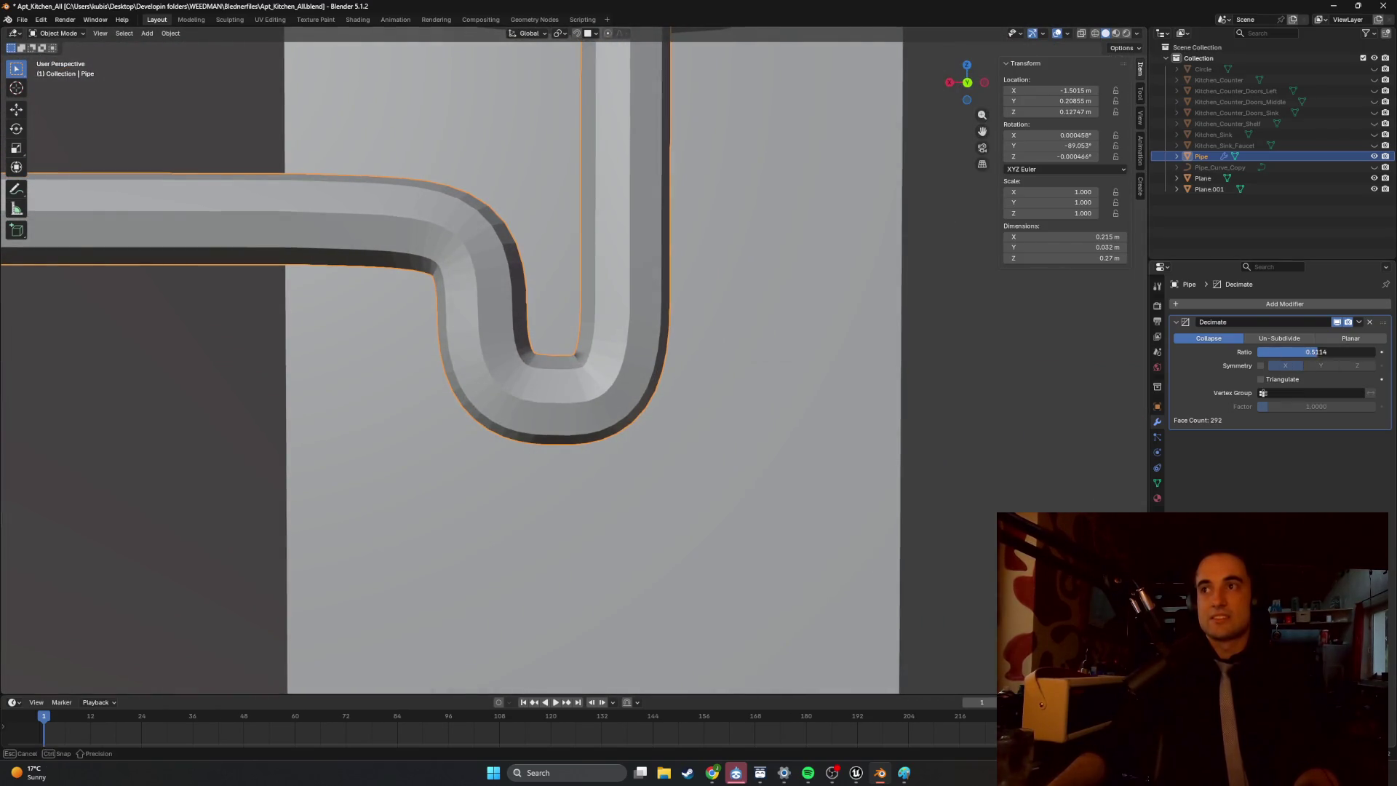
{"action": "left_click_drag", "start_coordinate": [1309, 352], "coordinate": [1291, 353]}
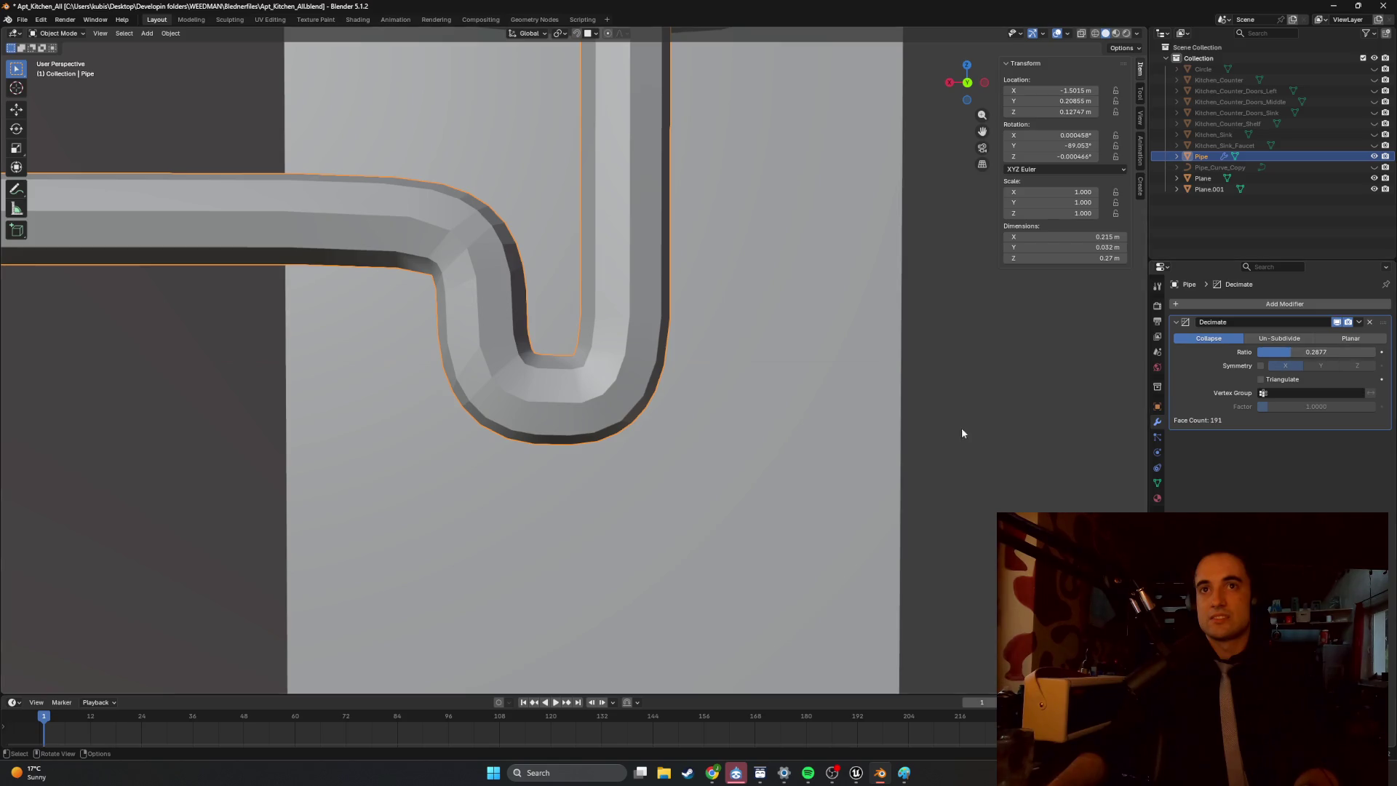
{"action": "mouse_move", "coordinate": [700, 352]}
{"action": "middle_mouse_down"}
{"action": "mouse_move", "coordinate": [670, 405]}
{"action": "mouse_move", "coordinate": [732, 442]}
{"action": "mouse_move", "coordinate": [381, 400]}
{"action": "mouse_move", "coordinate": [700, 409]}
{"action": "middle_mouse_up"}
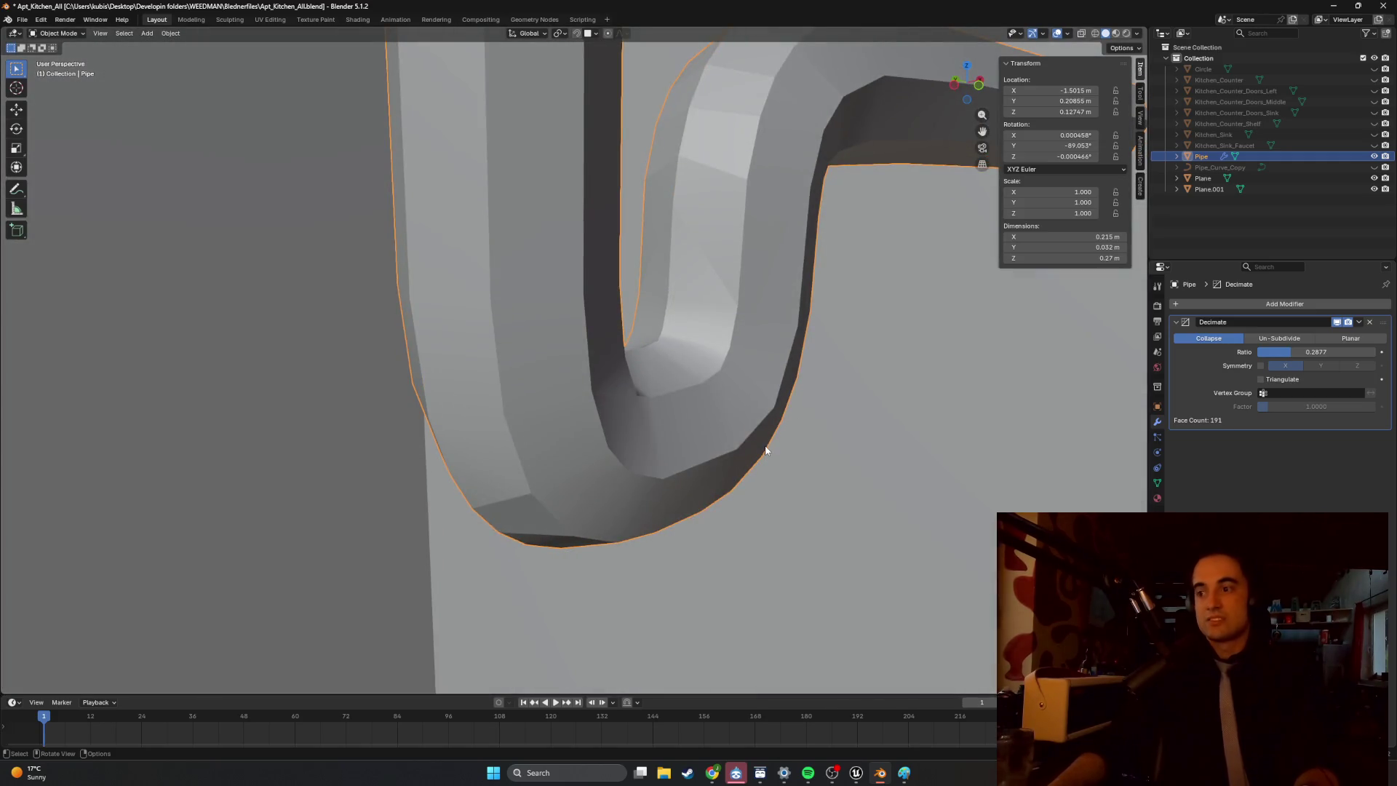
{"action": "mouse_move", "coordinate": [772, 457]}
{"action": "middle_mouse_down"}
{"action": "mouse_move", "coordinate": [875, 444]}
{"action": "mouse_move", "coordinate": [735, 430]}
{"action": "middle_mouse_up"}
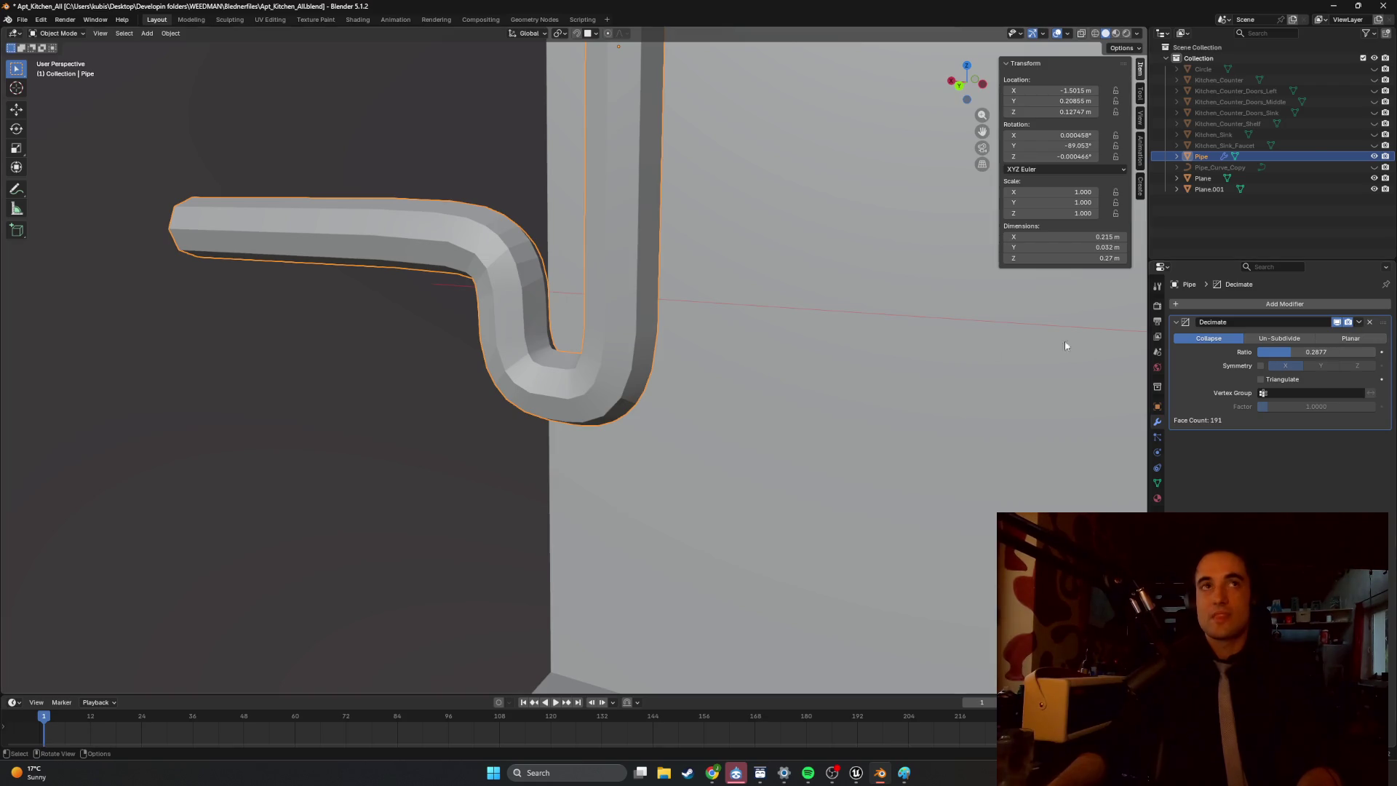
{"action": "left_click", "coordinate": [1359, 322]}
{"action": "left_click", "coordinate": [1329, 338]}
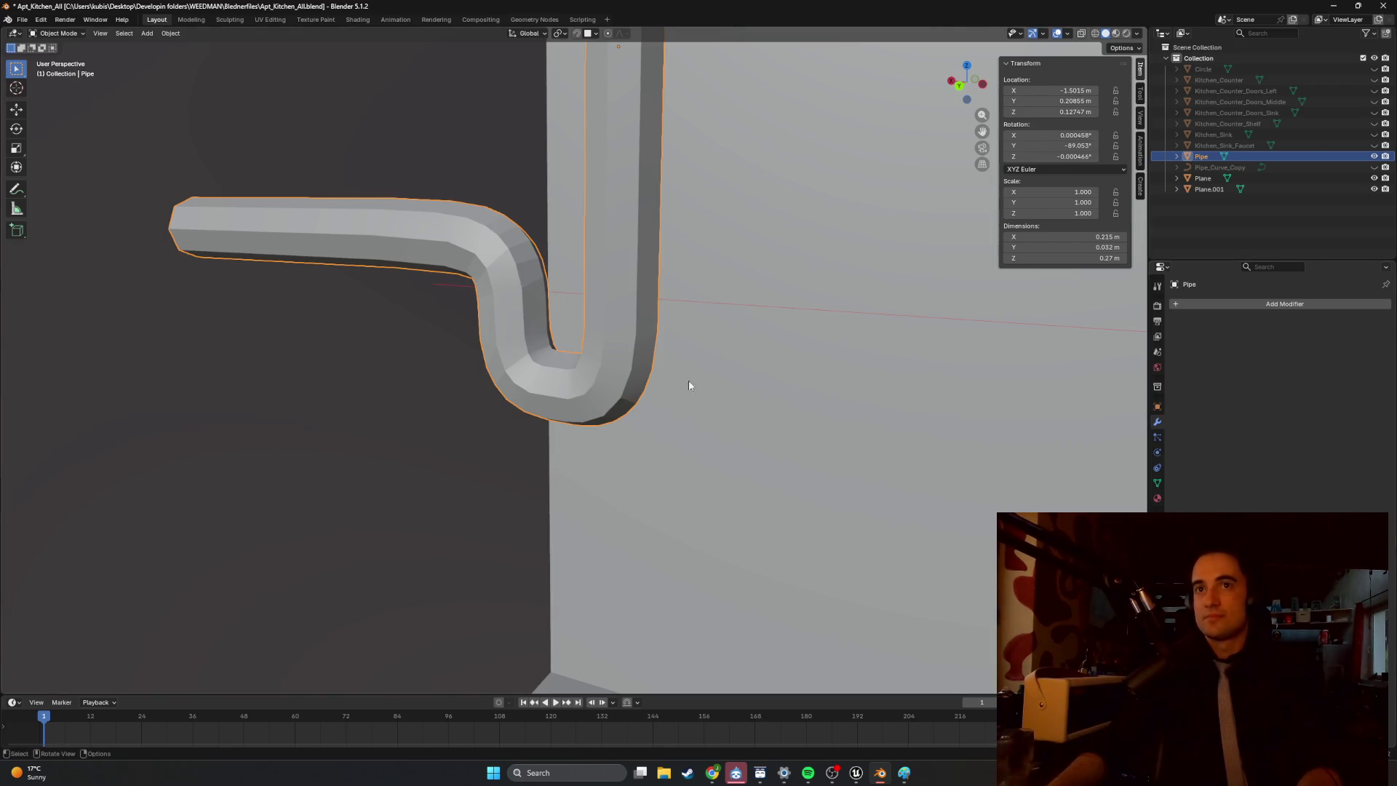
{"action": "key", "text": "Tab"}
{"action": "middle_click_drag", "start_coordinate": [692, 370], "coordinate": [760, 388]}
{"action": "scroll", "coordinate": [584, 375], "scroll_direction": "up", "scroll_amount": 6}
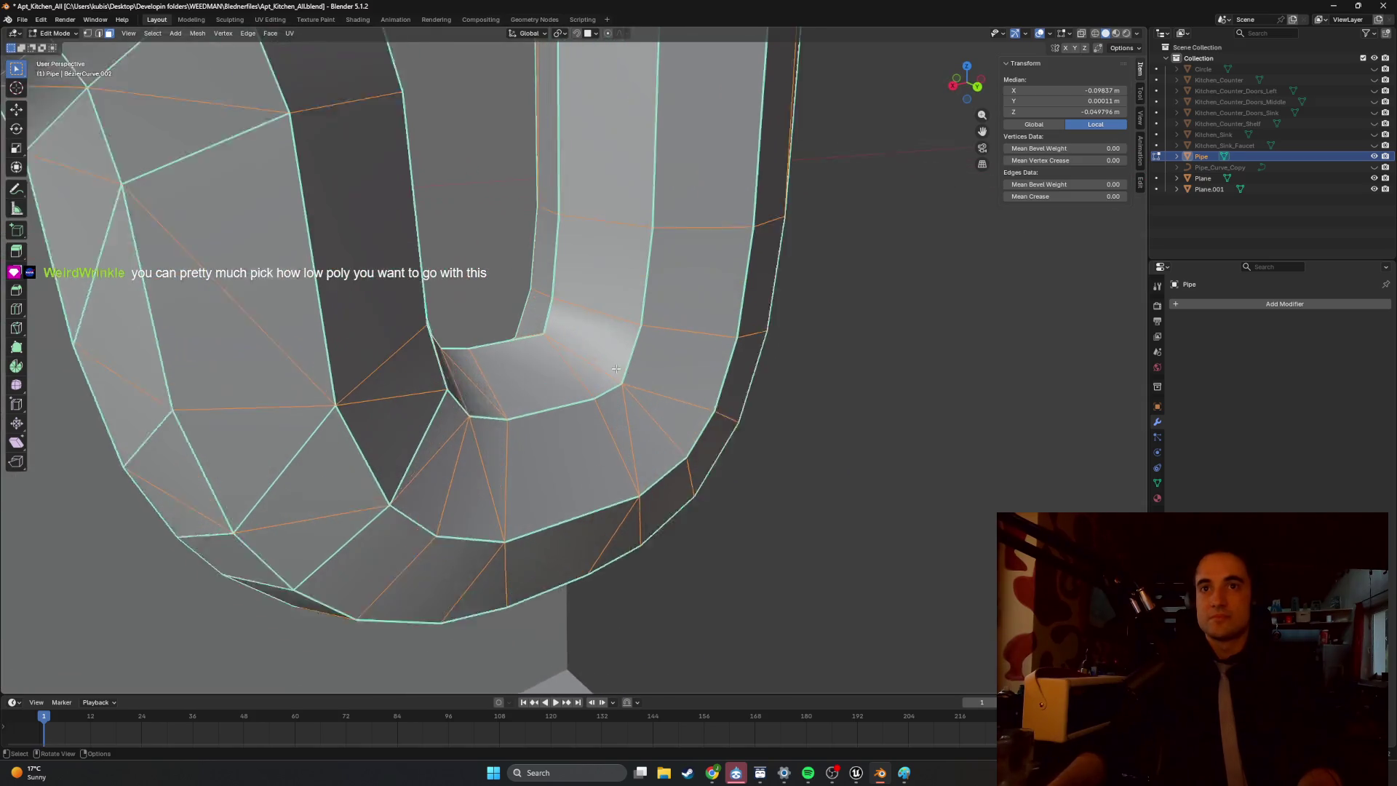
{"action": "scroll", "coordinate": [584, 376], "scroll_direction": "down", "scroll_amount": 8}
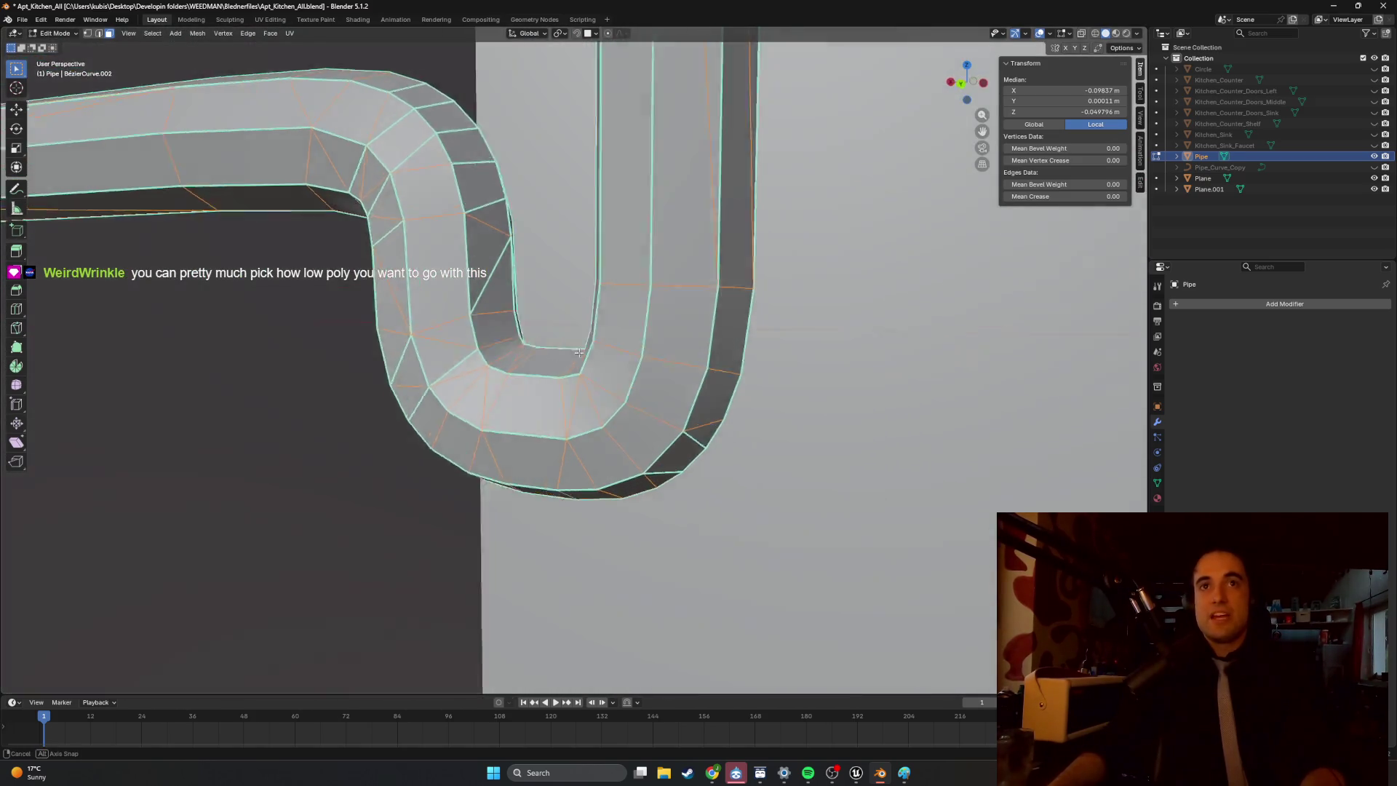
{"action": "scroll", "coordinate": [578, 353], "scroll_direction": "down", "scroll_amount": 5}
{"action": "mouse_move", "coordinate": [579, 352]}
{"action": "middle_mouse_down"}
{"action": "mouse_move", "coordinate": [570, 420]}
{"action": "mouse_move", "coordinate": [627, 367]}
{"action": "mouse_move", "coordinate": [630, 343]}
{"action": "mouse_move", "coordinate": [615, 343]}
{"action": "middle_mouse_up"}
{"action": "left_click", "coordinate": [632, 345]}
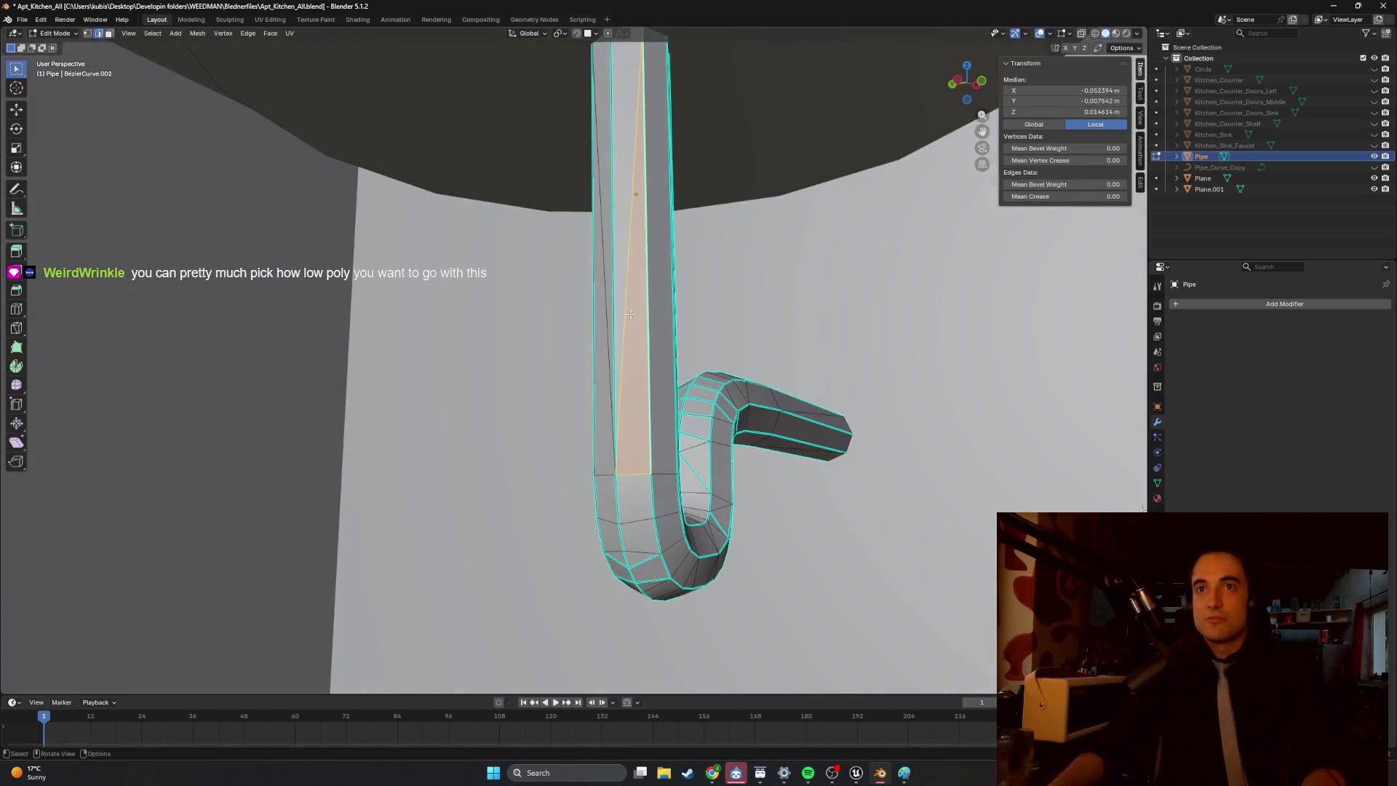
{"action": "scroll", "coordinate": [615, 323], "scroll_direction": "up", "scroll_amount": 4}
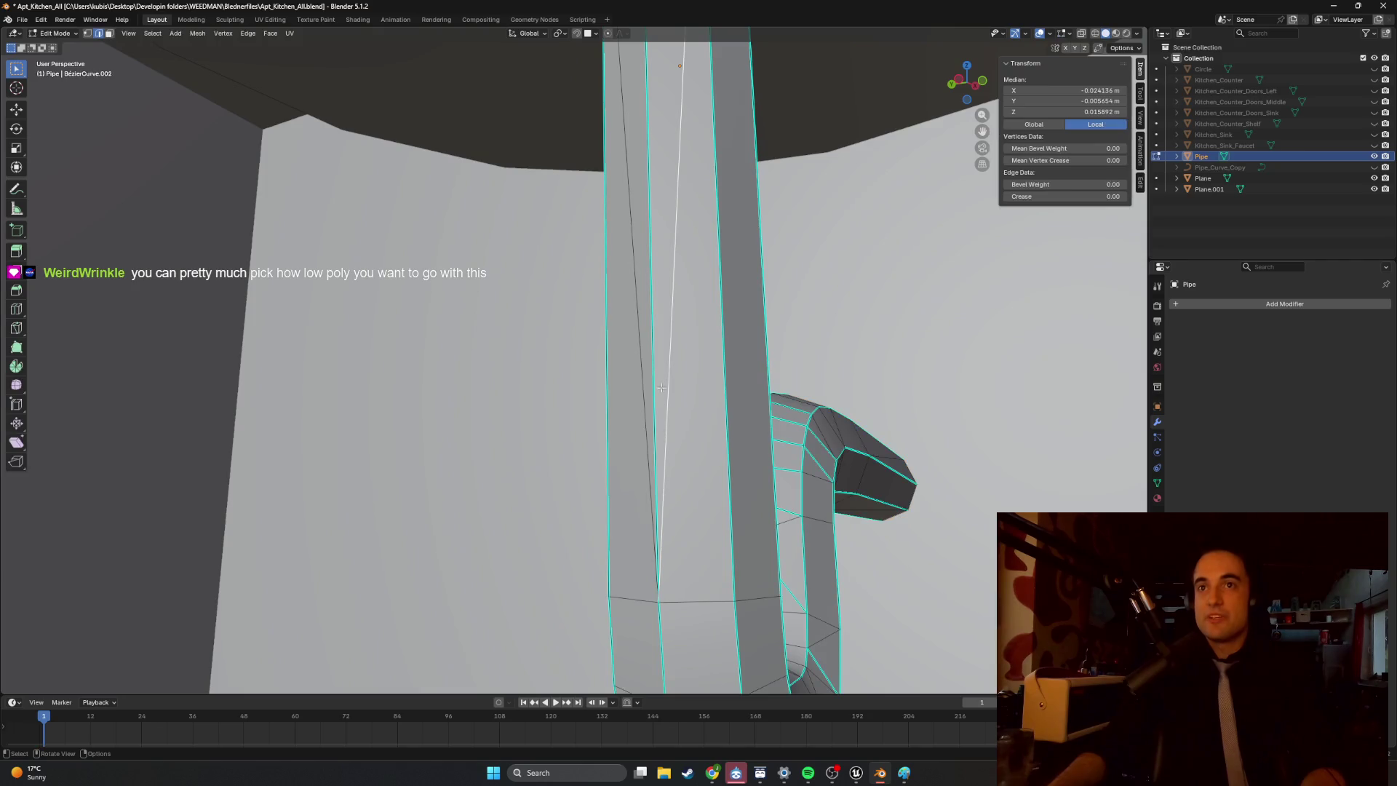
{"action": "scroll", "coordinate": [789, 435], "scroll_direction": "down", "scroll_amount": 5}
{"action": "mouse_move", "coordinate": [789, 435]}
{"action": "middle_mouse_down"}
{"action": "mouse_move", "coordinate": [531, 434]}
{"action": "mouse_move", "coordinate": [661, 415]}
{"action": "mouse_move", "coordinate": [600, 394]}
{"action": "mouse_move", "coordinate": [622, 326]}
{"action": "middle_mouse_up"}
{"action": "key", "text": "a"}
{"action": "key", "text": "Tab"}
{"action": "key", "text": "Tab"}
{"action": "left_click", "coordinate": [662, 416]}
{"action": "left_click", "coordinate": [635, 279], "text": "shift"}
{"action": "middle_click_drag", "start_coordinate": [635, 280], "coordinate": [678, 330]}
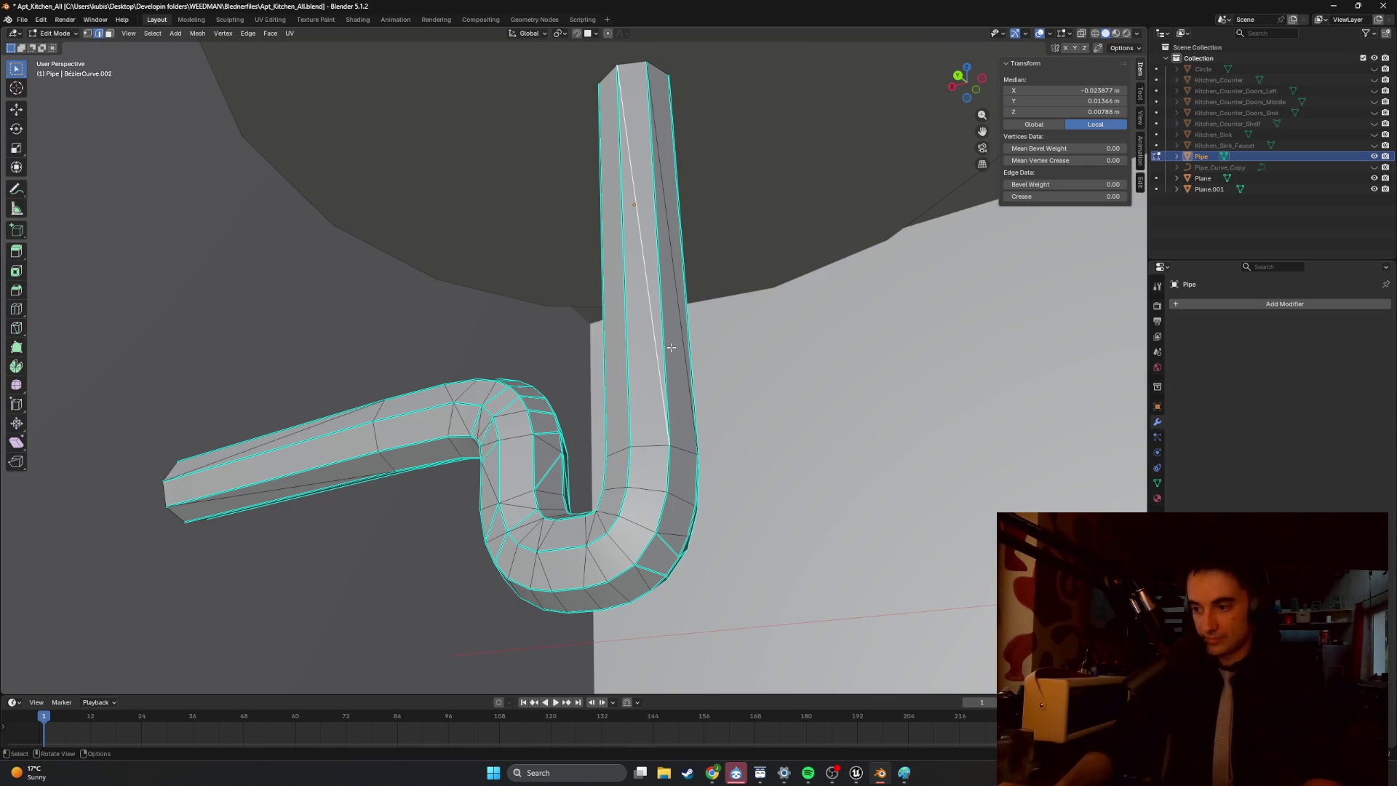
{"action": "mouse_move", "coordinate": [916, 451]}
{"action": "middle_mouse_down"}
{"action": "mouse_move", "coordinate": [660, 536]}
{"action": "mouse_move", "coordinate": [614, 570]}
{"action": "middle_mouse_up"}
{"action": "scroll", "coordinate": [374, 436], "scroll_direction": "up", "scroll_amount": 5}
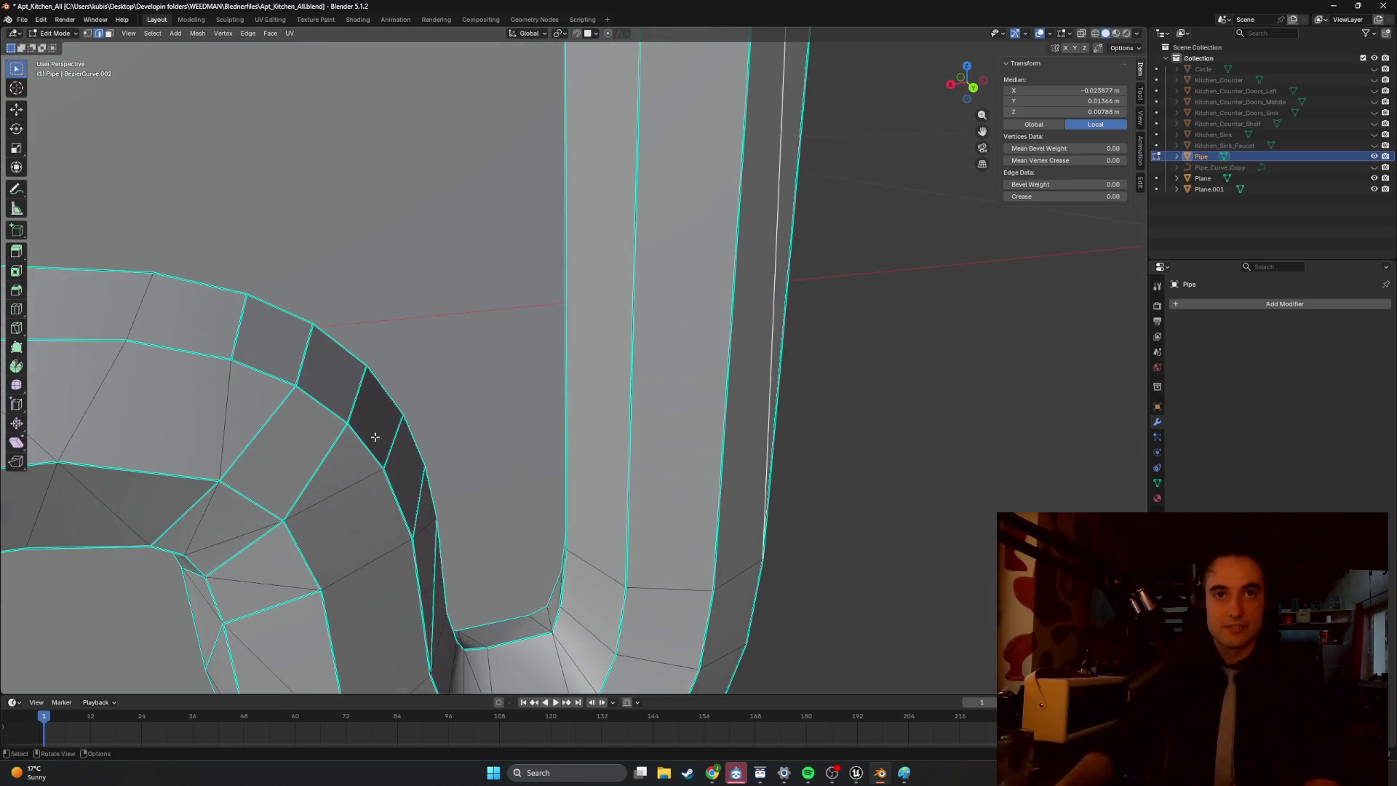
{"action": "scroll", "coordinate": [375, 437], "scroll_direction": "down", "scroll_amount": 5}
{"action": "mouse_move", "coordinate": [378, 440]}
{"action": "middle_mouse_down"}
{"action": "mouse_move", "coordinate": [449, 513]}
{"action": "mouse_move", "coordinate": [550, 558]}
{"action": "mouse_move", "coordinate": [598, 430]}
{"action": "mouse_move", "coordinate": [486, 428]}
{"action": "mouse_move", "coordinate": [603, 448]}
{"action": "middle_mouse_up"}
{"action": "key", "text": "Tab"}
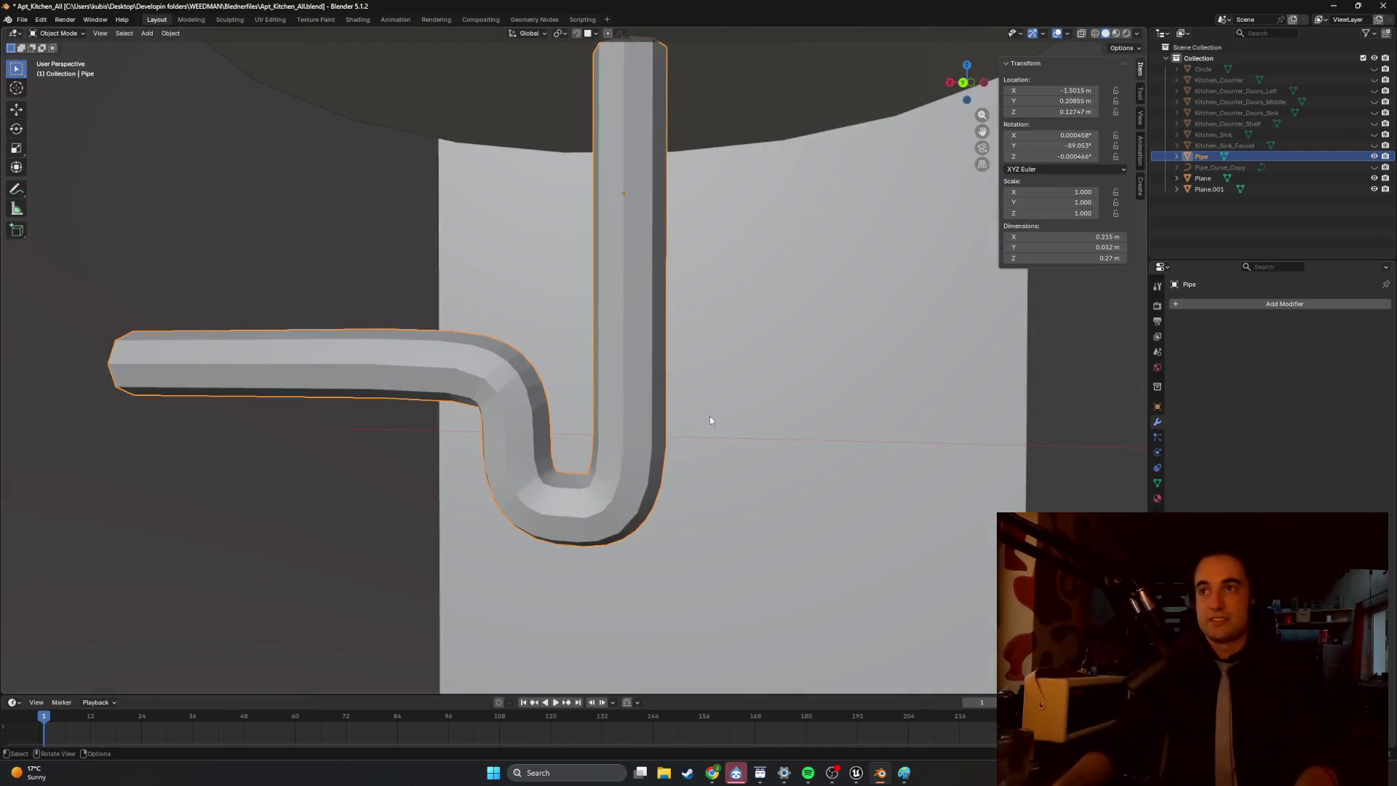
Mark all edges of the decimated pipe sharp and check the faceted shading in object mode.
{"action": "key", "text": "Tab"}
{"action": "right_click", "coordinate": [649, 443]}
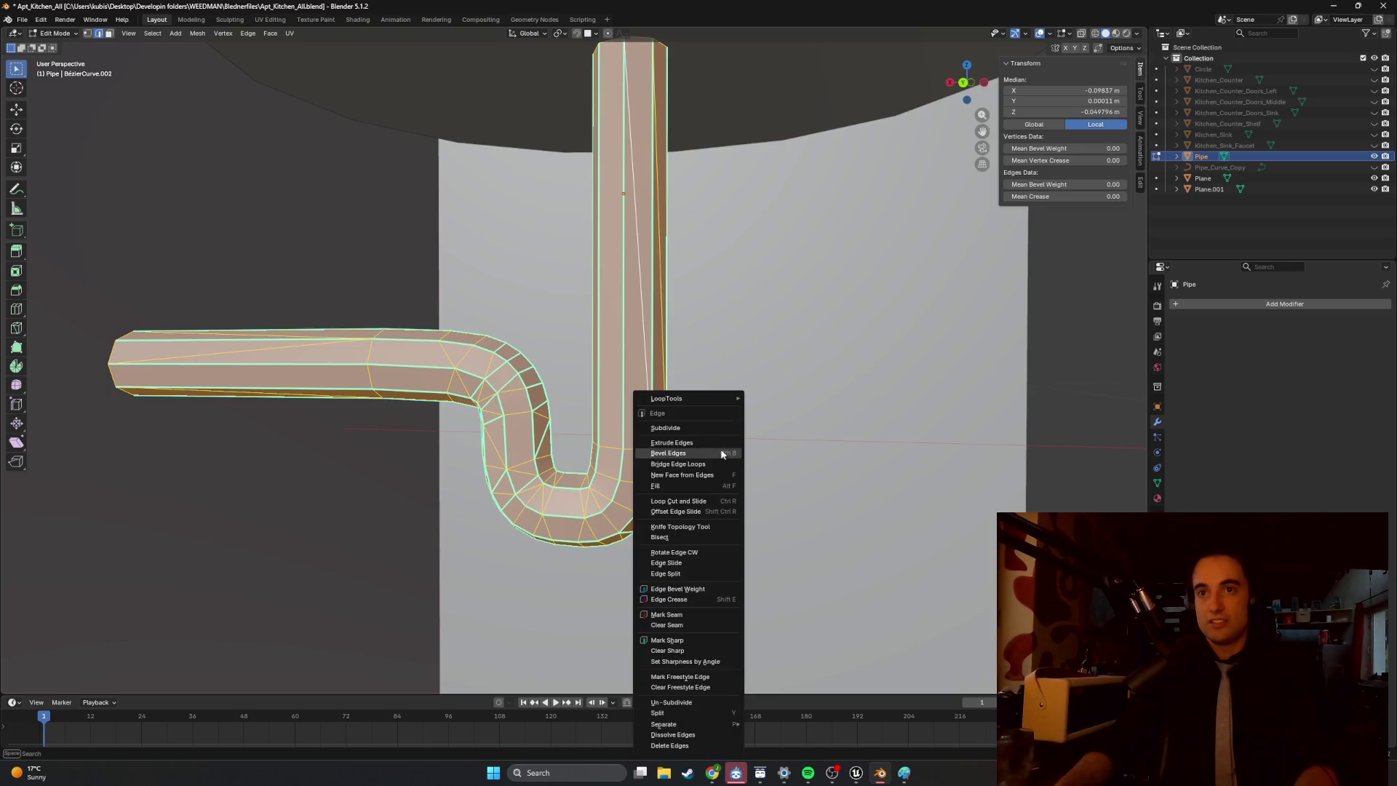
{"action": "left_click", "coordinate": [699, 640]}
{"action": "key", "text": "Tab"}
{"action": "mouse_move", "coordinate": [701, 535]}
{"action": "middle_mouse_down"}
{"action": "mouse_move", "coordinate": [625, 518]}
{"action": "mouse_move", "coordinate": [643, 497]}
{"action": "mouse_move", "coordinate": [444, 525]}
{"action": "mouse_move", "coordinate": [515, 492]}
{"action": "mouse_move", "coordinate": [461, 509]}
{"action": "mouse_move", "coordinate": [648, 506]}
{"action": "mouse_move", "coordinate": [399, 524]}
{"action": "mouse_move", "coordinate": [466, 481]}
{"action": "mouse_move", "coordinate": [380, 504]}
{"action": "mouse_move", "coordinate": [619, 495]}
{"action": "mouse_move", "coordinate": [514, 476]}
{"action": "mouse_move", "coordinate": [748, 475]}
{"action": "mouse_move", "coordinate": [701, 483]}
{"action": "mouse_move", "coordinate": [726, 472]}
{"action": "mouse_move", "coordinate": [676, 393]}
{"action": "mouse_move", "coordinate": [611, 408]}
{"action": "middle_mouse_up"}
Re-enter edit mode and frame the triangulated faces along the low-poly bend.
{"action": "key", "text": "Tab"}
{"action": "scroll", "coordinate": [430, 513], "scroll_direction": "up", "scroll_amount": 5}
{"action": "scroll", "coordinate": [568, 502], "scroll_direction": "down", "scroll_amount": 1}
{"action": "scroll", "coordinate": [688, 390], "scroll_direction": "down", "scroll_amount": 3}
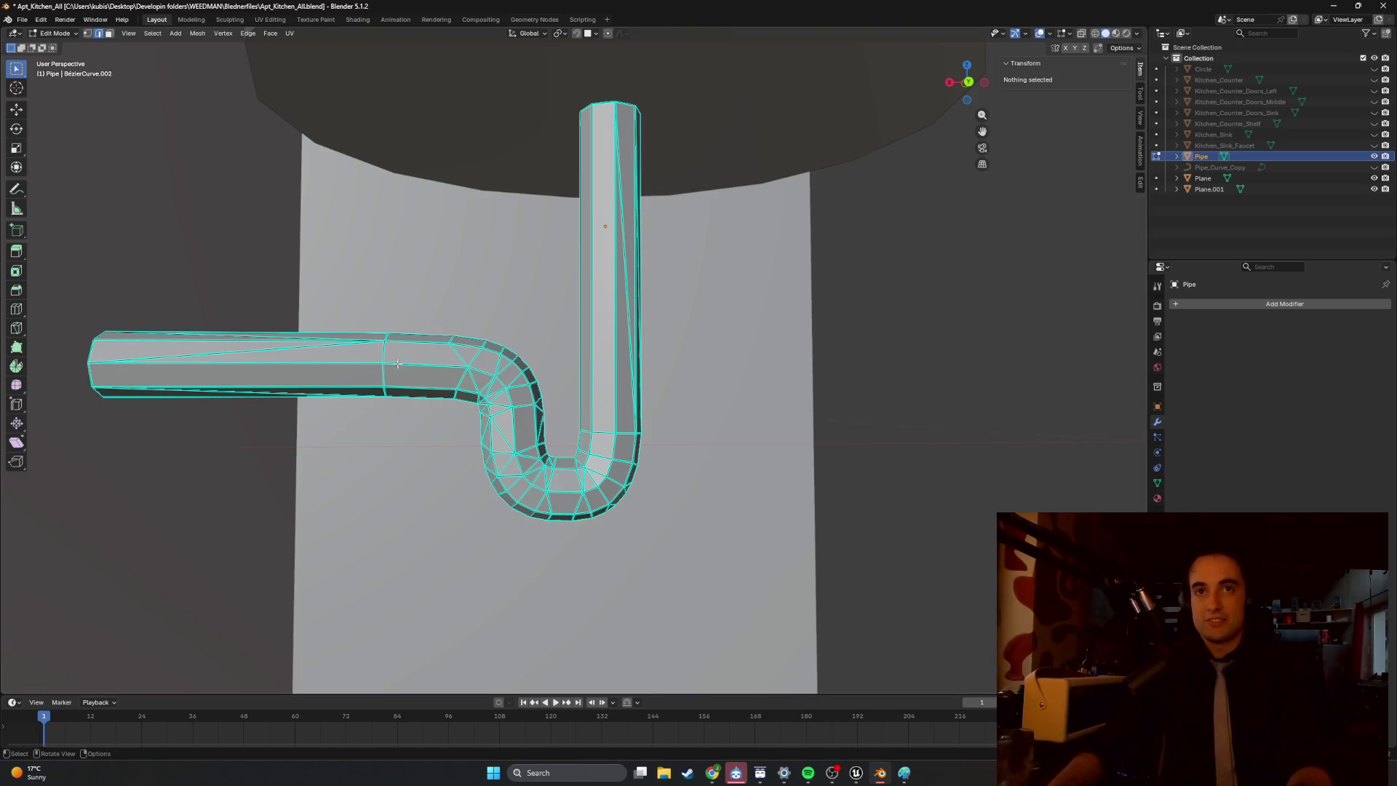
{"action": "scroll", "coordinate": [370, 366], "scroll_direction": "up", "scroll_amount": 3}
{"action": "middle_click_drag", "start_coordinate": [370, 366], "coordinate": [643, 415], "text": "shift"}
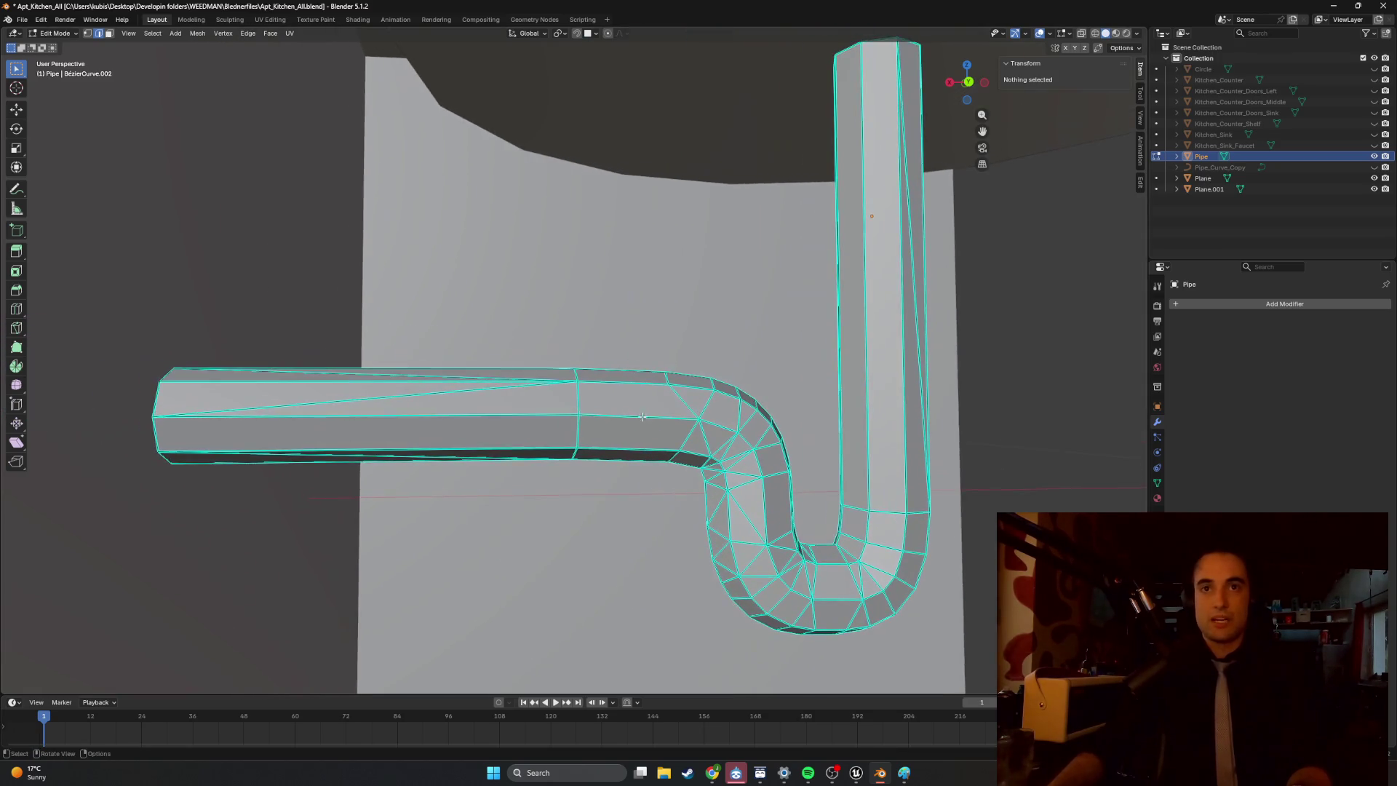
Switch the viewport to wireframe shading and toggle back into Edit Mode on the pipe.
{"action": "key", "text": "z"}
{"action": "left_click", "coordinate": [592, 485]}
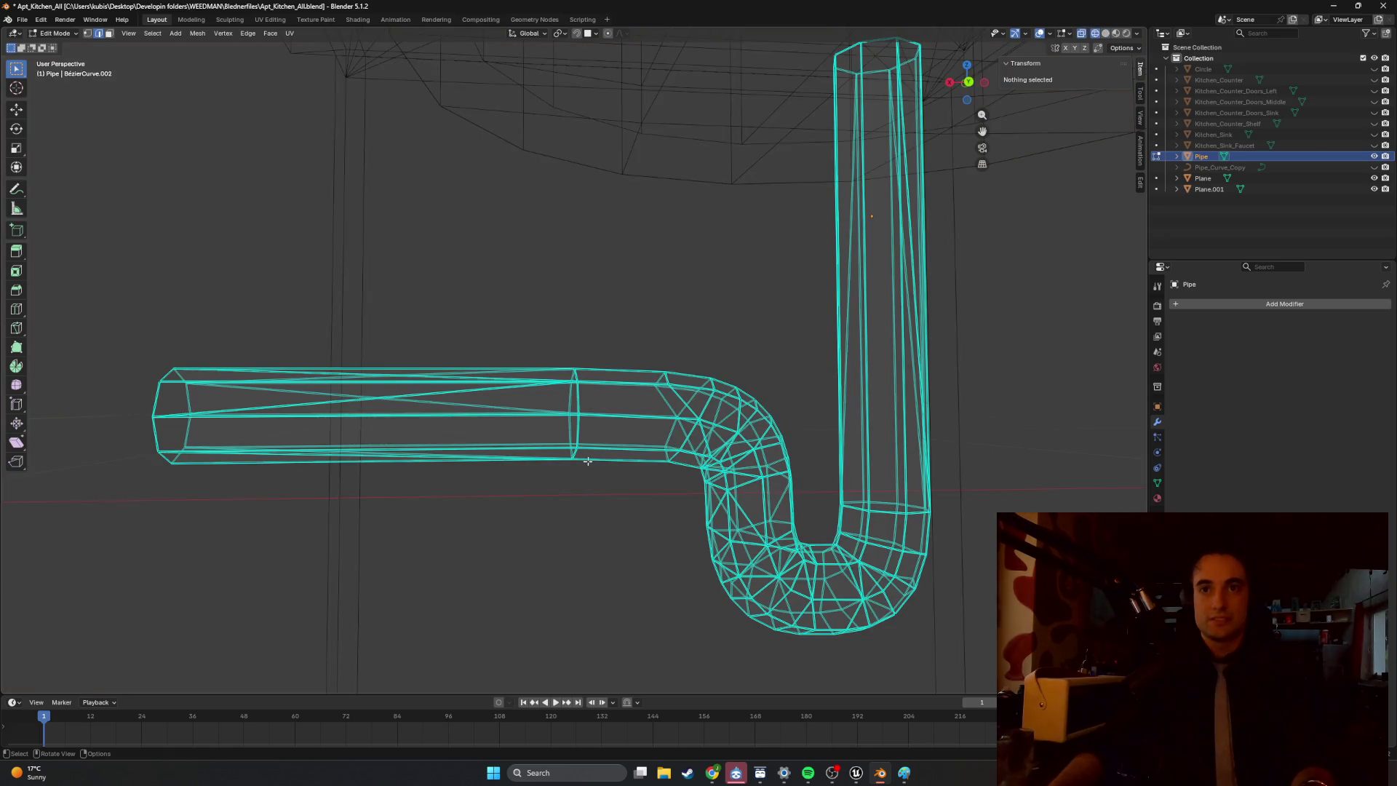
{"action": "key", "text": "Tab"}
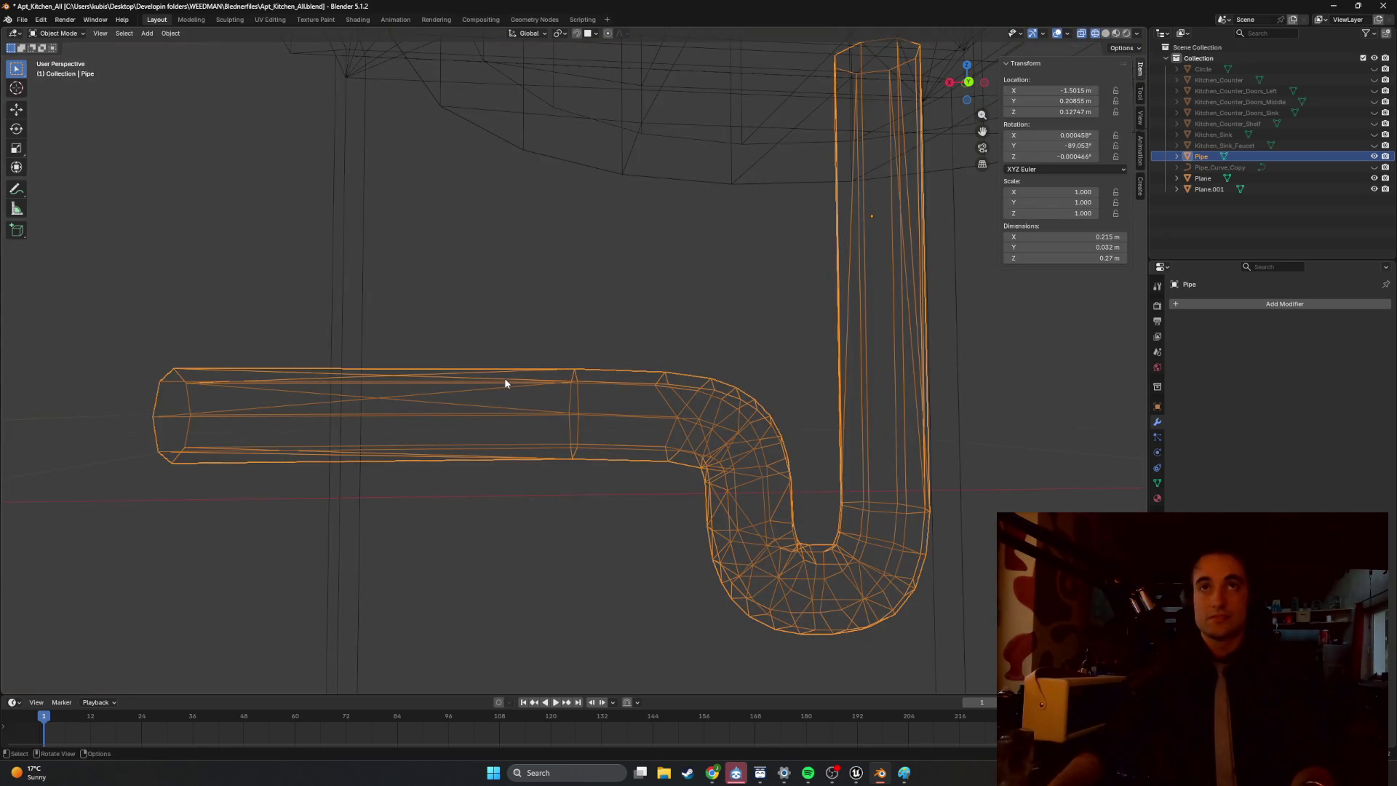
{"action": "key", "text": "Tab"}
Box-select the faces of the left straight section and move them along Z.
{"action": "left_click", "coordinate": [575, 453], "text": "alt"}
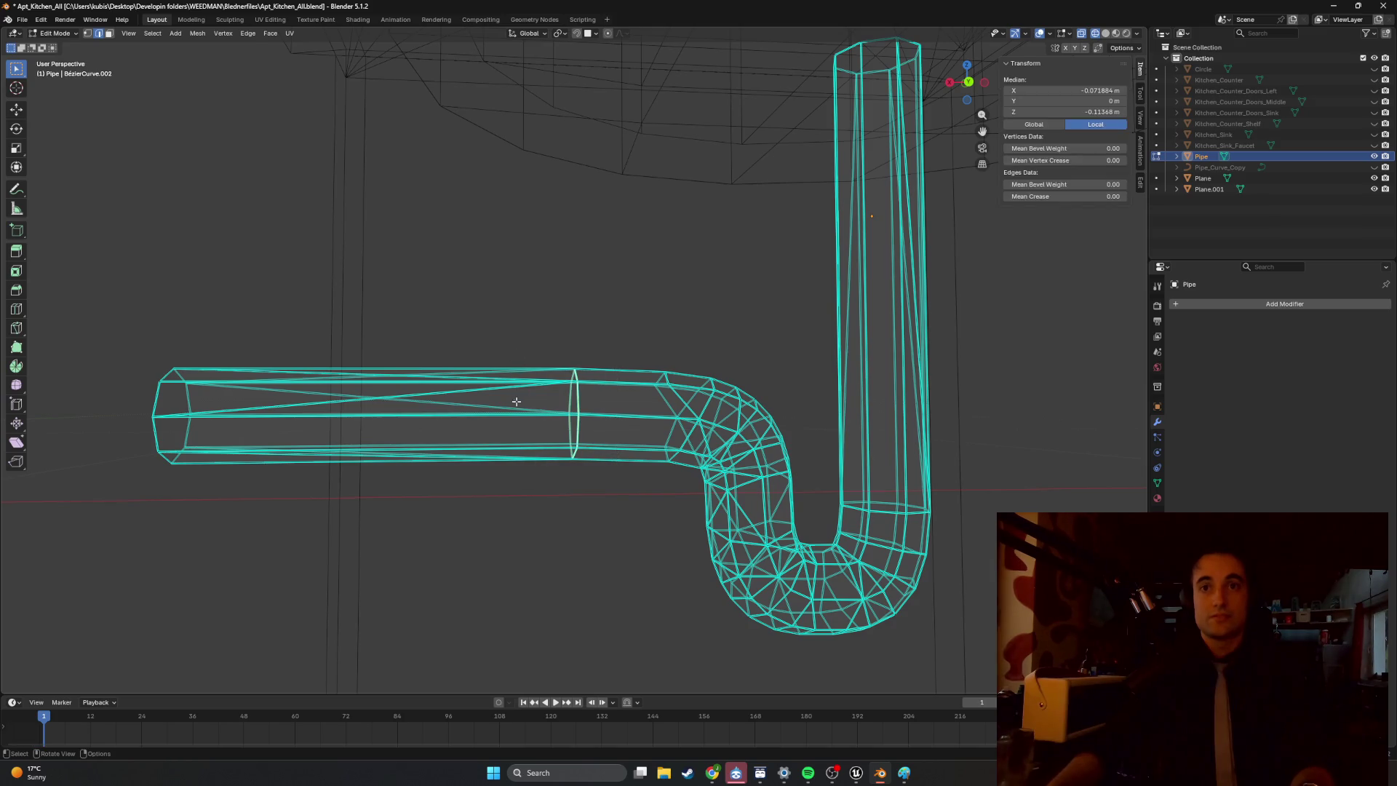
{"action": "mouse_move", "coordinate": [591, 489]}
{"action": "left_mouse_down"}
{"action": "mouse_move", "coordinate": [386, 338]}
{"action": "mouse_move", "coordinate": [107, 332]}
{"action": "left_mouse_up"}
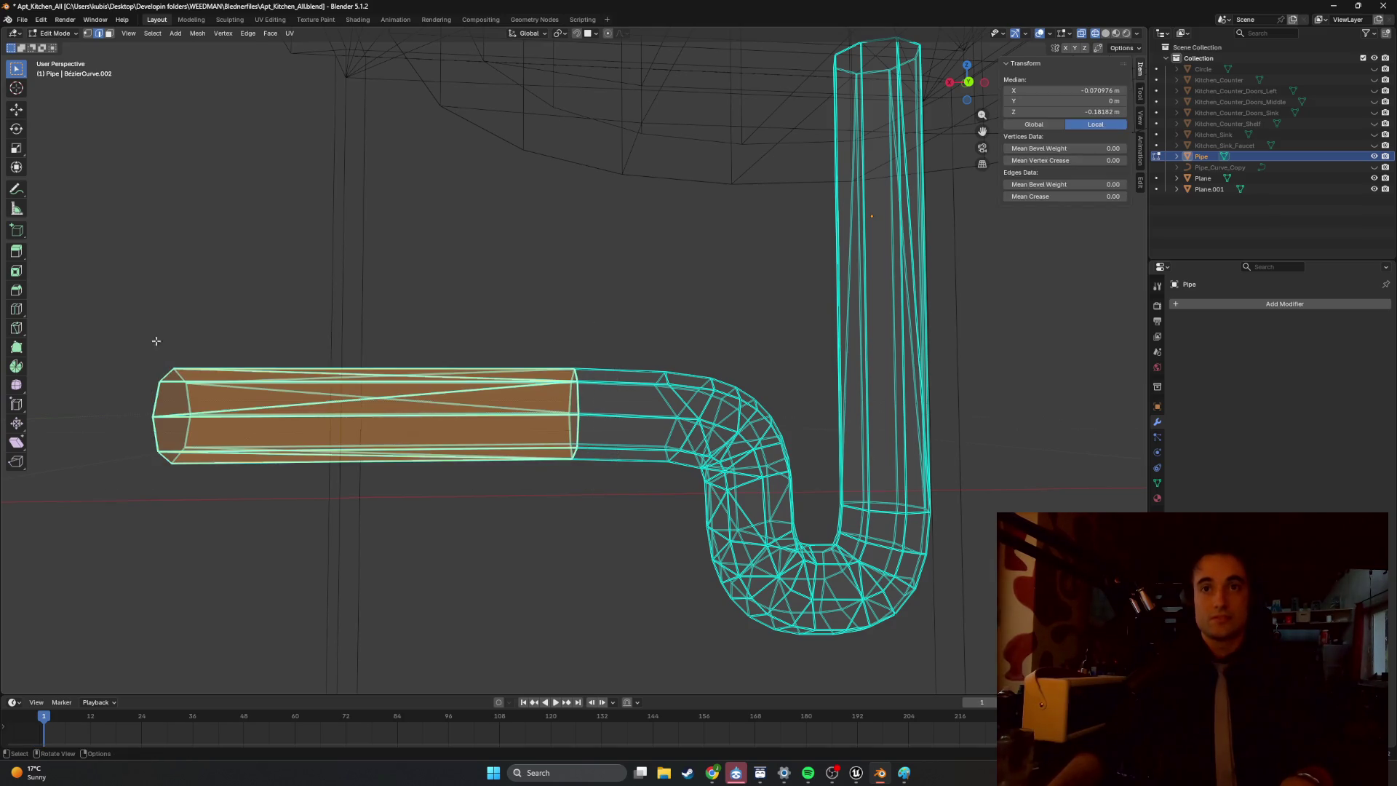
{"action": "key", "text": "g"}
{"action": "key", "text": "z"}
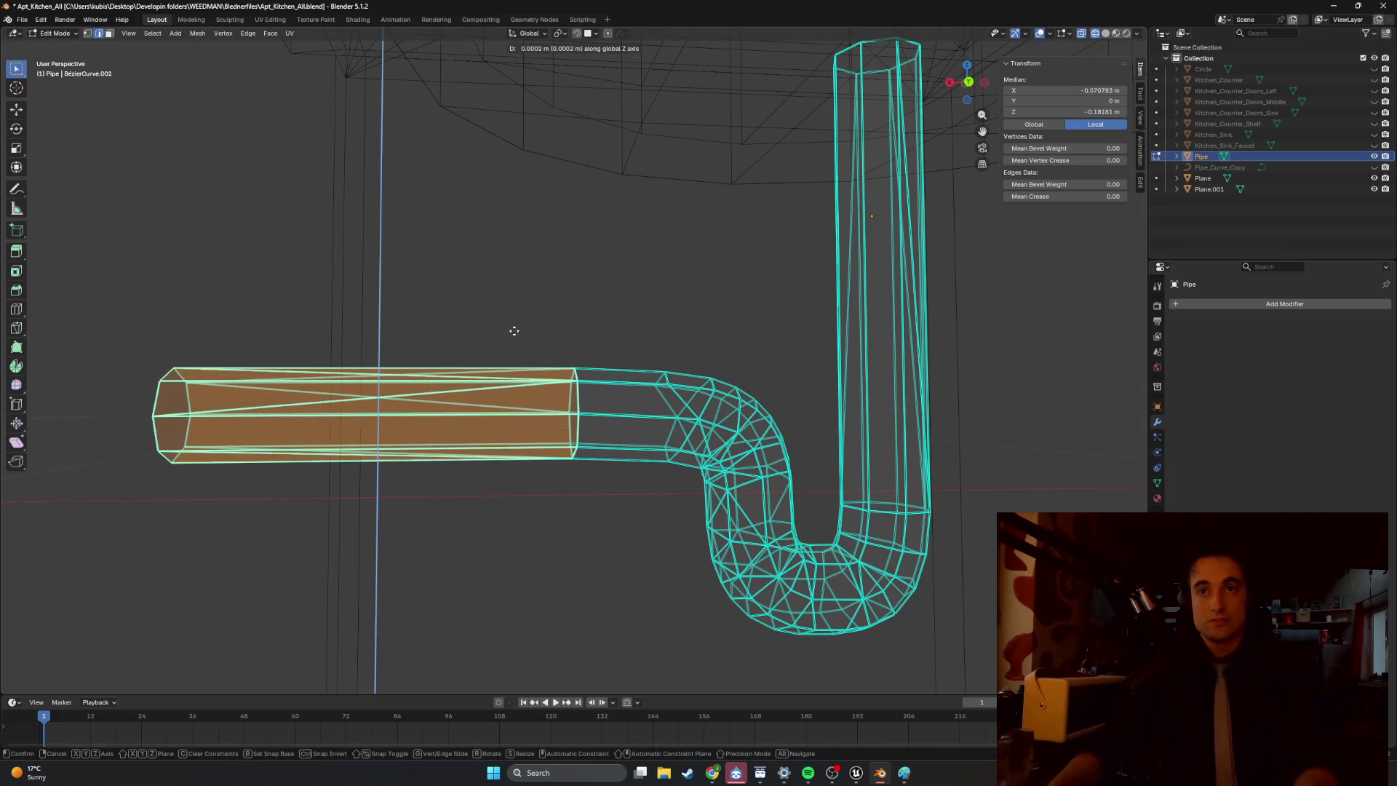
{"action": "left_click", "coordinate": [515, 331]}
Add a centred edge loop across the straight section with Ctrl+R.
{"action": "mouse_move", "coordinate": [515, 331]}
{"action": "middle_mouse_down"}
{"action": "mouse_move", "coordinate": [493, 333]}
{"action": "mouse_move", "coordinate": [522, 336]}
{"action": "middle_mouse_up"}
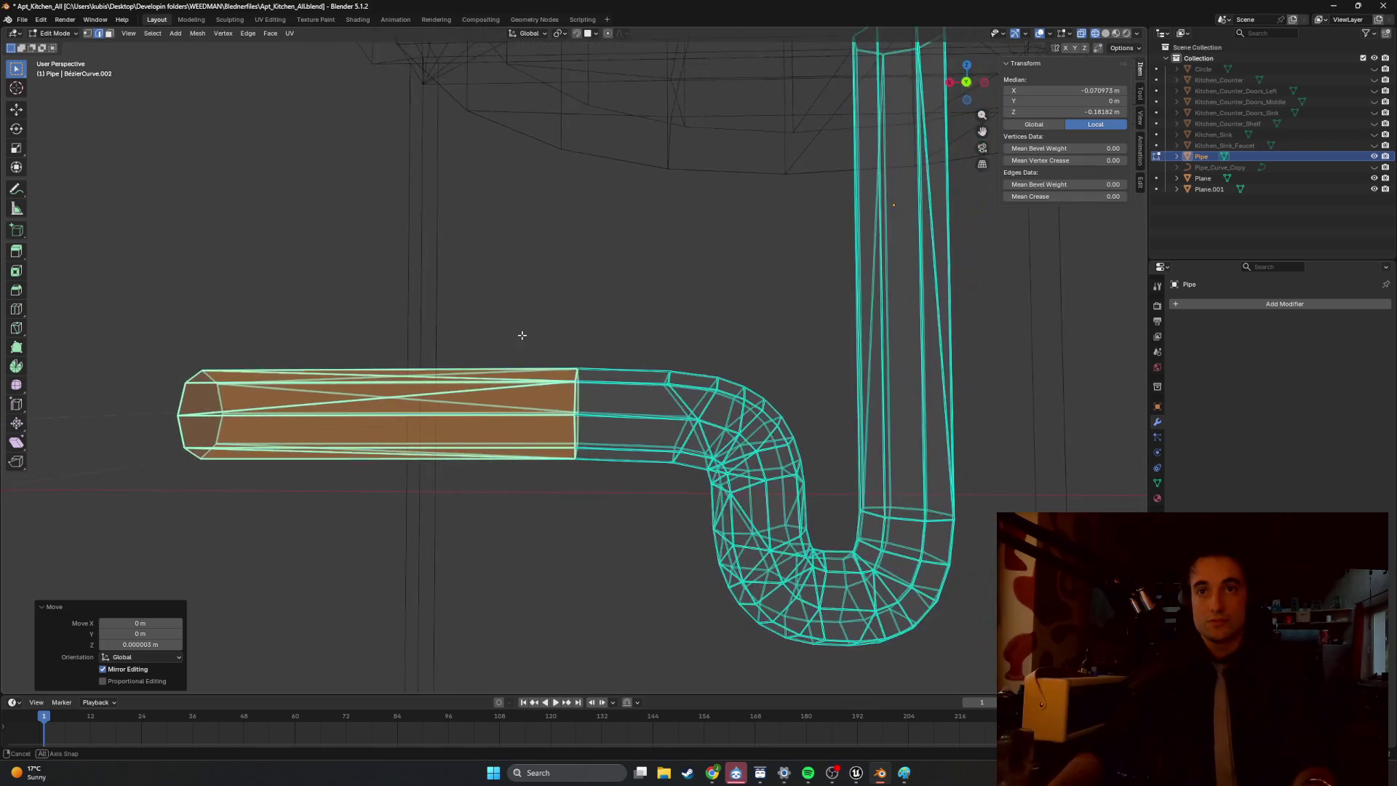
{"action": "key", "text": "alt+a"}
{"action": "mouse_move", "coordinate": [639, 315]}
{"action": "middle_mouse_down"}
{"action": "mouse_move", "coordinate": [626, 325]}
{"action": "mouse_move", "coordinate": [658, 330]}
{"action": "middle_mouse_up"}
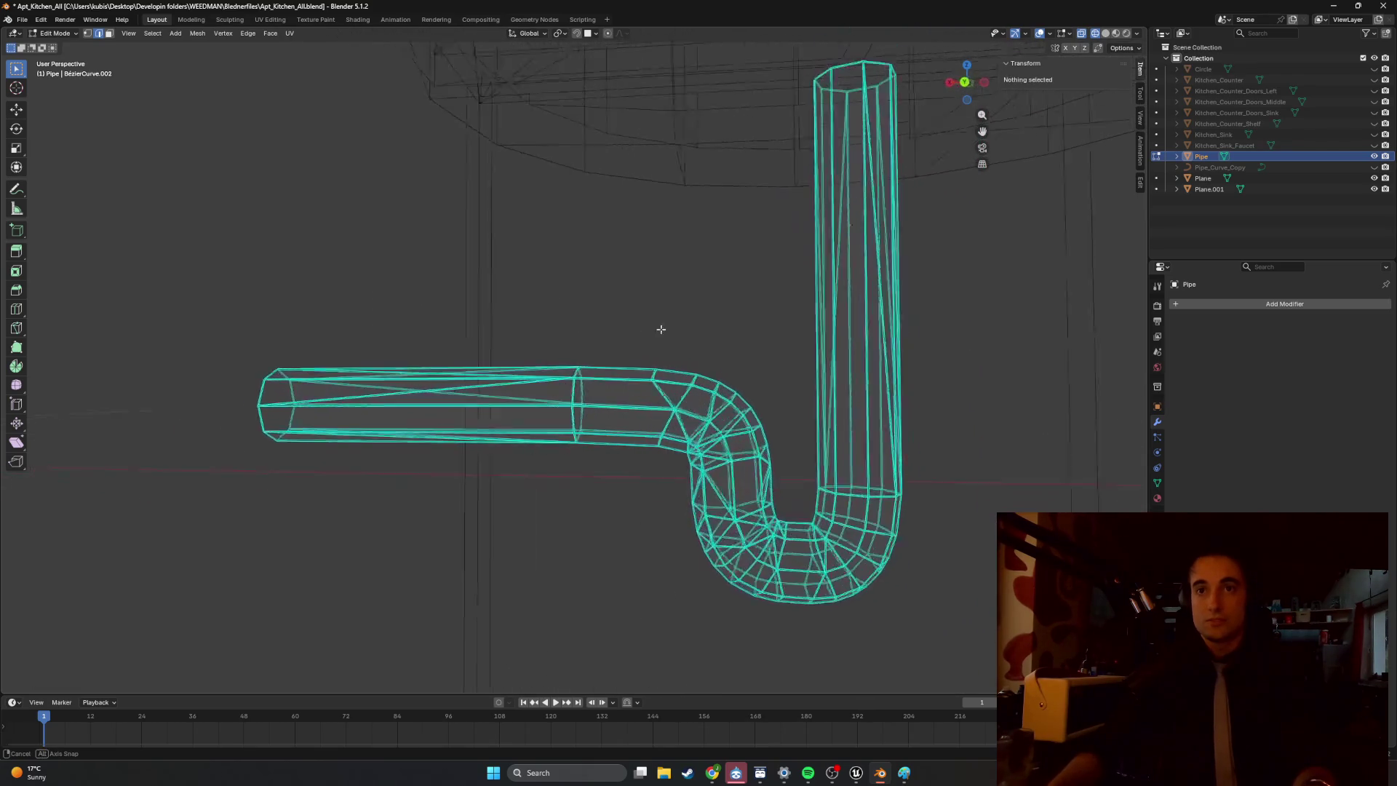
{"action": "scroll", "coordinate": [586, 412], "scroll_direction": "up", "scroll_amount": 3}
{"action": "left_click", "coordinate": [578, 425]}
{"action": "mouse_move", "coordinate": [587, 405]}
{"action": "middle_mouse_down"}
{"action": "mouse_move", "coordinate": [561, 403]}
{"action": "mouse_move", "coordinate": [611, 431]}
{"action": "middle_mouse_up"}
{"action": "key", "text": "ctrl+r"}
{"action": "left_click", "coordinate": [607, 436]}
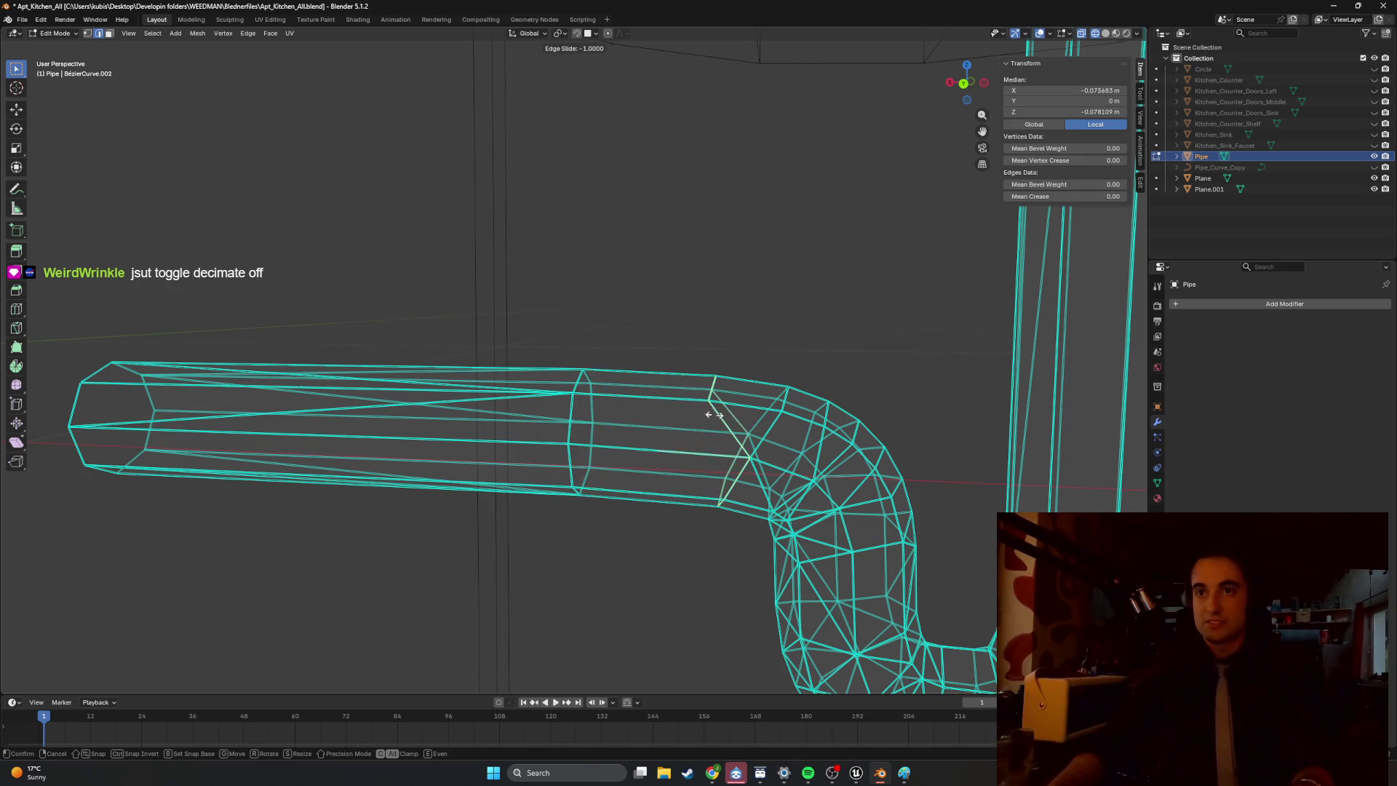
{"action": "right_click", "coordinate": [569, 421]}
Undo the loop cut and clear the edge-loop selection.
{"action": "key", "text": "ctrl+z"}
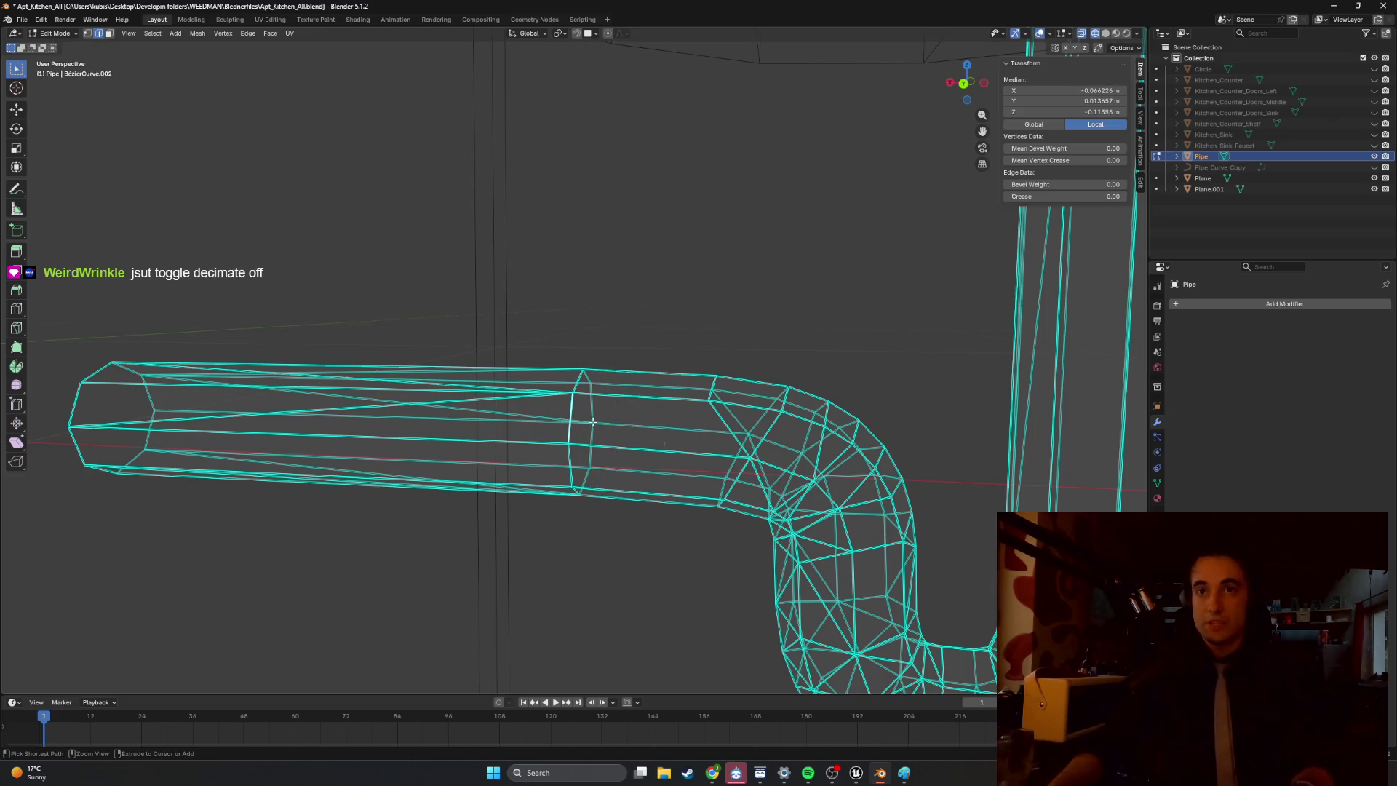
{"action": "left_click", "coordinate": [573, 391], "text": "alt"}
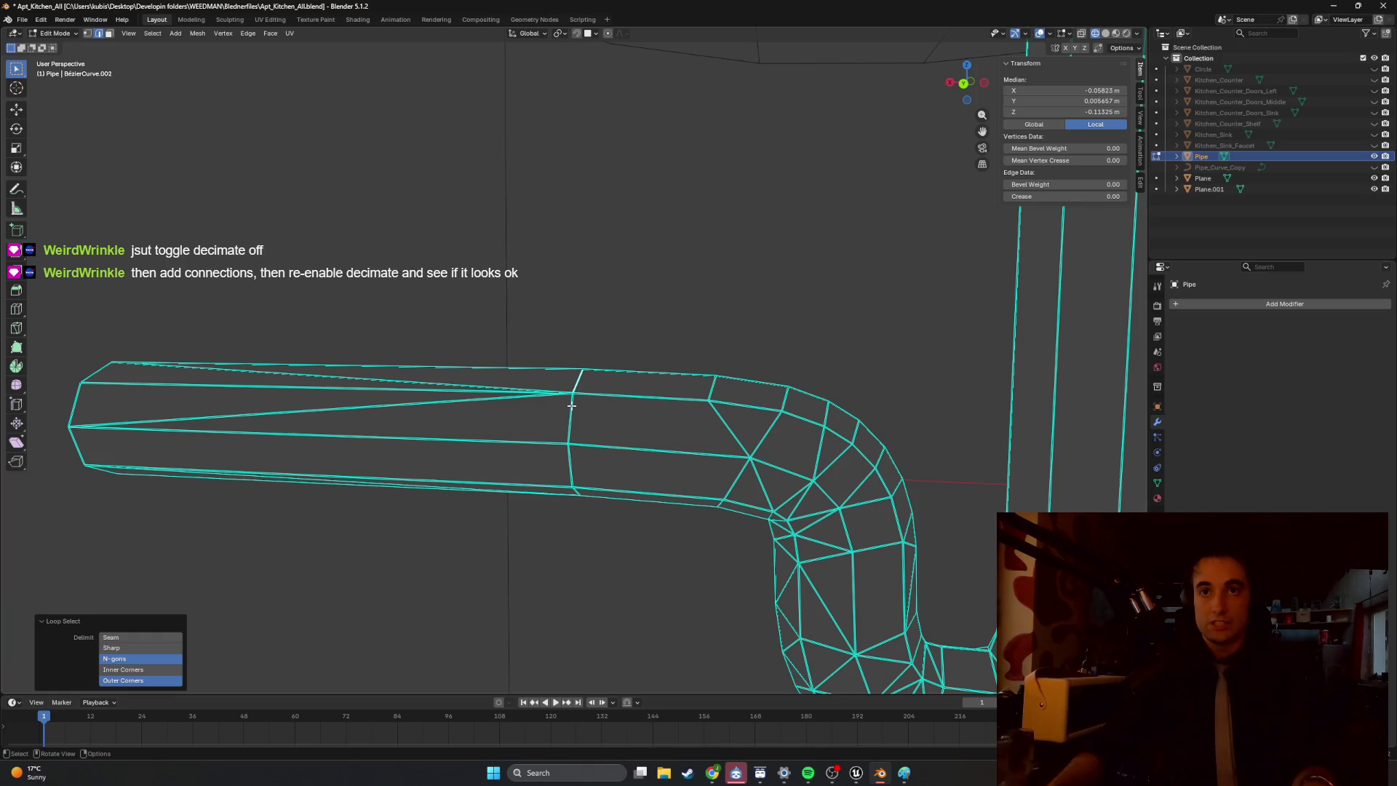
{"action": "key", "text": "ctrl+z"}
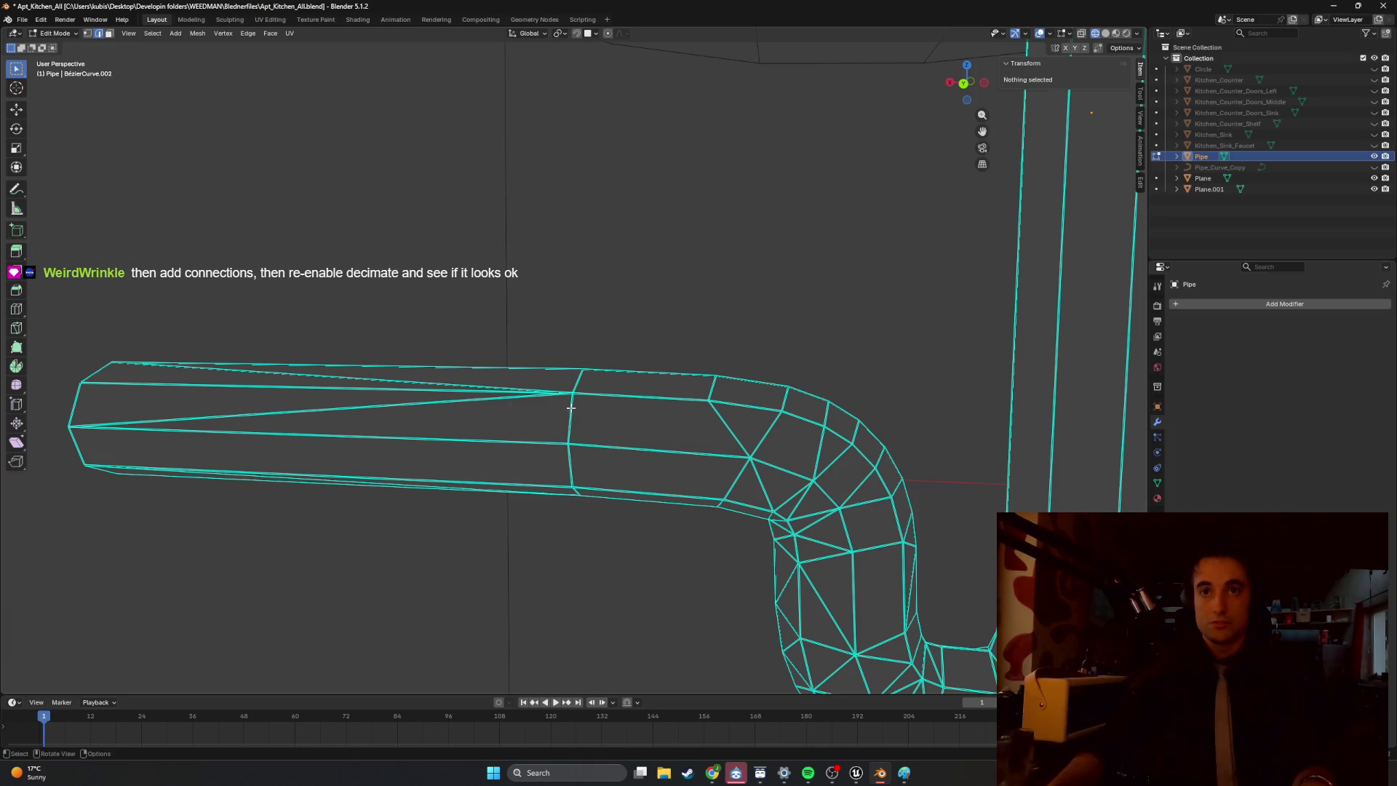
Toggle between solid and wireframe shading while orbiting and zooming on the pipe.
{"action": "key", "text": "shift+z"}
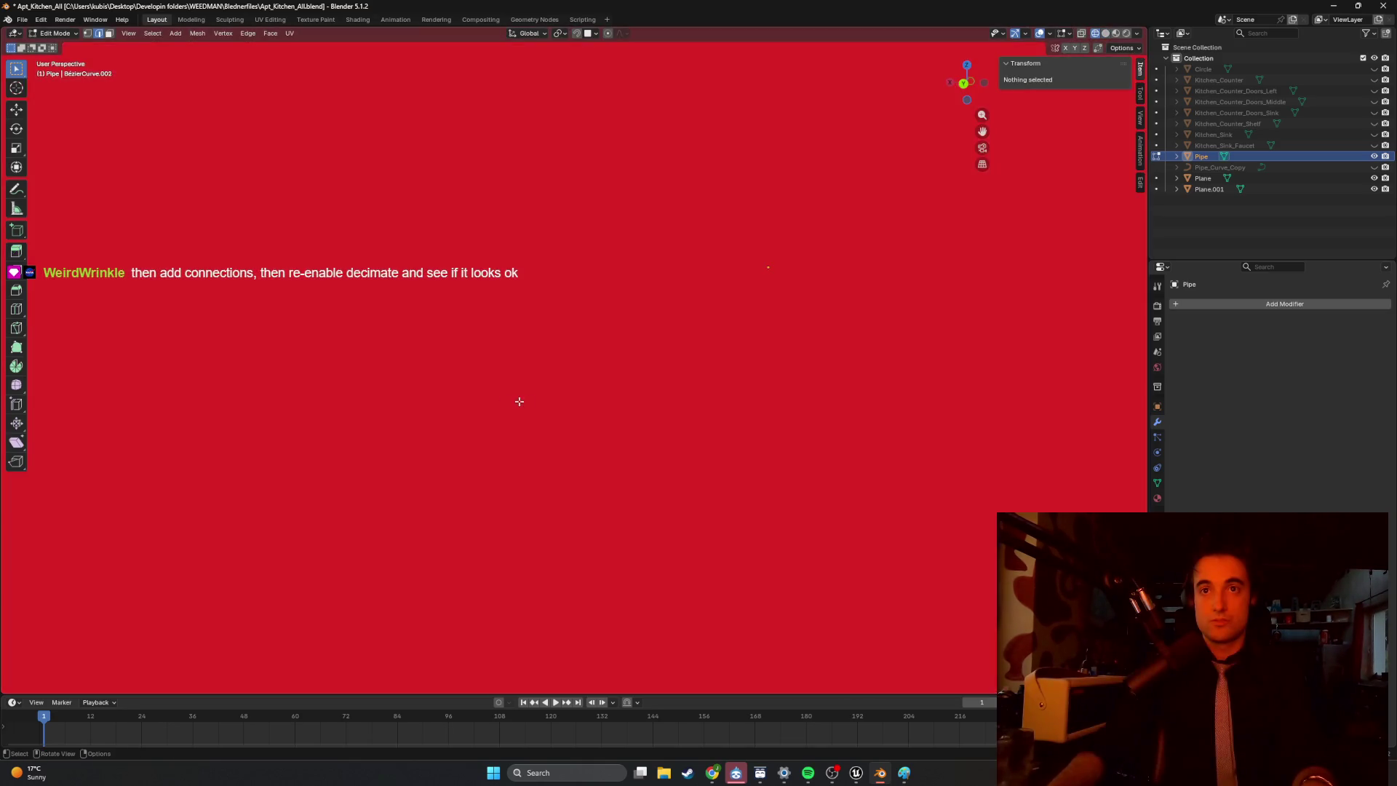
{"action": "key", "text": "shift+z"}
{"action": "scroll", "coordinate": [303, 393], "scroll_direction": "down", "scroll_amount": 3}
{"action": "key", "text": "shift+z"}
{"action": "mouse_move", "coordinate": [424, 440]}
{"action": "middle_mouse_down"}
{"action": "mouse_move", "coordinate": [514, 393]}
{"action": "mouse_move", "coordinate": [545, 397]}
{"action": "mouse_move", "coordinate": [580, 361]}
{"action": "mouse_move", "coordinate": [563, 396]}
{"action": "mouse_move", "coordinate": [514, 390]}
{"action": "mouse_move", "coordinate": [535, 368]}
{"action": "mouse_move", "coordinate": [447, 362]}
{"action": "mouse_move", "coordinate": [134, 477]}
{"action": "mouse_move", "coordinate": [521, 399]}
{"action": "middle_mouse_up"}
{"action": "scroll", "coordinate": [546, 397], "scroll_direction": "up", "scroll_amount": 3}
{"action": "key", "text": "z"}
{"action": "key", "text": "shift+z"}
{"action": "scroll", "coordinate": [553, 404], "scroll_direction": "up", "scroll_amount": 2}
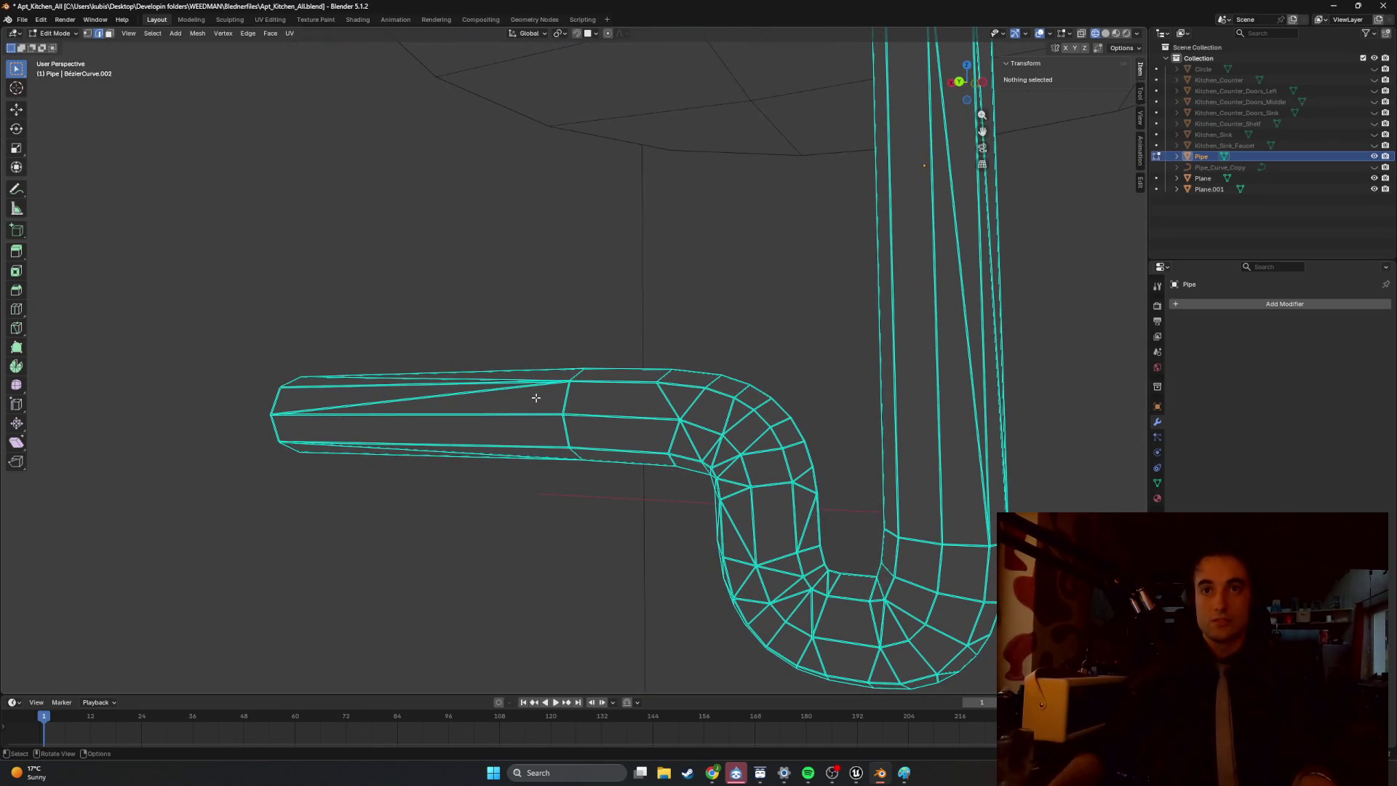
Try dissolving the selected geometry with Ctrl+X, then undo it and preview solid shading.
{"action": "right_click", "coordinate": [535, 397]}
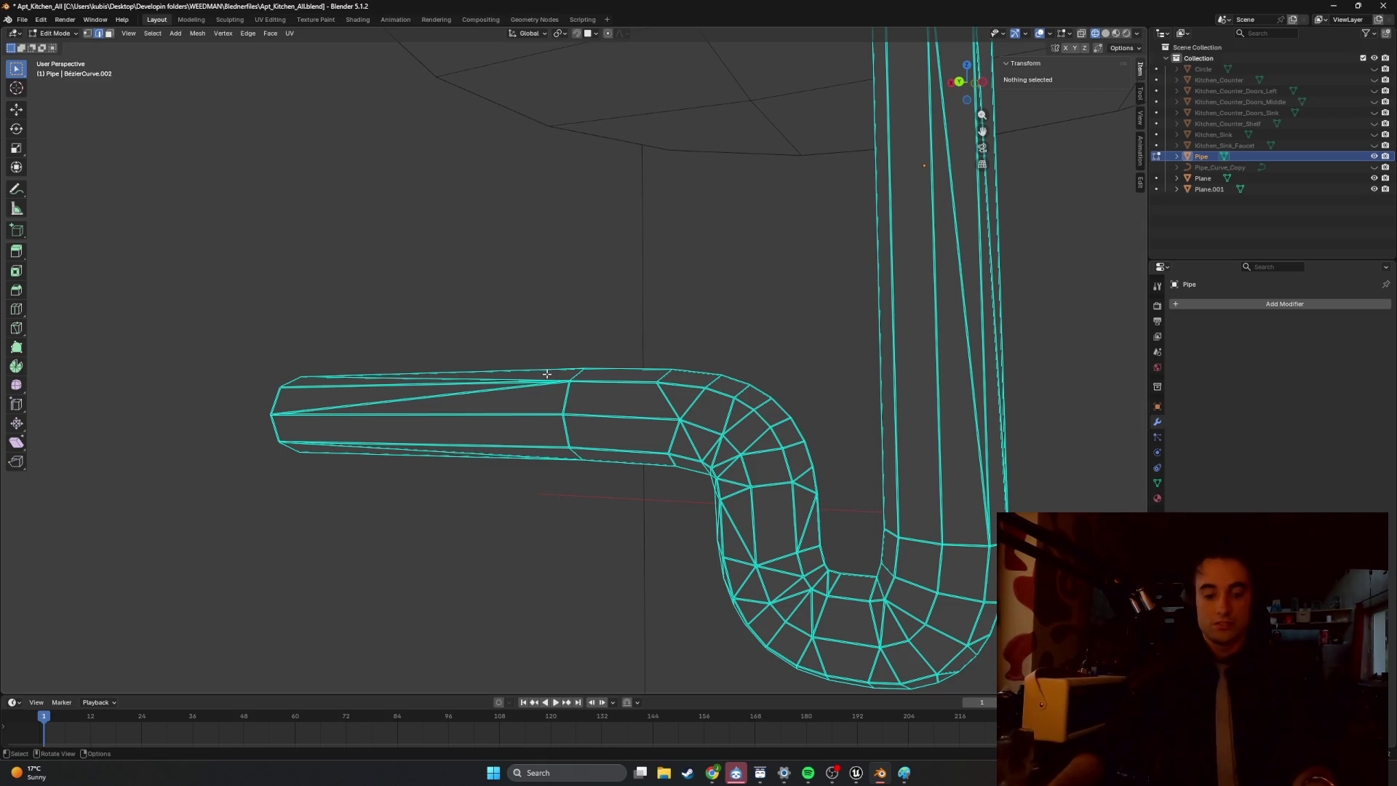
{"action": "key", "text": "ctrl+x"}
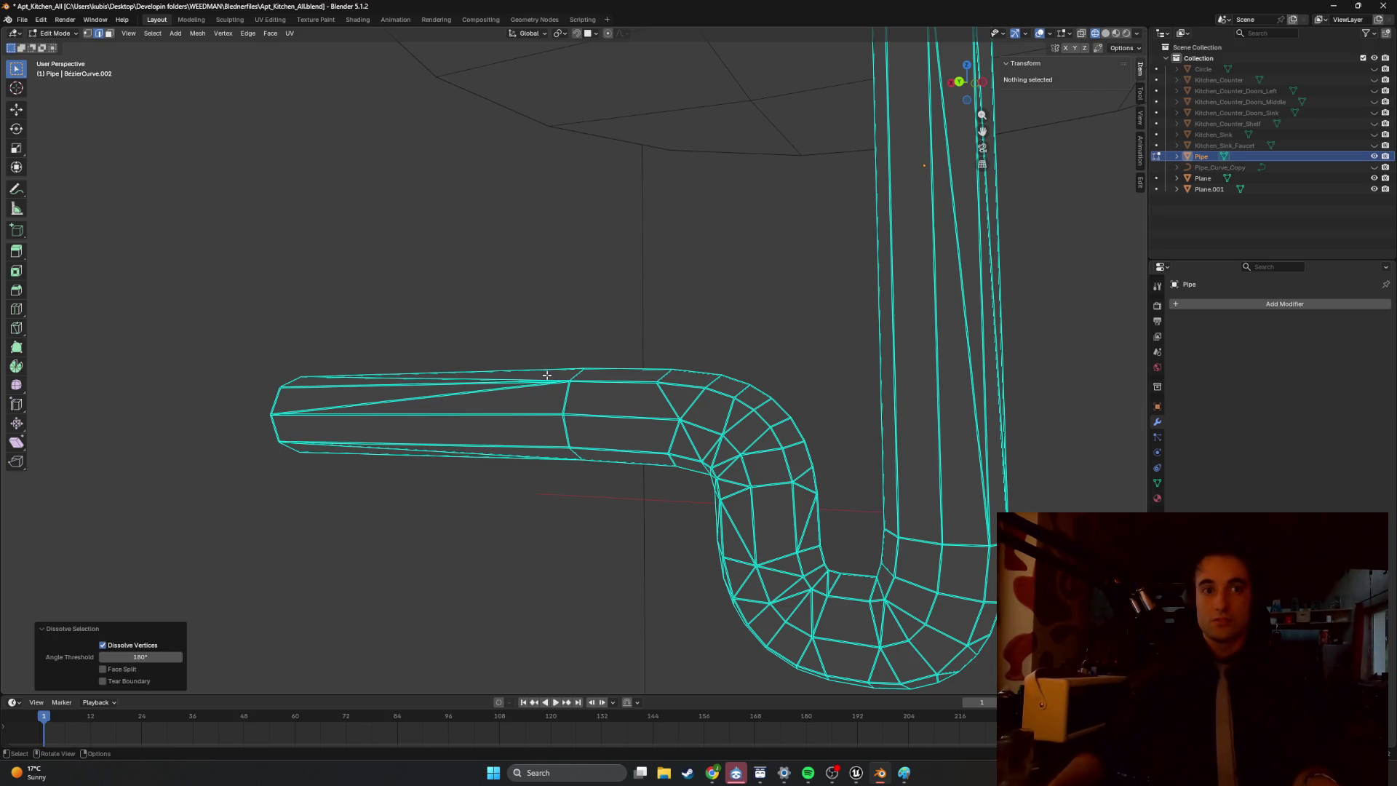
{"action": "key", "text": "ctrl+z"}
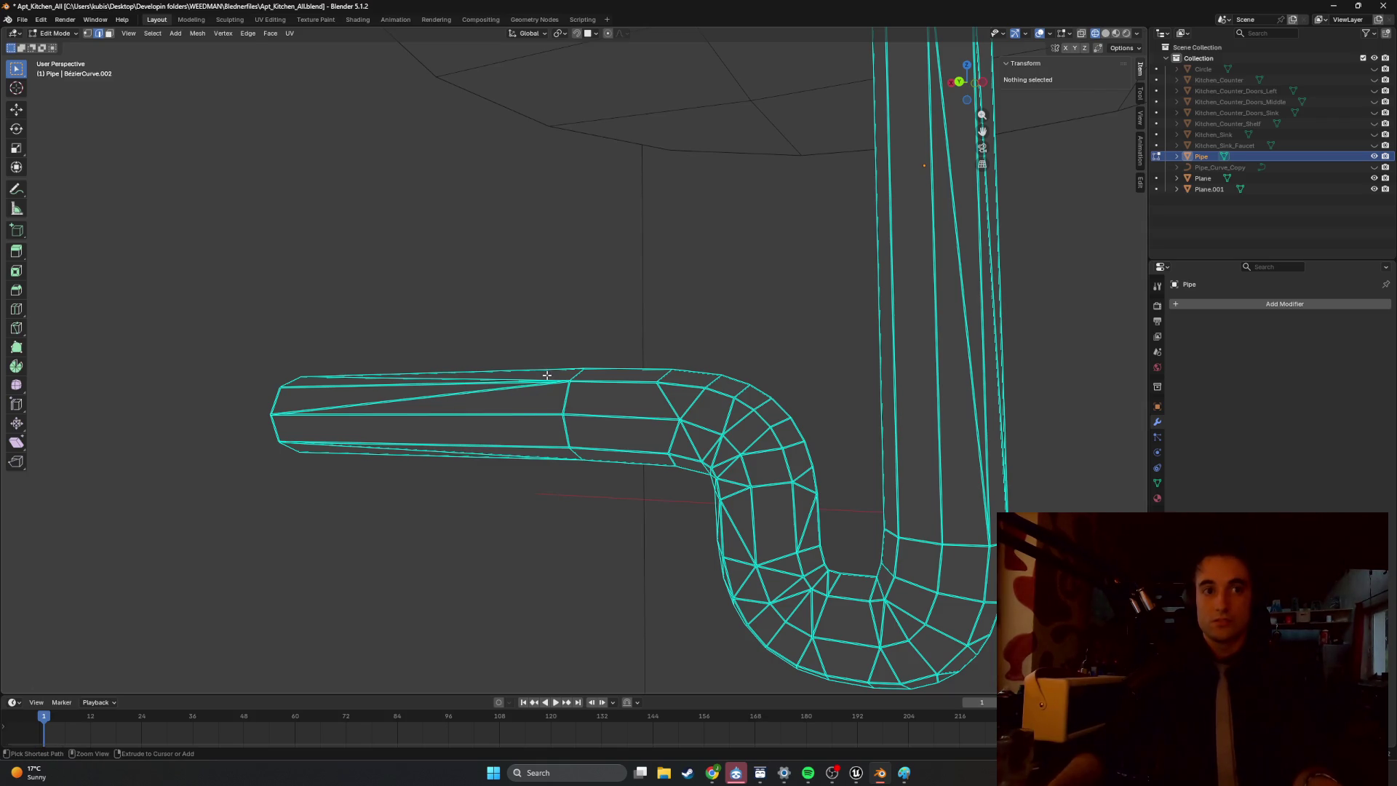
{"action": "key", "text": "shift+z"}
{"action": "key", "text": "shift+z"}
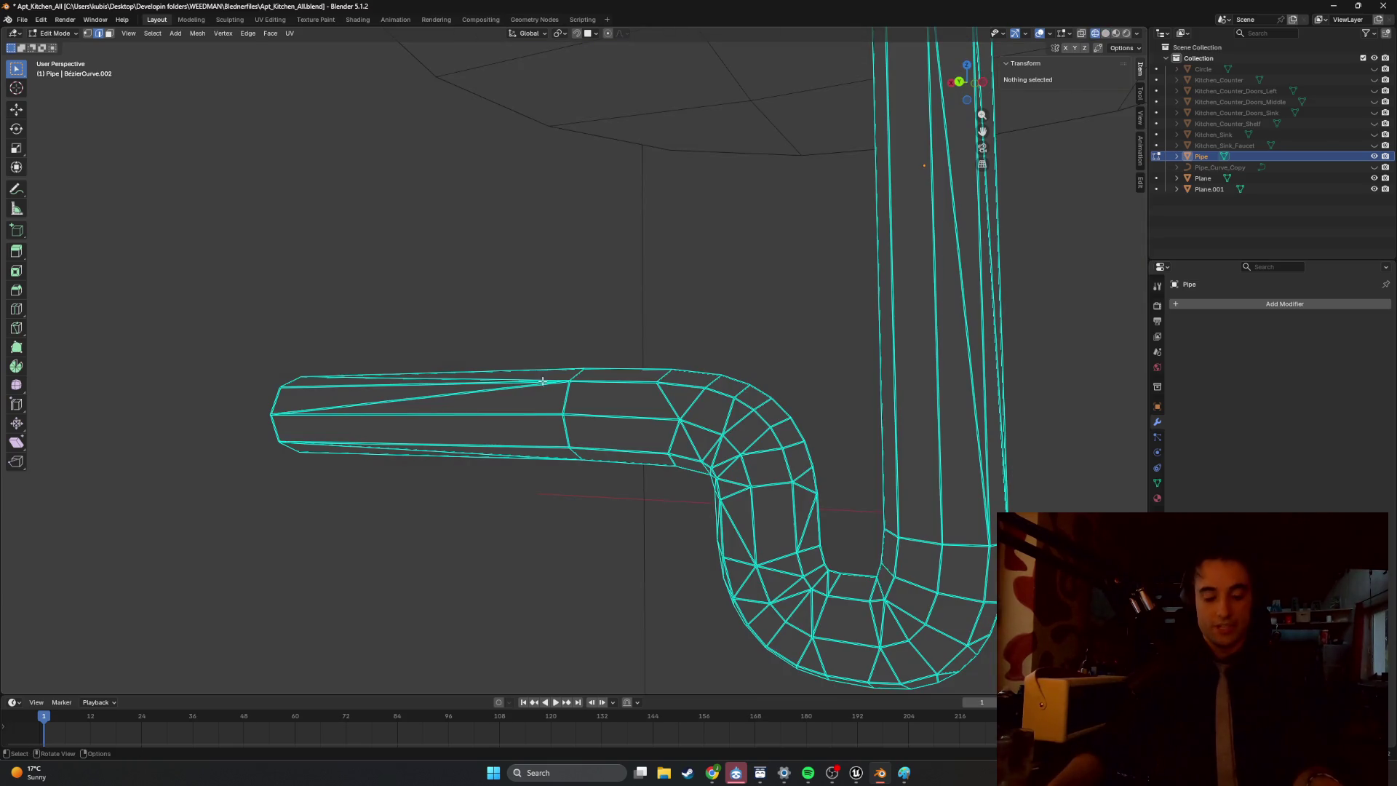
{"action": "mouse_move", "coordinate": [539, 386]}
{"action": "middle_mouse_down"}
{"action": "mouse_move", "coordinate": [633, 334]}
{"action": "mouse_move", "coordinate": [141, 608]}
{"action": "mouse_move", "coordinate": [375, 378]}
{"action": "mouse_move", "coordinate": [644, 389]}
{"action": "middle_mouse_up"}
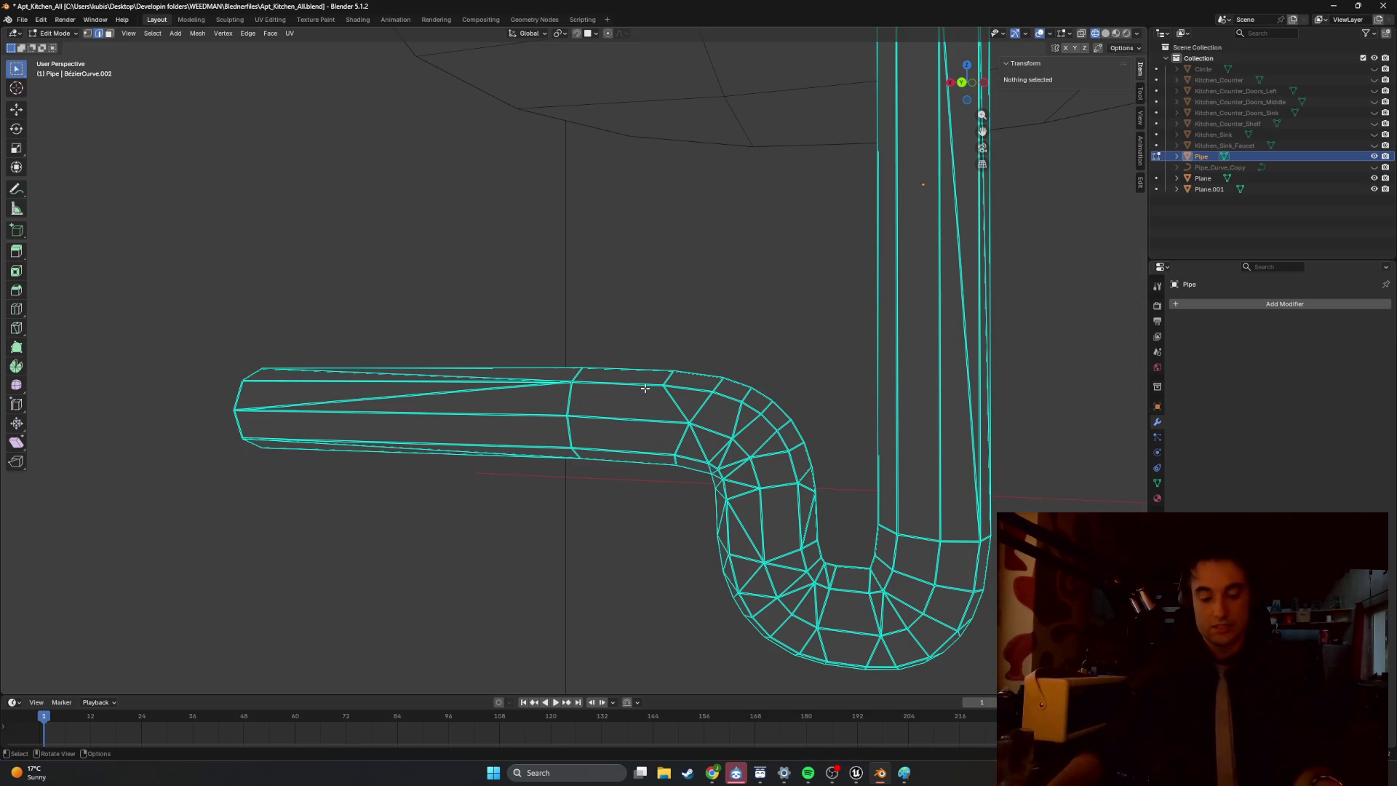
Enable X-ray and zoom in on the straight section and the bend.
{"action": "key", "text": "alt+z"}
{"action": "middle_click_drag", "start_coordinate": [645, 388], "coordinate": [587, 414]}
{"action": "scroll", "coordinate": [608, 405], "scroll_direction": "up", "scroll_amount": 3}
{"action": "scroll", "coordinate": [600, 413], "scroll_direction": "up", "scroll_amount": 2}
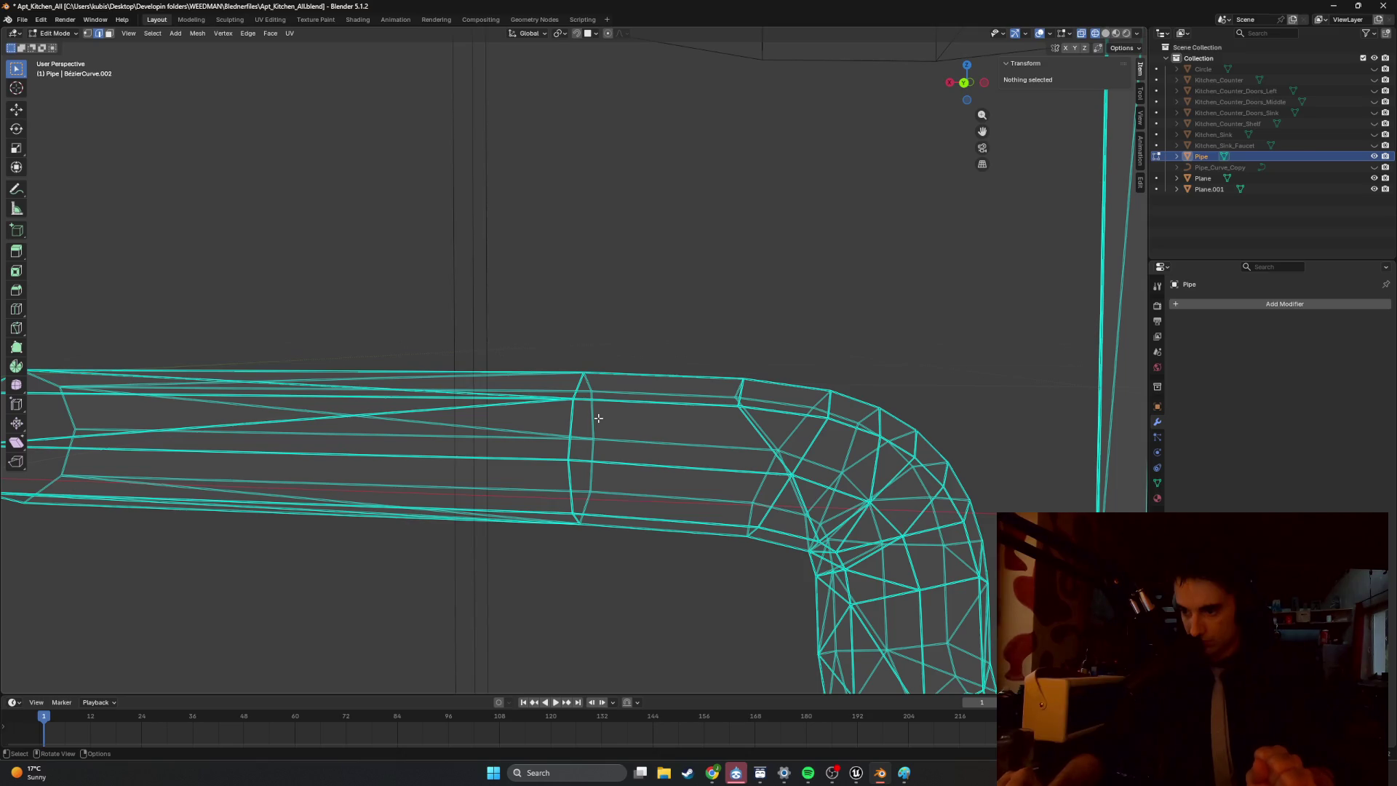
Select the edge loop around the horizontal straight section and slide it left along X.
{"action": "mouse_move", "coordinate": [592, 405]}
{"action": "middle_mouse_down"}
{"action": "mouse_move", "coordinate": [617, 430]}
{"action": "mouse_move", "coordinate": [588, 475]}
{"action": "mouse_move", "coordinate": [559, 441]}
{"action": "middle_mouse_up"}
{"action": "left_click", "coordinate": [589, 475]}
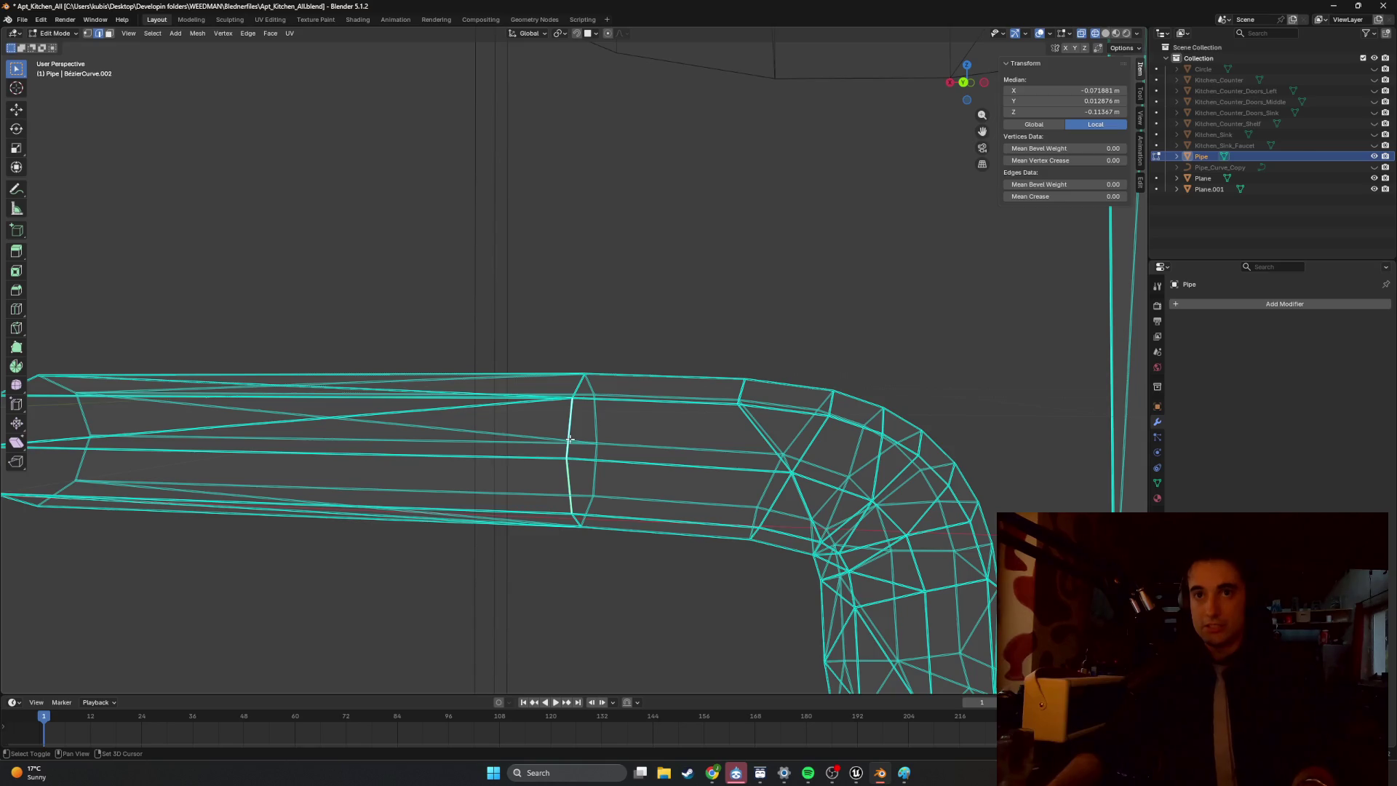
{"action": "left_click", "coordinate": [571, 390], "text": "alt"}
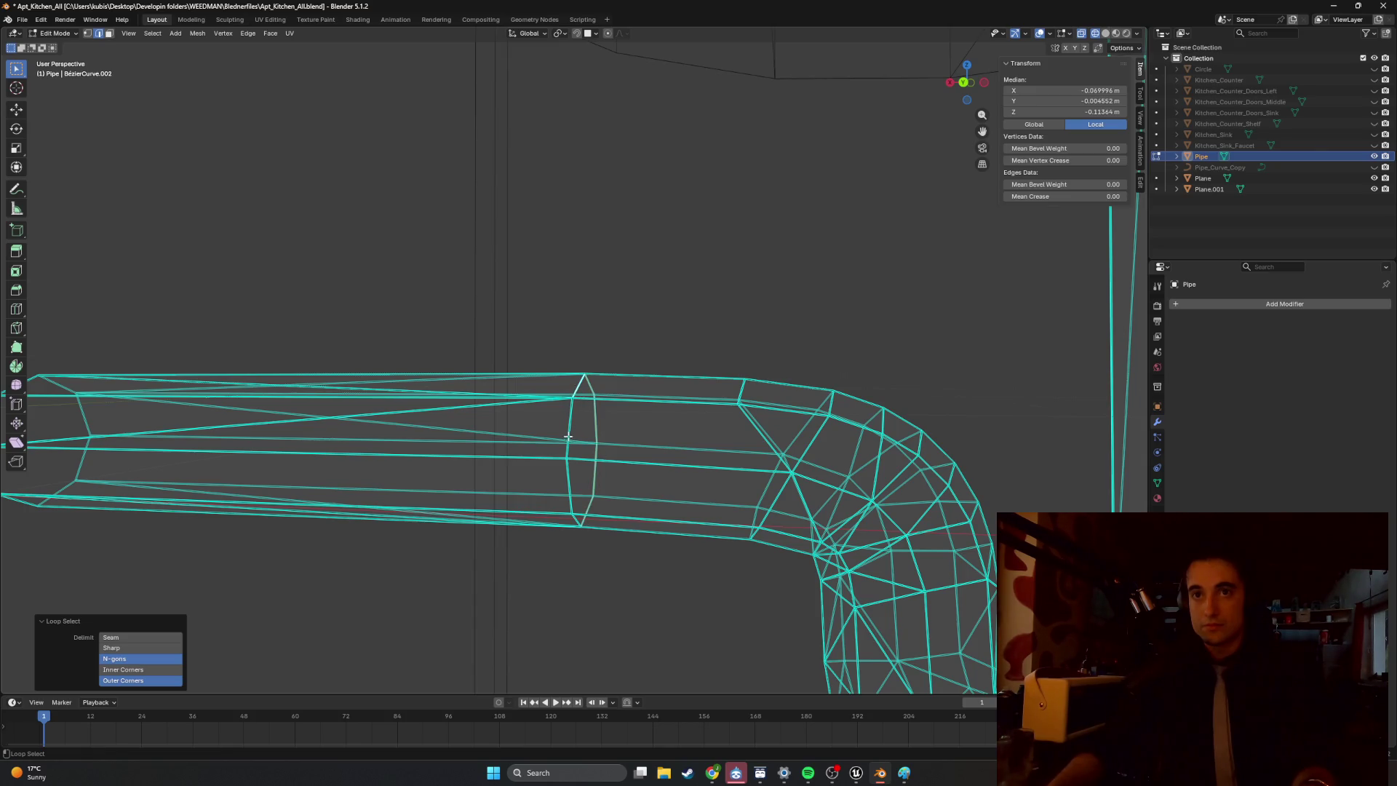
{"action": "middle_click_drag", "start_coordinate": [568, 475], "coordinate": [575, 448]}
{"action": "key", "text": "g"}
{"action": "key", "text": "x"}
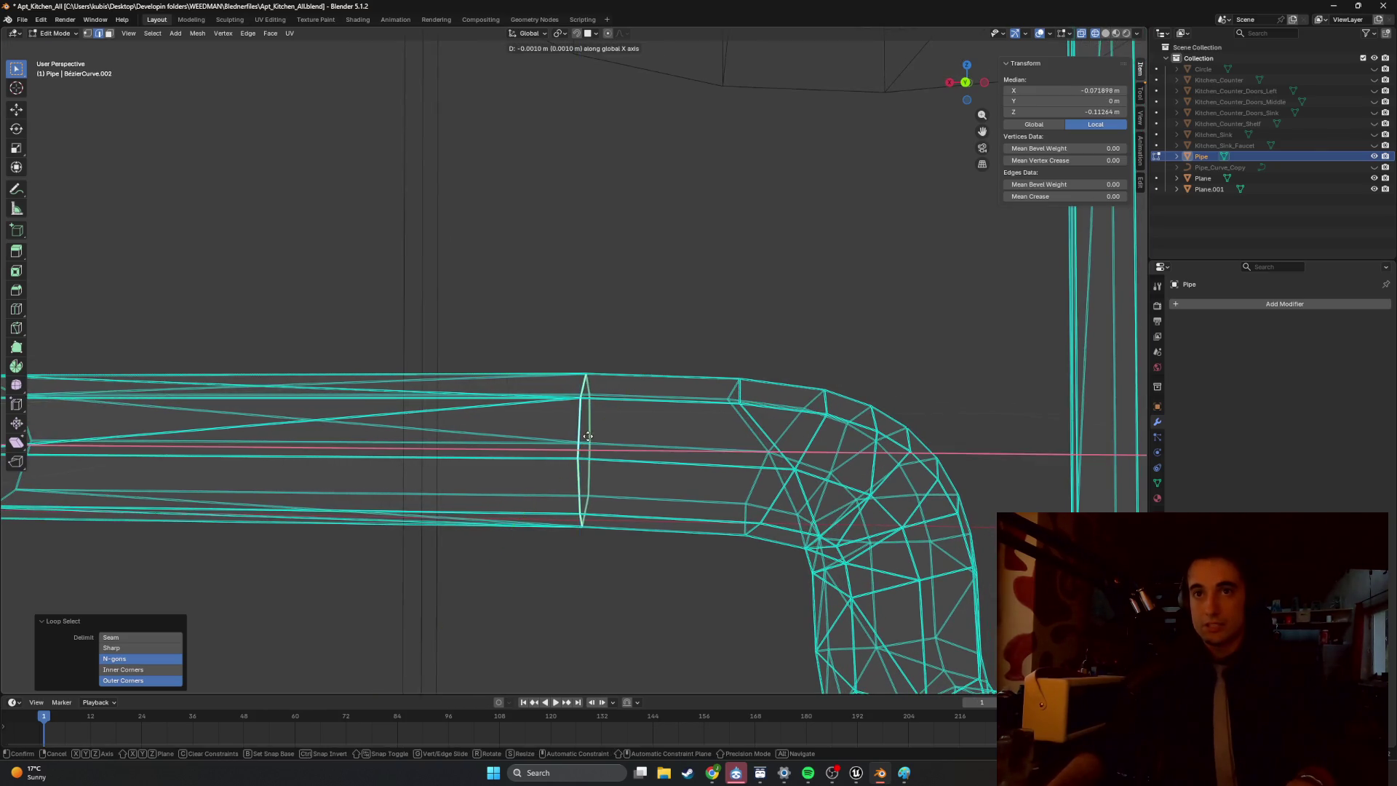
{"action": "left_click", "coordinate": [573, 432]}
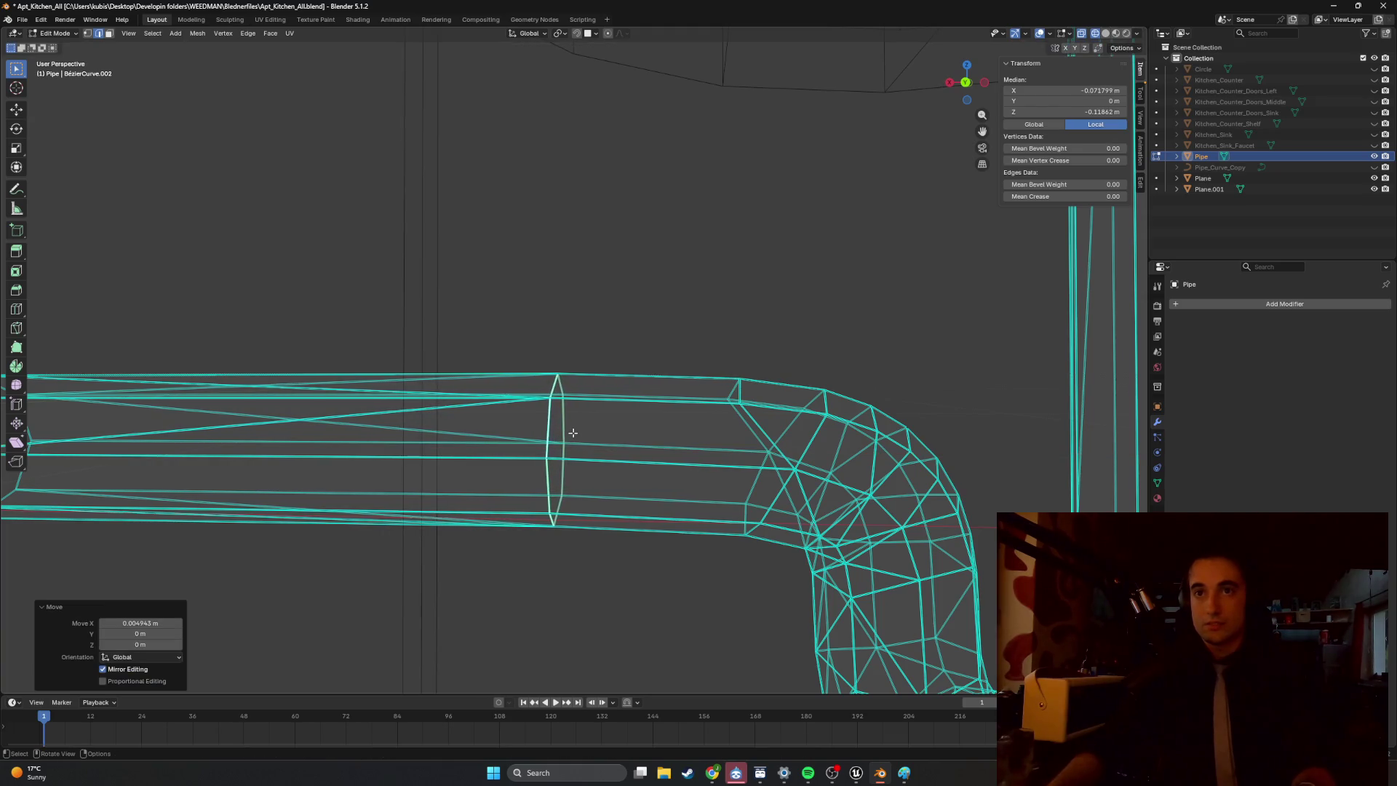
Make an in-place copy of the ring with Shift+D, then undo it and orbit to the bend.
{"action": "key", "text": "shift+d"}
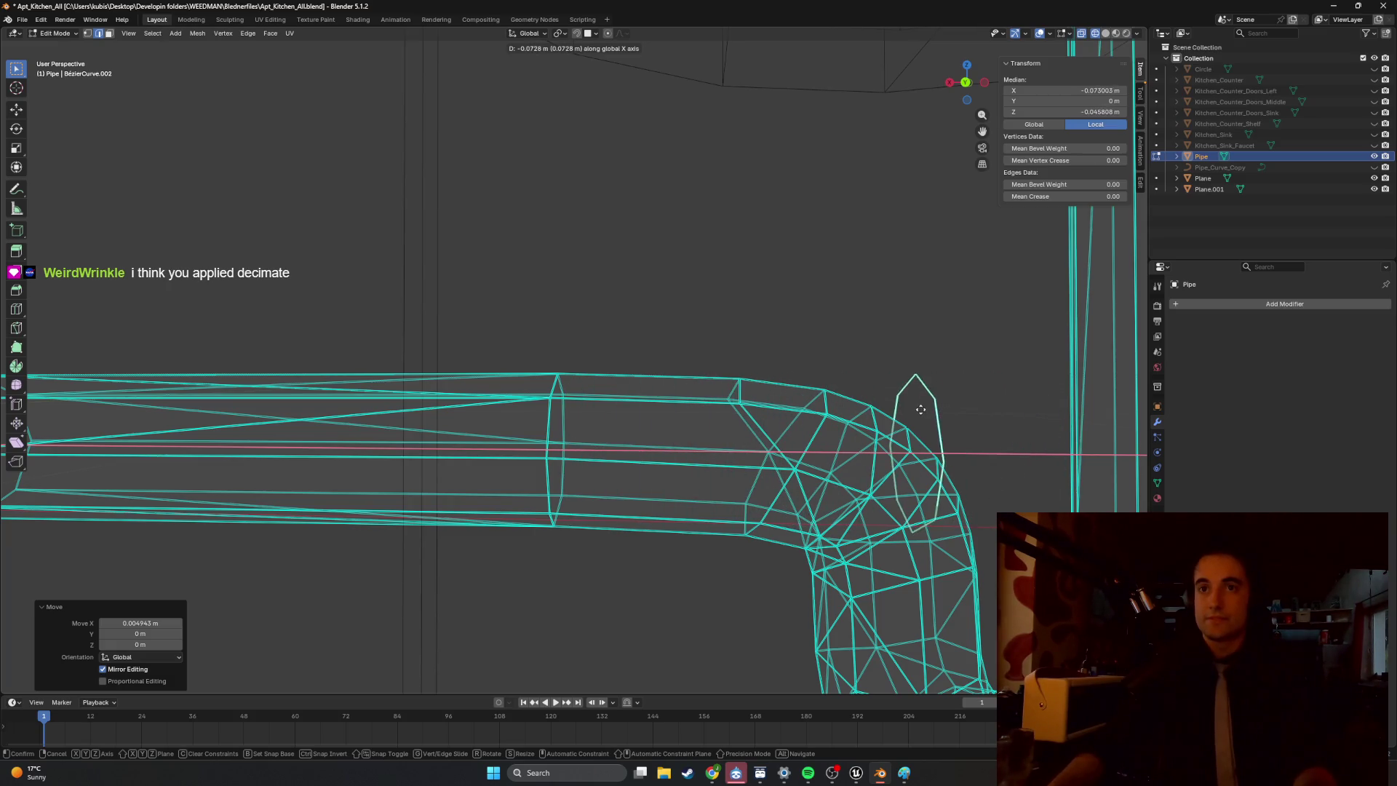
{"action": "key", "text": "Escape"}
{"action": "key", "text": "shift+d"}
{"action": "middle_click_drag", "start_coordinate": [639, 425], "coordinate": [639, 429]}
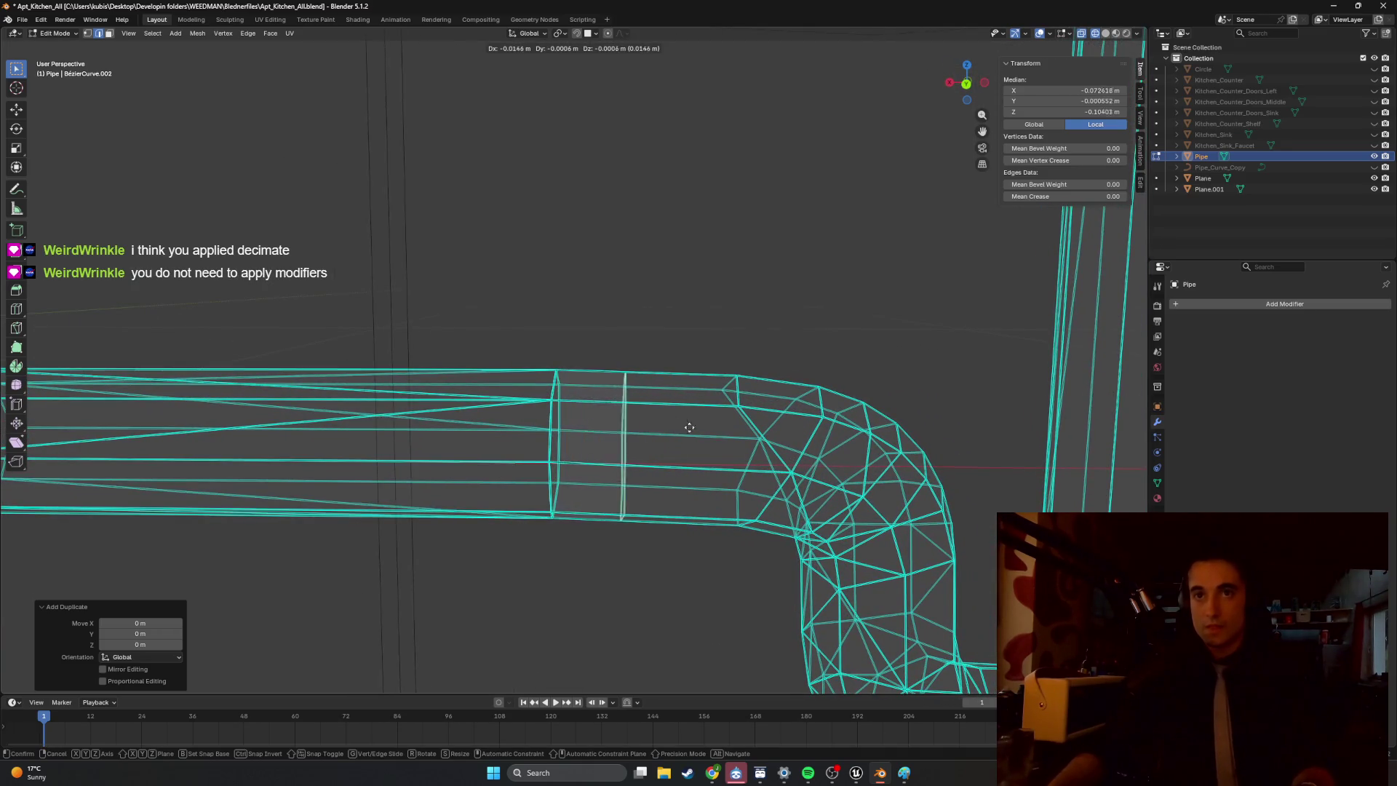
{"action": "key", "text": "Escape"}
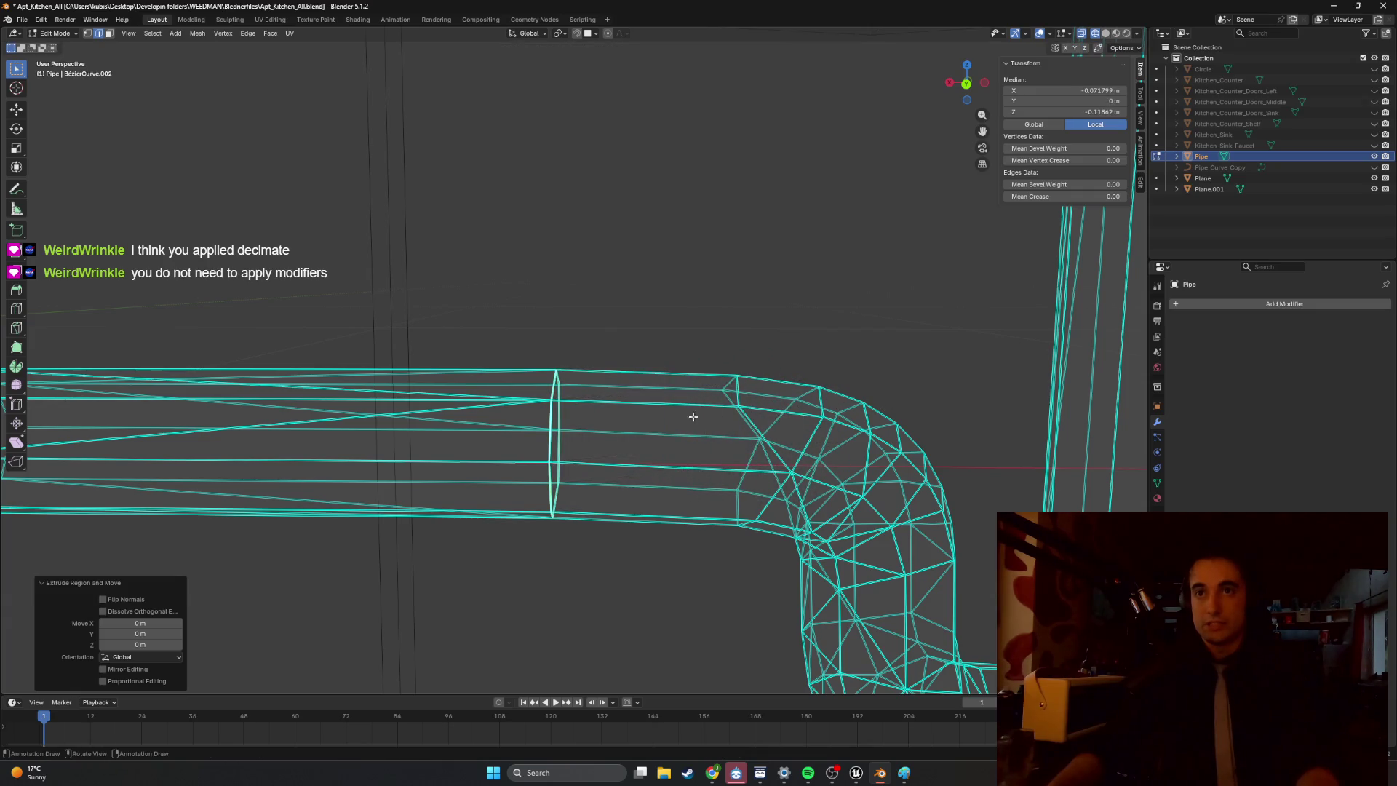
{"action": "key", "text": "ctrl+z"}
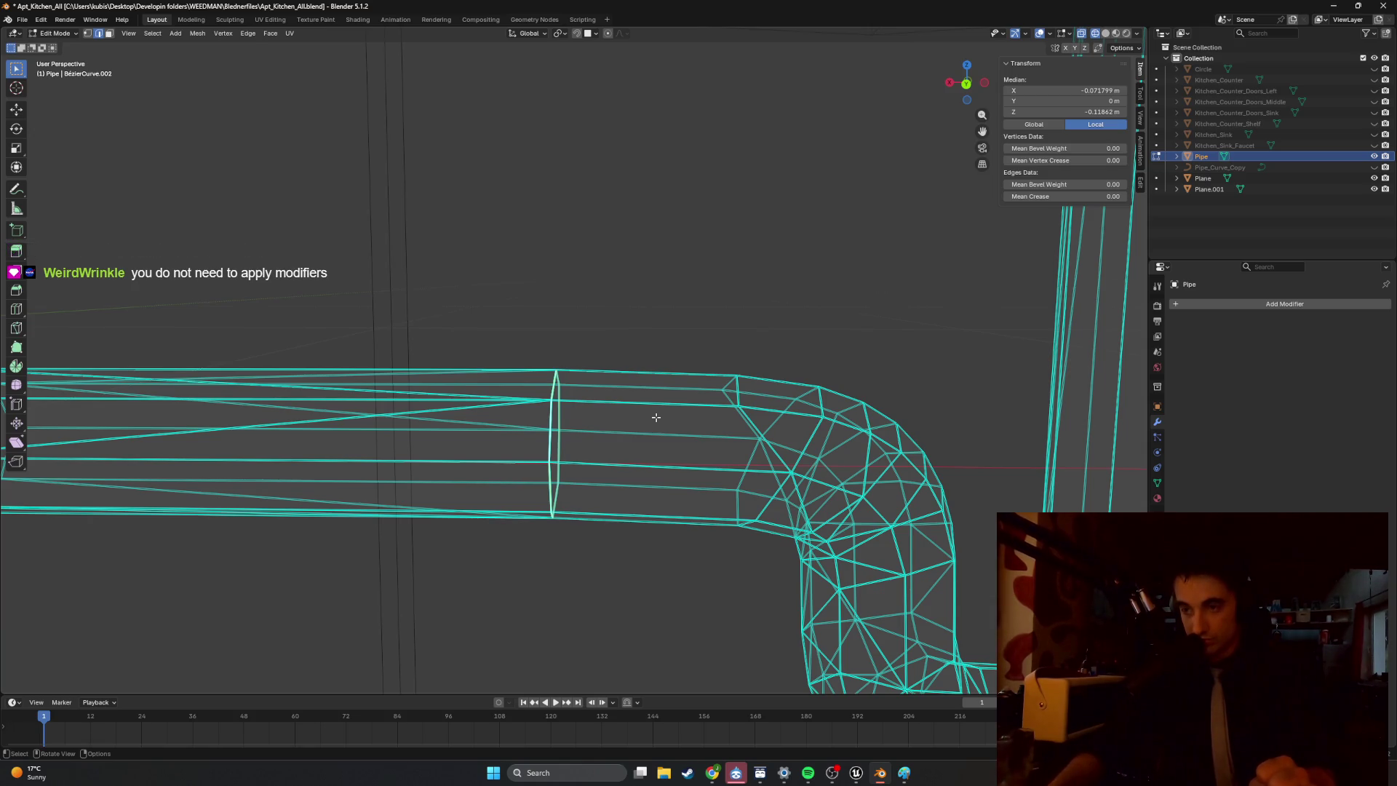
{"action": "mouse_move", "coordinate": [761, 336]}
{"action": "middle_mouse_down"}
{"action": "mouse_move", "coordinate": [698, 308]}
{"action": "mouse_move", "coordinate": [740, 361]}
{"action": "mouse_move", "coordinate": [390, 395]}
{"action": "mouse_move", "coordinate": [566, 393]}
{"action": "mouse_move", "coordinate": [597, 367]}
{"action": "mouse_move", "coordinate": [547, 356]}
{"action": "mouse_move", "coordinate": [527, 331]}
{"action": "mouse_move", "coordinate": [614, 366]}
{"action": "mouse_move", "coordinate": [588, 386]}
{"action": "middle_mouse_up"}
Scale the selected ring up into a flange and orbit to inspect it.
{"action": "key", "text": "s"}
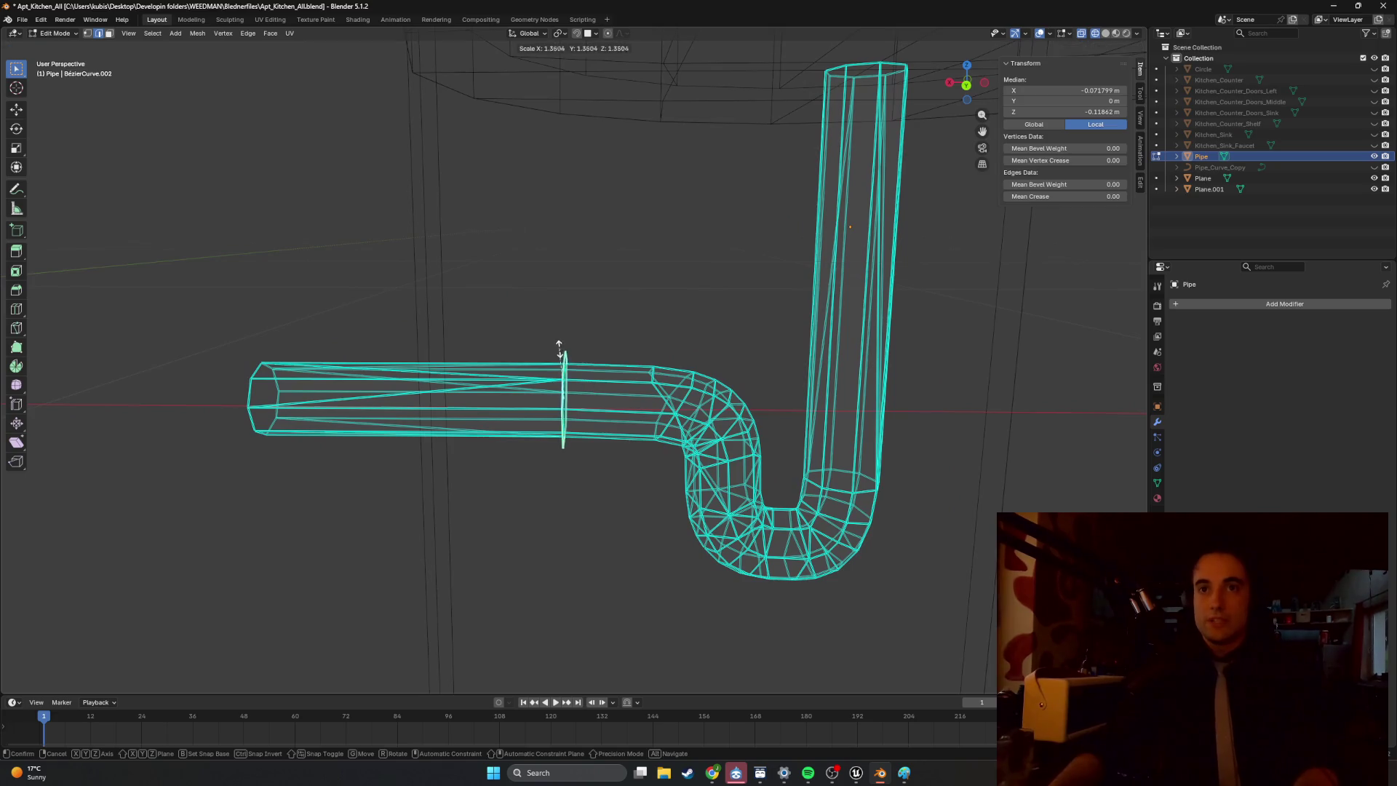
{"action": "left_click", "coordinate": [565, 300]}
{"action": "mouse_move", "coordinate": [568, 303]}
{"action": "middle_mouse_down"}
{"action": "mouse_move", "coordinate": [635, 337]}
{"action": "mouse_move", "coordinate": [595, 340]}
{"action": "mouse_move", "coordinate": [566, 368]}
{"action": "middle_mouse_up"}
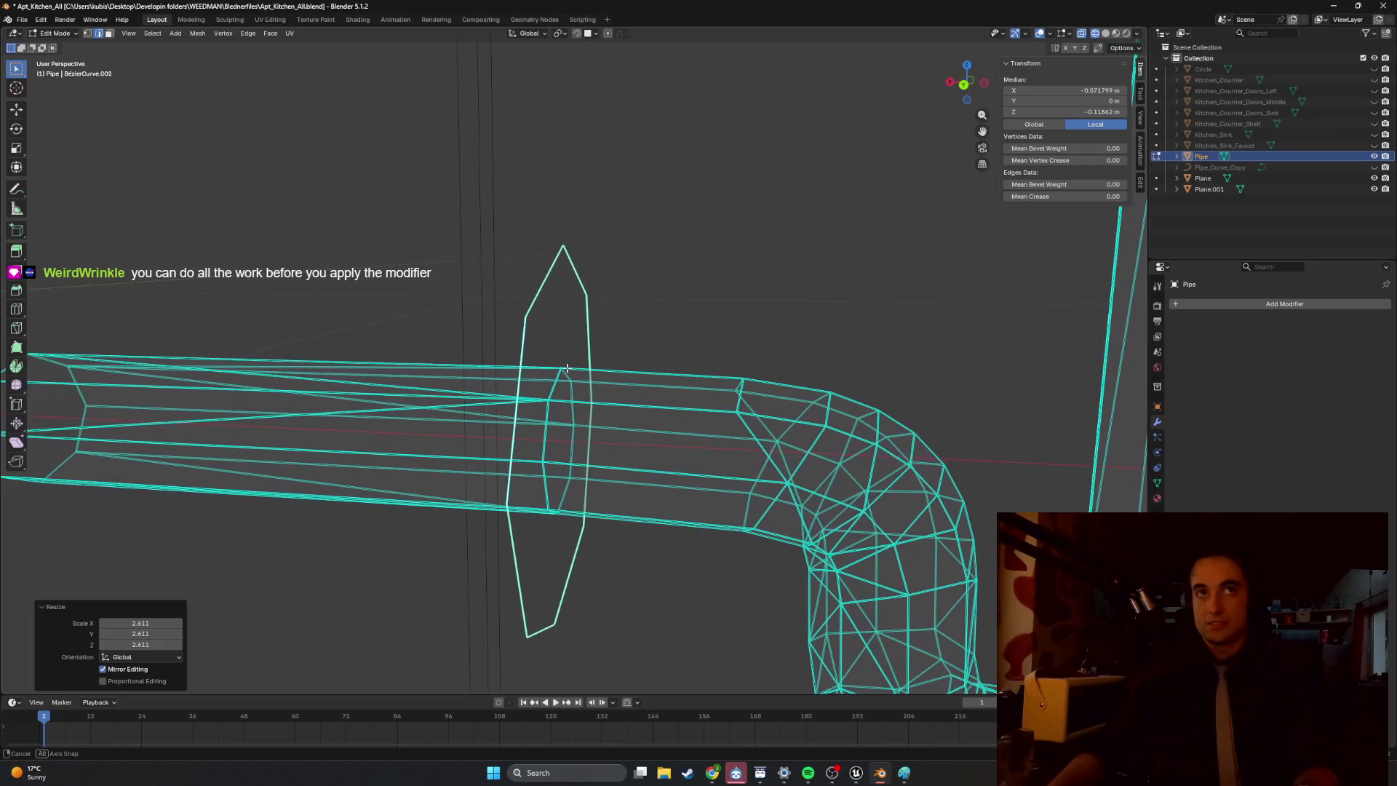
{"action": "scroll", "coordinate": [567, 368], "scroll_direction": "down", "scroll_amount": 5}
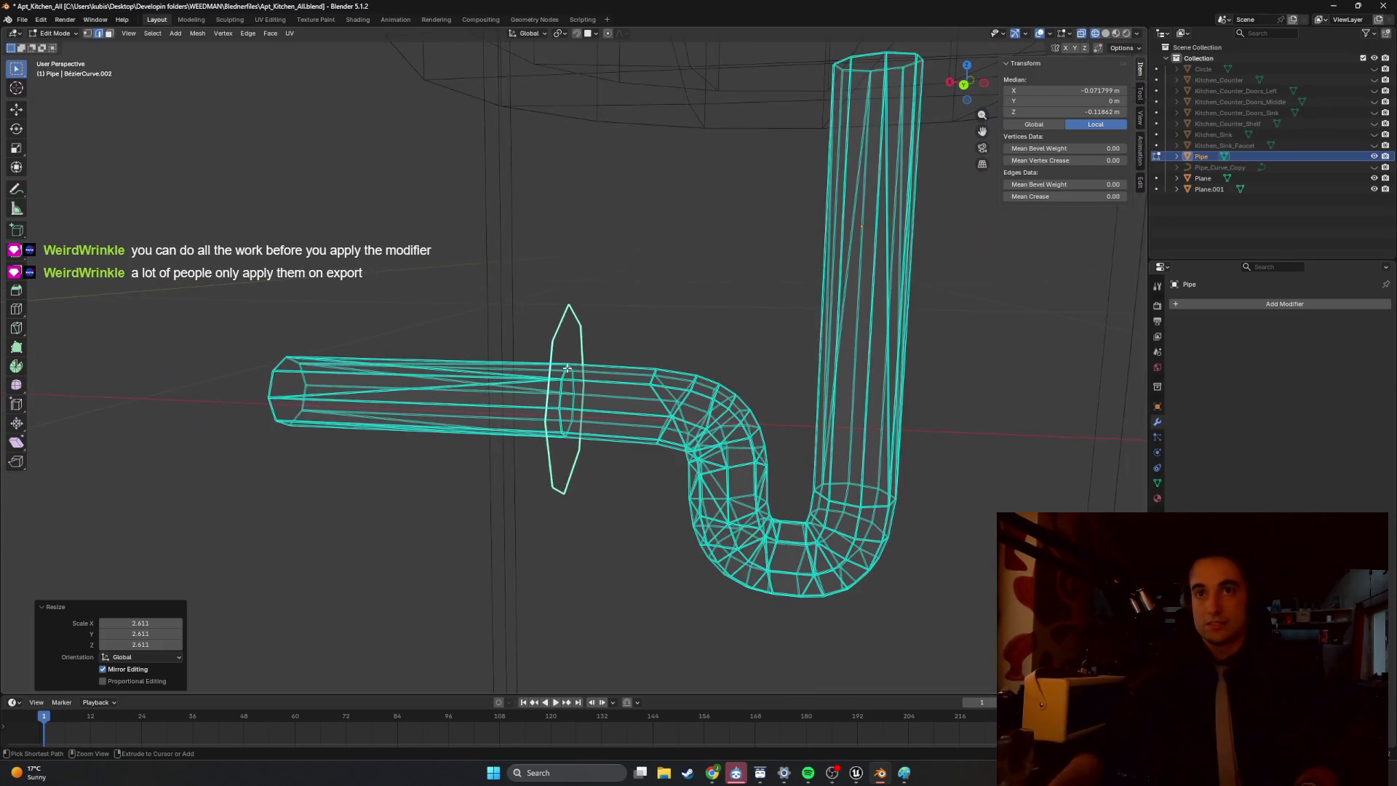
Undo repeatedly until the unapplied Decimate modifier at ratio 0.5114 returns.
{"action": "key", "text": "ctrl+l"}
{"action": "key", "text": "alt+a"}
{"action": "key", "text": "a"}
{"action": "key", "text": "alt+a"}
{"action": "key", "text": "a"}
{"action": "key", "text": "alt+a"}
{"action": "key", "text": "a"}
{"action": "key", "text": "alt+a"}
{"action": "key", "text": "a"}
{"action": "key", "text": "alt+a"}
{"action": "key", "text": "a"}
{"action": "key", "text": "alt+a"}
{"action": "key", "text": "a"}
{"action": "key", "text": "alt+a"}
{"action": "key", "text": "3"}
{"action": "key", "text": "ctrl+z"}
{"action": "key", "text": "ctrl+z"}
{"action": "key", "text": "ctrl+z"}
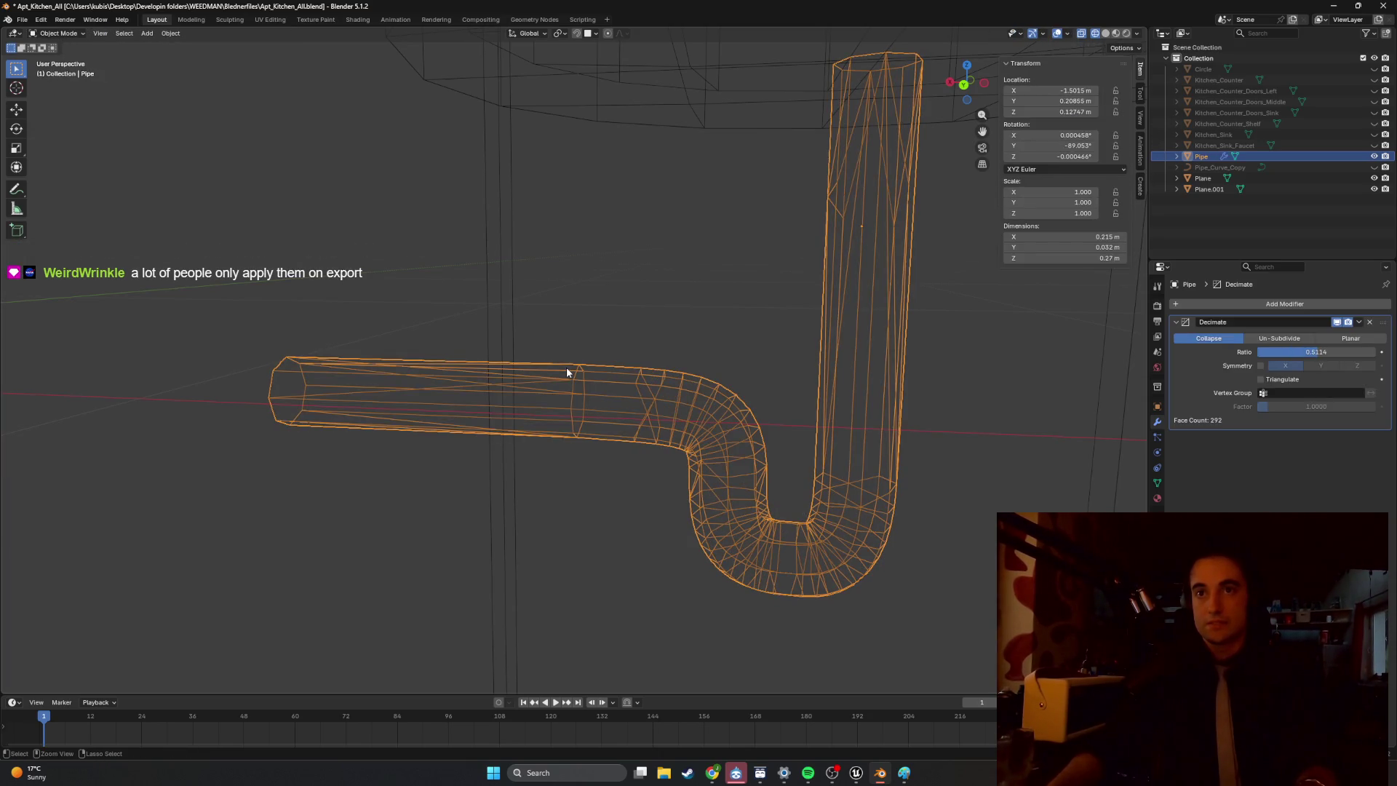
Orbit around the decimated pipe, then bring up the Sink_Pipe_ref photo in Paint.
{"action": "mouse_move", "coordinate": [569, 372]}
{"action": "middle_mouse_down"}
{"action": "mouse_move", "coordinate": [614, 368]}
{"action": "mouse_move", "coordinate": [627, 346]}
{"action": "mouse_move", "coordinate": [599, 340]}
{"action": "mouse_move", "coordinate": [630, 363]}
{"action": "mouse_move", "coordinate": [579, 391]}
{"action": "mouse_move", "coordinate": [664, 382]}
{"action": "mouse_move", "coordinate": [550, 372]}
{"action": "mouse_move", "coordinate": [536, 367]}
{"action": "mouse_move", "coordinate": [607, 385]}
{"action": "mouse_move", "coordinate": [623, 367]}
{"action": "mouse_move", "coordinate": [494, 326]}
{"action": "mouse_move", "coordinate": [566, 333]}
{"action": "mouse_move", "coordinate": [559, 309]}
{"action": "middle_mouse_up"}
{"action": "mouse_move", "coordinate": [717, 773]}
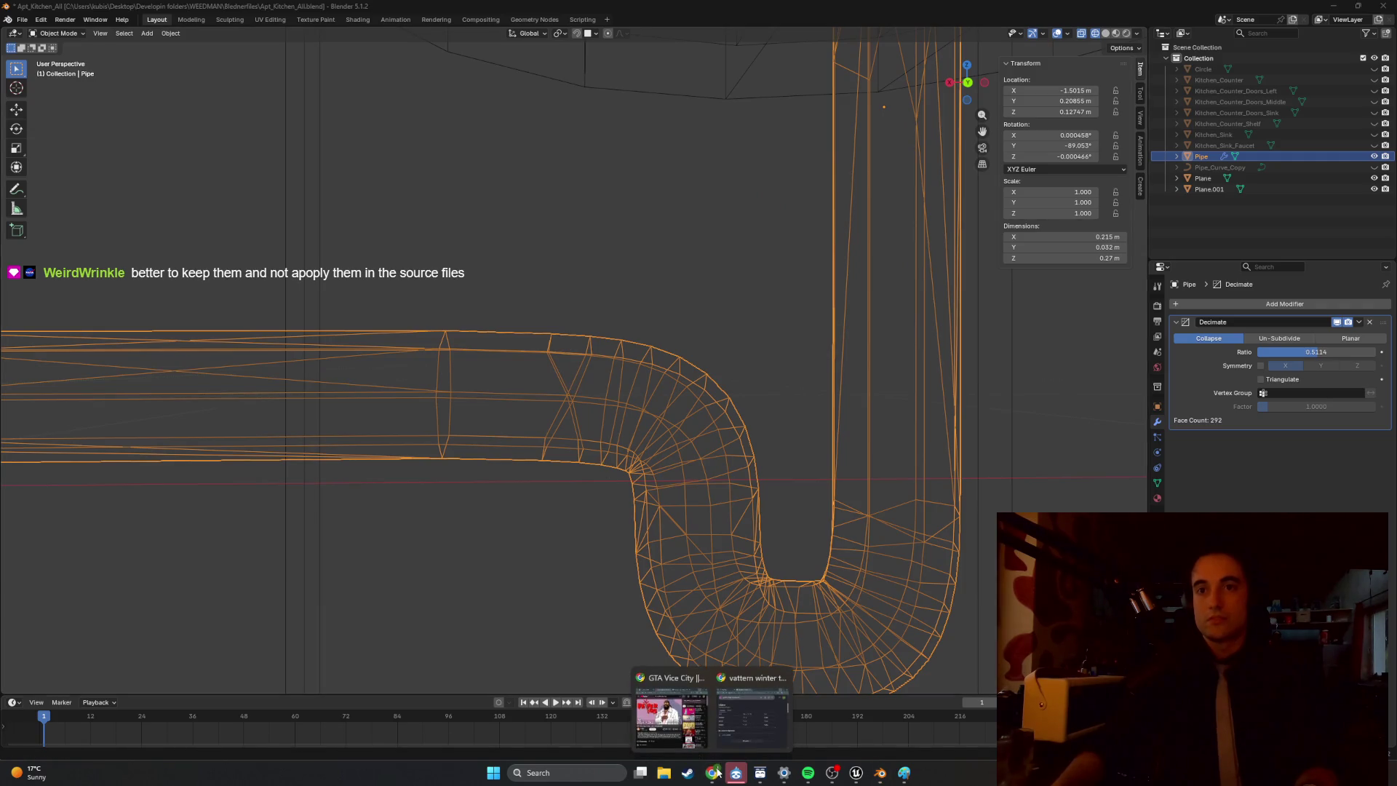
{"action": "left_click", "coordinate": [904, 774]}
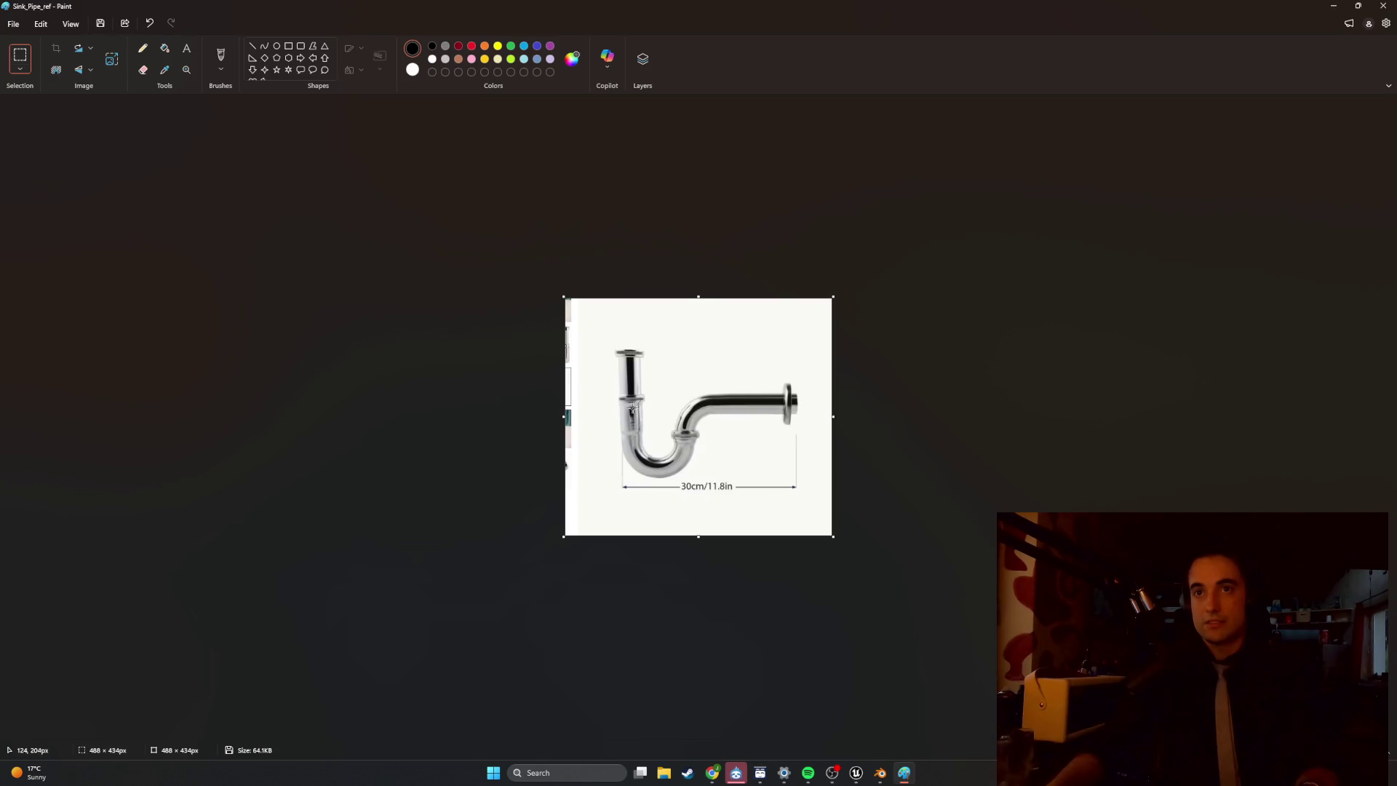
Zoom into the Sink_Pipe_ref P-trap photo, then minimize Paint to return to Blender.
{"action": "scroll", "coordinate": [631, 410], "scroll_direction": "up", "scroll_amount": 5, "text": "ctrl"}
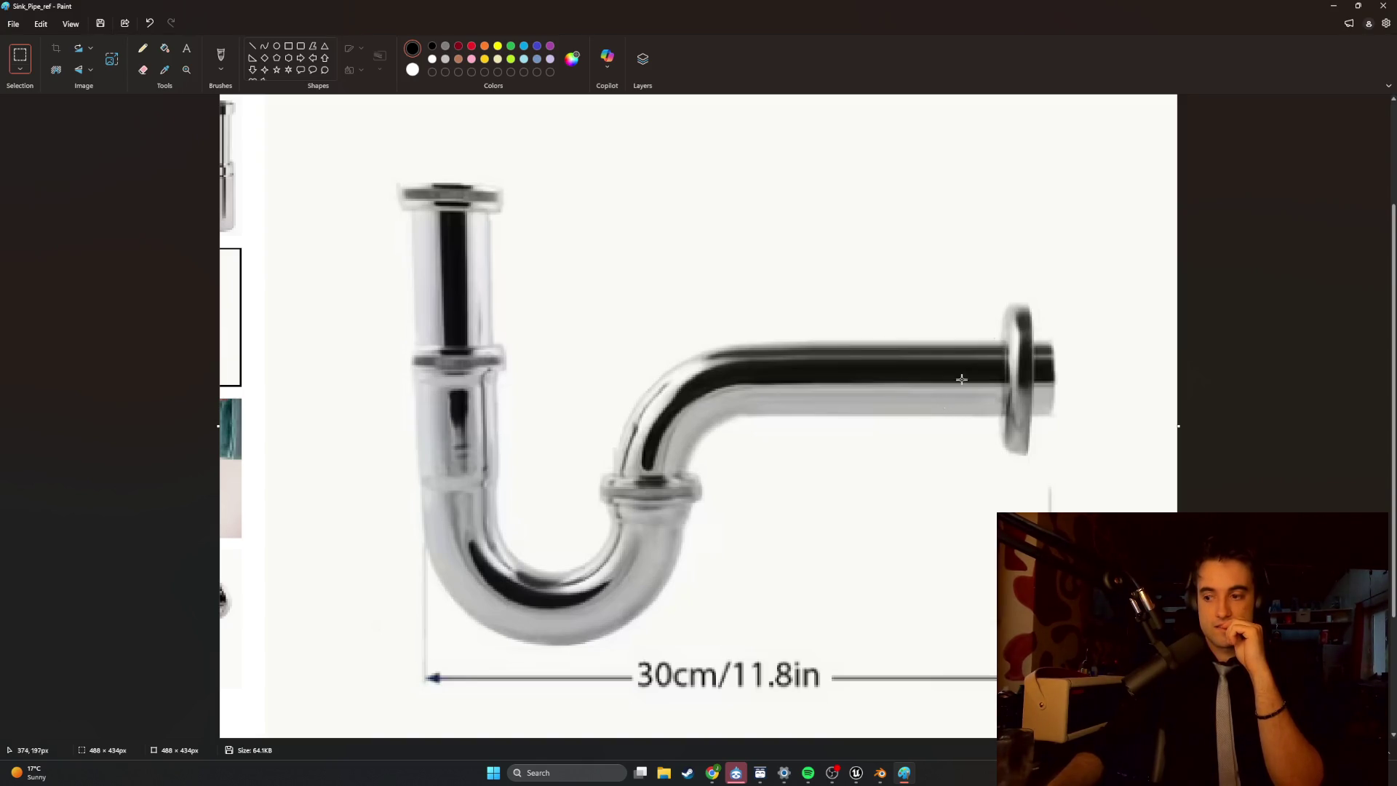
{"action": "left_click", "coordinate": [1333, 6]}
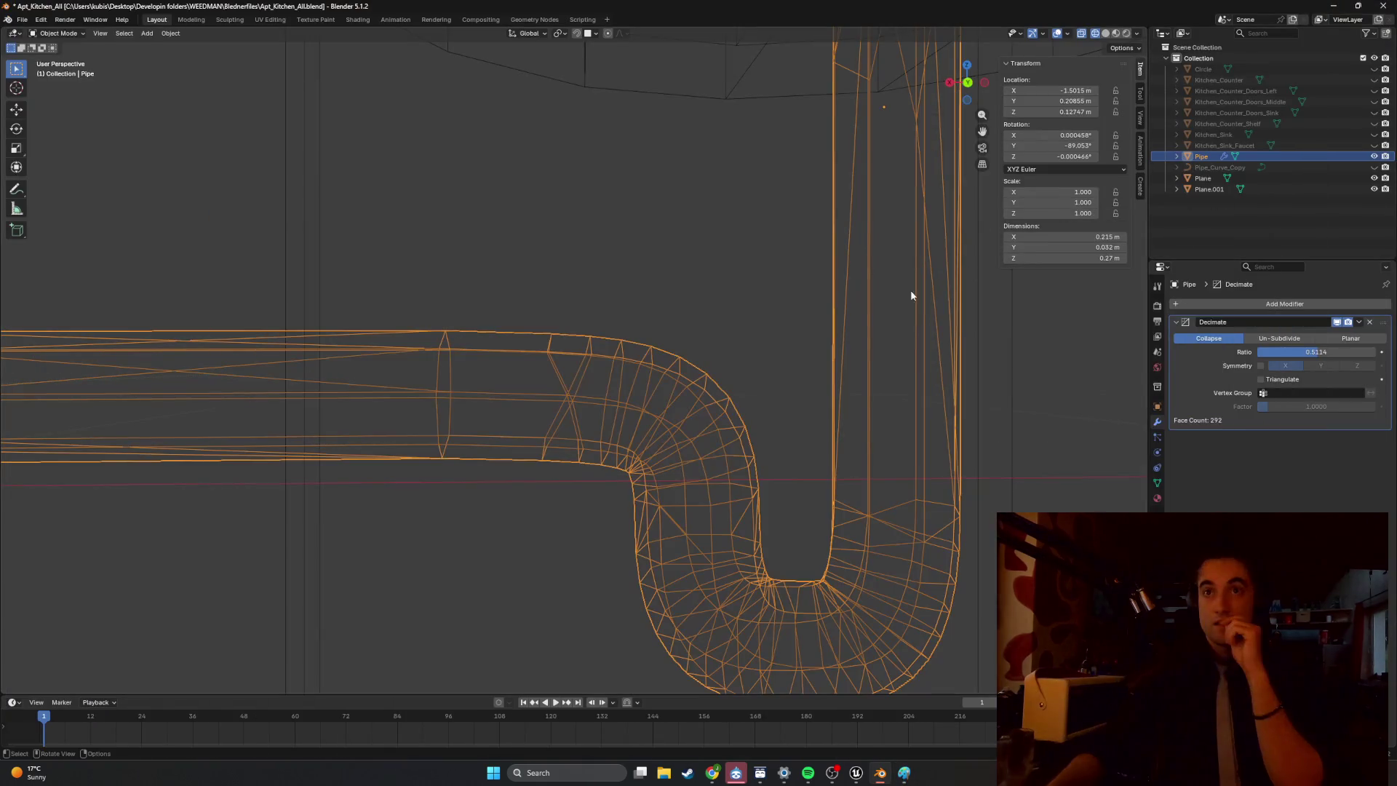
Orbit around the pipe, toggling Edit Mode, to view the horizontal arm's end cap.
{"action": "scroll", "coordinate": [796, 306], "scroll_direction": "down", "scroll_amount": 1}
{"action": "mouse_move", "coordinate": [740, 298]}
{"action": "middle_mouse_down"}
{"action": "mouse_move", "coordinate": [640, 286]}
{"action": "mouse_move", "coordinate": [888, 304]}
{"action": "middle_mouse_up"}
{"action": "mouse_move", "coordinate": [705, 324]}
{"action": "middle_mouse_down"}
{"action": "mouse_move", "coordinate": [746, 315]}
{"action": "mouse_move", "coordinate": [658, 331]}
{"action": "mouse_move", "coordinate": [703, 326]}
{"action": "mouse_move", "coordinate": [645, 290]}
{"action": "mouse_move", "coordinate": [630, 303]}
{"action": "mouse_move", "coordinate": [690, 339]}
{"action": "mouse_move", "coordinate": [570, 302]}
{"action": "mouse_move", "coordinate": [709, 342]}
{"action": "mouse_move", "coordinate": [634, 329]}
{"action": "mouse_move", "coordinate": [686, 296]}
{"action": "mouse_move", "coordinate": [641, 284]}
{"action": "mouse_move", "coordinate": [674, 315]}
{"action": "mouse_move", "coordinate": [582, 328]}
{"action": "mouse_move", "coordinate": [614, 339]}
{"action": "mouse_move", "coordinate": [430, 312]}
{"action": "mouse_move", "coordinate": [468, 320]}
{"action": "middle_mouse_up"}
{"action": "key", "text": "Tab"}
{"action": "key", "text": "Tab"}
{"action": "key", "text": "Tab"}
{"action": "key", "text": "Tab"}
{"action": "key", "text": "Tab"}
{"action": "key", "text": "Tab"}
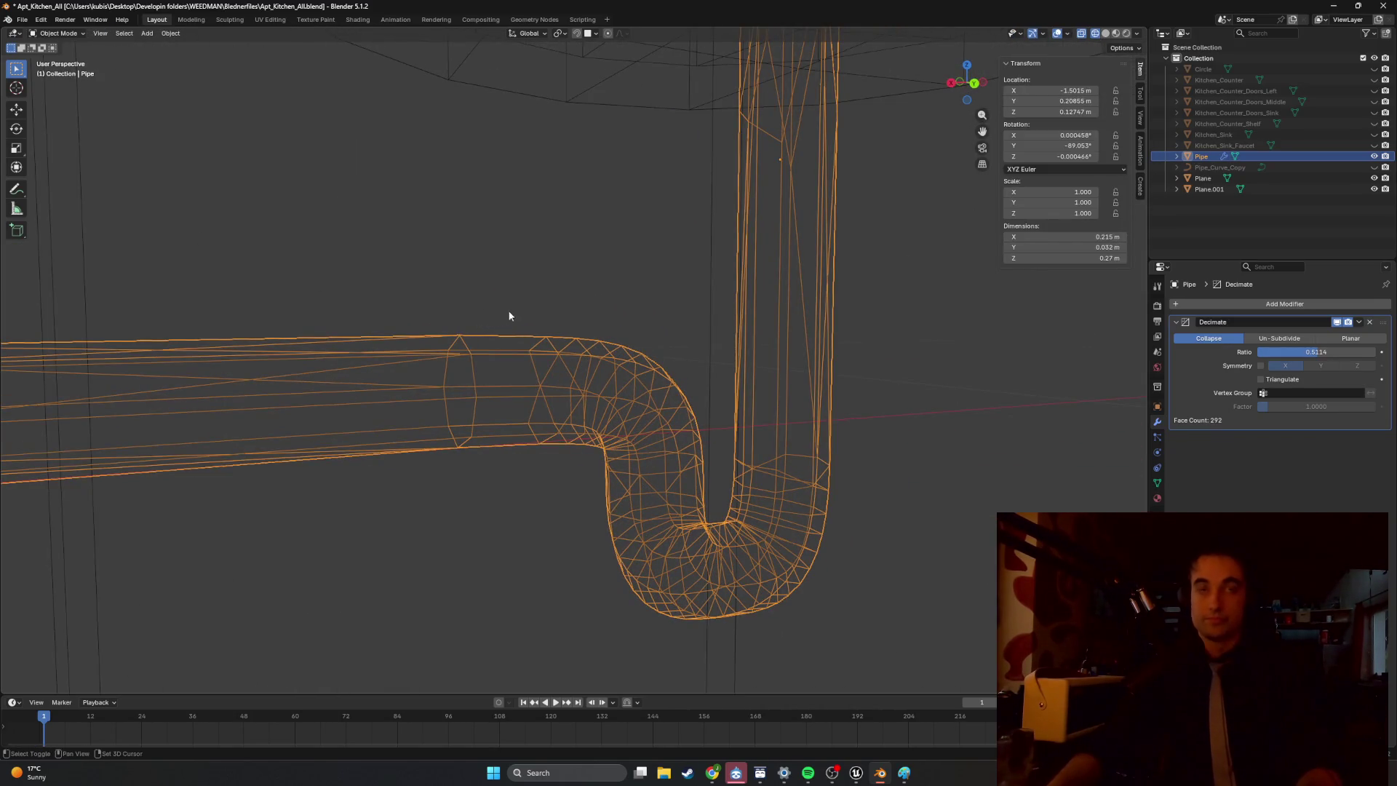
{"action": "mouse_move", "coordinate": [562, 310]}
{"action": "middle_mouse_down"}
{"action": "mouse_move", "coordinate": [630, 351]}
{"action": "mouse_move", "coordinate": [606, 333]}
{"action": "mouse_move", "coordinate": [523, 356]}
{"action": "mouse_move", "coordinate": [538, 358]}
{"action": "middle_mouse_up"}
{"action": "key", "text": "Tab"}
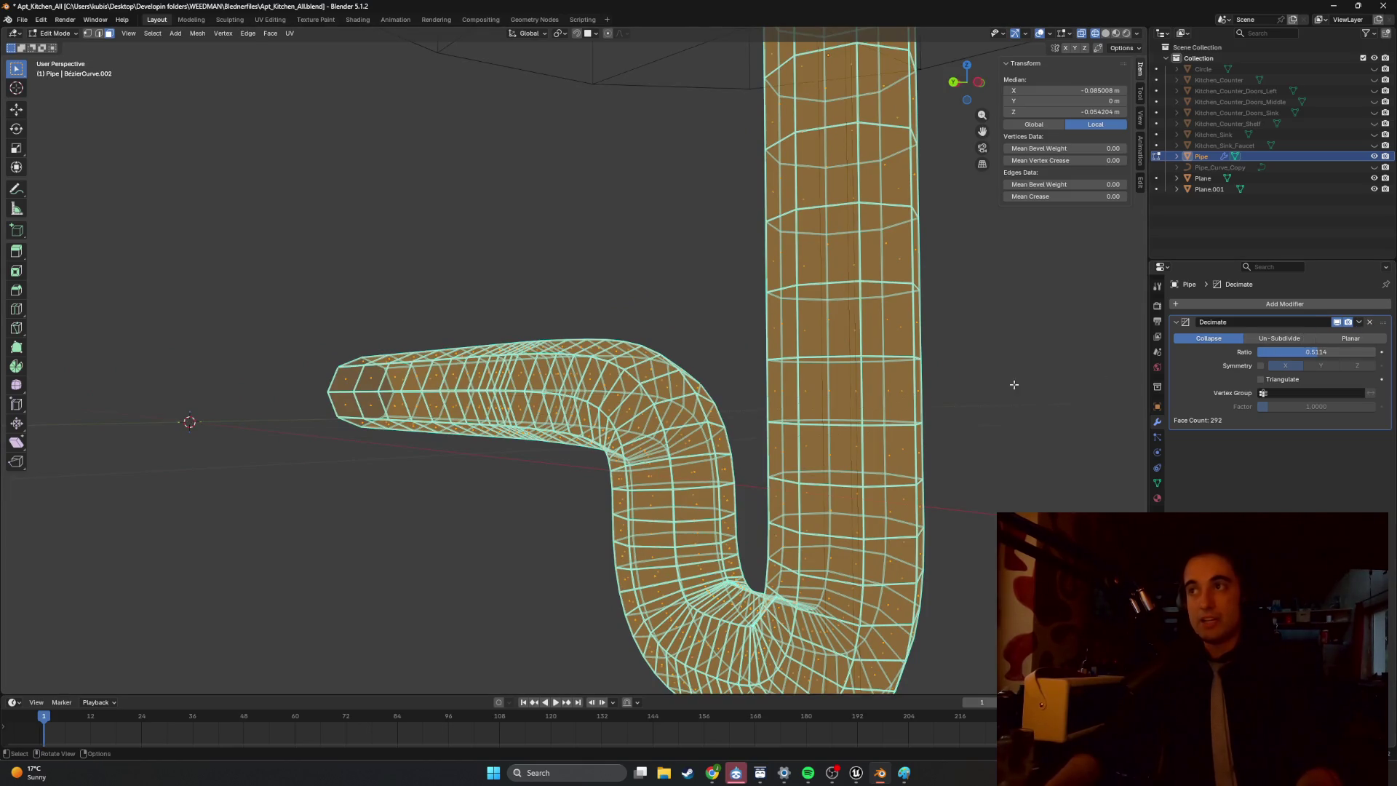
{"action": "key", "text": "Tab"}
{"action": "mouse_move", "coordinate": [539, 406]}
{"action": "middle_mouse_down"}
{"action": "mouse_move", "coordinate": [605, 386]}
{"action": "mouse_move", "coordinate": [652, 404]}
{"action": "middle_mouse_up"}
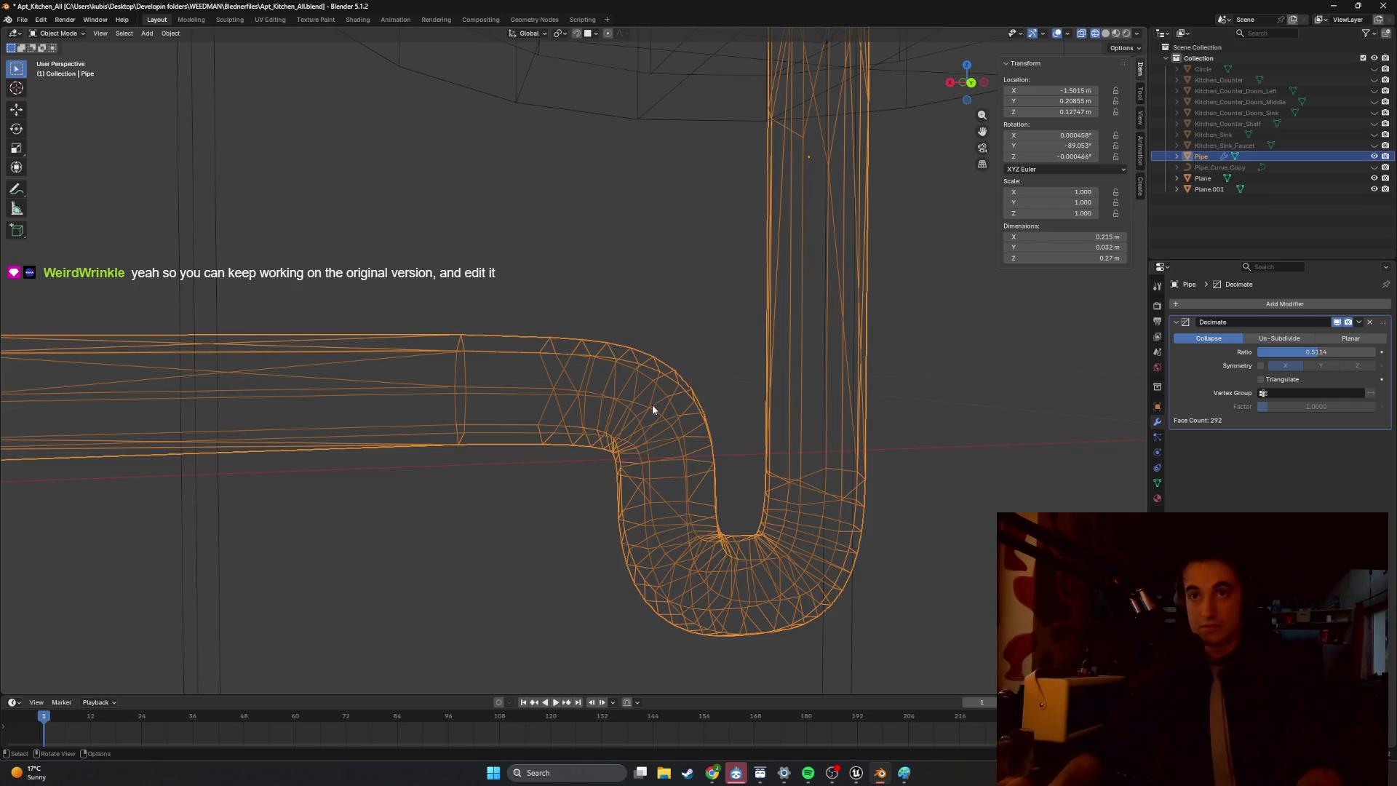
{"action": "mouse_move", "coordinate": [511, 332]}
{"action": "middle_mouse_down"}
{"action": "mouse_move", "coordinate": [520, 309]}
{"action": "mouse_move", "coordinate": [627, 282]}
{"action": "mouse_move", "coordinate": [767, 349]}
{"action": "middle_mouse_up"}
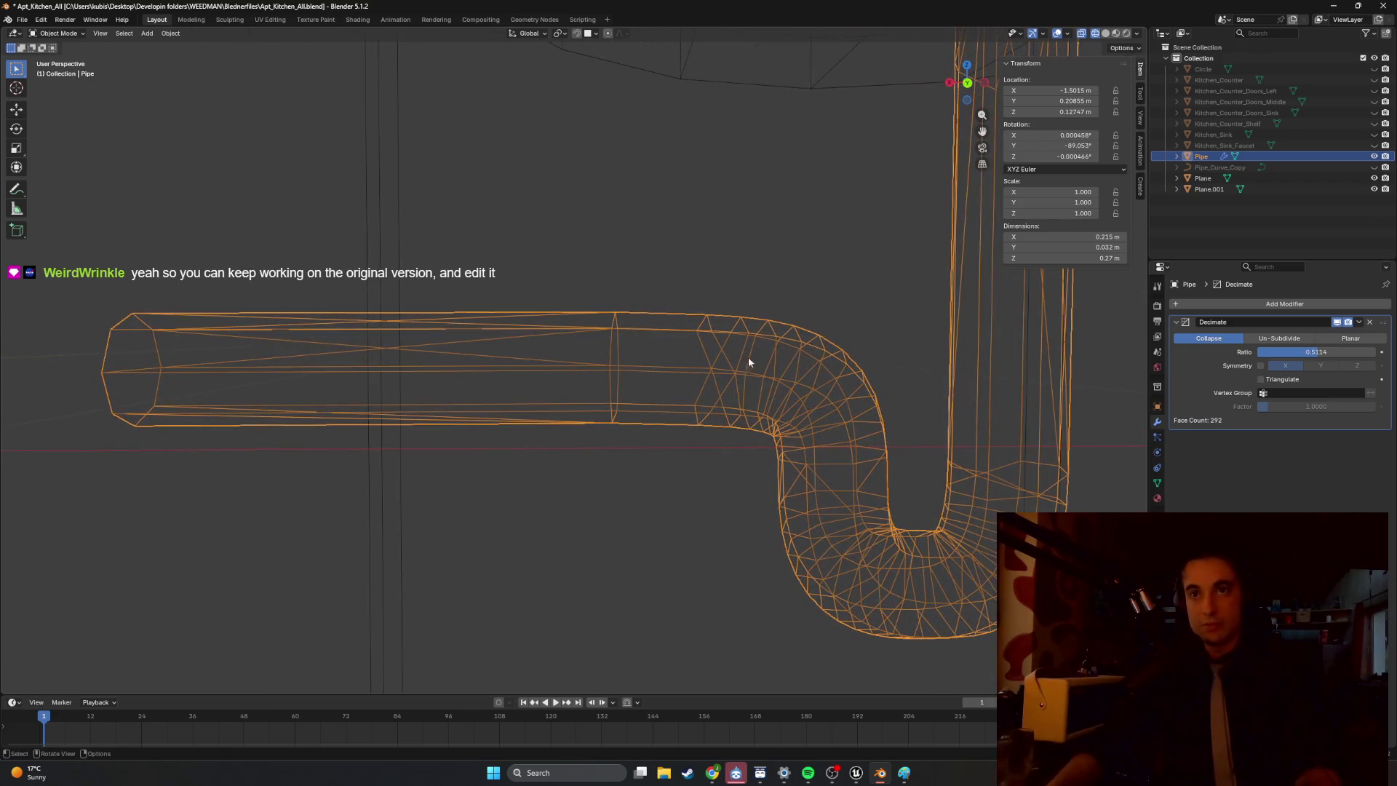
Enter Edit Mode with the whole Pipe mesh selected and switch to solid shading.
{"action": "key", "text": "Tab"}
{"action": "middle_click_drag", "start_coordinate": [613, 397], "coordinate": [600, 372]}
{"action": "key", "text": "Tab"}
{"action": "key", "text": "Tab"}
{"action": "key", "text": "z"}
{"action": "left_click", "coordinate": [604, 376]}
Select a face on the horizontal section and glance at the Sink_Pipe_ref image in Paint.
{"action": "left_click", "coordinate": [607, 361]}
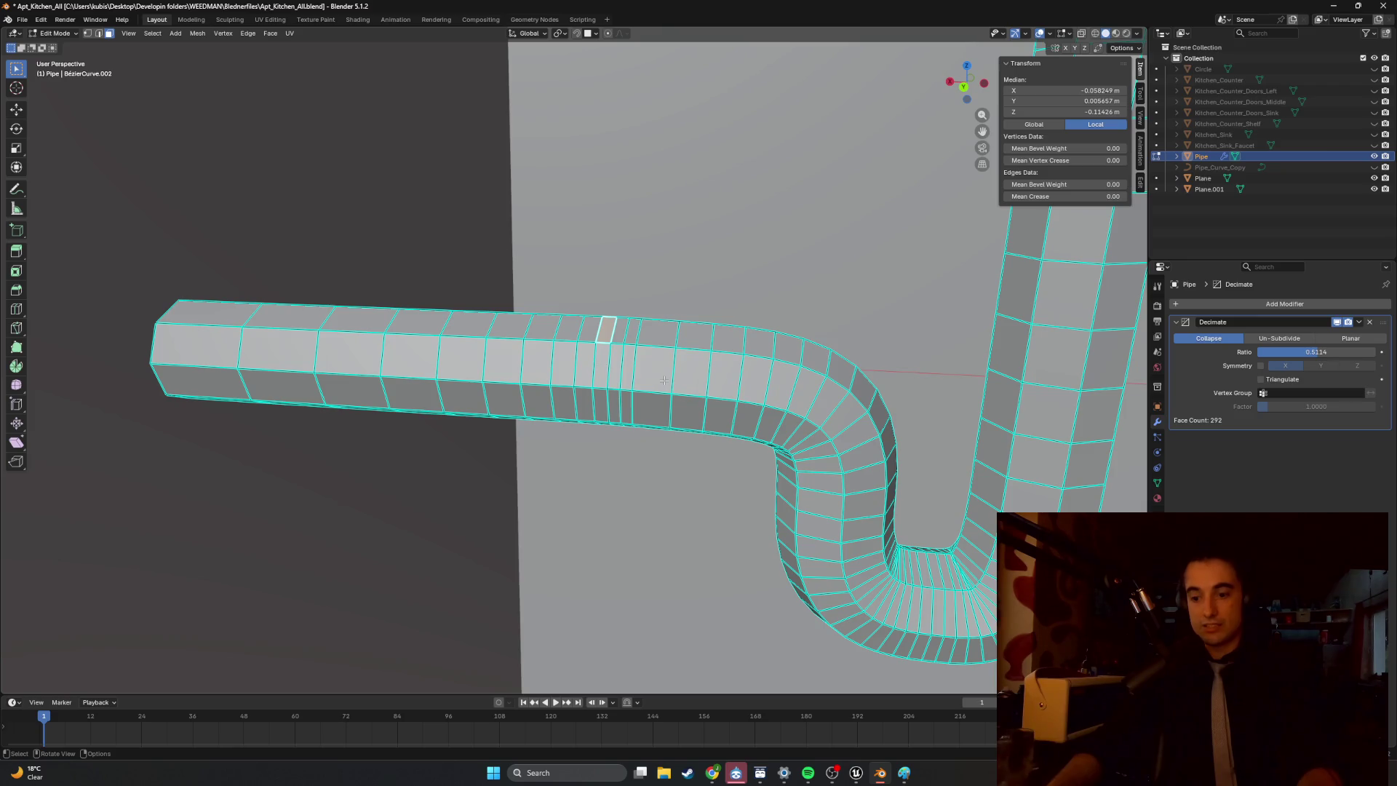
{"action": "left_click", "coordinate": [905, 771]}
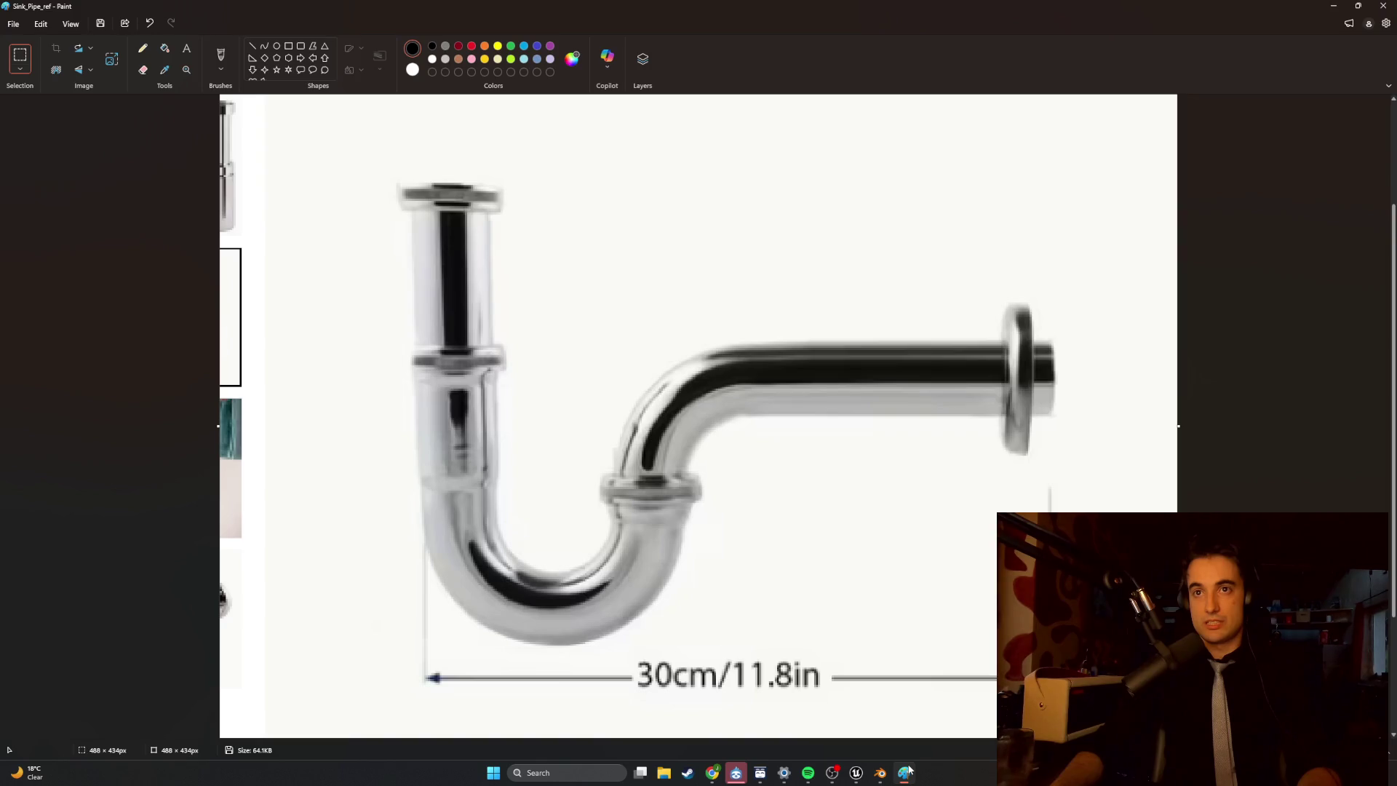
{"action": "left_click", "coordinate": [907, 771]}
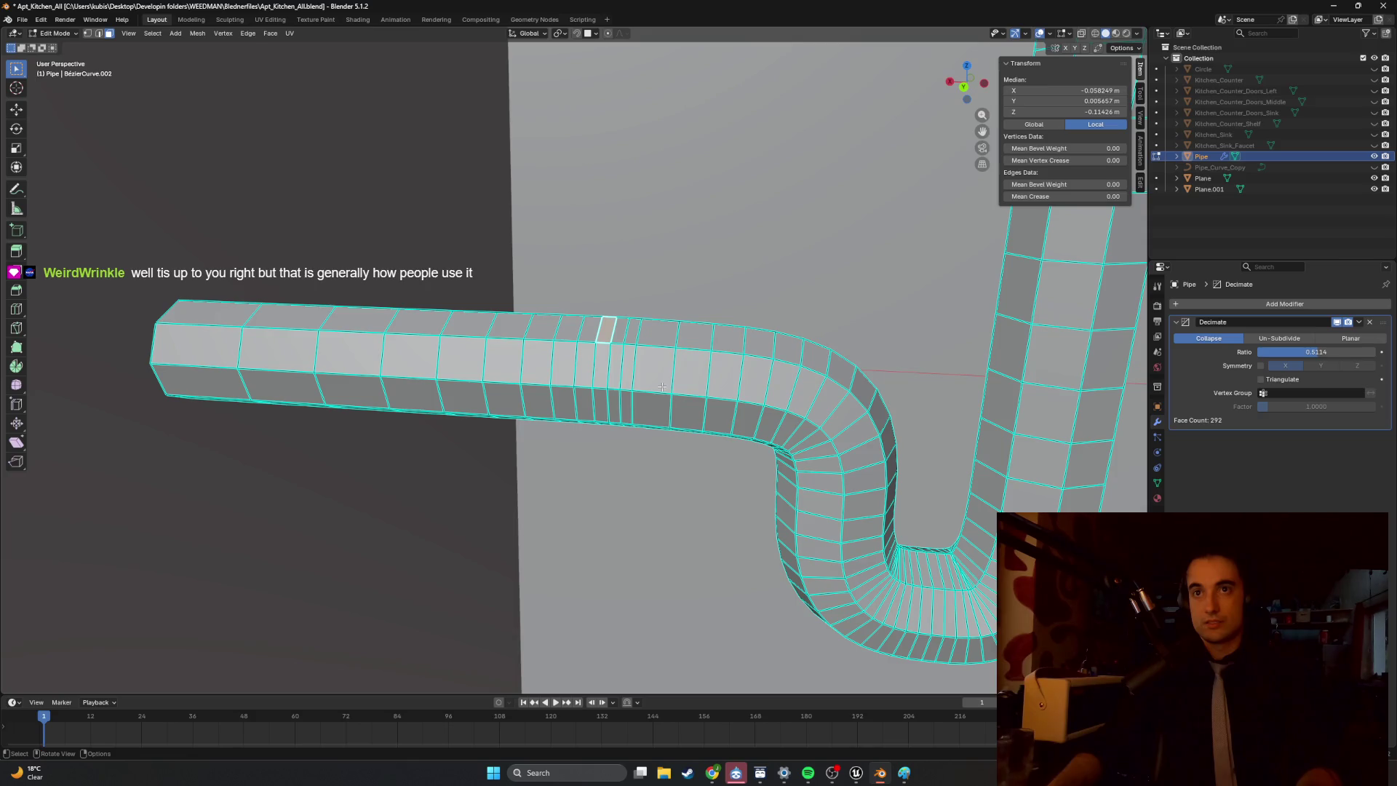
{"action": "middle_click_drag", "start_coordinate": [705, 363], "coordinate": [724, 337]}
Turn on X-ray and box-select the left straight section in vertex mode.
{"action": "key", "text": "alt+z"}
{"action": "mouse_move", "coordinate": [672, 451]}
{"action": "left_mouse_down"}
{"action": "mouse_move", "coordinate": [324, 259]}
{"action": "mouse_move", "coordinate": [121, 261]}
{"action": "left_mouse_up"}
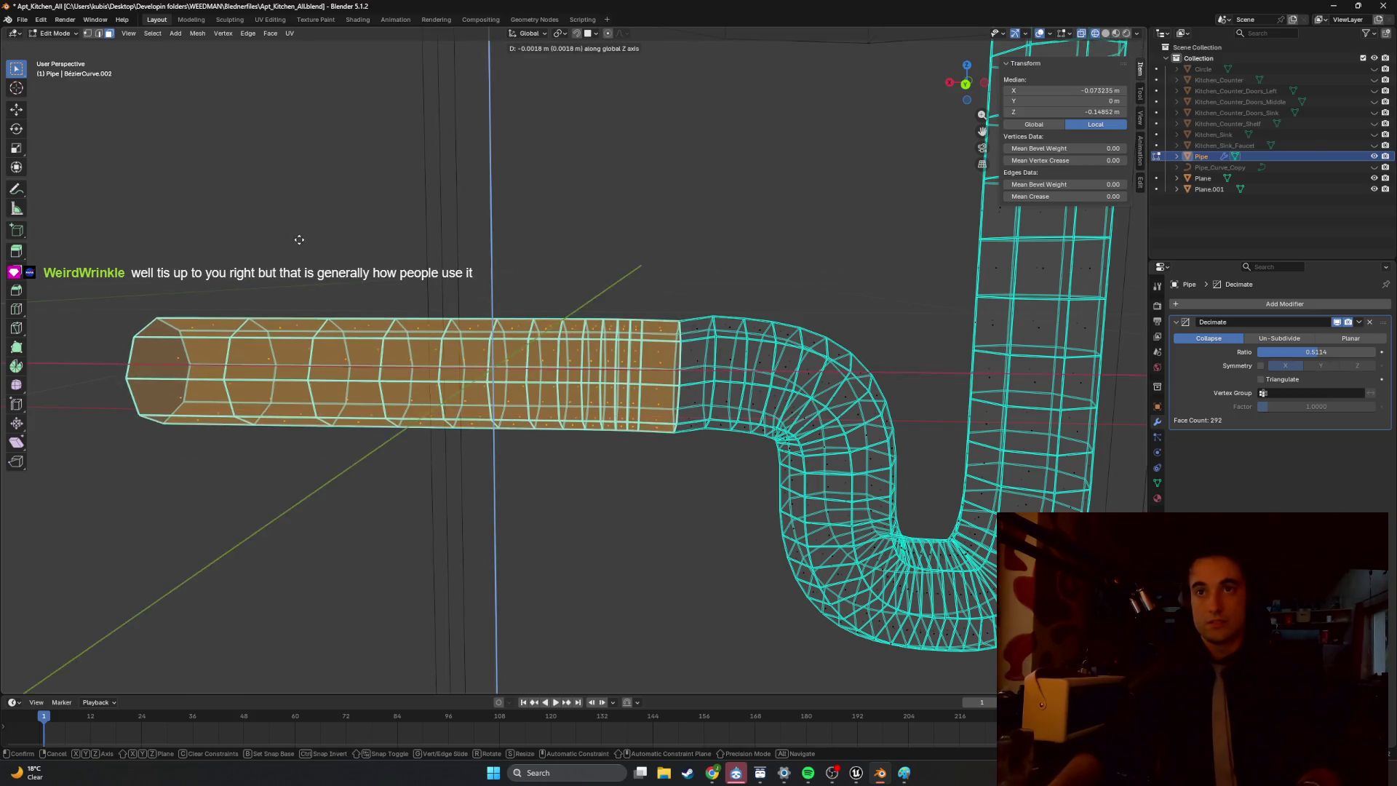
{"action": "middle_click_drag", "start_coordinate": [543, 300], "coordinate": [542, 293]}
{"action": "scroll", "coordinate": [673, 327], "scroll_direction": "up", "scroll_amount": 2}
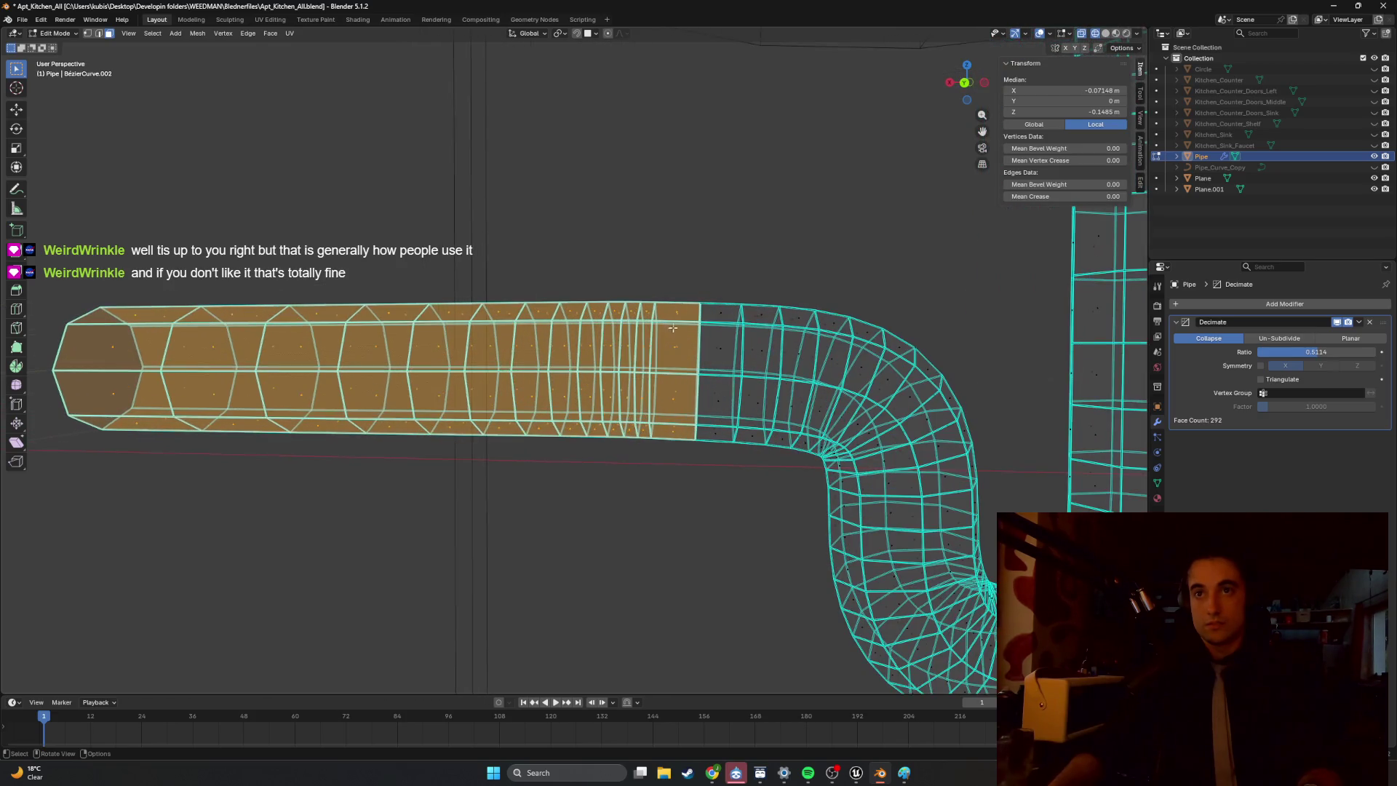
{"action": "key", "text": "1"}
{"action": "key", "text": "g"}
{"action": "key", "text": "z"}
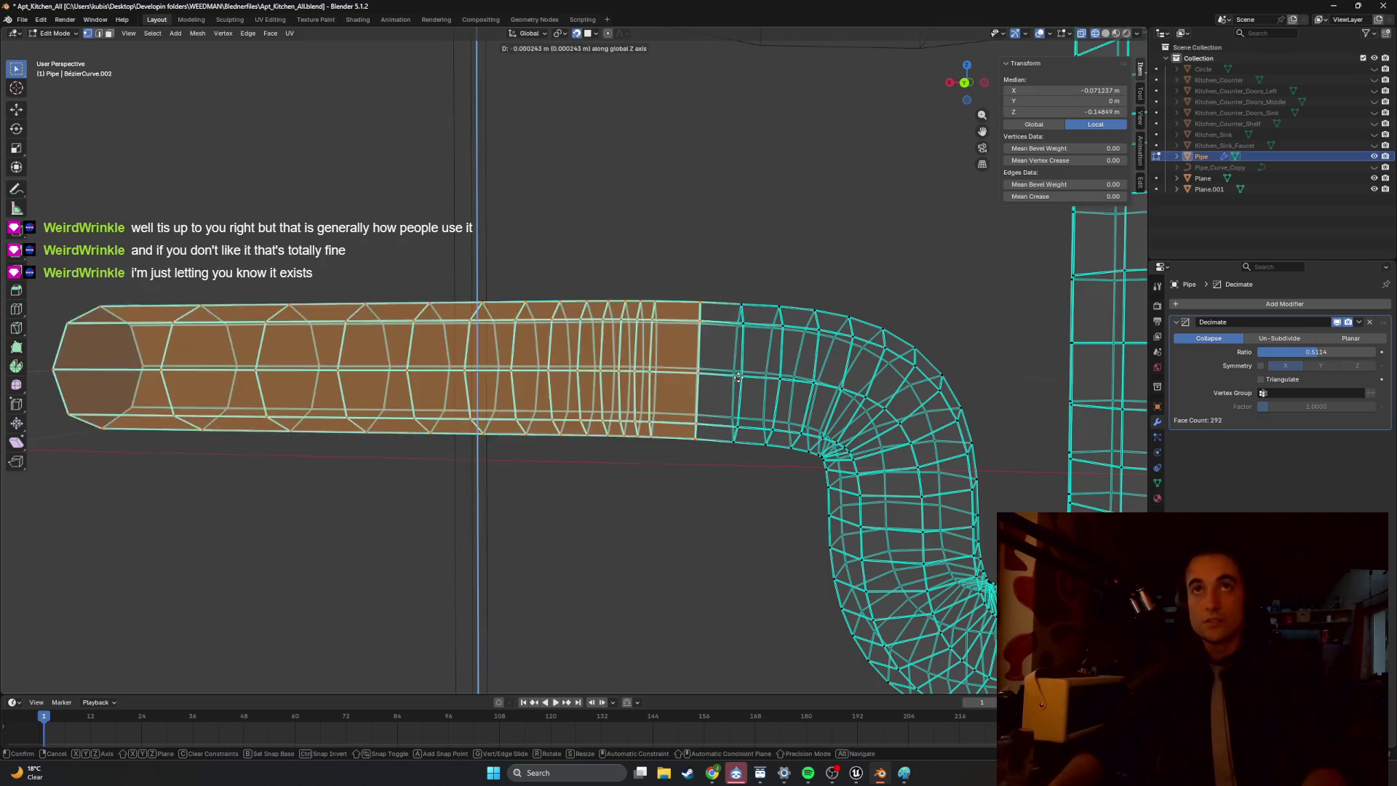
{"action": "key", "text": "Escape"}
Check the snapping options, then nudge the selected section along Z.
{"action": "left_click", "coordinate": [597, 33]}
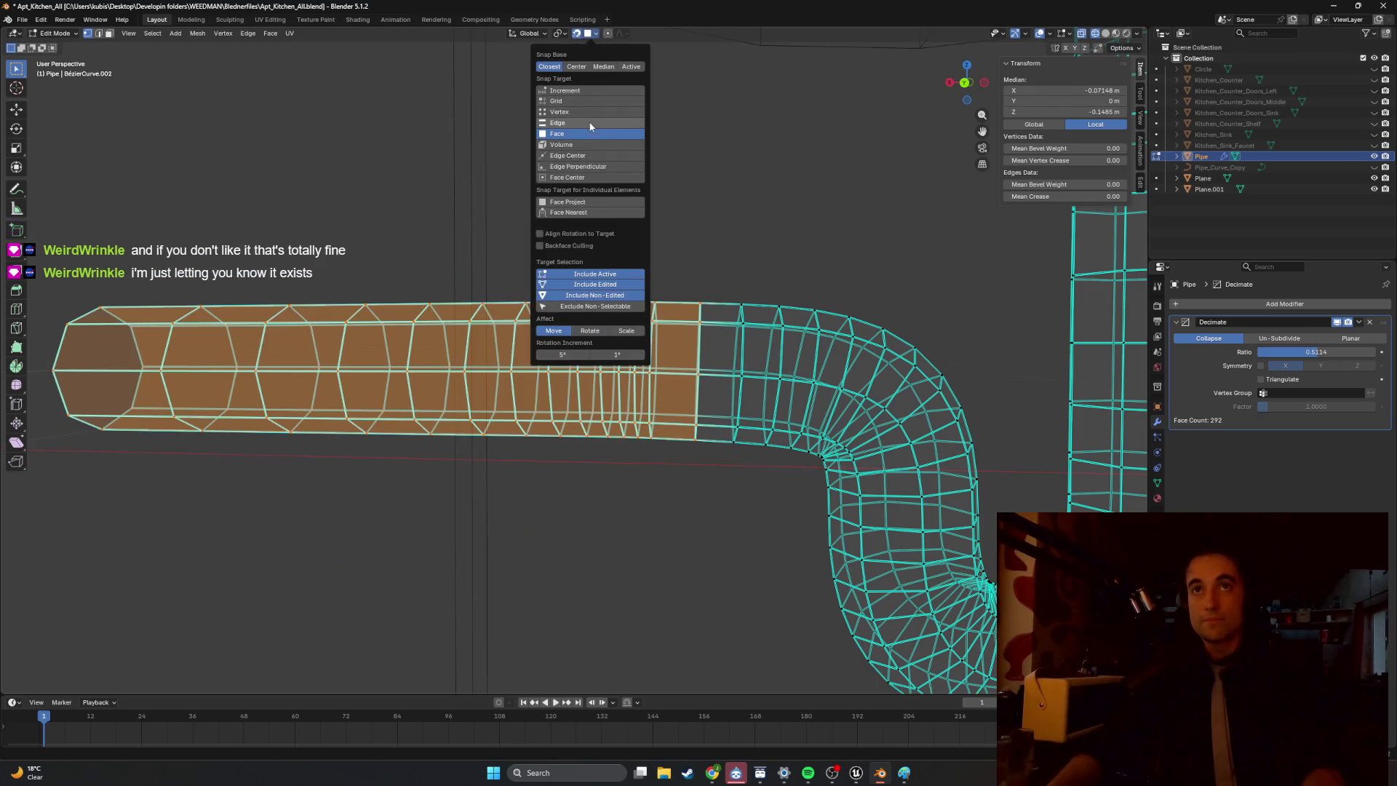
{"action": "key", "text": "g"}
{"action": "key", "text": "z"}
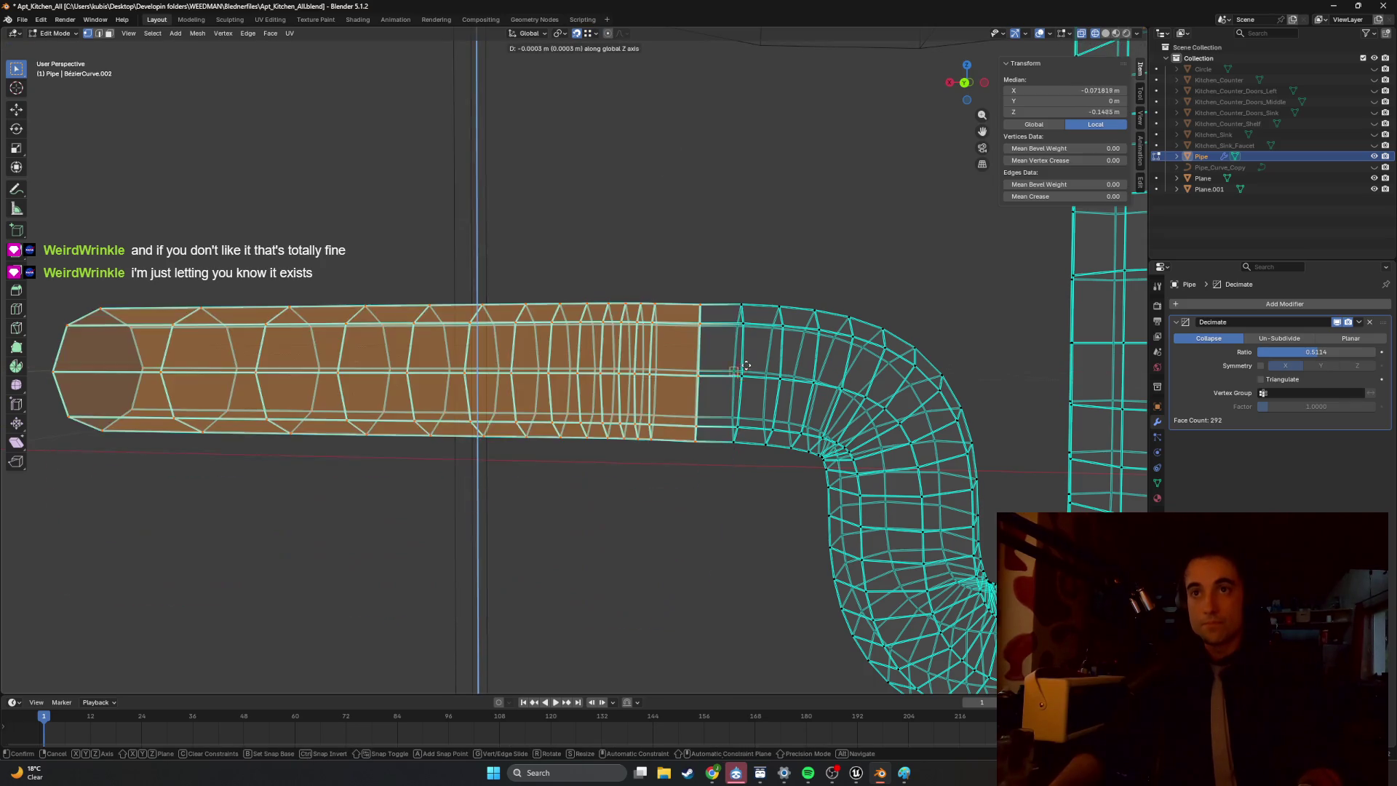
{"action": "left_click", "coordinate": [743, 374]}
{"action": "mouse_move", "coordinate": [743, 375]}
{"action": "middle_mouse_down"}
{"action": "mouse_move", "coordinate": [706, 315]}
{"action": "mouse_move", "coordinate": [722, 332]}
{"action": "middle_mouse_up"}
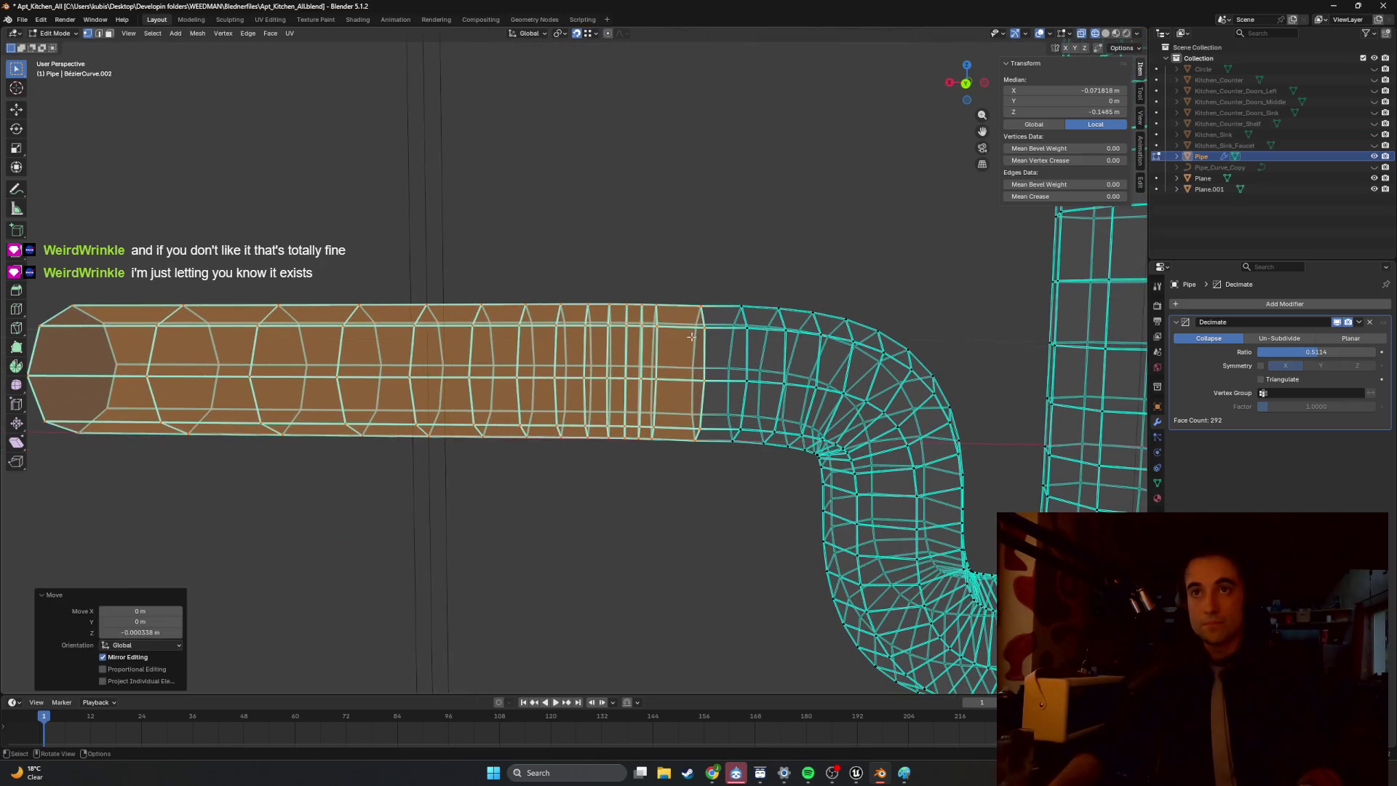
Reselect the left straight section, move it slightly along Z, and deselect all.
{"action": "left_click_drag", "start_coordinate": [674, 454], "coordinate": [201, 231]}
{"action": "middle_click_drag", "start_coordinate": [218, 240], "coordinate": [445, 269]}
{"action": "key", "text": "g"}
{"action": "key", "text": "x"}
{"action": "key", "text": "z"}
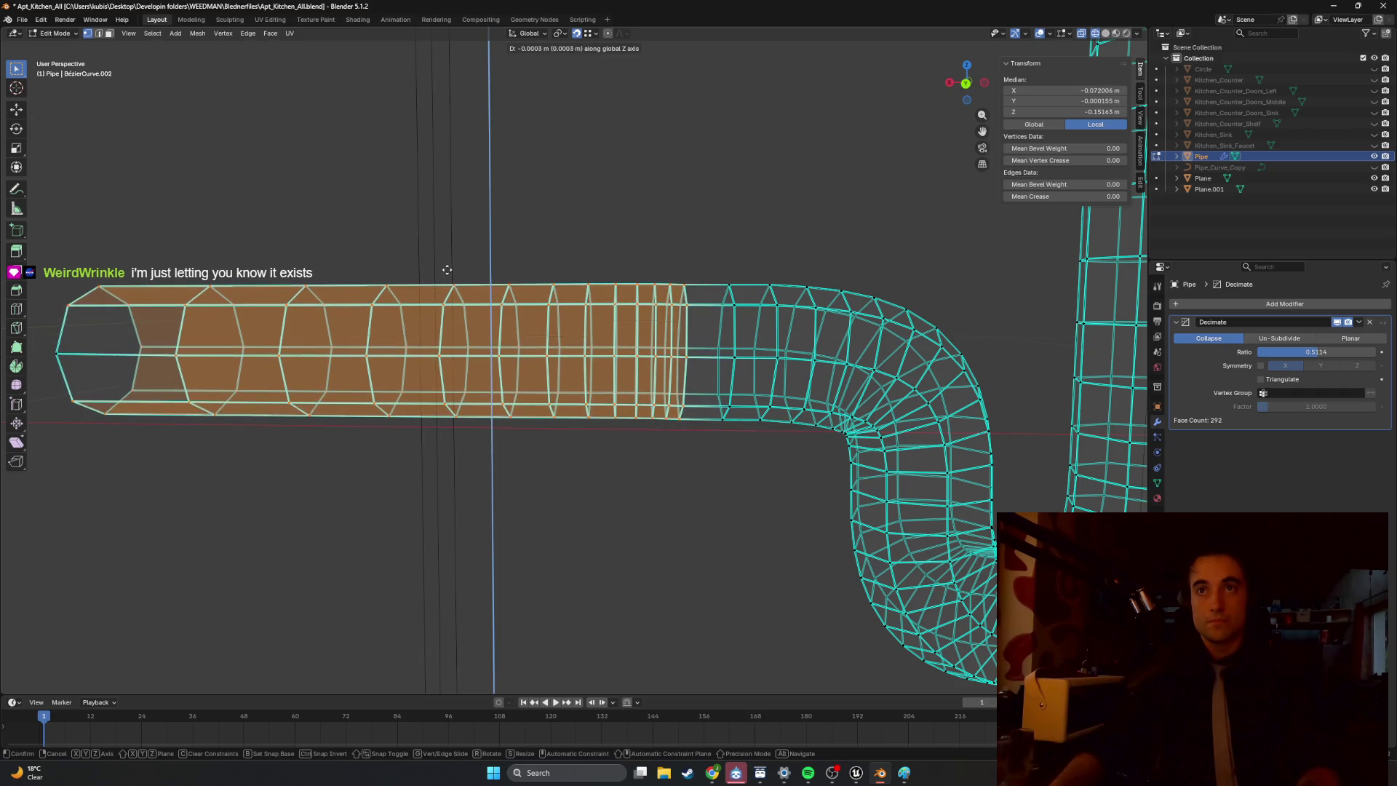
{"action": "left_click", "coordinate": [446, 270]}
{"action": "left_click", "coordinate": [373, 234]}
{"action": "mouse_move", "coordinate": [374, 233]}
{"action": "middle_mouse_down"}
{"action": "mouse_move", "coordinate": [427, 250]}
{"action": "mouse_move", "coordinate": [414, 259]}
{"action": "mouse_move", "coordinate": [558, 281]}
{"action": "middle_mouse_up"}
{"action": "mouse_move", "coordinate": [632, 307]}
{"action": "middle_mouse_down"}
{"action": "mouse_move", "coordinate": [686, 336]}
{"action": "mouse_move", "coordinate": [677, 321]}
{"action": "mouse_move", "coordinate": [689, 318]}
{"action": "mouse_move", "coordinate": [665, 325]}
{"action": "mouse_move", "coordinate": [682, 323]}
{"action": "middle_mouse_up"}
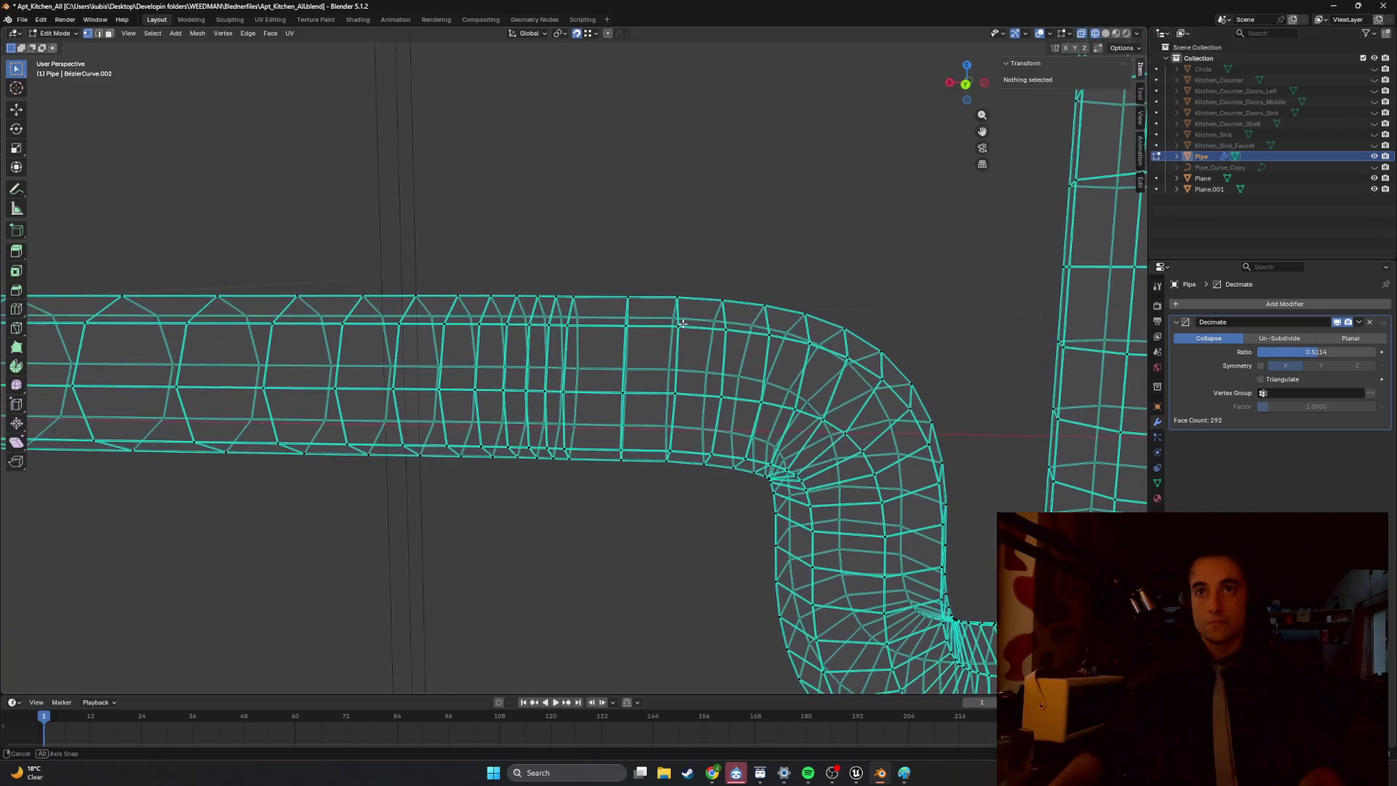
Select the edge loop at the bend junction and snap its height along Z to a vertex.
{"action": "left_click", "coordinate": [683, 301]}
{"action": "left_click", "coordinate": [679, 330], "text": "shift"}
{"action": "left_click", "coordinate": [677, 316], "text": "alt"}
{"action": "key", "text": "g"}
{"action": "key", "text": "z"}
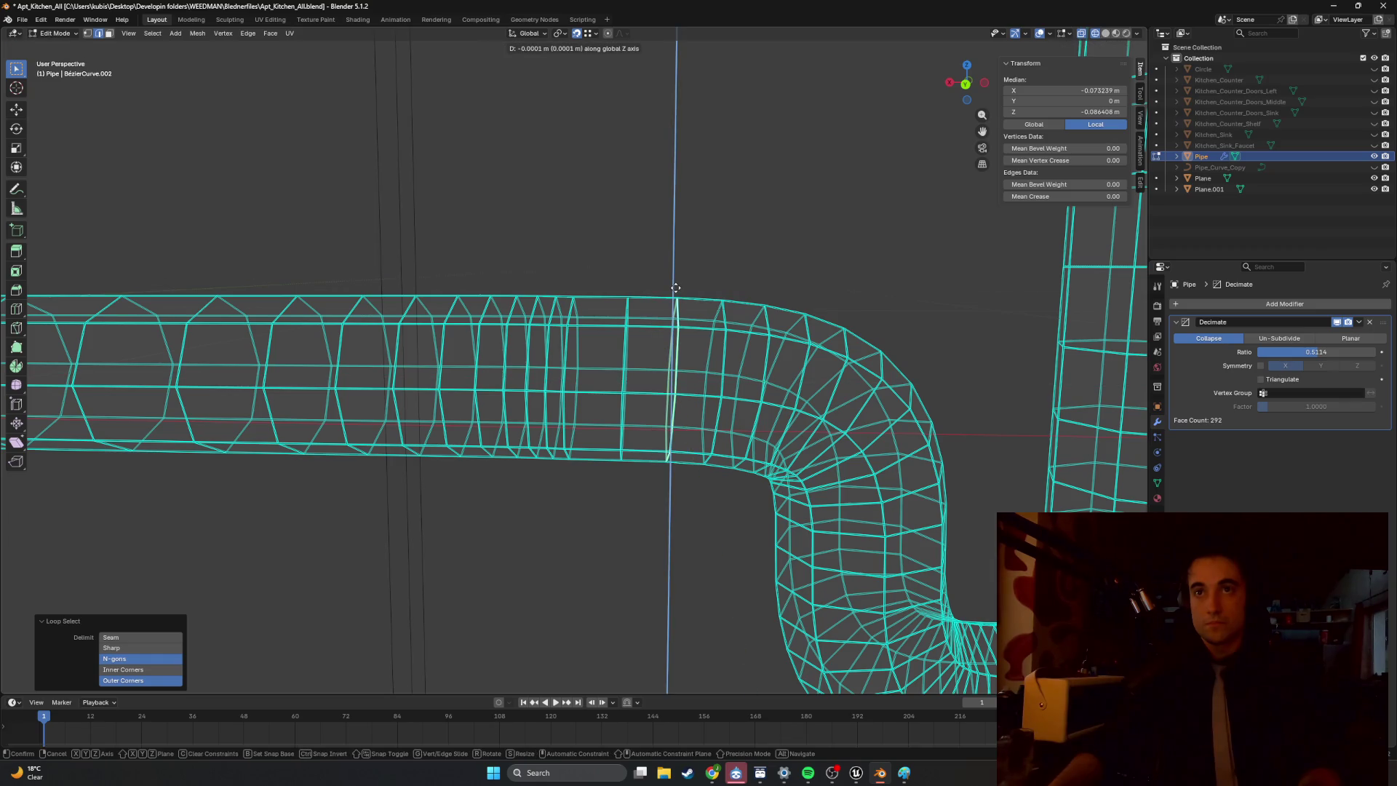
{"action": "key", "text": "Escape"}
{"action": "key", "text": "1"}
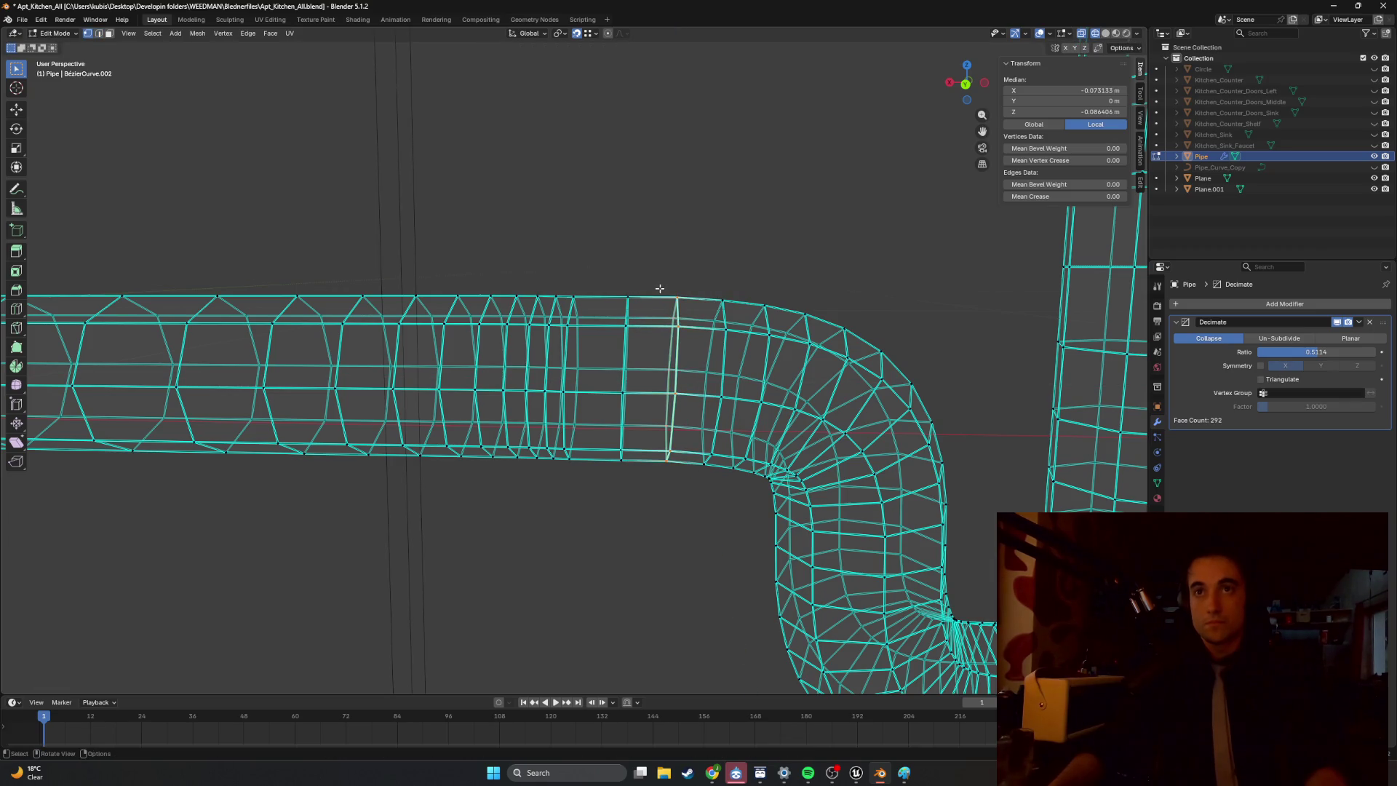
{"action": "key", "text": "g"}
{"action": "key", "text": "z"}
{"action": "left_click", "coordinate": [628, 296]}
Snap a single junction vertex along Y onto its neighbouring vertex.
{"action": "mouse_move", "coordinate": [640, 306]}
{"action": "middle_mouse_down"}
{"action": "mouse_move", "coordinate": [680, 331]}
{"action": "mouse_move", "coordinate": [672, 343]}
{"action": "mouse_move", "coordinate": [677, 264]}
{"action": "mouse_move", "coordinate": [696, 253]}
{"action": "mouse_move", "coordinate": [676, 323]}
{"action": "middle_mouse_up"}
{"action": "left_click", "coordinate": [679, 331]}
{"action": "key", "text": "g"}
{"action": "key", "text": "x"}
{"action": "key", "text": "y"}
{"action": "left_click", "coordinate": [675, 311]}
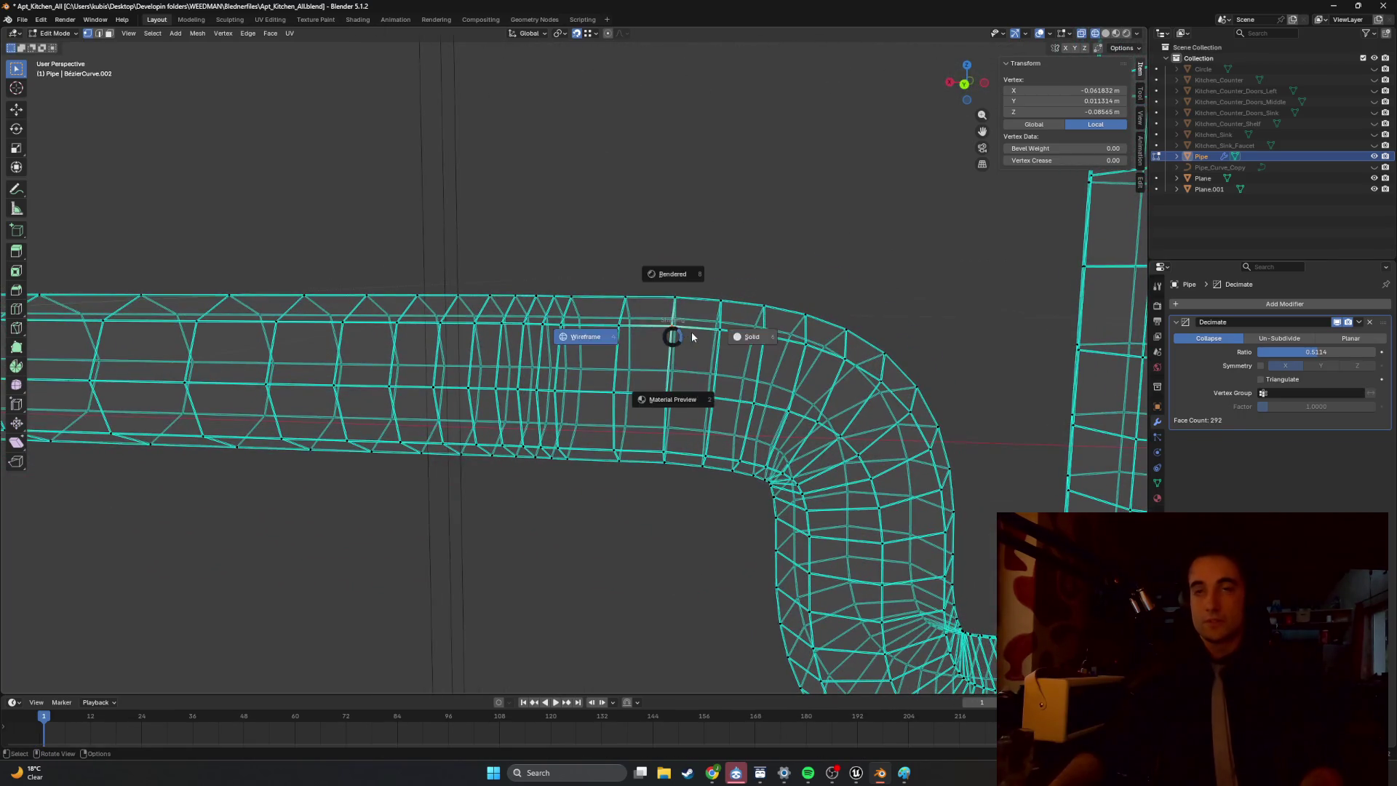
Switch to solid shading and select the ring of faces beside the bend.
{"action": "left_click", "coordinate": [692, 336]}
{"action": "key", "text": "3"}
{"action": "left_click", "coordinate": [656, 342]}
{"action": "left_click", "coordinate": [653, 315], "text": "alt"}
{"action": "middle_click_drag", "start_coordinate": [653, 315], "coordinate": [554, 319]}
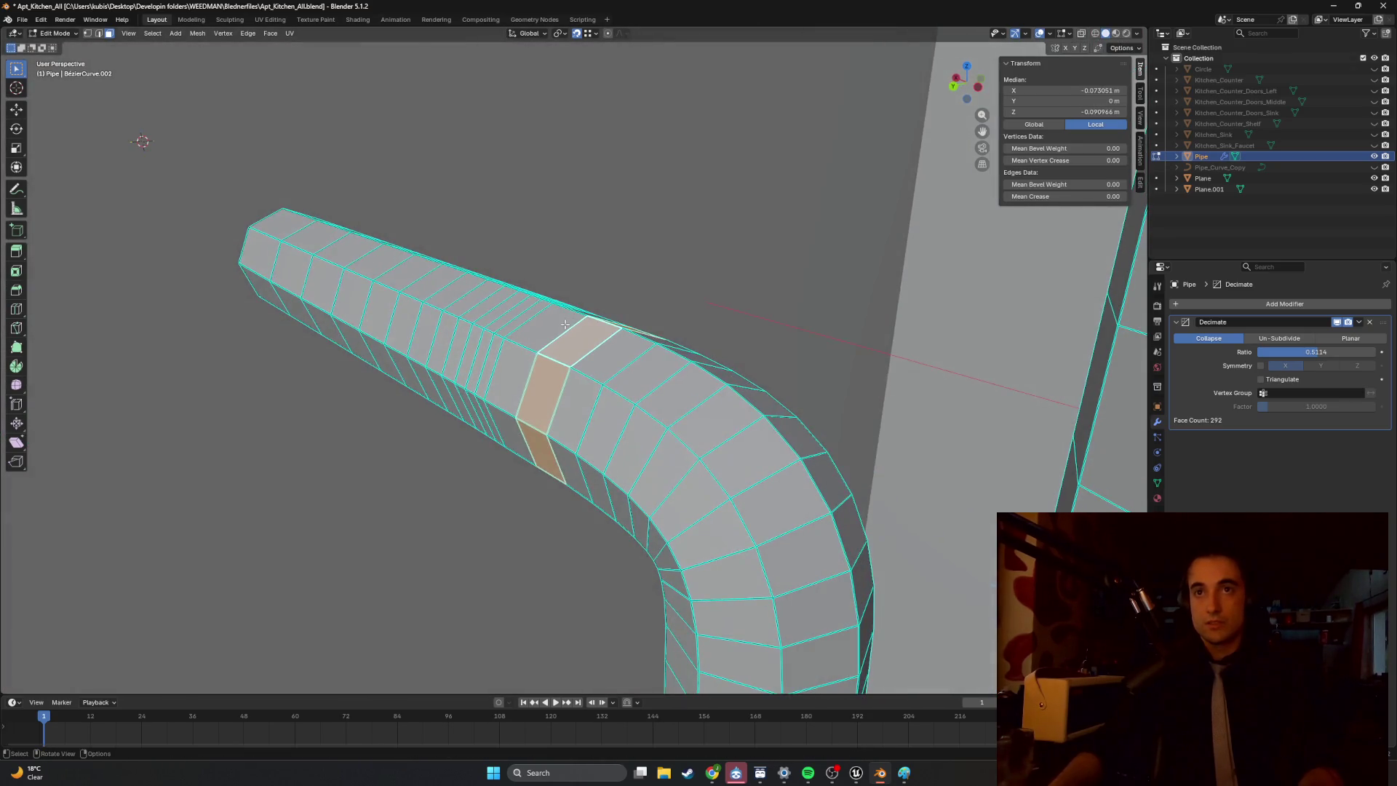
Scale up the face ring beside the bend.
{"action": "key", "text": "s"}
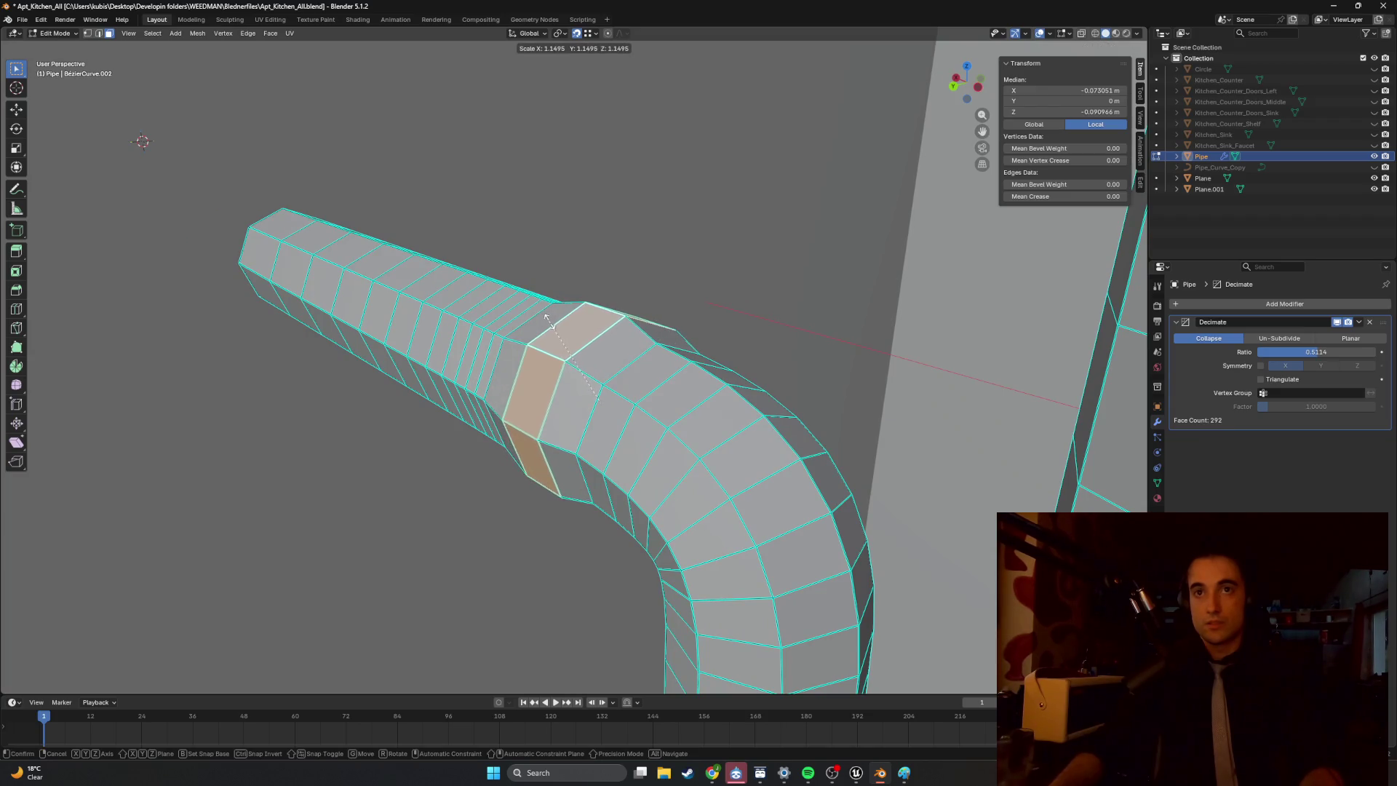
{"action": "left_click", "coordinate": [547, 318]}
{"action": "mouse_move", "coordinate": [609, 281]}
{"action": "middle_mouse_down"}
{"action": "mouse_move", "coordinate": [396, 303]}
{"action": "mouse_move", "coordinate": [485, 275]}
{"action": "mouse_move", "coordinate": [607, 322]}
{"action": "mouse_move", "coordinate": [439, 305]}
{"action": "mouse_move", "coordinate": [655, 324]}
{"action": "mouse_move", "coordinate": [630, 320]}
{"action": "middle_mouse_up"}
{"action": "scroll", "coordinate": [607, 322], "scroll_direction": "up", "scroll_amount": 5}
Extrude the ring, undo the oversized scale, and widen it only slightly.
{"action": "key", "text": "e"}
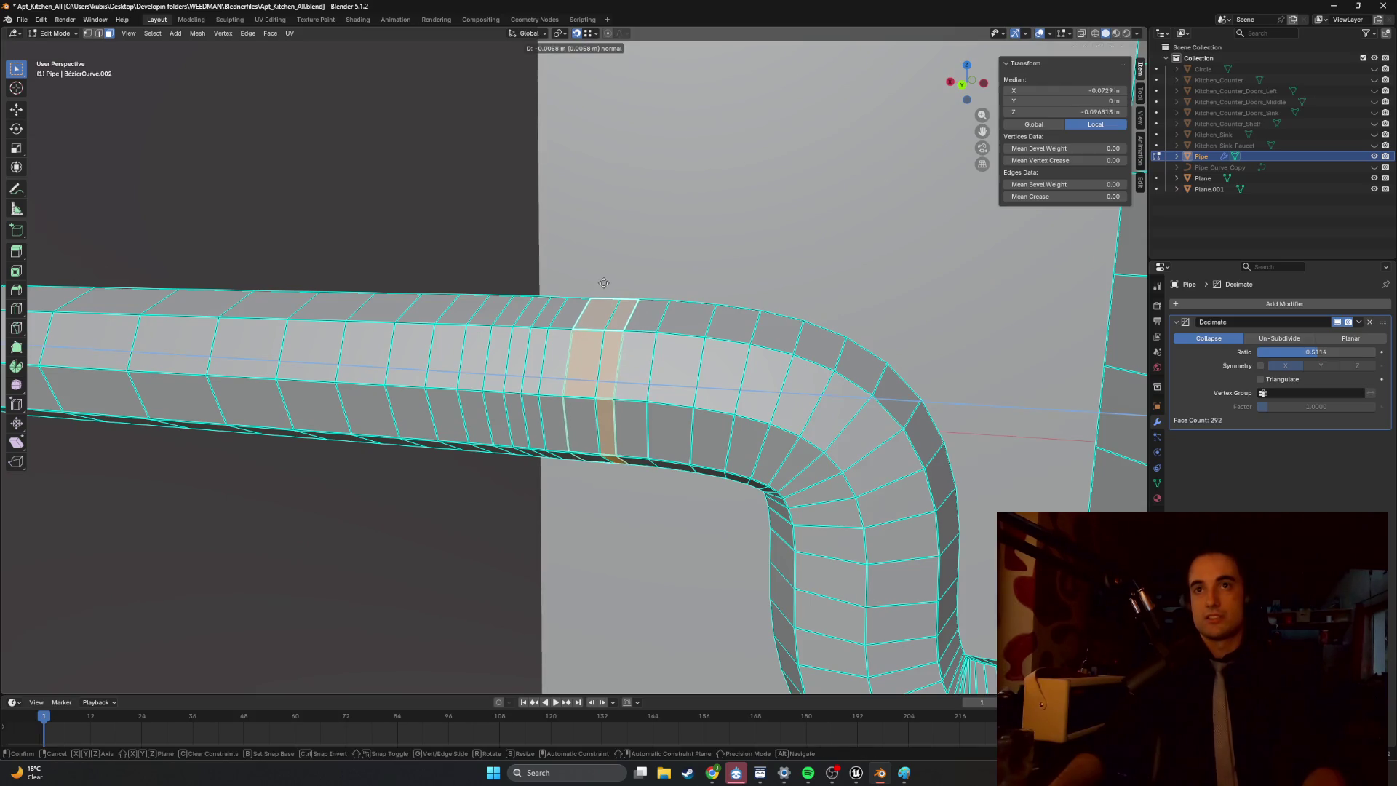
{"action": "left_click", "coordinate": [603, 282]}
{"action": "middle_click_drag", "start_coordinate": [603, 282], "coordinate": [601, 289]}
{"action": "key", "text": "s"}
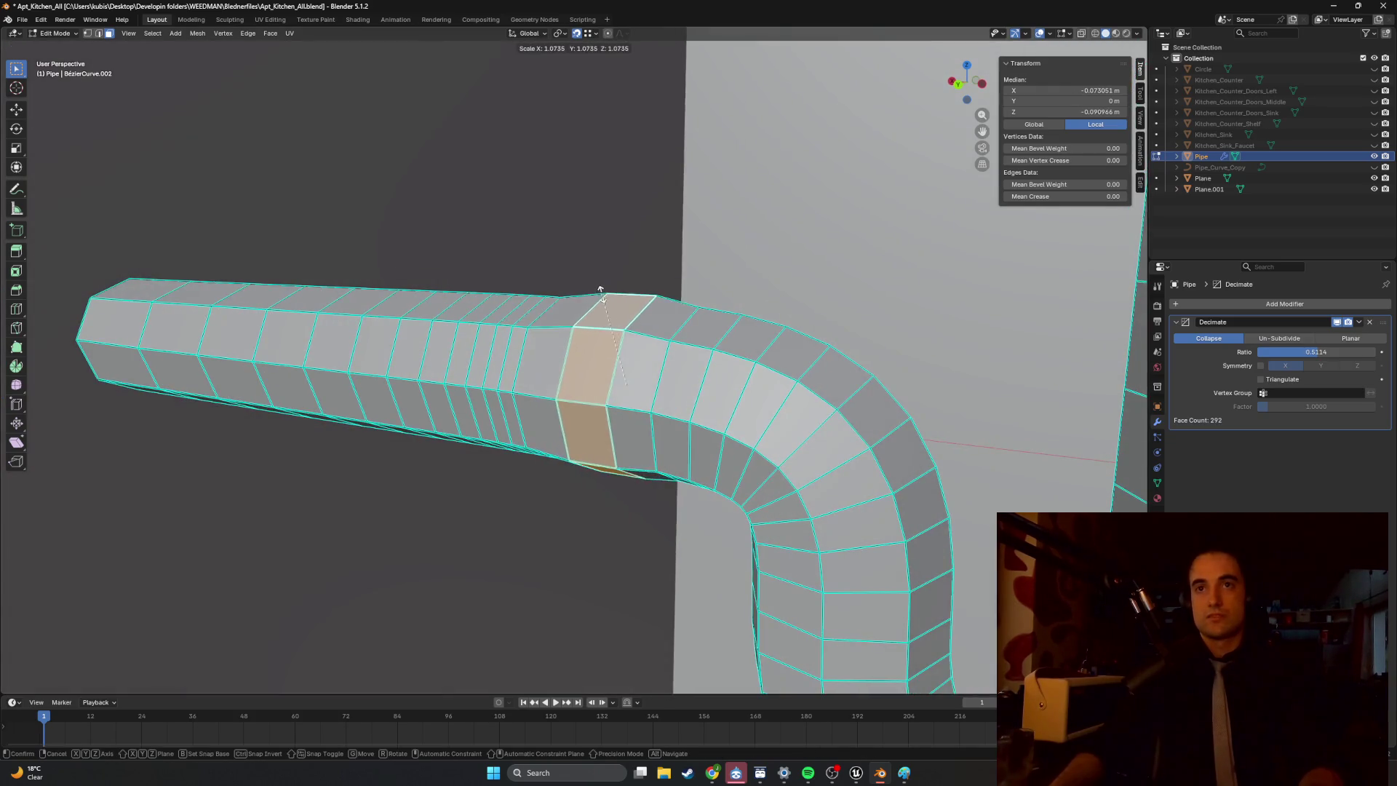
{"action": "left_click", "coordinate": [536, 118]}
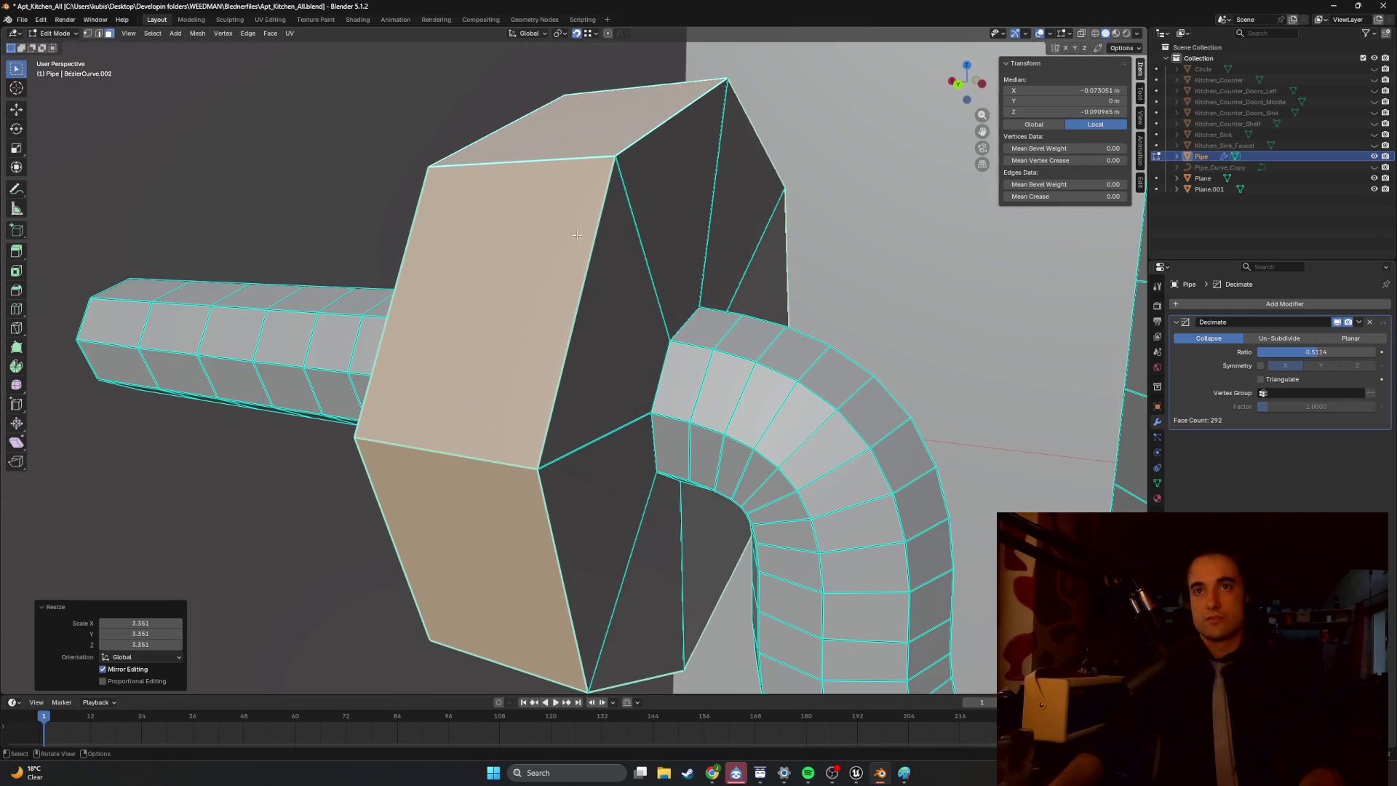
{"action": "scroll", "coordinate": [587, 267], "scroll_direction": "down", "scroll_amount": 4}
{"action": "middle_click_drag", "start_coordinate": [588, 267], "coordinate": [604, 275]}
{"action": "key", "text": "ctrl+z"}
{"action": "key", "text": "s"}
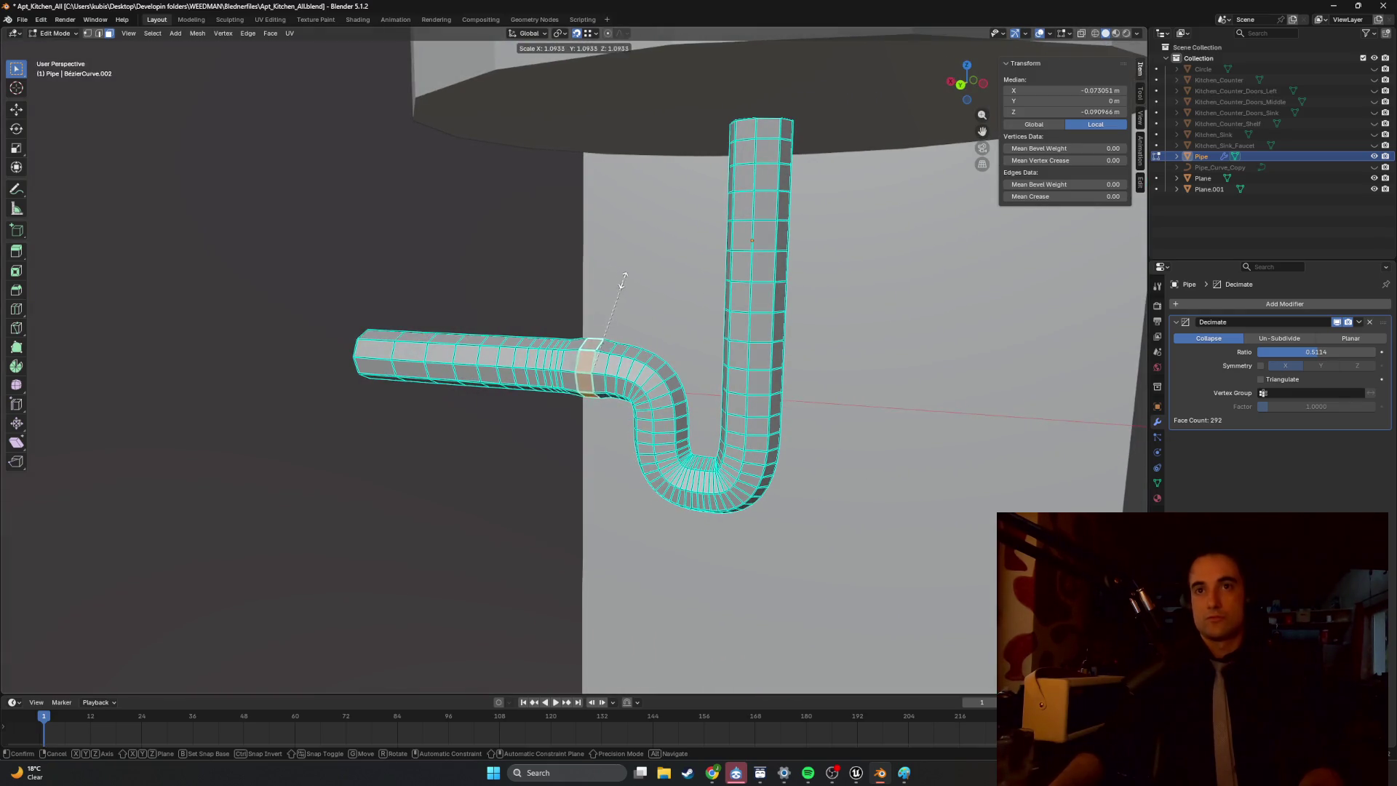
{"action": "left_click", "coordinate": [611, 258]}
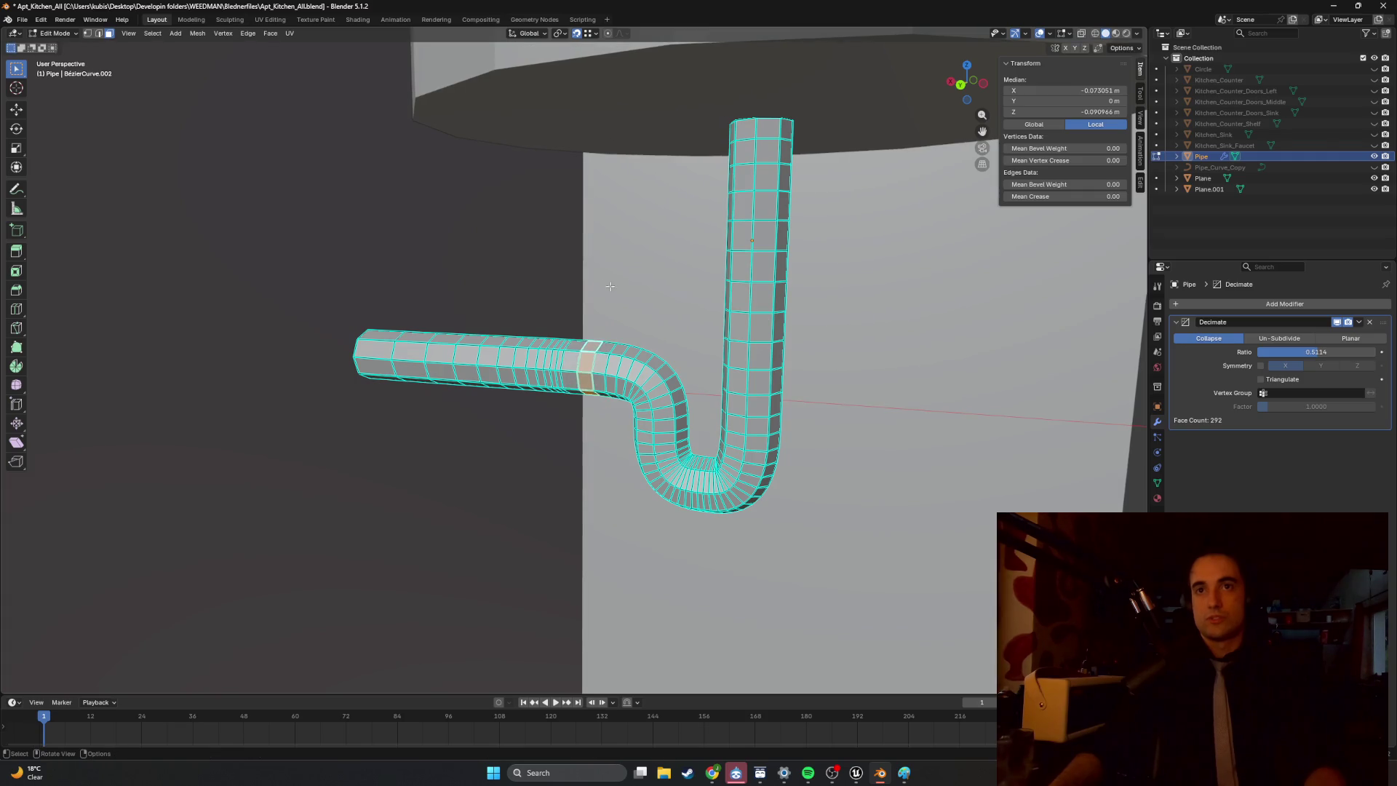
{"action": "scroll", "coordinate": [582, 349], "scroll_direction": "up", "scroll_amount": 5}
{"action": "middle_click_drag", "start_coordinate": [582, 349], "coordinate": [557, 355]}
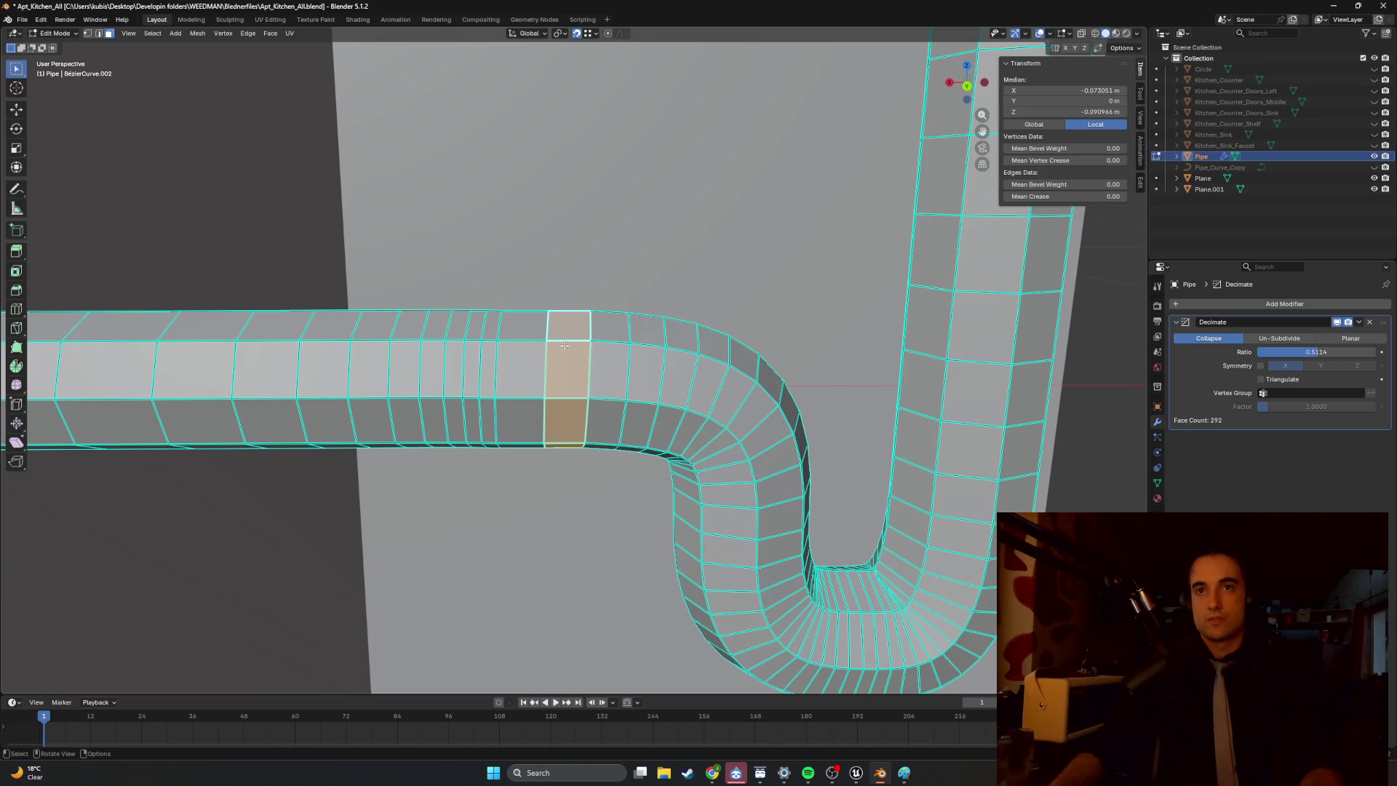
Move an edge loop along X and add a loop cut slid toward the bend.
{"action": "key", "text": "s"}
{"action": "key", "text": "Escape"}
{"action": "left_click", "coordinate": [495, 350]}
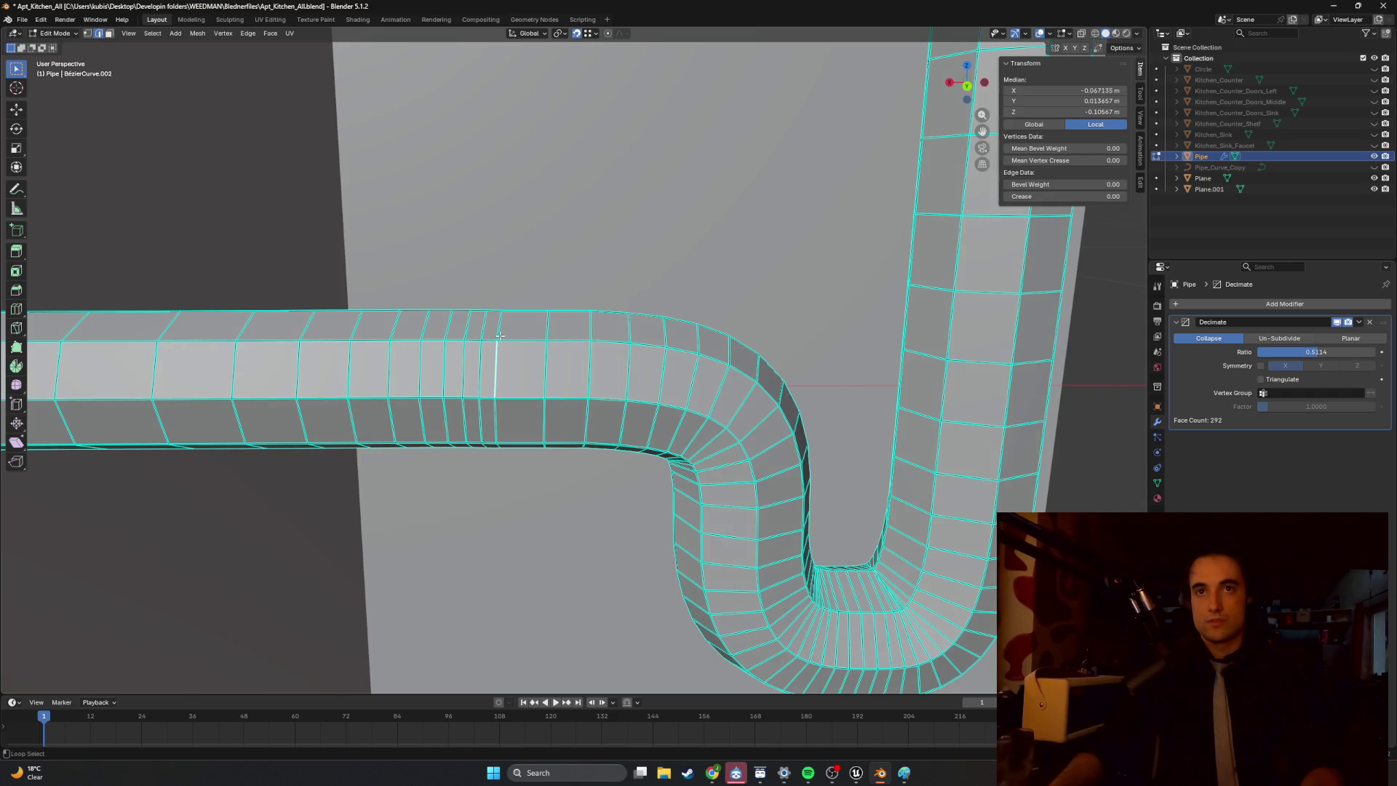
{"action": "key", "text": "g"}
{"action": "key", "text": "x"}
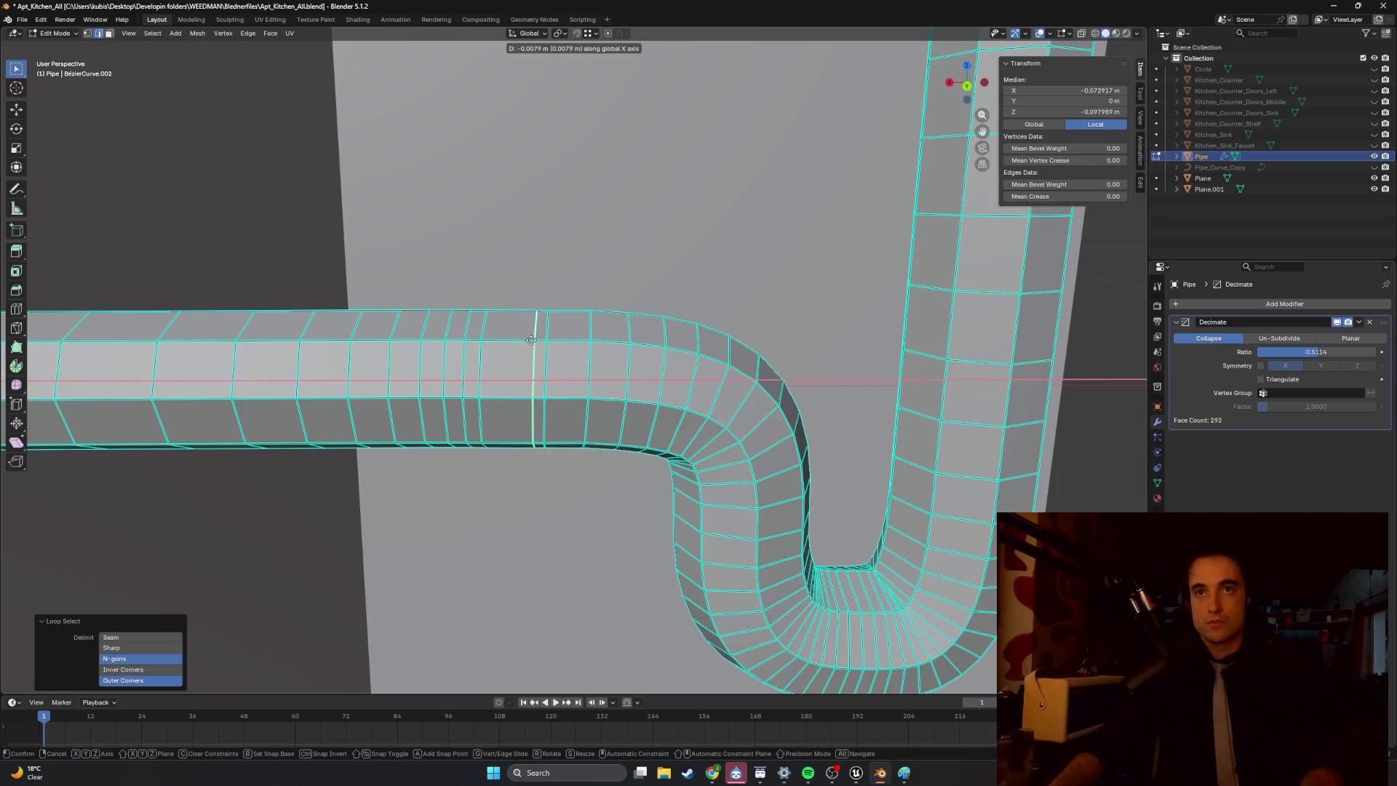
{"action": "left_click", "coordinate": [532, 339]}
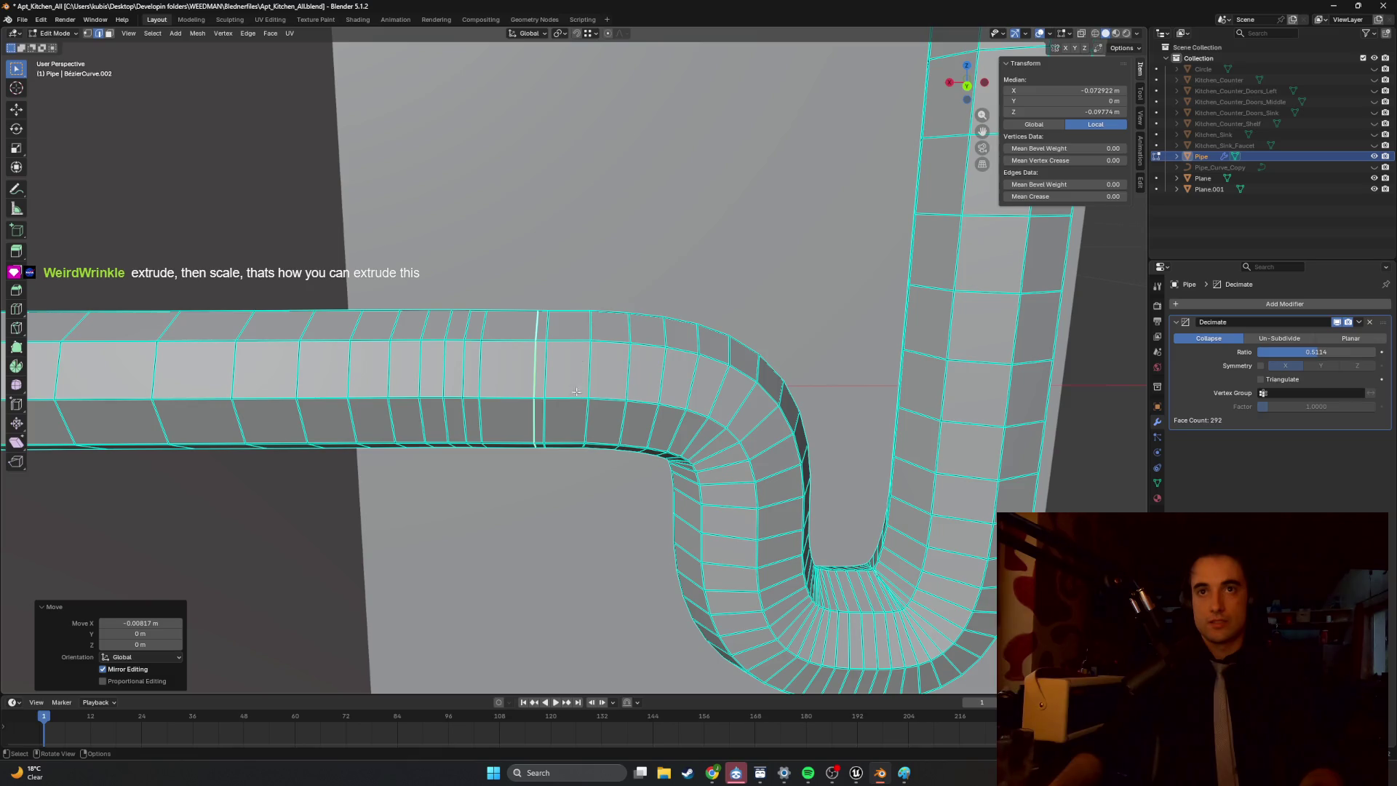
{"action": "key", "text": "ctrl+r"}
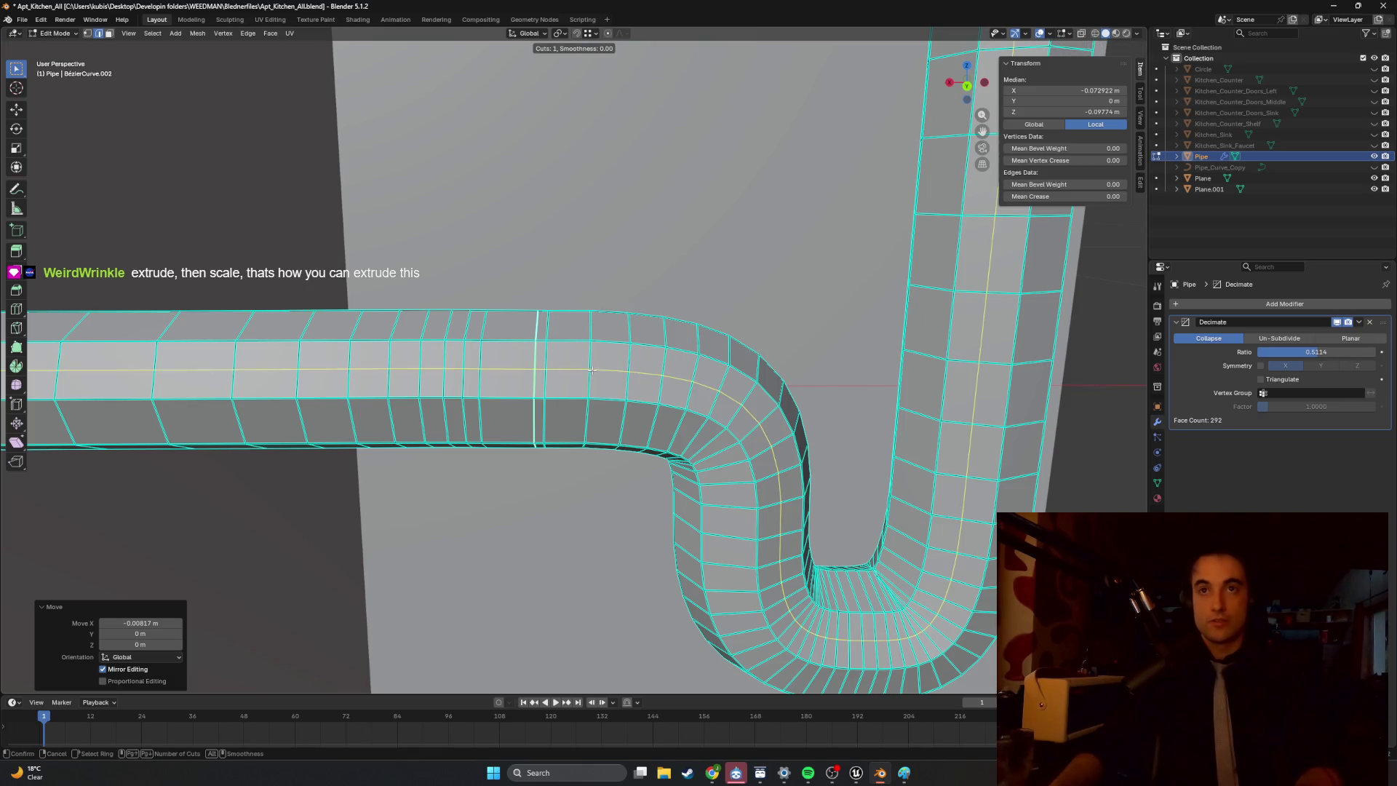
{"action": "left_click", "coordinate": [603, 403]}
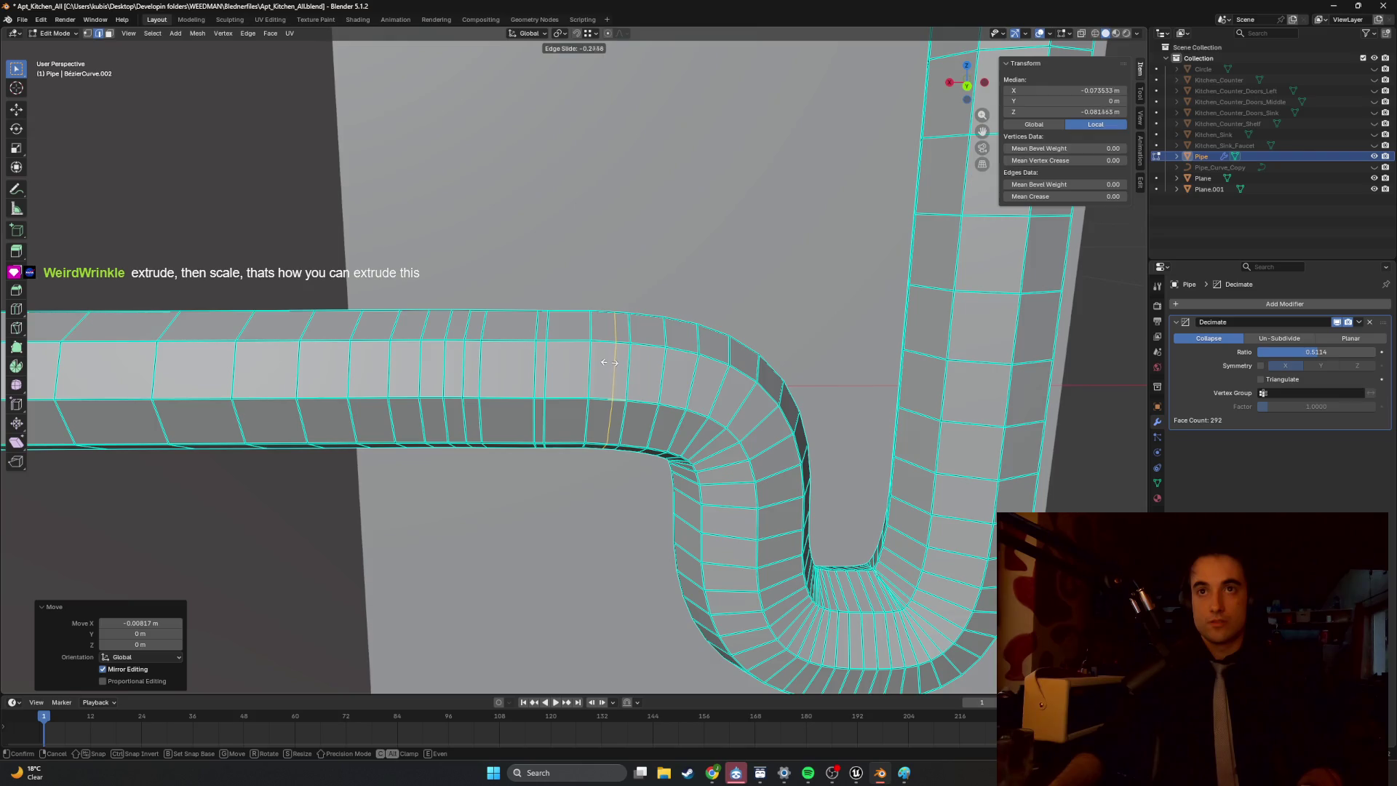
{"action": "left_click", "coordinate": [594, 367]}
Scale the face ring near the bend up into a collar, then shrink it to 0.866.
{"action": "left_click", "coordinate": [561, 367]}
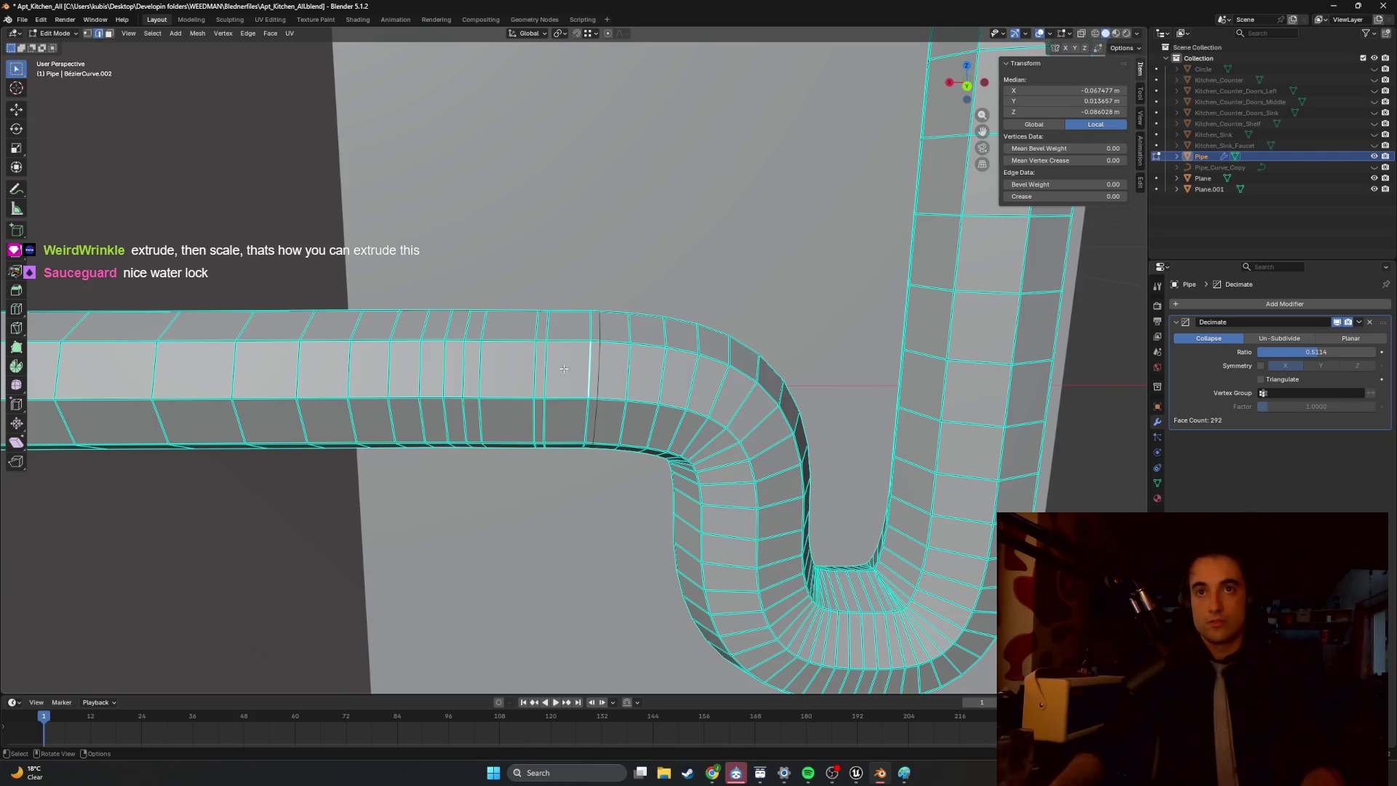
{"action": "key", "text": "3"}
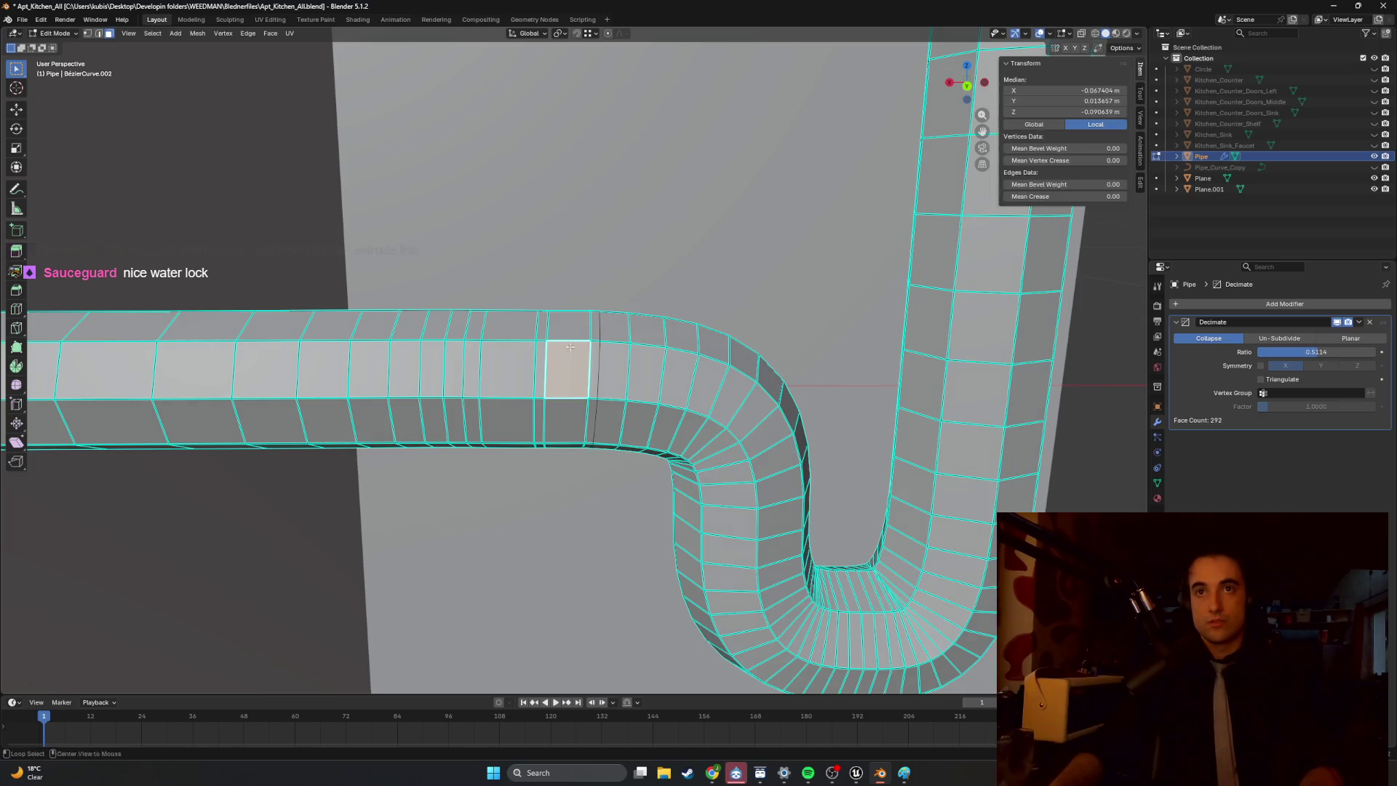
{"action": "left_click", "coordinate": [569, 337], "text": "alt"}
{"action": "left_click", "coordinate": [571, 362], "text": "alt"}
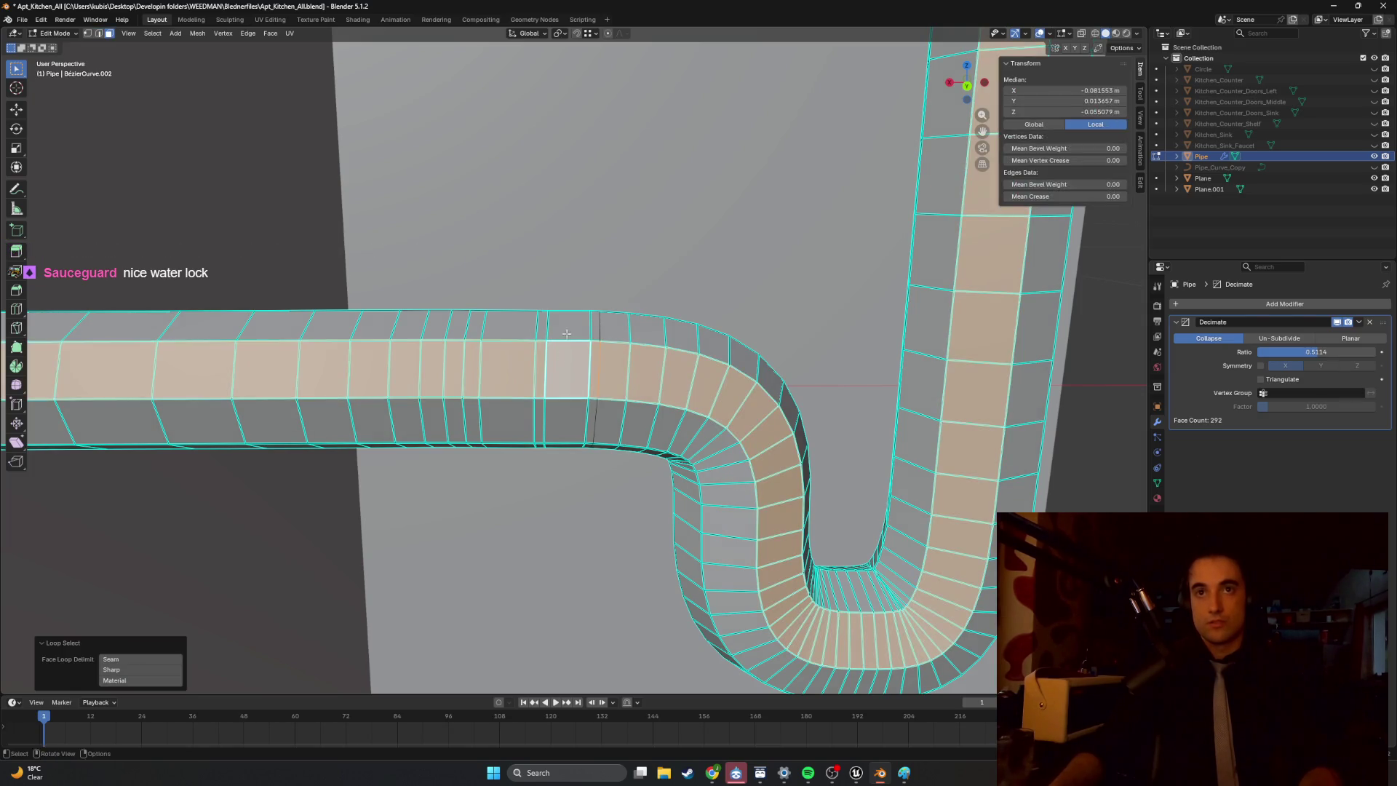
{"action": "left_click", "coordinate": [566, 326], "text": "alt"}
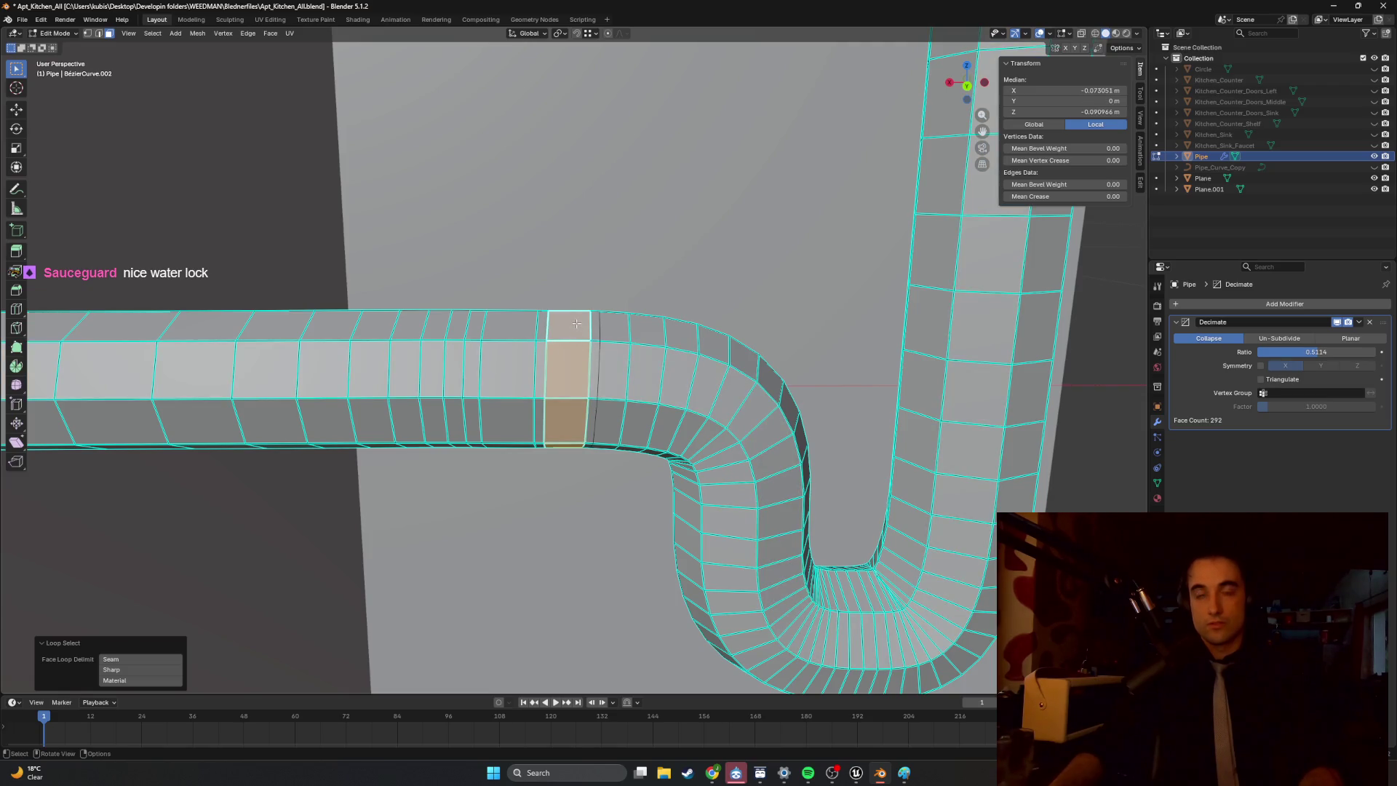
{"action": "key", "text": "s"}
{"action": "left_click", "coordinate": [587, 314]}
{"action": "middle_click_drag", "start_coordinate": [587, 313], "coordinate": [618, 266]}
{"action": "key", "text": "s"}
{"action": "left_click", "coordinate": [602, 282]}
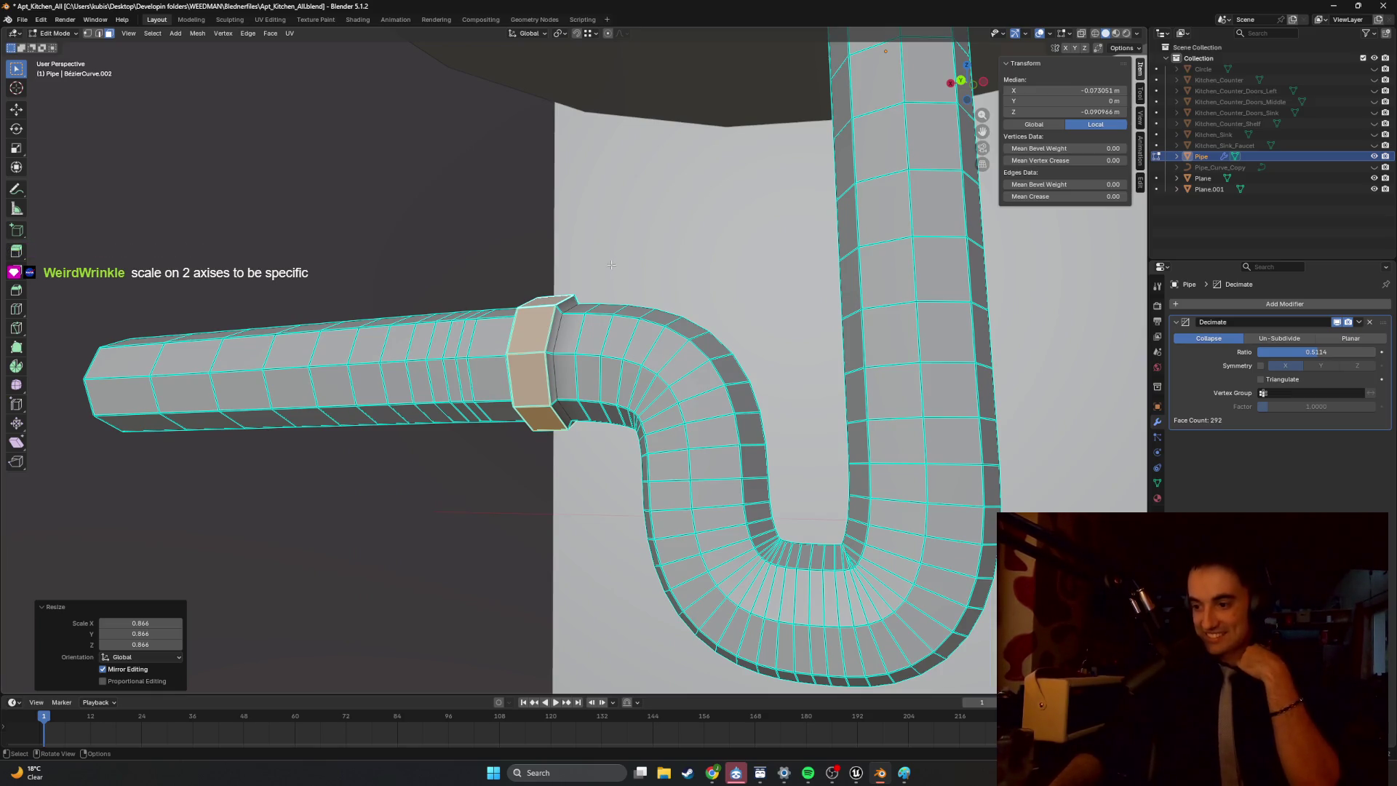
{"action": "mouse_move", "coordinate": [665, 273]}
{"action": "middle_mouse_down"}
{"action": "mouse_move", "coordinate": [766, 312]}
{"action": "mouse_move", "coordinate": [677, 331]}
{"action": "middle_mouse_up"}
Enlarge the selected ring slightly while viewing the bend from the side.
{"action": "scroll", "coordinate": [659, 337], "scroll_direction": "down", "scroll_amount": 5}
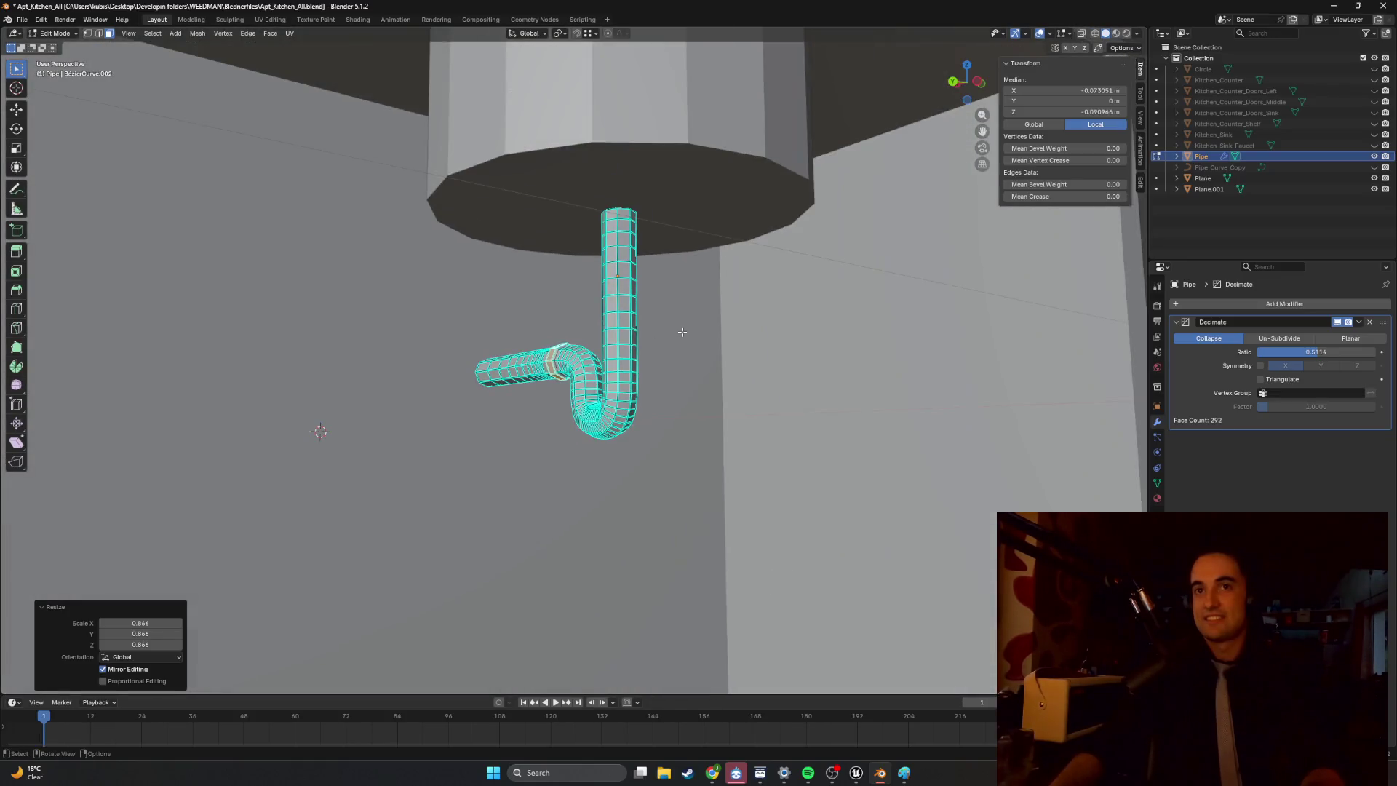
{"action": "scroll", "coordinate": [660, 337], "scroll_direction": "up", "scroll_amount": 10}
{"action": "mouse_move", "coordinate": [654, 341]}
{"action": "middle_mouse_down"}
{"action": "mouse_move", "coordinate": [608, 344]}
{"action": "mouse_move", "coordinate": [577, 319]}
{"action": "middle_mouse_up"}
{"action": "key", "text": "s"}
{"action": "left_click", "coordinate": [603, 298]}
{"action": "scroll", "coordinate": [603, 298], "scroll_direction": "down", "scroll_amount": 4}
{"action": "scroll", "coordinate": [576, 319], "scroll_direction": "up", "scroll_amount": 2}
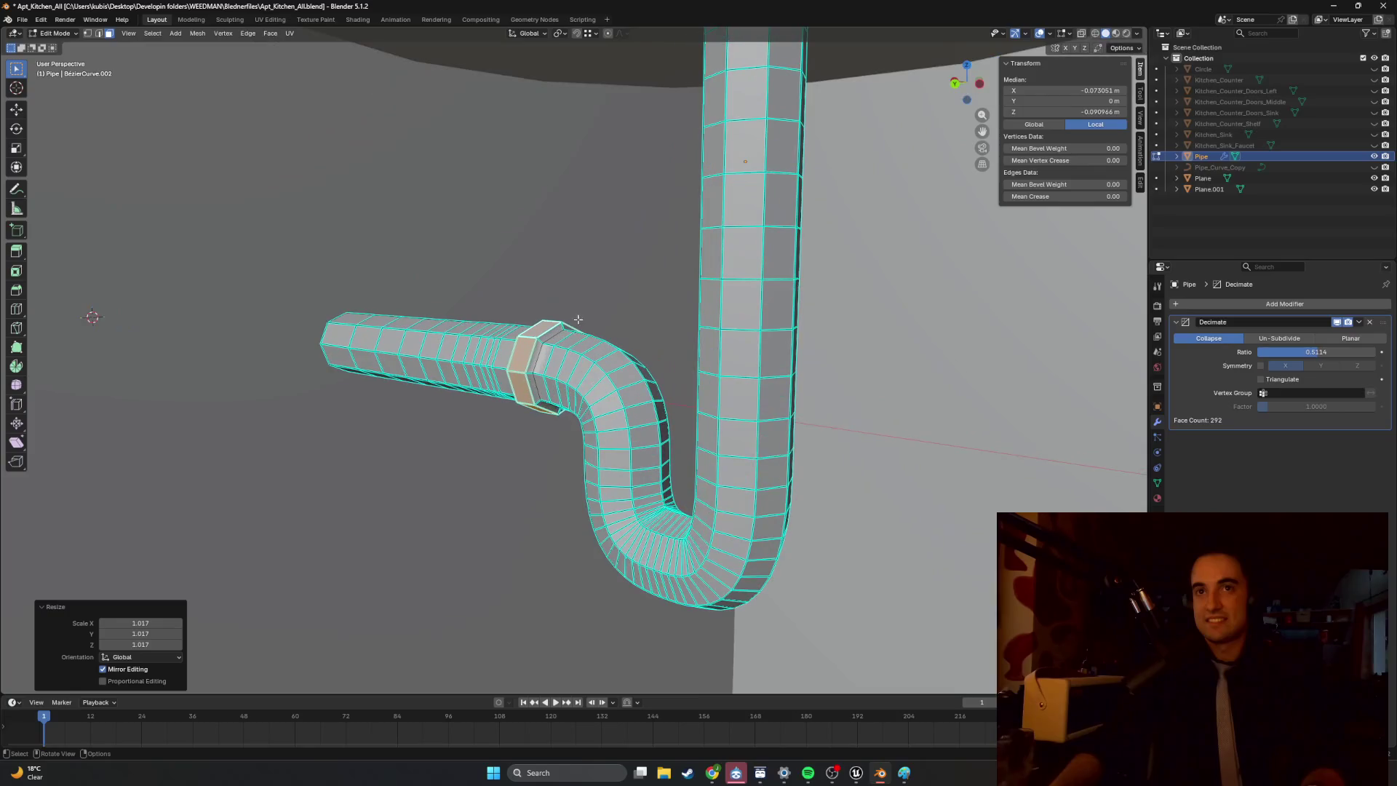
Move two edge loops on the vertical riser up and down along Z.
{"action": "left_click", "coordinate": [742, 304]}
{"action": "middle_click_drag", "start_coordinate": [742, 305], "coordinate": [739, 323]}
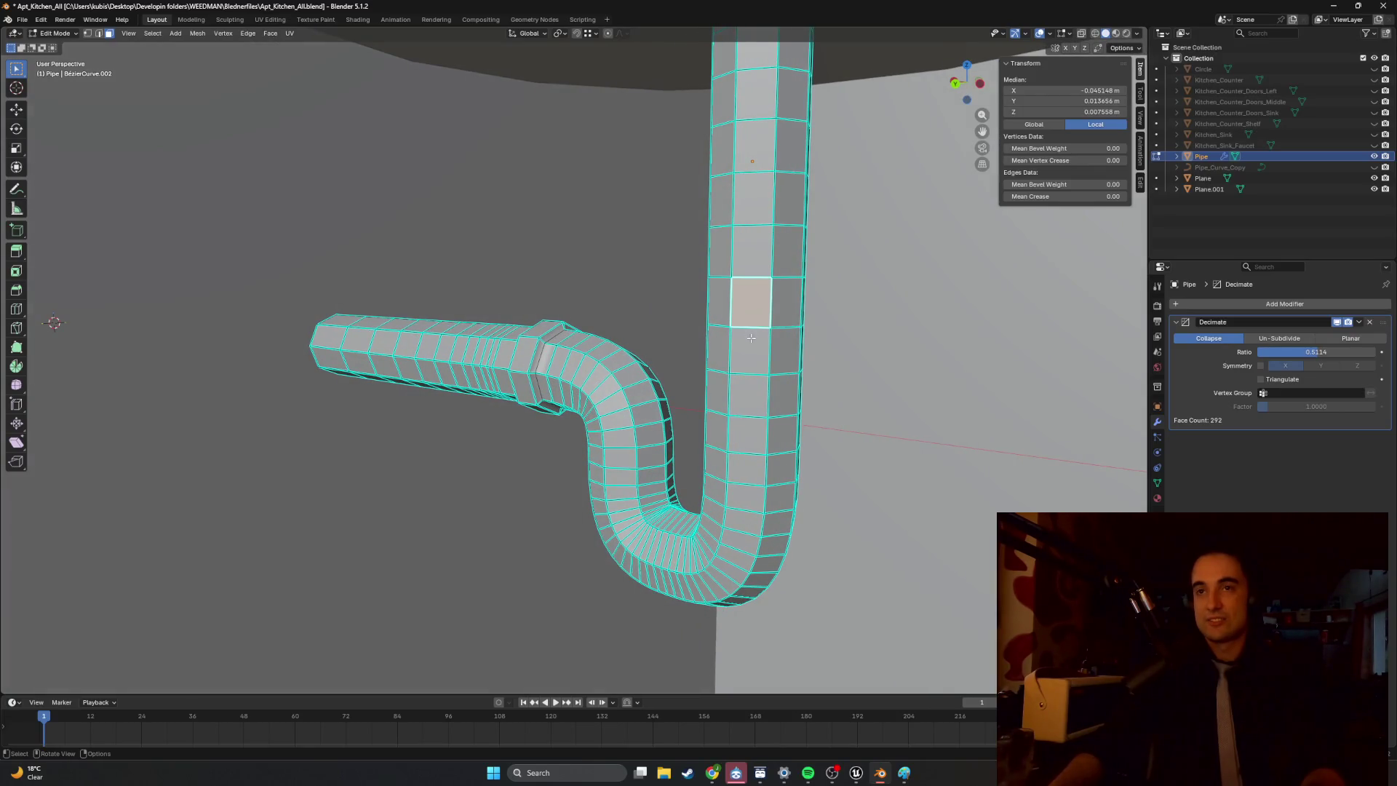
{"action": "middle_click_drag", "start_coordinate": [772, 398], "coordinate": [748, 423]}
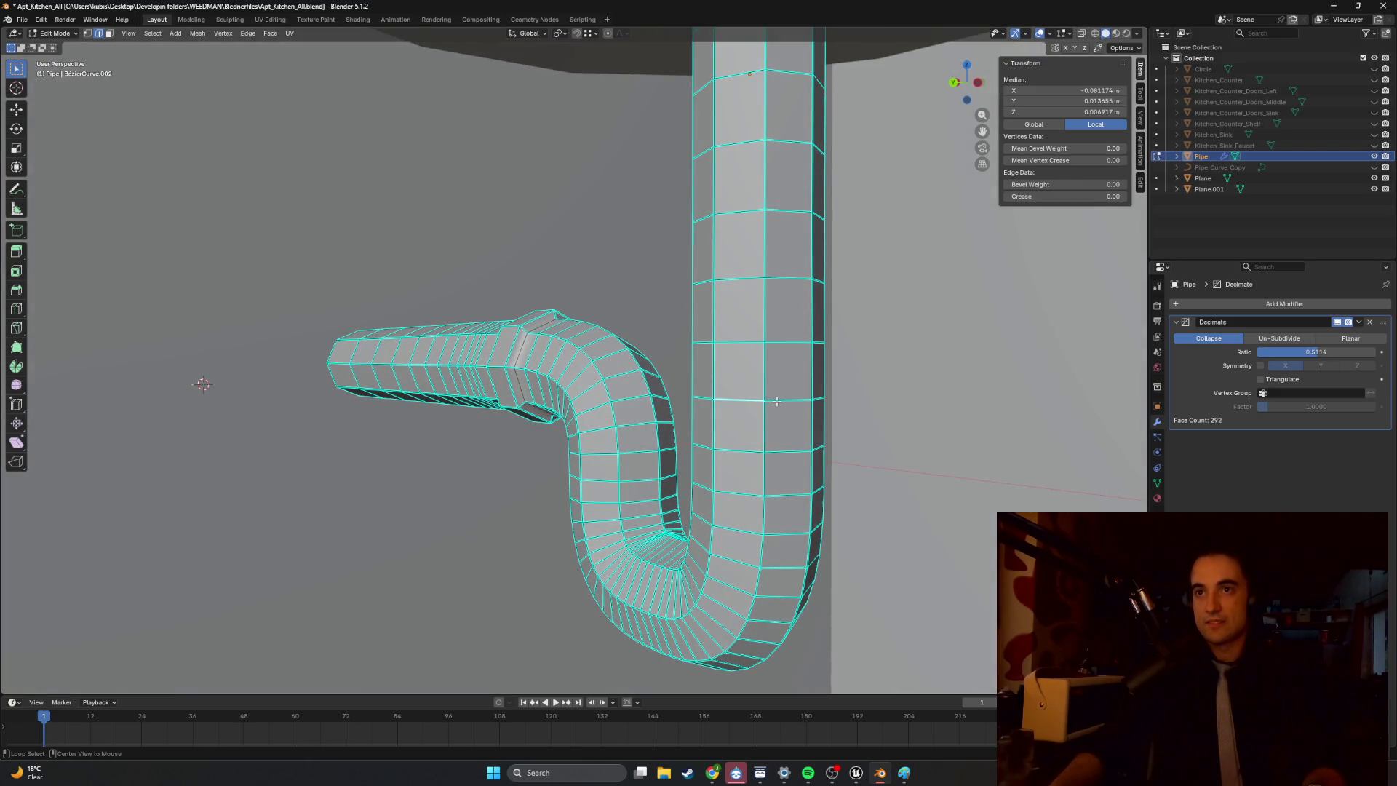
{"action": "left_click", "coordinate": [771, 401], "text": "alt"}
{"action": "middle_click_drag", "start_coordinate": [772, 402], "coordinate": [758, 396]}
{"action": "key", "text": "g"}
{"action": "key", "text": "z"}
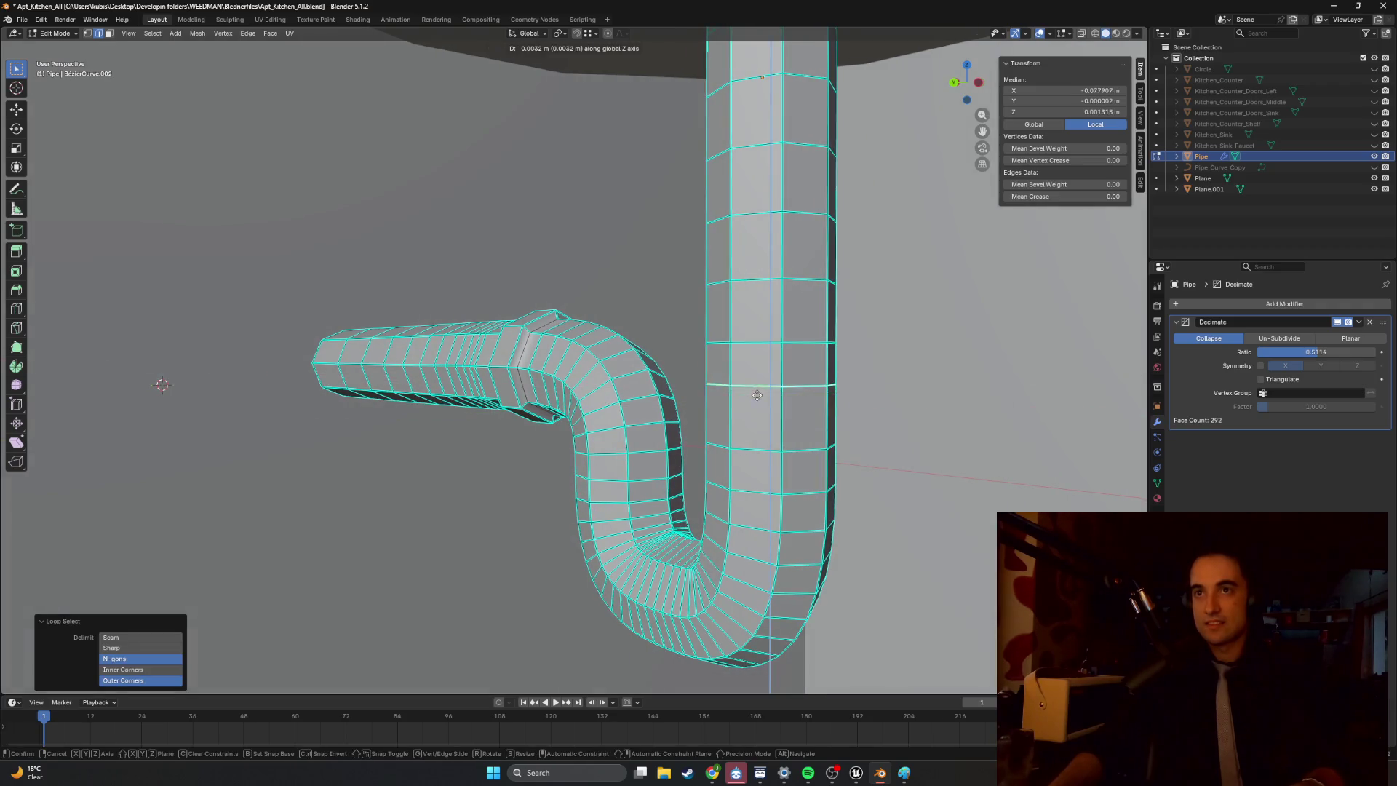
{"action": "left_click", "coordinate": [760, 365]}
{"action": "mouse_move", "coordinate": [840, 246]}
{"action": "middle_mouse_down"}
{"action": "mouse_move", "coordinate": [808, 246]}
{"action": "mouse_move", "coordinate": [817, 254]}
{"action": "middle_mouse_up"}
{"action": "left_click", "coordinate": [746, 287], "text": "alt"}
{"action": "middle_click_drag", "start_coordinate": [746, 287], "coordinate": [738, 297]}
{"action": "key", "text": "g"}
{"action": "key", "text": "z"}
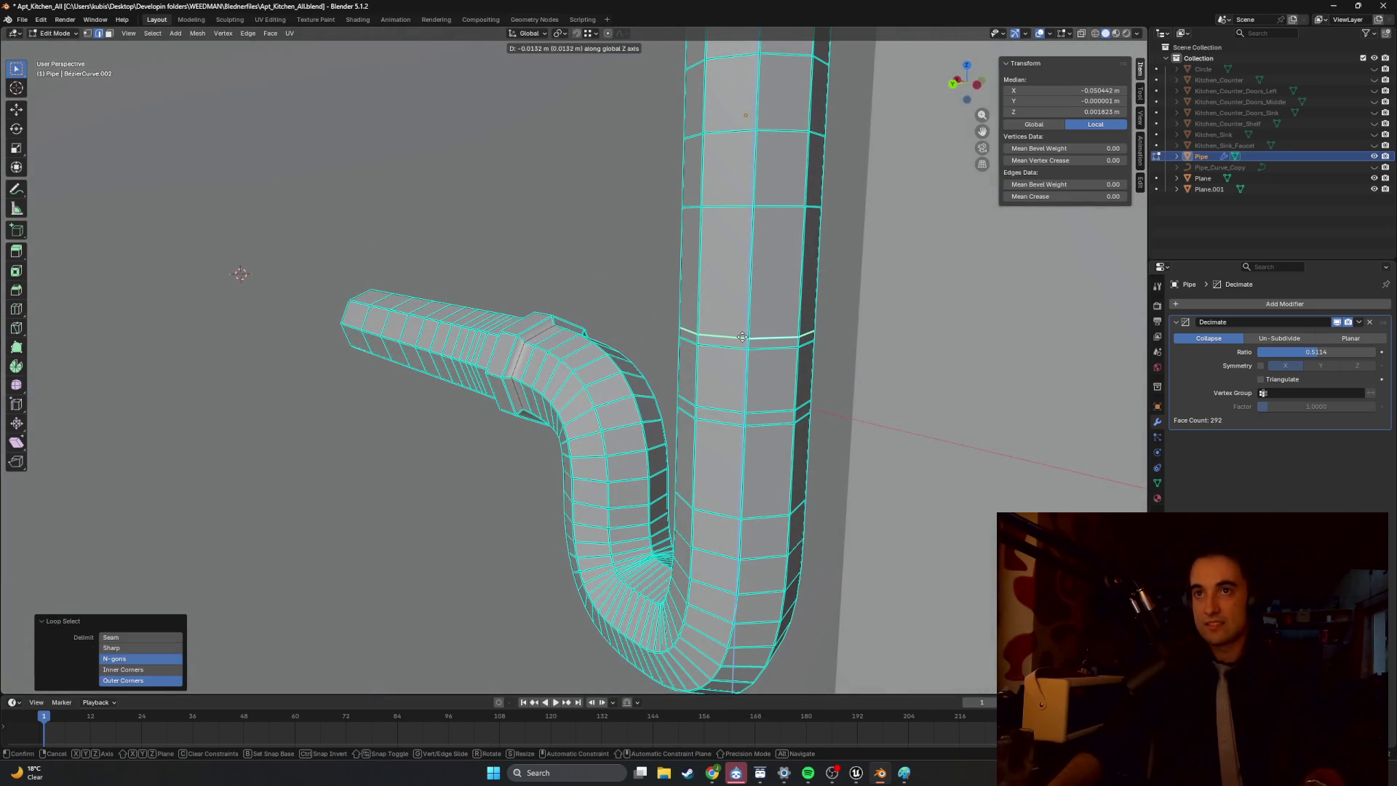
{"action": "left_click", "coordinate": [742, 338]}
Nudge the lower and bounding edge loops along Z to frame the collar band.
{"action": "left_click", "coordinate": [756, 424], "text": "alt"}
{"action": "key", "text": "g"}
{"action": "key", "text": "z"}
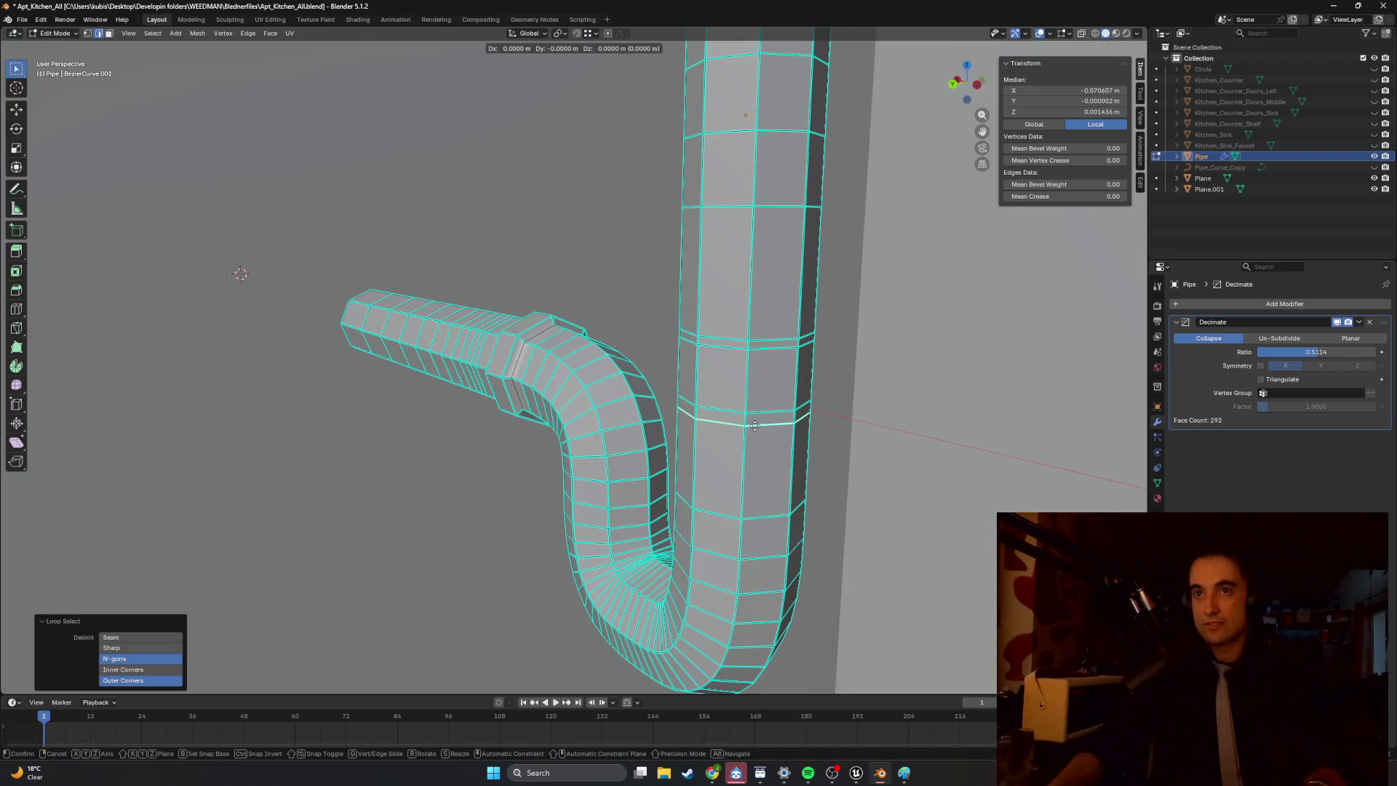
{"action": "left_click", "coordinate": [755, 420]}
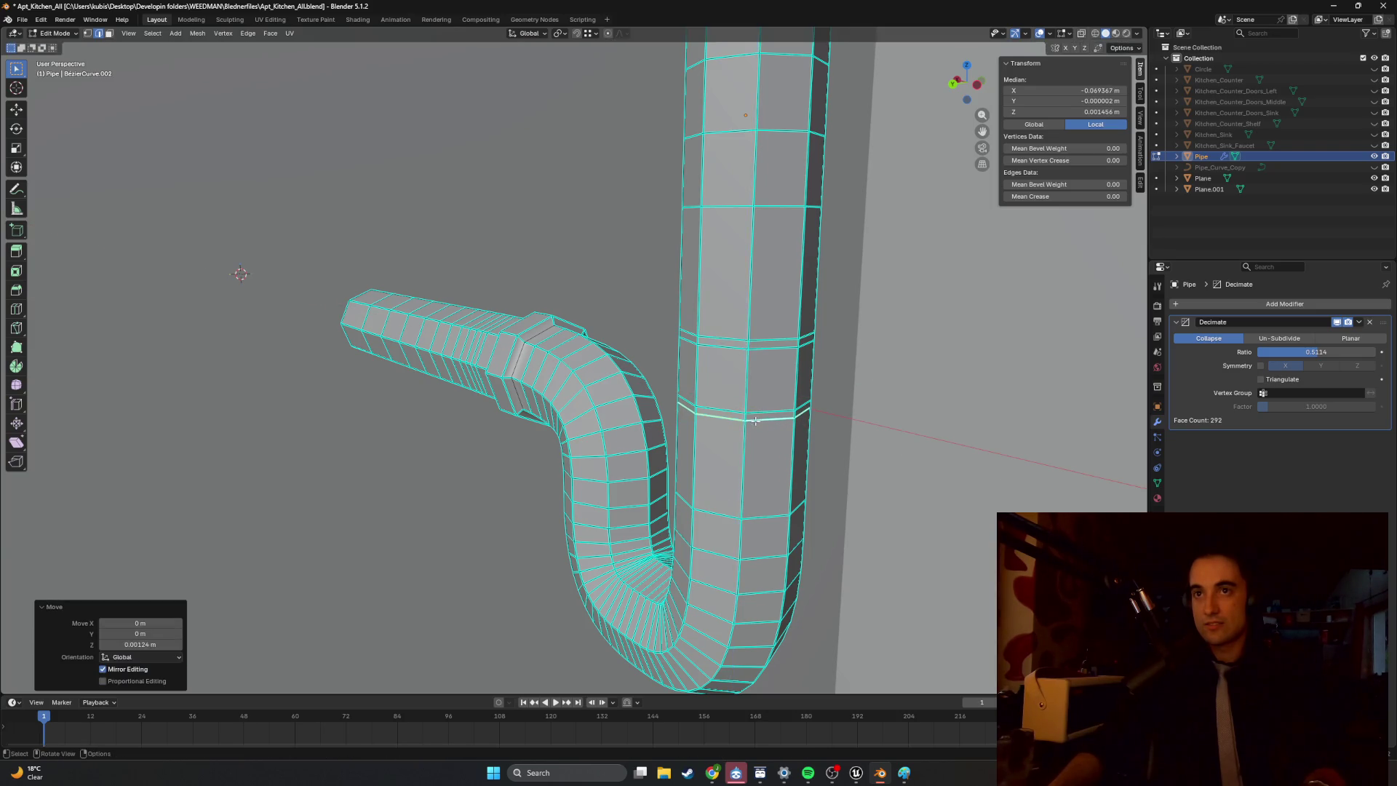
{"action": "middle_click_drag", "start_coordinate": [756, 420], "coordinate": [776, 393]}
{"action": "left_click", "coordinate": [822, 289], "text": "alt"}
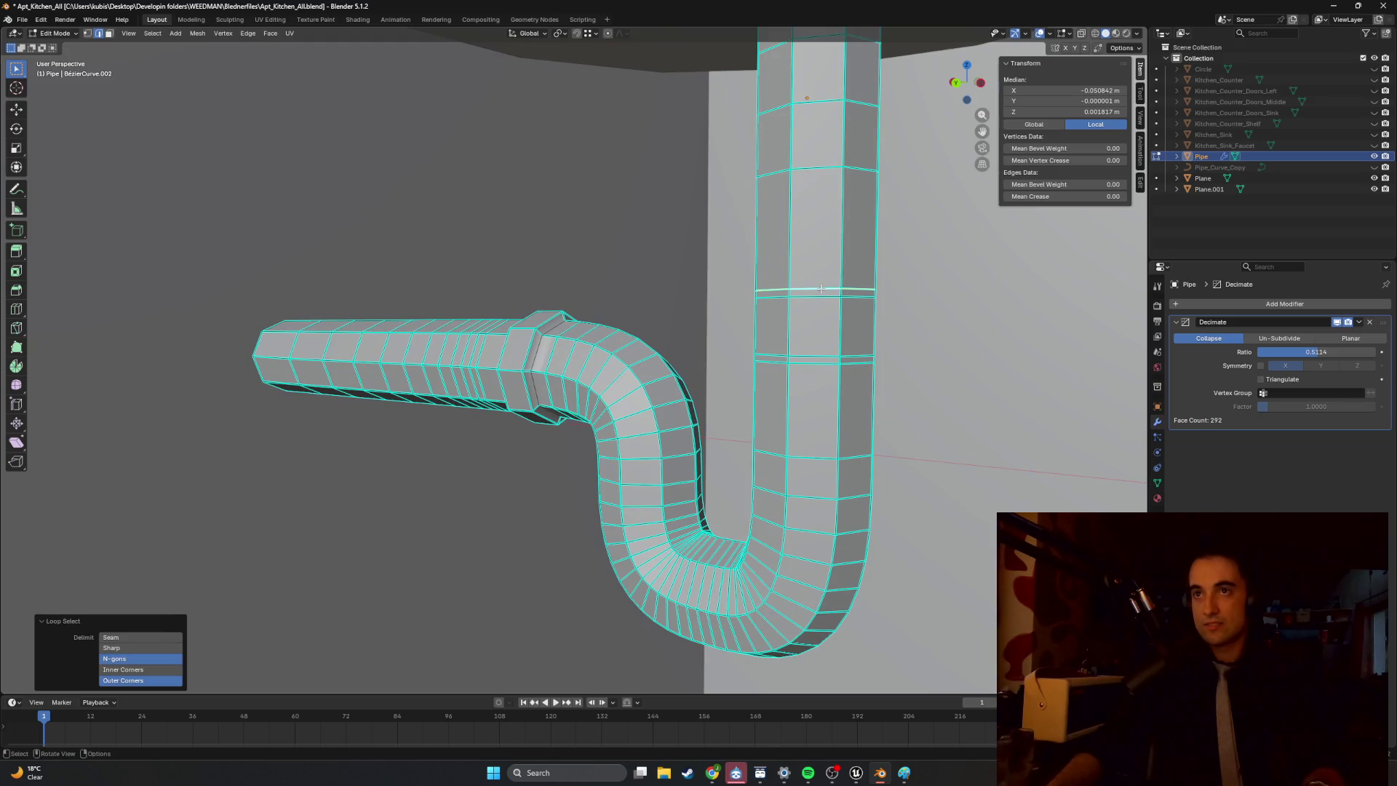
{"action": "key", "text": "g"}
{"action": "key", "text": "z"}
{"action": "left_click", "coordinate": [820, 291]}
Scale the face band between the loops outward into a raised collar.
{"action": "key", "text": "3"}
{"action": "left_click", "coordinate": [815, 324]}
{"action": "left_click", "coordinate": [820, 331], "text": "alt"}
{"action": "key", "text": "s"}
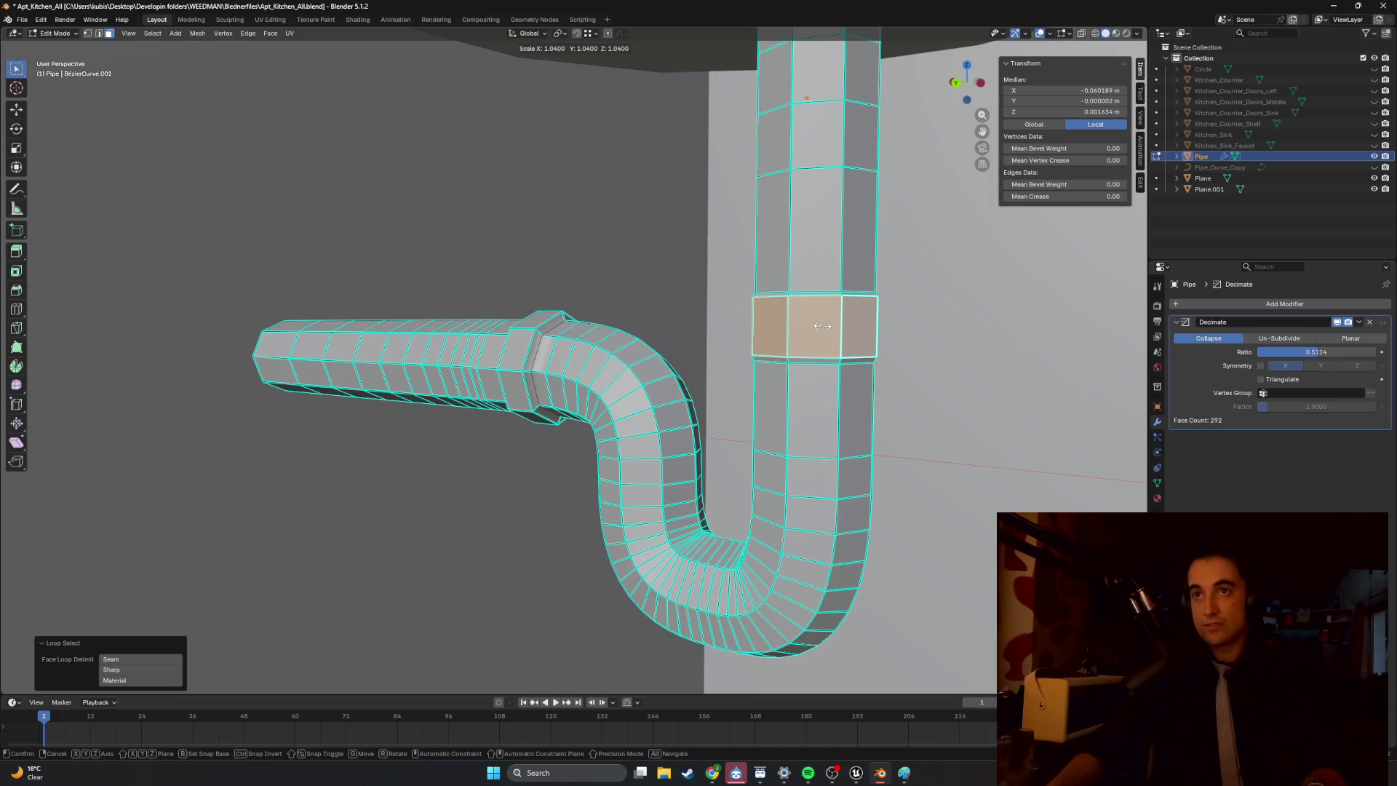
{"action": "left_click", "coordinate": [822, 325]}
{"action": "mouse_move", "coordinate": [822, 325]}
{"action": "middle_mouse_down"}
{"action": "mouse_move", "coordinate": [679, 329]}
{"action": "mouse_move", "coordinate": [678, 350]}
{"action": "mouse_move", "coordinate": [713, 332]}
{"action": "mouse_move", "coordinate": [749, 336]}
{"action": "mouse_move", "coordinate": [708, 334]}
{"action": "mouse_move", "coordinate": [673, 356]}
{"action": "mouse_move", "coordinate": [610, 341]}
{"action": "mouse_move", "coordinate": [686, 355]}
{"action": "mouse_move", "coordinate": [622, 355]}
{"action": "mouse_move", "coordinate": [692, 346]}
{"action": "mouse_move", "coordinate": [690, 368]}
{"action": "mouse_move", "coordinate": [657, 352]}
{"action": "mouse_move", "coordinate": [631, 368]}
{"action": "mouse_move", "coordinate": [657, 364]}
{"action": "middle_mouse_up"}
{"action": "key", "text": "s"}
{"action": "left_click", "coordinate": [704, 328]}
Leave edit mode and zoom in to inspect the pipe.
{"action": "scroll", "coordinate": [704, 366], "scroll_direction": "down", "scroll_amount": 5}
{"action": "scroll", "coordinate": [680, 355], "scroll_direction": "up", "scroll_amount": 5}
{"action": "scroll", "coordinate": [637, 353], "scroll_direction": "up", "scroll_amount": 3}
{"action": "key", "text": "Tab"}
{"action": "scroll", "coordinate": [657, 364], "scroll_direction": "up", "scroll_amount": 2}
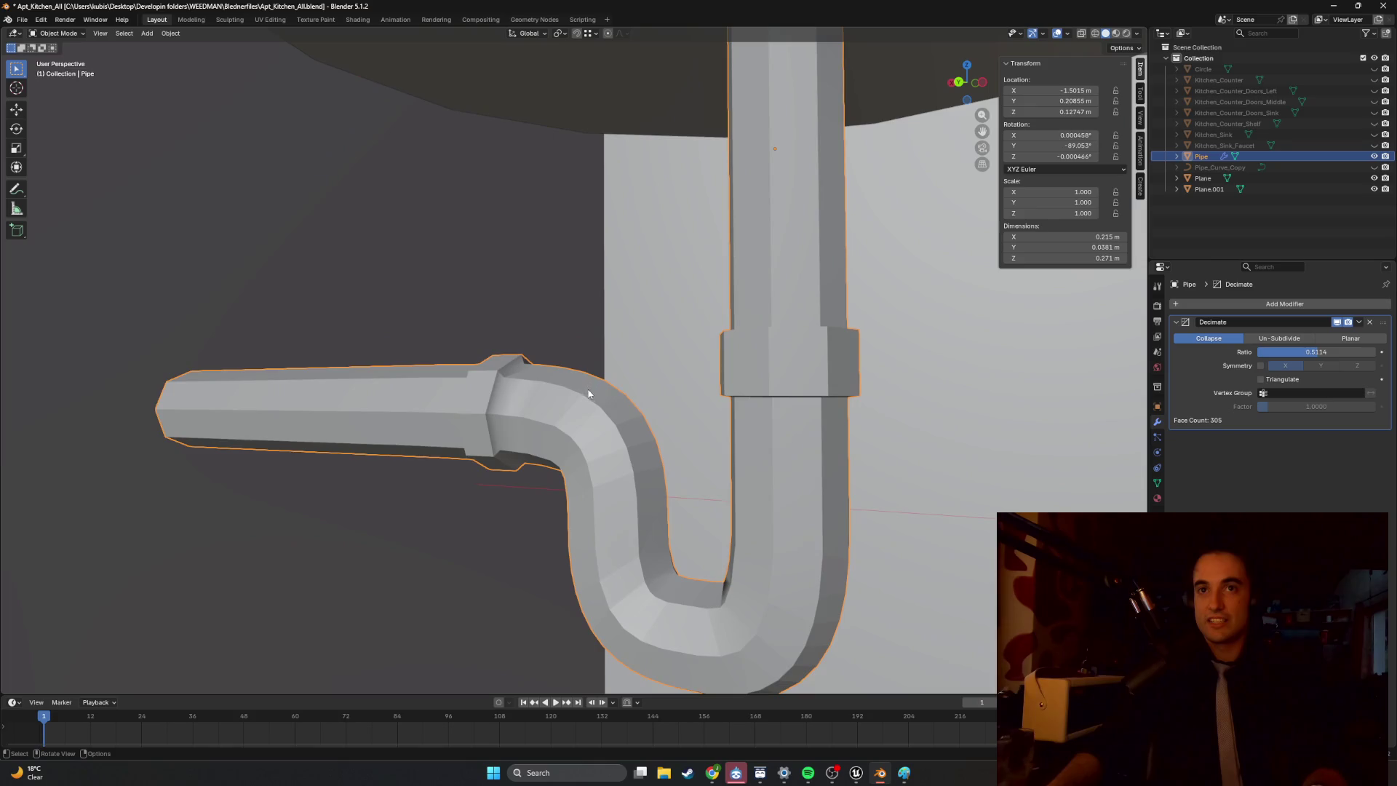
Select all pipe edges, Mark Sharp, and return to Object Mode.
{"action": "key", "text": "Tab"}
{"action": "key", "text": "a"}
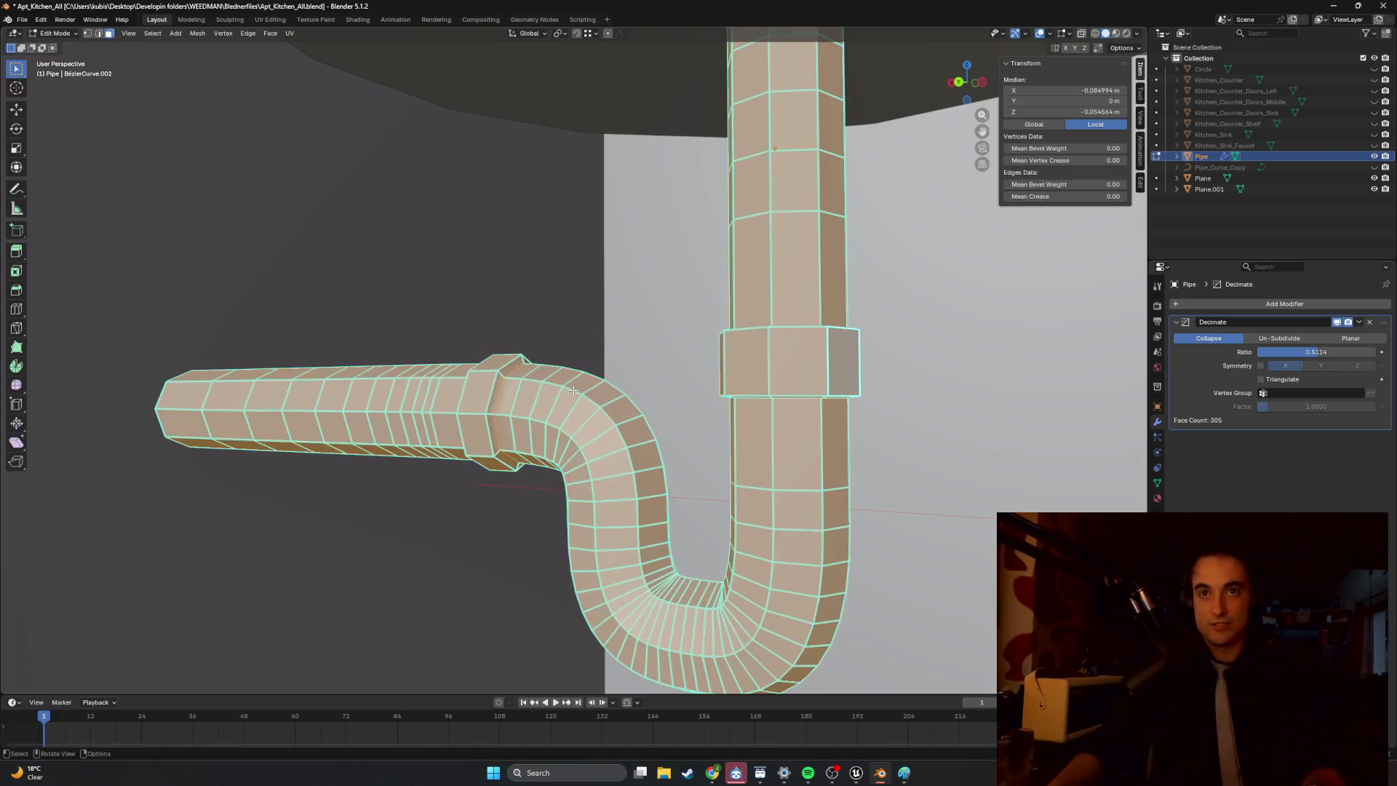
{"action": "right_click", "coordinate": [563, 422]}
{"action": "key", "text": "Escape"}
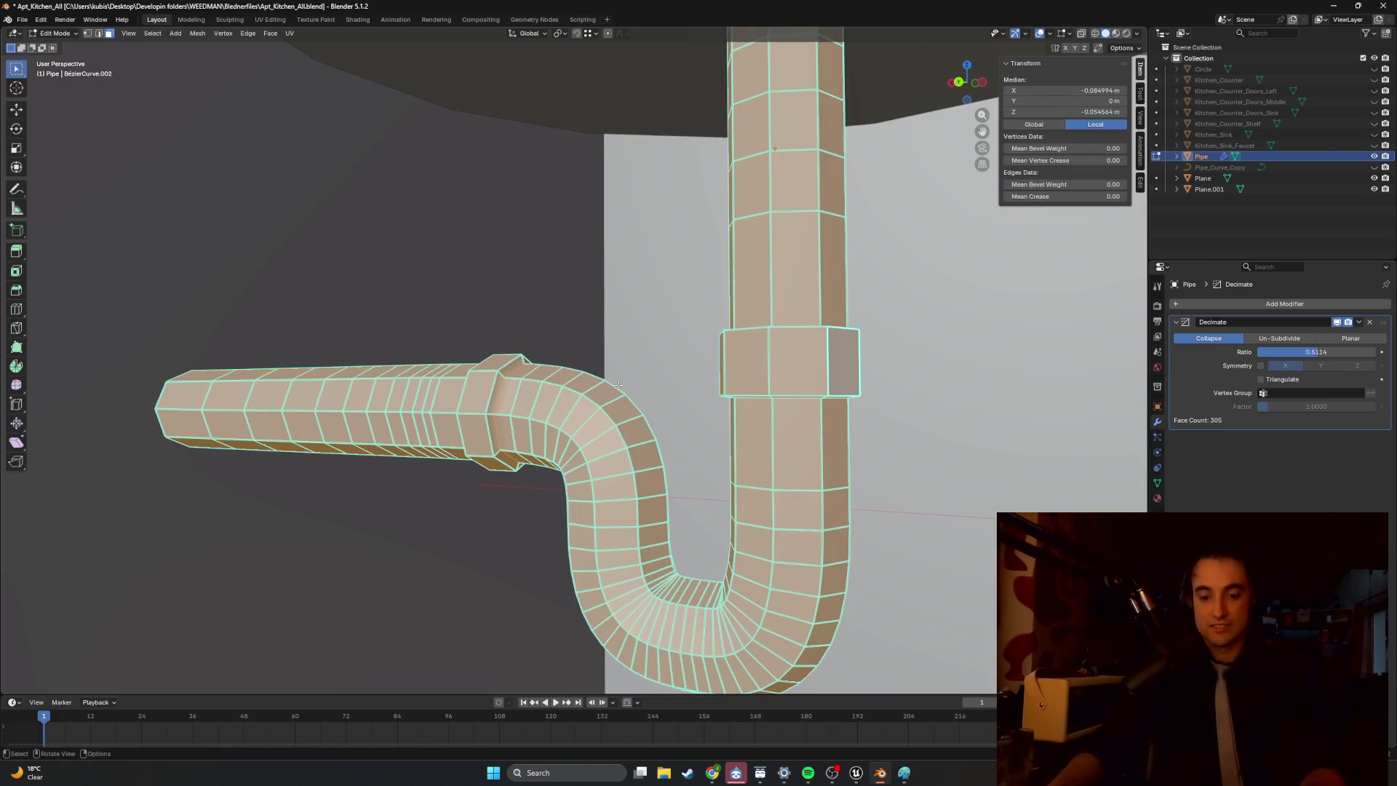
{"action": "right_click", "coordinate": [612, 398]}
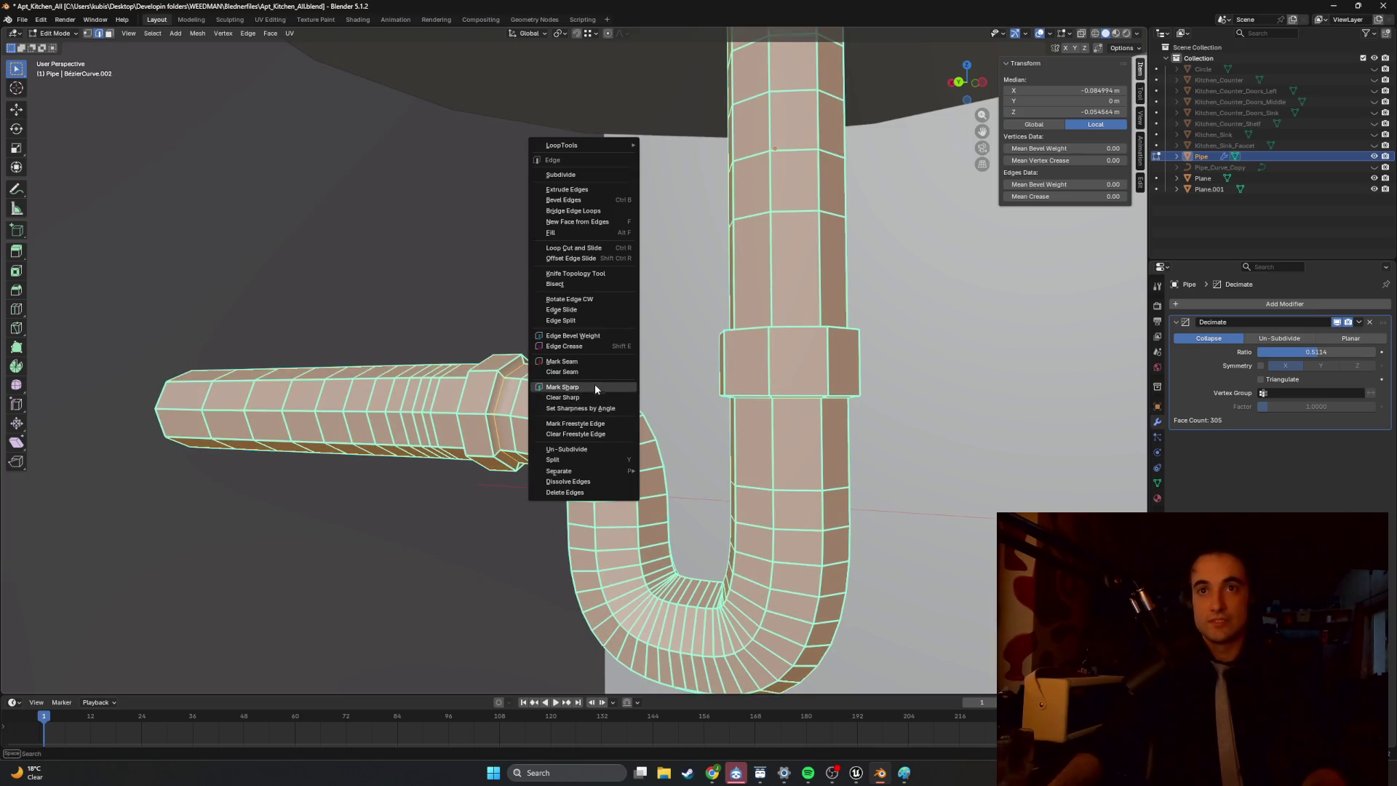
{"action": "left_click", "coordinate": [596, 387]}
{"action": "key", "text": "alt+a"}
{"action": "mouse_move", "coordinate": [600, 384]}
{"action": "middle_mouse_down"}
{"action": "mouse_move", "coordinate": [599, 354]}
{"action": "mouse_move", "coordinate": [578, 383]}
{"action": "mouse_move", "coordinate": [813, 376]}
{"action": "middle_mouse_up"}
{"action": "key", "text": "Tab"}
{"action": "scroll", "coordinate": [626, 384], "scroll_direction": "up", "scroll_amount": 5}
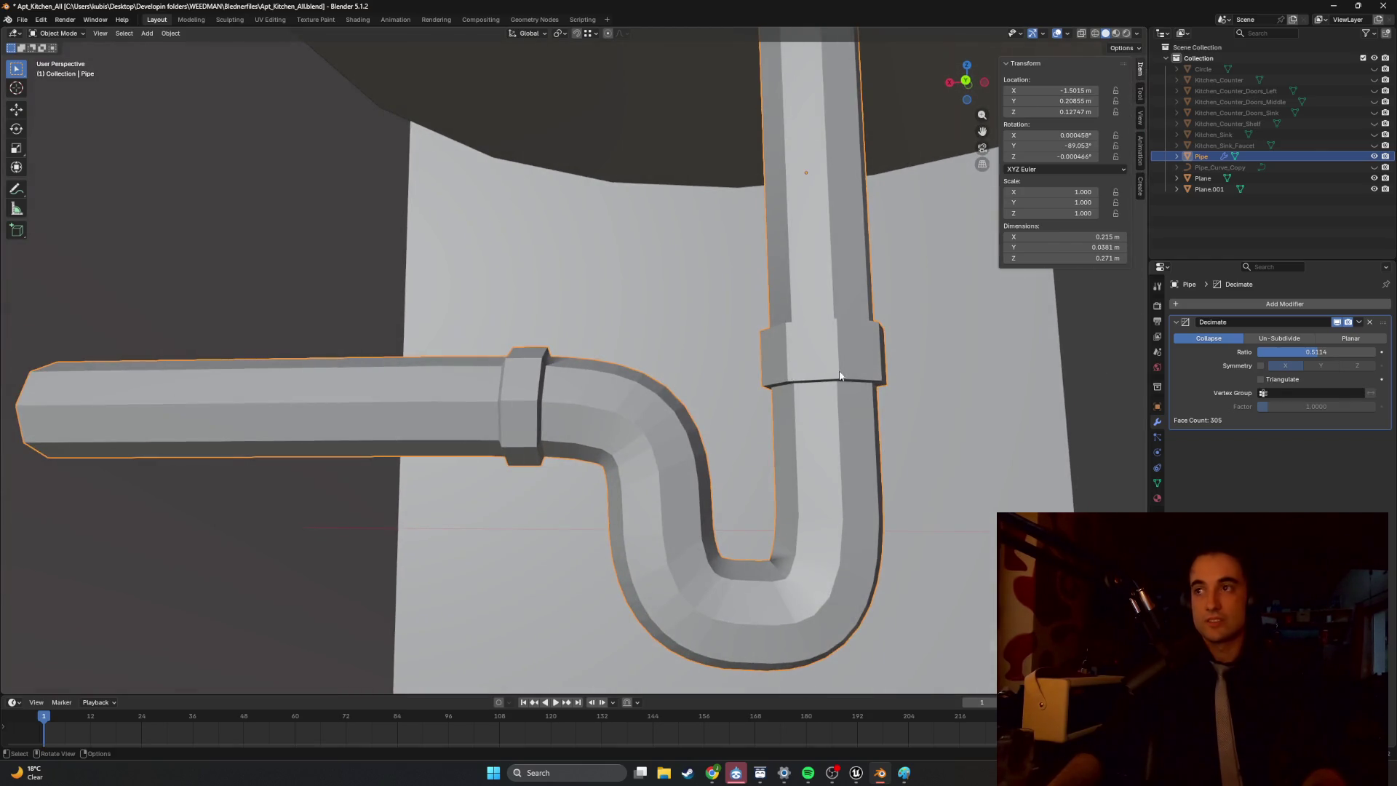
Inspect the U-bend and begin raising the Decimate ratio from 0.3114.
{"action": "middle_click_drag", "start_coordinate": [901, 395], "coordinate": [788, 436]}
{"action": "scroll", "coordinate": [789, 359], "scroll_direction": "up", "scroll_amount": 3}
{"action": "mouse_move", "coordinate": [788, 355]}
{"action": "middle_mouse_down"}
{"action": "mouse_move", "coordinate": [817, 384]}
{"action": "mouse_move", "coordinate": [756, 356]}
{"action": "mouse_move", "coordinate": [751, 430]}
{"action": "mouse_move", "coordinate": [683, 492]}
{"action": "mouse_move", "coordinate": [640, 453]}
{"action": "mouse_move", "coordinate": [582, 490]}
{"action": "mouse_move", "coordinate": [555, 440]}
{"action": "mouse_move", "coordinate": [569, 415]}
{"action": "mouse_move", "coordinate": [561, 468]}
{"action": "mouse_move", "coordinate": [614, 405]}
{"action": "mouse_move", "coordinate": [742, 378]}
{"action": "middle_mouse_up"}
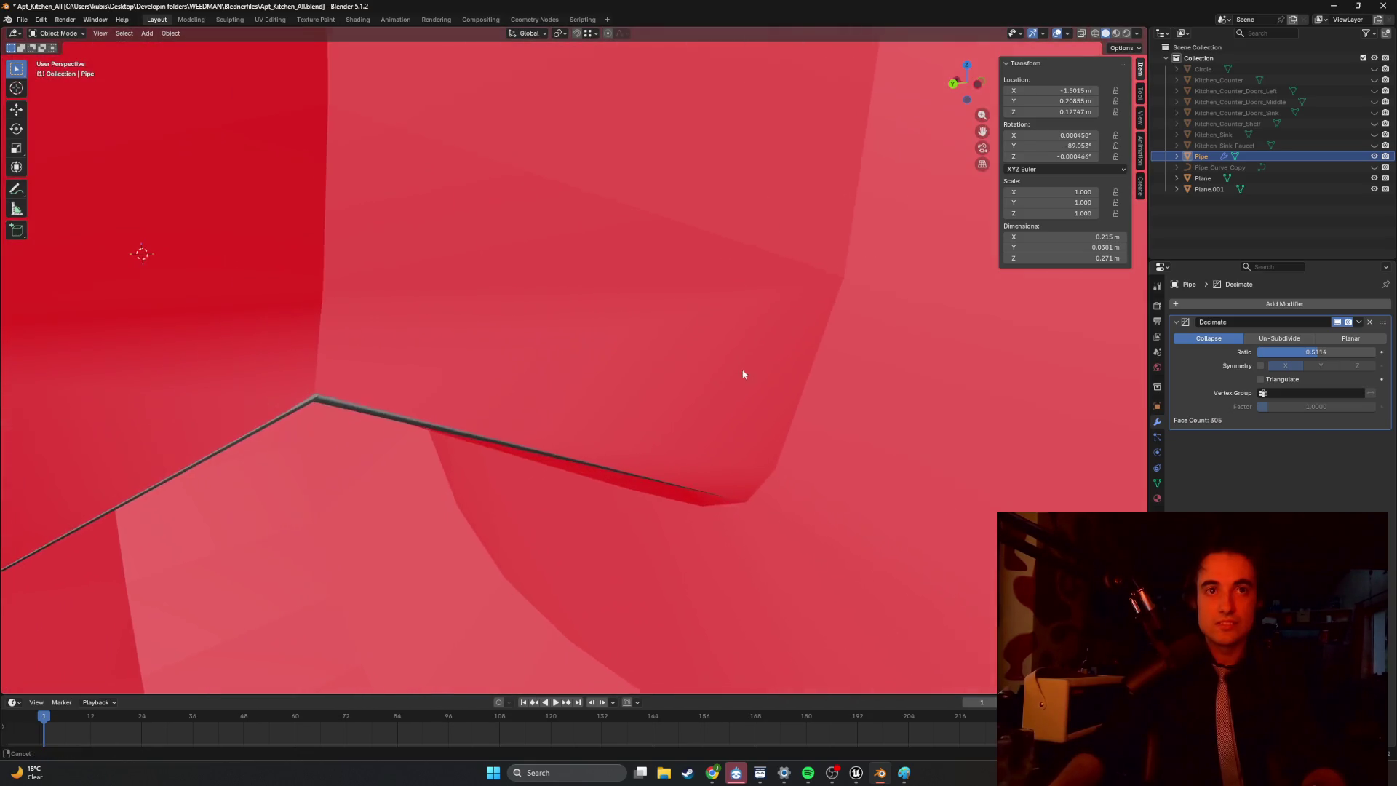
{"action": "key", "text": "Tab"}
{"action": "key", "text": "Tab"}
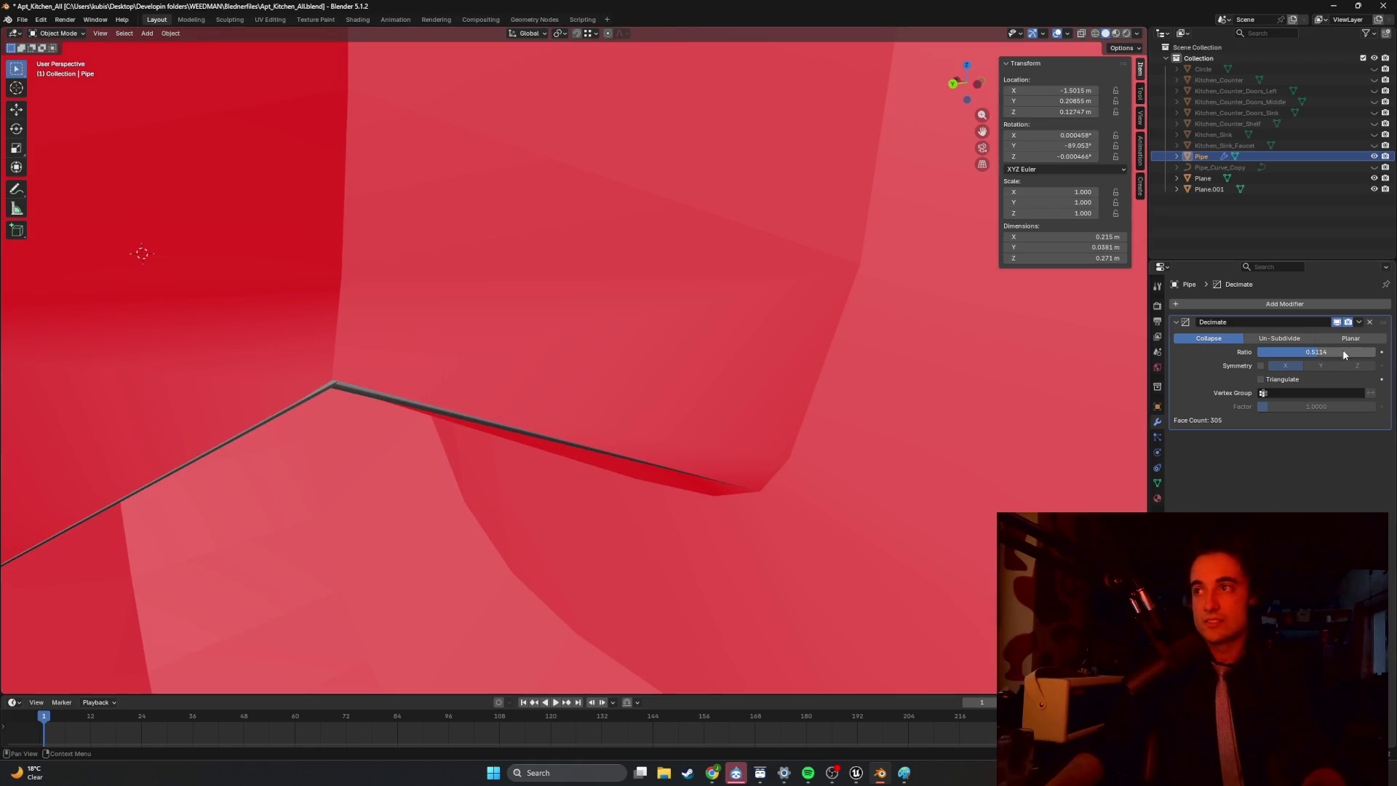
{"action": "mouse_move", "coordinate": [1321, 354]}
{"action": "left_mouse_down"}
{"action": "mouse_move", "coordinate": [1370, 352]}
{"action": "mouse_move", "coordinate": [1310, 353]}
{"action": "left_mouse_up"}
{"action": "scroll", "coordinate": [622, 325], "scroll_direction": "down", "scroll_amount": 6}
{"action": "mouse_move", "coordinate": [678, 332]}
{"action": "middle_mouse_down"}
{"action": "mouse_move", "coordinate": [664, 375]}
{"action": "mouse_move", "coordinate": [801, 357]}
{"action": "mouse_move", "coordinate": [790, 355]}
{"action": "mouse_move", "coordinate": [806, 338]}
{"action": "mouse_move", "coordinate": [768, 357]}
{"action": "mouse_move", "coordinate": [587, 304]}
{"action": "mouse_move", "coordinate": [682, 368]}
{"action": "mouse_move", "coordinate": [653, 358]}
{"action": "mouse_move", "coordinate": [667, 337]}
{"action": "mouse_move", "coordinate": [548, 393]}
{"action": "mouse_move", "coordinate": [592, 408]}
{"action": "mouse_move", "coordinate": [733, 384]}
{"action": "mouse_move", "coordinate": [633, 384]}
{"action": "mouse_move", "coordinate": [609, 352]}
{"action": "mouse_move", "coordinate": [655, 374]}
{"action": "mouse_move", "coordinate": [578, 393]}
{"action": "mouse_move", "coordinate": [483, 386]}
{"action": "mouse_move", "coordinate": [614, 381]}
{"action": "mouse_move", "coordinate": [685, 354]}
{"action": "mouse_move", "coordinate": [684, 368]}
{"action": "middle_mouse_up"}
{"action": "scroll", "coordinate": [722, 373], "scroll_direction": "down", "scroll_amount": 5}
Raise the Decimate ratio to about 0.4795, leaving 293 faces.
{"action": "key", "text": "Tab"}
{"action": "key", "text": "Tab"}
{"action": "key", "text": "Tab"}
{"action": "key", "text": "Tab"}
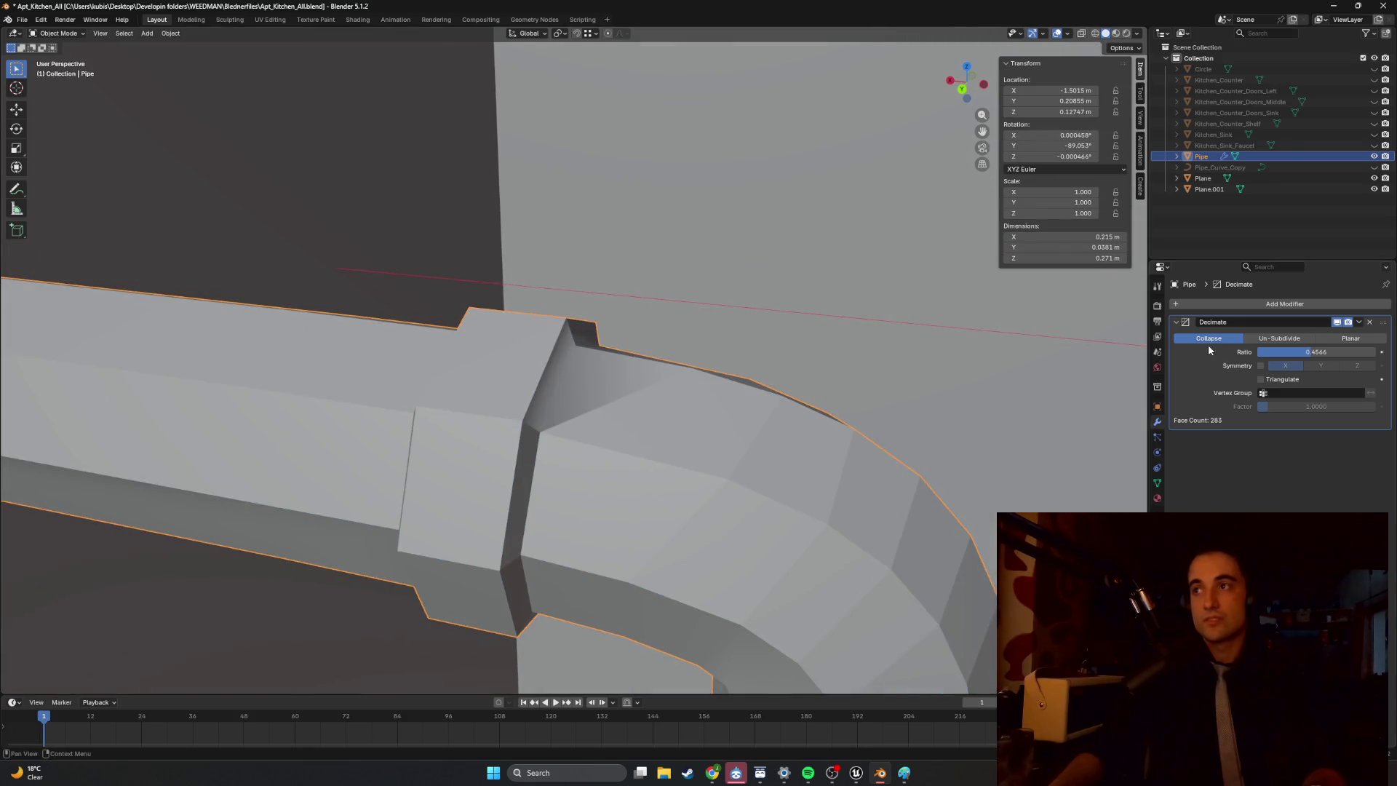
{"action": "left_click_drag", "start_coordinate": [1312, 354], "coordinate": [1314, 354]}
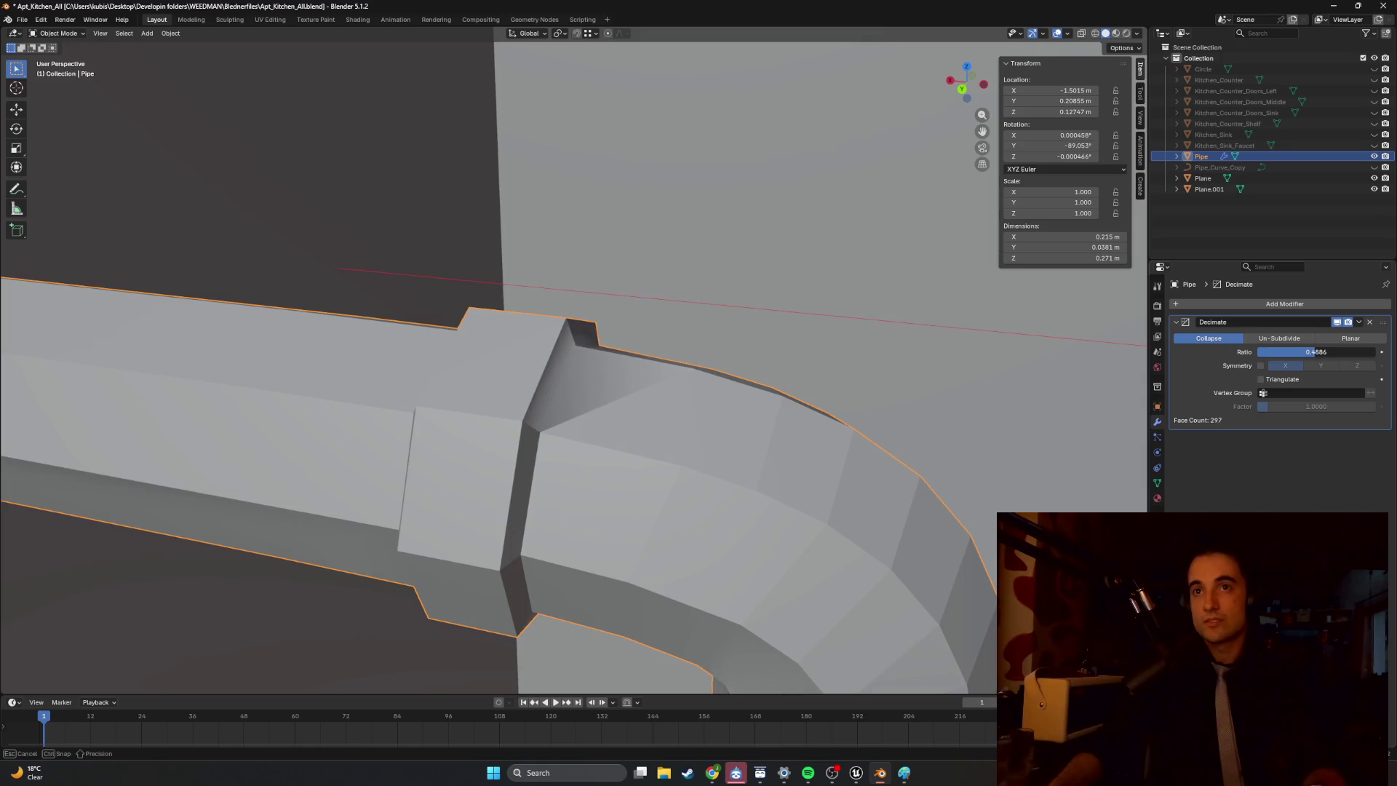
{"action": "mouse_move", "coordinate": [989, 404]}
{"action": "middle_mouse_down"}
{"action": "mouse_move", "coordinate": [771, 351]}
{"action": "mouse_move", "coordinate": [713, 363]}
{"action": "mouse_move", "coordinate": [808, 178]}
{"action": "mouse_move", "coordinate": [756, 385]}
{"action": "middle_mouse_up"}
{"action": "scroll", "coordinate": [756, 385], "scroll_direction": "down", "scroll_amount": 4}
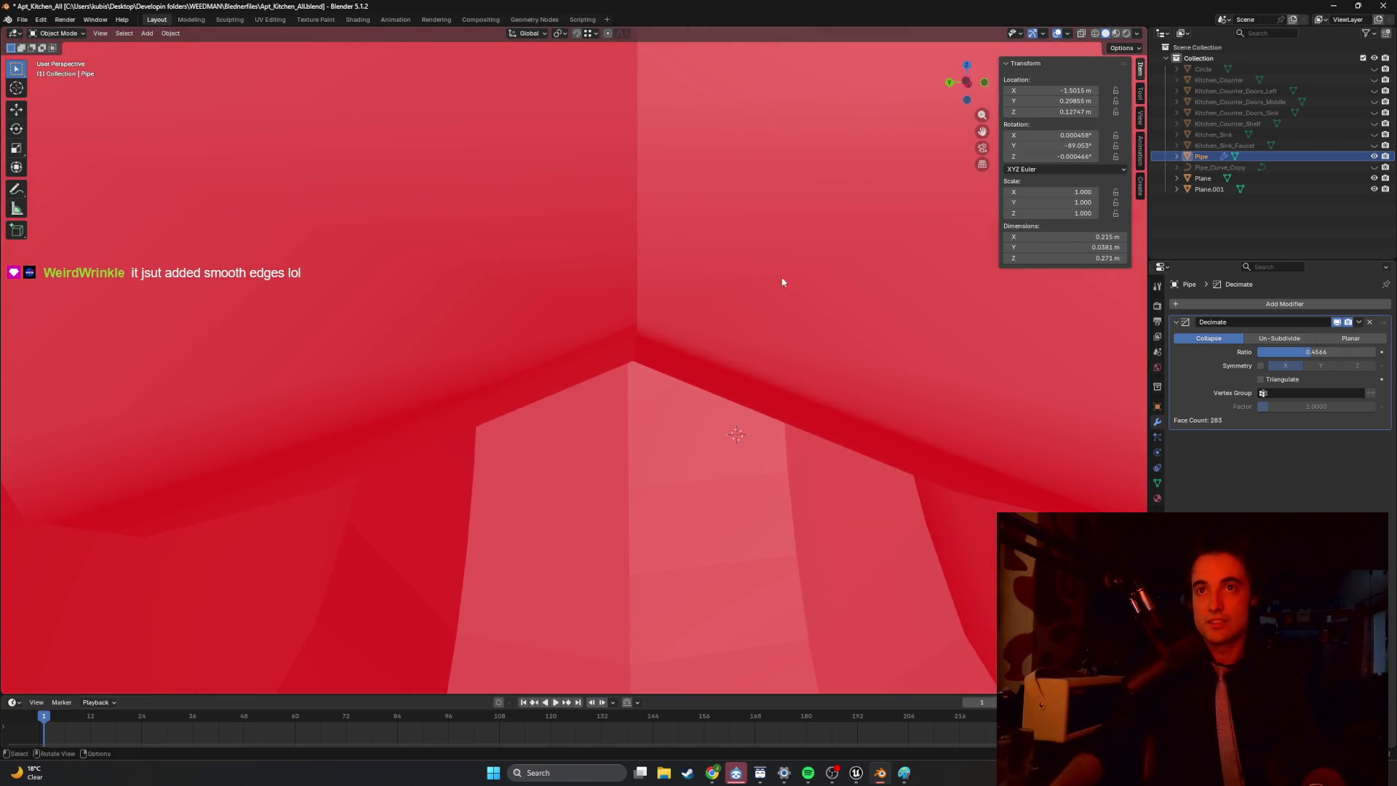
{"action": "left_click_drag", "start_coordinate": [1313, 354], "coordinate": [1313, 354]}
{"action": "scroll", "coordinate": [726, 377], "scroll_direction": "down", "scroll_amount": 3}
{"action": "mouse_move", "coordinate": [727, 377]}
{"action": "middle_mouse_down"}
{"action": "mouse_move", "coordinate": [807, 405]}
{"action": "mouse_move", "coordinate": [711, 408]}
{"action": "mouse_move", "coordinate": [693, 384]}
{"action": "mouse_move", "coordinate": [711, 303]}
{"action": "mouse_move", "coordinate": [667, 299]}
{"action": "mouse_move", "coordinate": [686, 288]}
{"action": "middle_mouse_up"}
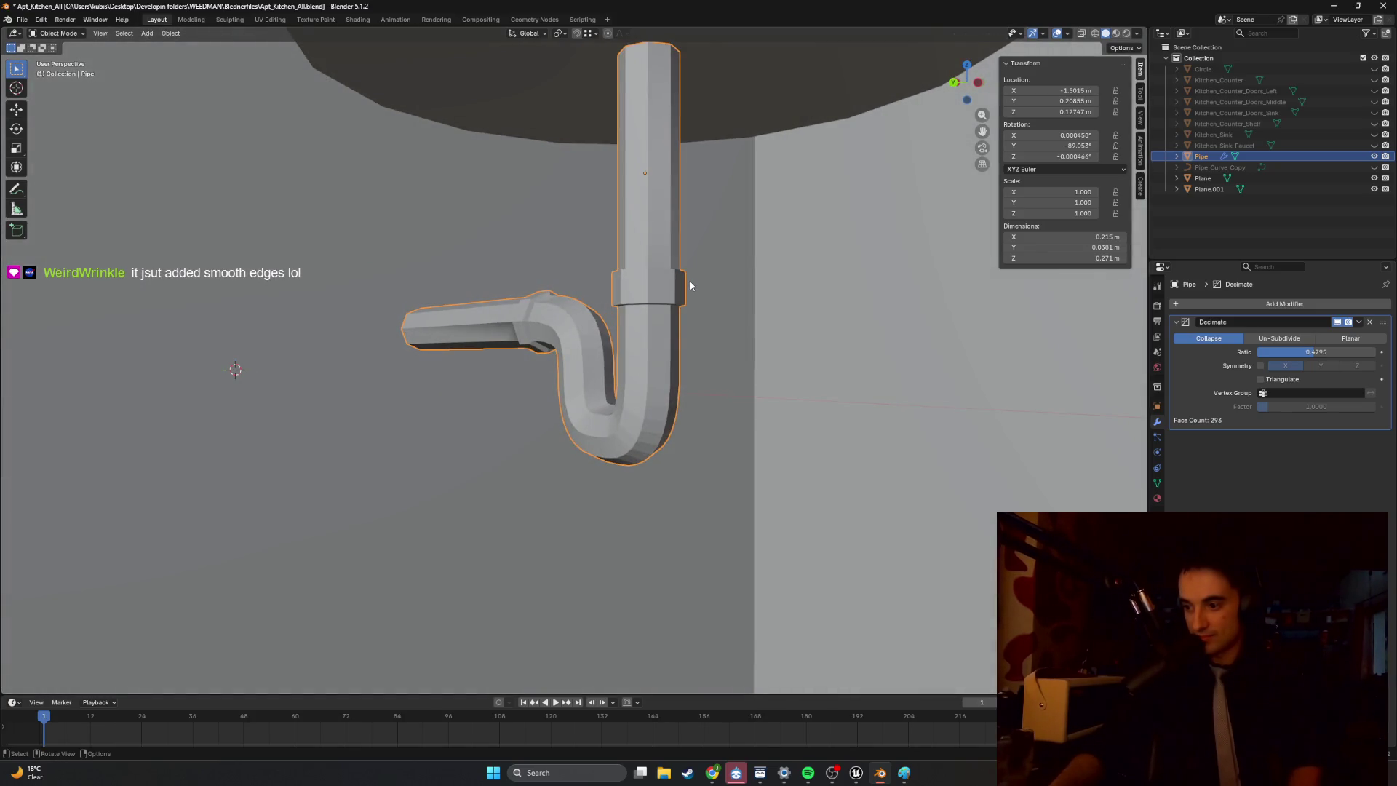
{"action": "scroll", "coordinate": [691, 285], "scroll_direction": "up", "scroll_amount": 5}
{"action": "mouse_move", "coordinate": [689, 305]}
{"action": "middle_mouse_down"}
{"action": "mouse_move", "coordinate": [597, 293]}
{"action": "mouse_move", "coordinate": [620, 339]}
{"action": "mouse_move", "coordinate": [628, 327]}
{"action": "middle_mouse_up"}
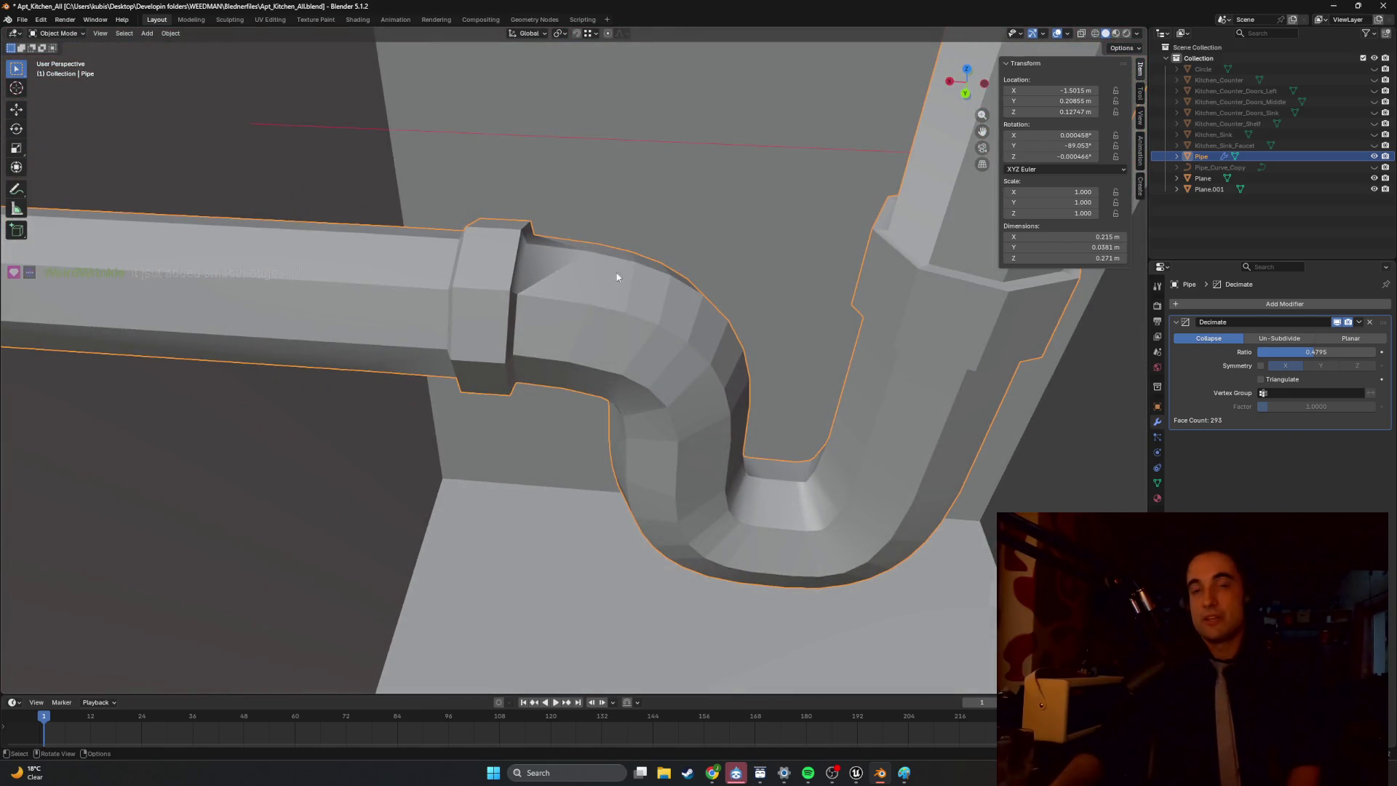
{"action": "mouse_move", "coordinate": [633, 278]}
{"action": "middle_mouse_down"}
{"action": "mouse_move", "coordinate": [592, 263]}
{"action": "mouse_move", "coordinate": [613, 245]}
{"action": "middle_mouse_up"}
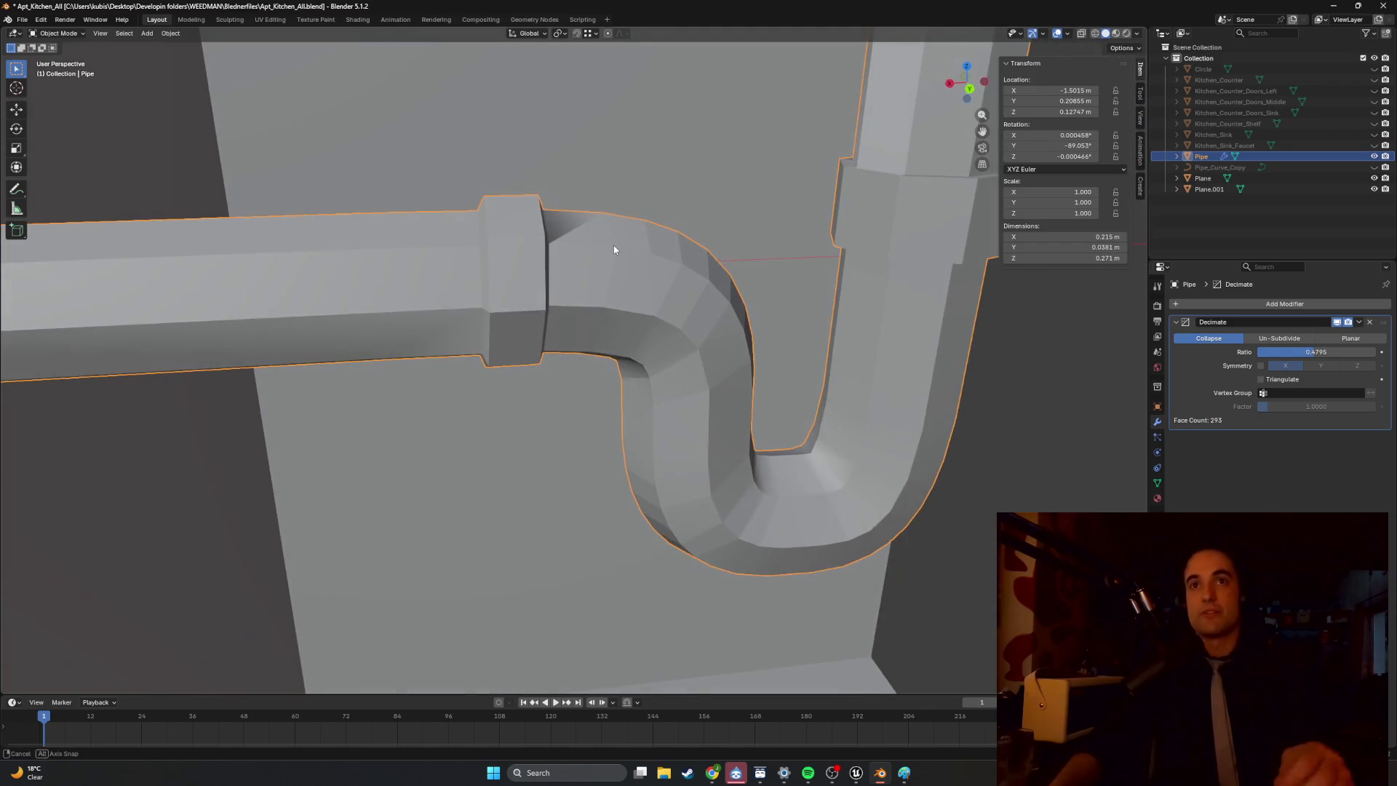
{"action": "mouse_move", "coordinate": [715, 247]}
{"action": "middle_mouse_down"}
{"action": "mouse_move", "coordinate": [662, 243]}
{"action": "mouse_move", "coordinate": [729, 281]}
{"action": "mouse_move", "coordinate": [647, 305]}
{"action": "middle_mouse_up"}
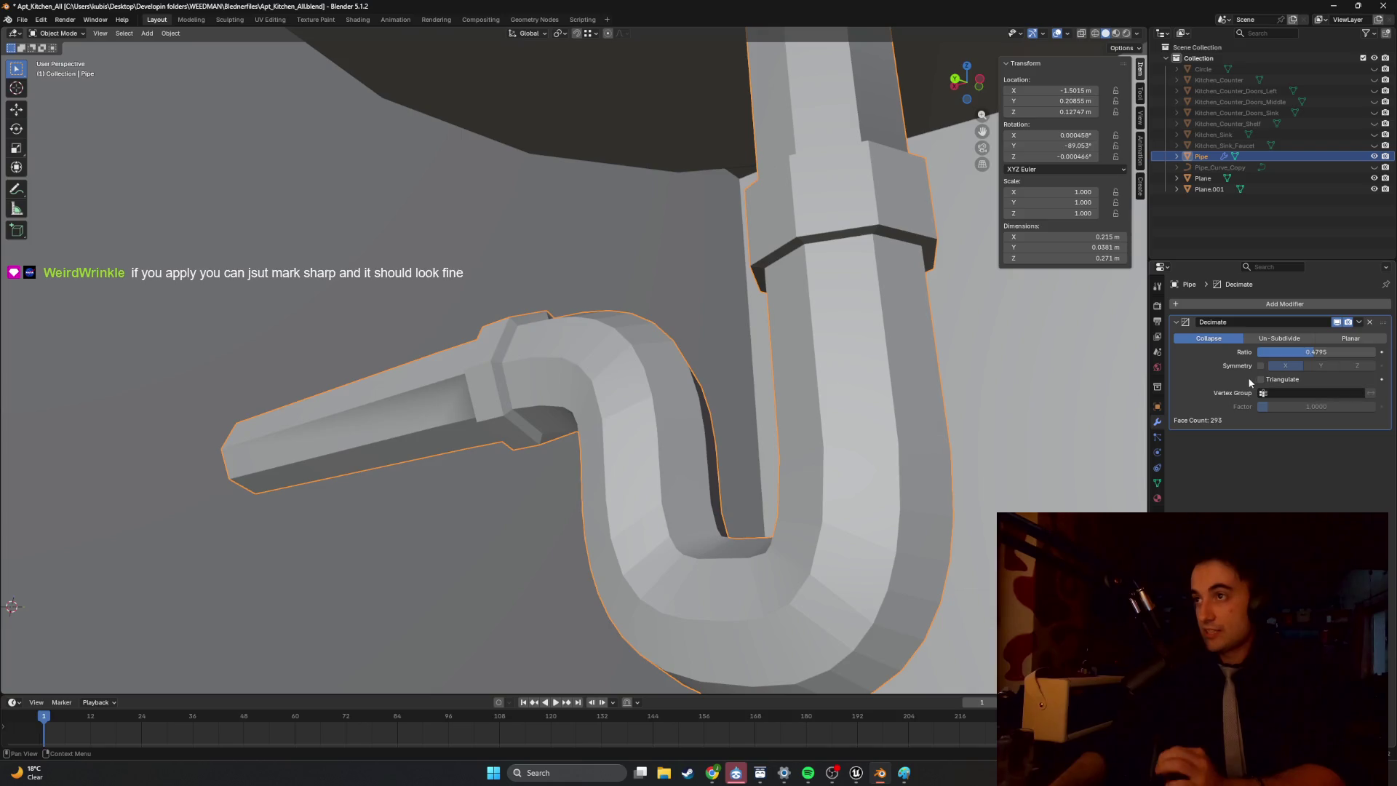
{"action": "mouse_move", "coordinate": [664, 380]}
{"action": "middle_mouse_down"}
{"action": "mouse_move", "coordinate": [716, 448]}
{"action": "mouse_move", "coordinate": [571, 450]}
{"action": "middle_mouse_up"}
{"action": "scroll", "coordinate": [571, 450], "scroll_direction": "up", "scroll_amount": 5}
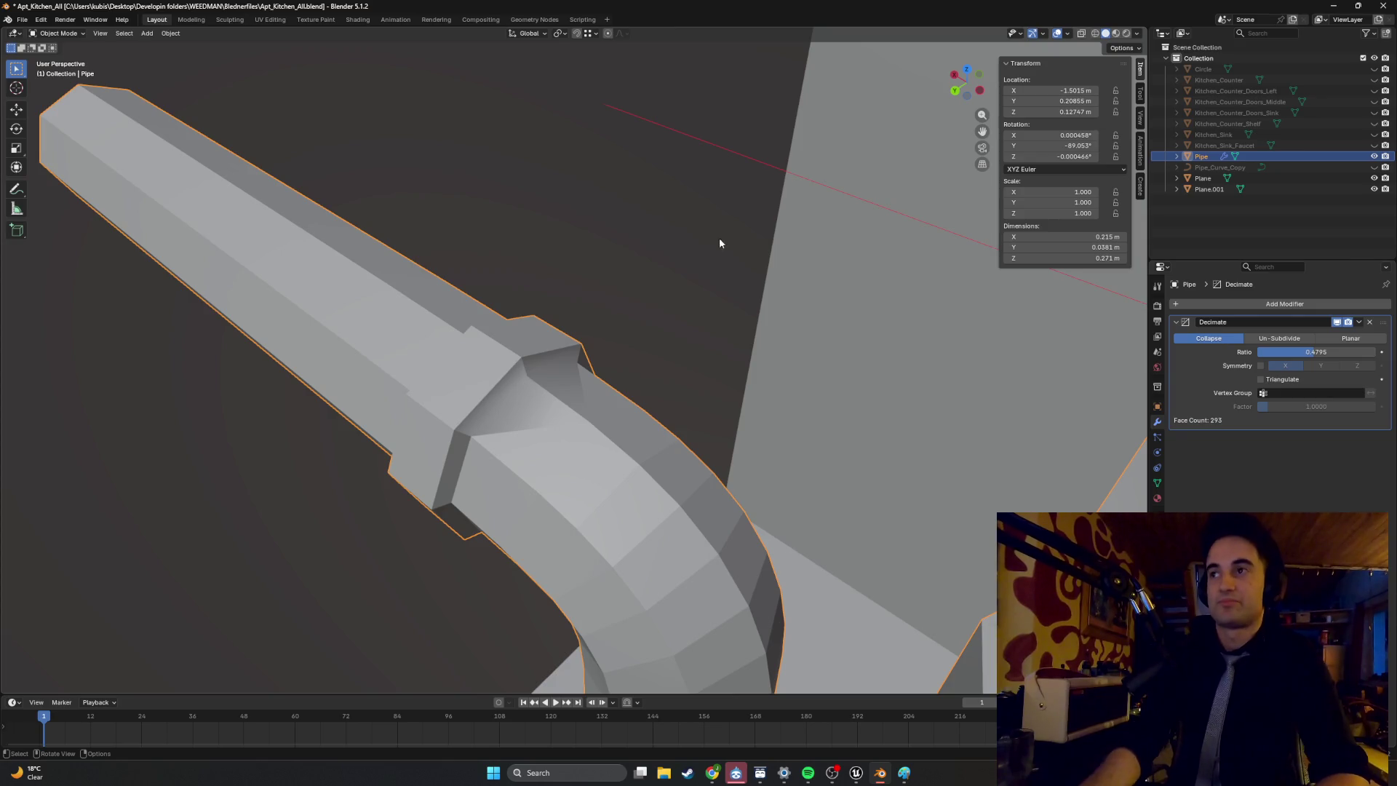
{"action": "scroll", "coordinate": [900, 377], "scroll_direction": "down", "scroll_amount": 3}
{"action": "scroll", "coordinate": [826, 393], "scroll_direction": "up", "scroll_amount": 5}
{"action": "scroll", "coordinate": [804, 393], "scroll_direction": "down", "scroll_amount": 4}
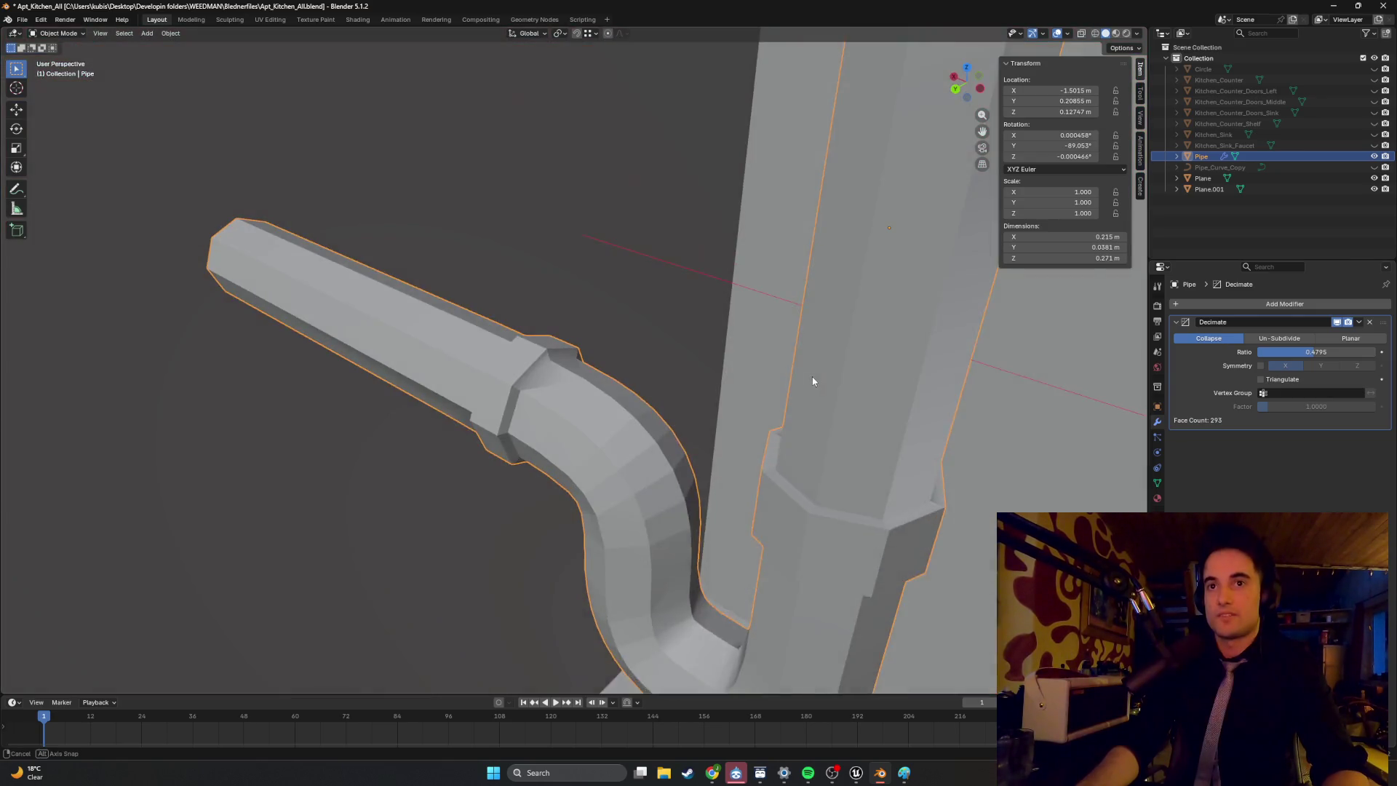
{"action": "scroll", "coordinate": [810, 380], "scroll_direction": "up", "scroll_amount": 1}
{"action": "middle_click_drag", "start_coordinate": [800, 405], "coordinate": [756, 356], "text": "shift"}
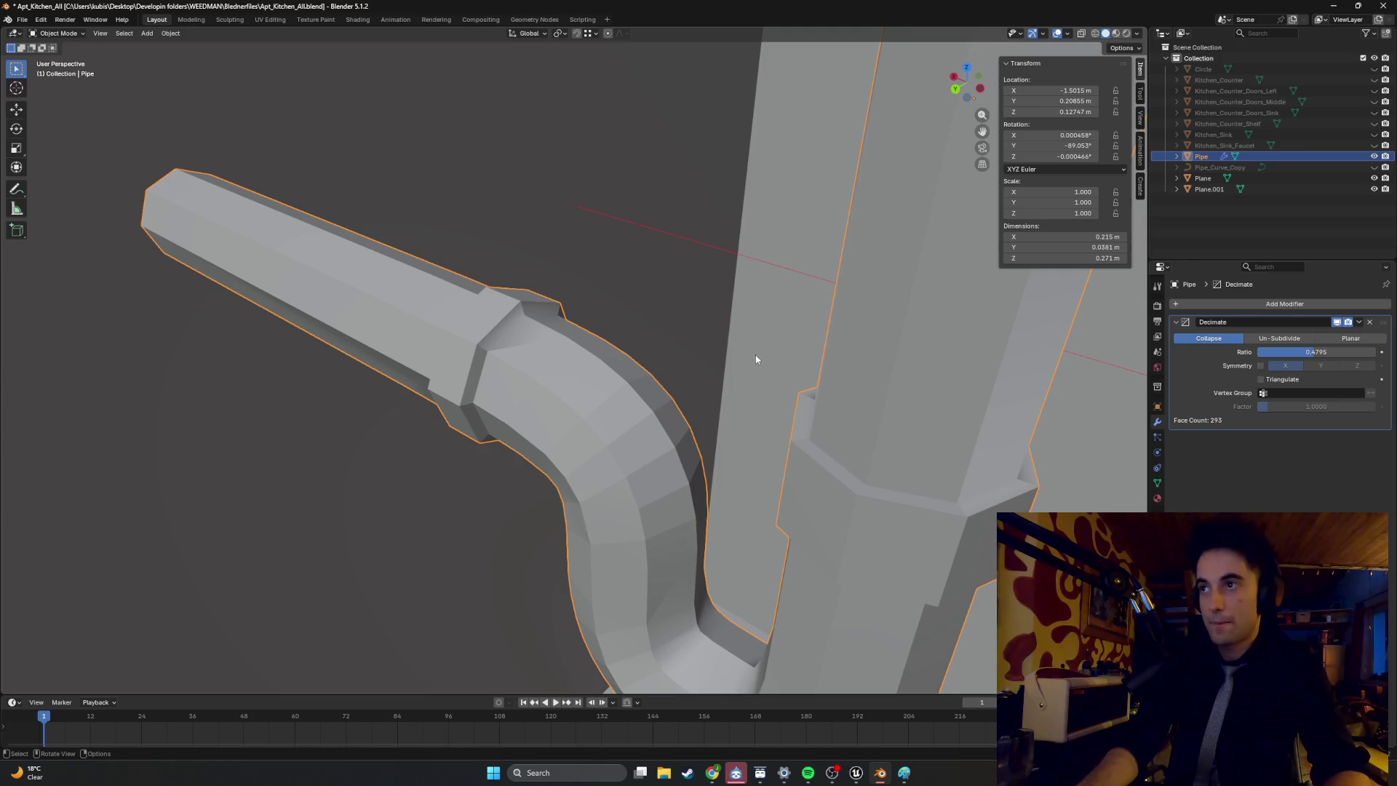
{"action": "key", "text": "super+shift+s"}
{"action": "mouse_move", "coordinate": [1395, 767]}
{"action": "left_mouse_down"}
{"action": "mouse_move", "coordinate": [1094, 402]}
{"action": "mouse_move", "coordinate": [30, 2]}
{"action": "left_mouse_up"}
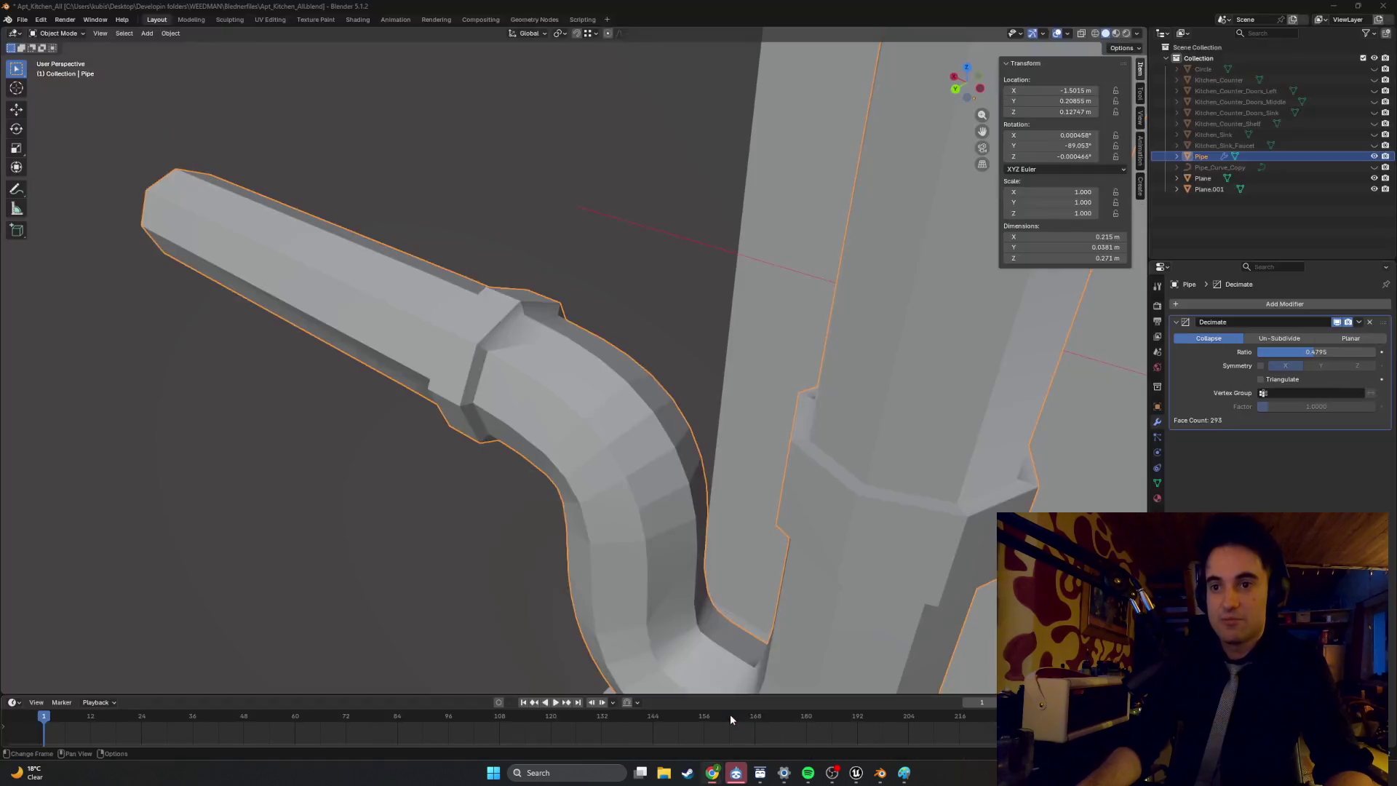
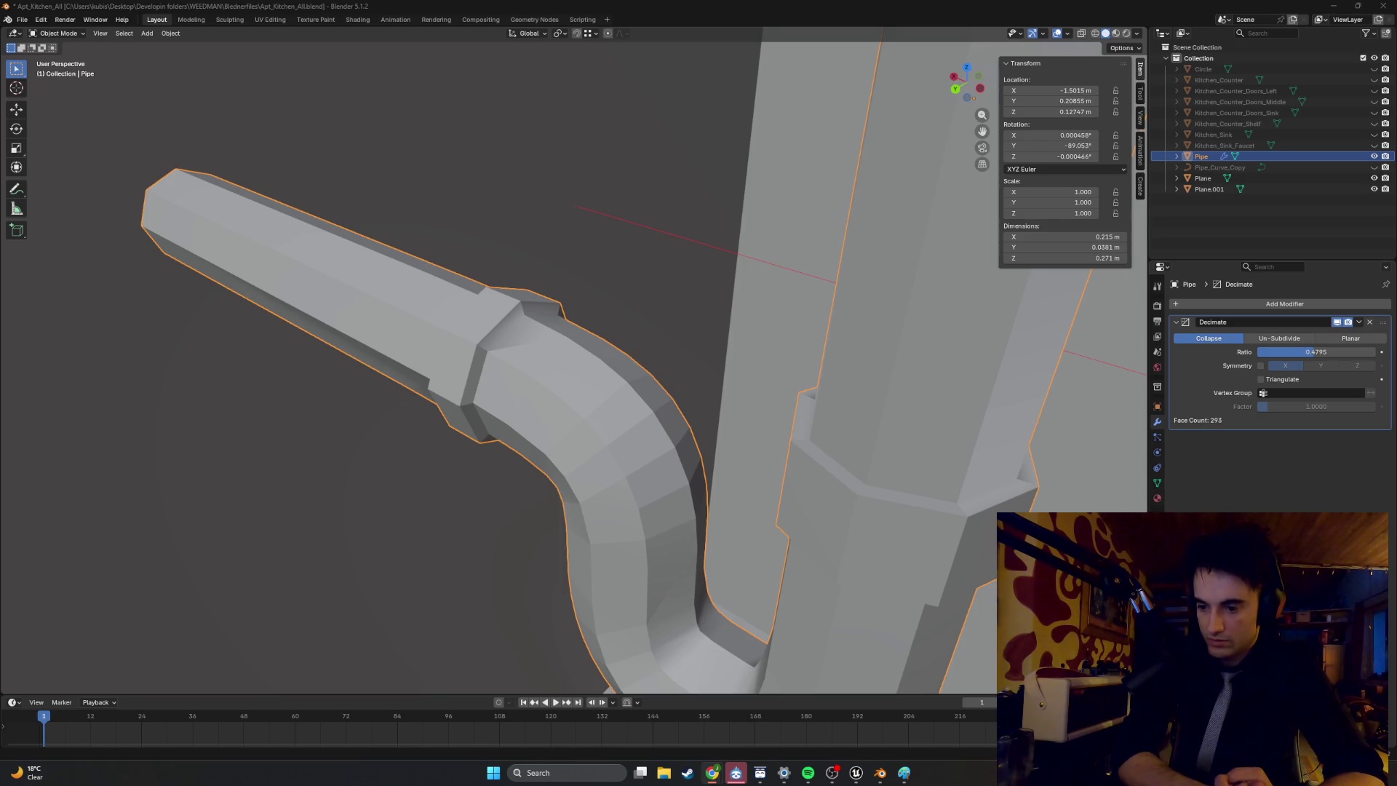
Apply the pipe's Decimate modifier at ratio 0.4795, making the 293-face low-poly mesh permanent.
{"action": "mouse_move", "coordinate": [740, 248]}
{"action": "middle_mouse_down"}
{"action": "mouse_move", "coordinate": [742, 338]}
{"action": "mouse_move", "coordinate": [721, 399]}
{"action": "mouse_move", "coordinate": [758, 392]}
{"action": "middle_mouse_up"}
{"action": "mouse_move", "coordinate": [596, 417]}
{"action": "middle_mouse_down"}
{"action": "mouse_move", "coordinate": [614, 412]}
{"action": "mouse_move", "coordinate": [564, 349]}
{"action": "mouse_move", "coordinate": [593, 330]}
{"action": "mouse_move", "coordinate": [658, 334]}
{"action": "mouse_move", "coordinate": [479, 249]}
{"action": "mouse_move", "coordinate": [623, 318]}
{"action": "mouse_move", "coordinate": [670, 315]}
{"action": "mouse_move", "coordinate": [706, 286]}
{"action": "mouse_move", "coordinate": [475, 311]}
{"action": "mouse_move", "coordinate": [686, 319]}
{"action": "mouse_move", "coordinate": [618, 250]}
{"action": "mouse_move", "coordinate": [522, 287]}
{"action": "mouse_move", "coordinate": [582, 312]}
{"action": "mouse_move", "coordinate": [626, 305]}
{"action": "mouse_move", "coordinate": [596, 287]}
{"action": "middle_mouse_up"}
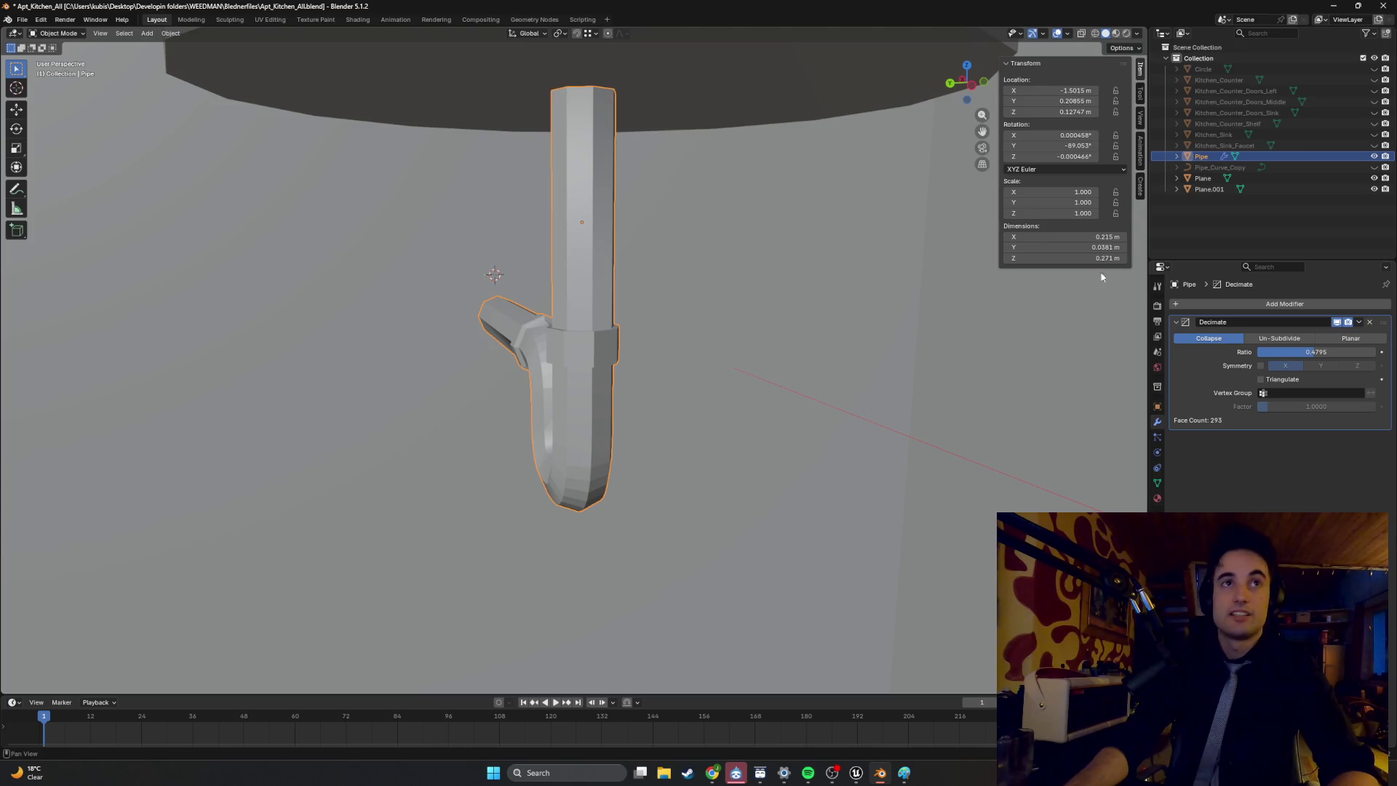
{"action": "left_click", "coordinate": [1358, 322]}
{"action": "left_click", "coordinate": [1313, 334]}
Enter Edit Mode on the pipe and zoom in on the bend joint.
{"action": "middle_click_drag", "start_coordinate": [654, 313], "coordinate": [549, 352]}
{"action": "key", "text": "Tab"}
{"action": "scroll", "coordinate": [651, 426], "scroll_direction": "up", "scroll_amount": 10}
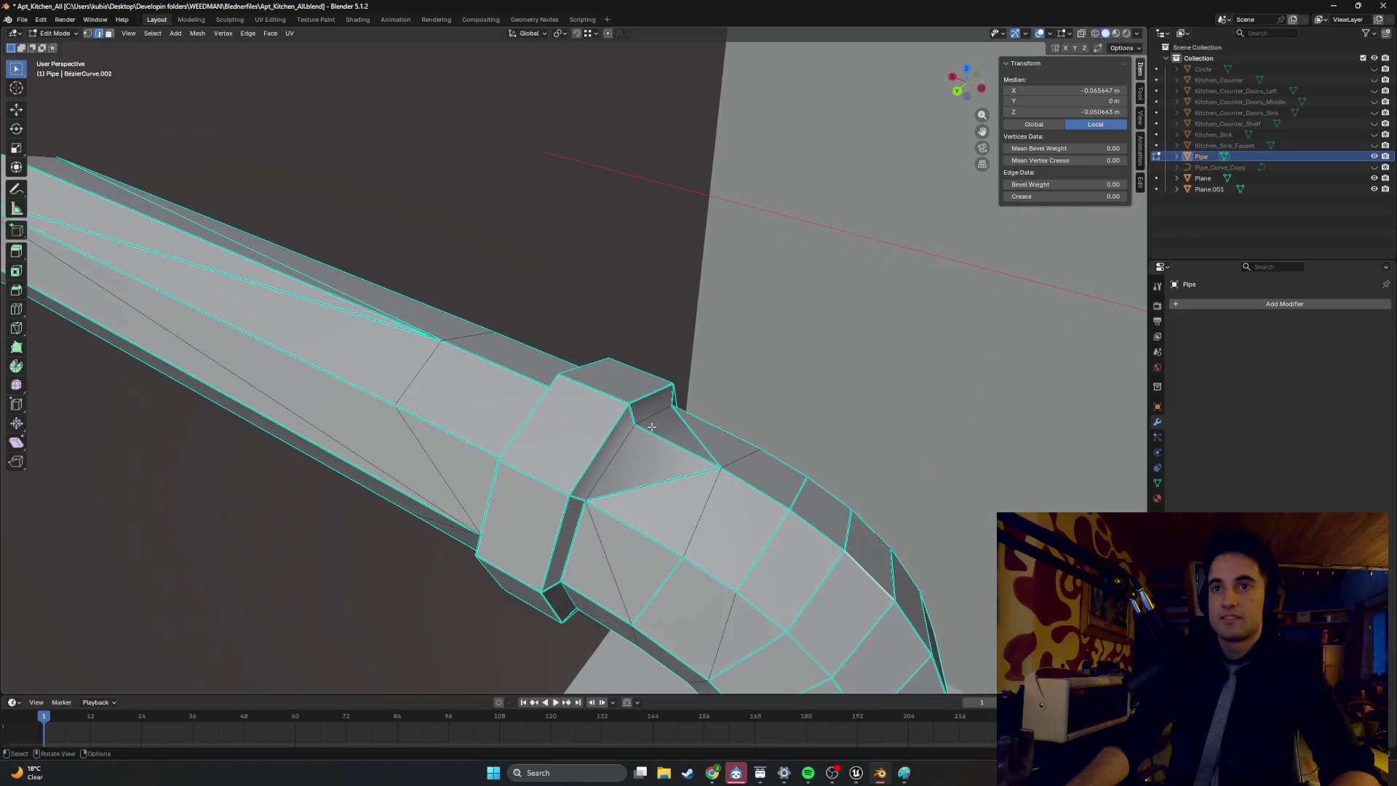
{"action": "middle_click_drag", "start_coordinate": [651, 426], "coordinate": [629, 407]}
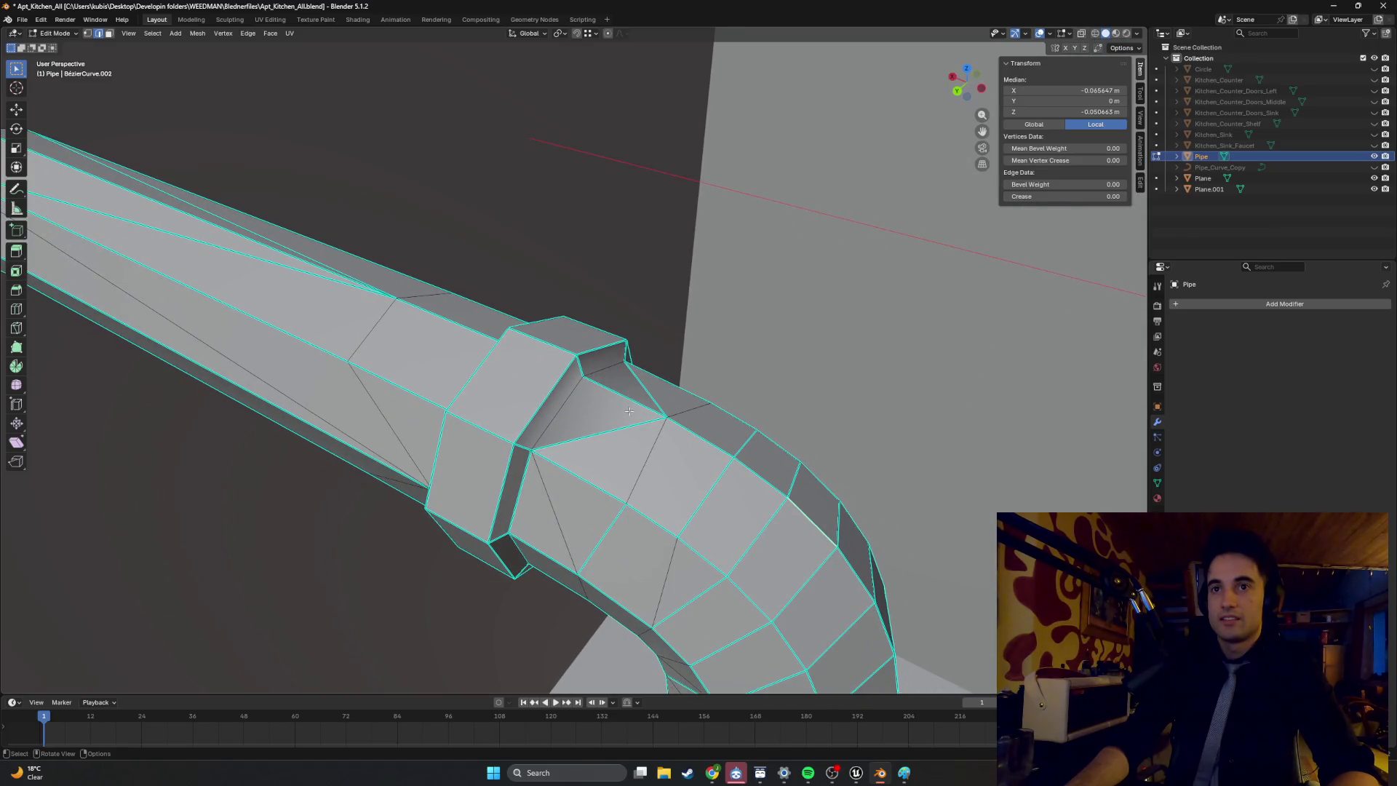
Select two edges at the bend joint and rework them from the Edge menu.
{"action": "left_click", "coordinate": [590, 428]}
{"action": "left_click", "coordinate": [636, 396], "text": "shift"}
{"action": "middle_click_drag", "start_coordinate": [635, 397], "coordinate": [599, 408]}
{"action": "right_click", "coordinate": [625, 399]}
{"action": "left_click", "coordinate": [616, 413]}
Select the diagonal, lower-left, outer and top edges around the joint face.
{"action": "left_click", "coordinate": [523, 385]}
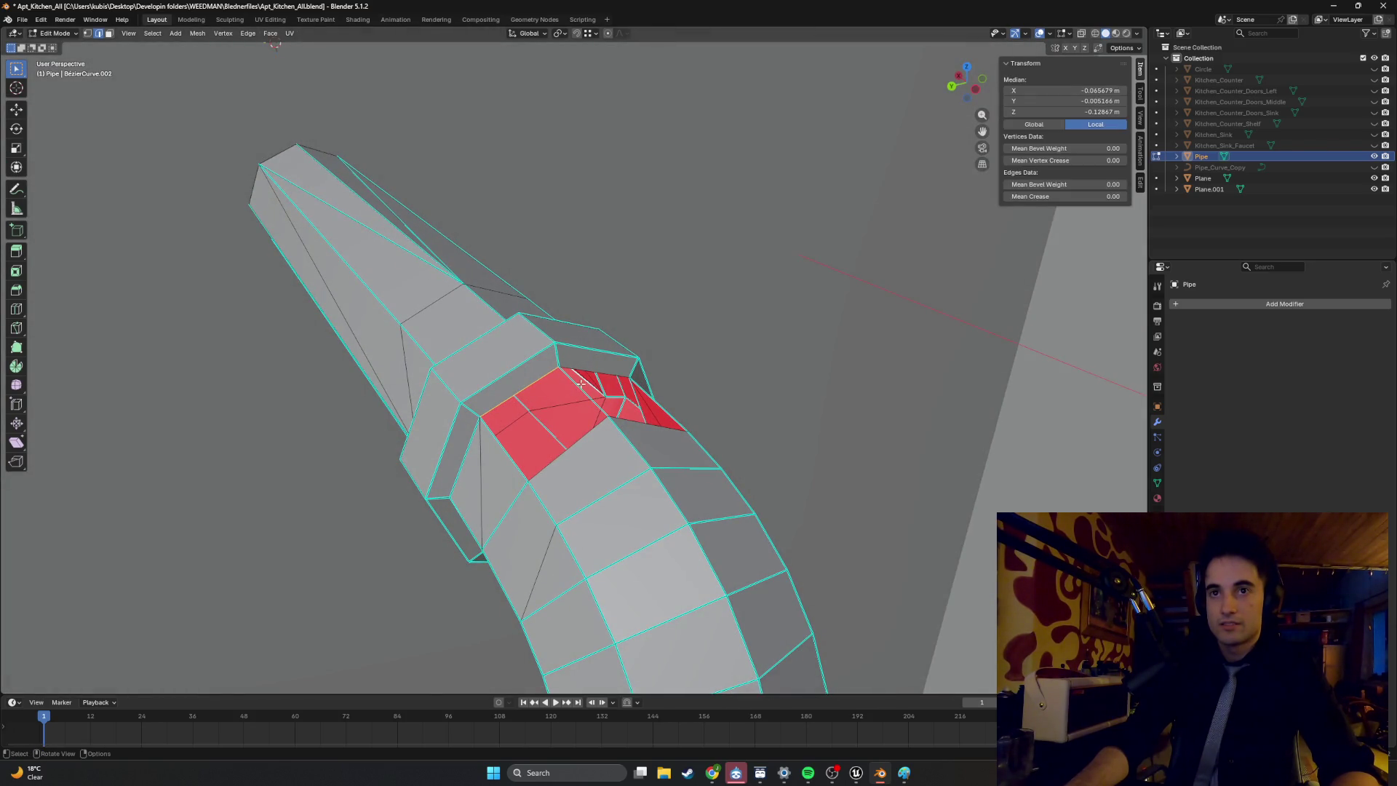
{"action": "scroll", "coordinate": [522, 389], "scroll_direction": "up", "scroll_amount": 2}
{"action": "left_click", "coordinate": [569, 397], "text": "shift"}
{"action": "left_click", "coordinate": [434, 528], "text": "shift"}
{"action": "left_click", "coordinate": [563, 540]}
{"action": "middle_click_drag", "start_coordinate": [563, 540], "coordinate": [601, 475]}
{"action": "left_click", "coordinate": [617, 477], "text": "shift"}
{"action": "left_click", "coordinate": [589, 403], "text": "shift"}
Orbit, zoom and pan around the pipe to inspect the whole U-bend.
{"action": "mouse_move", "coordinate": [487, 511]}
{"action": "middle_mouse_down"}
{"action": "mouse_move", "coordinate": [474, 436]}
{"action": "mouse_move", "coordinate": [684, 434]}
{"action": "middle_mouse_up"}
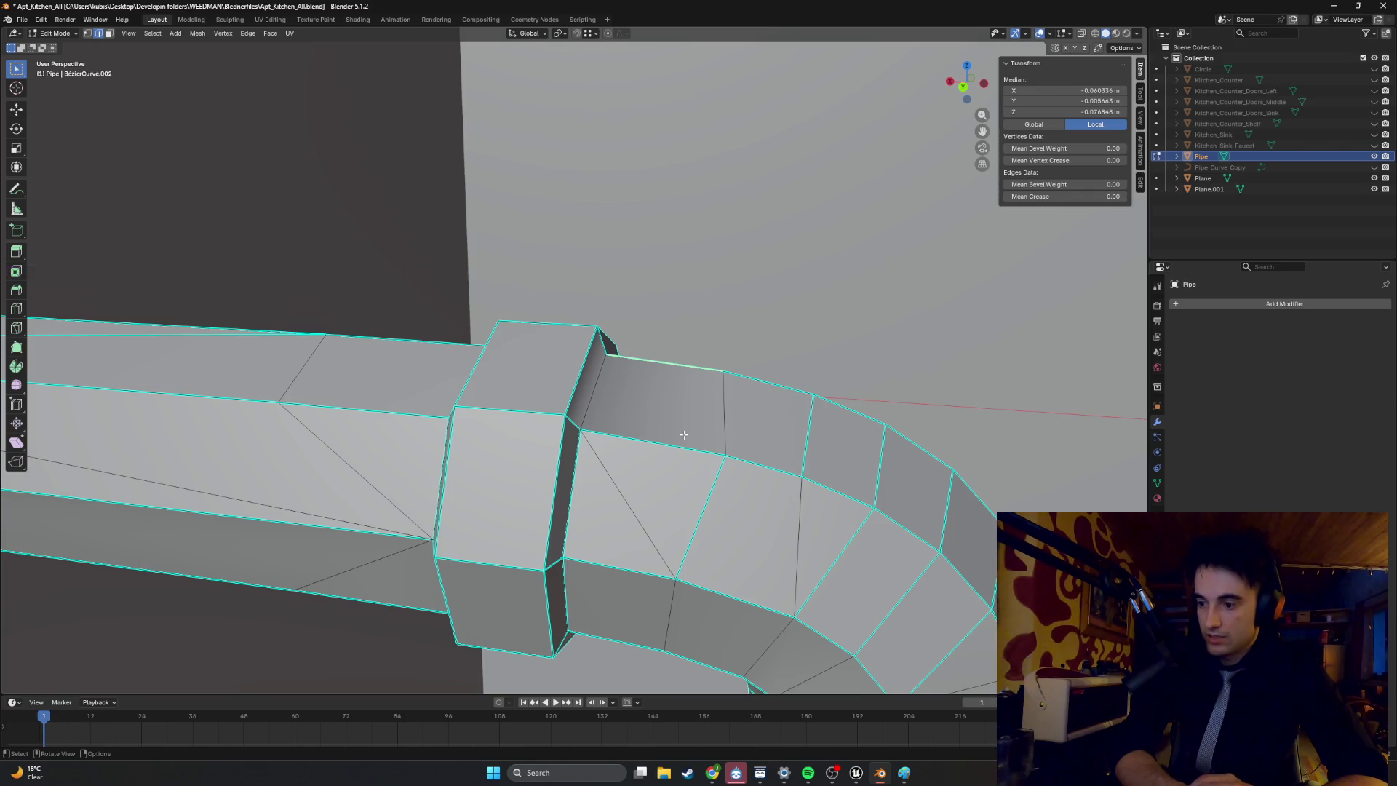
{"action": "scroll", "coordinate": [737, 394], "scroll_direction": "down", "scroll_amount": 5}
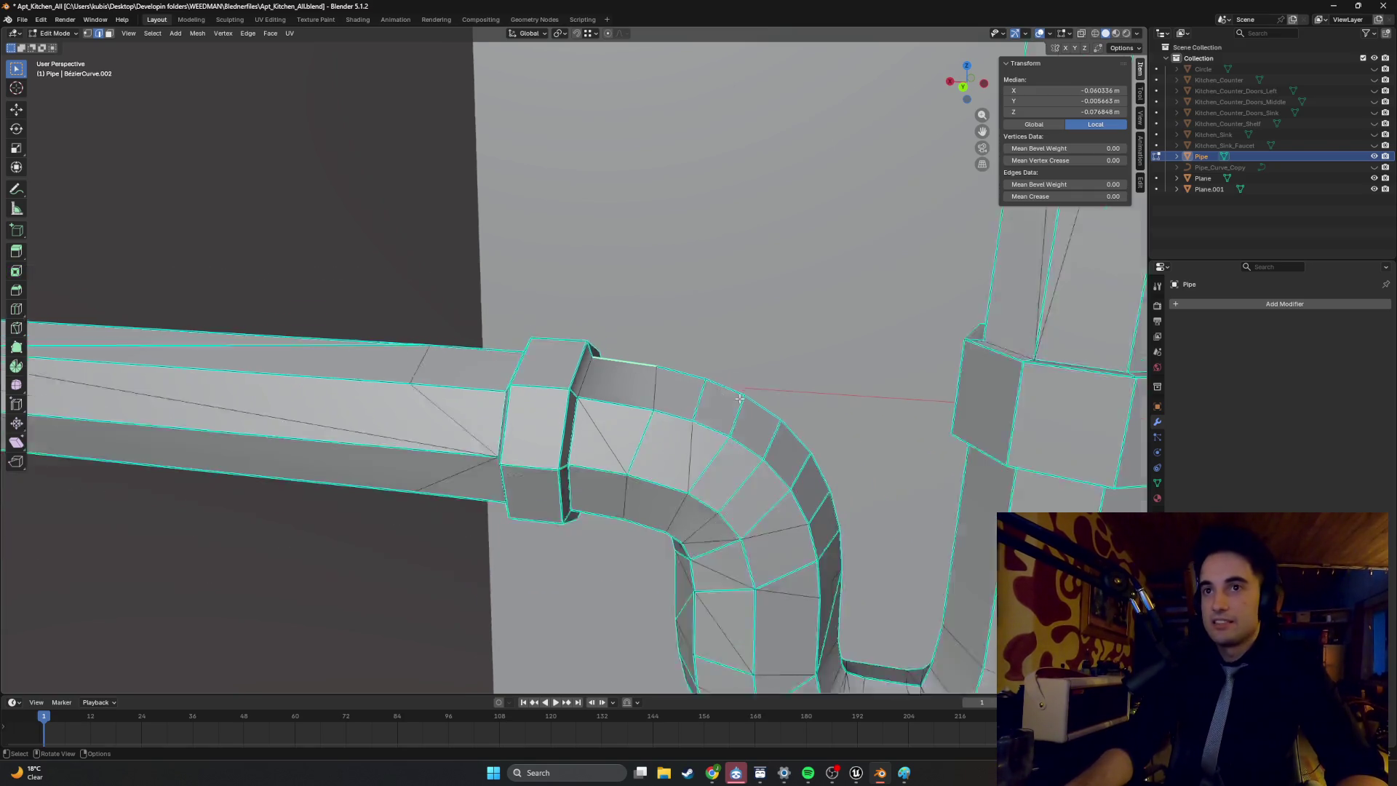
{"action": "mouse_move", "coordinate": [737, 394]}
{"action": "middle_mouse_down"}
{"action": "mouse_move", "coordinate": [695, 385]}
{"action": "mouse_move", "coordinate": [759, 437]}
{"action": "middle_mouse_up"}
{"action": "scroll", "coordinate": [751, 445], "scroll_direction": "up", "scroll_amount": 3}
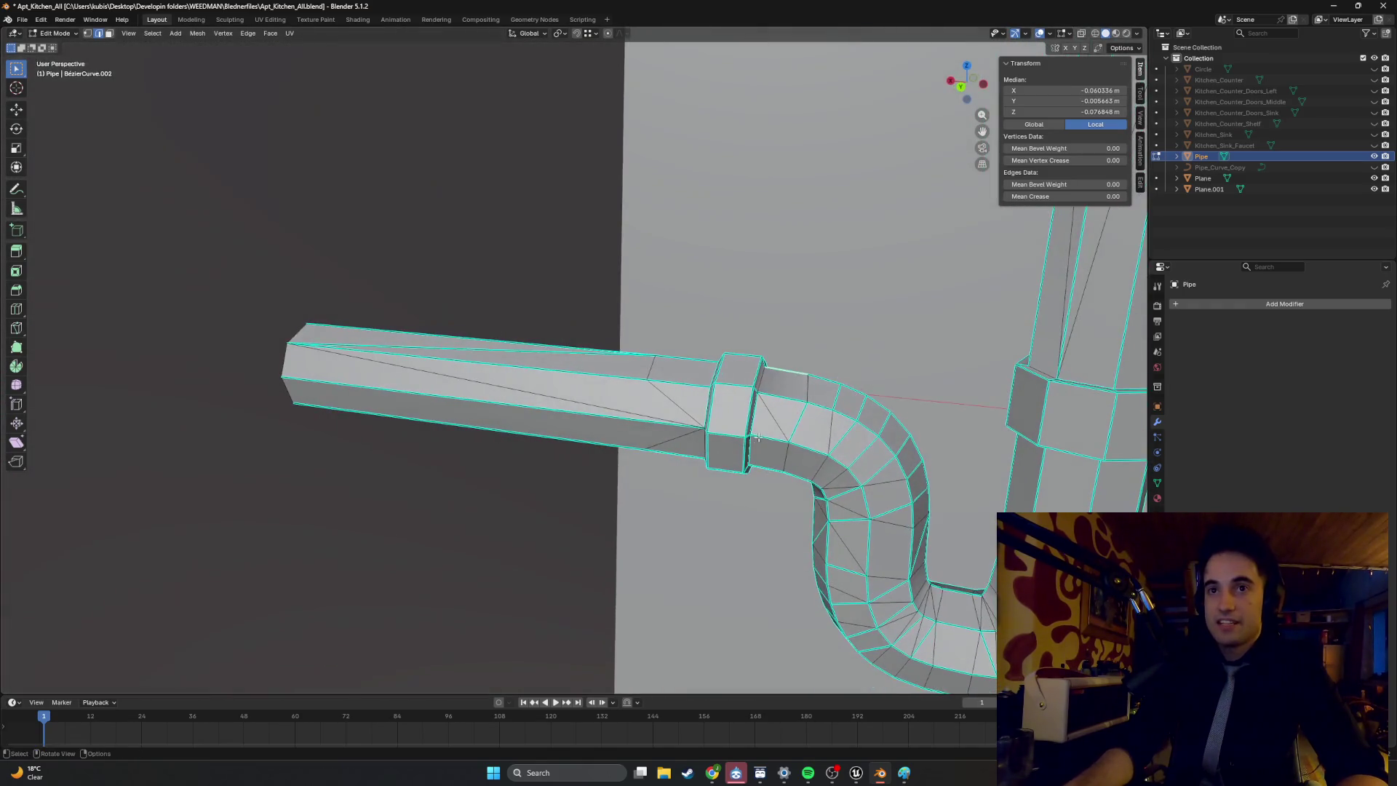
{"action": "mouse_move", "coordinate": [664, 401]}
{"action": "middle_mouse_down"}
{"action": "mouse_move", "coordinate": [543, 396]}
{"action": "mouse_move", "coordinate": [811, 446]}
{"action": "mouse_move", "coordinate": [702, 417]}
{"action": "mouse_move", "coordinate": [778, 434]}
{"action": "mouse_move", "coordinate": [710, 398]}
{"action": "middle_mouse_up"}
{"action": "scroll", "coordinate": [711, 404], "scroll_direction": "up", "scroll_amount": 6}
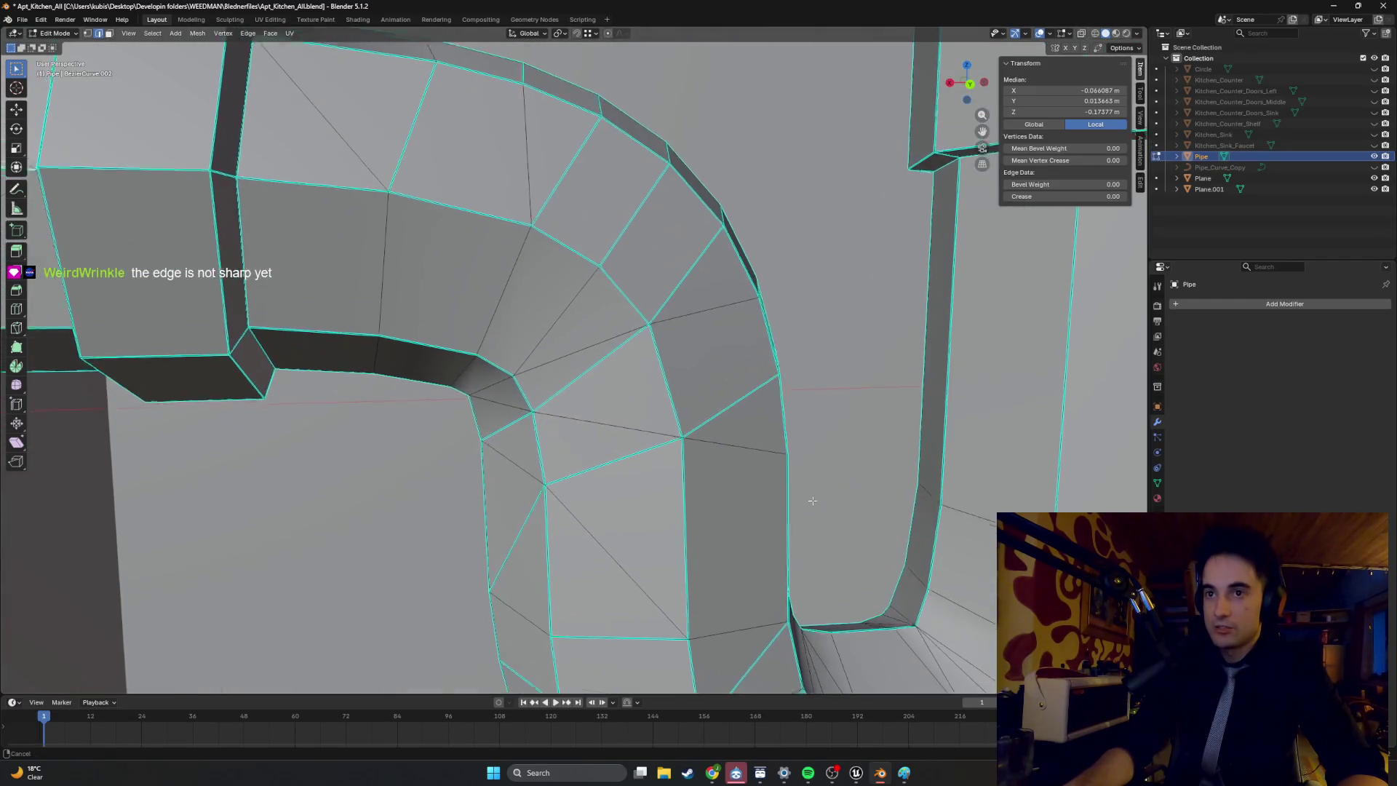
{"action": "middle_click_drag", "start_coordinate": [754, 473], "coordinate": [600, 455], "text": "shift"}
{"action": "mouse_move", "coordinate": [486, 455]}
{"action": "middle_mouse_down"}
{"action": "mouse_move", "coordinate": [568, 469]}
{"action": "mouse_move", "coordinate": [580, 459]}
{"action": "mouse_move", "coordinate": [604, 504]}
{"action": "mouse_move", "coordinate": [650, 464]}
{"action": "mouse_move", "coordinate": [661, 422]}
{"action": "mouse_move", "coordinate": [627, 403]}
{"action": "mouse_move", "coordinate": [617, 414]}
{"action": "middle_mouse_up"}
Select all pipe edges, Mark Sharp, then deselect and return to Object Mode.
{"action": "key", "text": "a"}
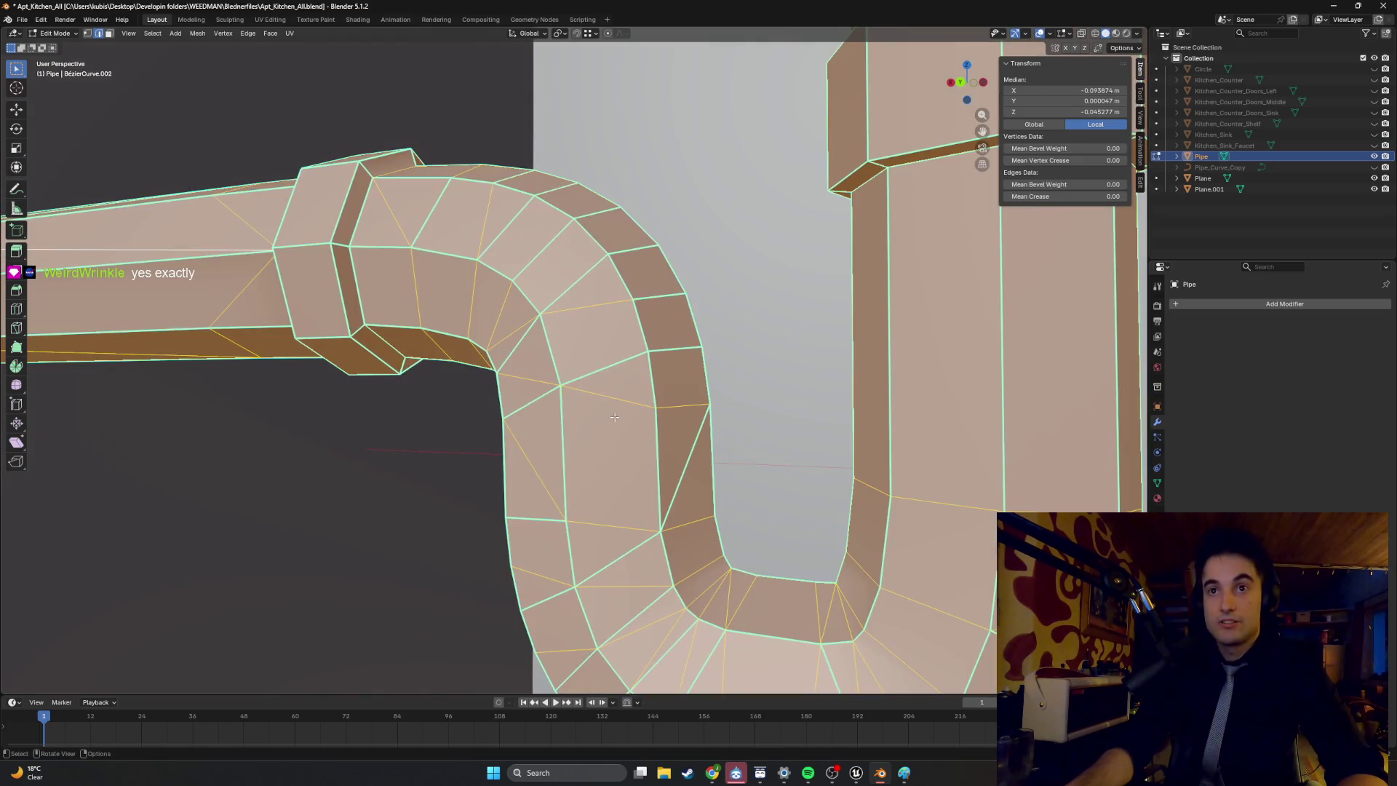
{"action": "right_click", "coordinate": [615, 412]}
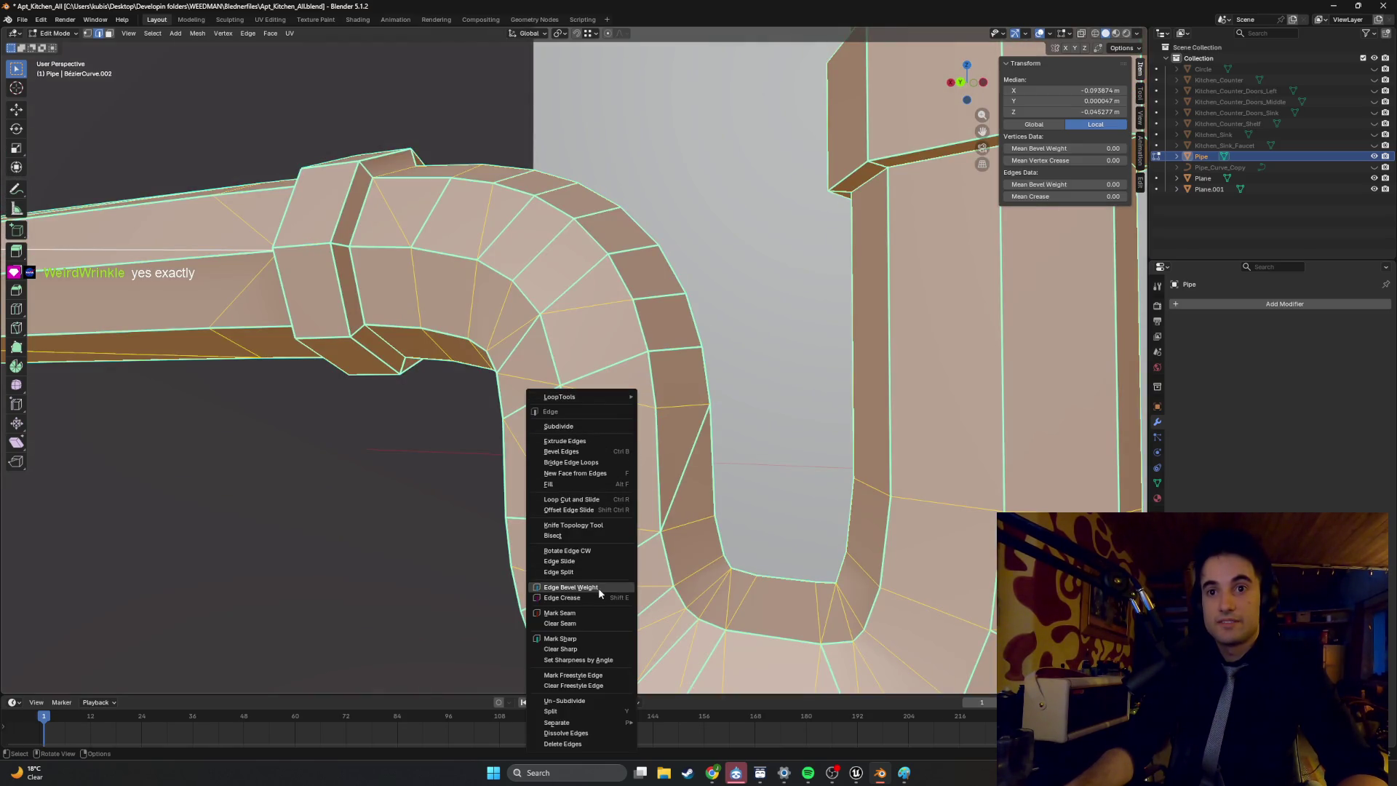
{"action": "left_click", "coordinate": [598, 638]}
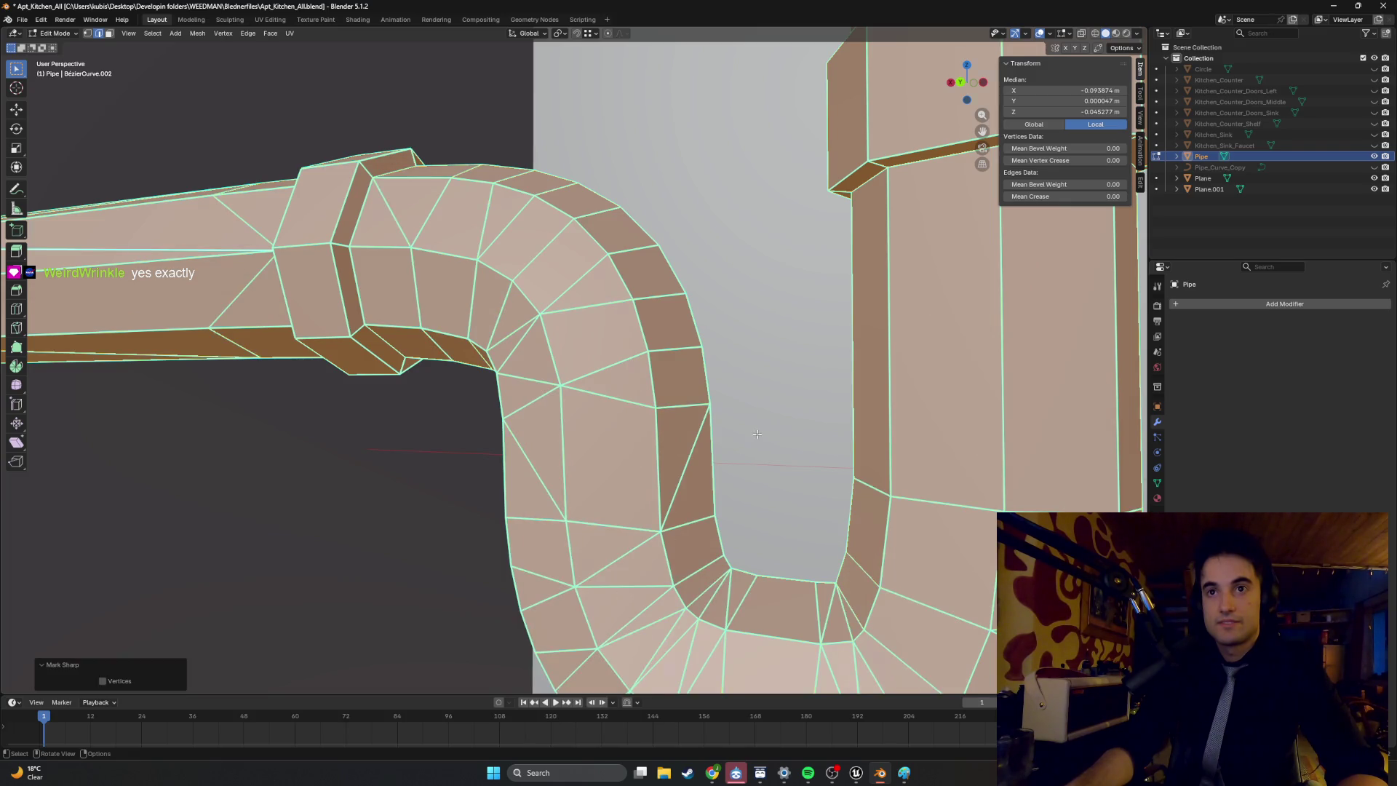
{"action": "scroll", "coordinate": [756, 434], "scroll_direction": "down", "scroll_amount": 2}
{"action": "key", "text": "alt+a"}
{"action": "mouse_move", "coordinate": [757, 433]}
{"action": "middle_mouse_down"}
{"action": "mouse_move", "coordinate": [687, 430]}
{"action": "mouse_move", "coordinate": [620, 369]}
{"action": "mouse_move", "coordinate": [486, 383]}
{"action": "mouse_move", "coordinate": [451, 367]}
{"action": "mouse_move", "coordinate": [573, 434]}
{"action": "mouse_move", "coordinate": [560, 411]}
{"action": "mouse_move", "coordinate": [564, 425]}
{"action": "mouse_move", "coordinate": [710, 427]}
{"action": "mouse_move", "coordinate": [665, 405]}
{"action": "mouse_move", "coordinate": [687, 395]}
{"action": "mouse_move", "coordinate": [572, 400]}
{"action": "mouse_move", "coordinate": [655, 371]}
{"action": "mouse_move", "coordinate": [692, 392]}
{"action": "mouse_move", "coordinate": [613, 403]}
{"action": "mouse_move", "coordinate": [622, 412]}
{"action": "mouse_move", "coordinate": [565, 399]}
{"action": "mouse_move", "coordinate": [597, 393]}
{"action": "middle_mouse_up"}
{"action": "key", "text": "Tab"}
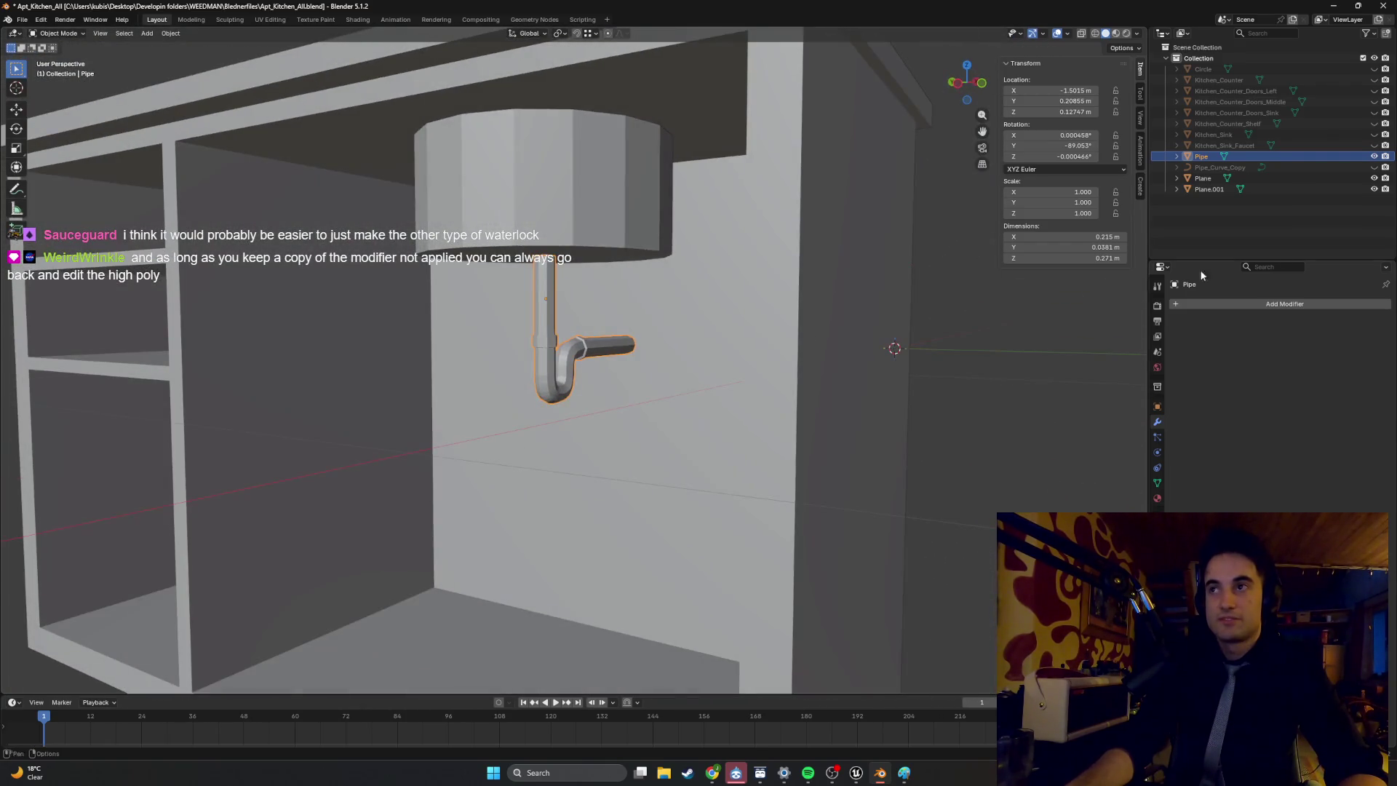
Hide the cabinet parts in the outliner to isolate the pipe, then show them again.
{"action": "left_click_drag", "start_coordinate": [1374, 178], "coordinate": [1375, 189]}
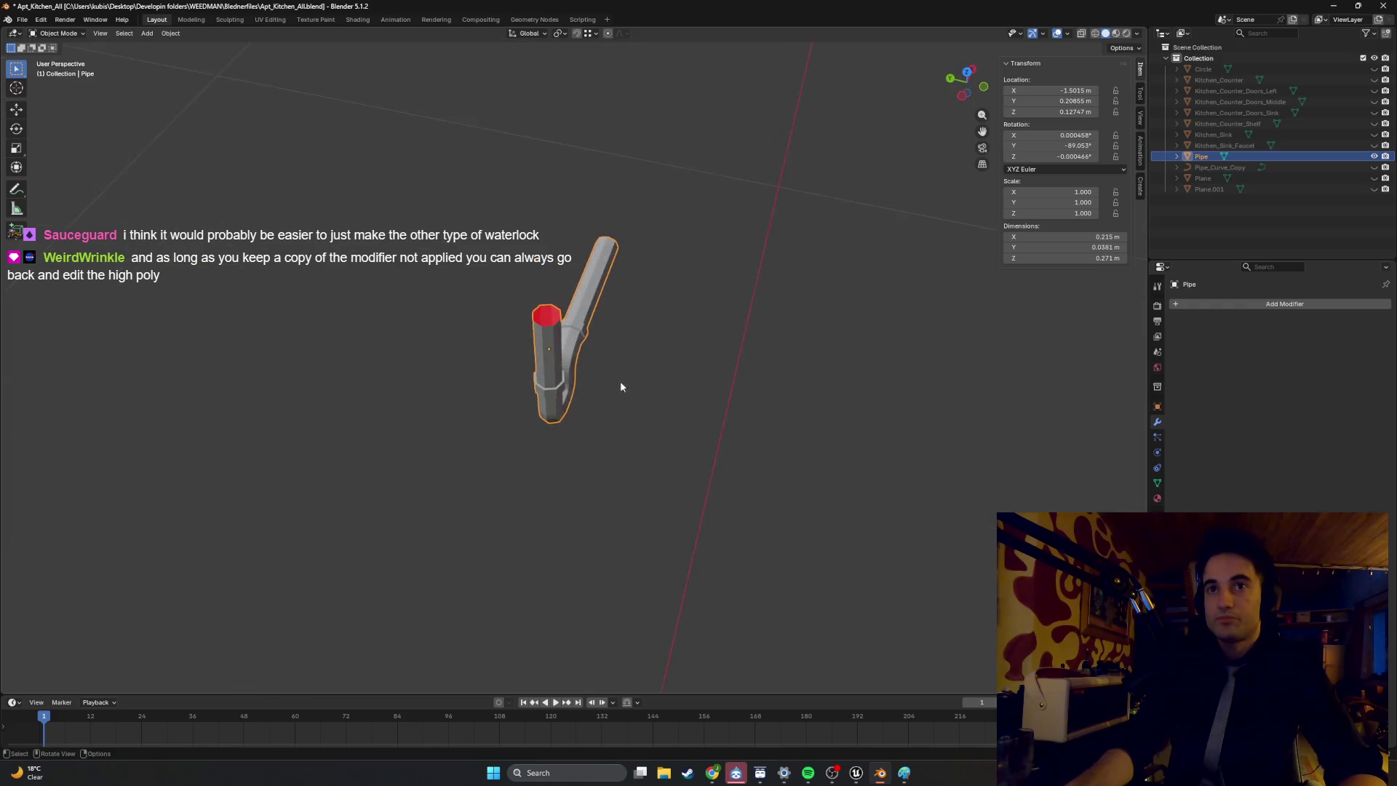
{"action": "middle_click_drag", "start_coordinate": [472, 357], "coordinate": [458, 329]}
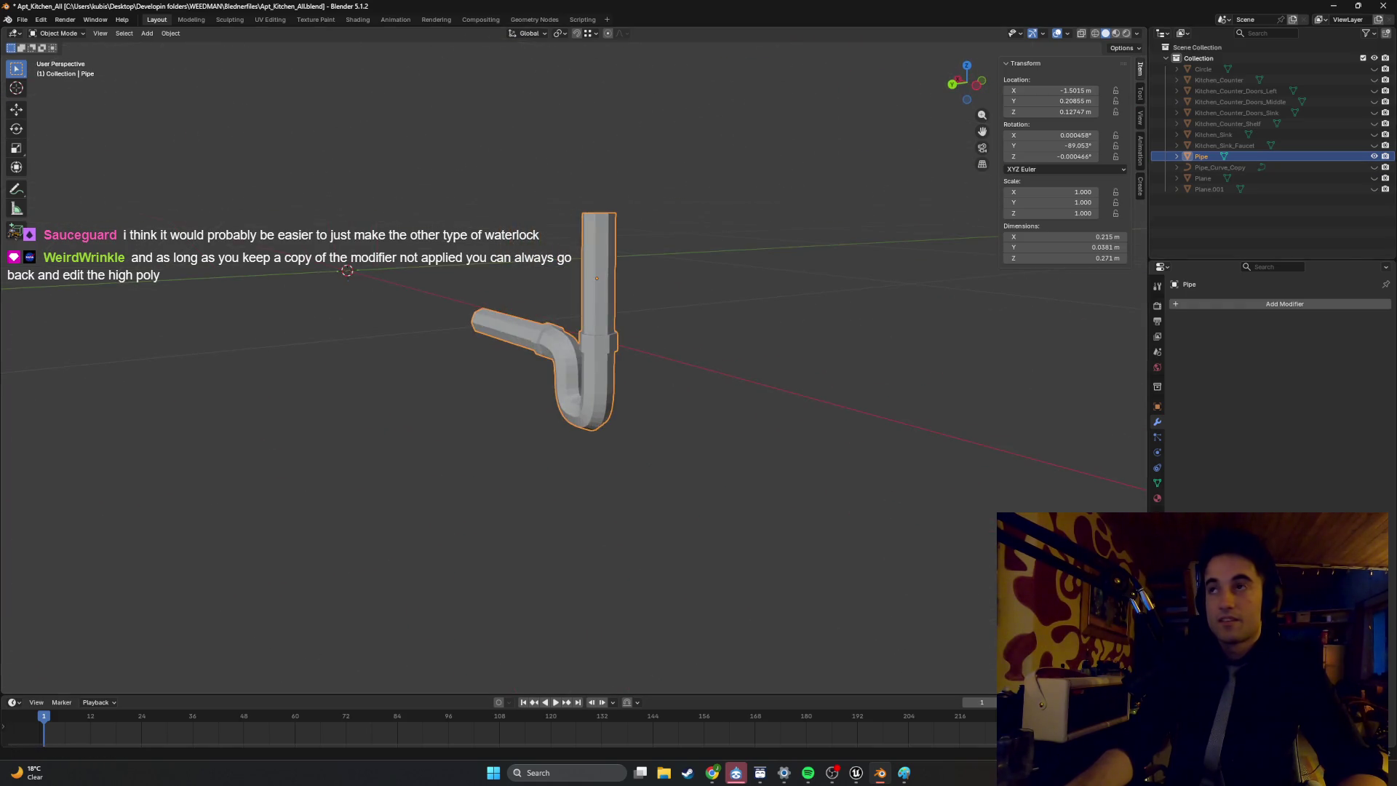
{"action": "left_click_drag", "start_coordinate": [1374, 167], "coordinate": [1374, 190]}
{"action": "middle_click_drag", "start_coordinate": [873, 305], "coordinate": [418, 391]}
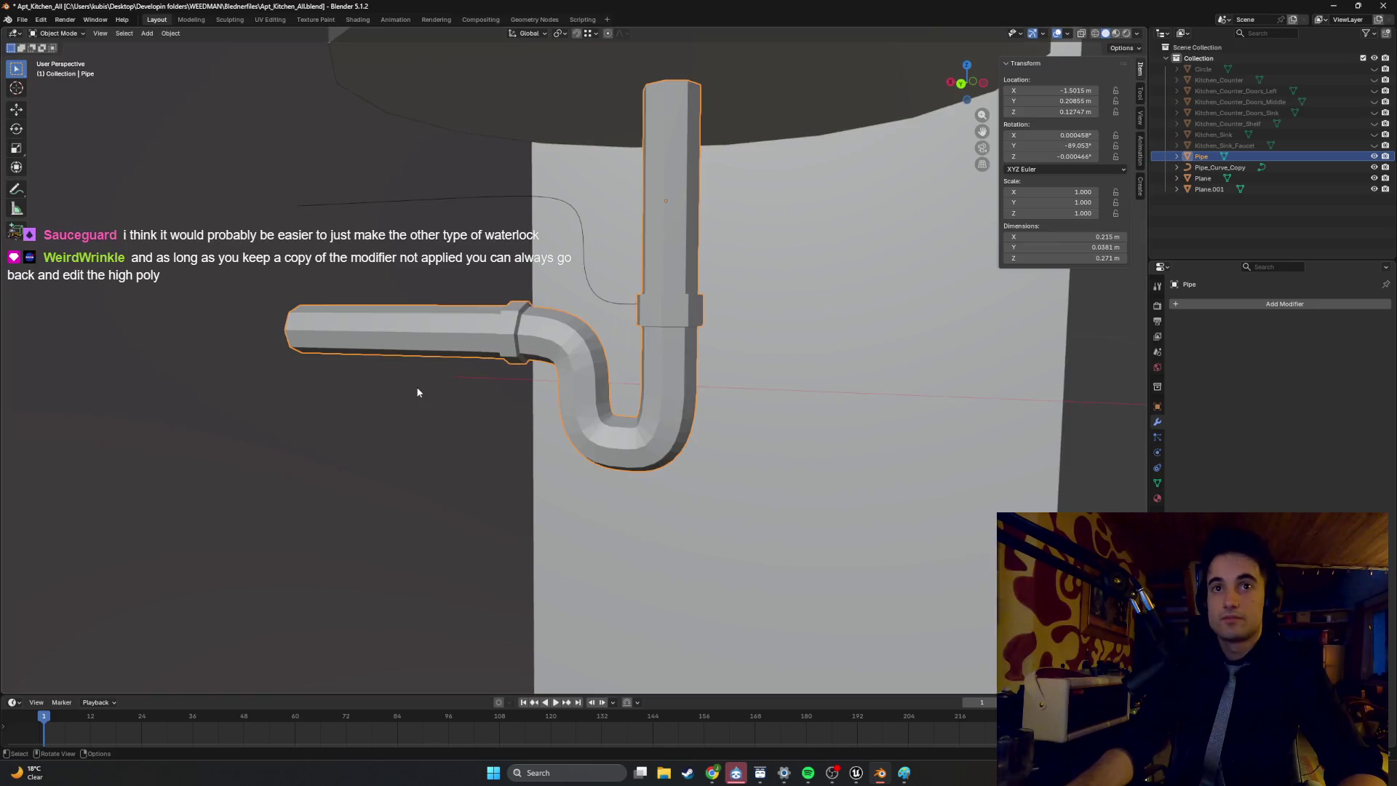
{"action": "scroll", "coordinate": [500, 392], "scroll_direction": "up", "scroll_amount": 4}
View the pipe in wireframe from the back, then return to solid shading.
{"action": "key", "text": "z"}
{"action": "left_click", "coordinate": [486, 399]}
{"action": "key", "text": "ctrl+KP_1"}
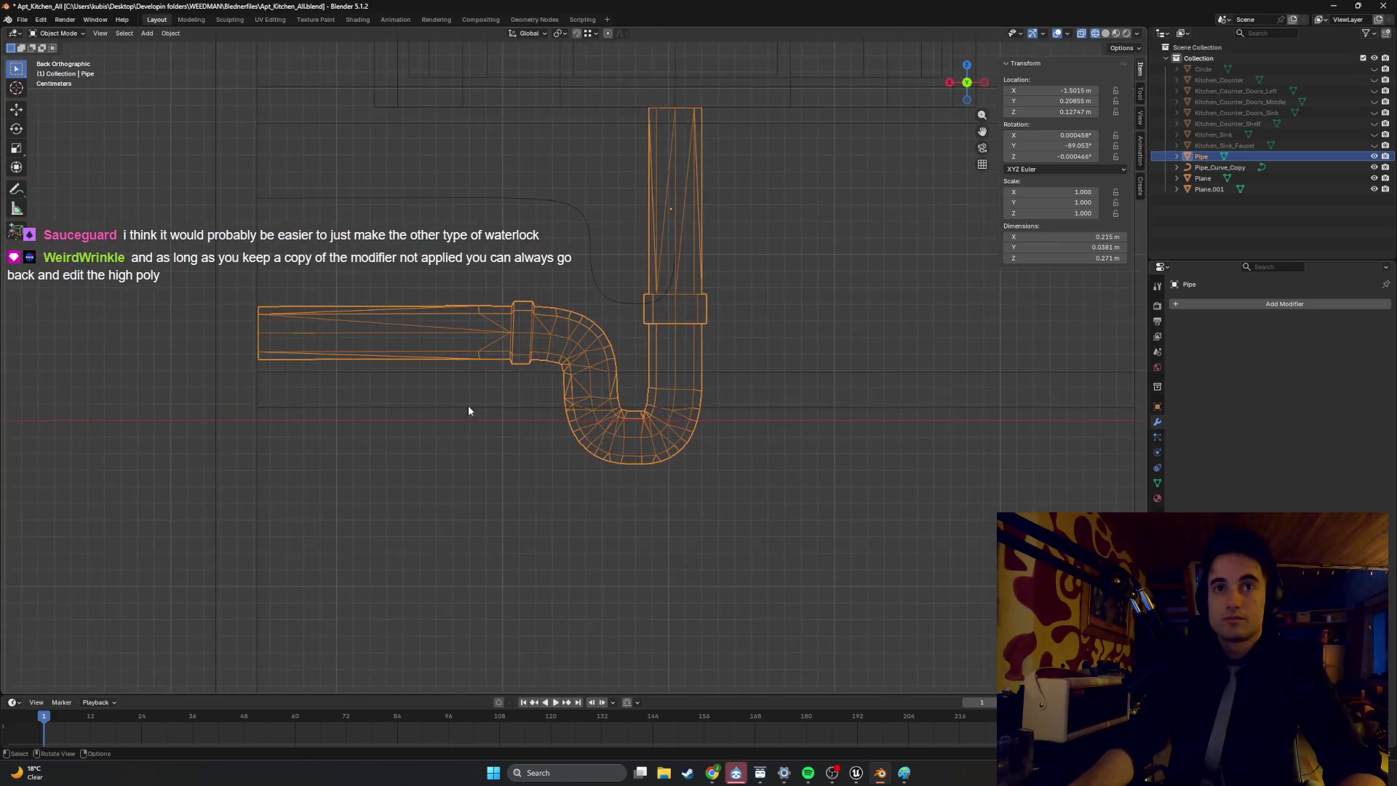
{"action": "scroll", "coordinate": [531, 390], "scroll_direction": "up", "scroll_amount": 5}
{"action": "mouse_move", "coordinate": [433, 374]}
{"action": "middle_mouse_down"}
{"action": "mouse_move", "coordinate": [445, 385]}
{"action": "mouse_move", "coordinate": [405, 383]}
{"action": "middle_mouse_up"}
{"action": "key", "text": "z"}
{"action": "mouse_move", "coordinate": [499, 383]}
{"action": "middle_mouse_down"}
{"action": "mouse_move", "coordinate": [443, 351]}
{"action": "mouse_move", "coordinate": [566, 309]}
{"action": "mouse_move", "coordinate": [430, 315]}
{"action": "middle_mouse_up"}
Check the pipe in wireframe from the left, then go back to solid under the sink.
{"action": "key", "text": "shift+z"}
{"action": "scroll", "coordinate": [560, 204], "scroll_direction": "up", "scroll_amount": 5}
{"action": "middle_click_drag", "start_coordinate": [560, 204], "coordinate": [533, 565], "text": "shift"}
{"action": "scroll", "coordinate": [499, 262], "scroll_direction": "up", "scroll_amount": 5}
{"action": "middle_click_drag", "start_coordinate": [499, 262], "coordinate": [471, 447], "text": "shift"}
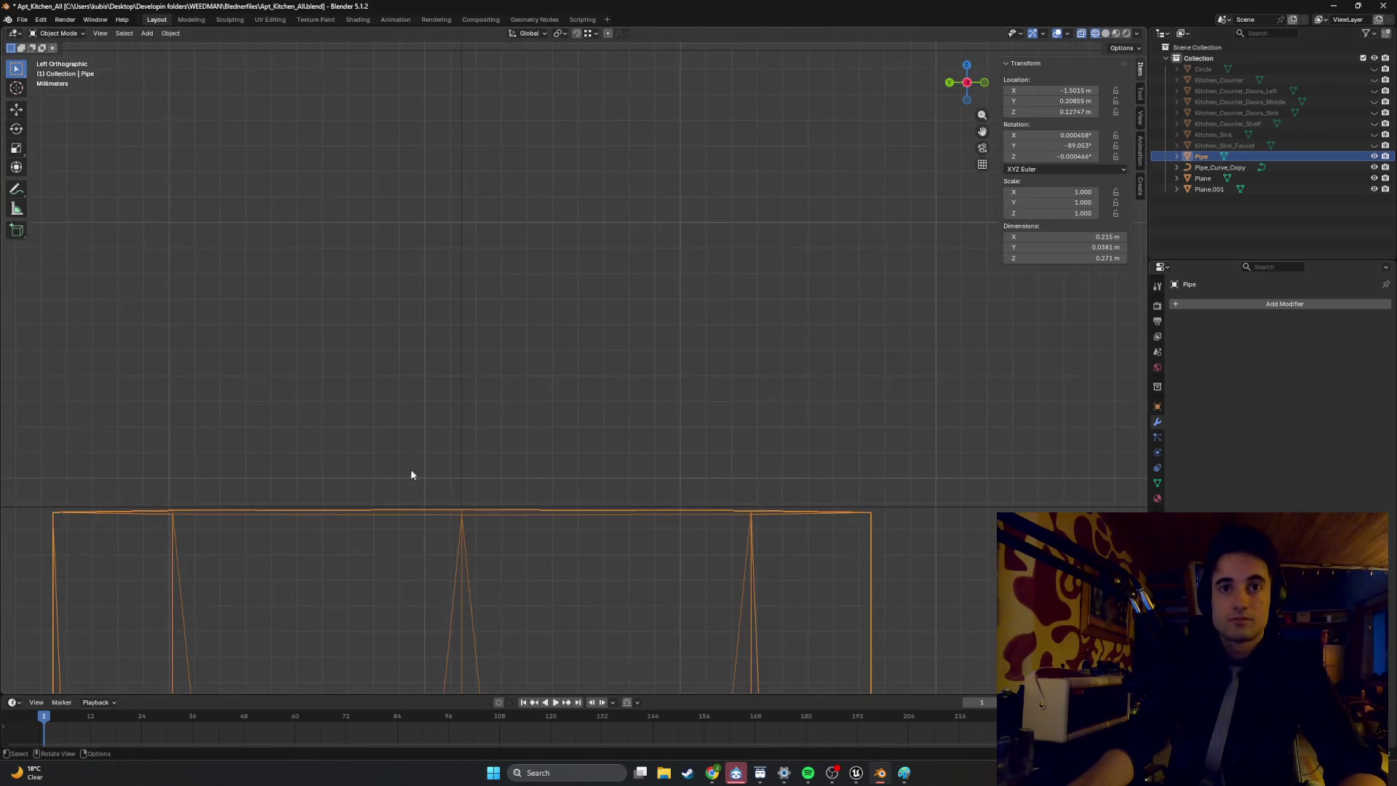
{"action": "scroll", "coordinate": [632, 437], "scroll_direction": "down", "scroll_amount": 6}
{"action": "key", "text": "shift+z"}
{"action": "mouse_move", "coordinate": [723, 443]}
{"action": "middle_mouse_down"}
{"action": "mouse_move", "coordinate": [740, 443]}
{"action": "mouse_move", "coordinate": [631, 450]}
{"action": "mouse_move", "coordinate": [724, 454]}
{"action": "mouse_move", "coordinate": [867, 391]}
{"action": "middle_mouse_up"}
{"action": "scroll", "coordinate": [719, 439], "scroll_direction": "down", "scroll_amount": 10}
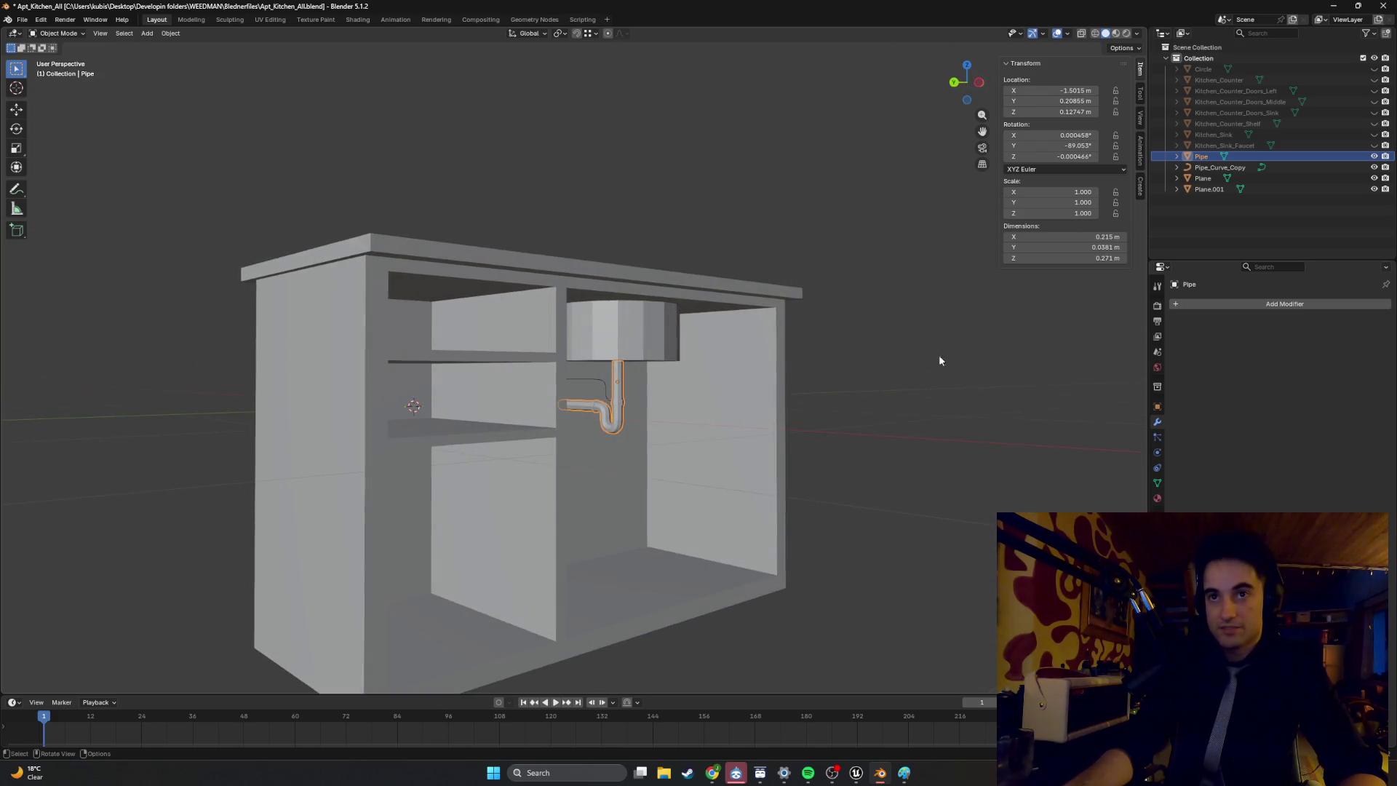
{"action": "scroll", "coordinate": [545, 482], "scroll_direction": "up", "scroll_amount": 4}
{"action": "mouse_move", "coordinate": [545, 481]}
{"action": "middle_mouse_down"}
{"action": "mouse_move", "coordinate": [593, 452]}
{"action": "mouse_move", "coordinate": [582, 435]}
{"action": "mouse_move", "coordinate": [513, 426]}
{"action": "mouse_move", "coordinate": [571, 441]}
{"action": "mouse_move", "coordinate": [614, 409]}
{"action": "middle_mouse_up"}
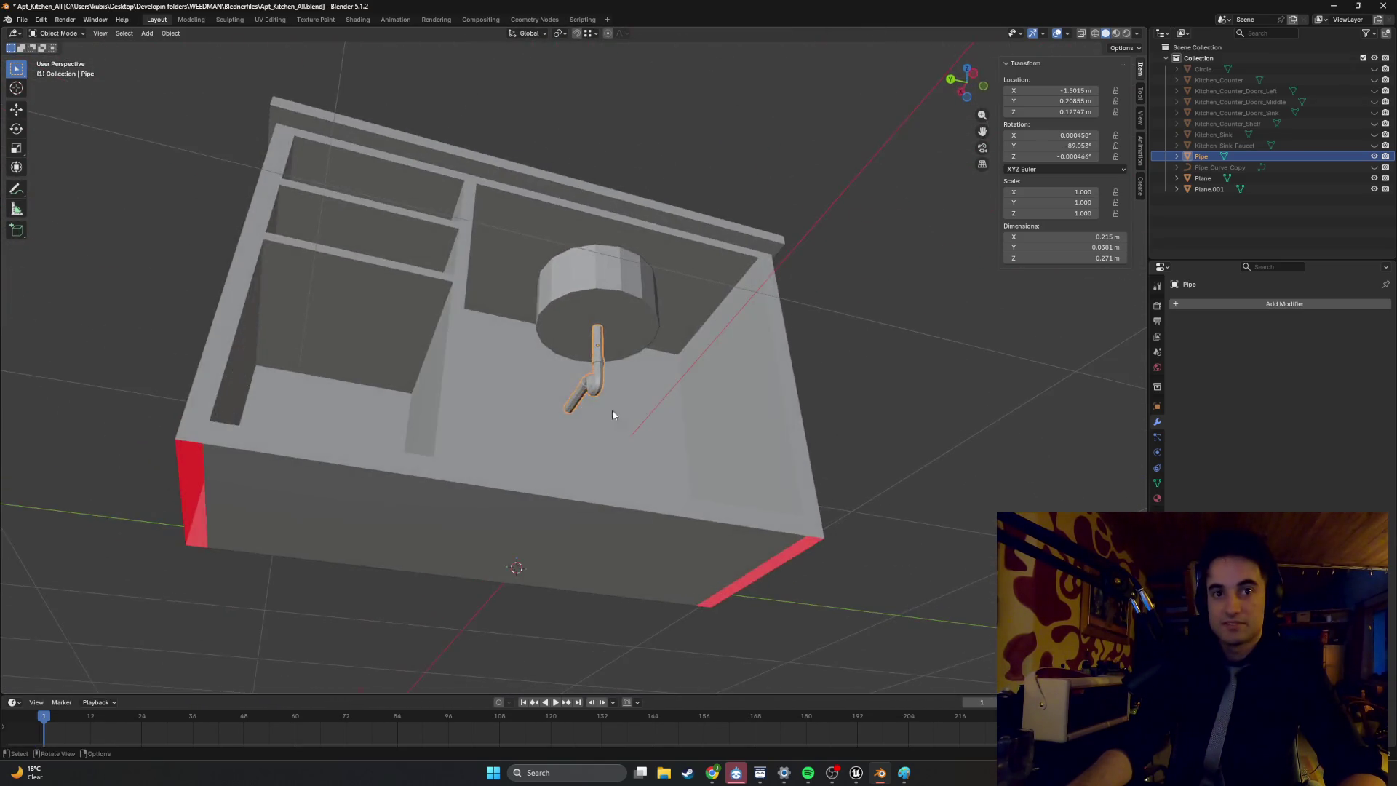
Open the cabinet body Plane in Edit Mode and select its bottom face.
{"action": "key", "text": "Tab"}
{"action": "mouse_move", "coordinate": [631, 520]}
{"action": "middle_mouse_down"}
{"action": "mouse_move", "coordinate": [528, 526]}
{"action": "mouse_move", "coordinate": [483, 505]}
{"action": "mouse_move", "coordinate": [437, 524]}
{"action": "mouse_move", "coordinate": [456, 427]}
{"action": "mouse_move", "coordinate": [386, 425]}
{"action": "middle_mouse_up"}
{"action": "left_click", "coordinate": [537, 543]}
{"action": "key", "text": "Tab"}
{"action": "left_click", "coordinate": [458, 448]}
Delete the cabinet's bottom, outer and large rear faces.
{"action": "left_click", "coordinate": [384, 424], "text": "shift"}
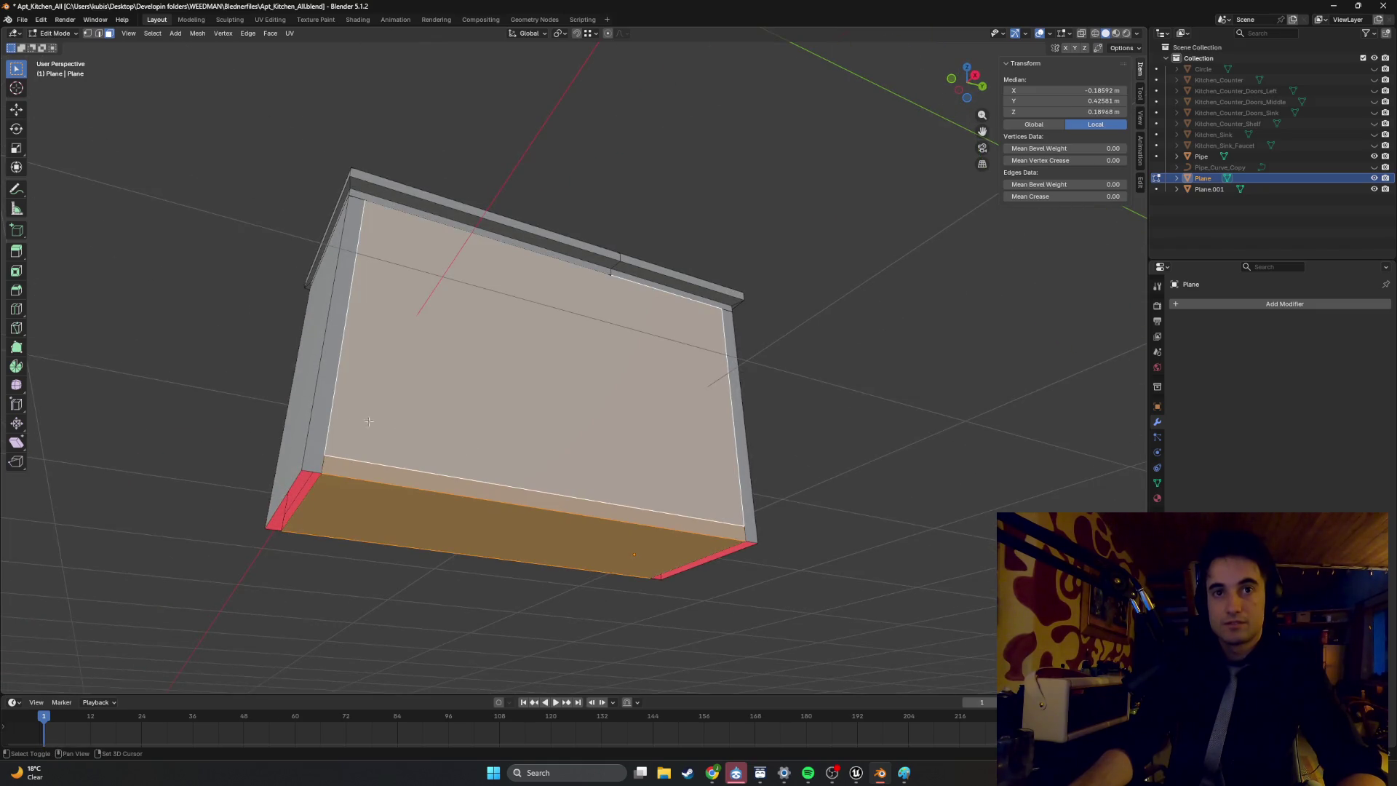
{"action": "left_click", "coordinate": [333, 412], "text": "shift"}
{"action": "middle_click_drag", "start_coordinate": [514, 414], "coordinate": [499, 439]}
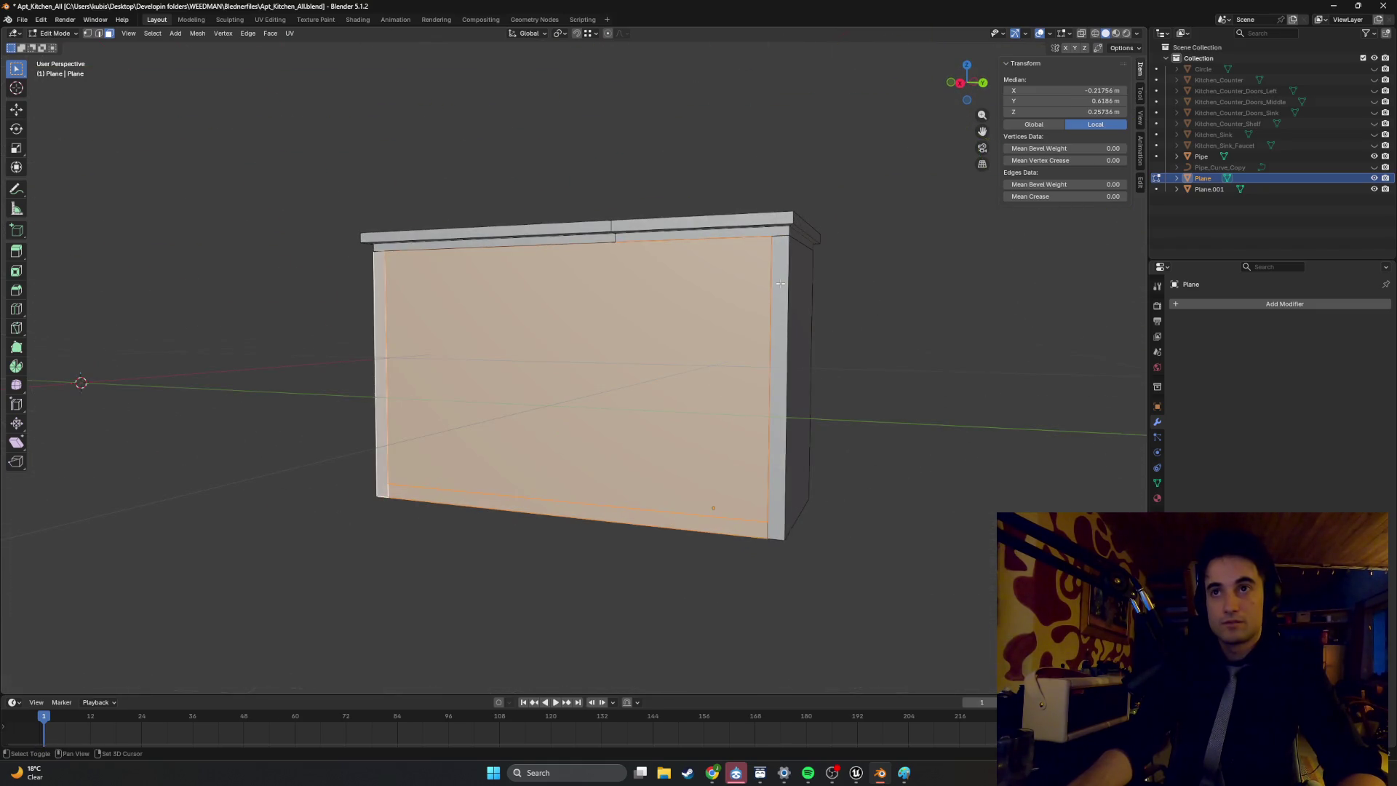
{"action": "mouse_move", "coordinate": [625, 250]}
{"action": "middle_mouse_down"}
{"action": "mouse_move", "coordinate": [636, 283]}
{"action": "mouse_move", "coordinate": [578, 269]}
{"action": "mouse_move", "coordinate": [584, 329]}
{"action": "middle_mouse_up"}
{"action": "left_click", "coordinate": [574, 273]}
Delete the top strip faces and slide the selected edge along the X axis.
{"action": "scroll", "coordinate": [575, 320], "scroll_direction": "up", "scroll_amount": 3}
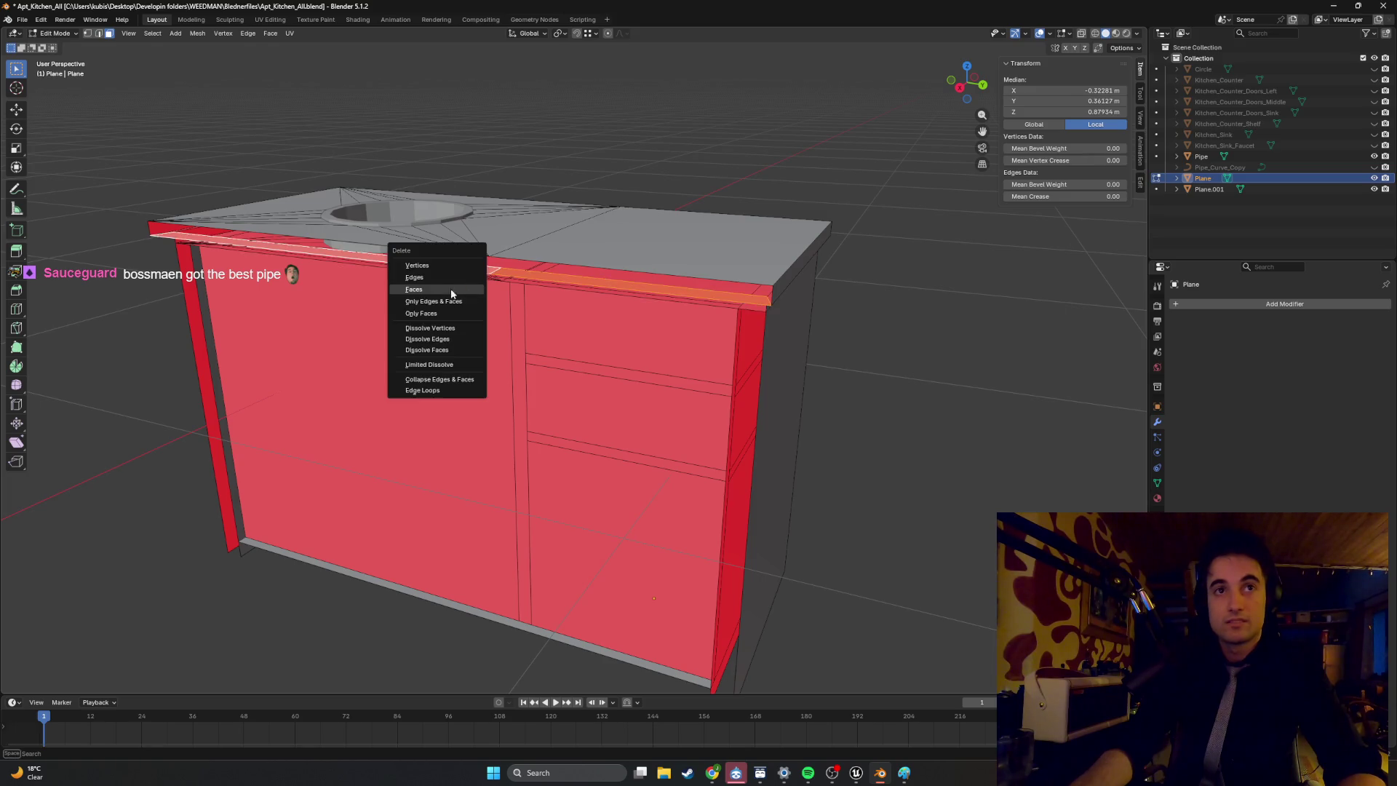
{"action": "left_click", "coordinate": [445, 294]}
{"action": "mouse_move", "coordinate": [445, 295]}
{"action": "middle_mouse_down"}
{"action": "mouse_move", "coordinate": [743, 286]}
{"action": "mouse_move", "coordinate": [614, 321]}
{"action": "mouse_move", "coordinate": [646, 332]}
{"action": "middle_mouse_up"}
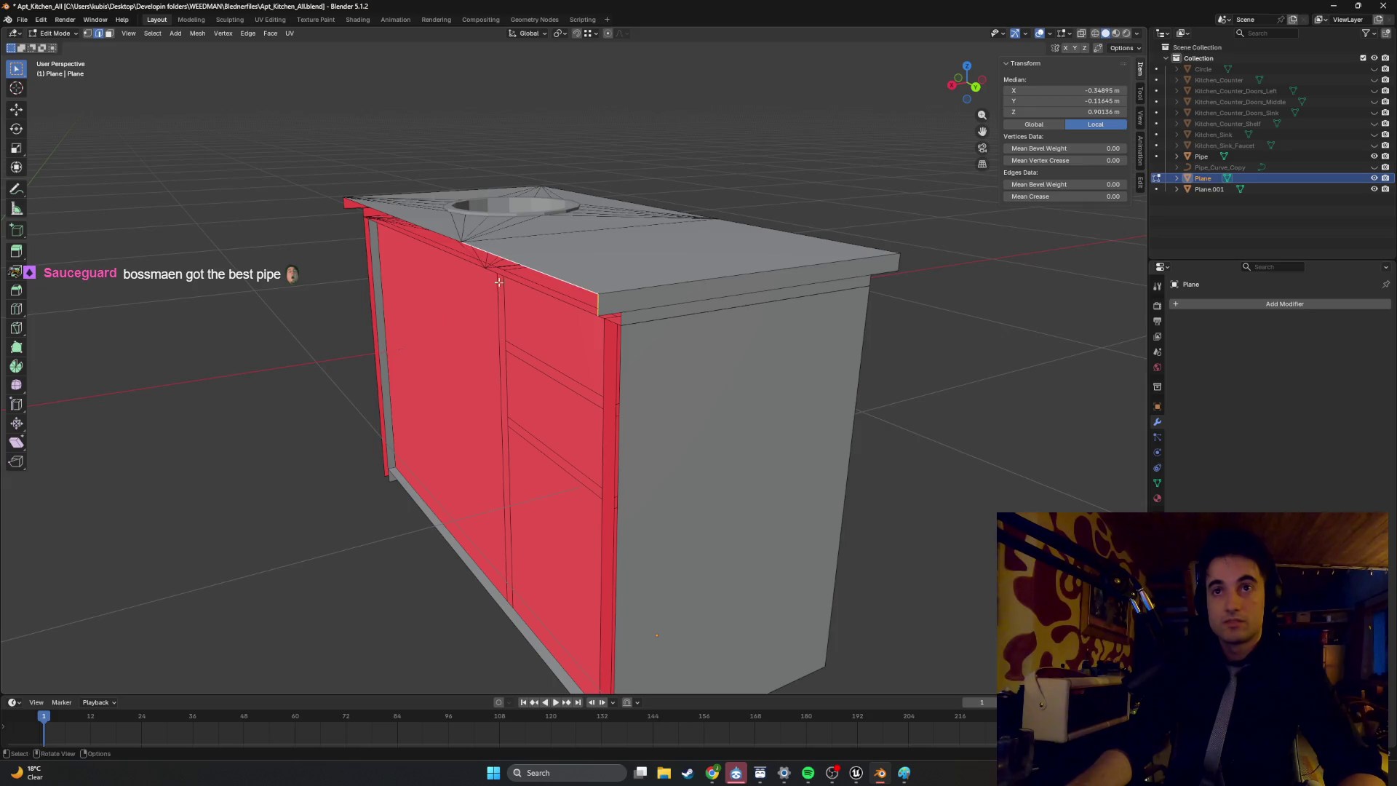
{"action": "middle_click_drag", "start_coordinate": [497, 280], "coordinate": [536, 302]}
{"action": "middle_click_drag", "start_coordinate": [422, 269], "coordinate": [514, 285]}
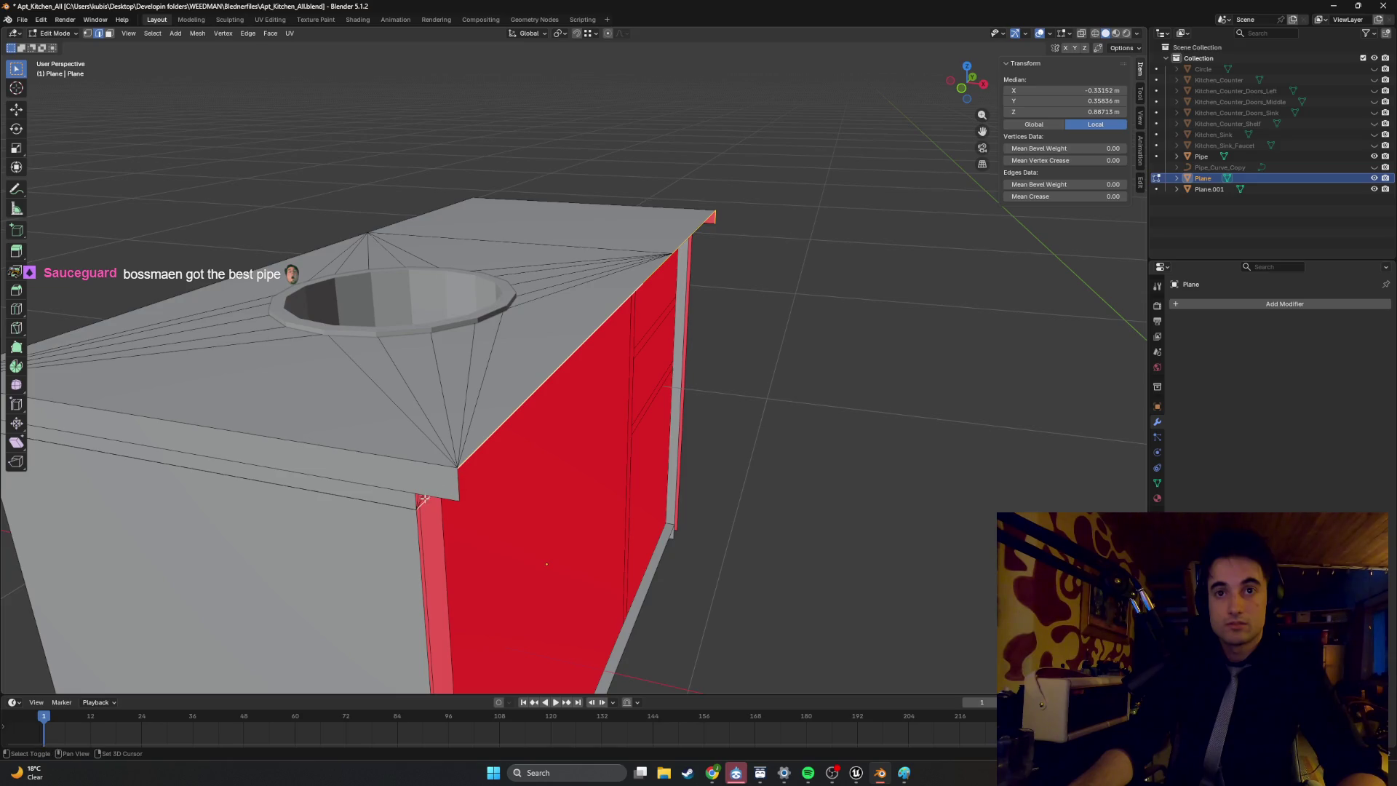
{"action": "key", "text": "g"}
{"action": "middle_click_drag", "start_coordinate": [457, 481], "coordinate": [660, 384], "text": "alt"}
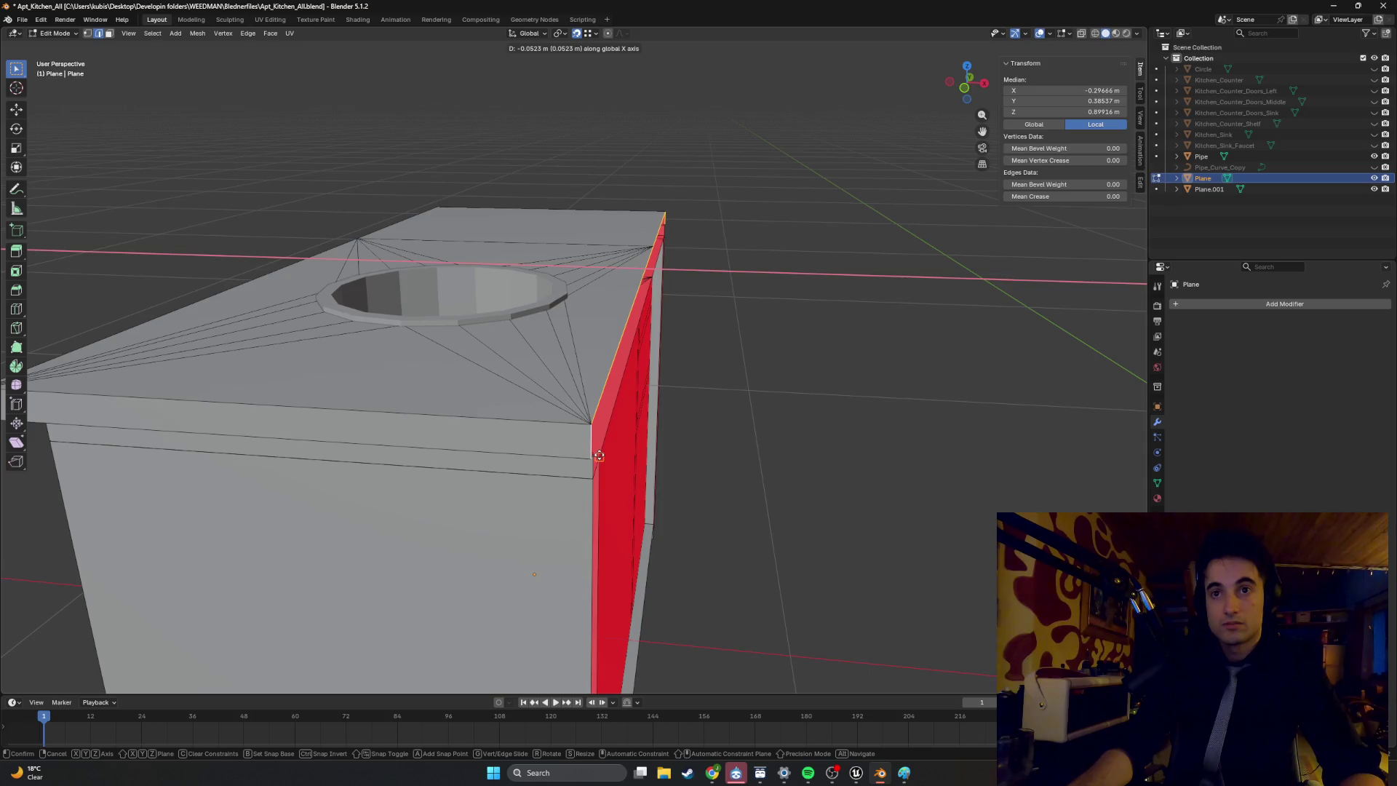
{"action": "mouse_move", "coordinate": [590, 459]}
{"action": "middle_mouse_down"}
{"action": "mouse_move", "coordinate": [717, 405]}
{"action": "mouse_move", "coordinate": [702, 374]}
{"action": "mouse_move", "coordinate": [614, 368]}
{"action": "mouse_move", "coordinate": [633, 343]}
{"action": "mouse_move", "coordinate": [565, 333]}
{"action": "mouse_move", "coordinate": [624, 302]}
{"action": "mouse_move", "coordinate": [711, 300]}
{"action": "mouse_move", "coordinate": [684, 553]}
{"action": "mouse_move", "coordinate": [779, 545]}
{"action": "mouse_move", "coordinate": [755, 555]}
{"action": "mouse_move", "coordinate": [757, 536]}
{"action": "mouse_move", "coordinate": [786, 552]}
{"action": "mouse_move", "coordinate": [768, 552]}
{"action": "mouse_move", "coordinate": [776, 564]}
{"action": "mouse_move", "coordinate": [647, 558]}
{"action": "mouse_move", "coordinate": [776, 553]}
{"action": "middle_mouse_up"}
{"action": "left_click", "coordinate": [701, 374]}
Leave the cabinet mesh, view the P-trap, and open sink basin Plane.001 in Edit Mode.
{"action": "mouse_move", "coordinate": [582, 534]}
{"action": "middle_mouse_down"}
{"action": "mouse_move", "coordinate": [631, 514]}
{"action": "mouse_move", "coordinate": [580, 520]}
{"action": "mouse_move", "coordinate": [699, 536]}
{"action": "mouse_move", "coordinate": [586, 561]}
{"action": "mouse_move", "coordinate": [494, 481]}
{"action": "mouse_move", "coordinate": [368, 492]}
{"action": "mouse_move", "coordinate": [349, 514]}
{"action": "mouse_move", "coordinate": [383, 529]}
{"action": "mouse_move", "coordinate": [320, 538]}
{"action": "mouse_move", "coordinate": [565, 546]}
{"action": "mouse_move", "coordinate": [611, 565]}
{"action": "mouse_move", "coordinate": [696, 557]}
{"action": "mouse_move", "coordinate": [722, 537]}
{"action": "middle_mouse_up"}
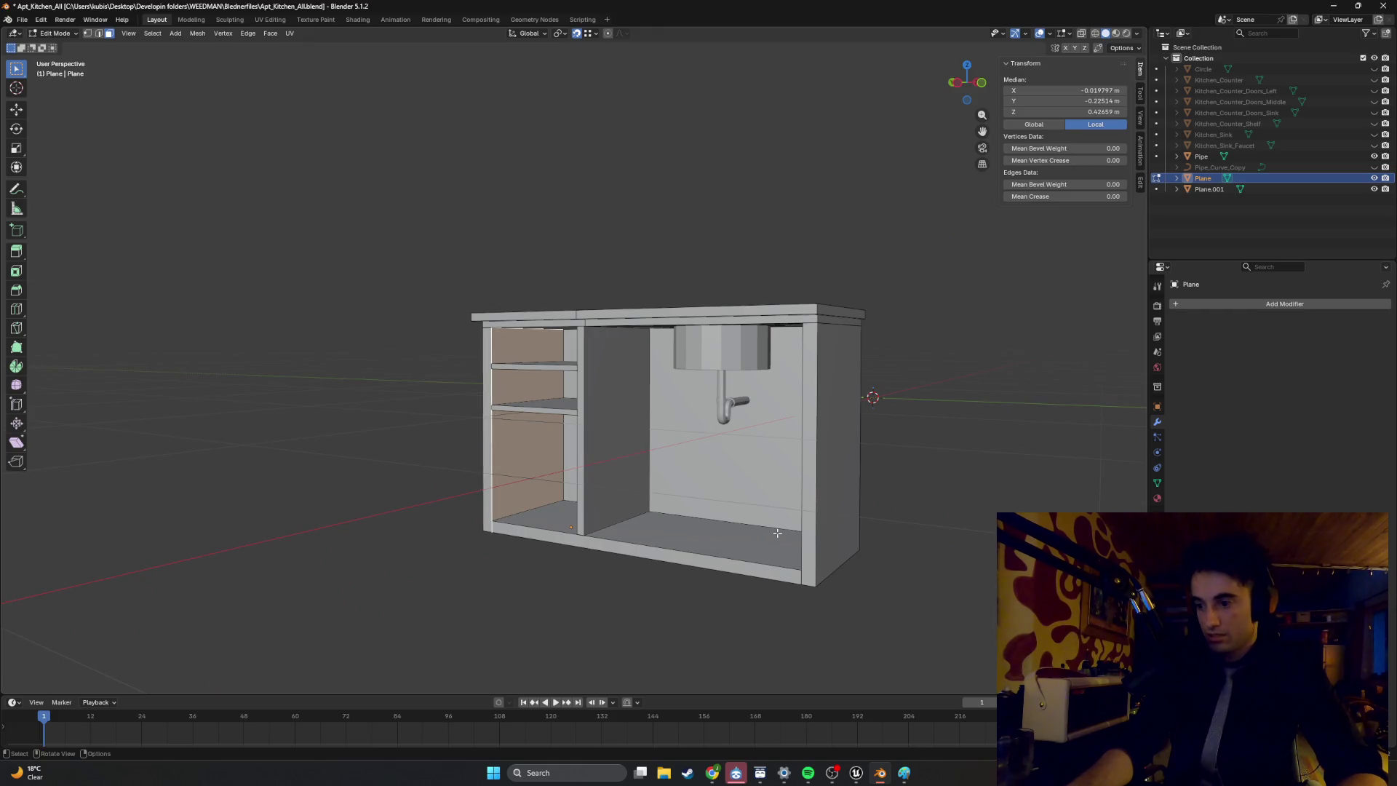
{"action": "key", "text": "Tab"}
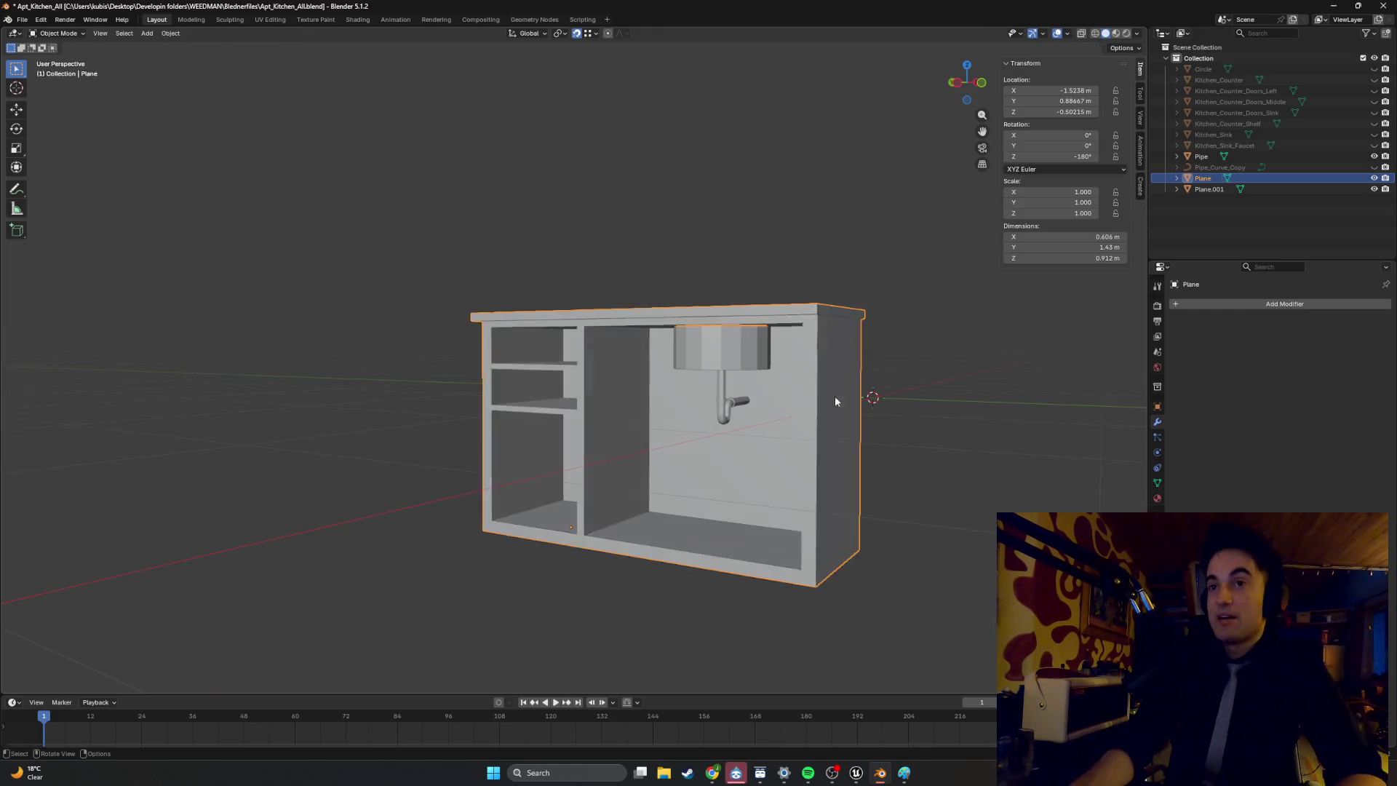
{"action": "scroll", "coordinate": [775, 386], "scroll_direction": "up", "scroll_amount": 10}
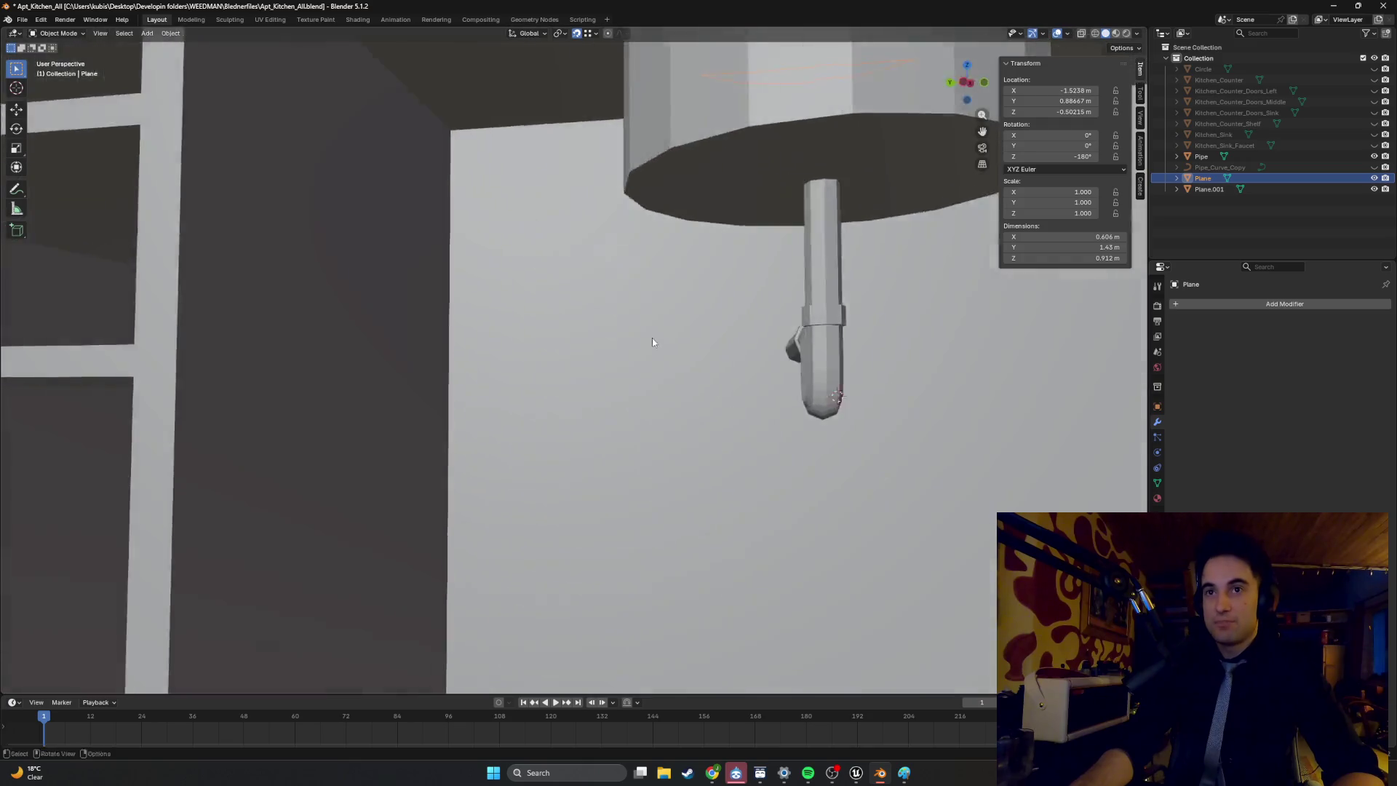
{"action": "mouse_move", "coordinate": [653, 341]}
{"action": "middle_mouse_down"}
{"action": "mouse_move", "coordinate": [575, 383]}
{"action": "mouse_move", "coordinate": [509, 378]}
{"action": "mouse_move", "coordinate": [592, 352]}
{"action": "mouse_move", "coordinate": [572, 352]}
{"action": "mouse_move", "coordinate": [642, 371]}
{"action": "mouse_move", "coordinate": [592, 352]}
{"action": "mouse_move", "coordinate": [608, 358]}
{"action": "middle_mouse_up"}
{"action": "key", "text": "Tab"}
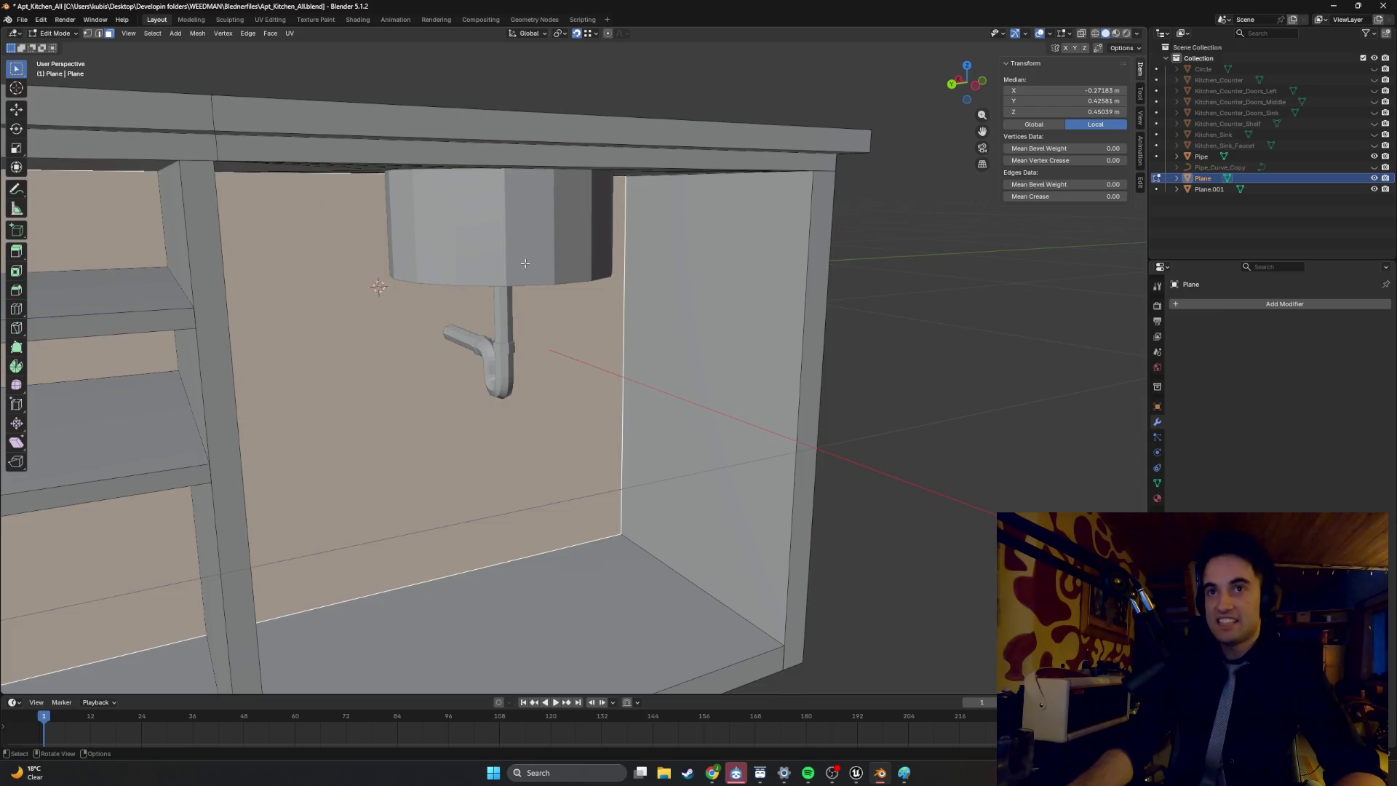
{"action": "key", "text": "Tab"}
{"action": "left_click", "coordinate": [525, 263]}
{"action": "mouse_move", "coordinate": [522, 256]}
{"action": "middle_mouse_down"}
{"action": "mouse_move", "coordinate": [526, 230]}
{"action": "mouse_move", "coordinate": [537, 353]}
{"action": "mouse_move", "coordinate": [566, 401]}
{"action": "mouse_move", "coordinate": [569, 333]}
{"action": "mouse_move", "coordinate": [551, 398]}
{"action": "mouse_move", "coordinate": [473, 400]}
{"action": "mouse_move", "coordinate": [620, 325]}
{"action": "mouse_move", "coordinate": [566, 286]}
{"action": "mouse_move", "coordinate": [618, 284]}
{"action": "mouse_move", "coordinate": [575, 313]}
{"action": "mouse_move", "coordinate": [568, 342]}
{"action": "mouse_move", "coordinate": [604, 306]}
{"action": "mouse_move", "coordinate": [585, 321]}
{"action": "middle_mouse_up"}
{"action": "scroll", "coordinate": [566, 401], "scroll_direction": "up", "scroll_amount": 5}
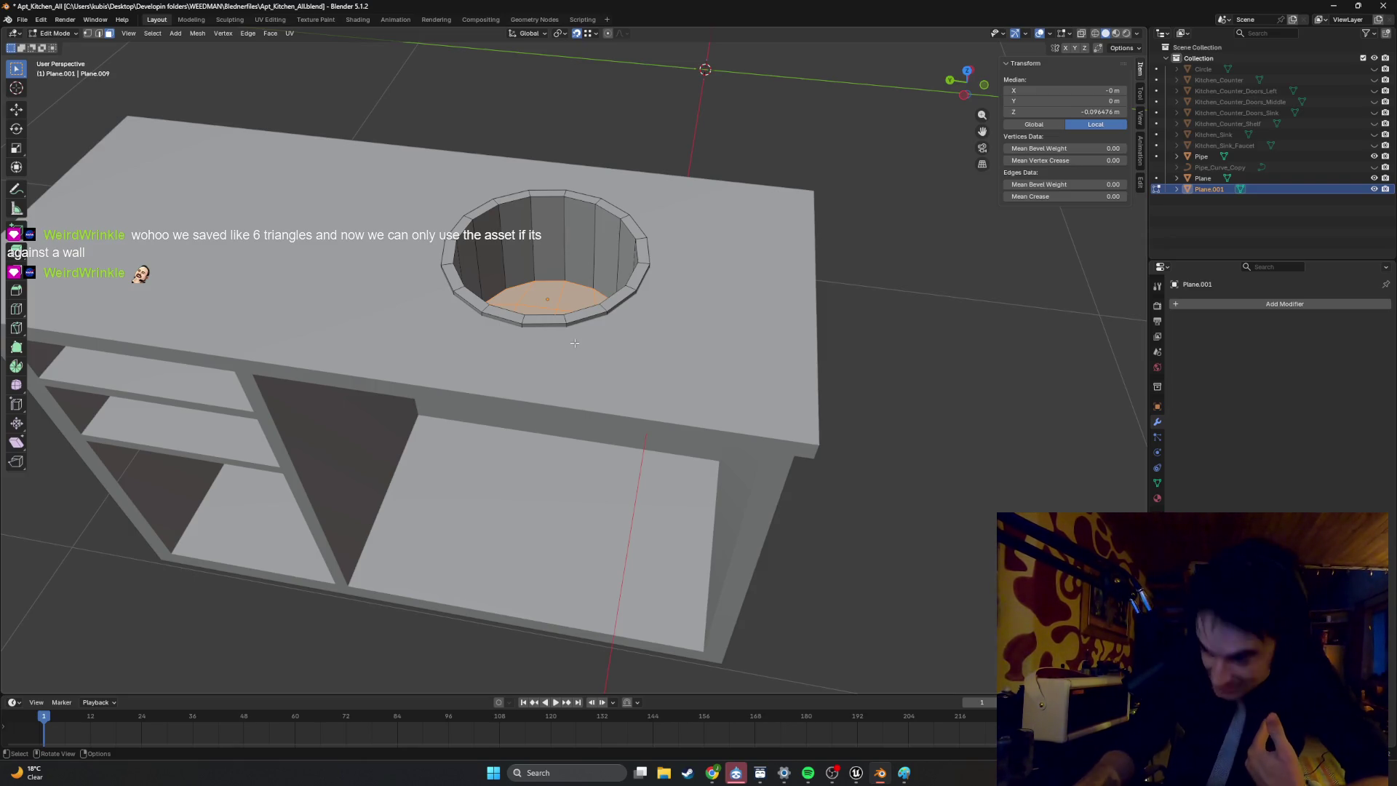
Orbit around the counter, return Plane.001 to Object Mode, and turn on X-ray.
{"action": "mouse_move", "coordinate": [700, 385]}
{"action": "middle_mouse_down"}
{"action": "mouse_move", "coordinate": [642, 344]}
{"action": "mouse_move", "coordinate": [781, 332]}
{"action": "mouse_move", "coordinate": [655, 342]}
{"action": "mouse_move", "coordinate": [530, 327]}
{"action": "mouse_move", "coordinate": [509, 368]}
{"action": "mouse_move", "coordinate": [546, 365]}
{"action": "mouse_move", "coordinate": [531, 333]}
{"action": "mouse_move", "coordinate": [517, 340]}
{"action": "mouse_move", "coordinate": [676, 389]}
{"action": "mouse_move", "coordinate": [574, 375]}
{"action": "middle_mouse_up"}
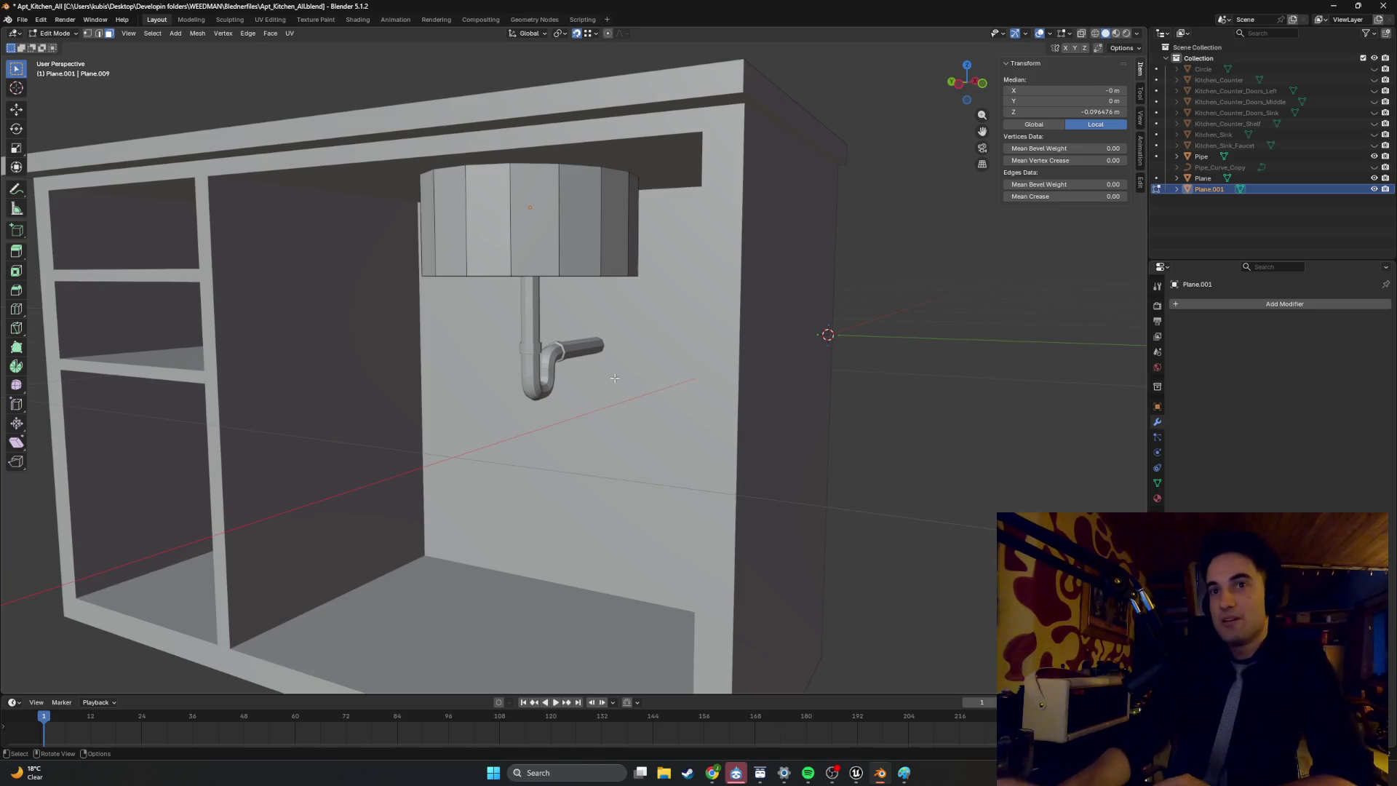
{"action": "mouse_move", "coordinate": [615, 378]}
{"action": "middle_mouse_down"}
{"action": "mouse_move", "coordinate": [524, 431]}
{"action": "mouse_move", "coordinate": [606, 393]}
{"action": "mouse_move", "coordinate": [643, 394]}
{"action": "mouse_move", "coordinate": [443, 390]}
{"action": "mouse_move", "coordinate": [630, 371]}
{"action": "mouse_move", "coordinate": [835, 377]}
{"action": "mouse_move", "coordinate": [639, 364]}
{"action": "mouse_move", "coordinate": [683, 349]}
{"action": "mouse_move", "coordinate": [707, 386]}
{"action": "mouse_move", "coordinate": [655, 405]}
{"action": "mouse_move", "coordinate": [714, 386]}
{"action": "mouse_move", "coordinate": [655, 359]}
{"action": "mouse_move", "coordinate": [642, 419]}
{"action": "mouse_move", "coordinate": [617, 421]}
{"action": "middle_mouse_up"}
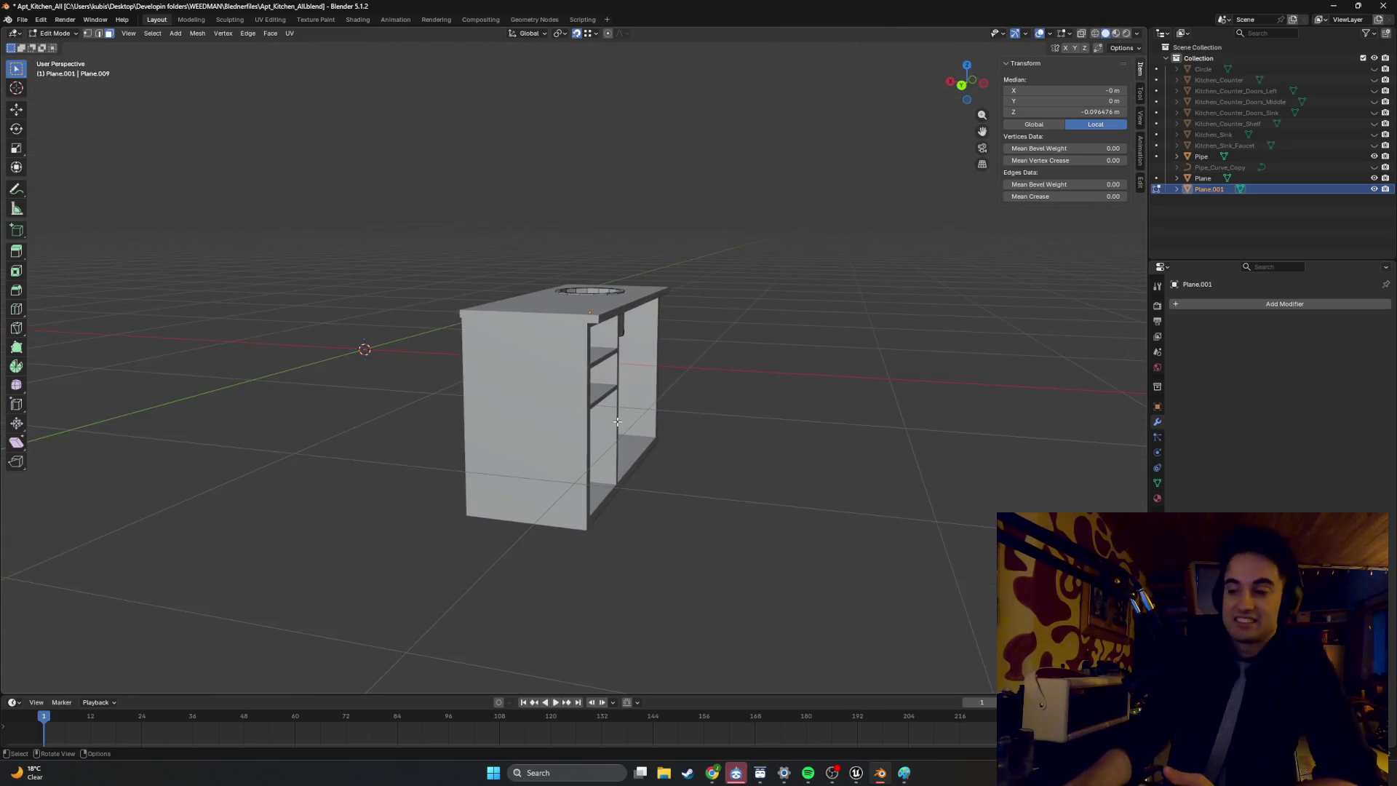
{"action": "mouse_move", "coordinate": [735, 439]}
{"action": "middle_mouse_down"}
{"action": "mouse_move", "coordinate": [698, 408]}
{"action": "mouse_move", "coordinate": [842, 373]}
{"action": "mouse_move", "coordinate": [690, 476]}
{"action": "mouse_move", "coordinate": [735, 483]}
{"action": "mouse_move", "coordinate": [576, 458]}
{"action": "mouse_move", "coordinate": [451, 405]}
{"action": "mouse_move", "coordinate": [552, 390]}
{"action": "mouse_move", "coordinate": [589, 411]}
{"action": "mouse_move", "coordinate": [481, 431]}
{"action": "mouse_move", "coordinate": [545, 490]}
{"action": "mouse_move", "coordinate": [438, 499]}
{"action": "mouse_move", "coordinate": [592, 524]}
{"action": "mouse_move", "coordinate": [698, 493]}
{"action": "mouse_move", "coordinate": [497, 494]}
{"action": "mouse_move", "coordinate": [548, 499]}
{"action": "mouse_move", "coordinate": [512, 489]}
{"action": "middle_mouse_up"}
{"action": "scroll", "coordinate": [512, 489], "scroll_direction": "up", "scroll_amount": 3}
{"action": "key", "text": "Tab"}
{"action": "scroll", "coordinate": [512, 489], "scroll_direction": "down", "scroll_amount": 5}
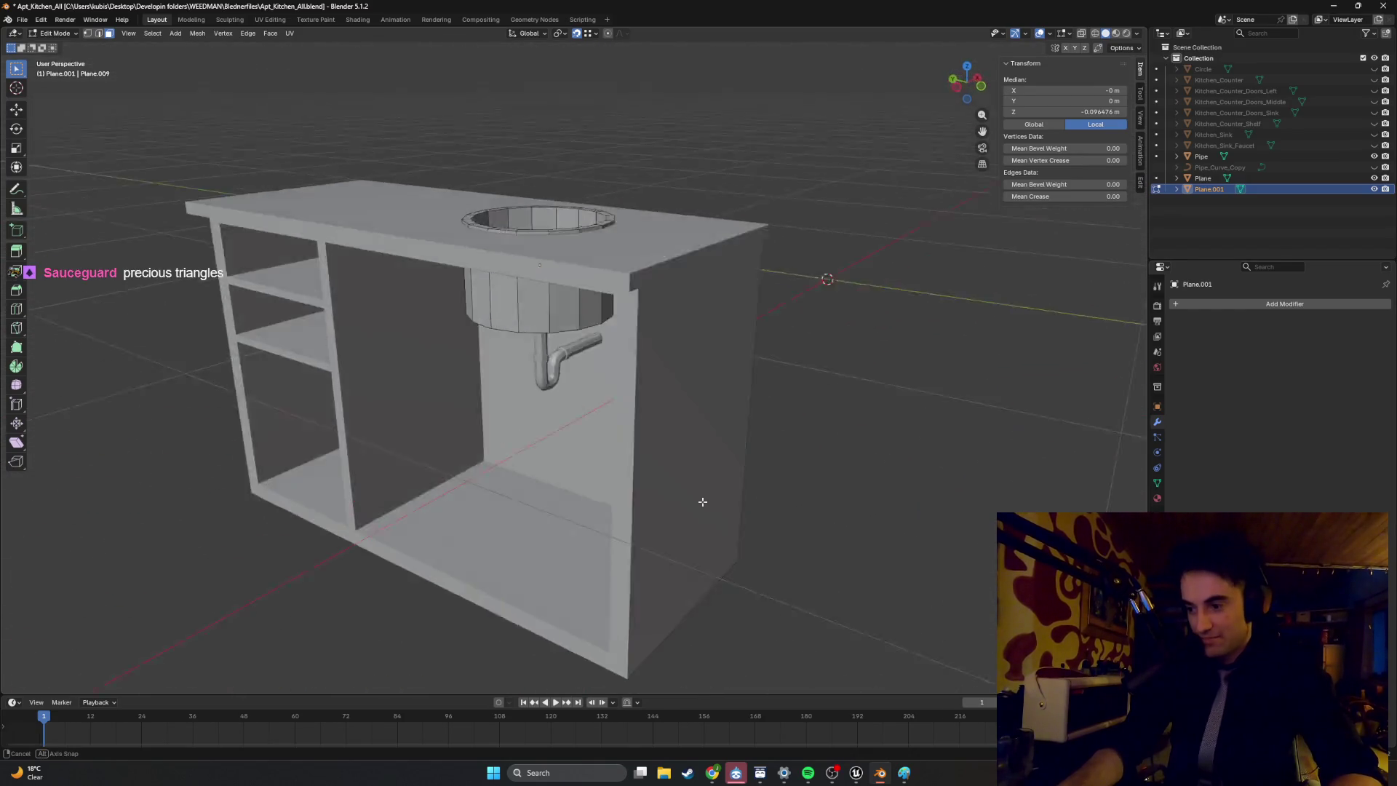
{"action": "key", "text": "alt+z"}
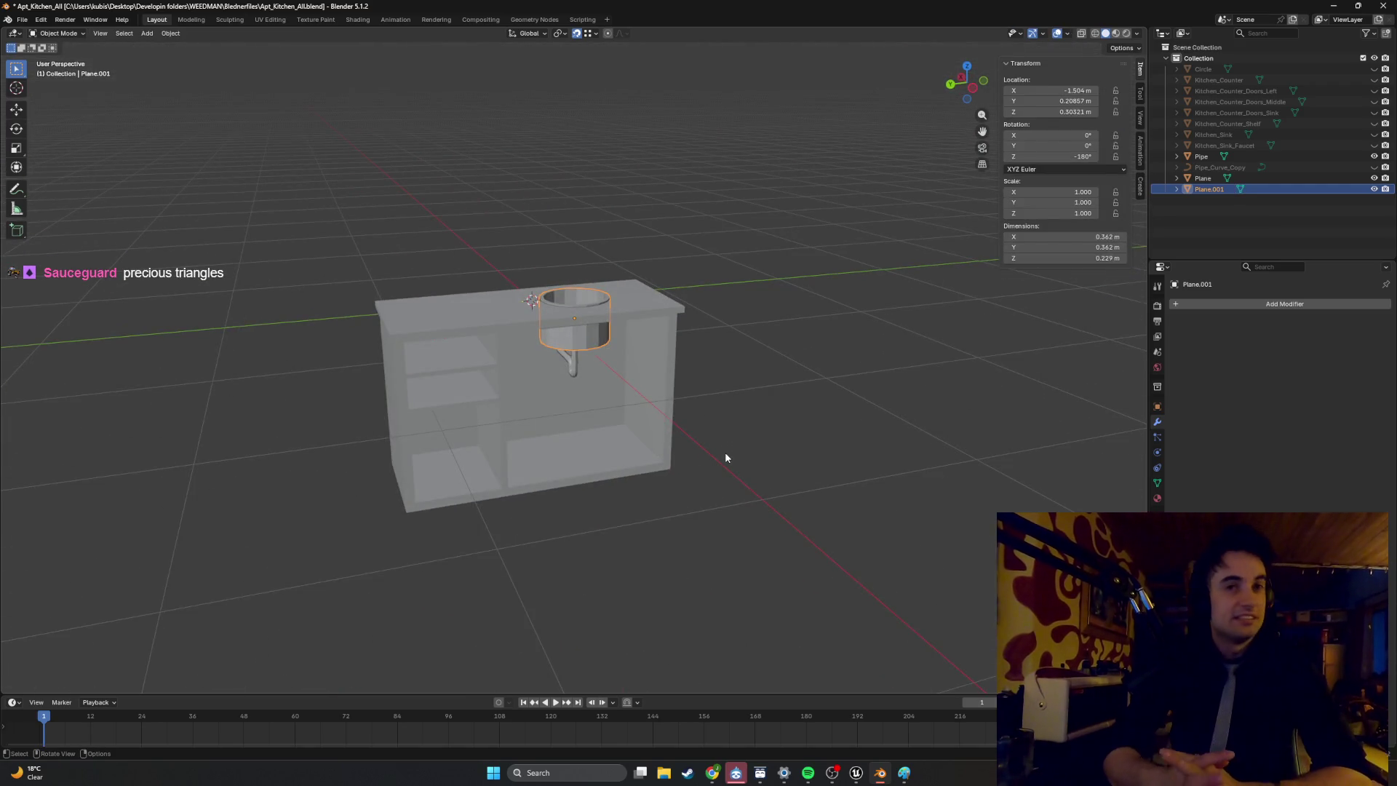
{"action": "scroll", "coordinate": [697, 435], "scroll_direction": "up", "scroll_amount": 3}
{"action": "left_click", "coordinate": [560, 440]}
{"action": "middle_click_drag", "start_coordinate": [560, 441], "coordinate": [470, 422]}
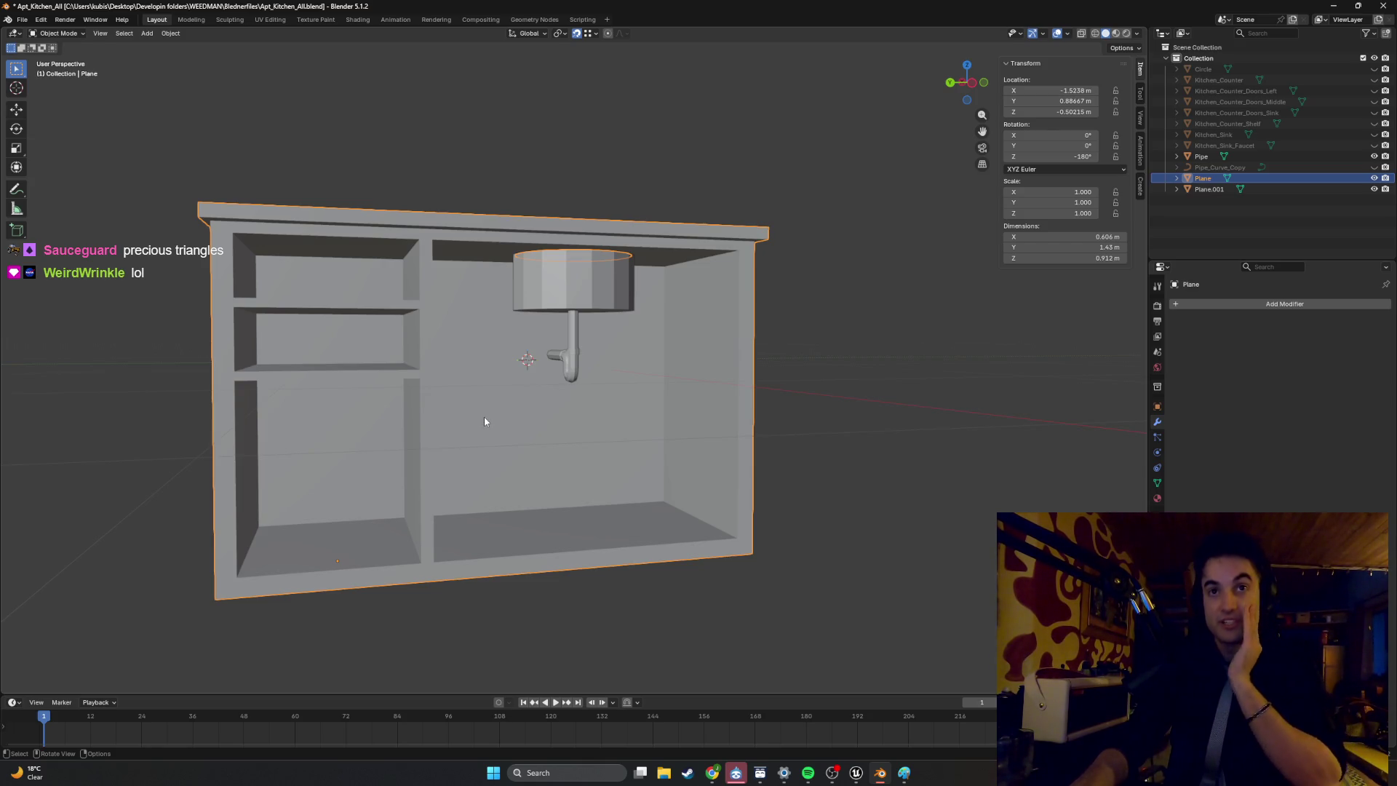
{"action": "mouse_move", "coordinate": [540, 417]}
{"action": "middle_mouse_down"}
{"action": "mouse_move", "coordinate": [499, 455]}
{"action": "mouse_move", "coordinate": [453, 417]}
{"action": "middle_mouse_up"}
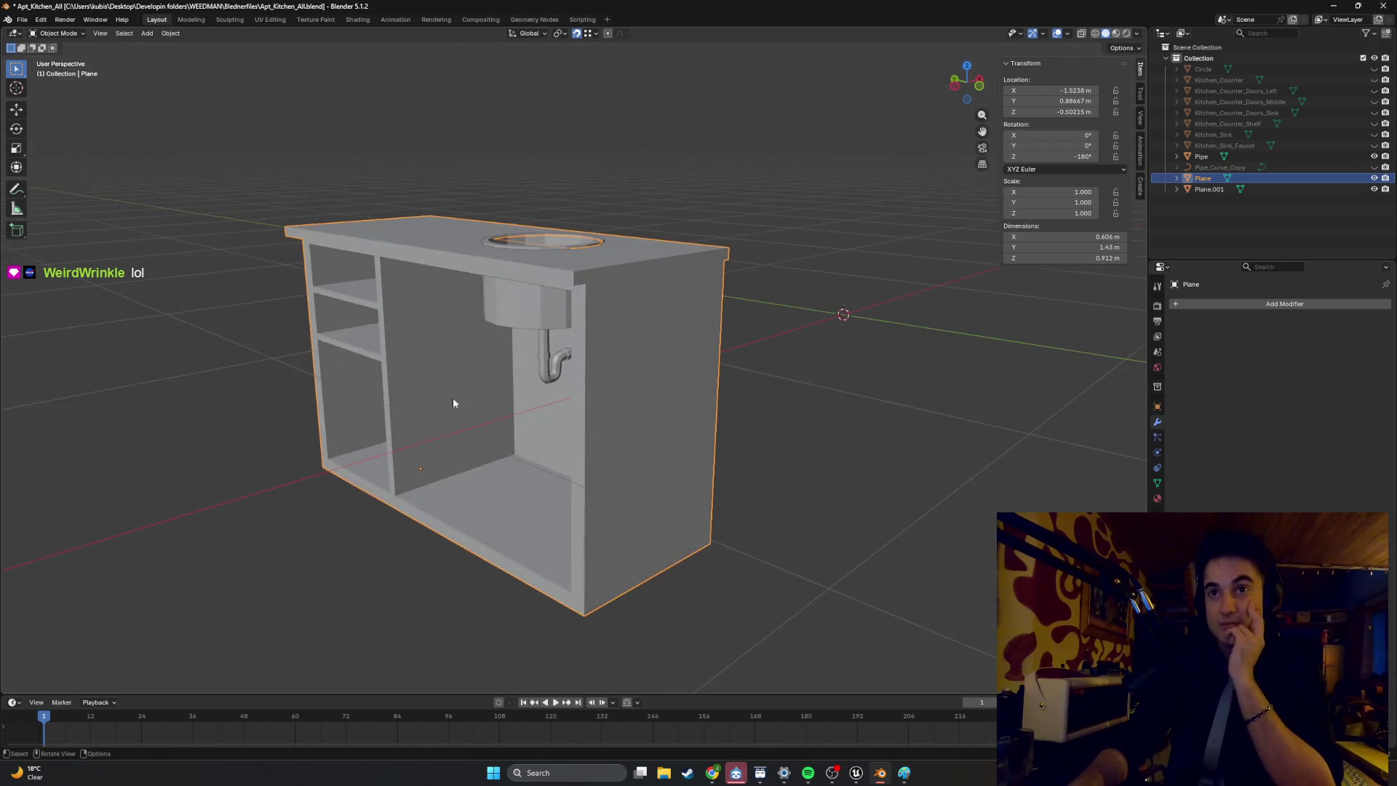
{"action": "mouse_move", "coordinate": [593, 370]}
{"action": "middle_mouse_down"}
{"action": "mouse_move", "coordinate": [608, 352]}
{"action": "mouse_move", "coordinate": [692, 368]}
{"action": "mouse_move", "coordinate": [670, 371]}
{"action": "middle_mouse_up"}
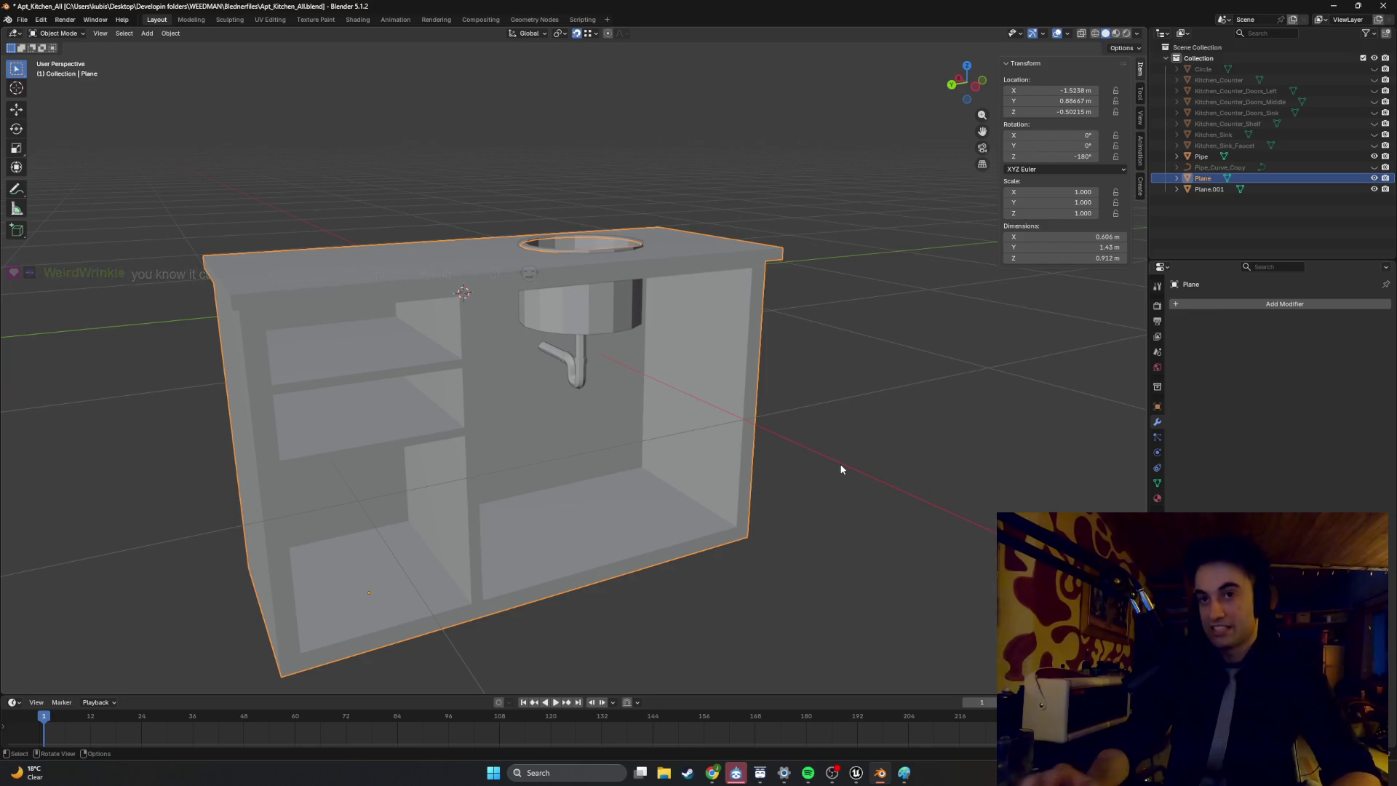
{"action": "mouse_move", "coordinate": [843, 475]}
{"action": "middle_mouse_down"}
{"action": "mouse_move", "coordinate": [789, 455]}
{"action": "mouse_move", "coordinate": [623, 459]}
{"action": "mouse_move", "coordinate": [646, 456]}
{"action": "middle_mouse_up"}
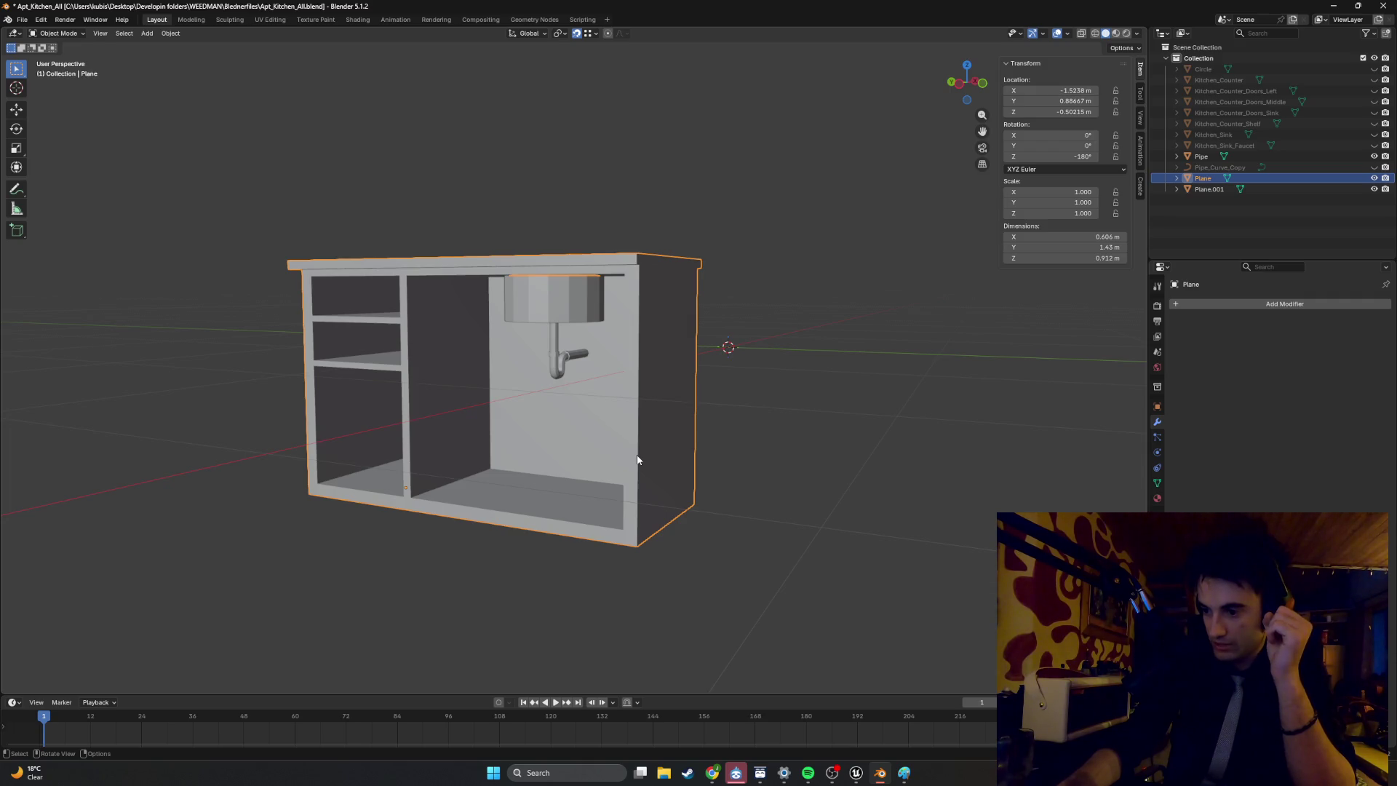
{"action": "mouse_move", "coordinate": [695, 452]}
{"action": "middle_mouse_down"}
{"action": "mouse_move", "coordinate": [598, 454]}
{"action": "mouse_move", "coordinate": [626, 483]}
{"action": "mouse_move", "coordinate": [757, 492]}
{"action": "mouse_move", "coordinate": [730, 518]}
{"action": "mouse_move", "coordinate": [592, 483]}
{"action": "mouse_move", "coordinate": [604, 396]}
{"action": "mouse_move", "coordinate": [586, 415]}
{"action": "mouse_move", "coordinate": [560, 386]}
{"action": "mouse_move", "coordinate": [592, 299]}
{"action": "mouse_move", "coordinate": [577, 390]}
{"action": "mouse_move", "coordinate": [765, 372]}
{"action": "mouse_move", "coordinate": [765, 391]}
{"action": "mouse_move", "coordinate": [791, 374]}
{"action": "mouse_move", "coordinate": [749, 371]}
{"action": "mouse_move", "coordinate": [678, 435]}
{"action": "mouse_move", "coordinate": [557, 376]}
{"action": "mouse_move", "coordinate": [723, 386]}
{"action": "mouse_move", "coordinate": [611, 379]}
{"action": "middle_mouse_up"}
{"action": "left_click", "coordinate": [556, 376]}
{"action": "key", "text": "Tab"}
{"action": "left_click", "coordinate": [560, 393]}
Deselect the Plane.001 mesh and inspect the bowl and cabinet side panel from under the counter.
{"action": "mouse_move", "coordinate": [495, 386]}
{"action": "middle_mouse_down"}
{"action": "mouse_move", "coordinate": [545, 407]}
{"action": "mouse_move", "coordinate": [713, 411]}
{"action": "mouse_move", "coordinate": [812, 395]}
{"action": "mouse_move", "coordinate": [691, 409]}
{"action": "mouse_move", "coordinate": [709, 428]}
{"action": "mouse_move", "coordinate": [650, 424]}
{"action": "mouse_move", "coordinate": [873, 374]}
{"action": "middle_mouse_up"}
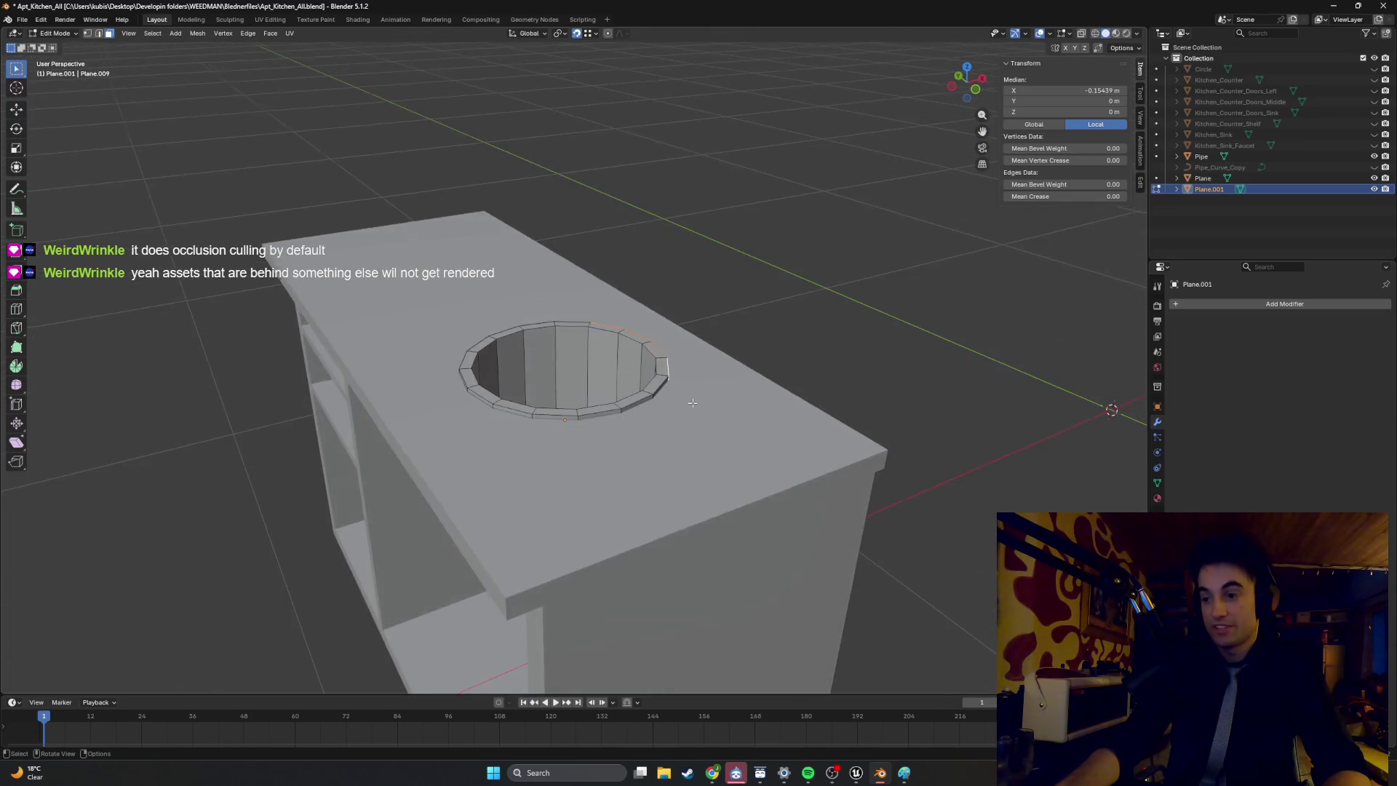
{"action": "left_click", "coordinate": [841, 393]}
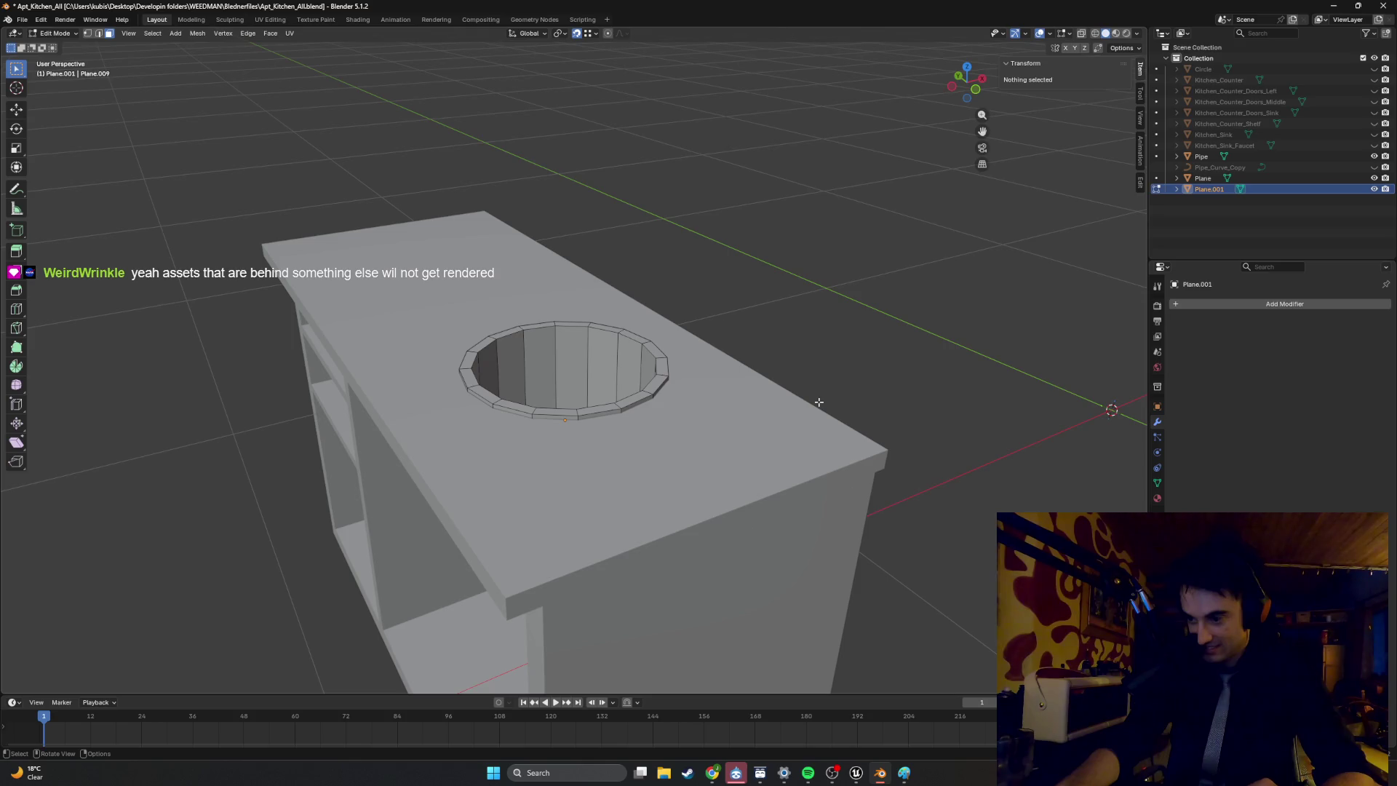
{"action": "scroll", "coordinate": [756, 420], "scroll_direction": "up", "scroll_amount": 1}
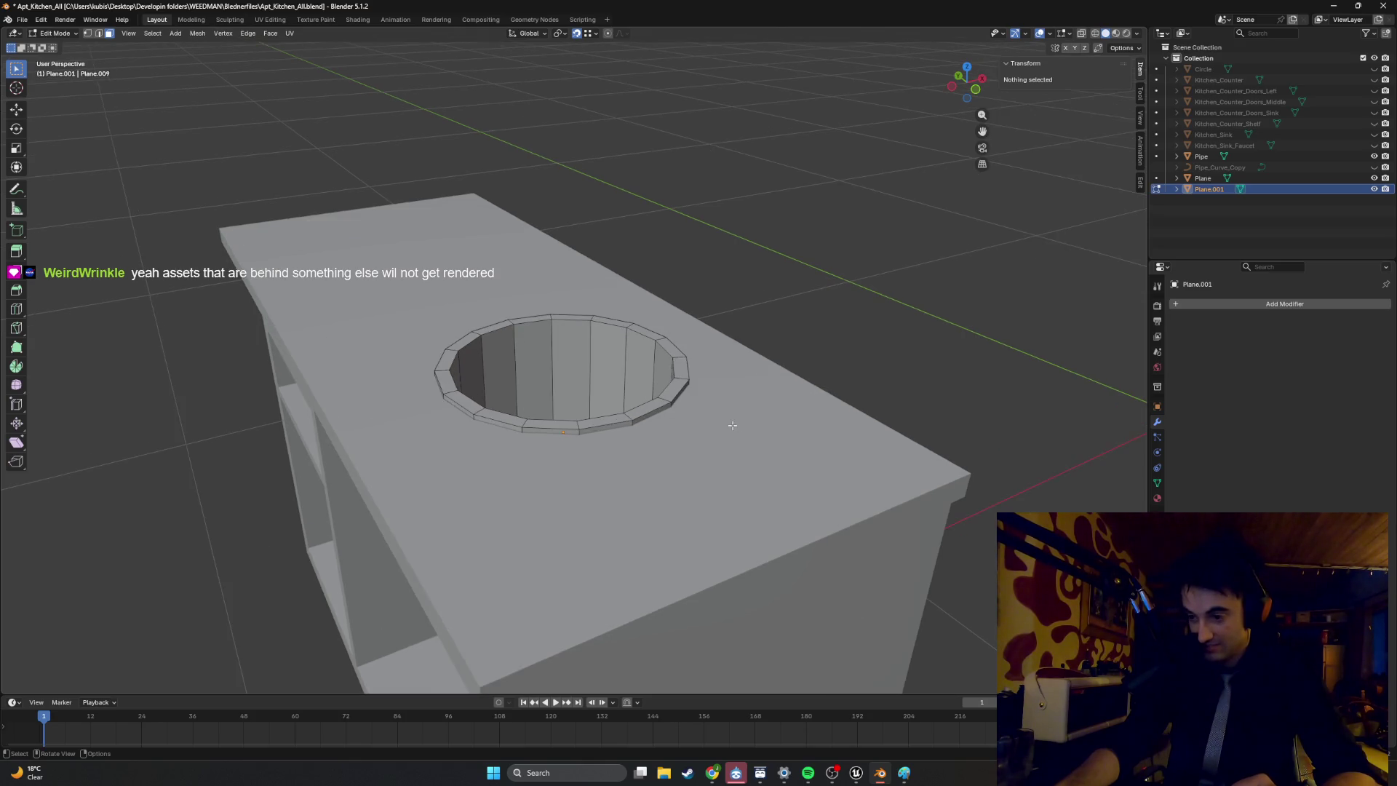
{"action": "scroll", "coordinate": [730, 427], "scroll_direction": "up", "scroll_amount": 1}
{"action": "middle_click_drag", "start_coordinate": [718, 411], "coordinate": [776, 393]}
{"action": "scroll", "coordinate": [776, 393], "scroll_direction": "down", "scroll_amount": 3}
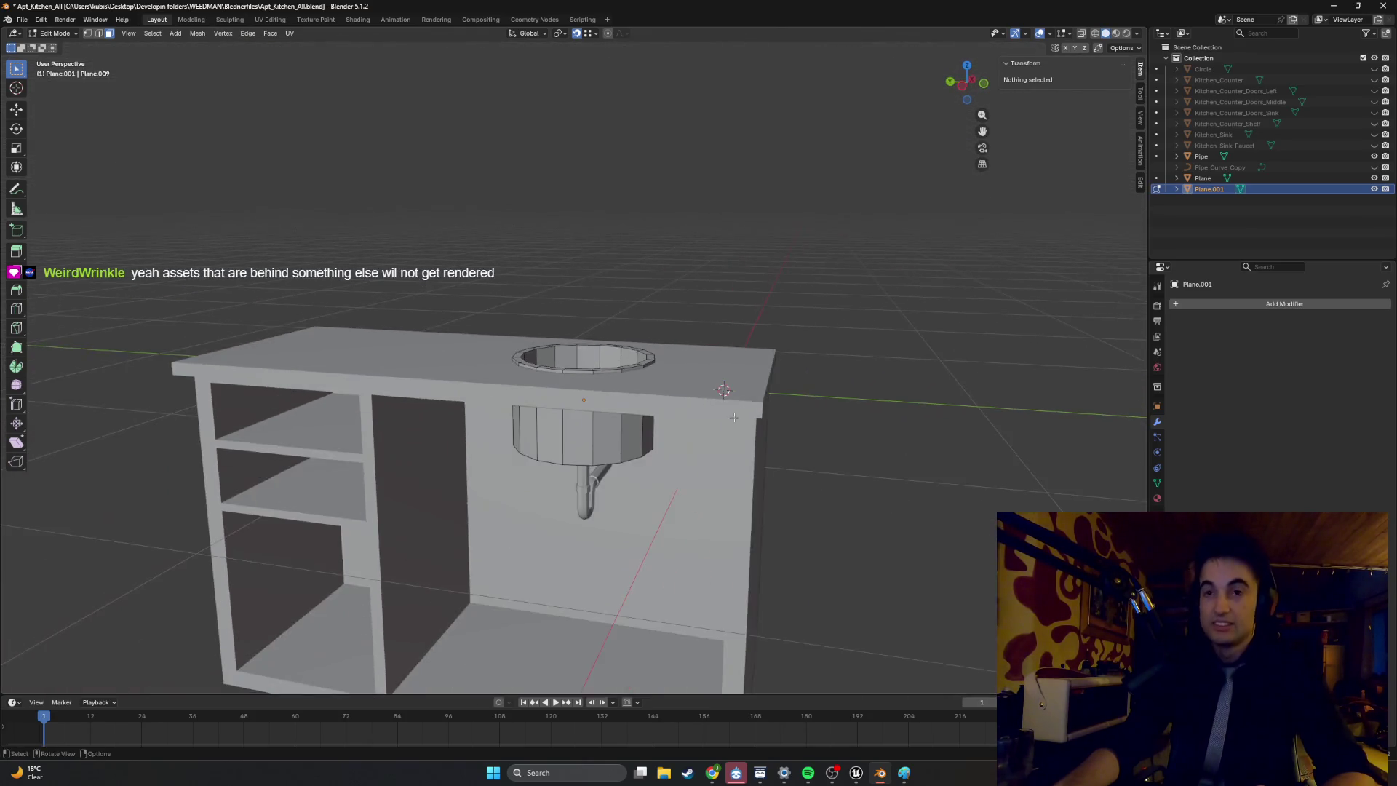
{"action": "mouse_move", "coordinate": [511, 480]}
{"action": "middle_mouse_down"}
{"action": "mouse_move", "coordinate": [584, 453]}
{"action": "mouse_move", "coordinate": [536, 453]}
{"action": "mouse_move", "coordinate": [555, 446]}
{"action": "middle_mouse_up"}
{"action": "scroll", "coordinate": [553, 466], "scroll_direction": "down", "scroll_amount": 2}
{"action": "scroll", "coordinate": [684, 468], "scroll_direction": "up", "scroll_amount": 3}
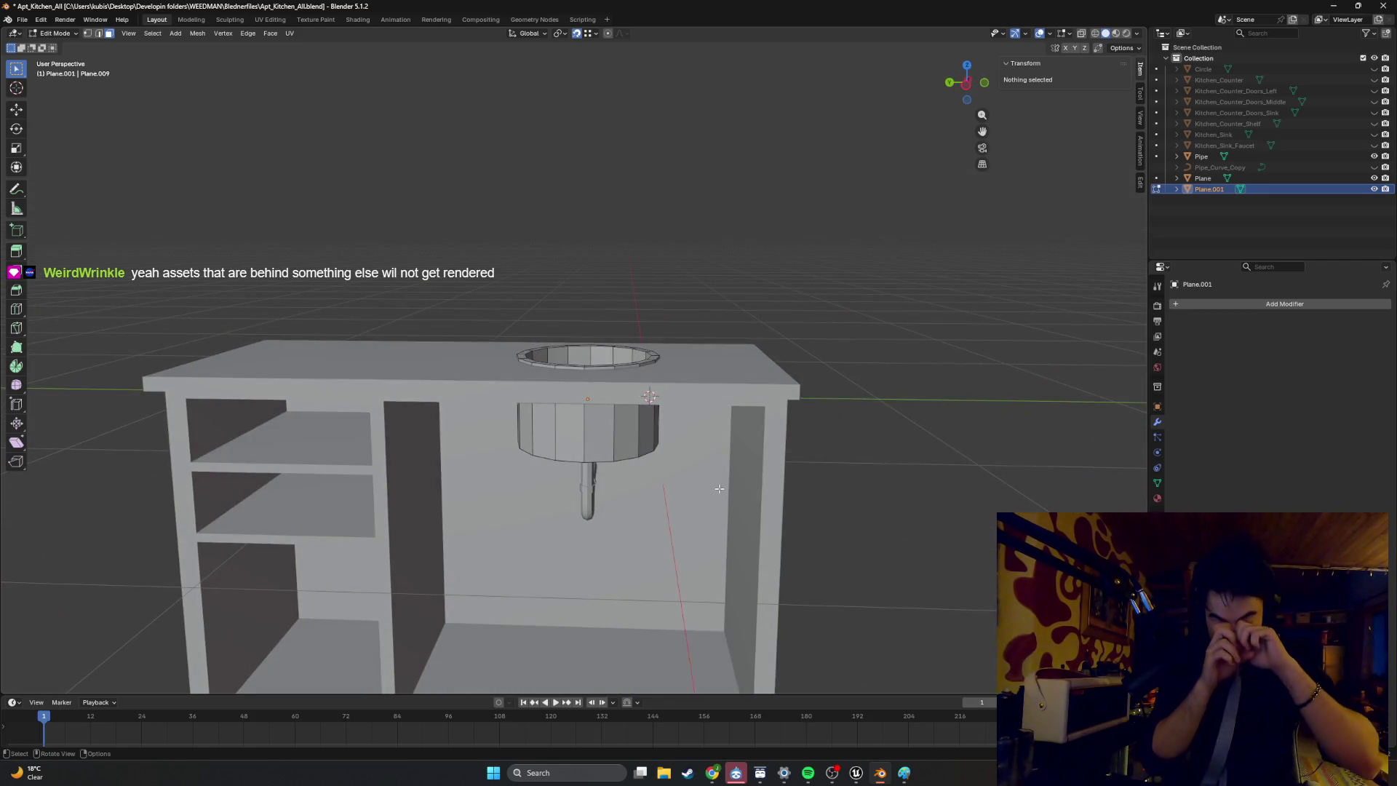
{"action": "mouse_move", "coordinate": [708, 490]}
{"action": "middle_mouse_down"}
{"action": "mouse_move", "coordinate": [508, 443]}
{"action": "mouse_move", "coordinate": [531, 465]}
{"action": "mouse_move", "coordinate": [536, 452]}
{"action": "mouse_move", "coordinate": [754, 443]}
{"action": "middle_mouse_up"}
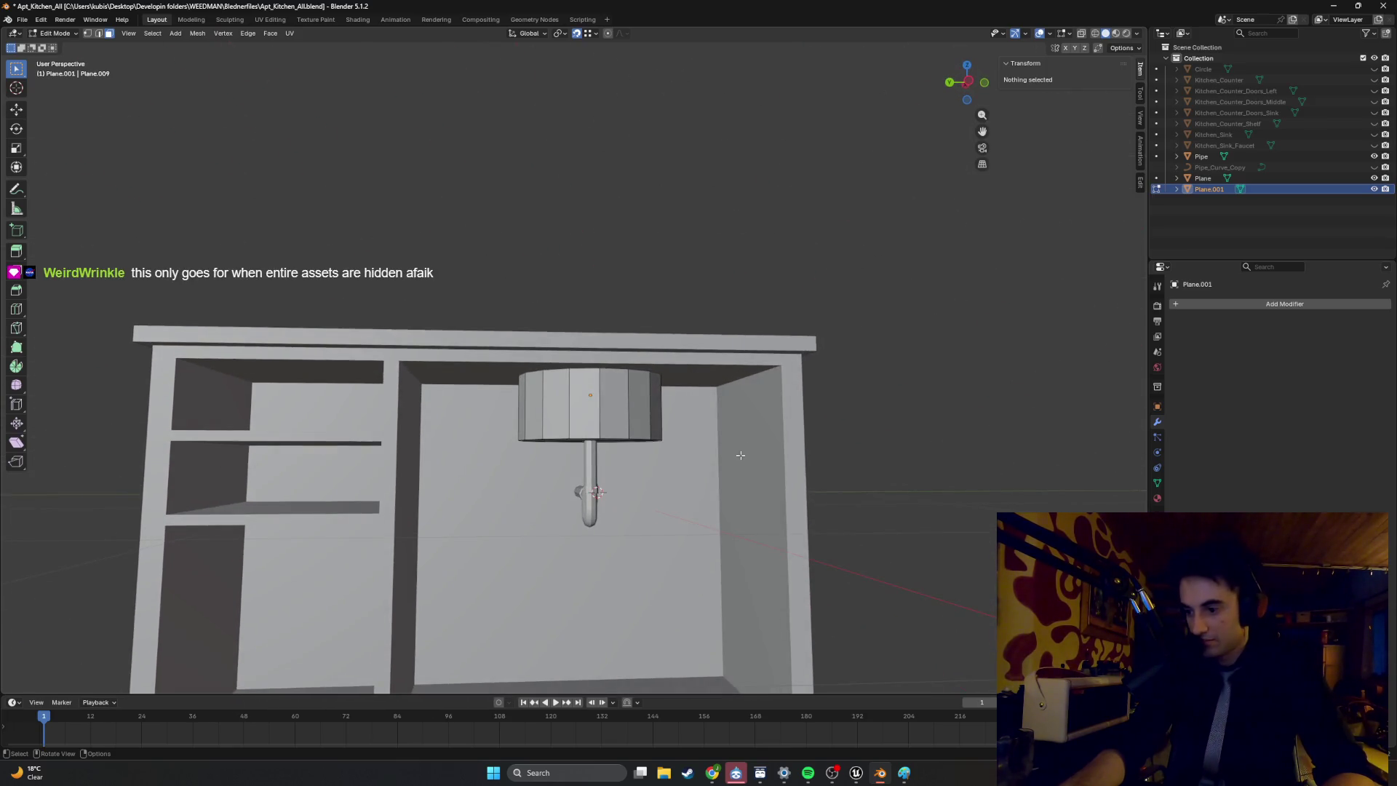
{"action": "mouse_move", "coordinate": [725, 465]}
{"action": "middle_mouse_down"}
{"action": "mouse_move", "coordinate": [640, 483]}
{"action": "mouse_move", "coordinate": [632, 472]}
{"action": "middle_mouse_up"}
{"action": "scroll", "coordinate": [698, 473], "scroll_direction": "up", "scroll_amount": 3}
Select the edge loop where the bowl side meets the bottom and raise it along Z.
{"action": "key", "text": "2"}
{"action": "left_click", "coordinate": [631, 500]}
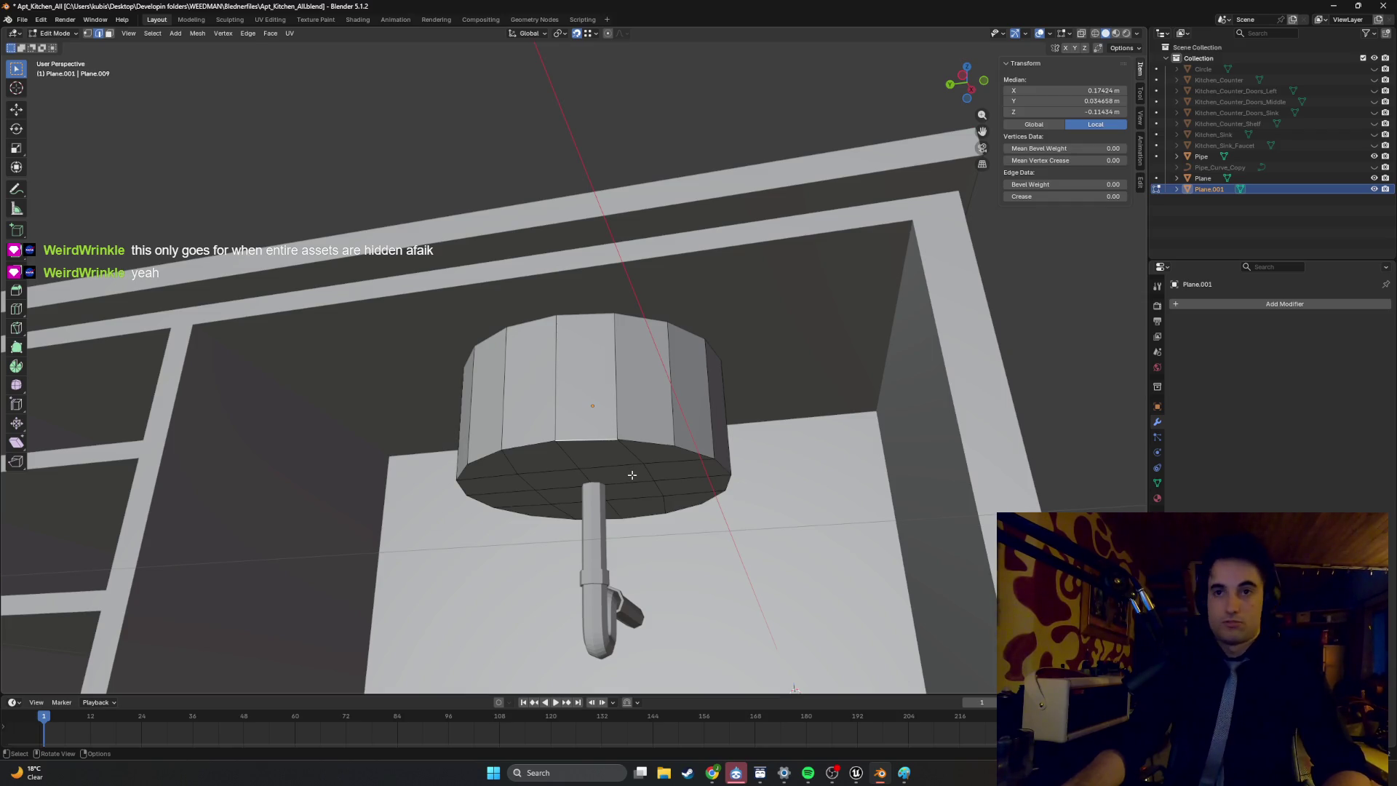
{"action": "left_click", "coordinate": [641, 445], "text": "alt"}
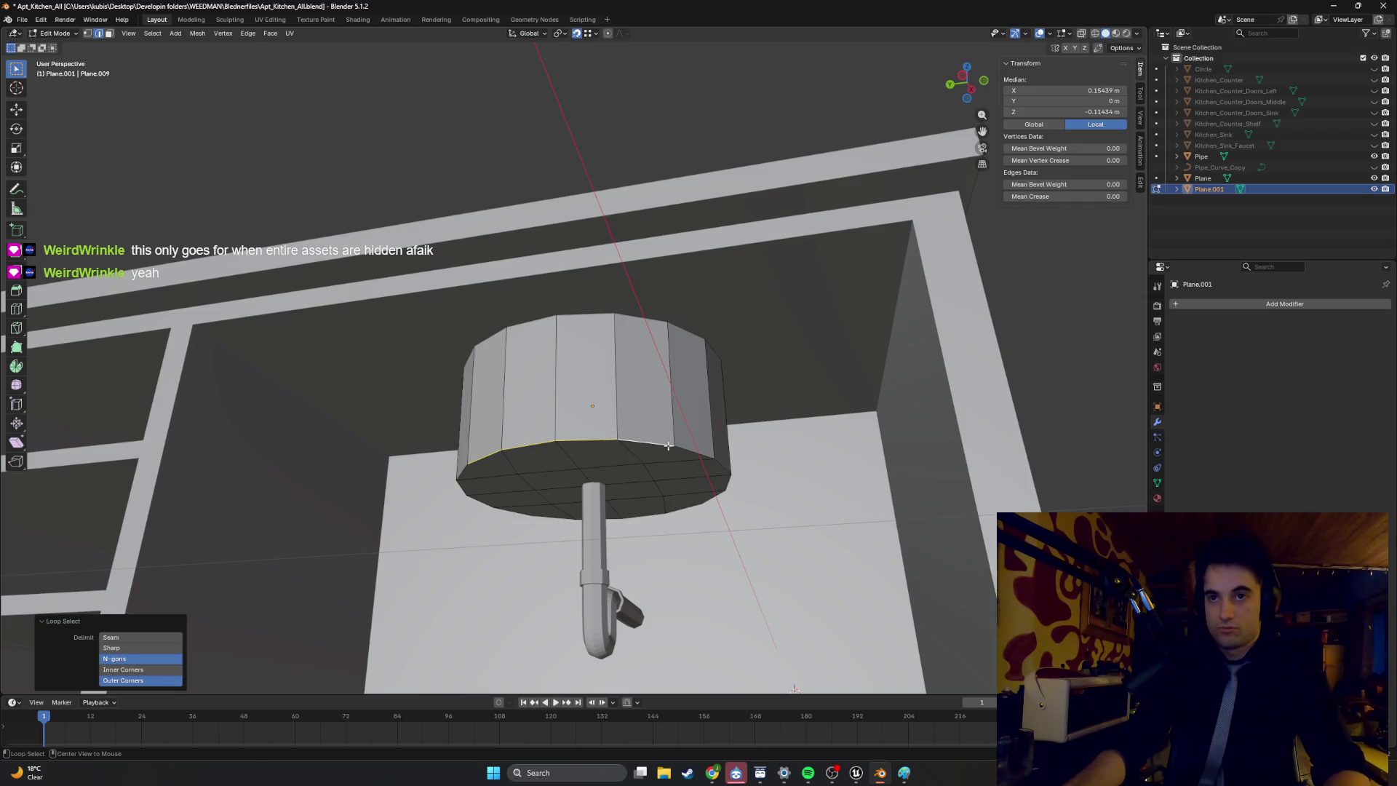
{"action": "mouse_move", "coordinate": [568, 449]}
{"action": "middle_mouse_down"}
{"action": "mouse_move", "coordinate": [590, 424]}
{"action": "mouse_move", "coordinate": [533, 390]}
{"action": "middle_mouse_up"}
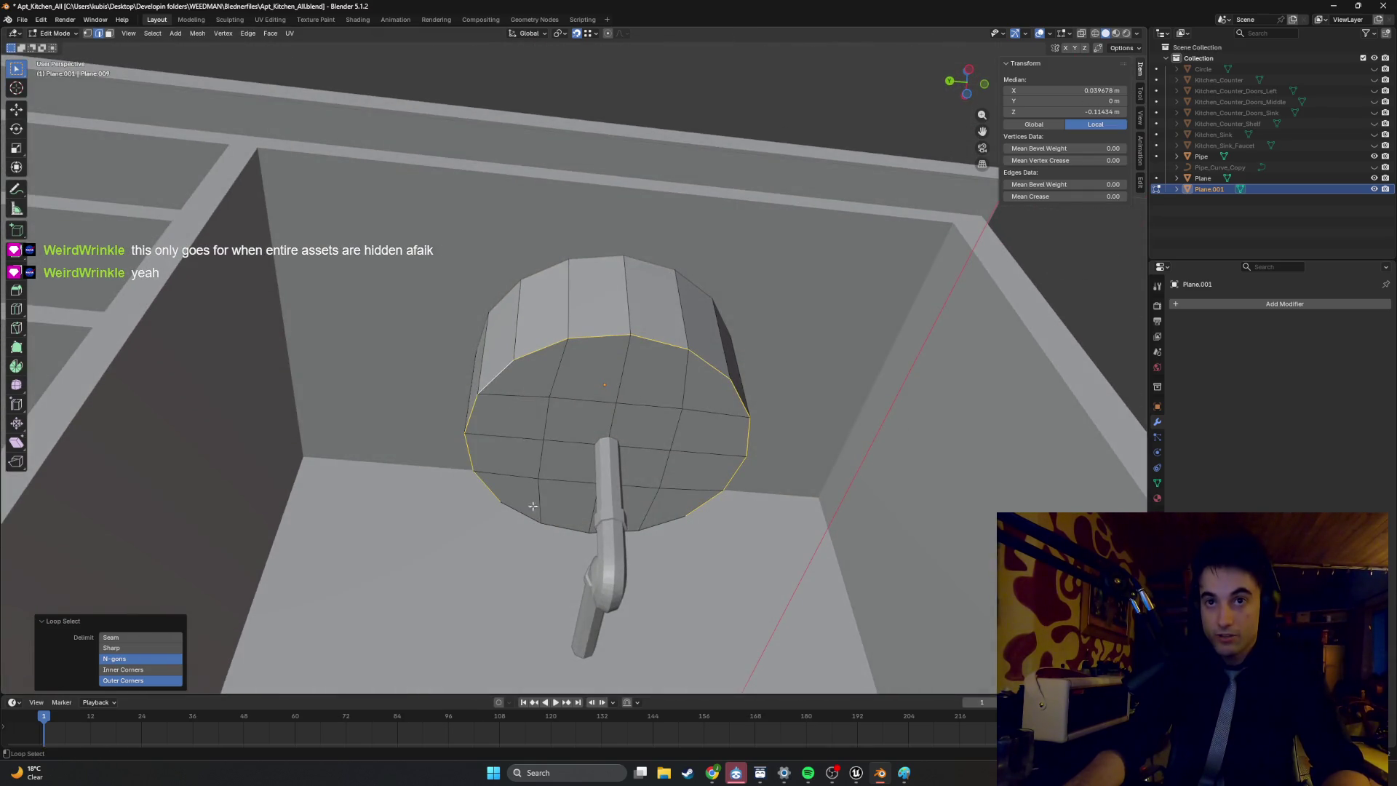
{"action": "middle_click_drag", "start_coordinate": [525, 515], "coordinate": [657, 518]}
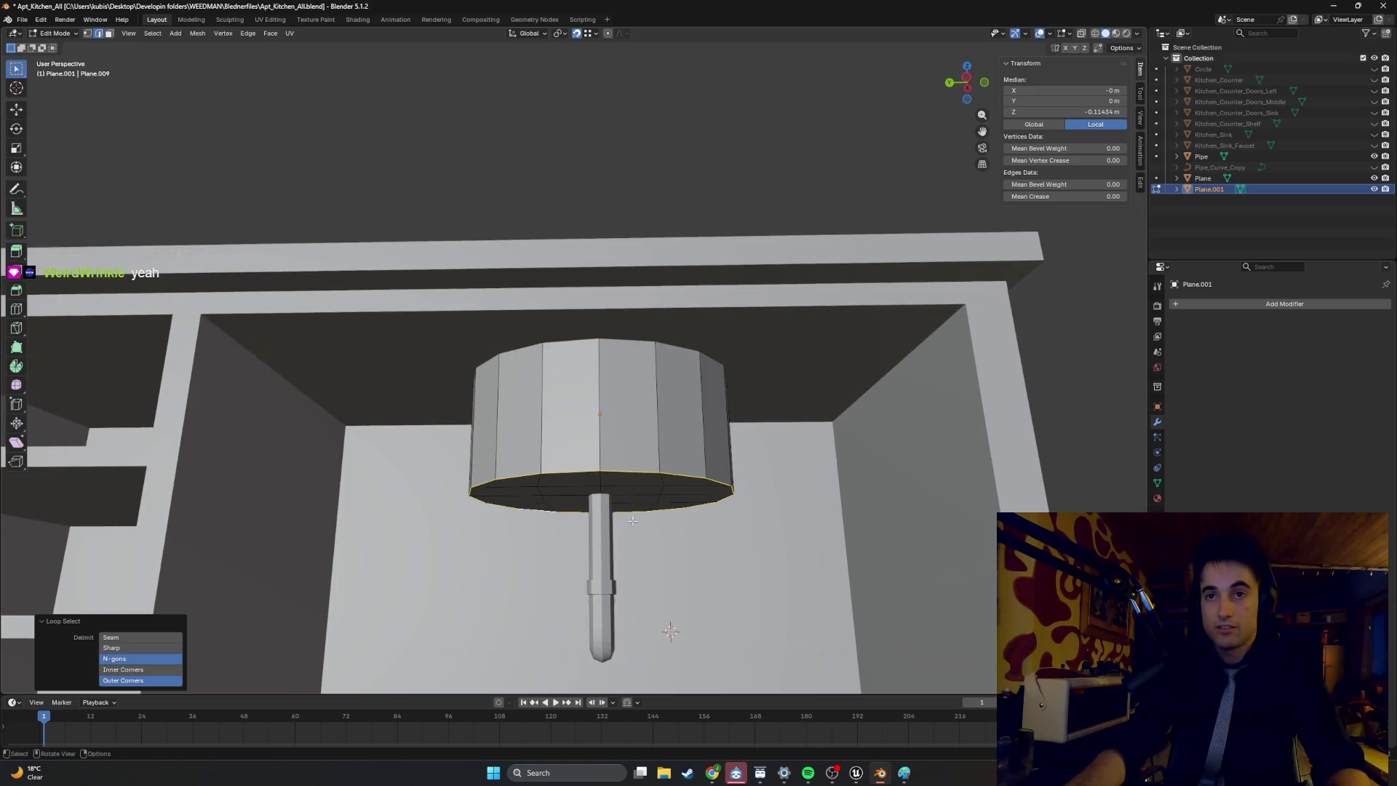
{"action": "key", "text": "g"}
{"action": "key", "text": "z"}
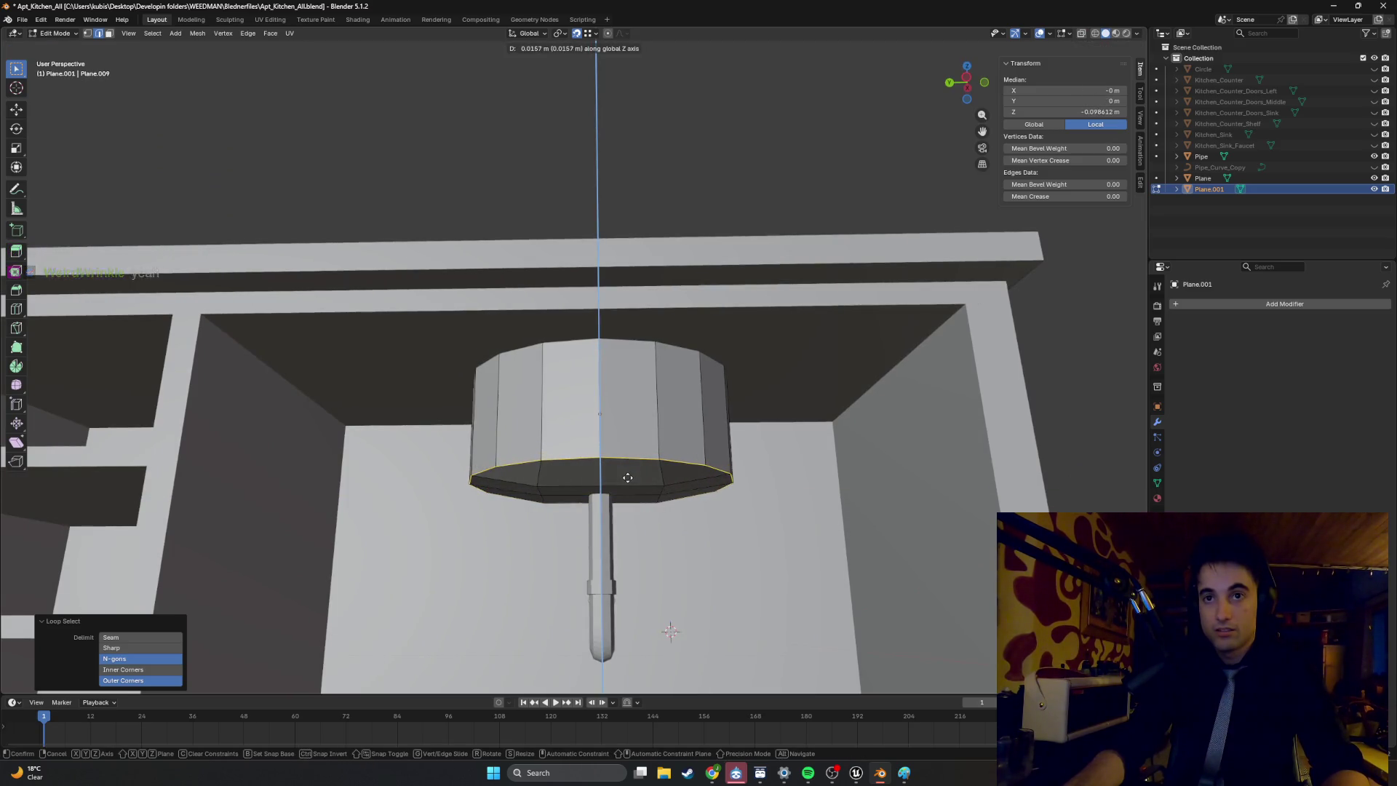
{"action": "left_click", "coordinate": [627, 477]}
{"action": "mouse_move", "coordinate": [627, 476]}
{"action": "middle_mouse_down"}
{"action": "mouse_move", "coordinate": [655, 484]}
{"action": "mouse_move", "coordinate": [636, 507]}
{"action": "mouse_move", "coordinate": [705, 481]}
{"action": "mouse_move", "coordinate": [697, 498]}
{"action": "mouse_move", "coordinate": [903, 479]}
{"action": "mouse_move", "coordinate": [622, 455]}
{"action": "mouse_move", "coordinate": [617, 425]}
{"action": "mouse_move", "coordinate": [577, 477]}
{"action": "mouse_move", "coordinate": [562, 471]}
{"action": "mouse_move", "coordinate": [584, 481]}
{"action": "mouse_move", "coordinate": [596, 542]}
{"action": "middle_mouse_up"}
Deselect the loop and toggle back into edit mode with face selection.
{"action": "left_click", "coordinate": [903, 479]}
{"action": "key", "text": "Tab"}
{"action": "key", "text": "Tab"}
{"action": "key", "text": "3"}
{"action": "left_click", "coordinate": [564, 471]}
{"action": "key", "text": "Tab"}
{"action": "key", "text": "Tab"}
{"action": "left_click", "coordinate": [596, 543]}
{"action": "middle_click_drag", "start_coordinate": [597, 543], "coordinate": [605, 481]}
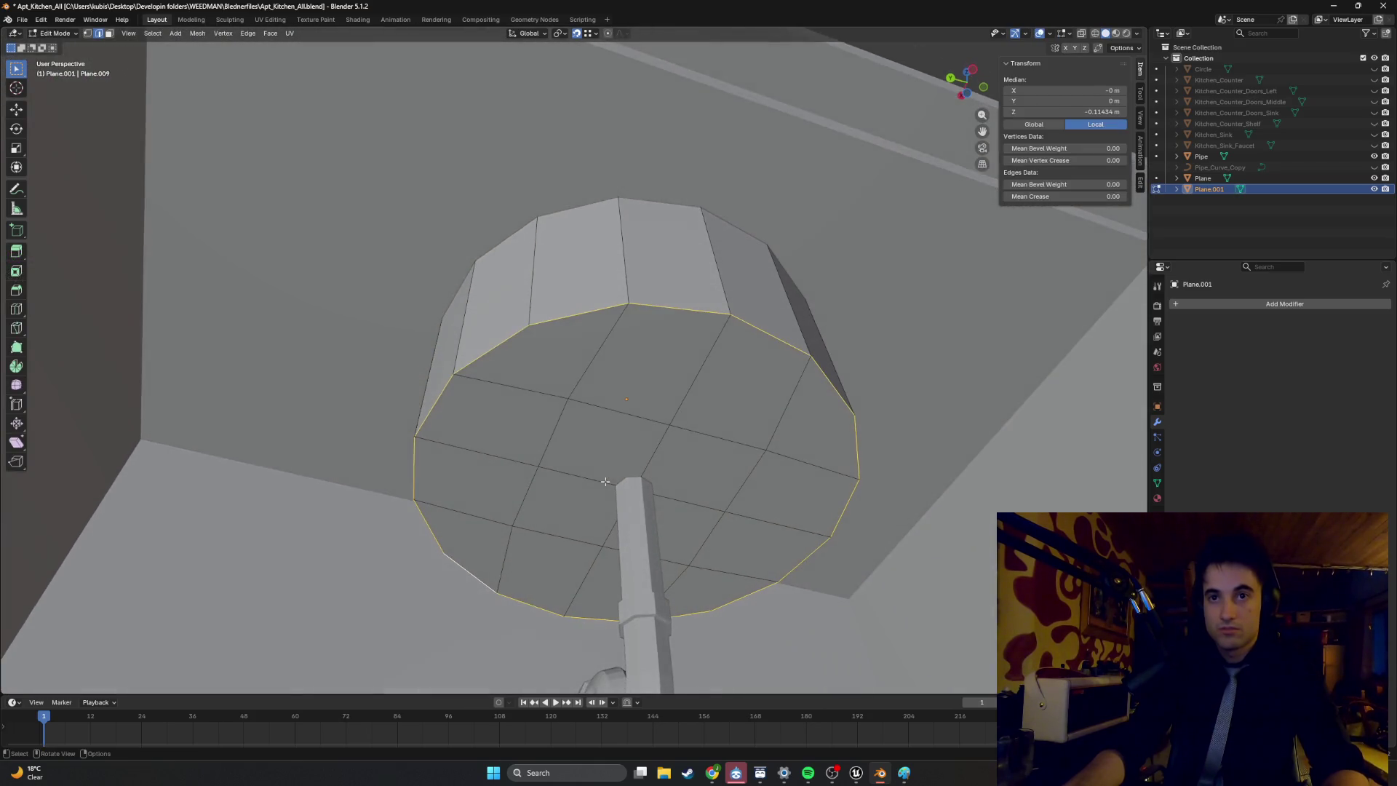
Triangulate four quads on the bowl's bottom with Ctrl+T.
{"action": "key", "text": "1"}
{"action": "left_click", "coordinate": [546, 371]}
{"action": "key", "text": "3"}
{"action": "left_click", "coordinate": [546, 365]}
{"action": "key", "text": "ctrl+t"}
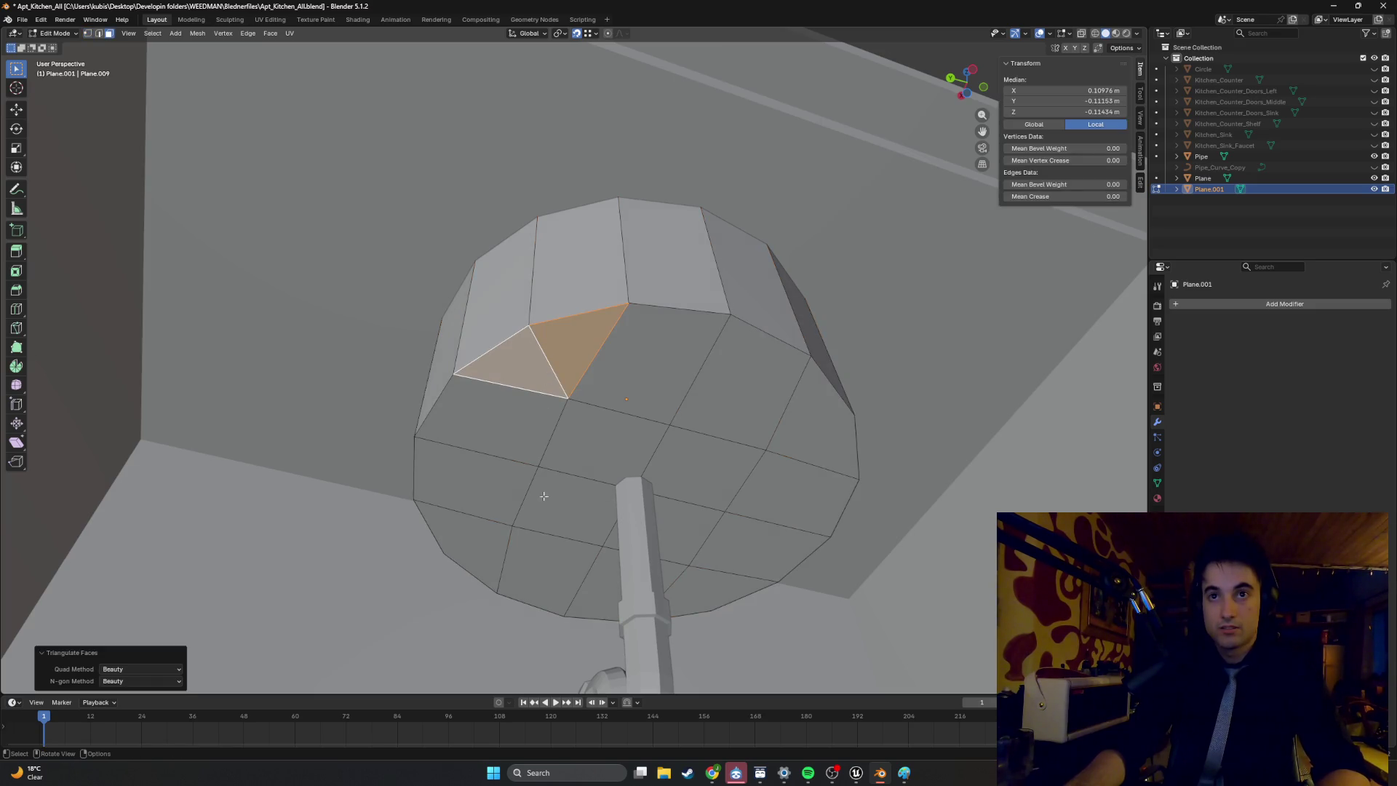
{"action": "left_click", "coordinate": [473, 543]}
{"action": "key", "text": "ctrl+t"}
{"action": "left_click", "coordinate": [710, 591]}
{"action": "key", "text": "ctrl+t"}
{"action": "left_click", "coordinate": [786, 443]}
{"action": "key", "text": "ctrl+t"}
{"action": "scroll", "coordinate": [786, 443], "scroll_direction": "down", "scroll_amount": 4}
Reselect the bowl's bottom edge loop and move it up along Z in side view.
{"action": "middle_click_drag", "start_coordinate": [787, 443], "coordinate": [699, 480]}
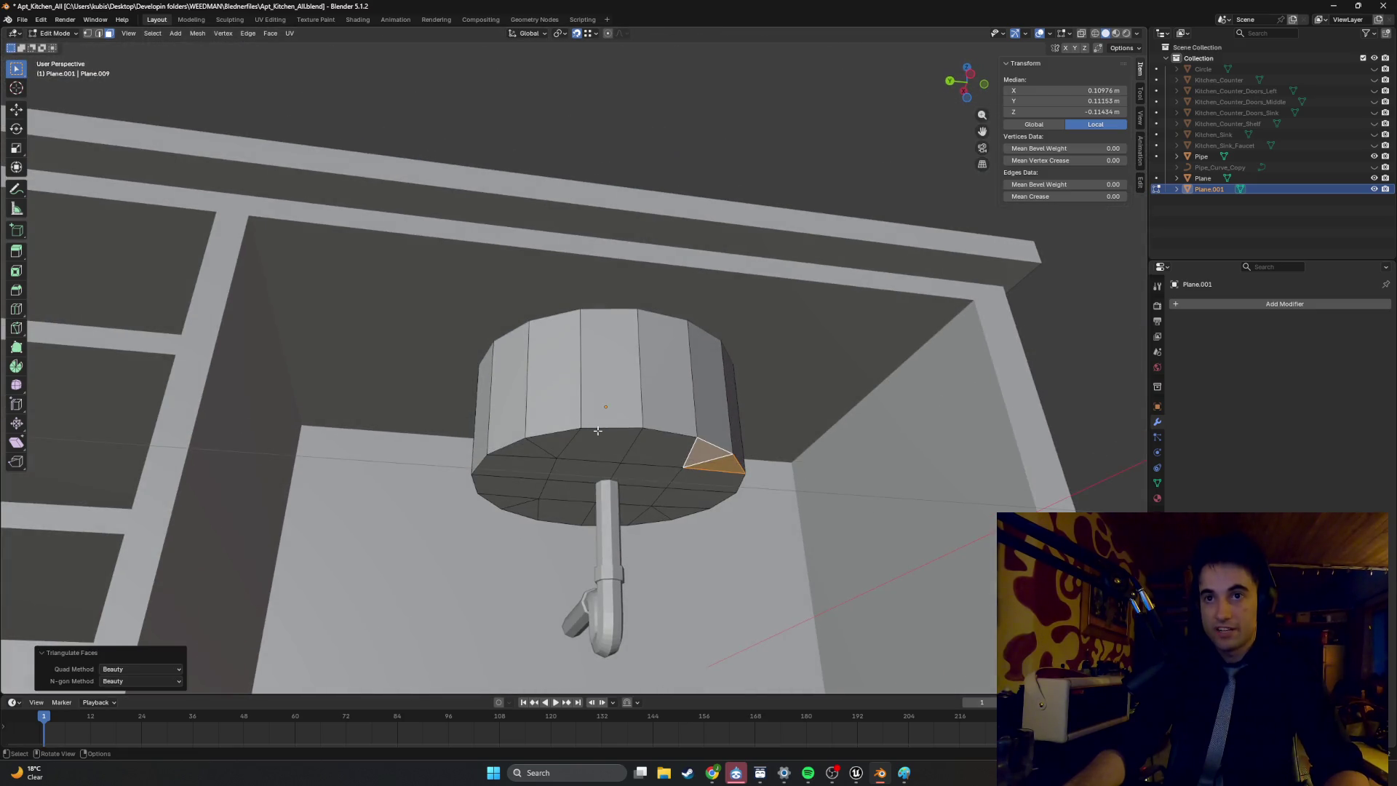
{"action": "key", "text": "2"}
{"action": "left_click", "coordinate": [570, 431], "text": "alt"}
{"action": "key", "text": "ctrl+KP_3"}
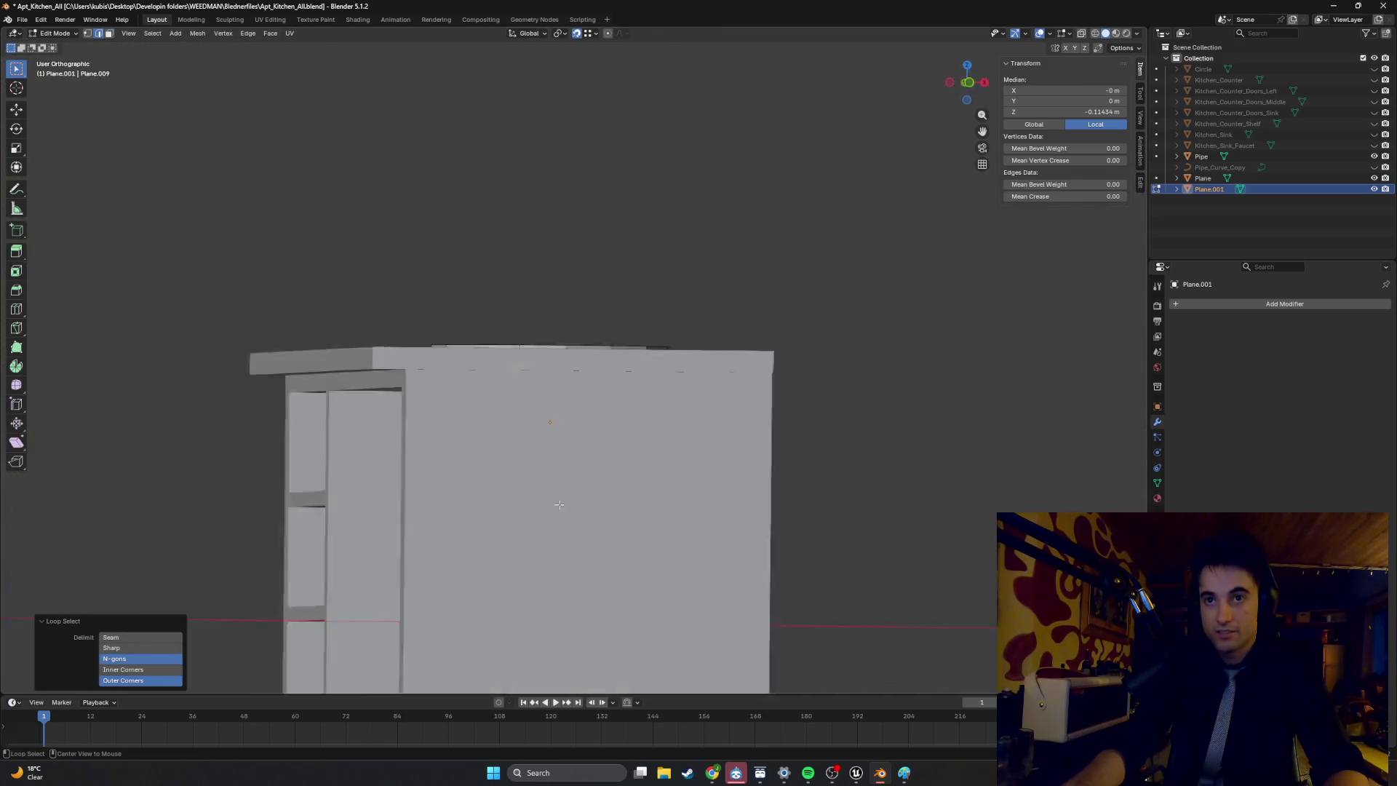
{"action": "key", "text": "g"}
{"action": "key", "text": "z"}
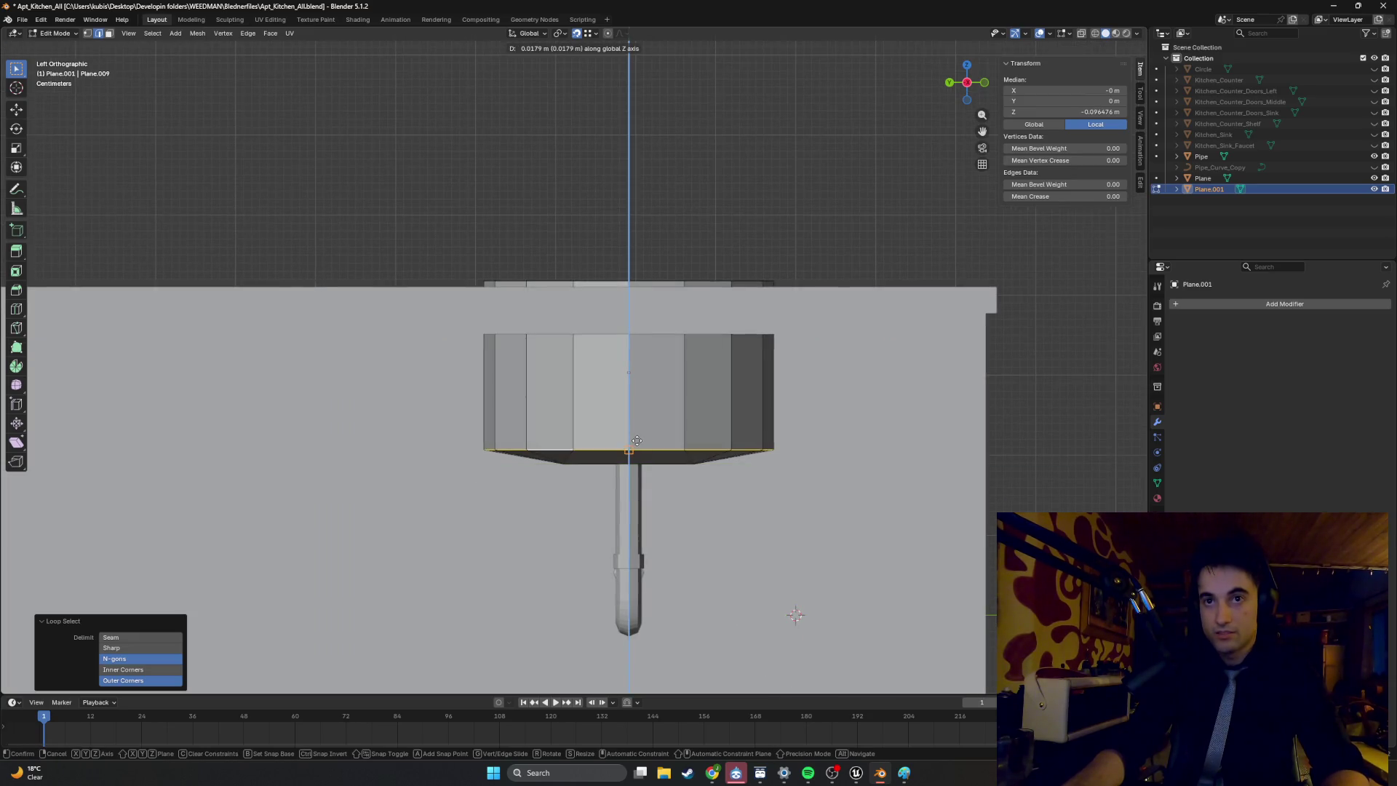
{"action": "left_click", "coordinate": [637, 441]}
{"action": "middle_click_drag", "start_coordinate": [638, 440], "coordinate": [669, 466]}
Move the bottom edge loop vertically again to adjust its height.
{"action": "key", "text": "g"}
{"action": "key", "text": "z"}
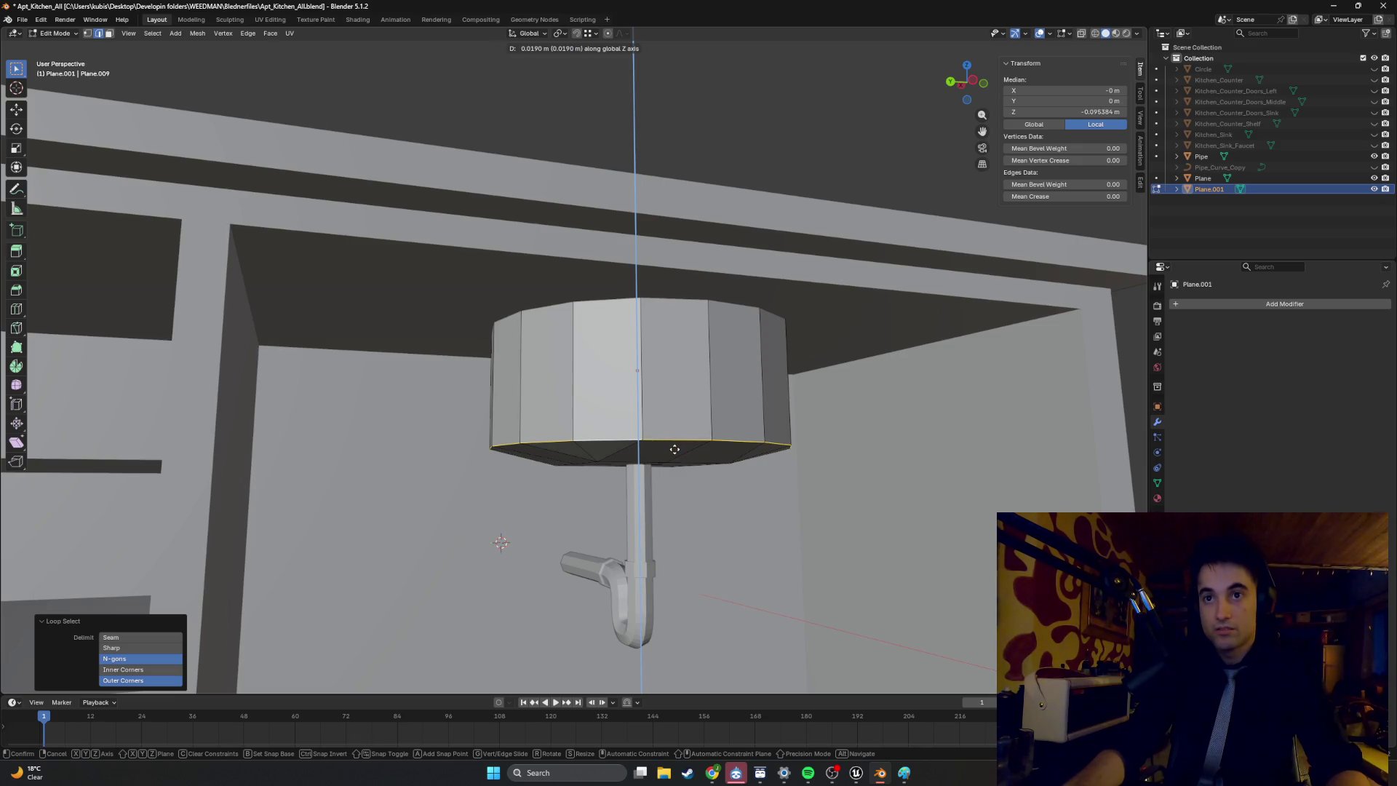
{"action": "mouse_move", "coordinate": [677, 445]}
{"action": "middle_mouse_down"}
{"action": "mouse_move", "coordinate": [691, 447]}
{"action": "mouse_move", "coordinate": [626, 443]}
{"action": "mouse_move", "coordinate": [696, 451]}
{"action": "mouse_move", "coordinate": [640, 448]}
{"action": "mouse_move", "coordinate": [696, 451]}
{"action": "mouse_move", "coordinate": [660, 432]}
{"action": "mouse_move", "coordinate": [689, 458]}
{"action": "mouse_move", "coordinate": [710, 447]}
{"action": "middle_mouse_up"}
{"action": "scroll", "coordinate": [710, 447], "scroll_direction": "down", "scroll_amount": 10}
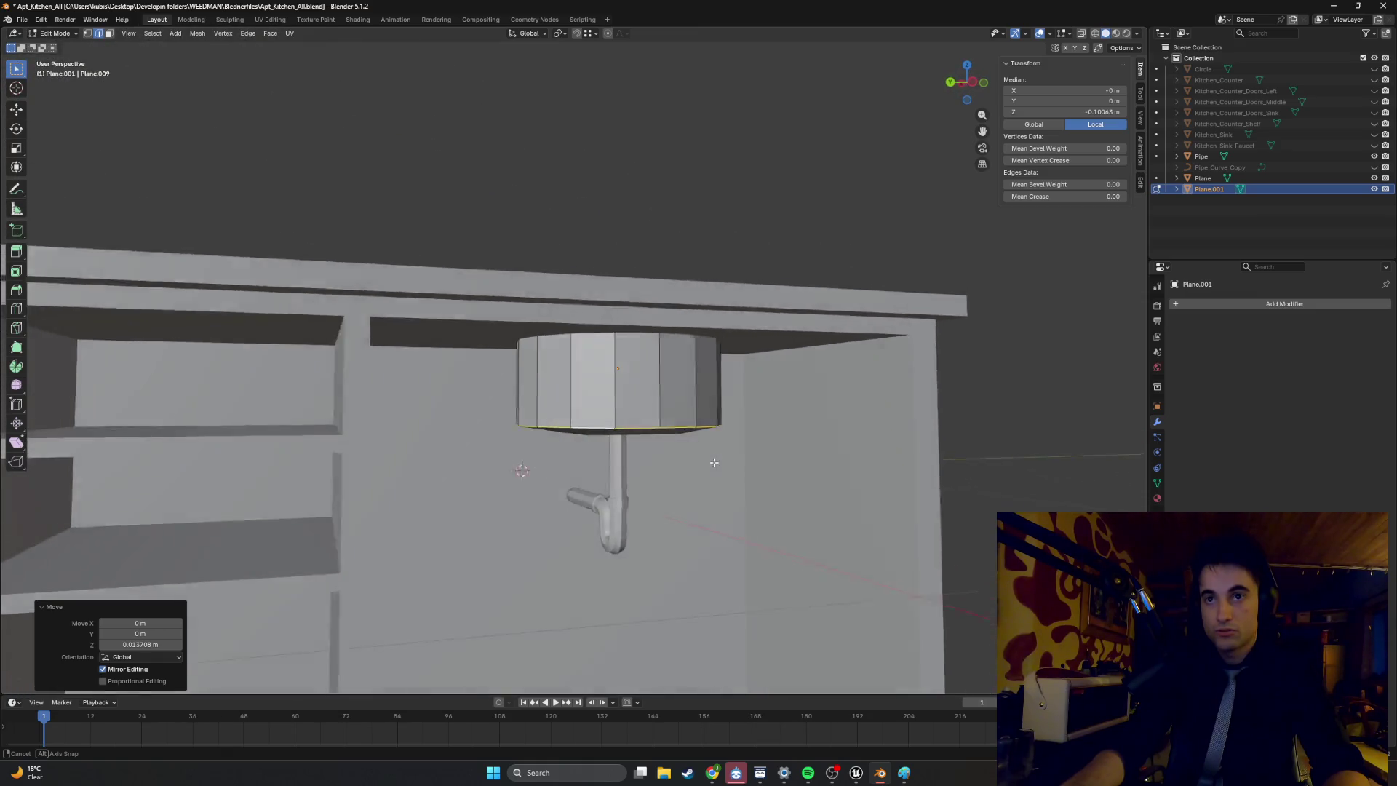
{"action": "scroll", "coordinate": [648, 451], "scroll_direction": "up", "scroll_amount": 3}
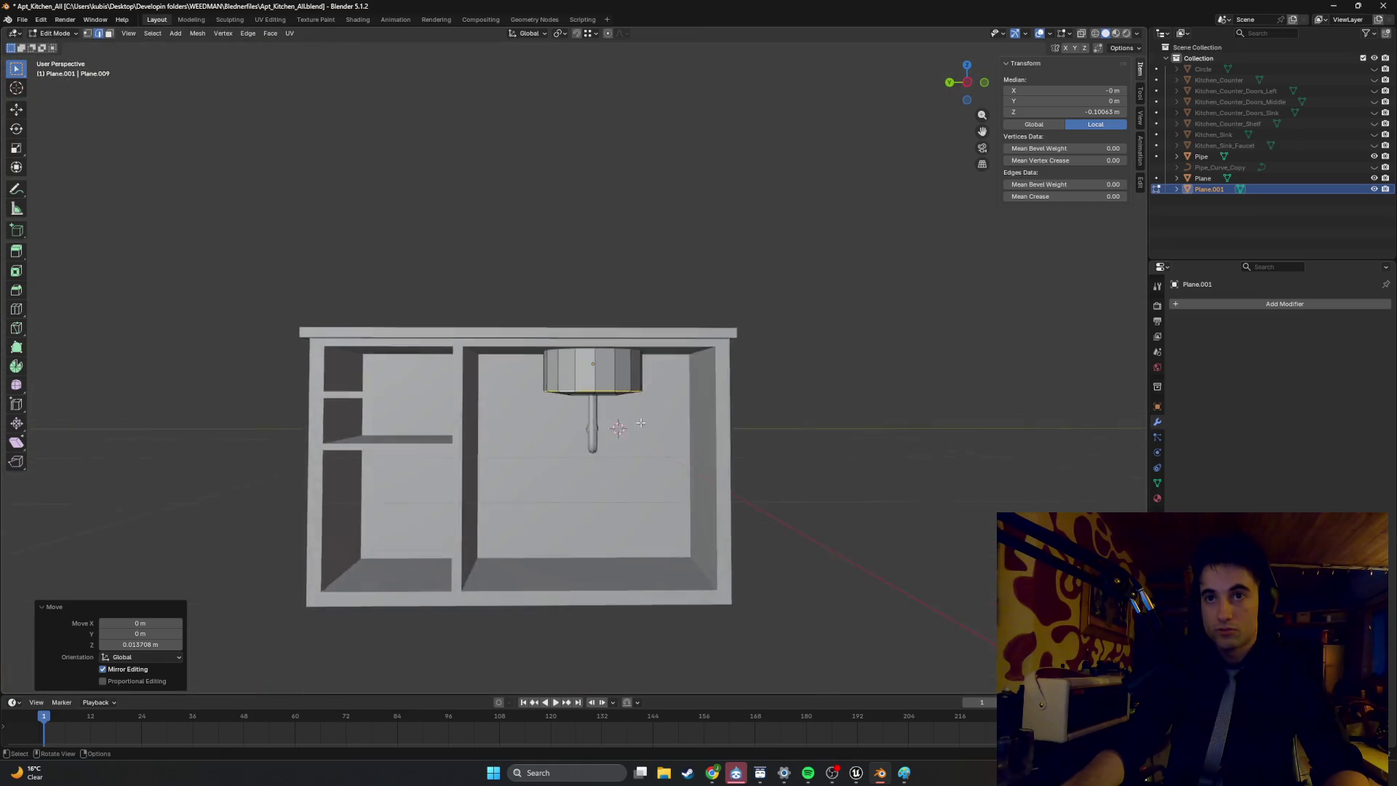
{"action": "key", "text": "g"}
{"action": "key", "text": "z"}
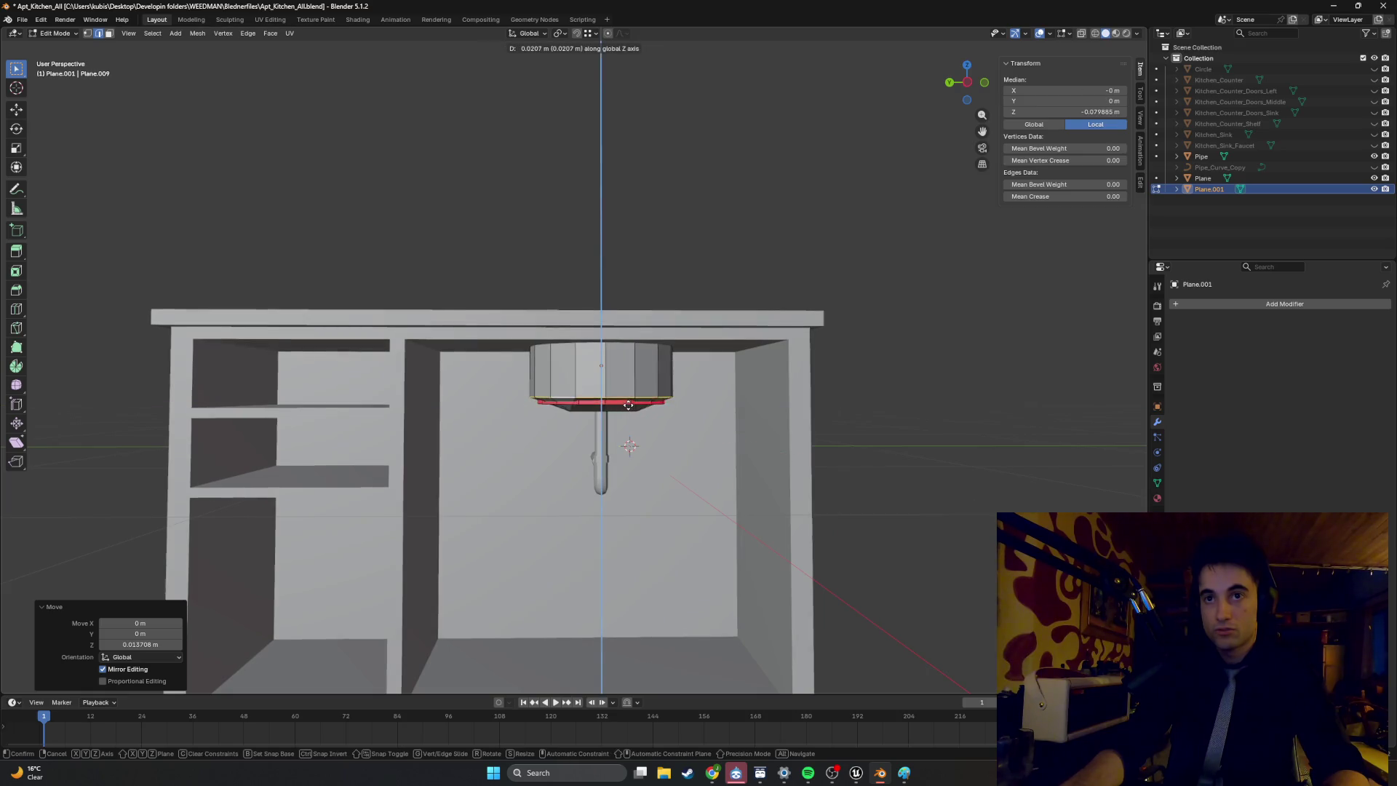
{"action": "left_click", "coordinate": [627, 411]}
Fine-tune the loop height, ending 0.013947 m up at median Z -0.086682 m.
{"action": "mouse_move", "coordinate": [627, 411]}
{"action": "middle_mouse_down"}
{"action": "mouse_move", "coordinate": [611, 427]}
{"action": "mouse_move", "coordinate": [633, 410]}
{"action": "middle_mouse_up"}
{"action": "key", "text": "g"}
{"action": "key", "text": "z"}
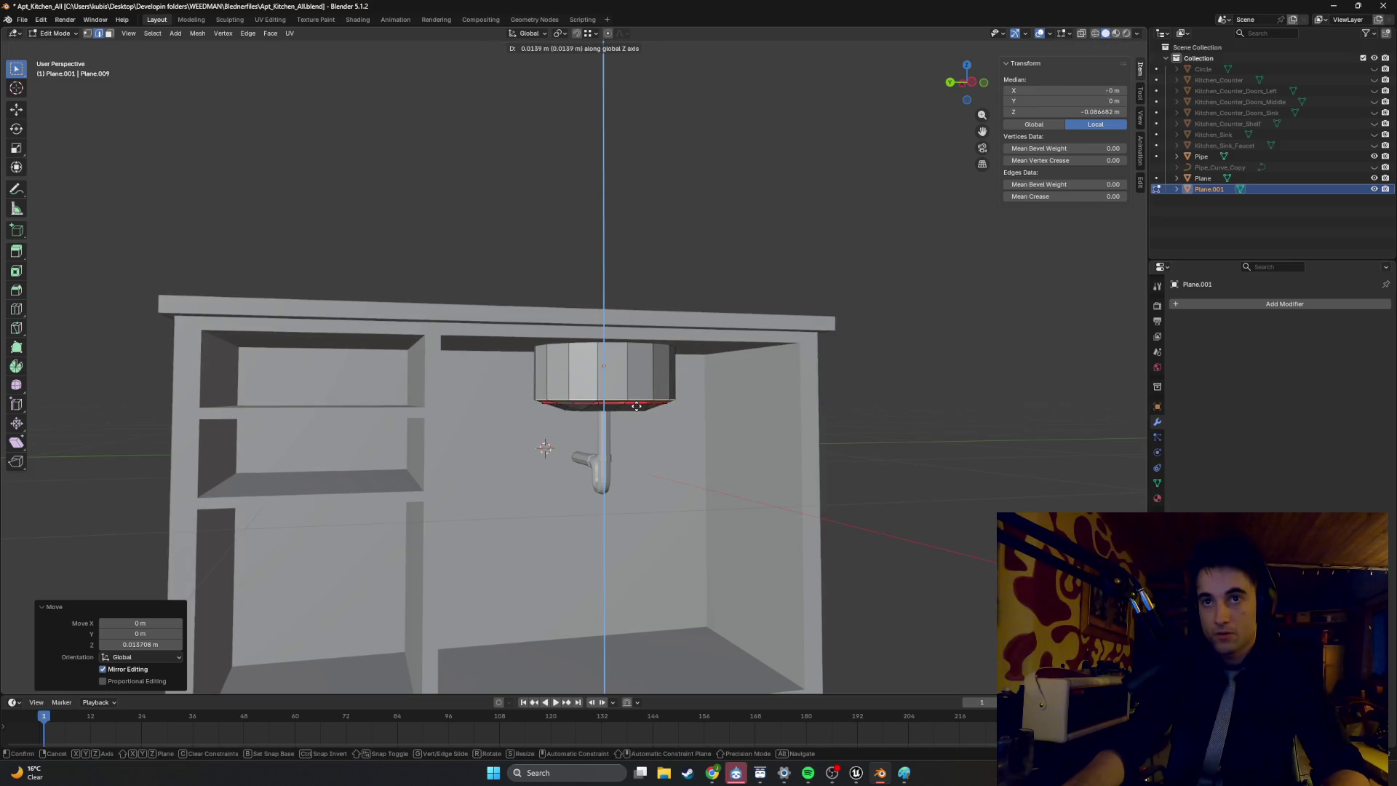
{"action": "left_click", "coordinate": [635, 406]}
{"action": "mouse_move", "coordinate": [636, 406]}
{"action": "middle_mouse_down"}
{"action": "mouse_move", "coordinate": [622, 489]}
{"action": "mouse_move", "coordinate": [616, 415]}
{"action": "middle_mouse_up"}
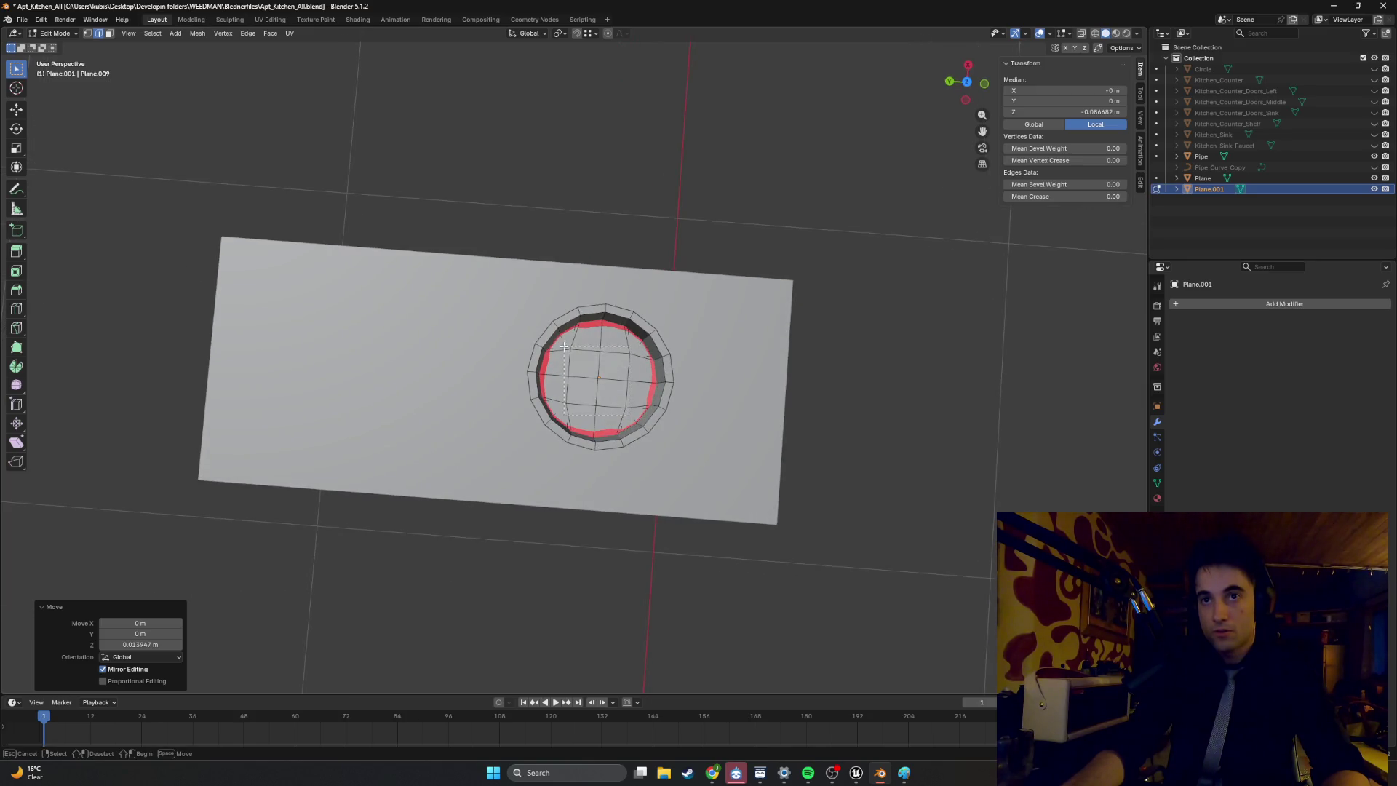
Box-select central basin-bottom faces, trying and cancelling a sideways X move.
{"action": "left_click_drag", "start_coordinate": [564, 347], "coordinate": [564, 348]}
{"action": "key", "text": "3"}
{"action": "key", "text": "b"}
{"action": "middle_click_drag", "start_coordinate": [564, 347], "coordinate": [603, 349]}
{"action": "key", "text": "g"}
{"action": "key", "text": "x"}
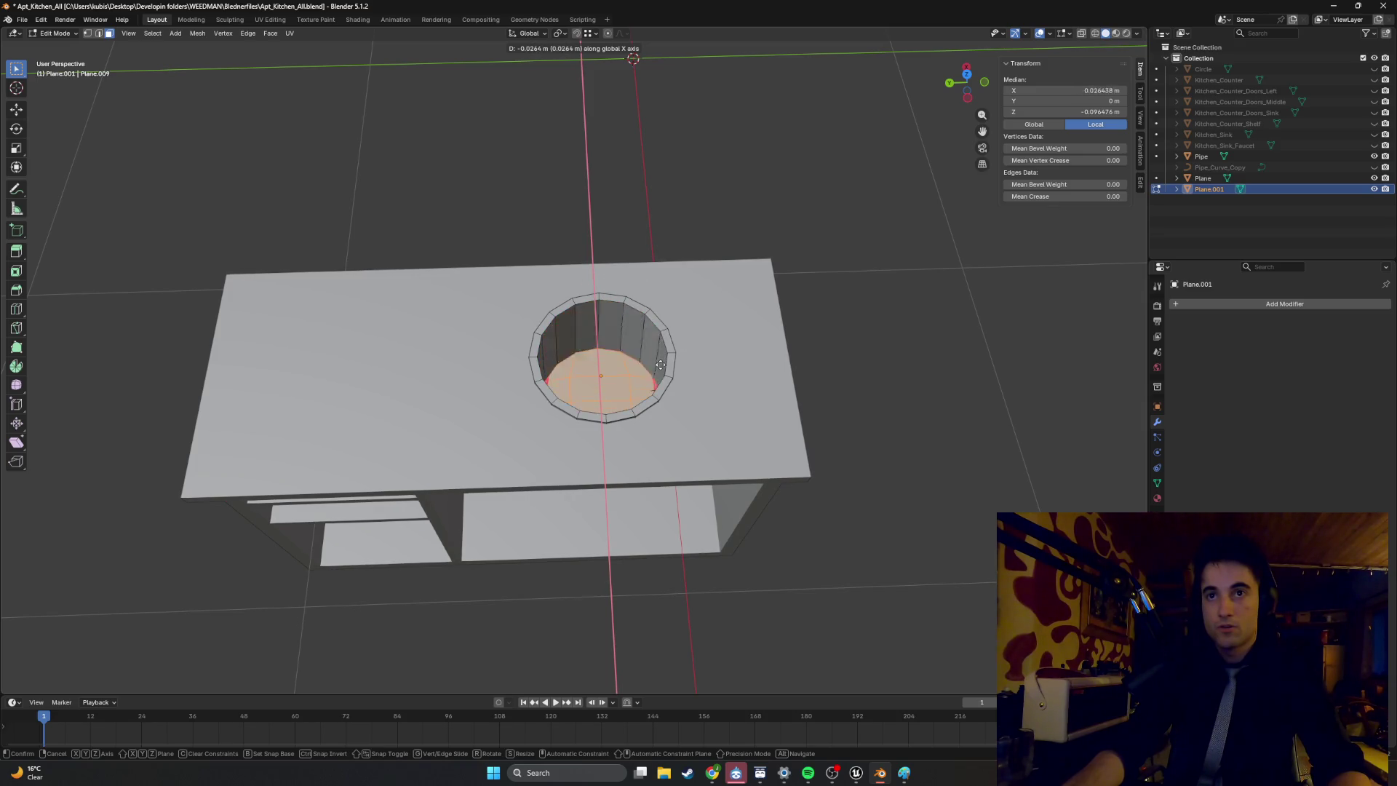
{"action": "right_click", "coordinate": [646, 335]}
{"action": "mouse_move", "coordinate": [647, 336]}
{"action": "middle_mouse_down"}
{"action": "mouse_move", "coordinate": [640, 324]}
{"action": "mouse_move", "coordinate": [628, 337]}
{"action": "middle_mouse_up"}
Select the linked basin-bottom disc and delete its faces.
{"action": "scroll", "coordinate": [628, 337], "scroll_direction": "up", "scroll_amount": 3}
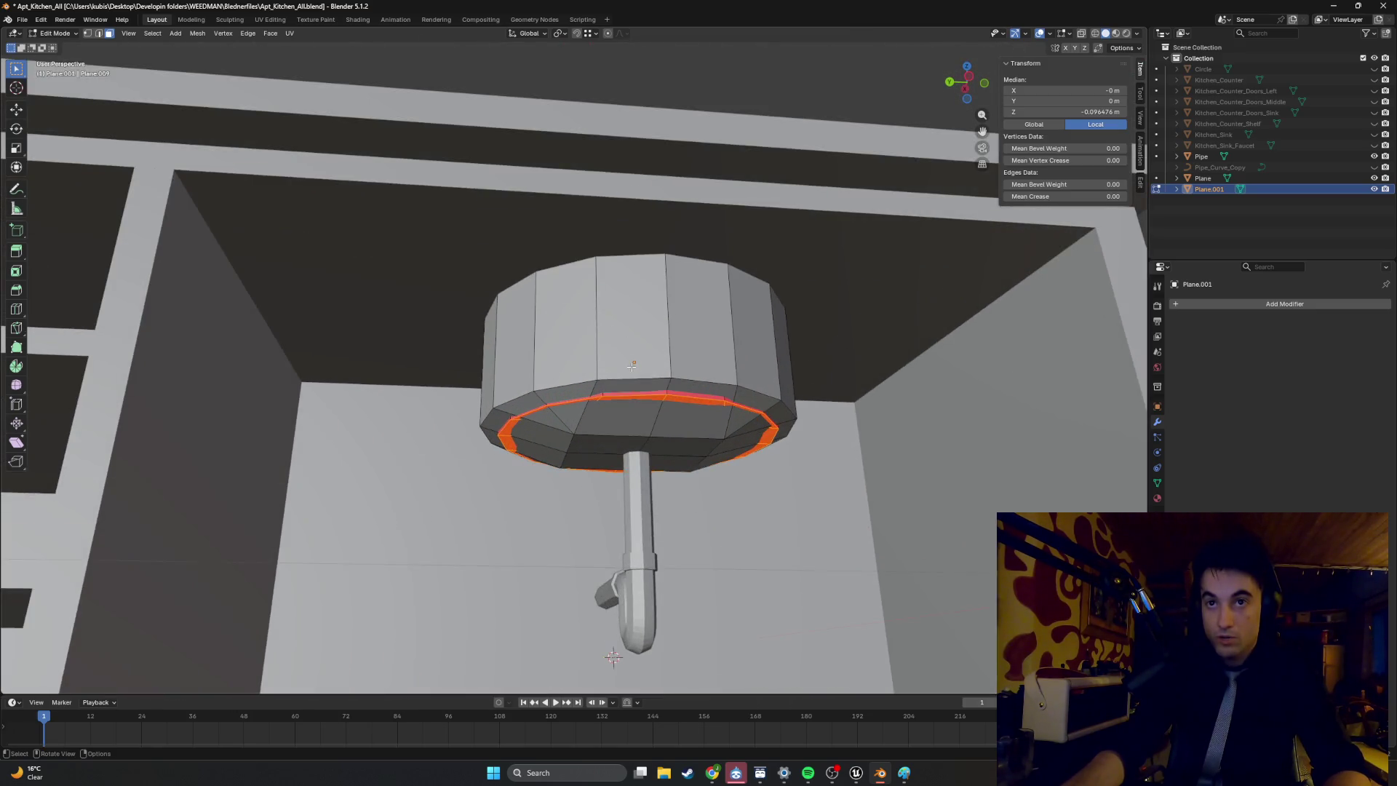
{"action": "left_click", "coordinate": [631, 366], "text": "alt"}
{"action": "middle_click_drag", "start_coordinate": [630, 384], "coordinate": [701, 487]}
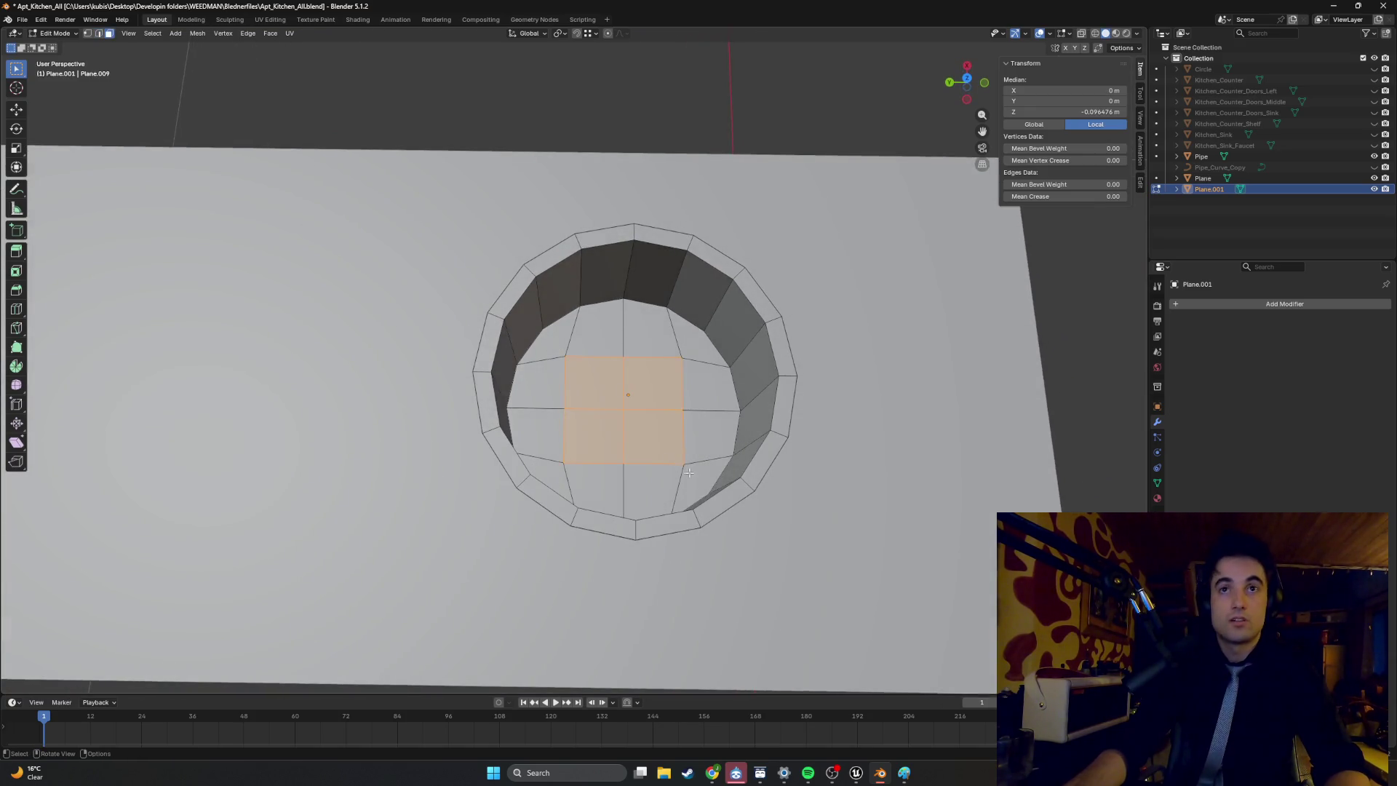
{"action": "left_click_drag", "start_coordinate": [588, 343], "coordinate": [588, 344]}
{"action": "key", "text": "ctrl+l"}
{"action": "key", "text": "g"}
{"action": "key", "text": "z"}
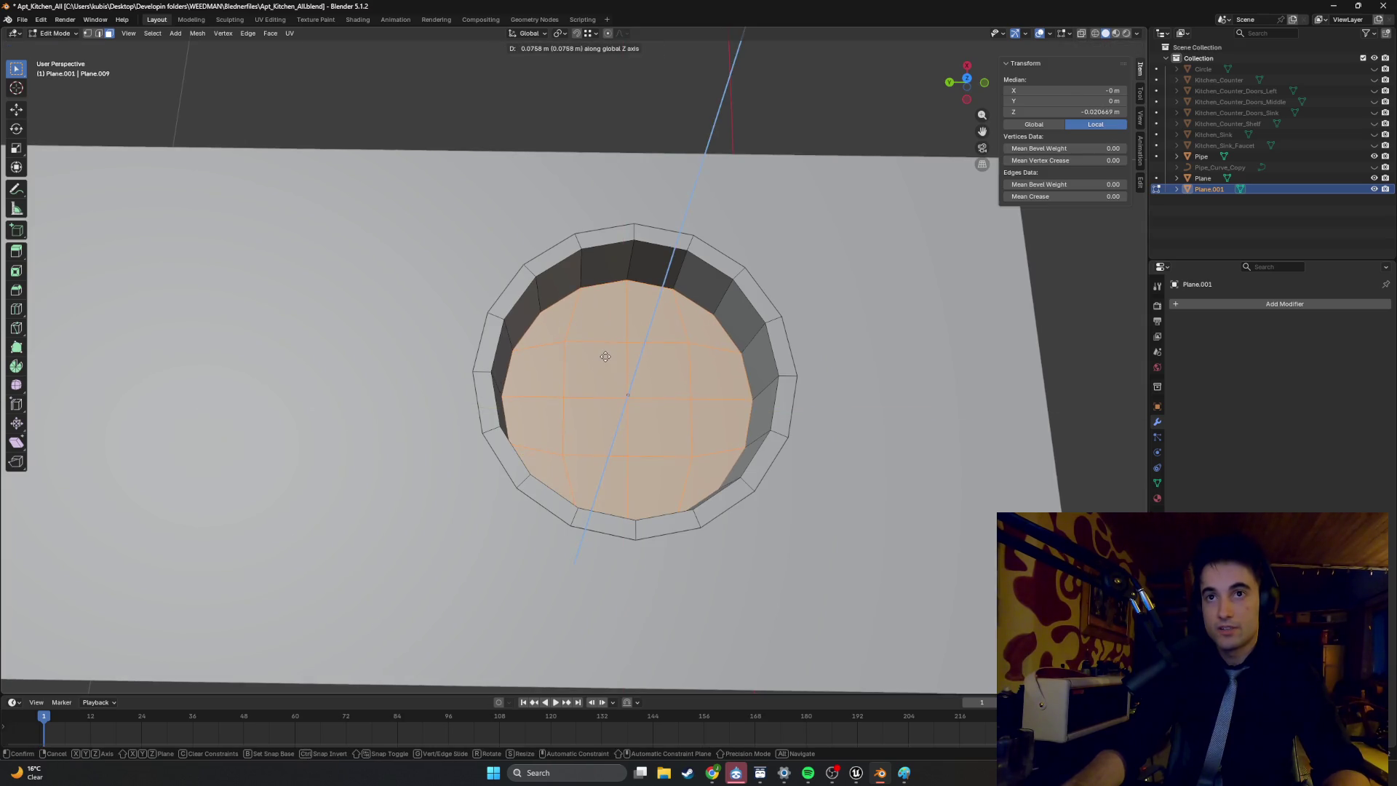
{"action": "key", "text": "Escape"}
{"action": "mouse_move", "coordinate": [679, 249]}
{"action": "middle_mouse_down"}
{"action": "mouse_move", "coordinate": [608, 306]}
{"action": "mouse_move", "coordinate": [633, 301]}
{"action": "mouse_move", "coordinate": [622, 391]}
{"action": "mouse_move", "coordinate": [637, 286]}
{"action": "mouse_move", "coordinate": [628, 317]}
{"action": "middle_mouse_up"}
{"action": "key", "text": "x"}
{"action": "left_click", "coordinate": [617, 391]}
Select the remaining bottom faces and raise them 0.040505 m along Z.
{"action": "mouse_move", "coordinate": [638, 367]}
{"action": "middle_mouse_down"}
{"action": "mouse_move", "coordinate": [430, 455]}
{"action": "mouse_move", "coordinate": [481, 458]}
{"action": "middle_mouse_up"}
{"action": "key", "text": "l"}
{"action": "key", "text": "g"}
{"action": "key", "text": "z"}
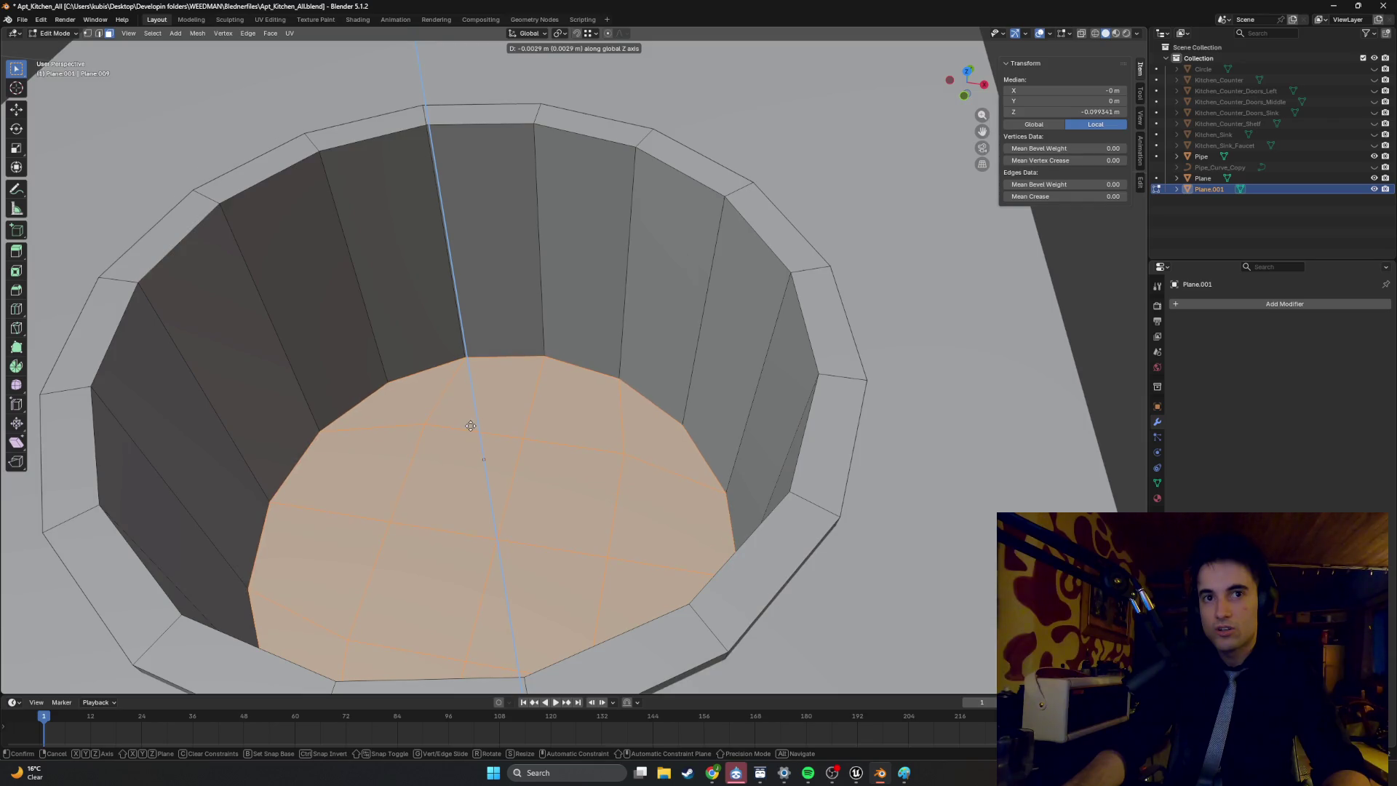
{"action": "left_click", "coordinate": [464, 393]}
{"action": "middle_click_drag", "start_coordinate": [464, 393], "coordinate": [599, 404]}
Select the edge ring near the basin bottom and shift it along Z twice.
{"action": "key", "text": "2"}
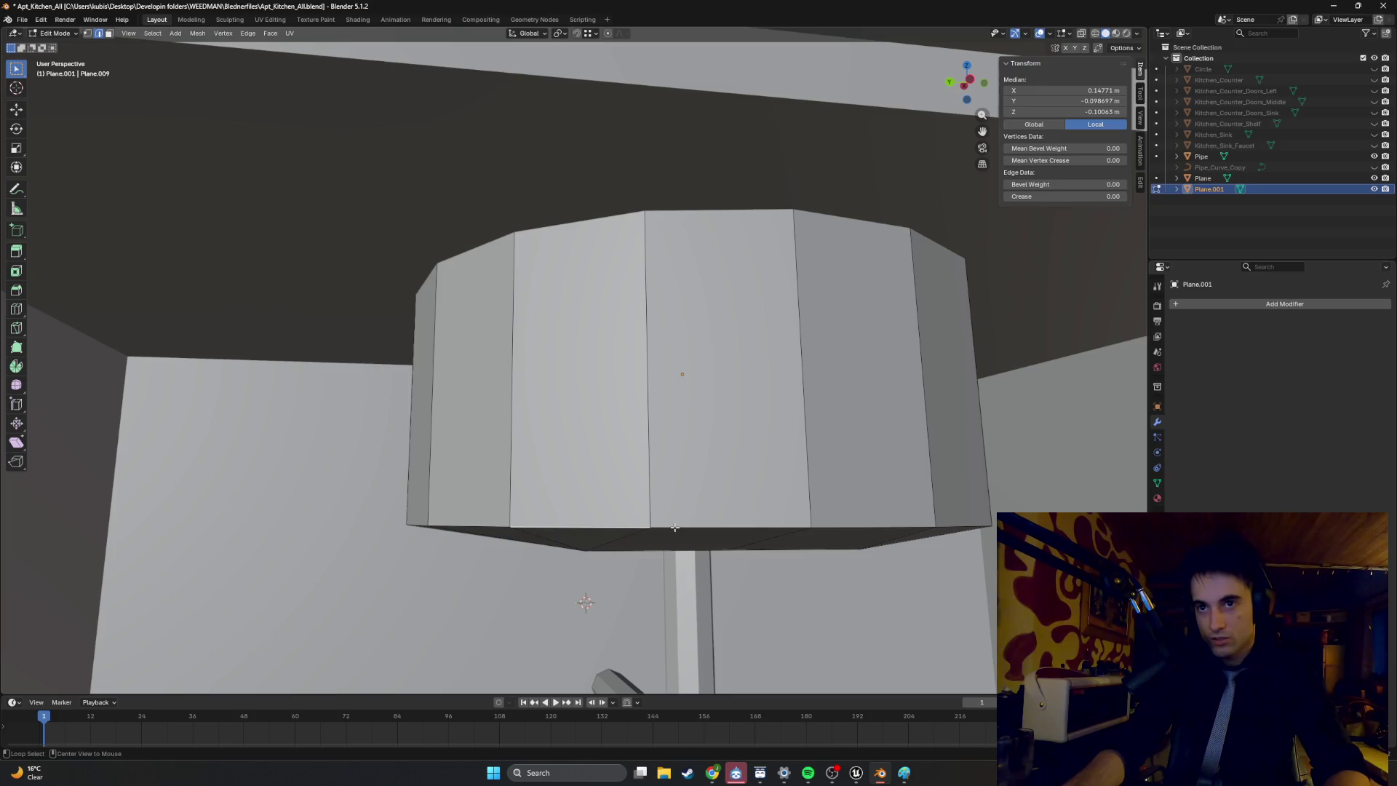
{"action": "left_click", "coordinate": [675, 527], "text": "alt"}
{"action": "key", "text": "g"}
{"action": "key", "text": "z"}
{"action": "mouse_move", "coordinate": [675, 526]}
{"action": "middle_mouse_down"}
{"action": "mouse_move", "coordinate": [636, 442]}
{"action": "mouse_move", "coordinate": [667, 443]}
{"action": "mouse_move", "coordinate": [604, 420]}
{"action": "mouse_move", "coordinate": [635, 452]}
{"action": "mouse_move", "coordinate": [582, 379]}
{"action": "middle_mouse_up"}
{"action": "scroll", "coordinate": [654, 446], "scroll_direction": "down", "scroll_amount": 5, "text": "alt"}
{"action": "left_click", "coordinate": [636, 440]}
{"action": "scroll", "coordinate": [593, 416], "scroll_direction": "up", "scroll_amount": 5}
{"action": "key", "text": "g"}
{"action": "key", "text": "z"}
{"action": "left_click", "coordinate": [635, 449]}
Move an underside selection 0.01023 m vertically, then undo that move.
{"action": "left_click", "coordinate": [547, 364]}
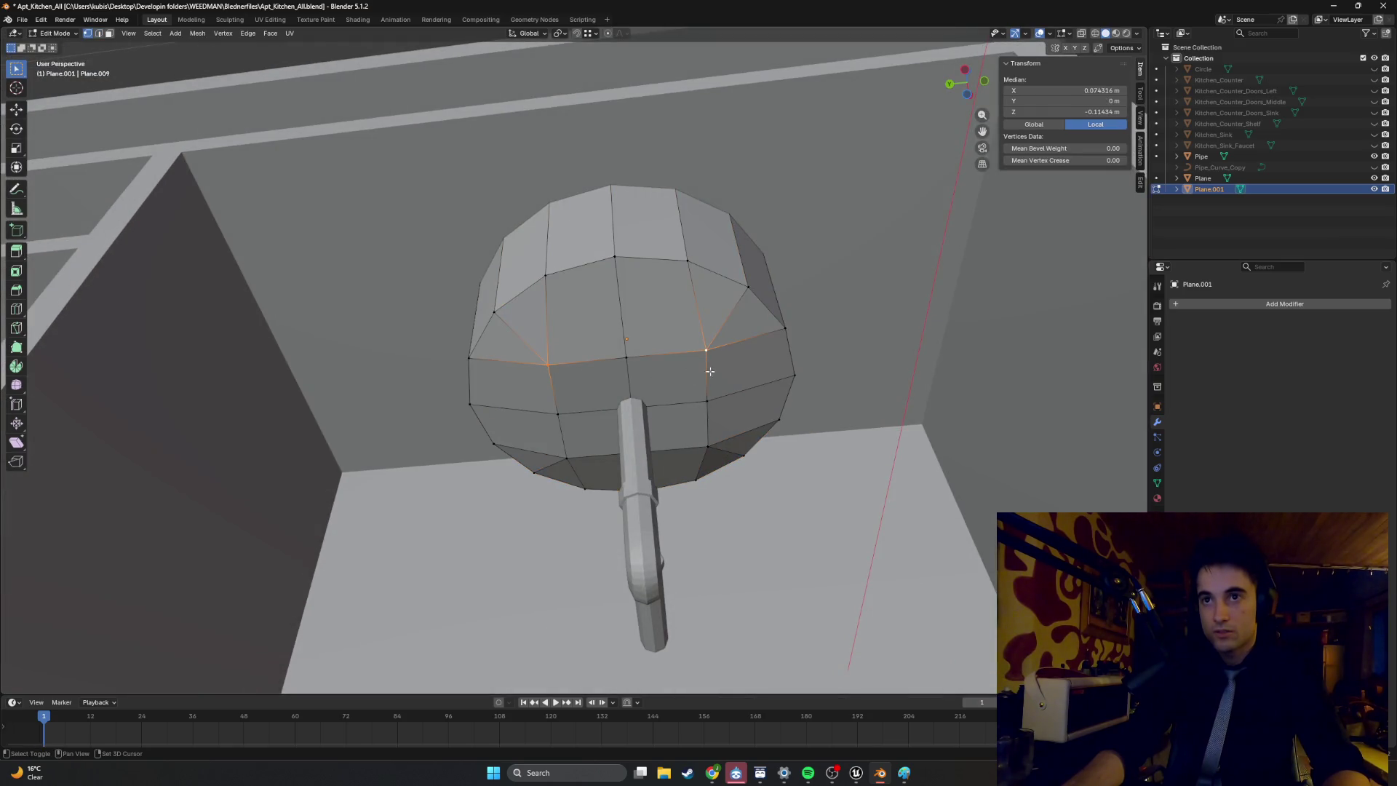
{"action": "middle_click_drag", "start_coordinate": [603, 433], "coordinate": [630, 443]}
{"action": "scroll", "coordinate": [600, 445], "scroll_direction": "up", "scroll_amount": 4}
{"action": "key", "text": "g"}
{"action": "key", "text": "z"}
{"action": "left_click", "coordinate": [601, 437]}
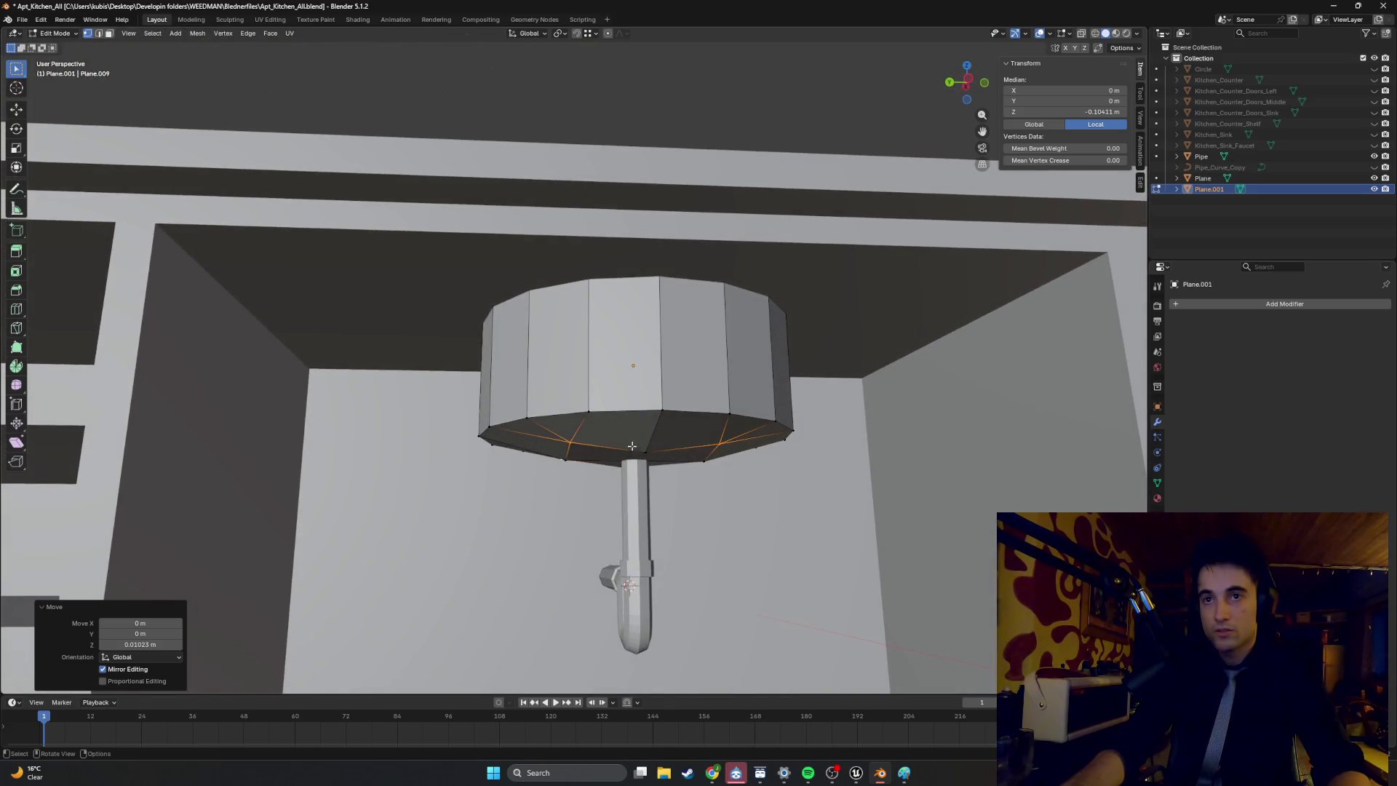
{"action": "key", "text": "ctrl+z"}
Look up at the bowl's underside and select a face beside the drain pipe.
{"action": "scroll", "coordinate": [623, 455], "scroll_direction": "up", "scroll_amount": 3}
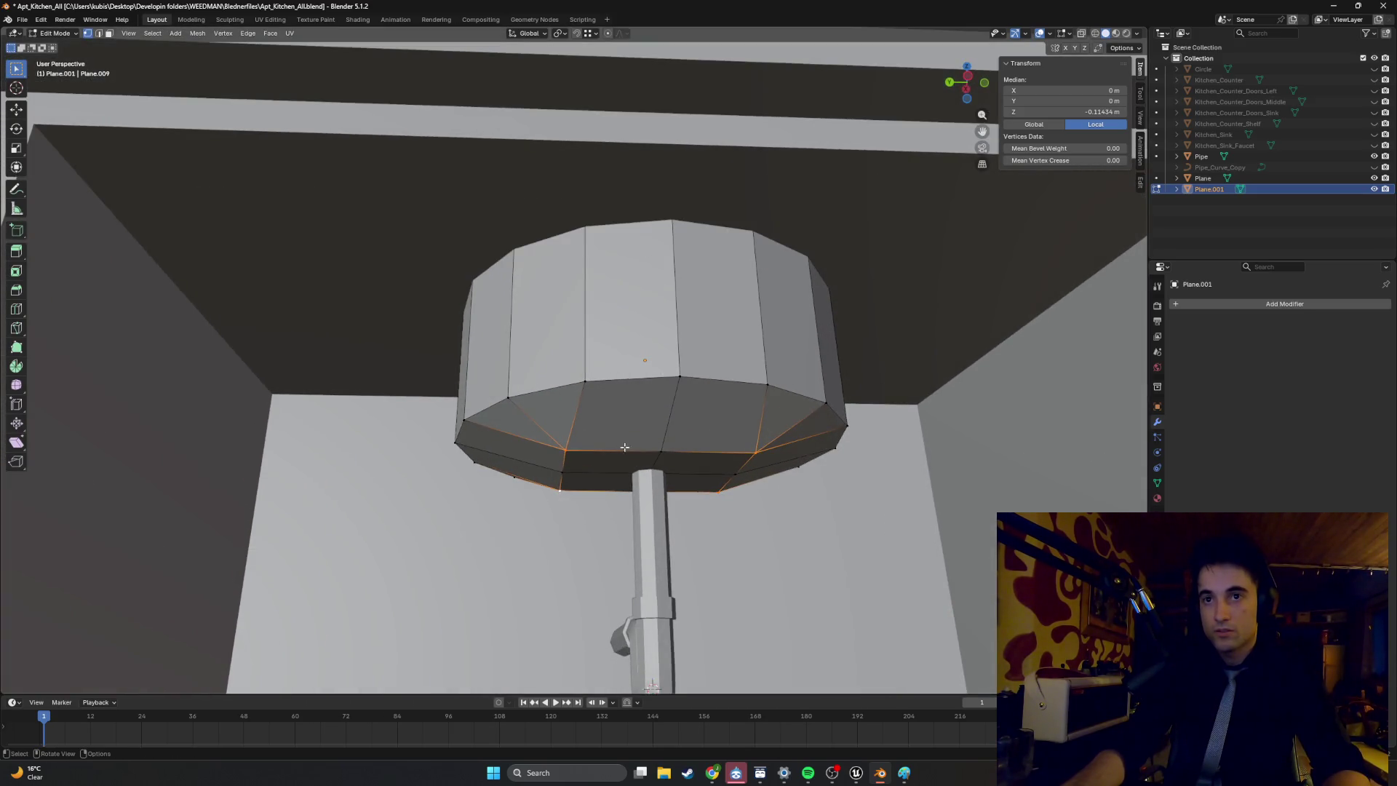
{"action": "scroll", "coordinate": [615, 450], "scroll_direction": "up", "scroll_amount": 1}
{"action": "middle_click_drag", "start_coordinate": [555, 476], "coordinate": [592, 407]}
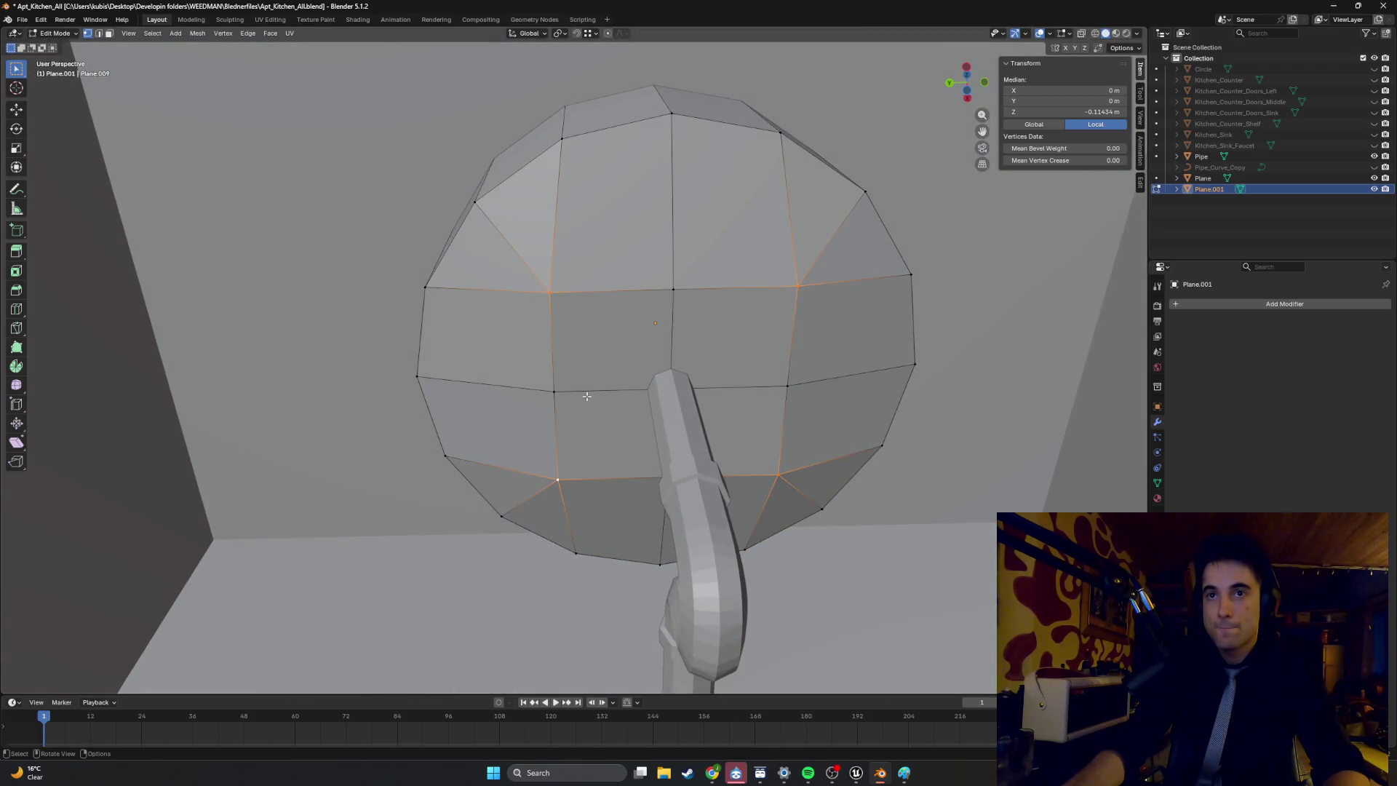
{"action": "key", "text": "3"}
{"action": "left_click", "coordinate": [611, 341]}
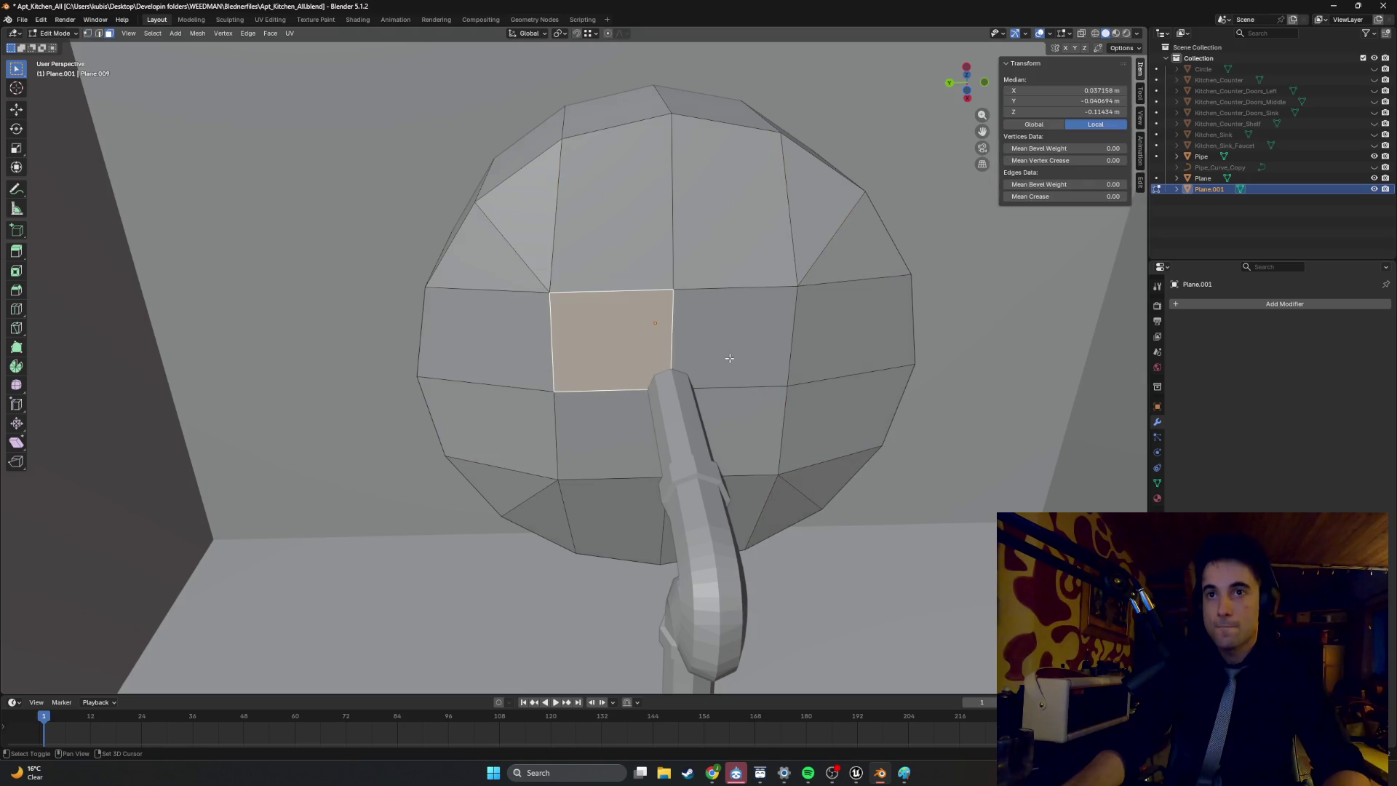
{"action": "left_click", "coordinate": [727, 352], "text": "shift"}
{"action": "left_click", "coordinate": [742, 429], "text": "shift"}
{"action": "left_click", "coordinate": [628, 407], "text": "shift"}
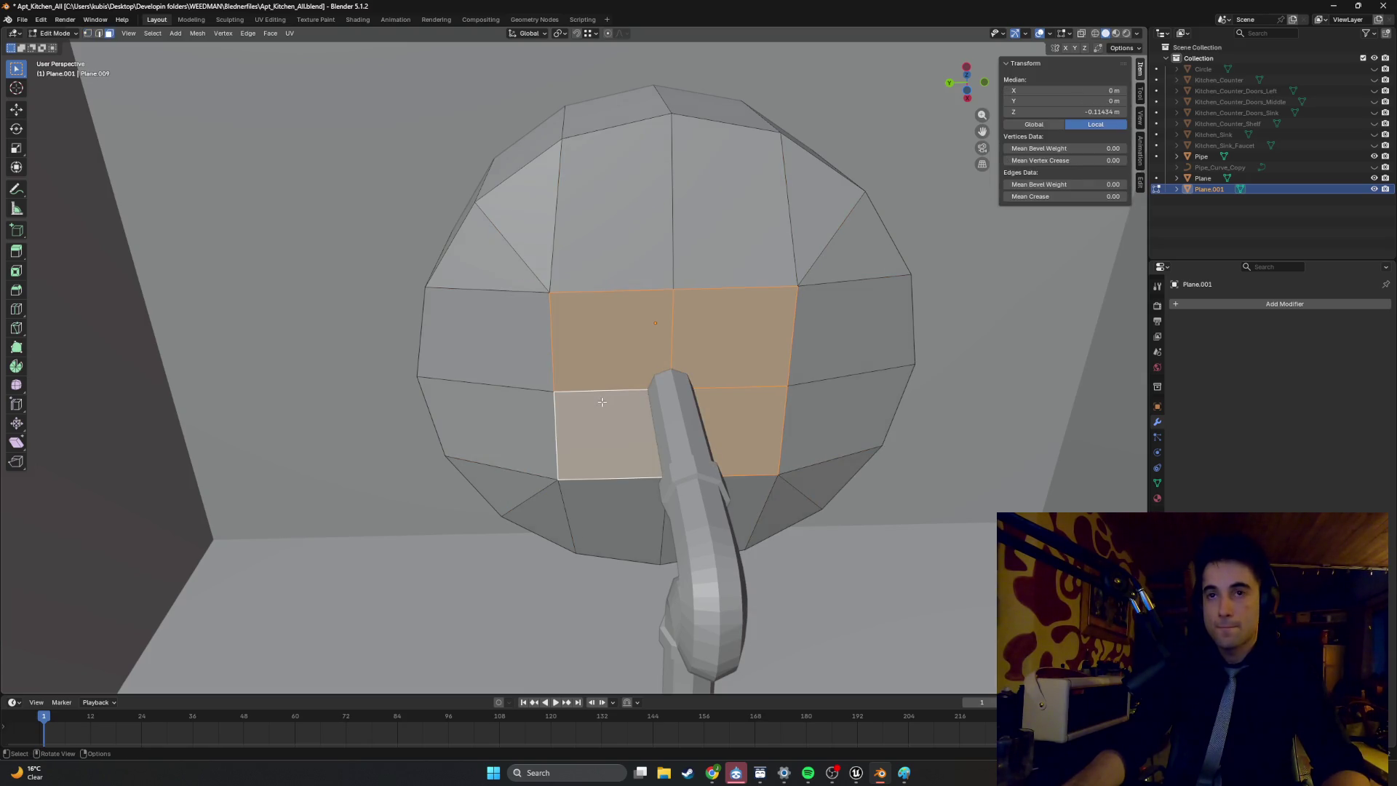
{"action": "right_click", "coordinate": [602, 401]}
{"action": "left_click", "coordinate": [592, 414]}
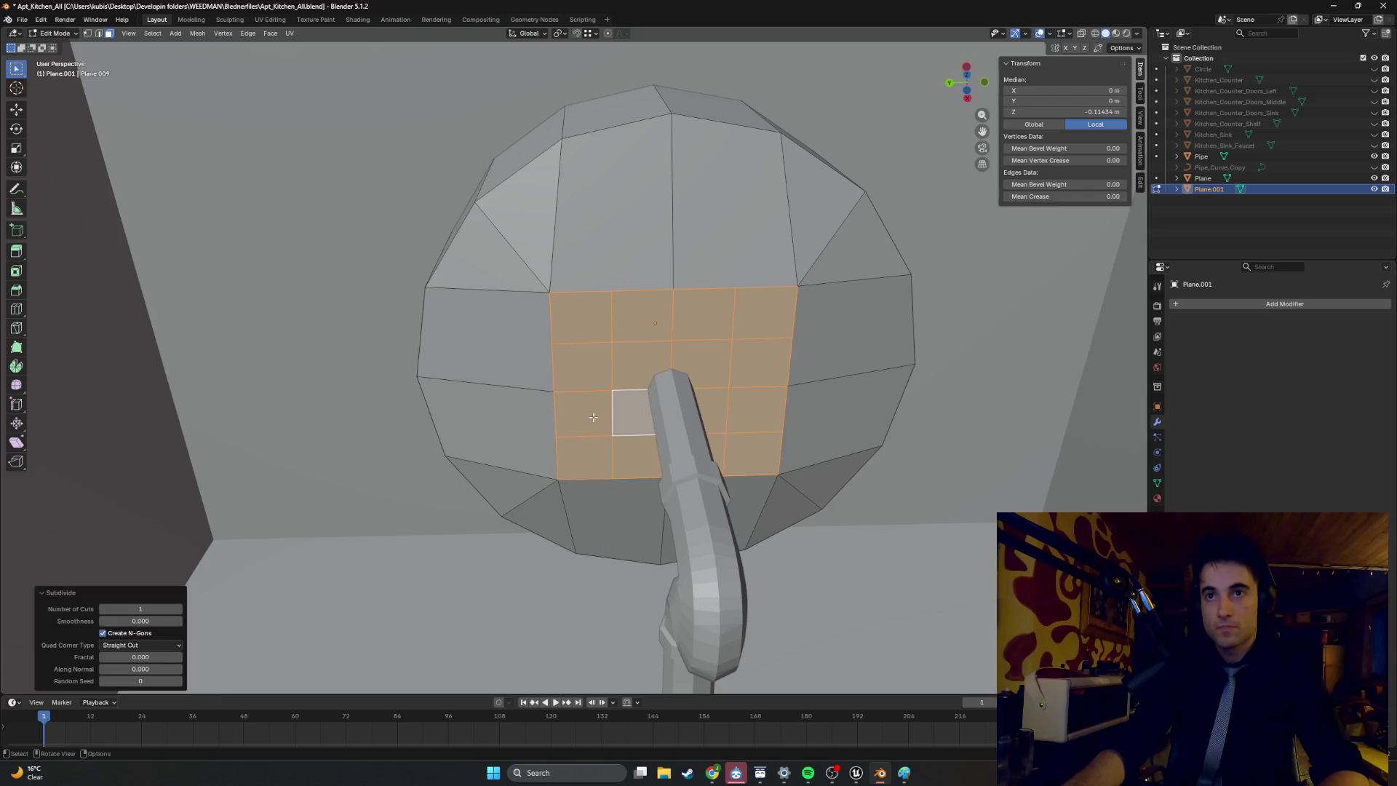
{"action": "middle_click_drag", "start_coordinate": [613, 394], "coordinate": [619, 408]}
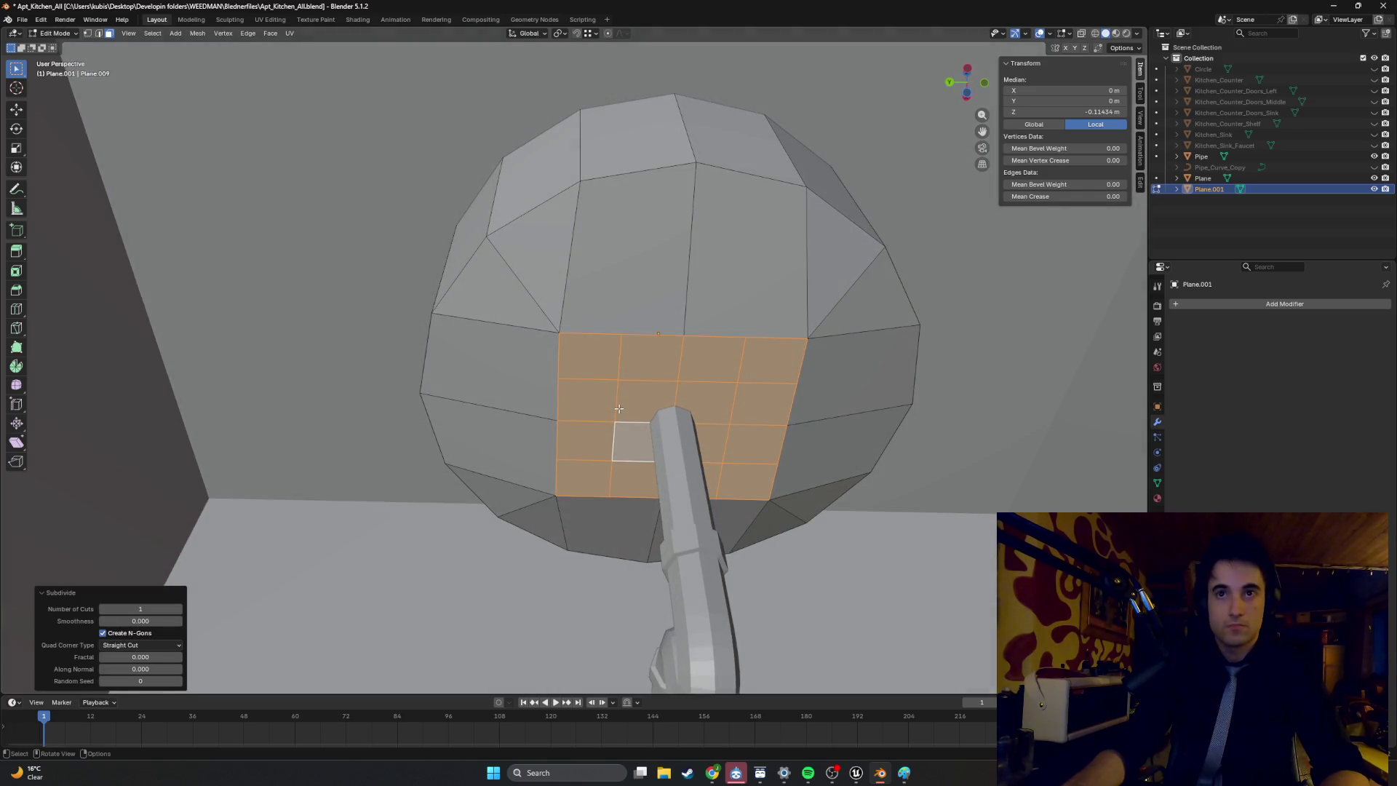
{"action": "right_click", "coordinate": [618, 408]}
{"action": "mouse_move", "coordinate": [617, 378]}
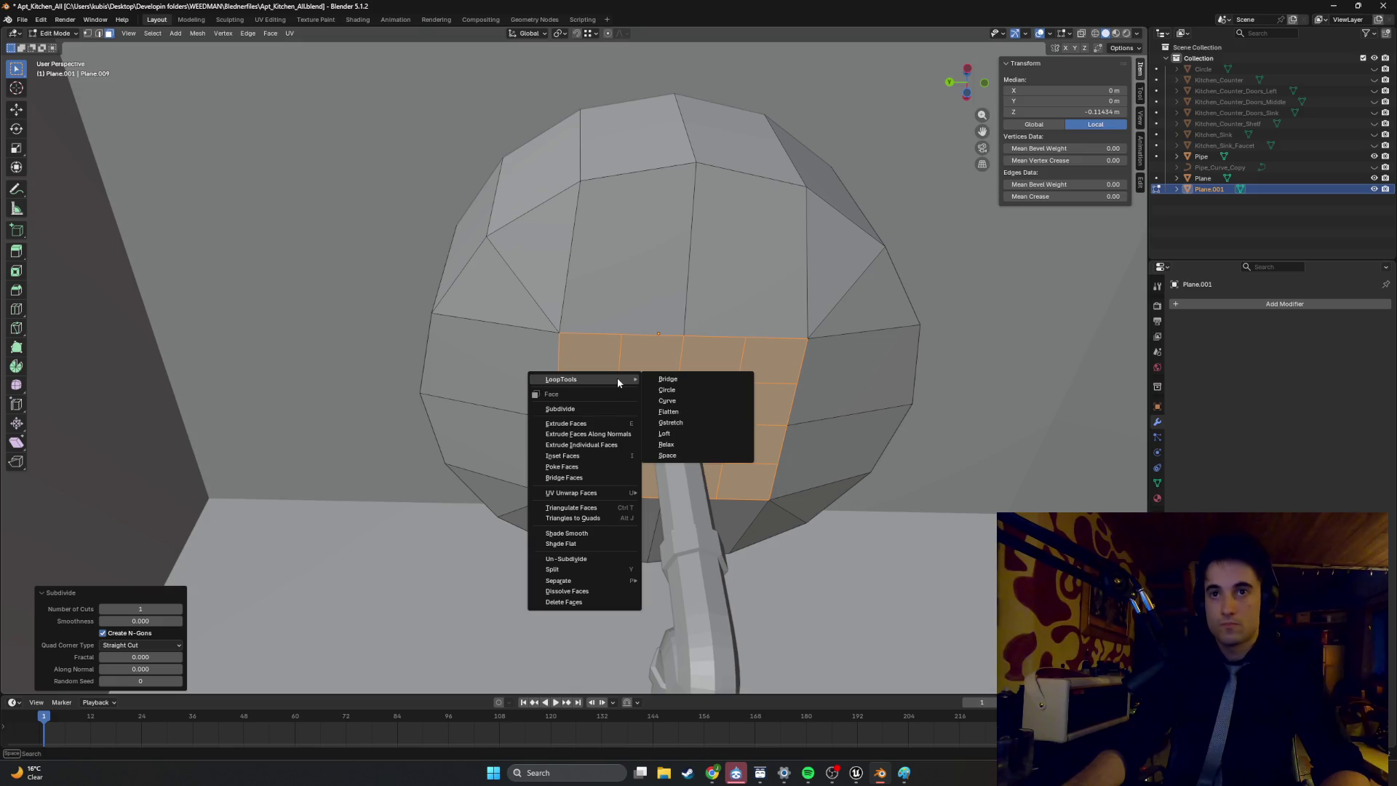
{"action": "left_click", "coordinate": [664, 403]}
{"action": "mouse_move", "coordinate": [664, 402]}
{"action": "middle_mouse_down"}
{"action": "mouse_move", "coordinate": [661, 451]}
{"action": "mouse_move", "coordinate": [624, 422]}
{"action": "mouse_move", "coordinate": [676, 437]}
{"action": "mouse_move", "coordinate": [671, 451]}
{"action": "mouse_move", "coordinate": [659, 374]}
{"action": "middle_mouse_up"}
{"action": "scroll", "coordinate": [631, 434], "scroll_direction": "up", "scroll_amount": 3}
{"action": "key", "text": "2"}
{"action": "left_click", "coordinate": [655, 369]}
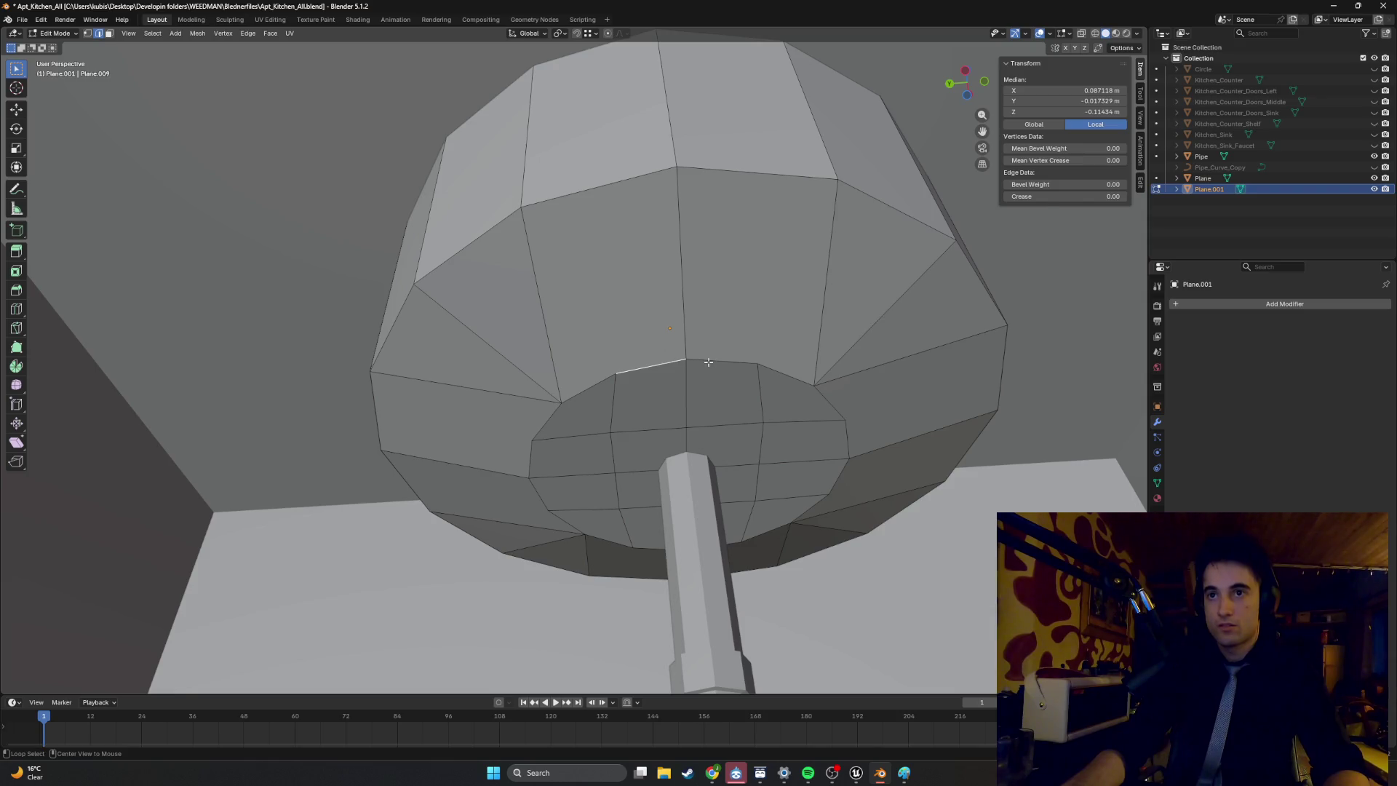
{"action": "left_click", "coordinate": [708, 361], "text": "alt"}
{"action": "key", "text": "alt+a"}
{"action": "key", "text": "3"}
{"action": "left_click", "coordinate": [614, 321]}
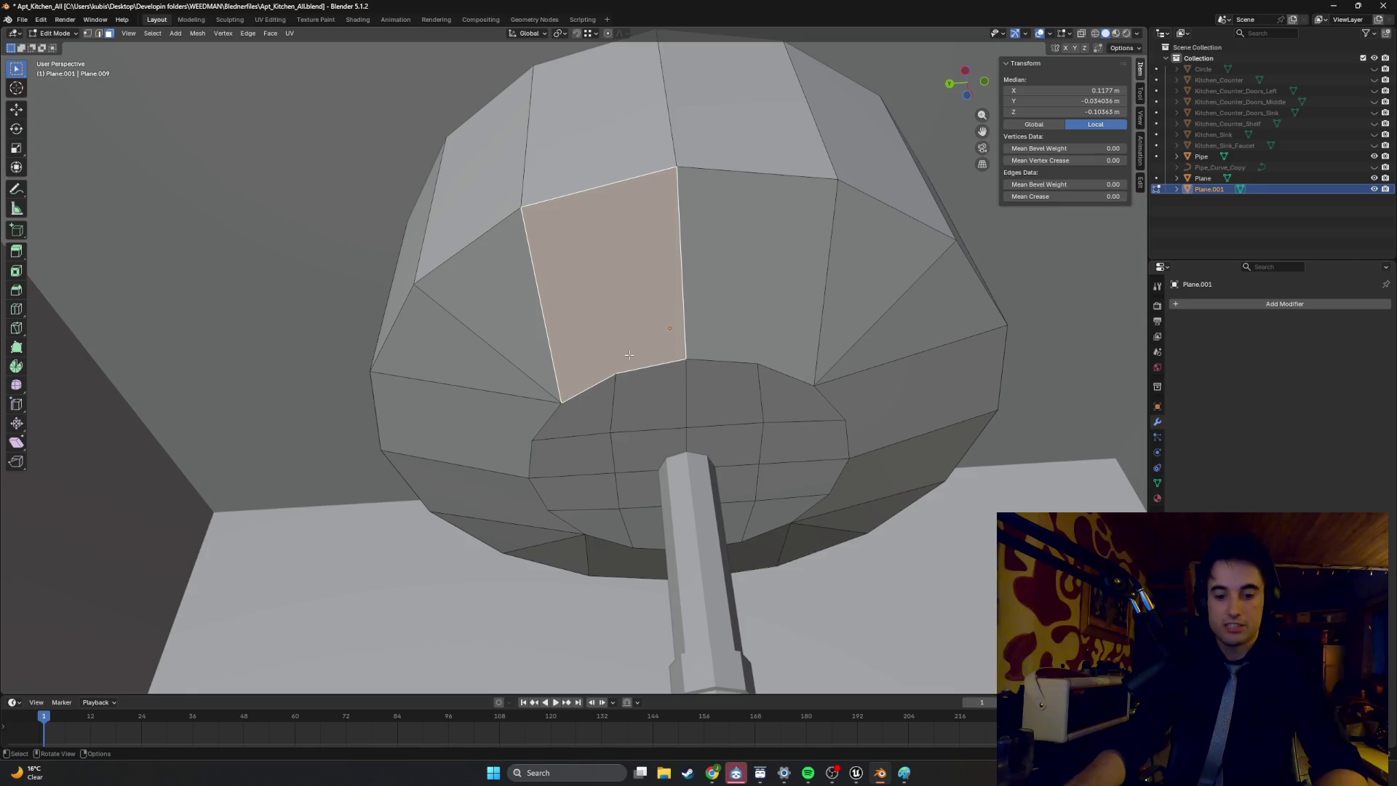
{"action": "key", "text": "ctrl+t"}
{"action": "mouse_move", "coordinate": [629, 354]}
{"action": "middle_mouse_down"}
{"action": "mouse_move", "coordinate": [674, 341]}
{"action": "mouse_move", "coordinate": [668, 373]}
{"action": "middle_mouse_up"}
{"action": "key", "text": "ctrl+z"}
{"action": "key", "text": "alt+a"}
{"action": "key", "text": "2"}
{"action": "key", "text": "ctrl+l"}
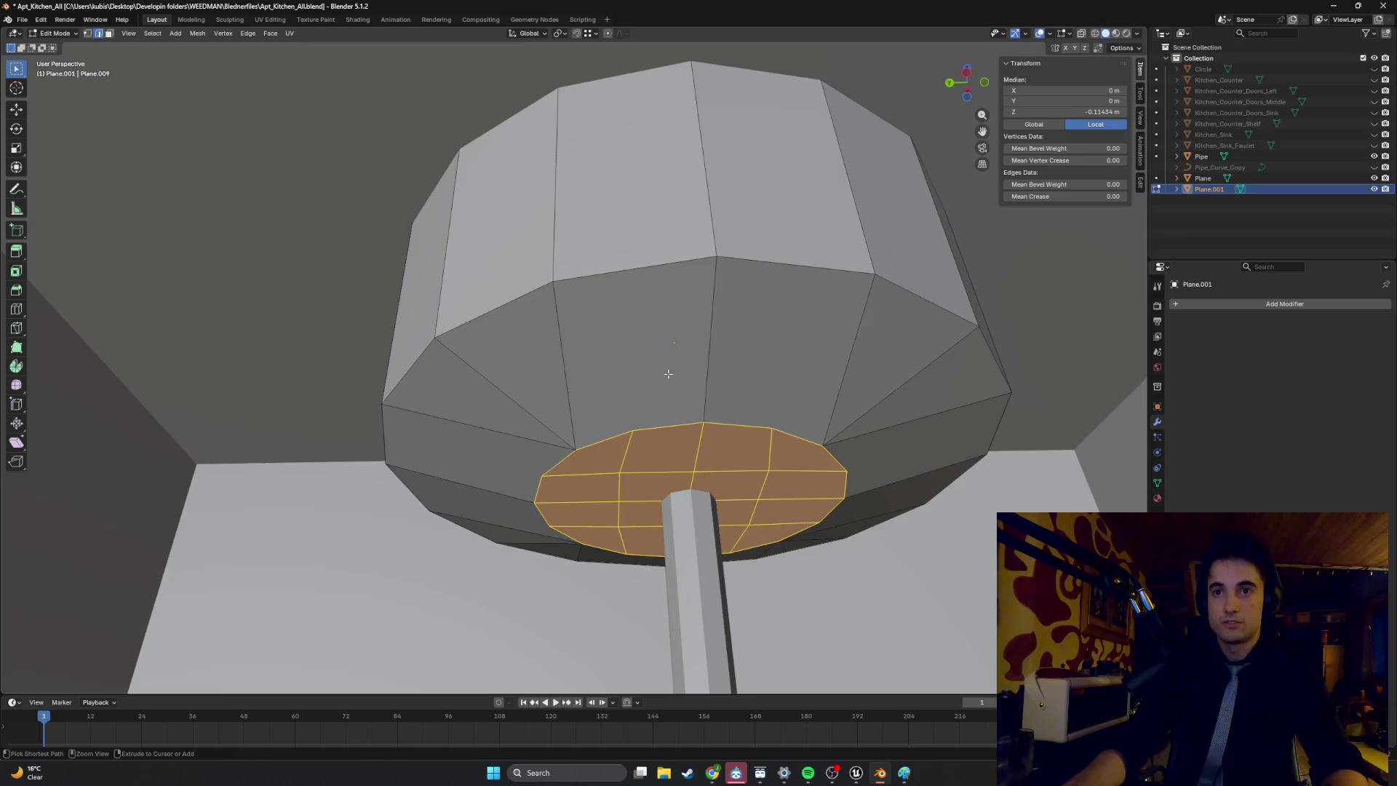
{"action": "key", "text": "x"}
{"action": "key", "text": "f"}
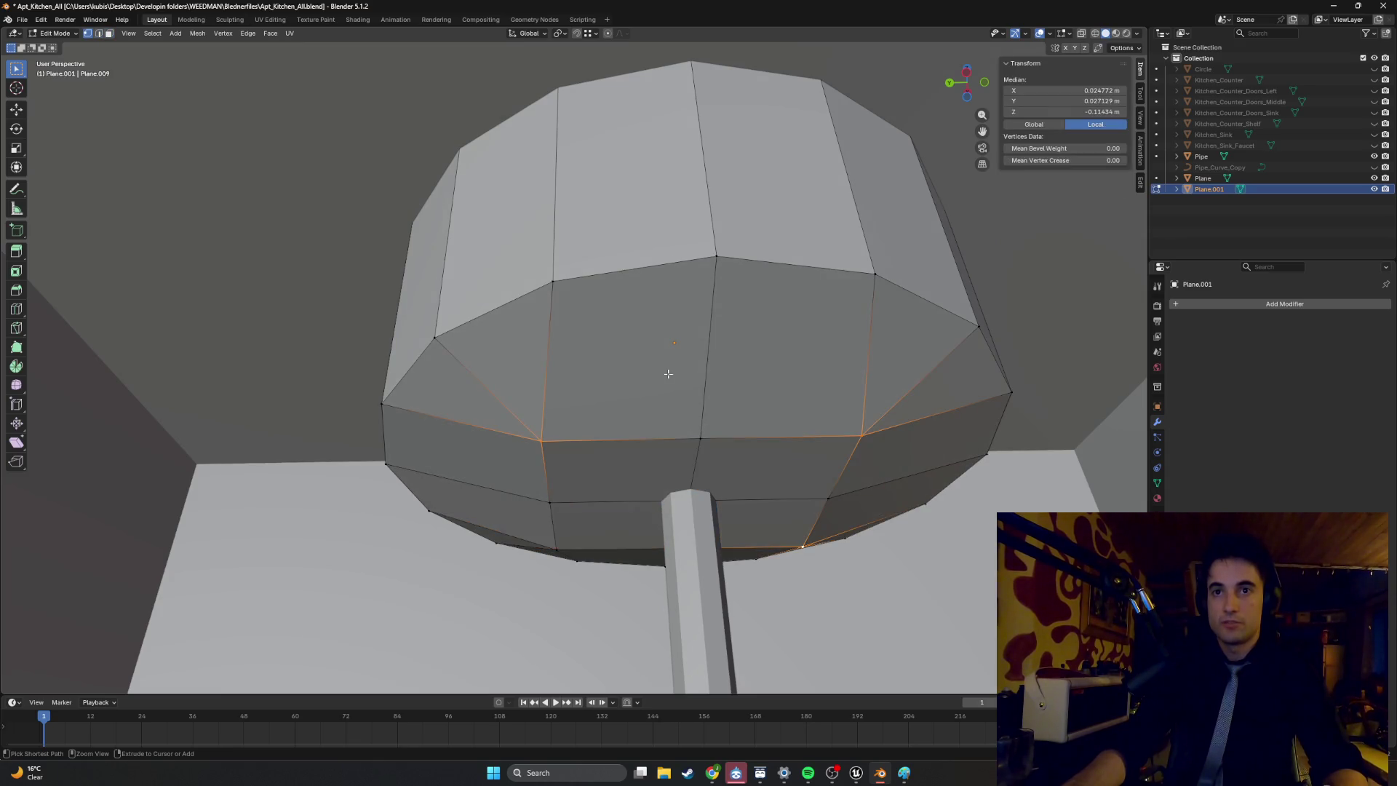
{"action": "key", "text": "ctrl+z"}
{"action": "key", "text": "ctrl+z"}
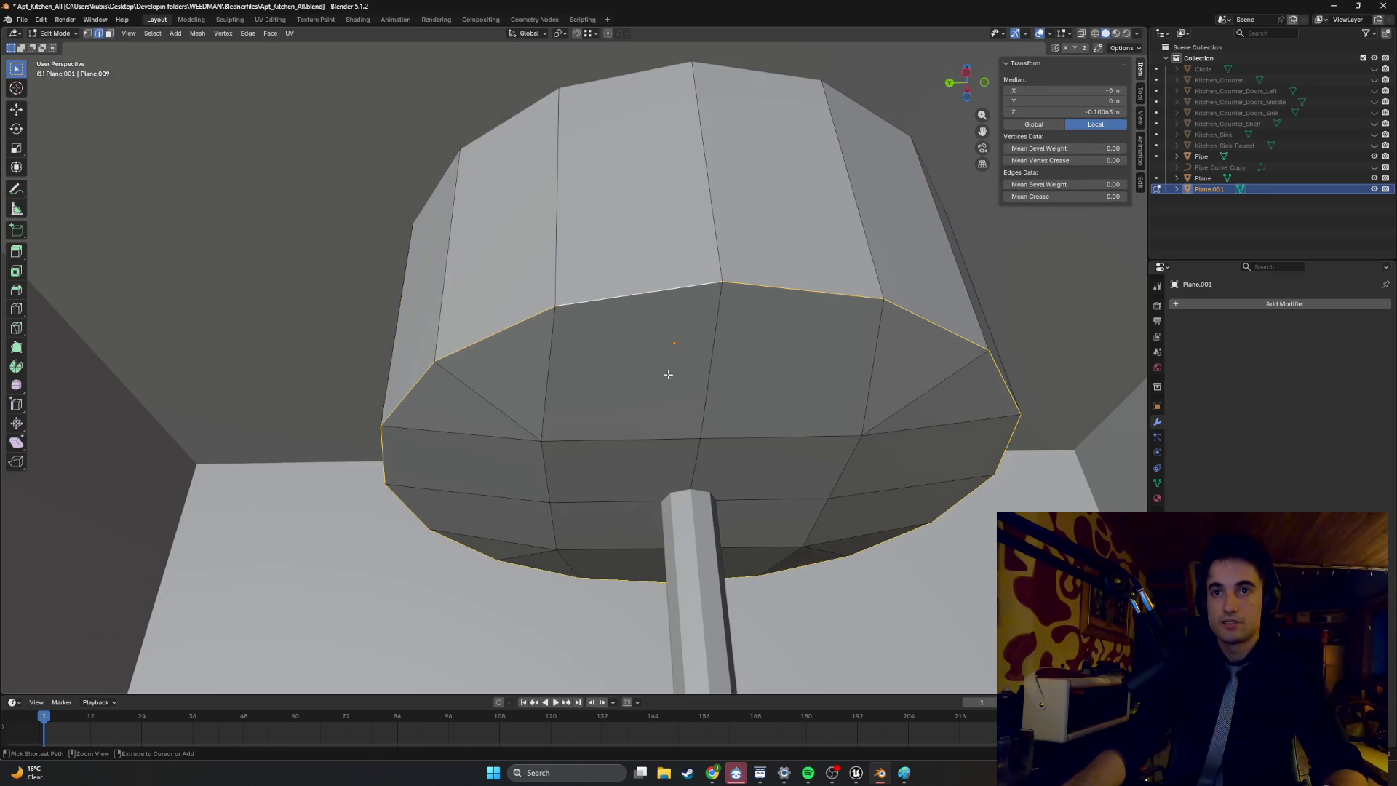
{"action": "mouse_move", "coordinate": [667, 408]}
{"action": "middle_mouse_down"}
{"action": "mouse_move", "coordinate": [667, 395]}
{"action": "mouse_move", "coordinate": [742, 389]}
{"action": "middle_mouse_up"}
Subdivide the four faces around the drain pipe and round them with LoopTools Circle.
{"action": "key", "text": "3"}
{"action": "left_click", "coordinate": [677, 366]}
{"action": "left_click", "coordinate": [774, 362], "text": "shift"}
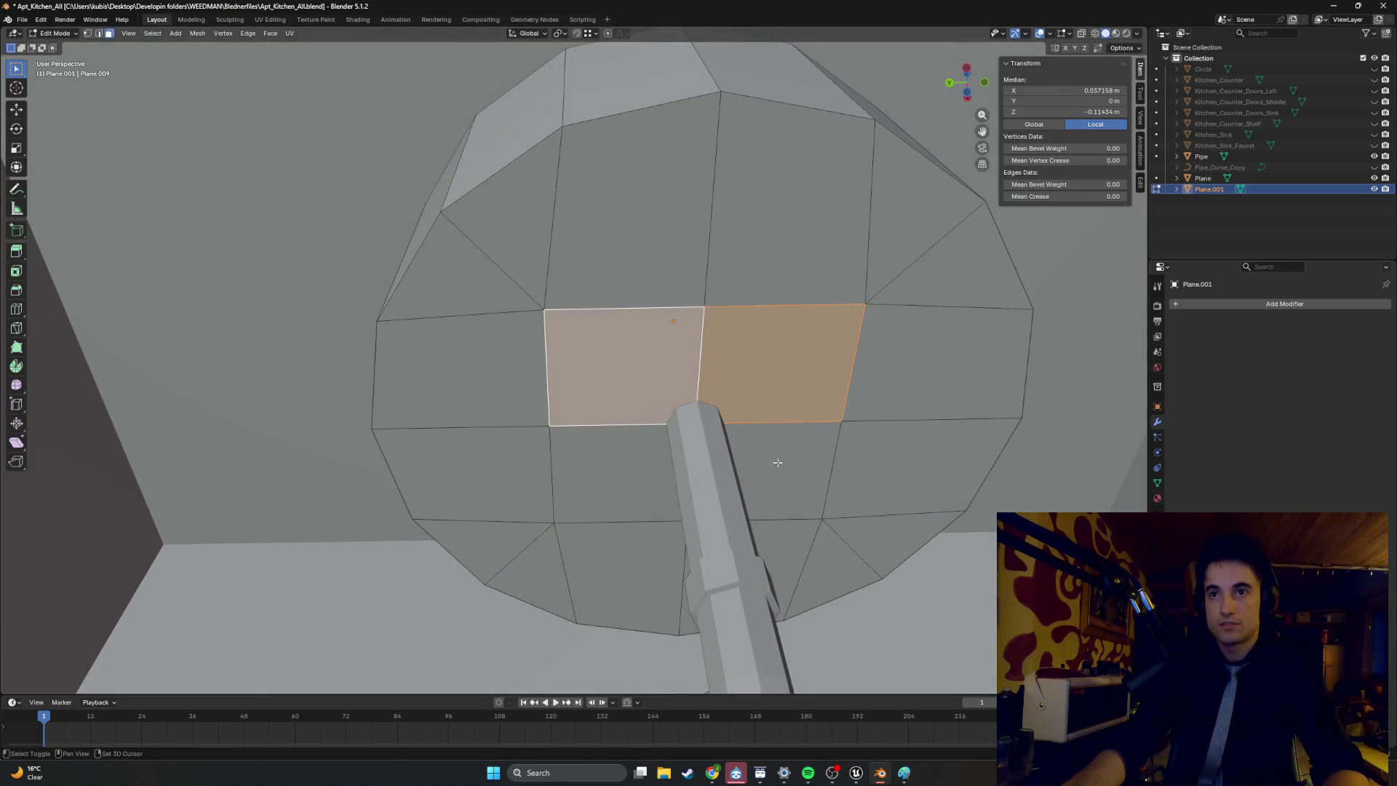
{"action": "left_click", "coordinate": [774, 461], "text": "shift"}
{"action": "left_click", "coordinate": [602, 447], "text": "shift"}
{"action": "right_click", "coordinate": [602, 447]}
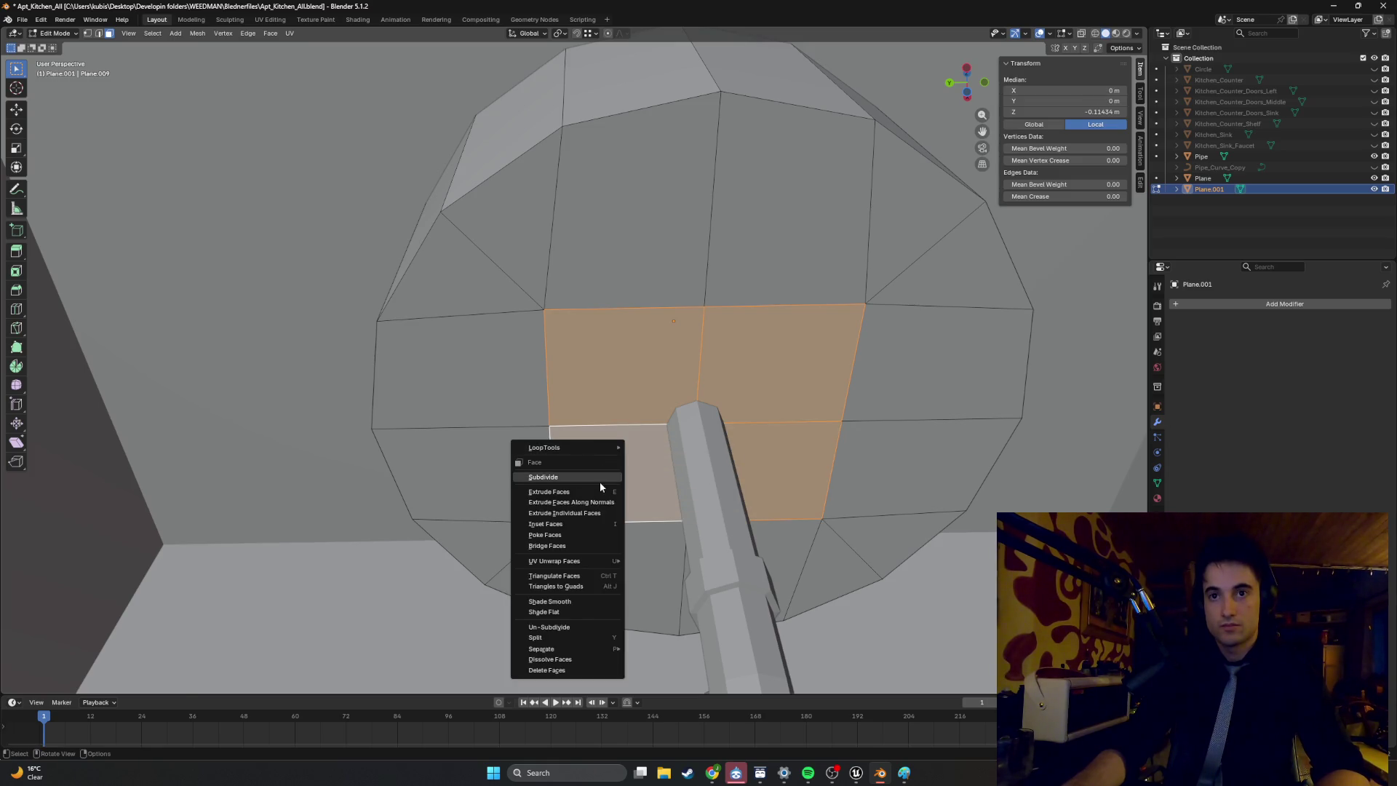
{"action": "left_click", "coordinate": [598, 477]}
{"action": "right_click", "coordinate": [761, 361]}
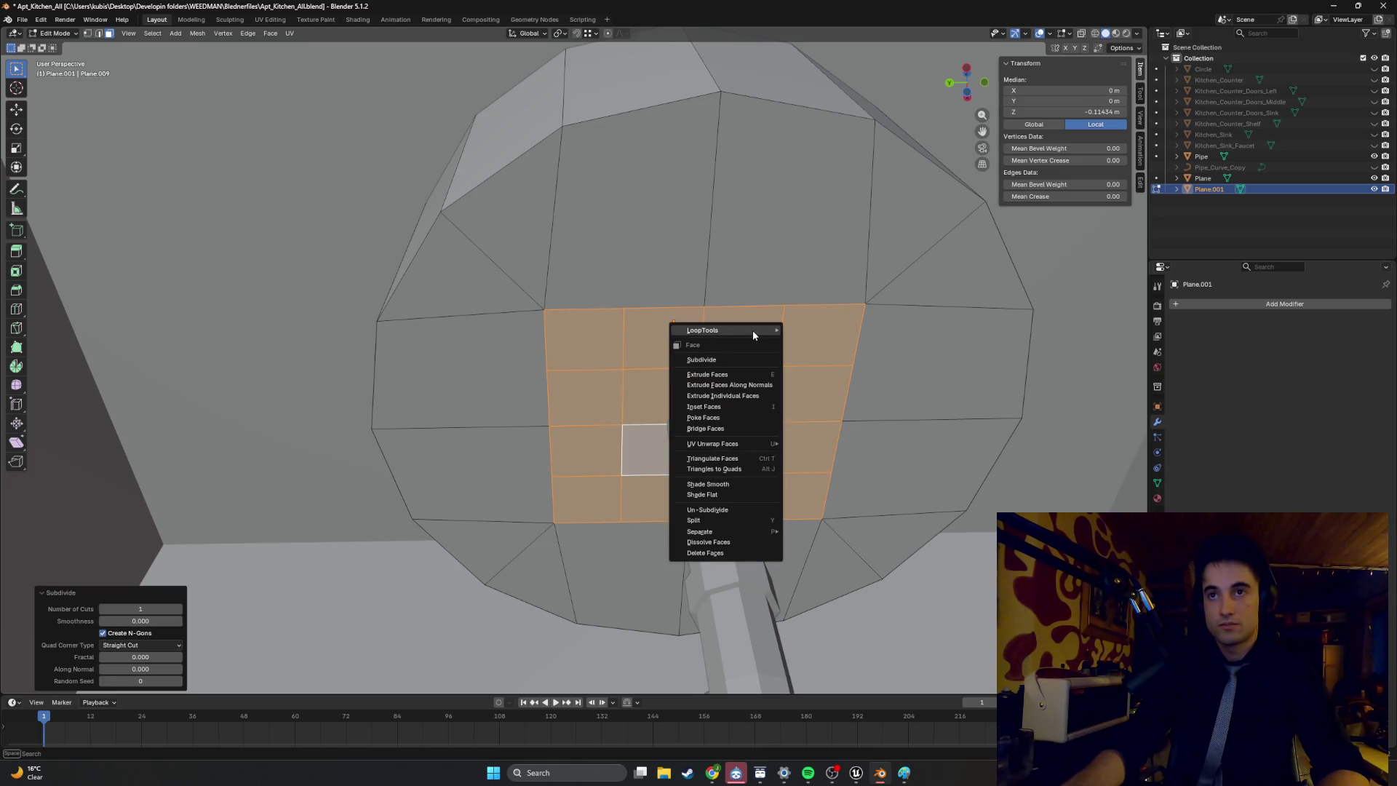
{"action": "mouse_move", "coordinate": [752, 329]}
{"action": "left_click", "coordinate": [808, 341]}
Triangulate the six basin-bottom faces surrounding the circular patch.
{"action": "left_click", "coordinate": [619, 288]}
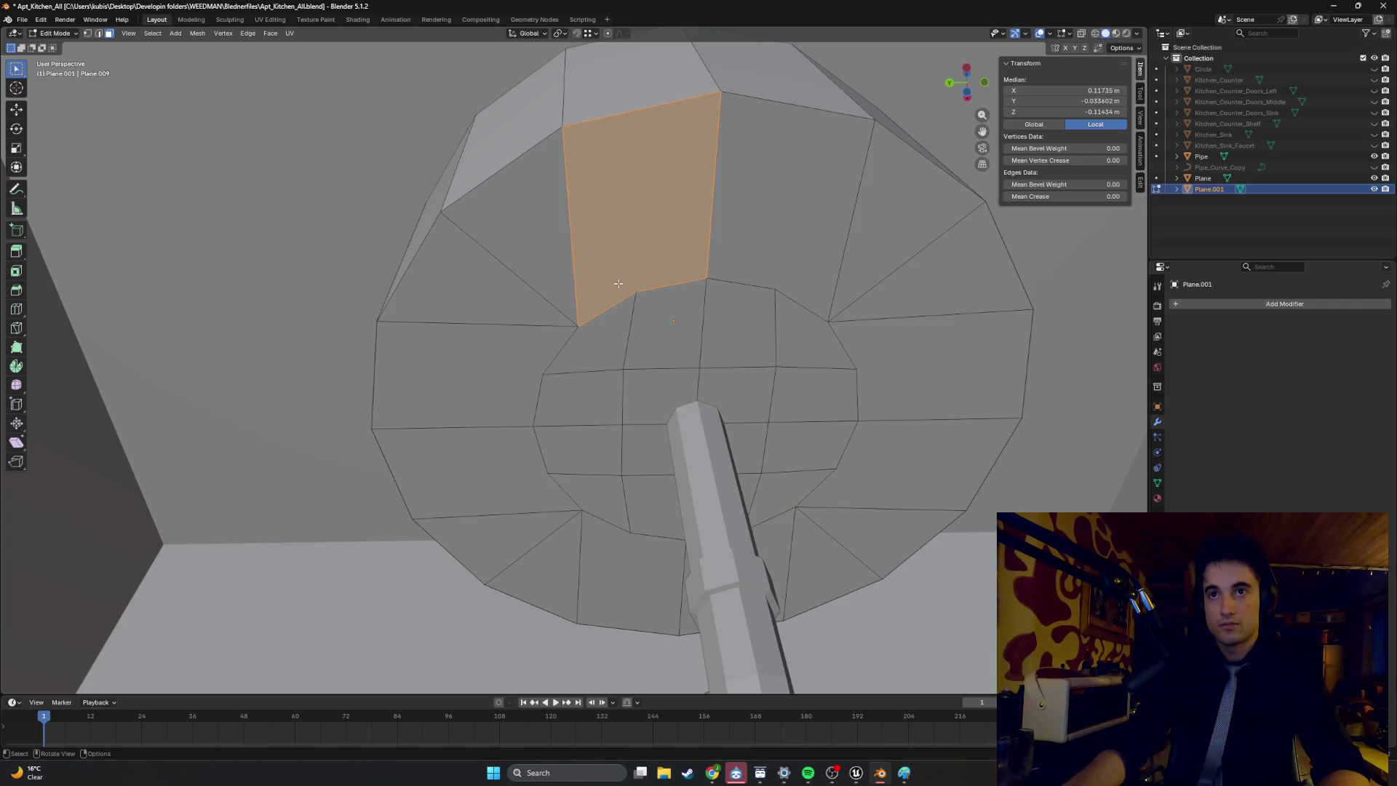
{"action": "left_click", "coordinate": [625, 251]}
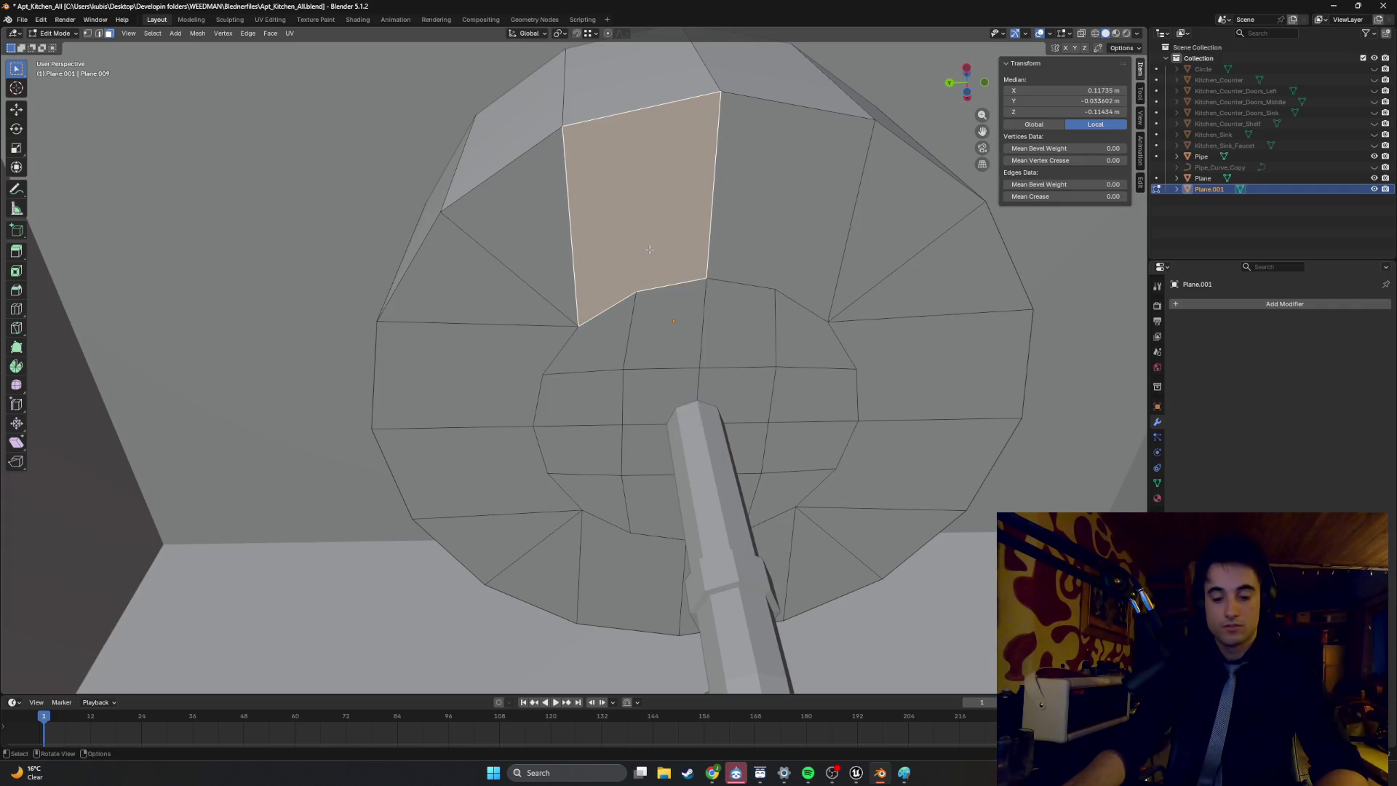
{"action": "key", "text": "ctrl+t"}
{"action": "left_click", "coordinate": [761, 227]}
{"action": "key", "text": "ctrl+t"}
{"action": "left_click", "coordinate": [946, 364]}
{"action": "key", "text": "ctrl+t"}
{"action": "left_click", "coordinate": [914, 475]}
{"action": "key", "text": "ctrl+t"}
{"action": "left_click", "coordinate": [624, 569]}
{"action": "key", "text": "ctrl+t"}
{"action": "mouse_move", "coordinate": [633, 505]}
{"action": "middle_mouse_down"}
{"action": "mouse_move", "coordinate": [646, 433]}
{"action": "mouse_move", "coordinate": [464, 372]}
{"action": "mouse_move", "coordinate": [614, 399]}
{"action": "middle_mouse_up"}
{"action": "left_click", "coordinate": [463, 372]}
{"action": "key", "text": "ctrl+t"}
{"action": "scroll", "coordinate": [613, 399], "scroll_direction": "down", "scroll_amount": 5}
{"action": "key", "text": "alt+a"}
{"action": "middle_click_drag", "start_coordinate": [786, 337], "coordinate": [773, 346]}
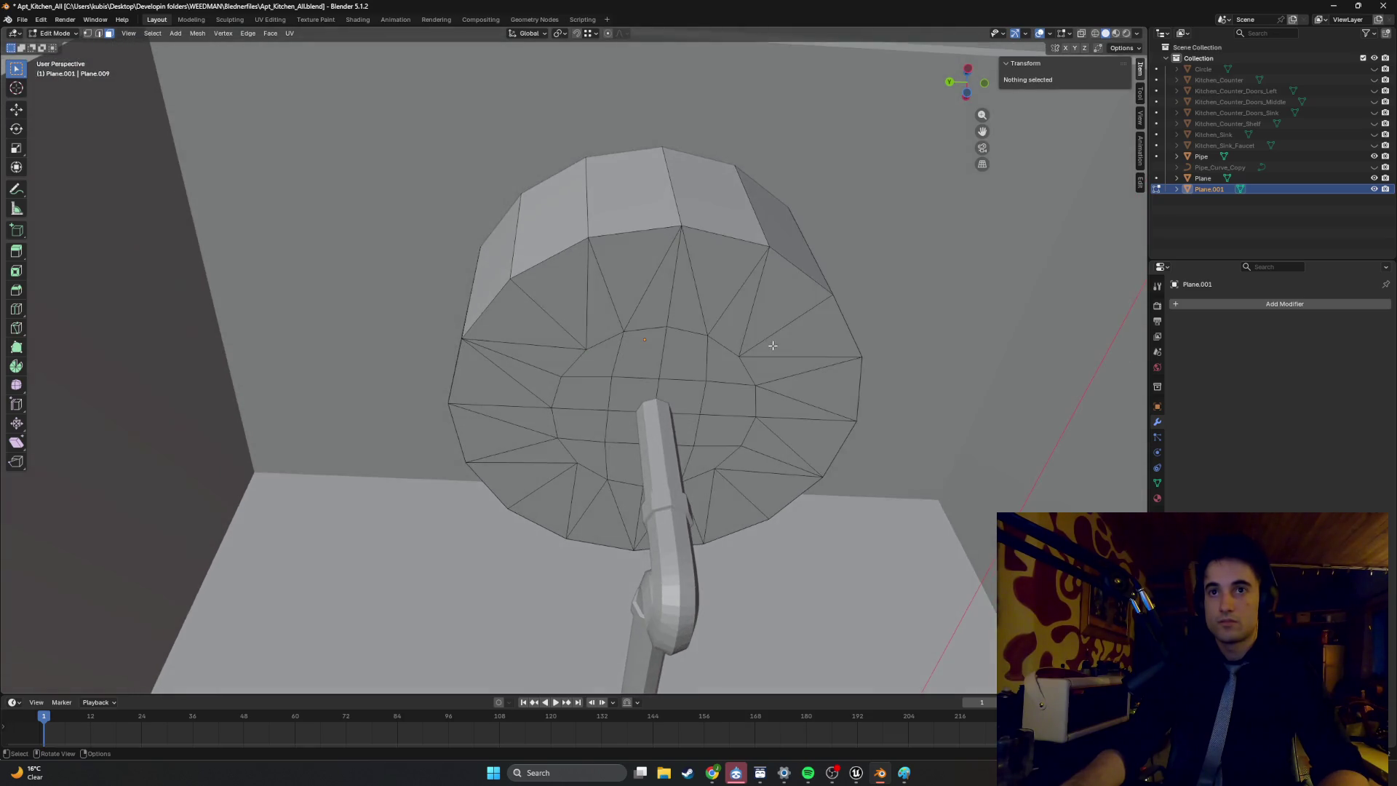
{"action": "mouse_move", "coordinate": [610, 329]}
{"action": "middle_mouse_down"}
{"action": "mouse_move", "coordinate": [604, 294]}
{"action": "mouse_move", "coordinate": [596, 305]}
{"action": "middle_mouse_up"}
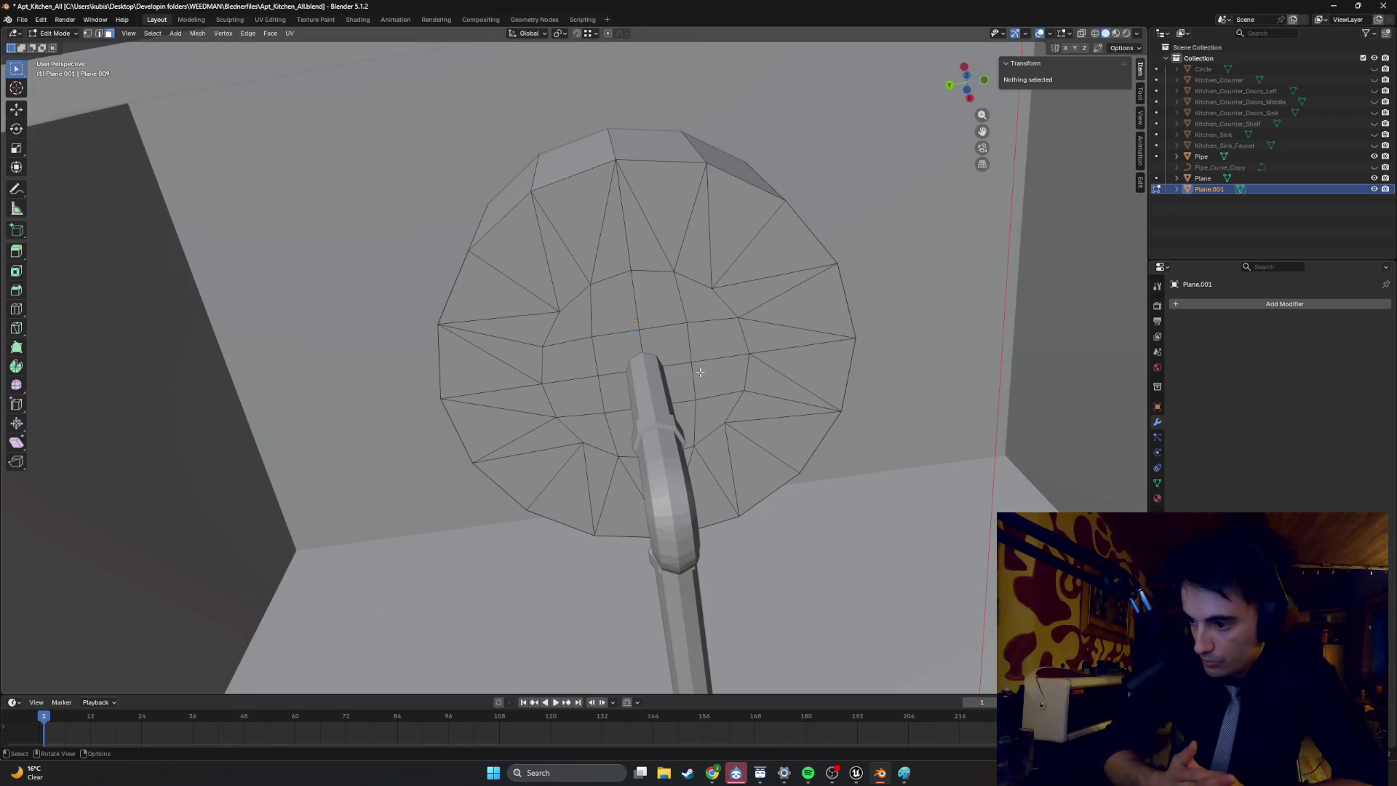
{"action": "middle_click_drag", "start_coordinate": [749, 298], "coordinate": [750, 339]}
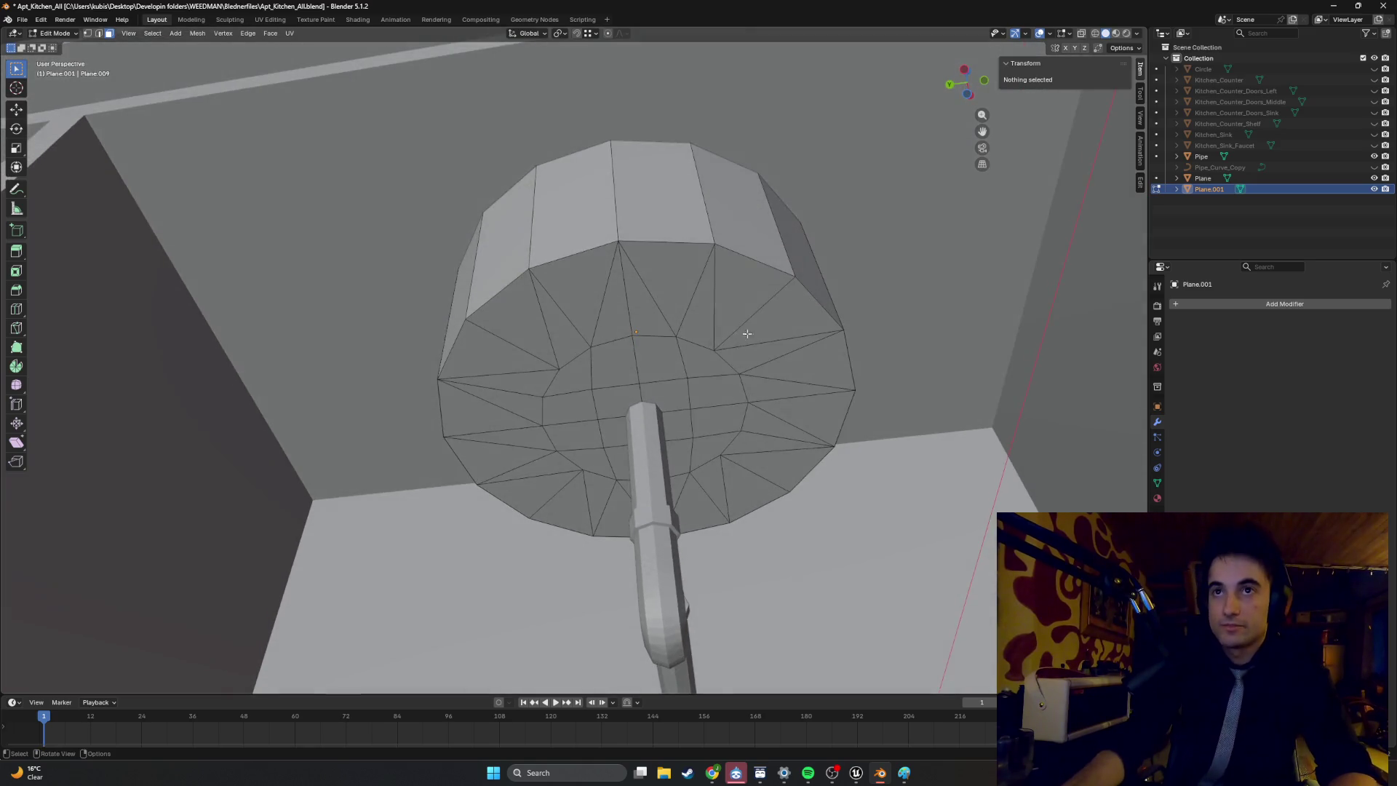
{"action": "left_click", "coordinate": [667, 245]}
{"action": "middle_click_drag", "start_coordinate": [729, 251], "coordinate": [735, 428]}
{"action": "middle_click_drag", "start_coordinate": [629, 369], "coordinate": [618, 380]}
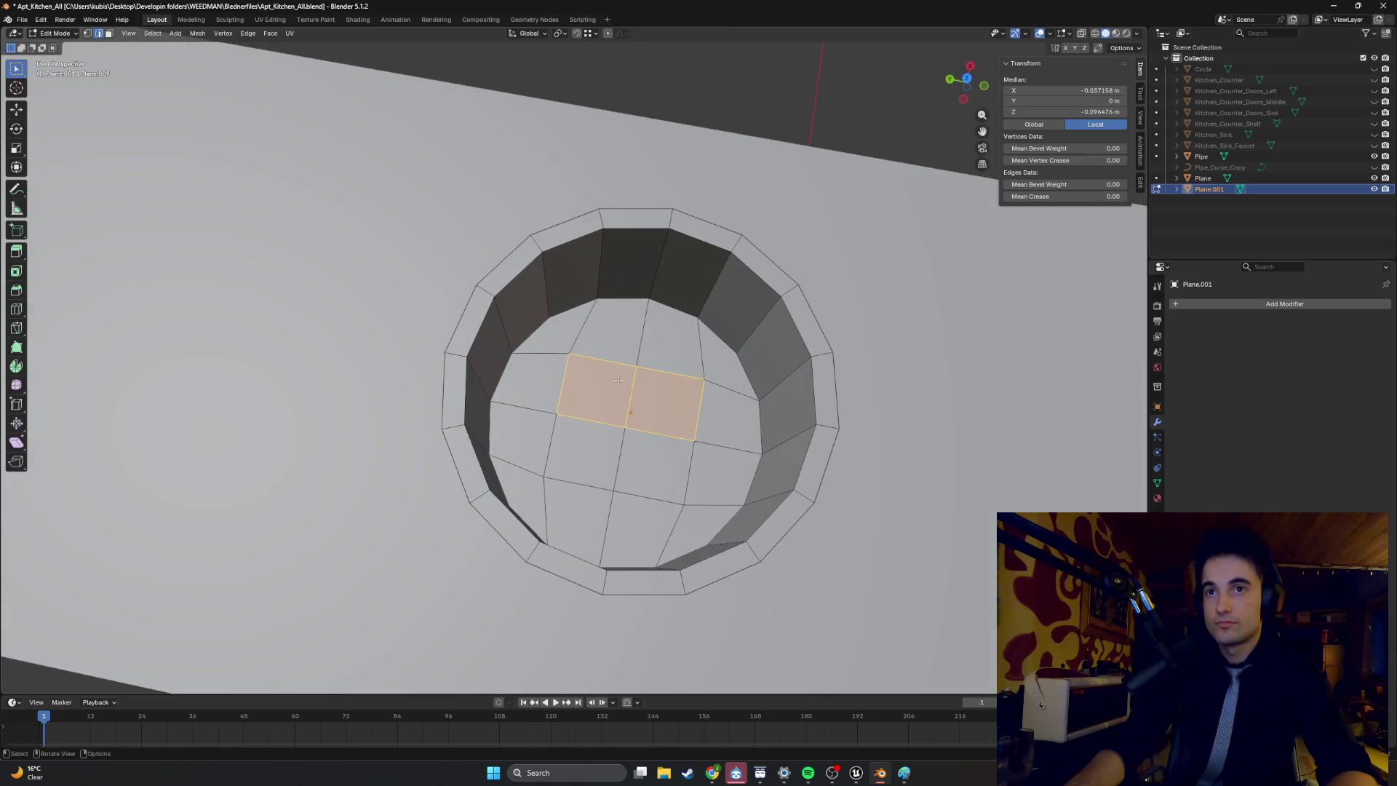
Raise the circular drain disc faces along Z, reaching 0.016575 m total.
{"action": "mouse_move", "coordinate": [546, 338]}
{"action": "left_mouse_down"}
{"action": "mouse_move", "coordinate": [771, 575]}
{"action": "mouse_move", "coordinate": [740, 560]}
{"action": "left_mouse_up"}
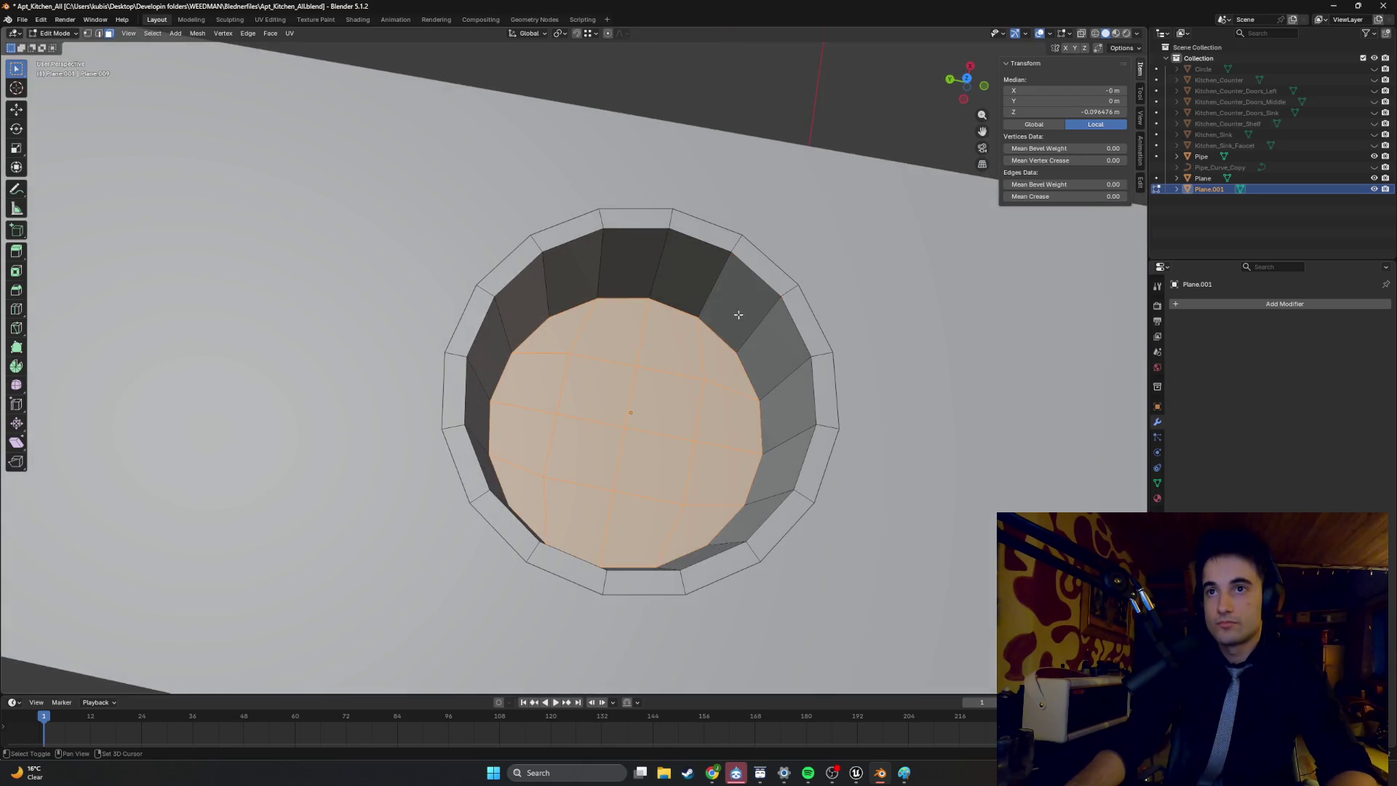
{"action": "key", "text": "g"}
{"action": "middle_click_drag", "start_coordinate": [739, 560], "coordinate": [663, 362]}
{"action": "key", "text": "x"}
{"action": "key", "text": "z"}
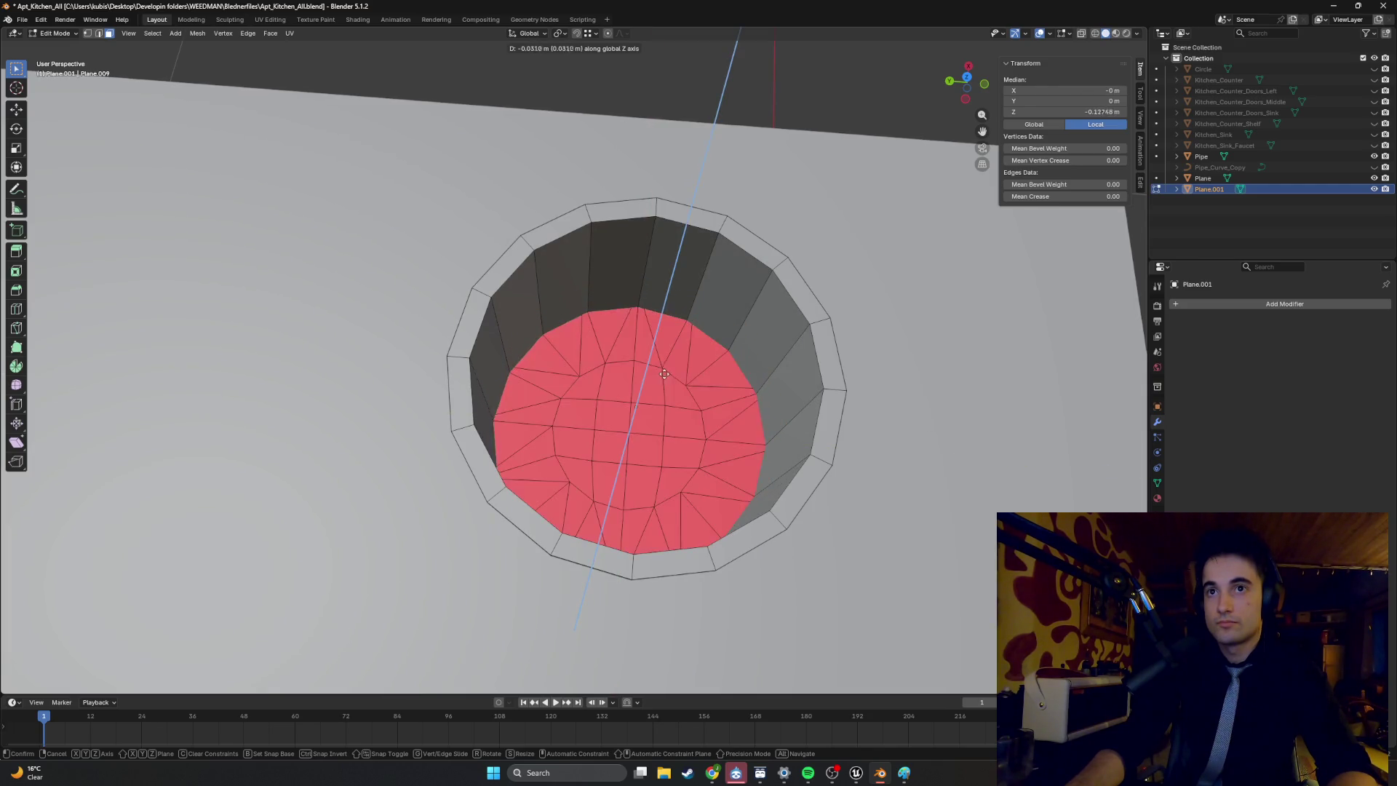
{"action": "left_click", "coordinate": [668, 364]}
{"action": "mouse_move", "coordinate": [668, 364]}
{"action": "middle_mouse_down"}
{"action": "mouse_move", "coordinate": [646, 454]}
{"action": "mouse_move", "coordinate": [607, 438]}
{"action": "mouse_move", "coordinate": [597, 385]}
{"action": "middle_mouse_up"}
{"action": "left_click", "coordinate": [616, 492]}
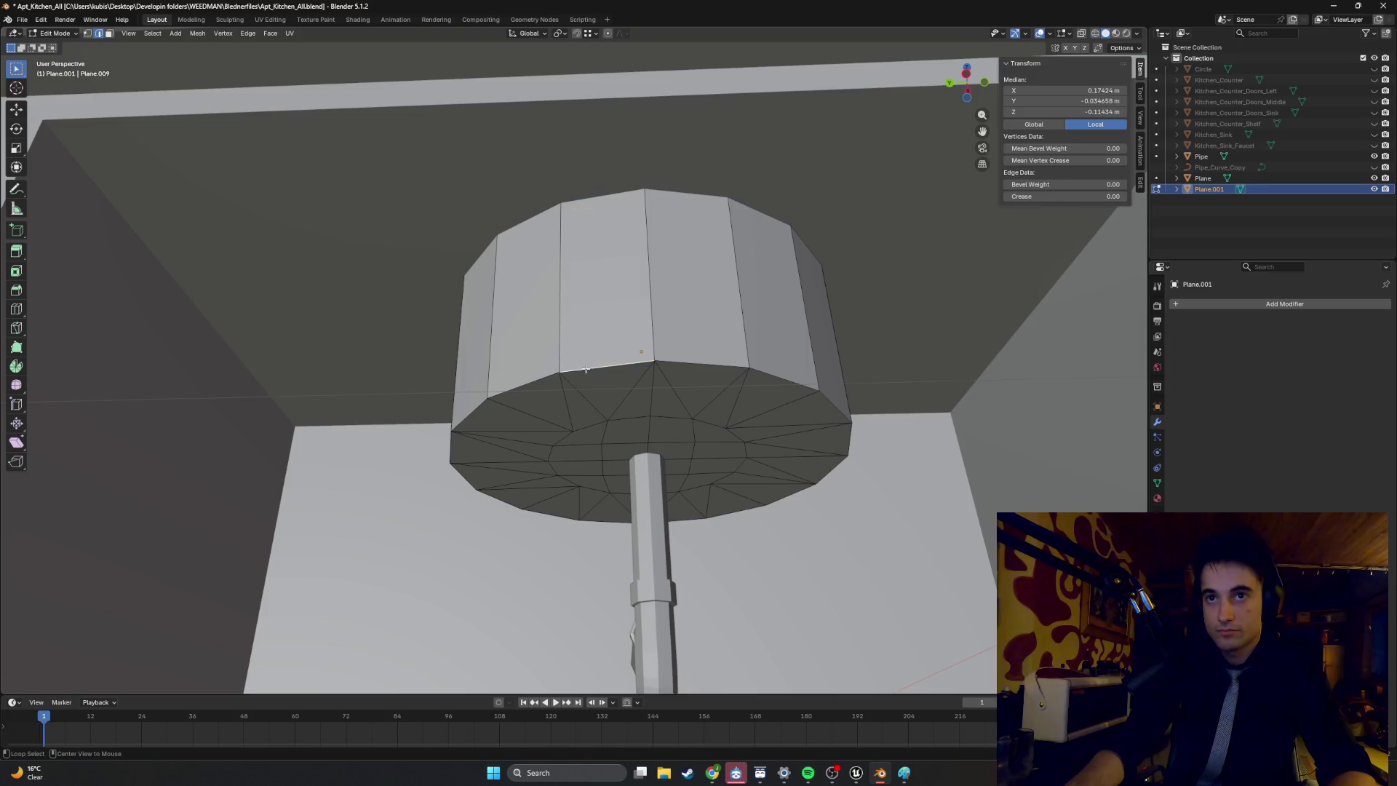
Select the basin's bottom rim edge loop and raise it about 0.03 m along Z.
{"action": "left_click", "coordinate": [558, 381], "text": "alt"}
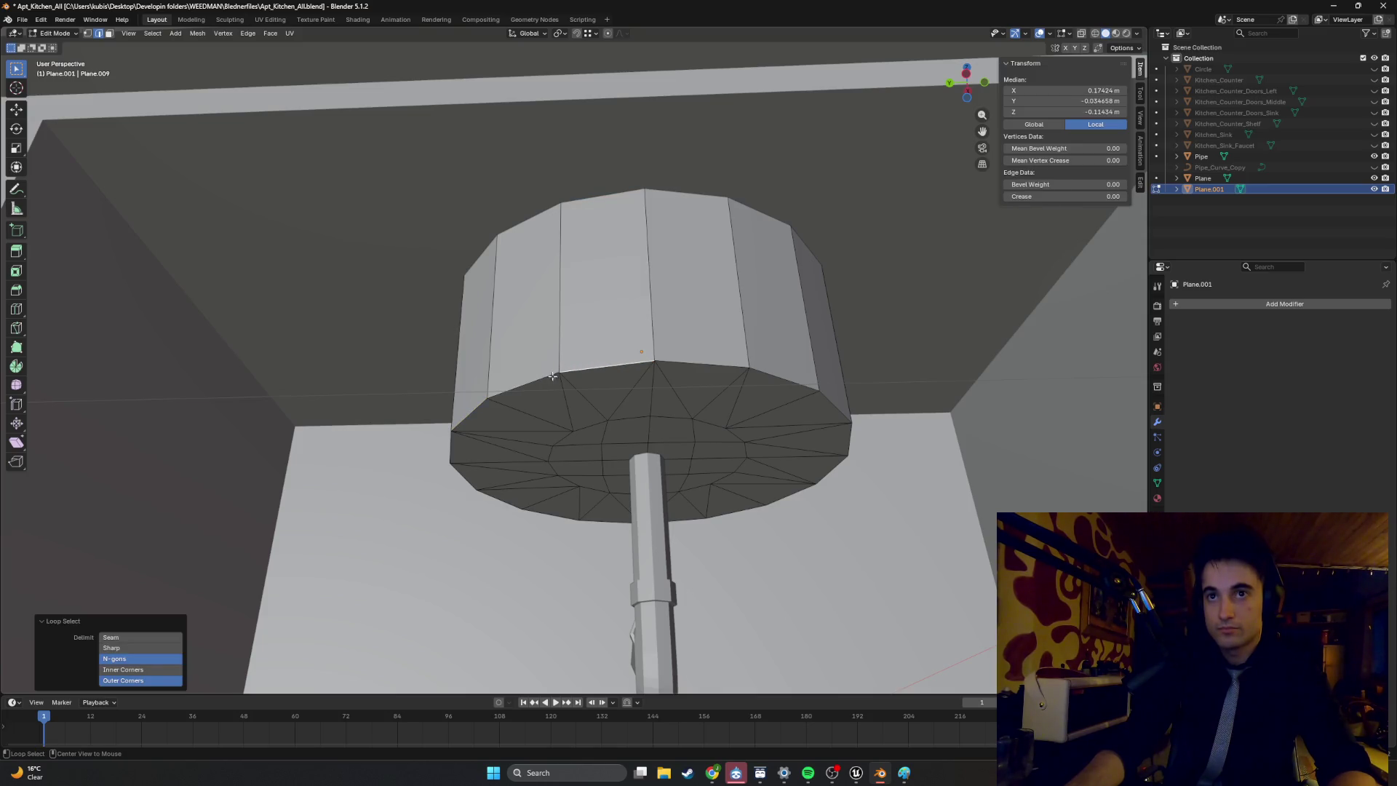
{"action": "mouse_move", "coordinate": [546, 377]}
{"action": "middle_mouse_down"}
{"action": "mouse_move", "coordinate": [586, 330]}
{"action": "mouse_move", "coordinate": [586, 218]}
{"action": "mouse_move", "coordinate": [546, 229]}
{"action": "mouse_move", "coordinate": [575, 325]}
{"action": "middle_mouse_up"}
{"action": "scroll", "coordinate": [574, 325], "scroll_direction": "up", "scroll_amount": 5}
{"action": "scroll", "coordinate": [574, 324], "scroll_direction": "up", "scroll_amount": 3}
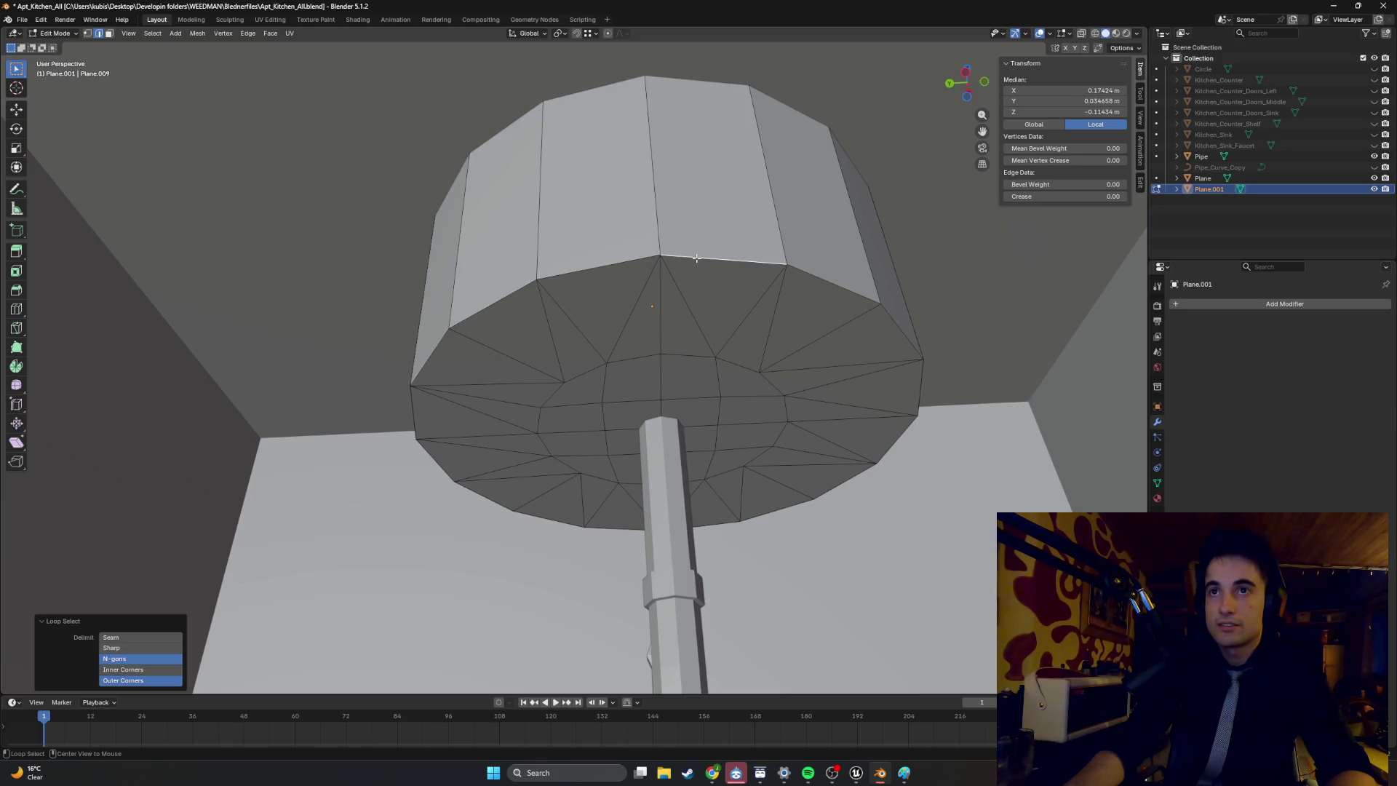
{"action": "middle_click_drag", "start_coordinate": [491, 305], "coordinate": [433, 343]}
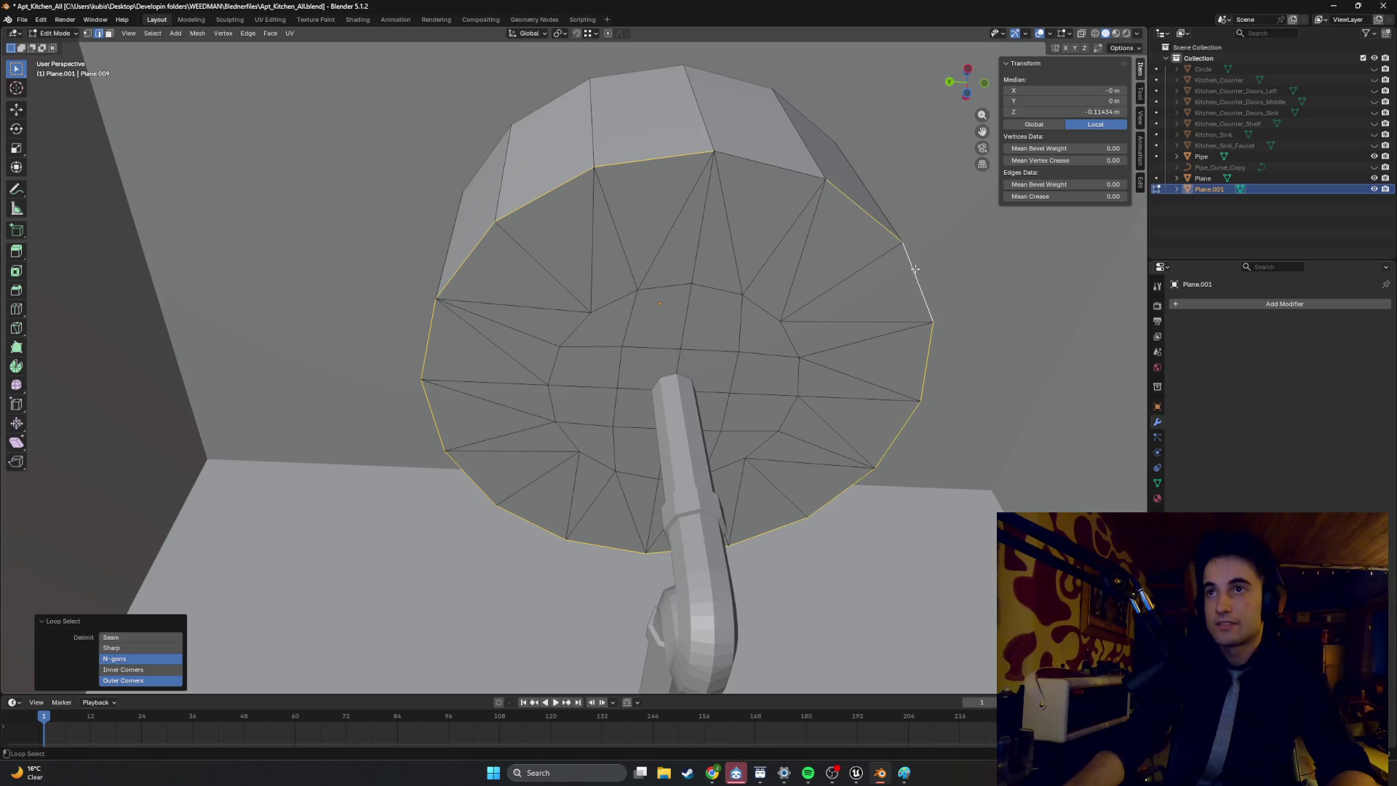
{"action": "mouse_move", "coordinate": [765, 222]}
{"action": "middle_mouse_down"}
{"action": "mouse_move", "coordinate": [658, 407]}
{"action": "mouse_move", "coordinate": [667, 427]}
{"action": "middle_mouse_up"}
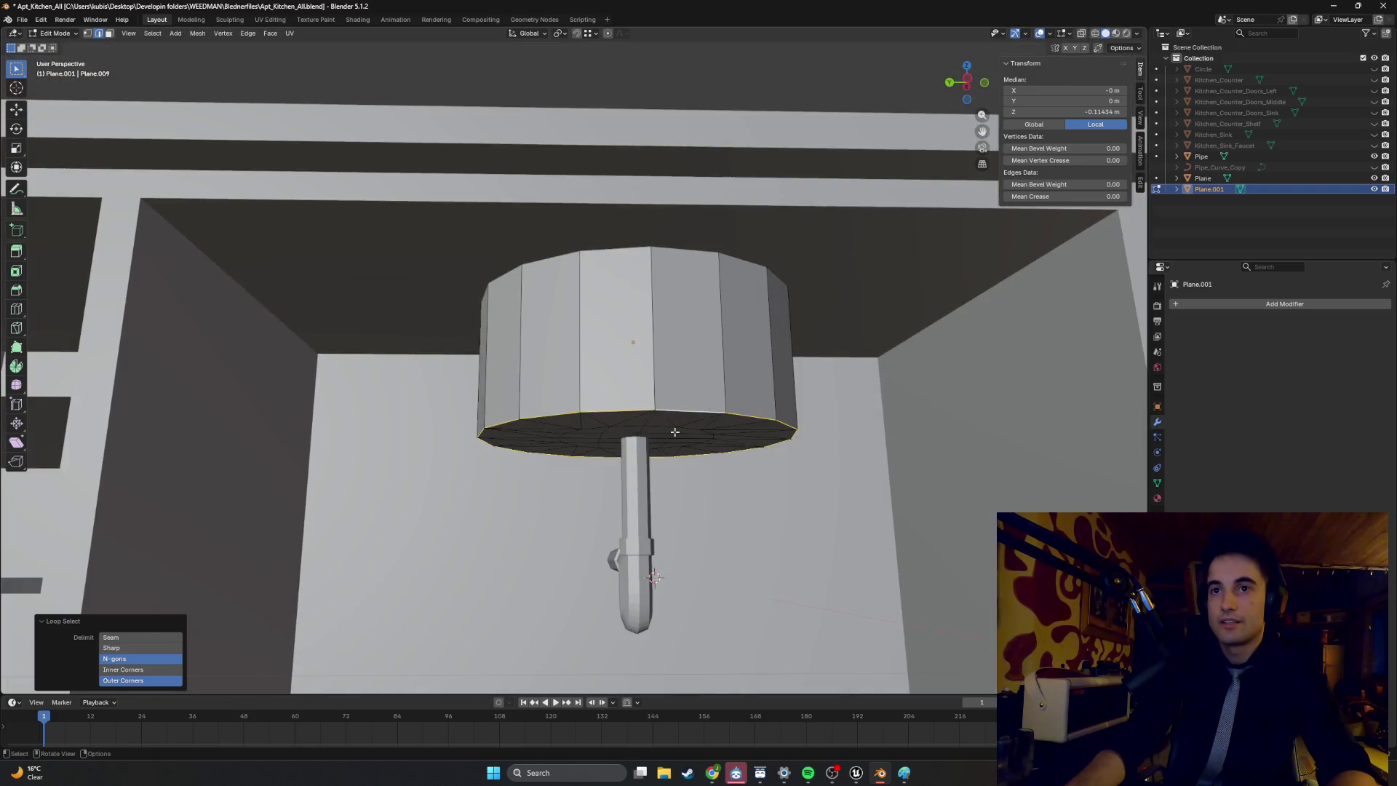
{"action": "key", "text": "g"}
{"action": "key", "text": "z"}
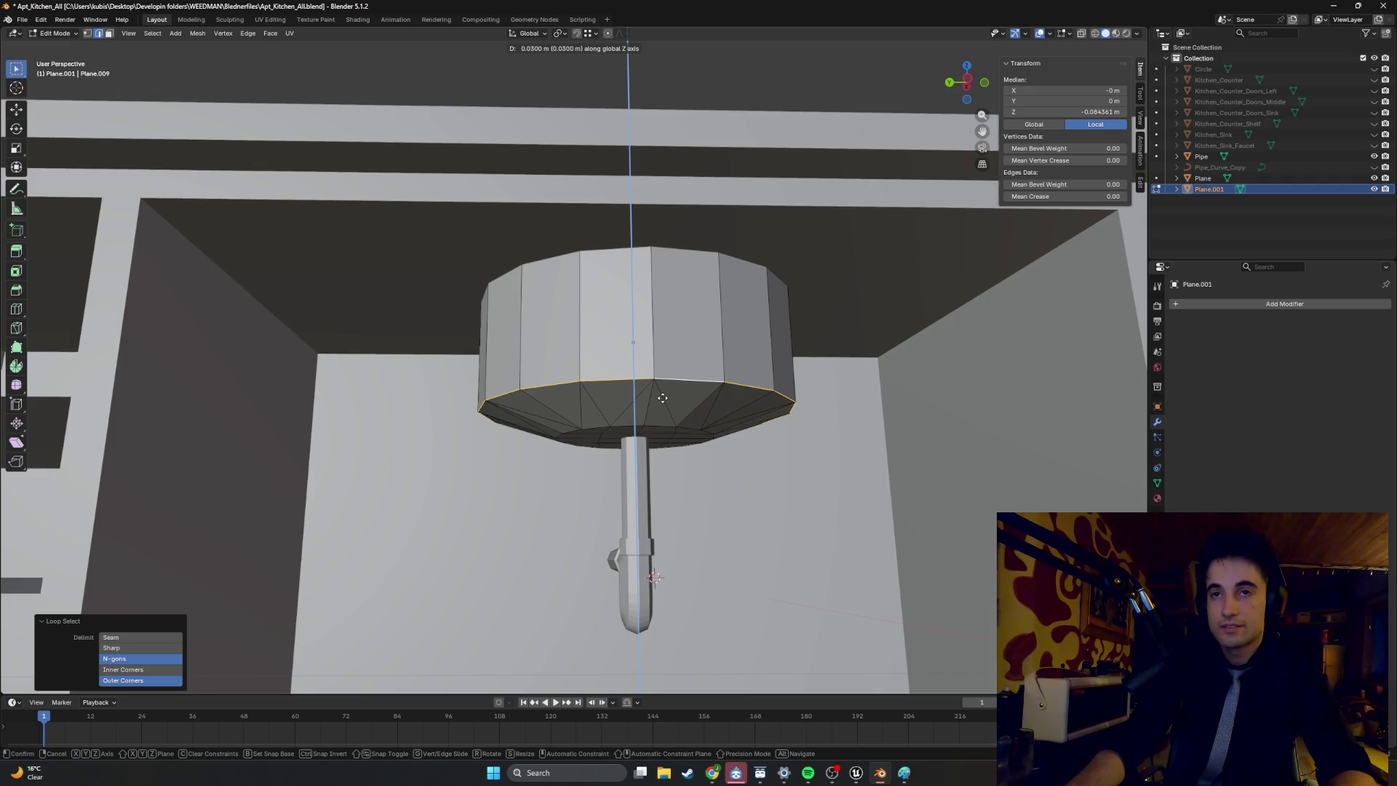
{"action": "left_click", "coordinate": [662, 397]}
{"action": "middle_click_drag", "start_coordinate": [662, 397], "coordinate": [655, 397]}
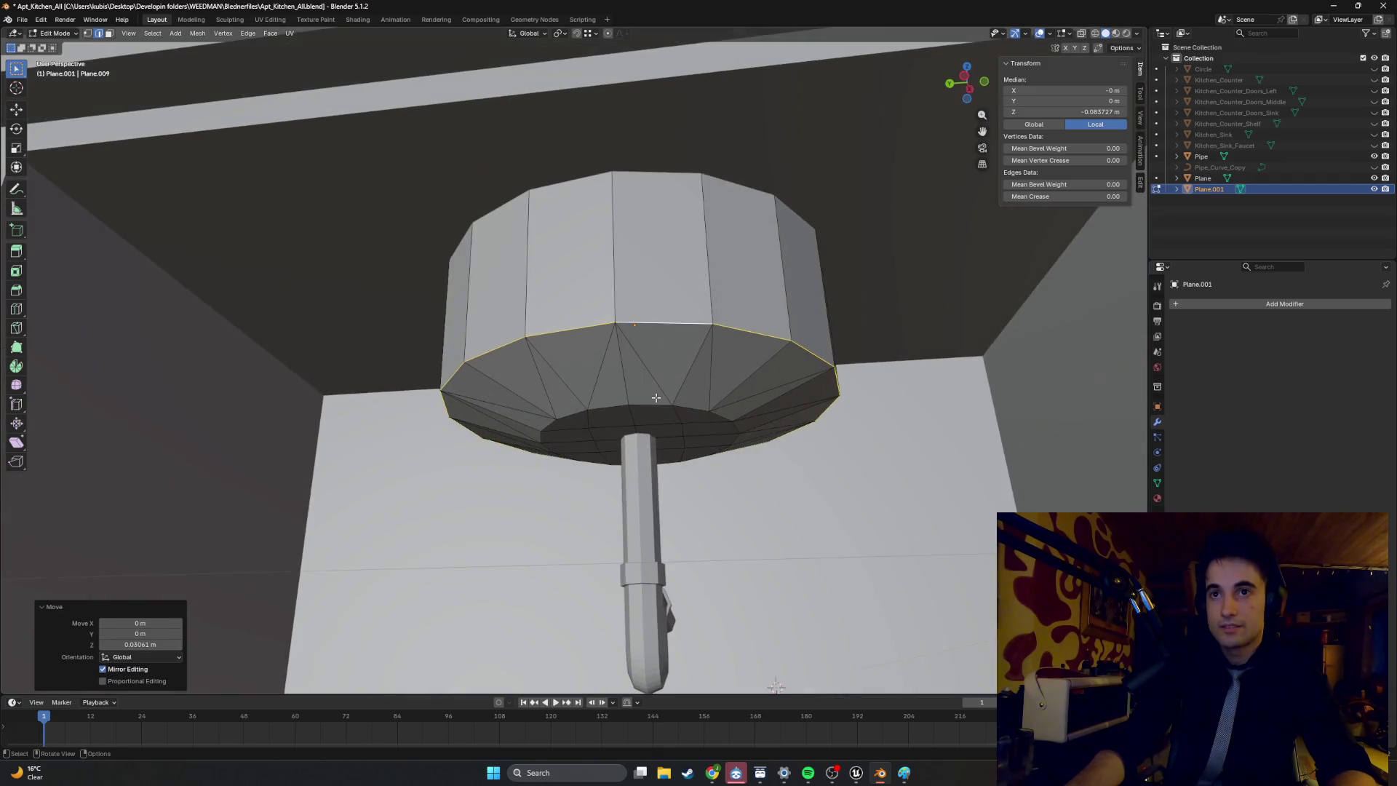
{"action": "left_click", "coordinate": [678, 411]}
{"action": "scroll", "coordinate": [658, 420], "scroll_direction": "up", "scroll_amount": 2}
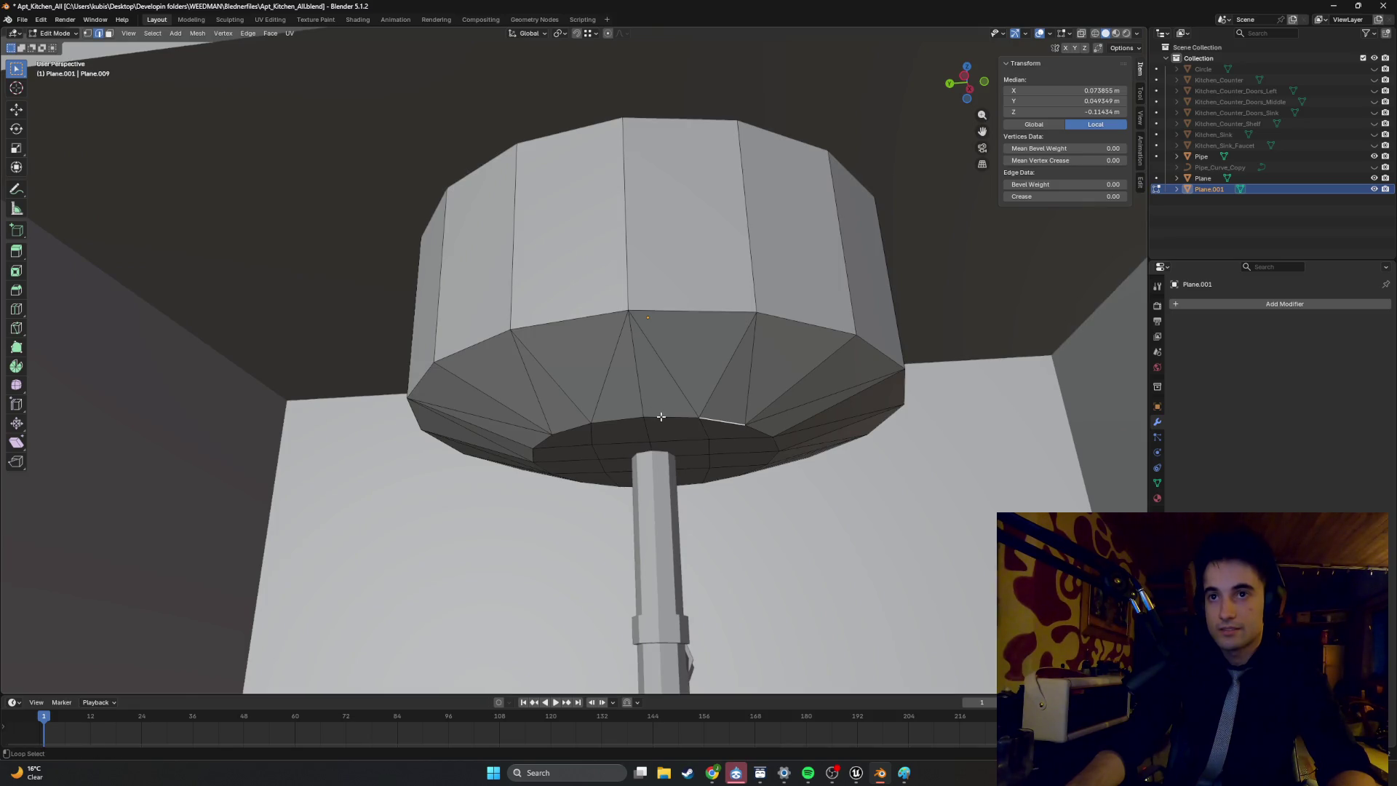
Triangulate the three leftover quads on the basin bottom with Ctrl+T.
{"action": "left_click", "coordinate": [660, 416], "text": "alt"}
{"action": "middle_click_drag", "start_coordinate": [661, 416], "coordinate": [645, 384]}
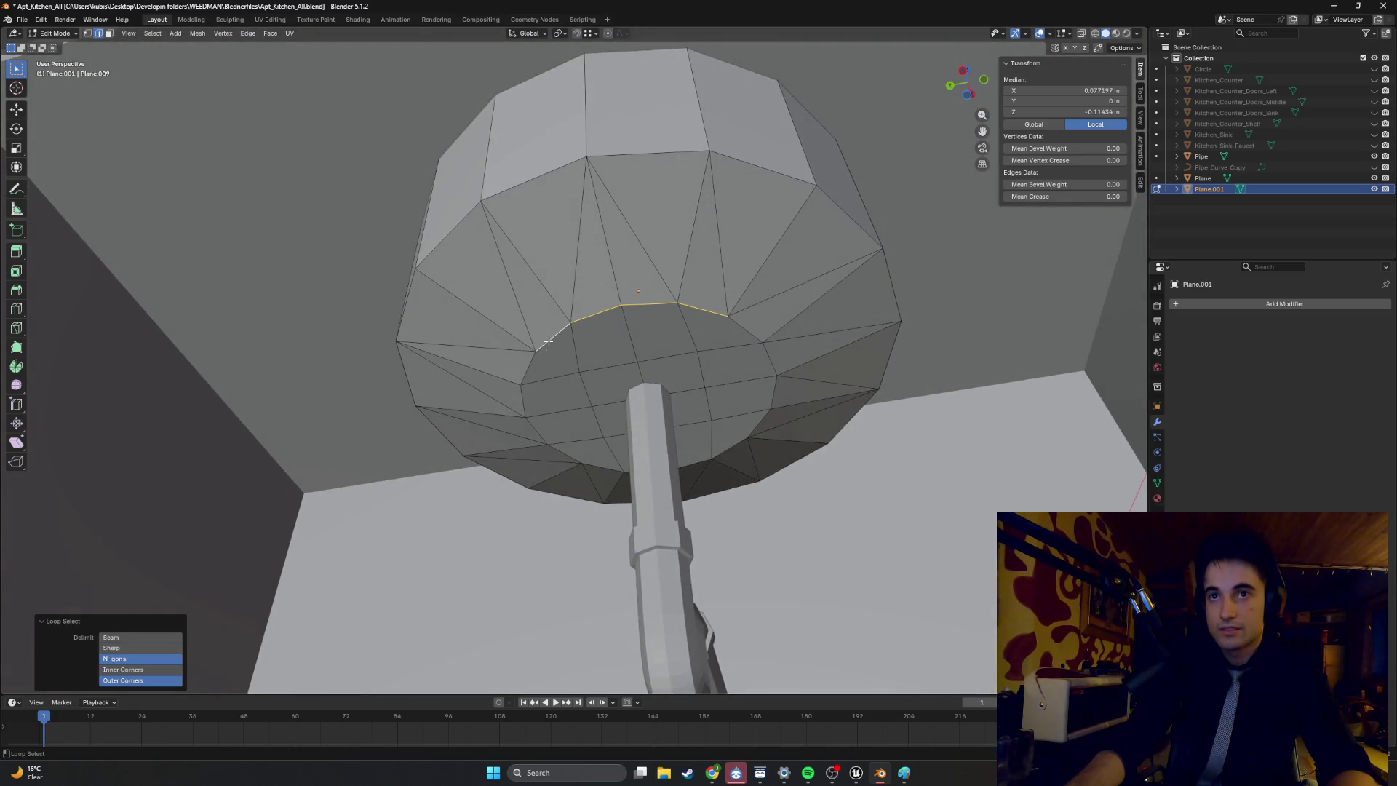
{"action": "key", "text": "3"}
{"action": "left_click", "coordinate": [551, 363]}
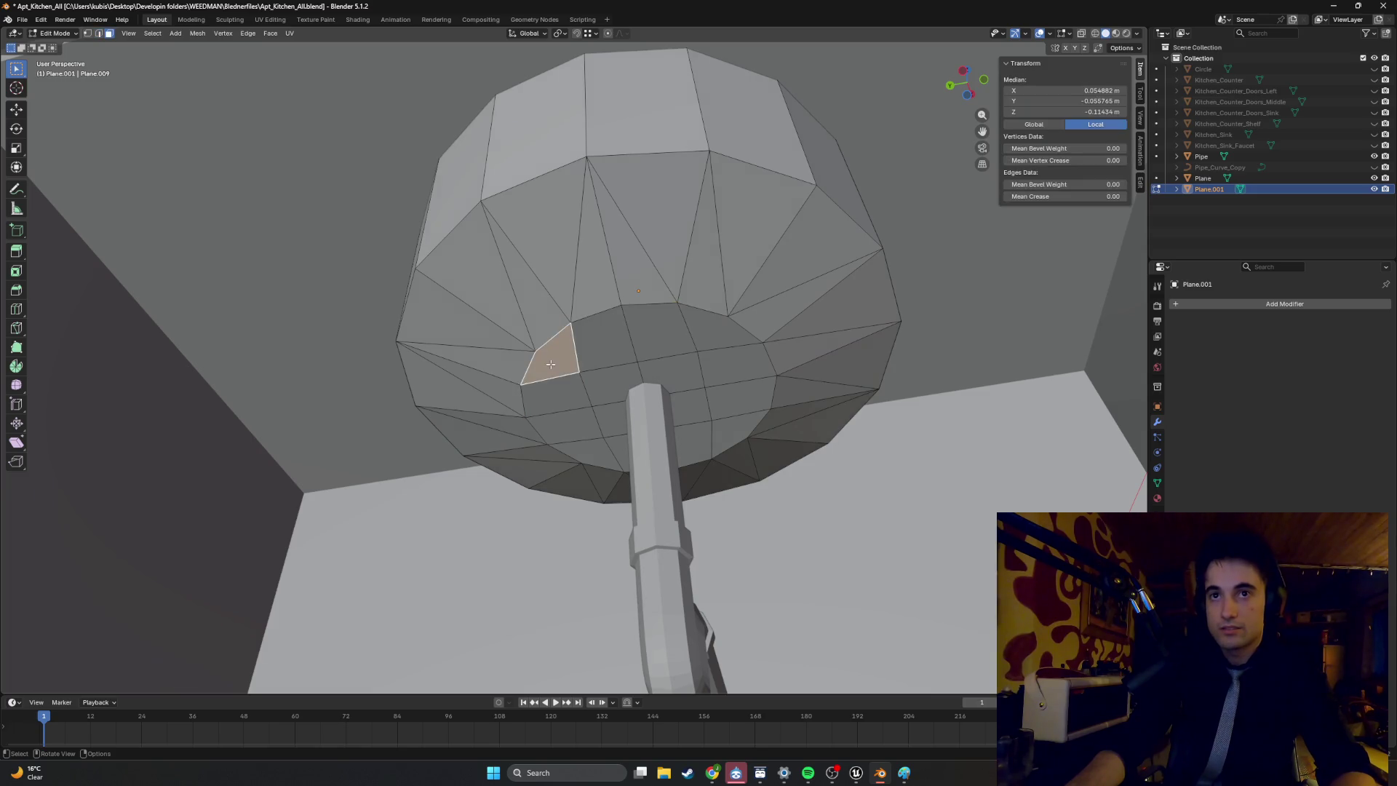
{"action": "key", "text": "ctrl+t"}
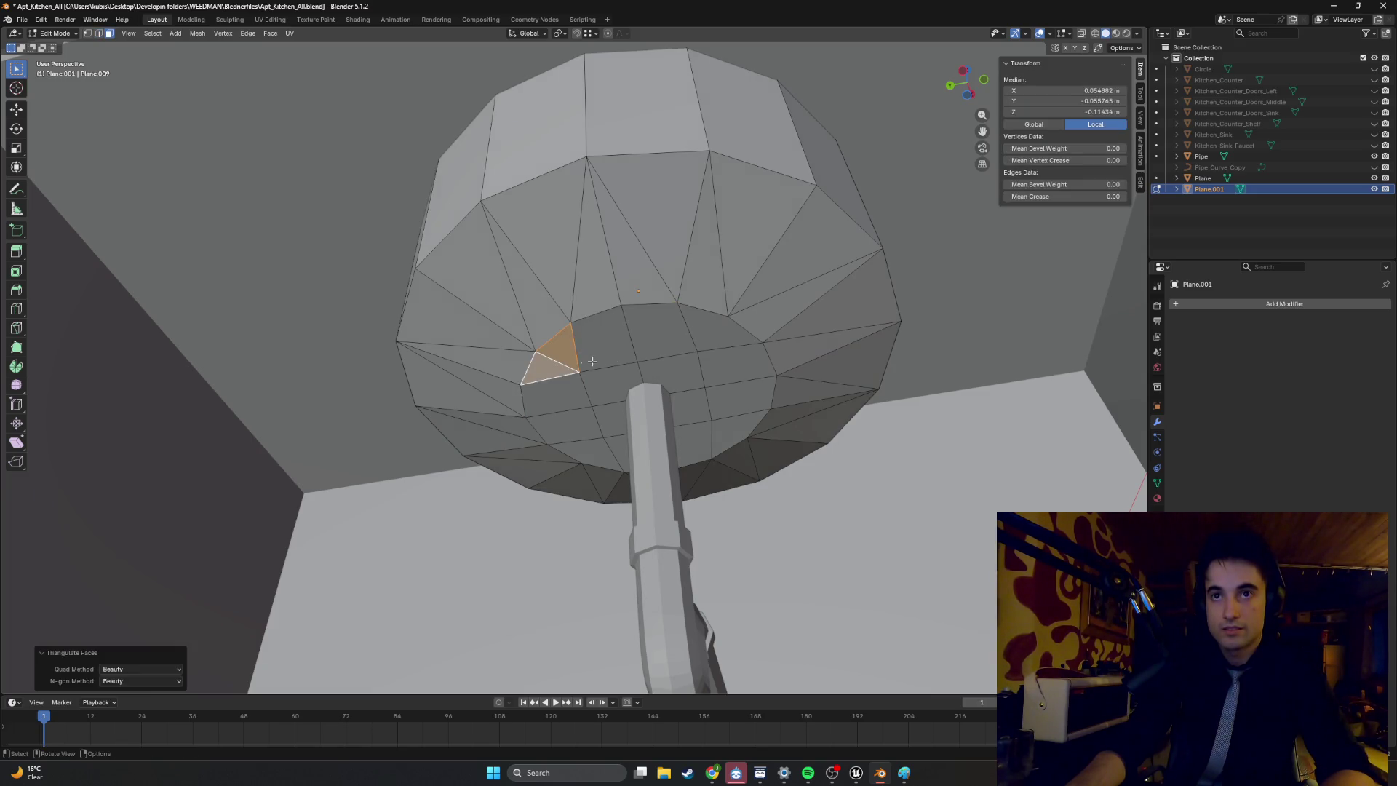
{"action": "left_click", "coordinate": [702, 338]}
{"action": "key", "text": "ctrl+t"}
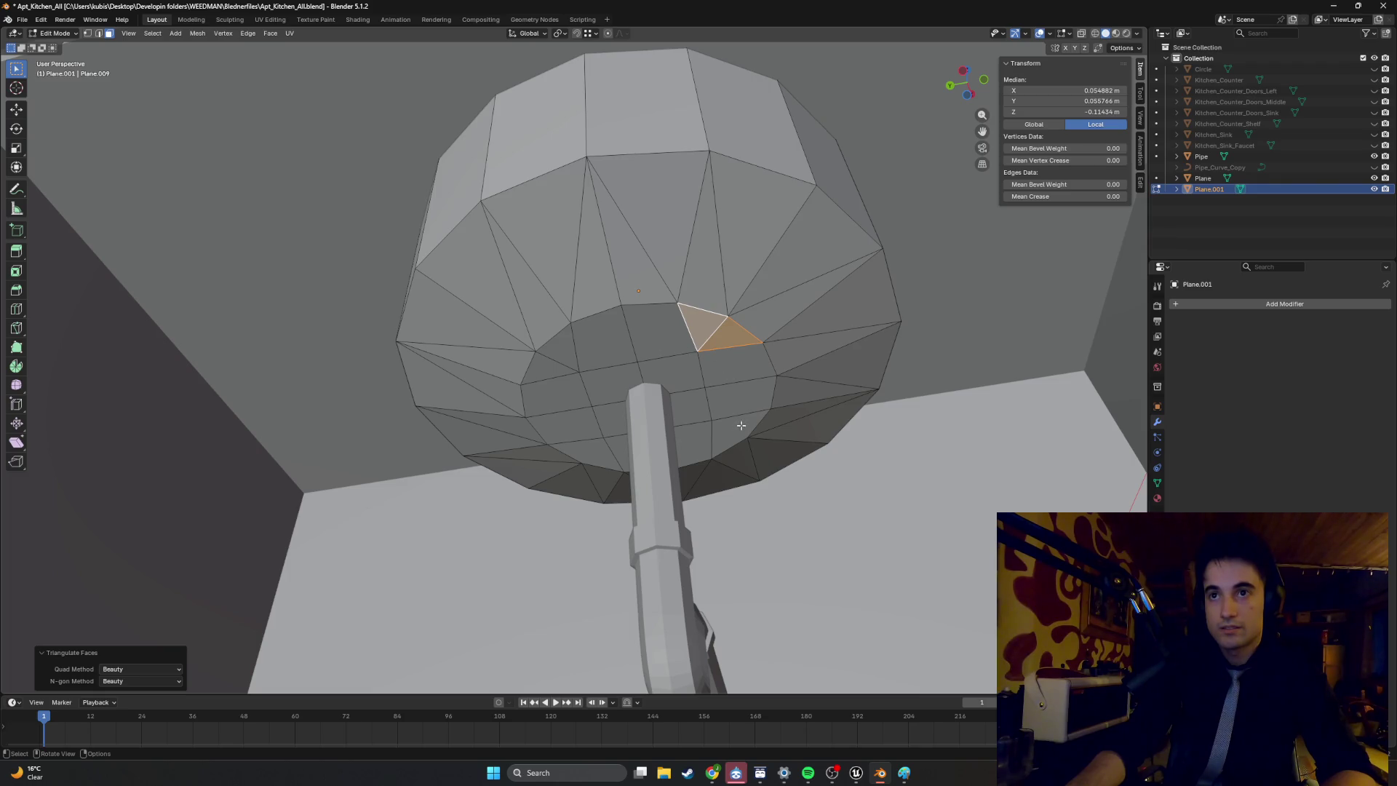
{"action": "left_click", "coordinate": [741, 424]}
{"action": "key", "text": "ctrl+t"}
Back in edge mode, select the inner circular edge loop of the basin bottom.
{"action": "key", "text": "2"}
{"action": "middle_click_drag", "start_coordinate": [599, 451], "coordinate": [622, 393]}
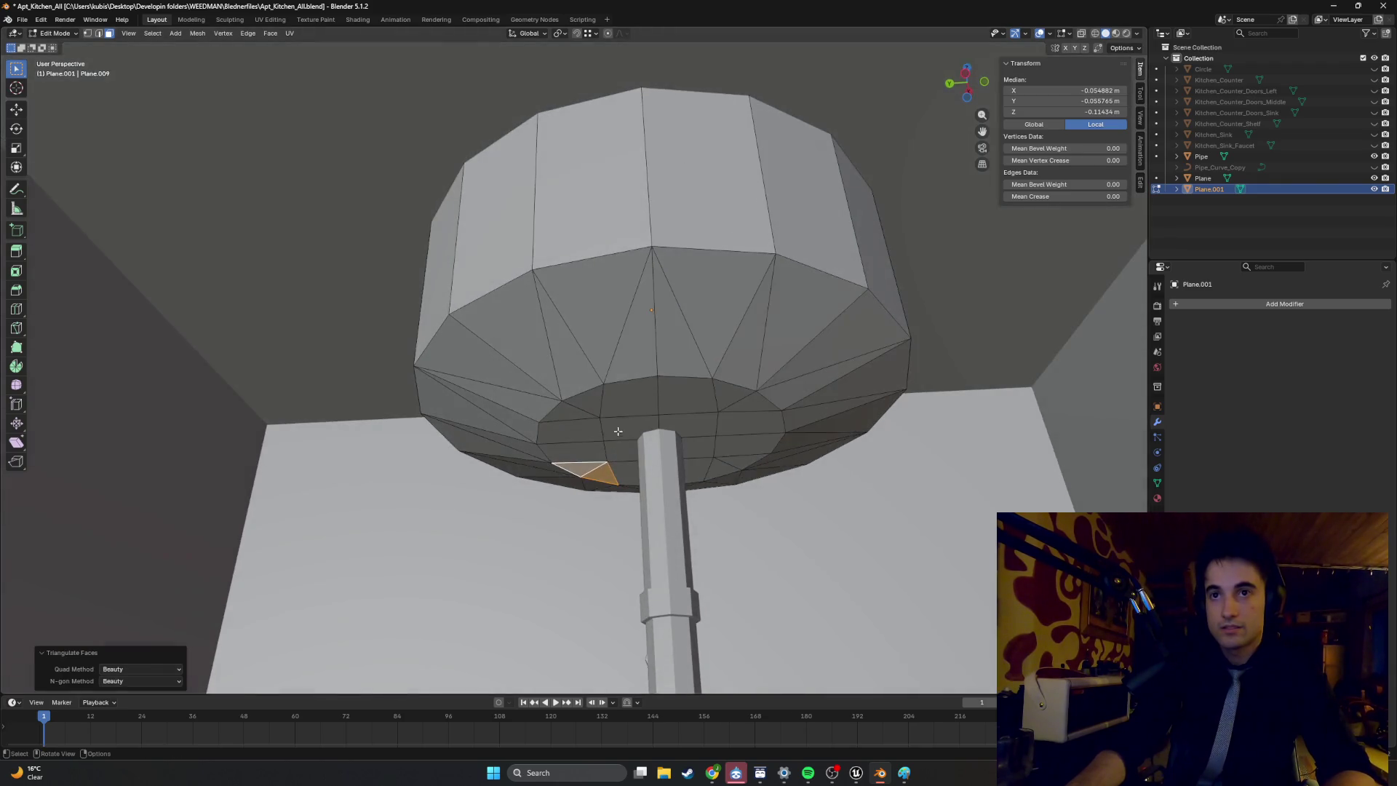
{"action": "left_click", "coordinate": [622, 385]}
{"action": "left_click", "coordinate": [600, 393], "text": "alt"}
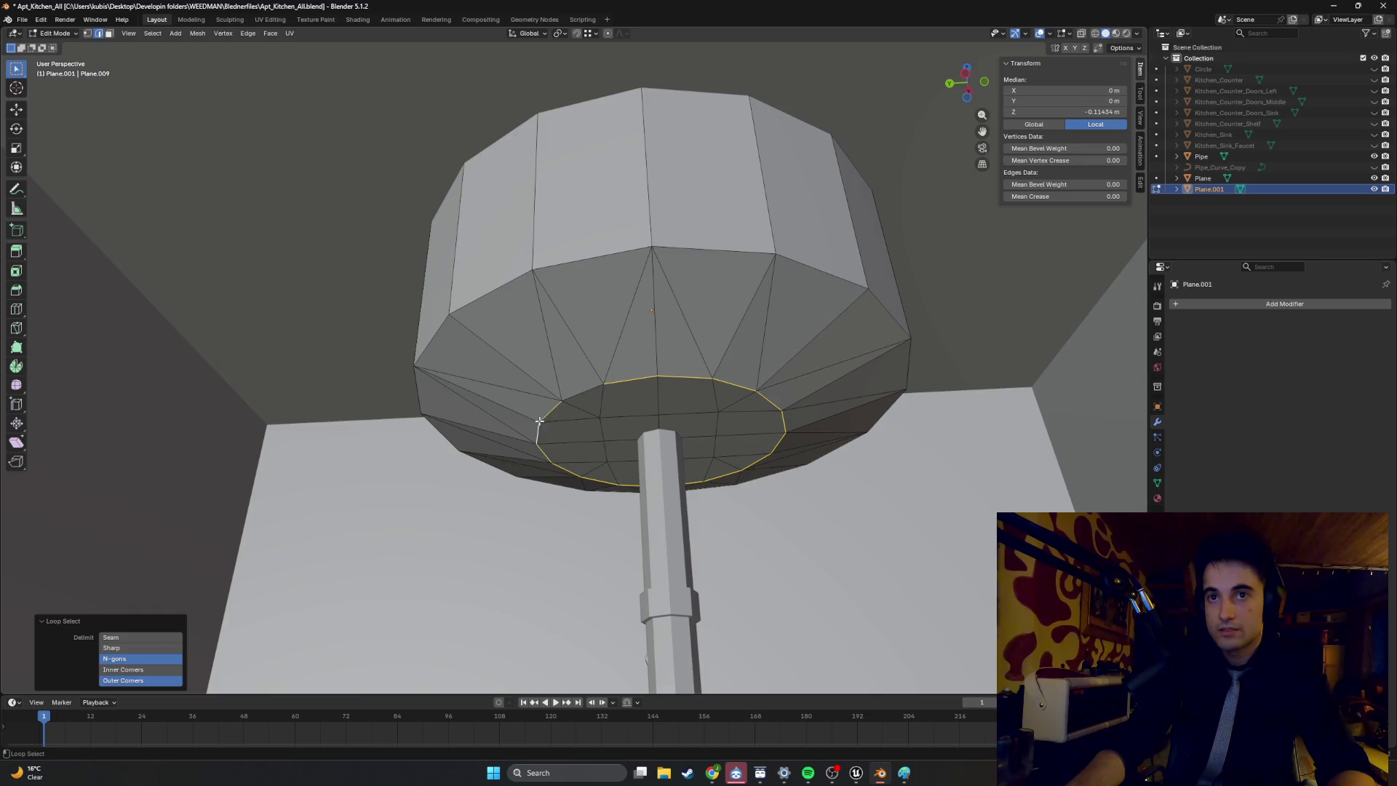
{"action": "middle_click_drag", "start_coordinate": [570, 393], "coordinate": [631, 432]}
Raise the inner circular loop about 0.008 m along Z.
{"action": "key", "text": "g"}
{"action": "key", "text": "z"}
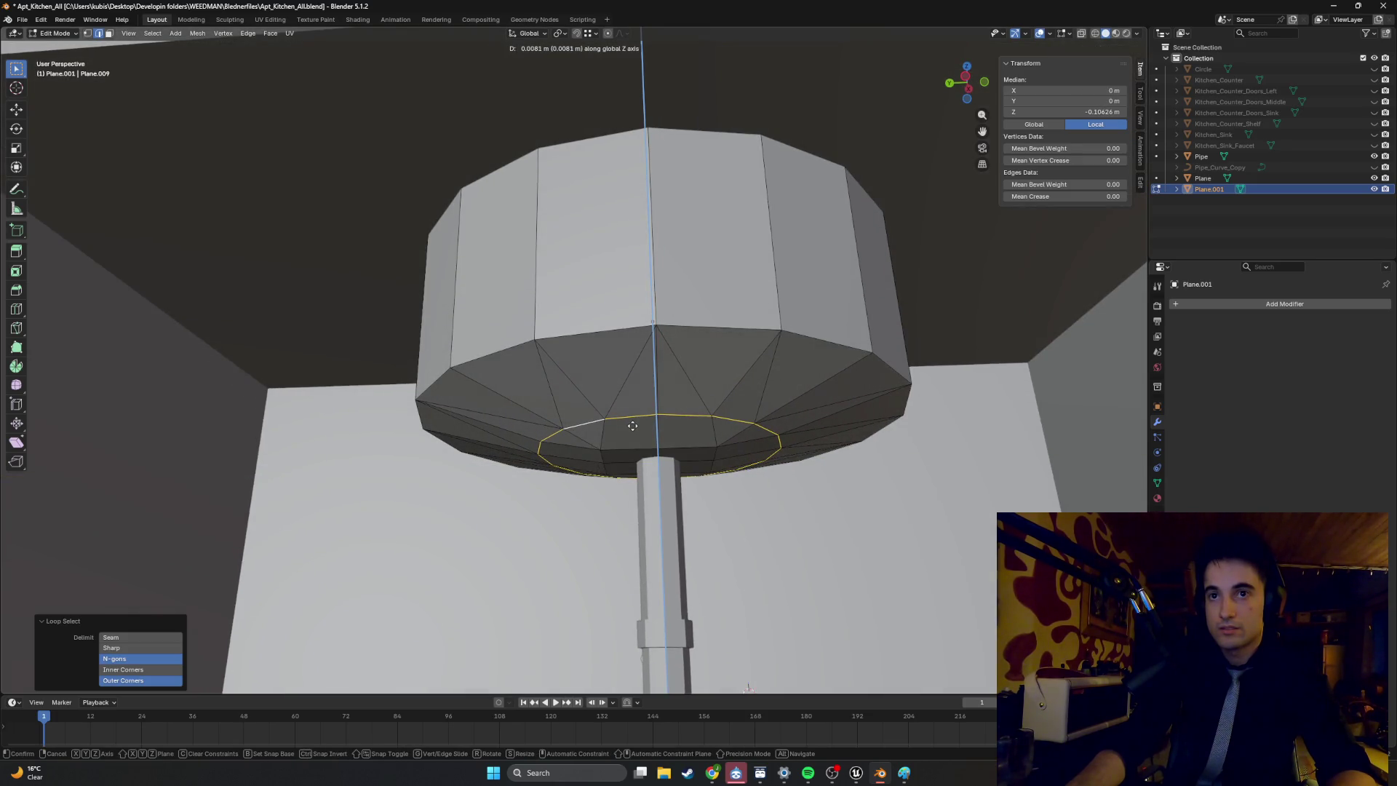
{"action": "left_click", "coordinate": [632, 426]}
{"action": "scroll", "coordinate": [632, 426], "scroll_direction": "down", "scroll_amount": 4}
{"action": "mouse_move", "coordinate": [633, 426]}
{"action": "middle_mouse_down"}
{"action": "mouse_move", "coordinate": [641, 456]}
{"action": "mouse_move", "coordinate": [696, 430]}
{"action": "mouse_move", "coordinate": [582, 434]}
{"action": "mouse_move", "coordinate": [664, 437]}
{"action": "mouse_move", "coordinate": [613, 428]}
{"action": "mouse_move", "coordinate": [641, 325]}
{"action": "mouse_move", "coordinate": [537, 303]}
{"action": "mouse_move", "coordinate": [552, 353]}
{"action": "mouse_move", "coordinate": [523, 380]}
{"action": "mouse_move", "coordinate": [502, 374]}
{"action": "mouse_move", "coordinate": [539, 379]}
{"action": "mouse_move", "coordinate": [490, 381]}
{"action": "mouse_move", "coordinate": [526, 399]}
{"action": "mouse_move", "coordinate": [515, 342]}
{"action": "mouse_move", "coordinate": [608, 474]}
{"action": "middle_mouse_up"}
{"action": "scroll", "coordinate": [696, 430], "scroll_direction": "down", "scroll_amount": 2}
Clear the selection and zoom around to inspect the recessed round bowl.
{"action": "left_click", "coordinate": [697, 430]}
{"action": "scroll", "coordinate": [617, 427], "scroll_direction": "up", "scroll_amount": 5}
{"action": "scroll", "coordinate": [664, 437], "scroll_direction": "down", "scroll_amount": 5}
{"action": "scroll", "coordinate": [640, 433], "scroll_direction": "down", "scroll_amount": 3}
{"action": "scroll", "coordinate": [641, 326], "scroll_direction": "up", "scroll_amount": 6}
{"action": "scroll", "coordinate": [545, 360], "scroll_direction": "up", "scroll_amount": 3}
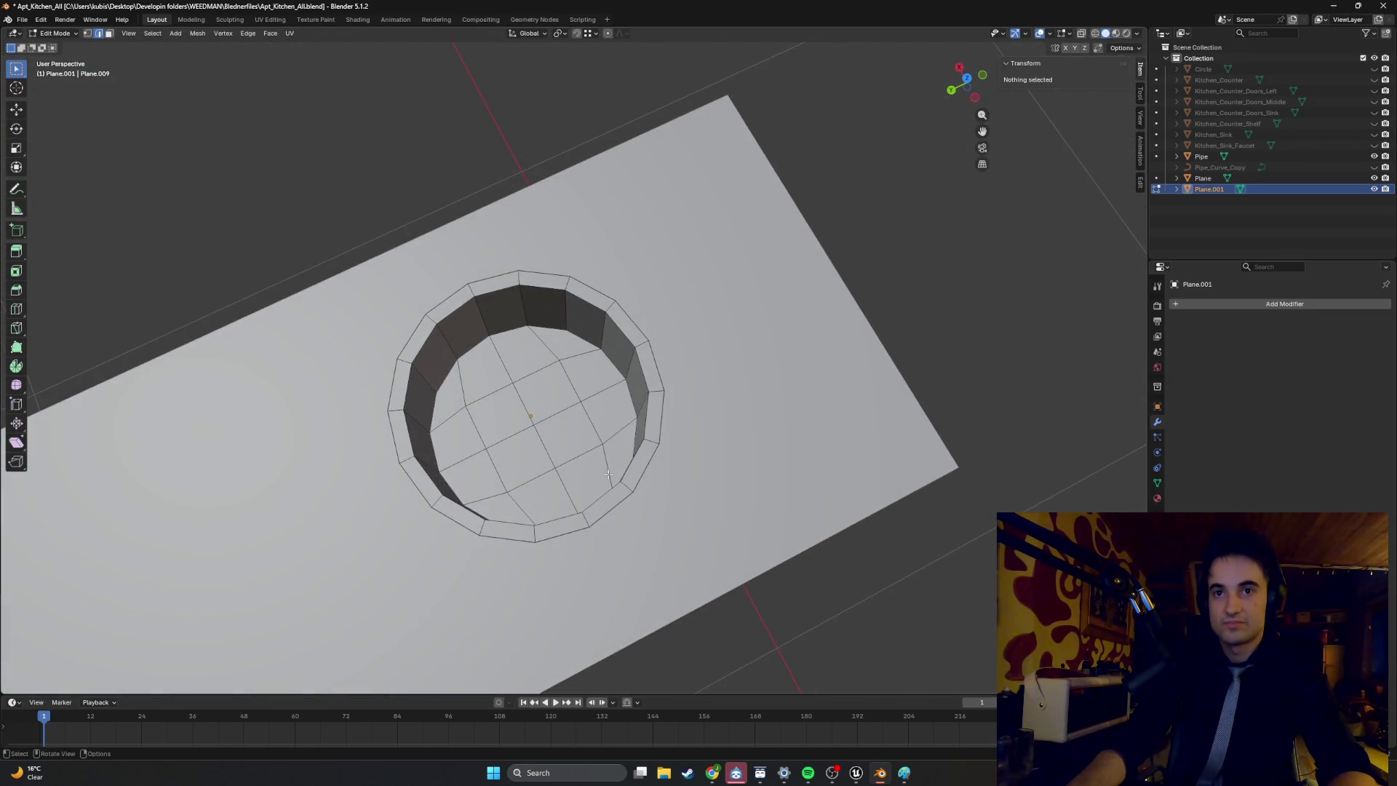
Lower the basin's bottom faces about 0.0029 m along Z, then deselect all.
{"action": "left_click_drag", "start_coordinate": [474, 386], "coordinate": [474, 388]}
{"action": "key", "text": "3"}
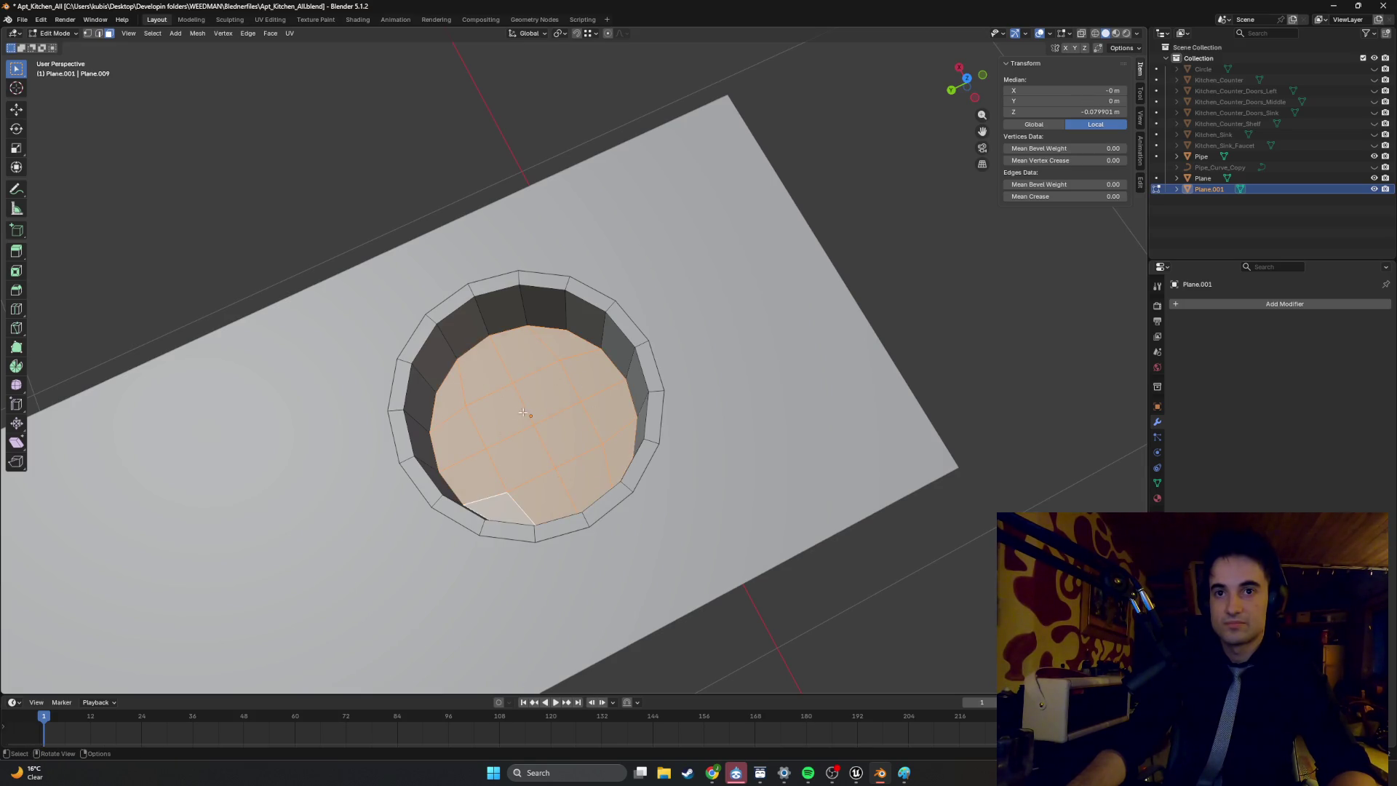
{"action": "middle_click_drag", "start_coordinate": [518, 412], "coordinate": [525, 393]}
{"action": "key", "text": "g"}
{"action": "key", "text": "z"}
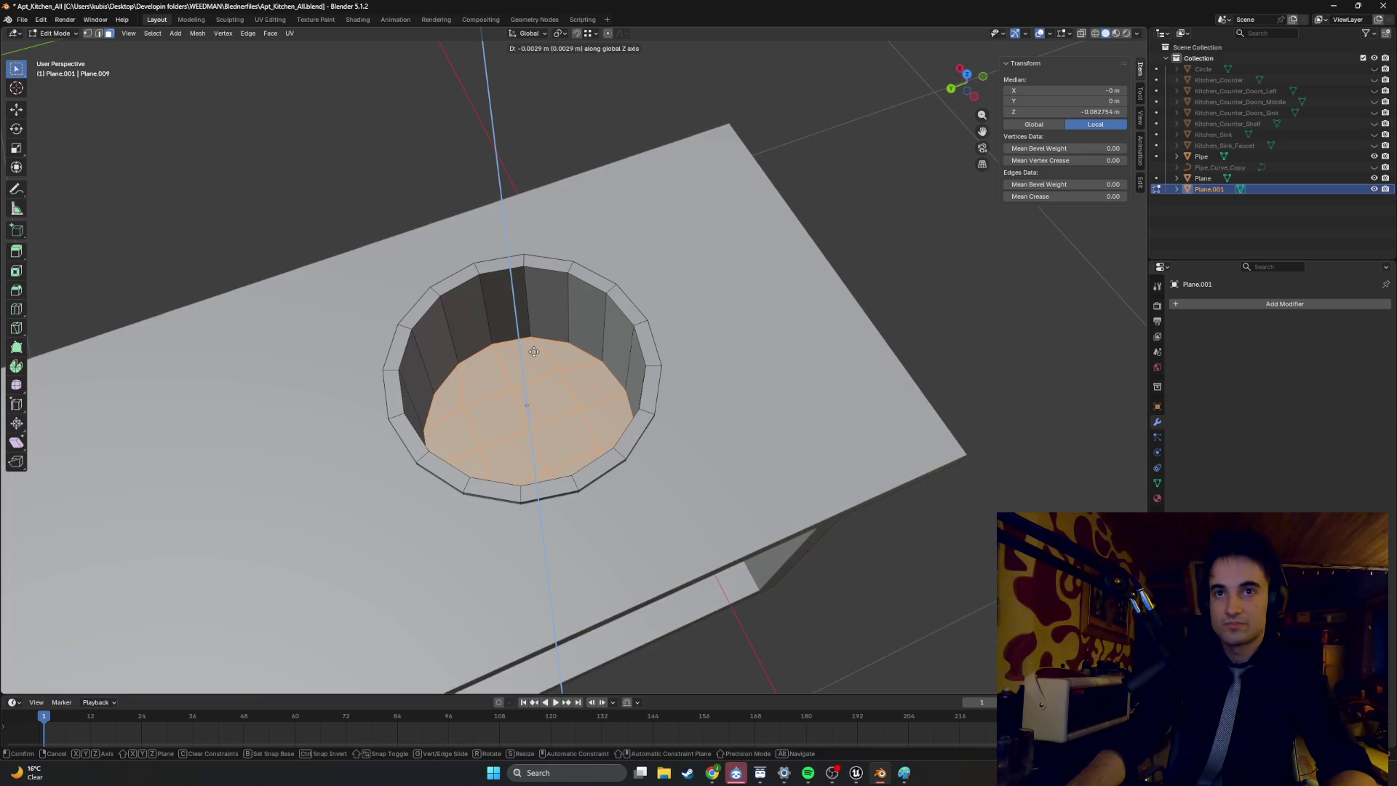
{"action": "left_click", "coordinate": [534, 351]}
{"action": "key", "text": "alt+a"}
{"action": "mouse_move", "coordinate": [538, 407]}
{"action": "middle_mouse_down"}
{"action": "mouse_move", "coordinate": [681, 279]}
{"action": "mouse_move", "coordinate": [679, 312]}
{"action": "mouse_move", "coordinate": [667, 312]}
{"action": "mouse_move", "coordinate": [682, 321]}
{"action": "middle_mouse_up"}
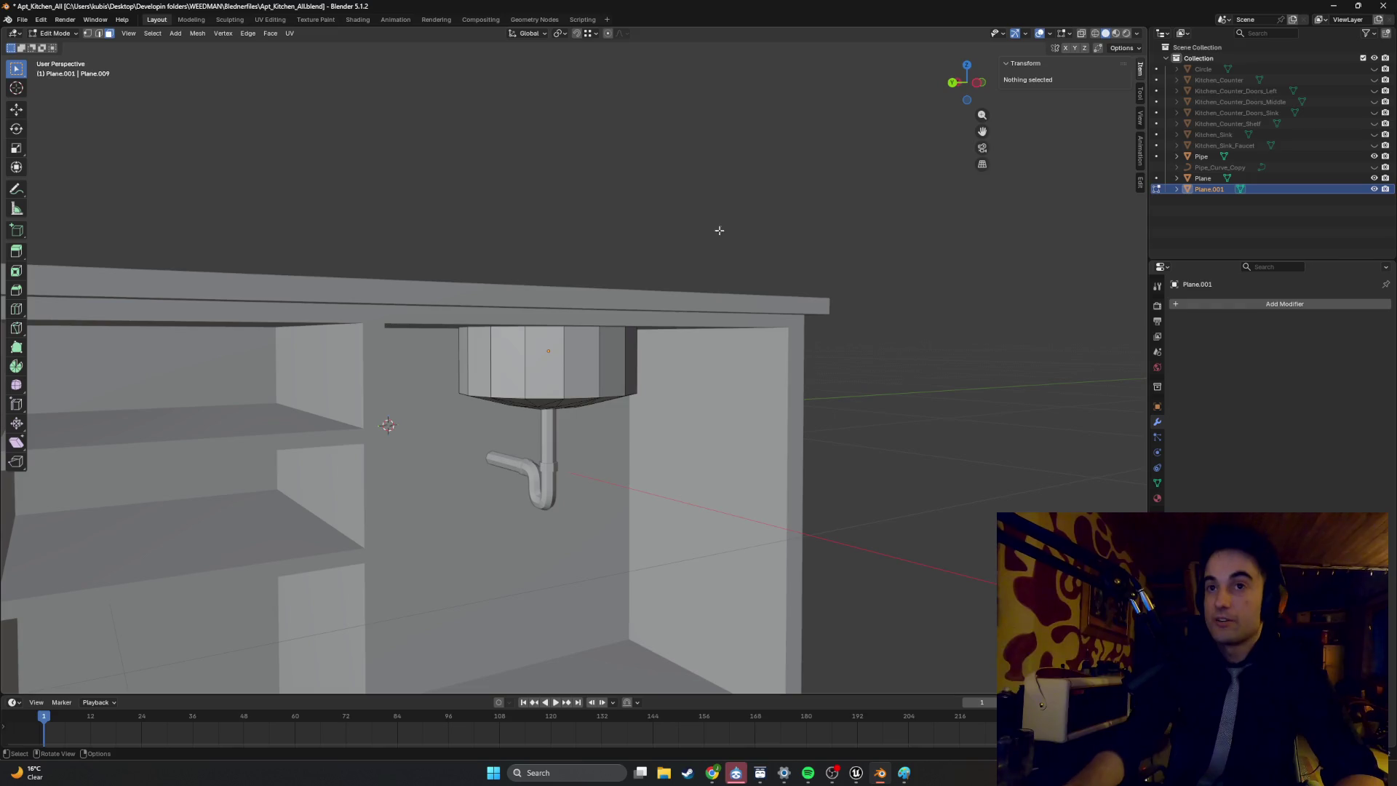
Orbit from a top-down look into the sink round to a front view of the counter.
{"action": "scroll", "coordinate": [645, 242], "scroll_direction": "down", "scroll_amount": 5}
{"action": "mouse_move", "coordinate": [645, 242]}
{"action": "middle_mouse_down"}
{"action": "mouse_move", "coordinate": [603, 372]}
{"action": "mouse_move", "coordinate": [534, 354]}
{"action": "mouse_move", "coordinate": [607, 345]}
{"action": "middle_mouse_up"}
{"action": "scroll", "coordinate": [603, 372], "scroll_direction": "down", "scroll_amount": 5}
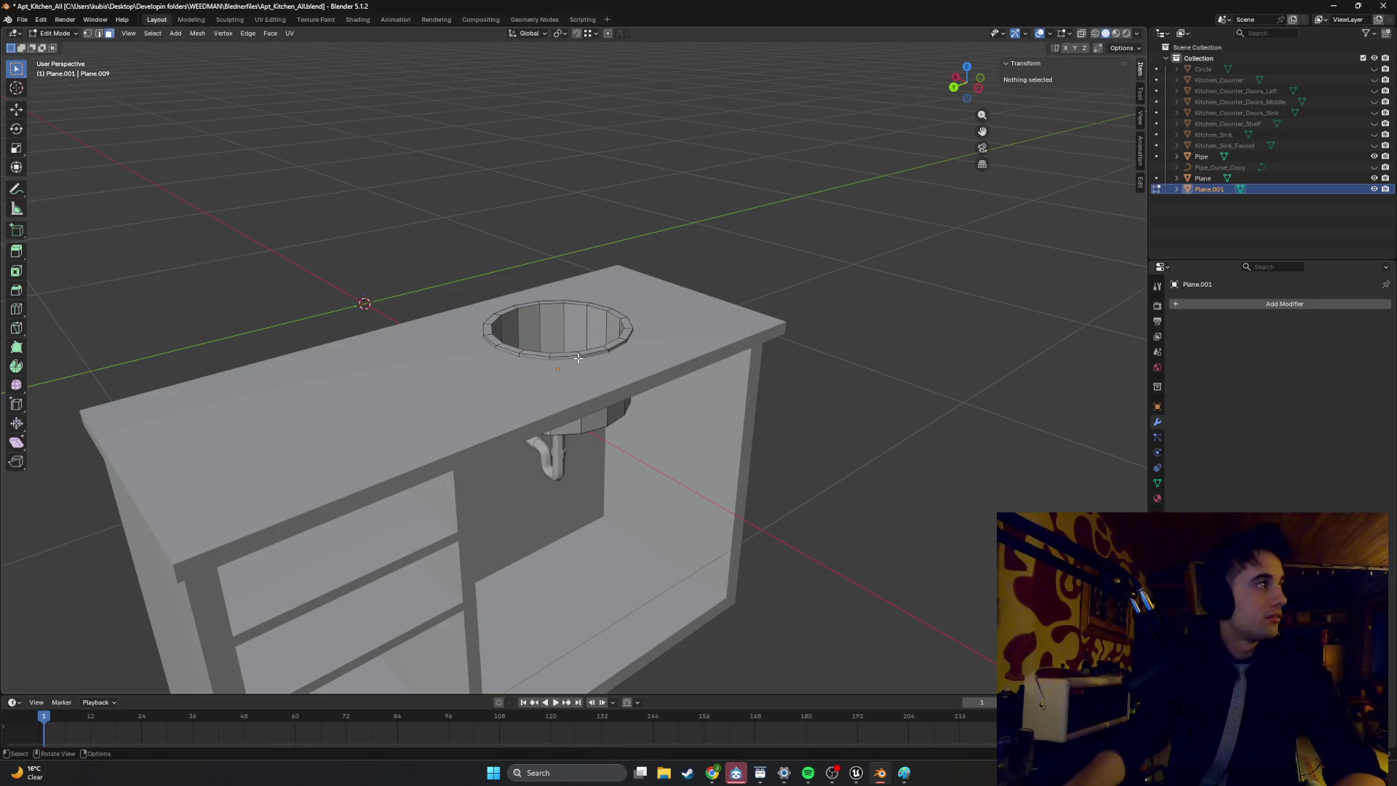
{"action": "mouse_move", "coordinate": [578, 358]}
{"action": "middle_mouse_down"}
{"action": "mouse_move", "coordinate": [548, 329]}
{"action": "mouse_move", "coordinate": [581, 377]}
{"action": "mouse_move", "coordinate": [647, 374]}
{"action": "middle_mouse_up"}
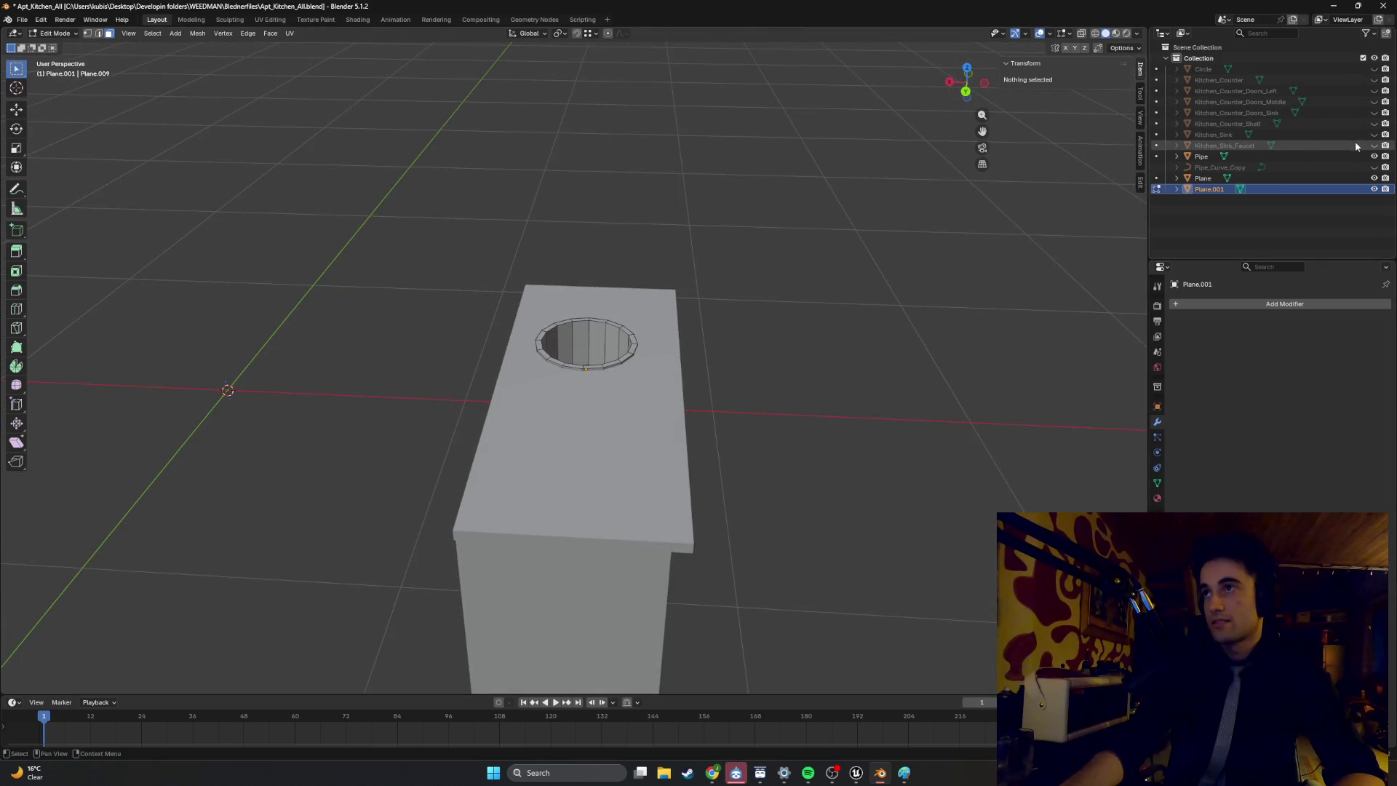
{"action": "mouse_move", "coordinate": [620, 392]}
{"action": "middle_mouse_down"}
{"action": "mouse_move", "coordinate": [553, 357]}
{"action": "mouse_move", "coordinate": [549, 393]}
{"action": "mouse_move", "coordinate": [735, 405]}
{"action": "middle_mouse_up"}
Zoom in and orbit to a higher angle on the faucet's bent spout.
{"action": "scroll", "coordinate": [803, 438], "scroll_direction": "up", "scroll_amount": 3}
{"action": "scroll", "coordinate": [803, 438], "scroll_direction": "up", "scroll_amount": 5}
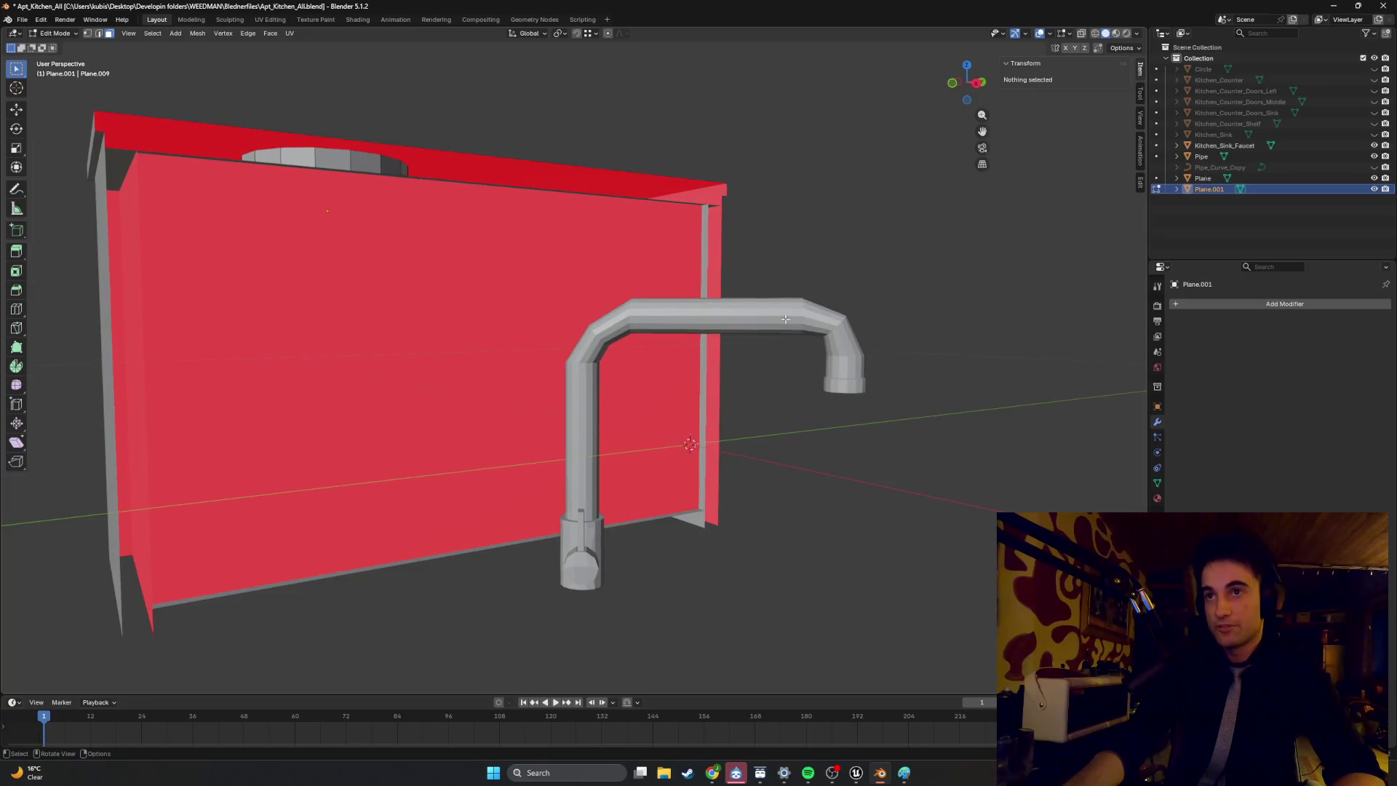
{"action": "mouse_move", "coordinate": [787, 336]}
{"action": "middle_mouse_down"}
{"action": "mouse_move", "coordinate": [776, 322]}
{"action": "mouse_move", "coordinate": [691, 369]}
{"action": "mouse_move", "coordinate": [577, 364]}
{"action": "mouse_move", "coordinate": [585, 372]}
{"action": "middle_mouse_up"}
{"action": "scroll", "coordinate": [586, 374], "scroll_direction": "down", "scroll_amount": 1}
{"action": "scroll", "coordinate": [603, 377], "scroll_direction": "up", "scroll_amount": 3}
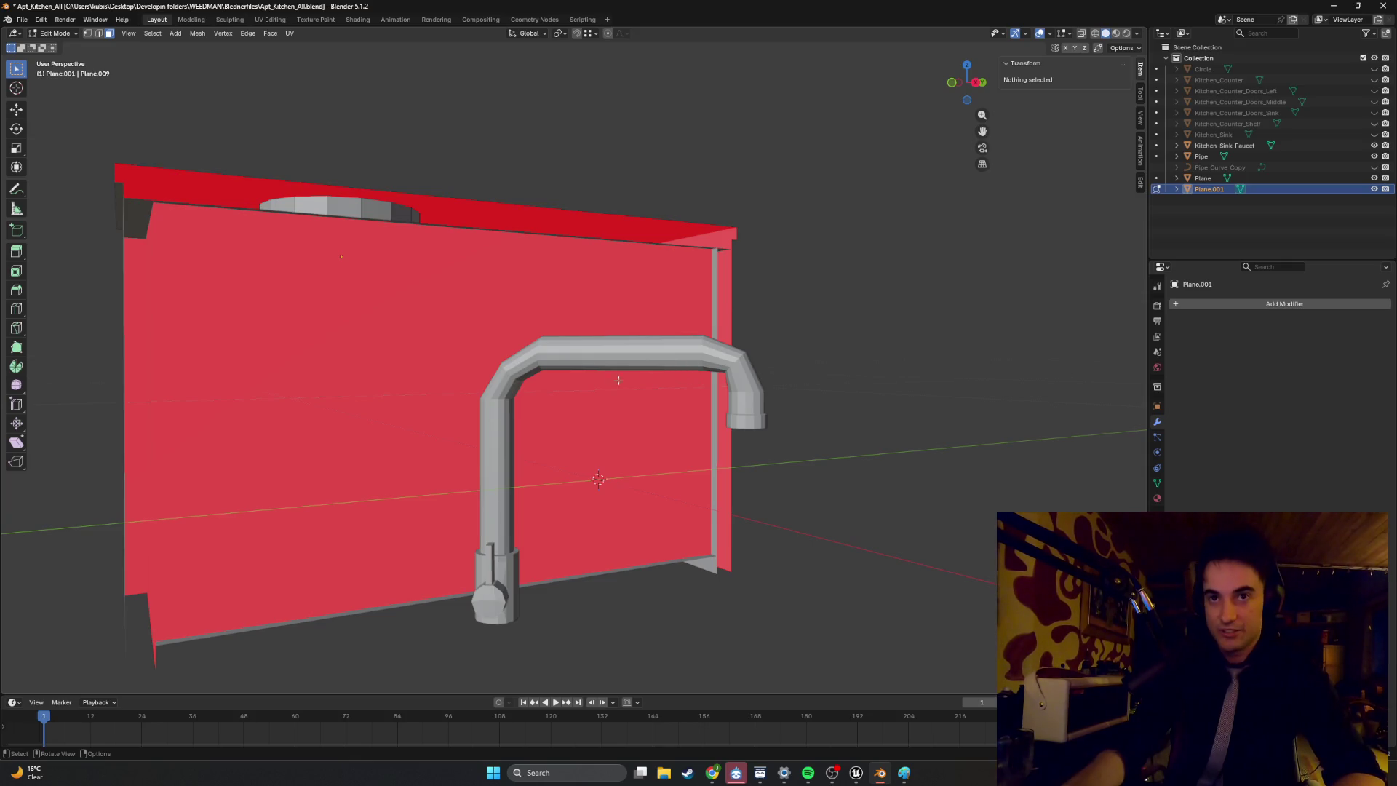
{"action": "scroll", "coordinate": [717, 375], "scroll_direction": "up", "scroll_amount": 3}
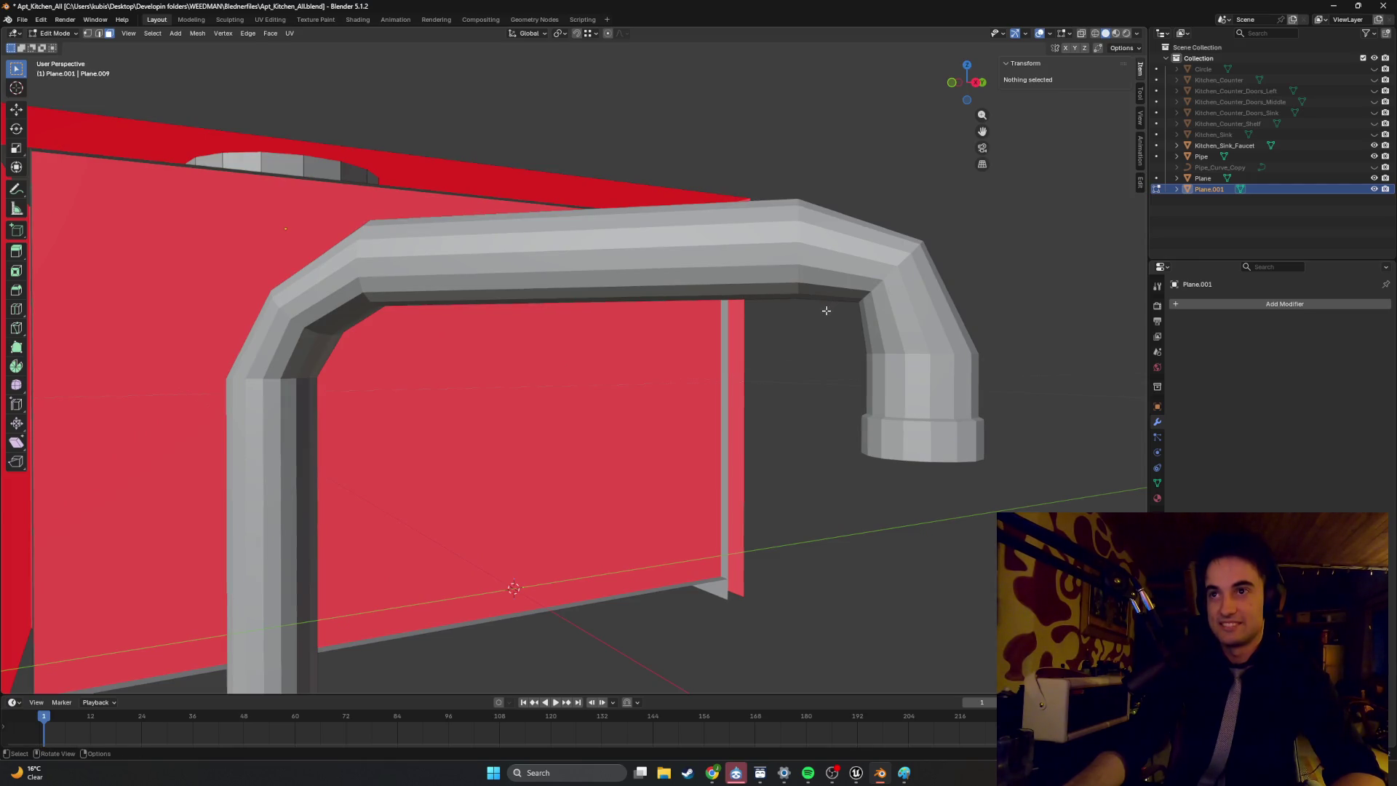
{"action": "middle_click_drag", "start_coordinate": [765, 319], "coordinate": [765, 320]}
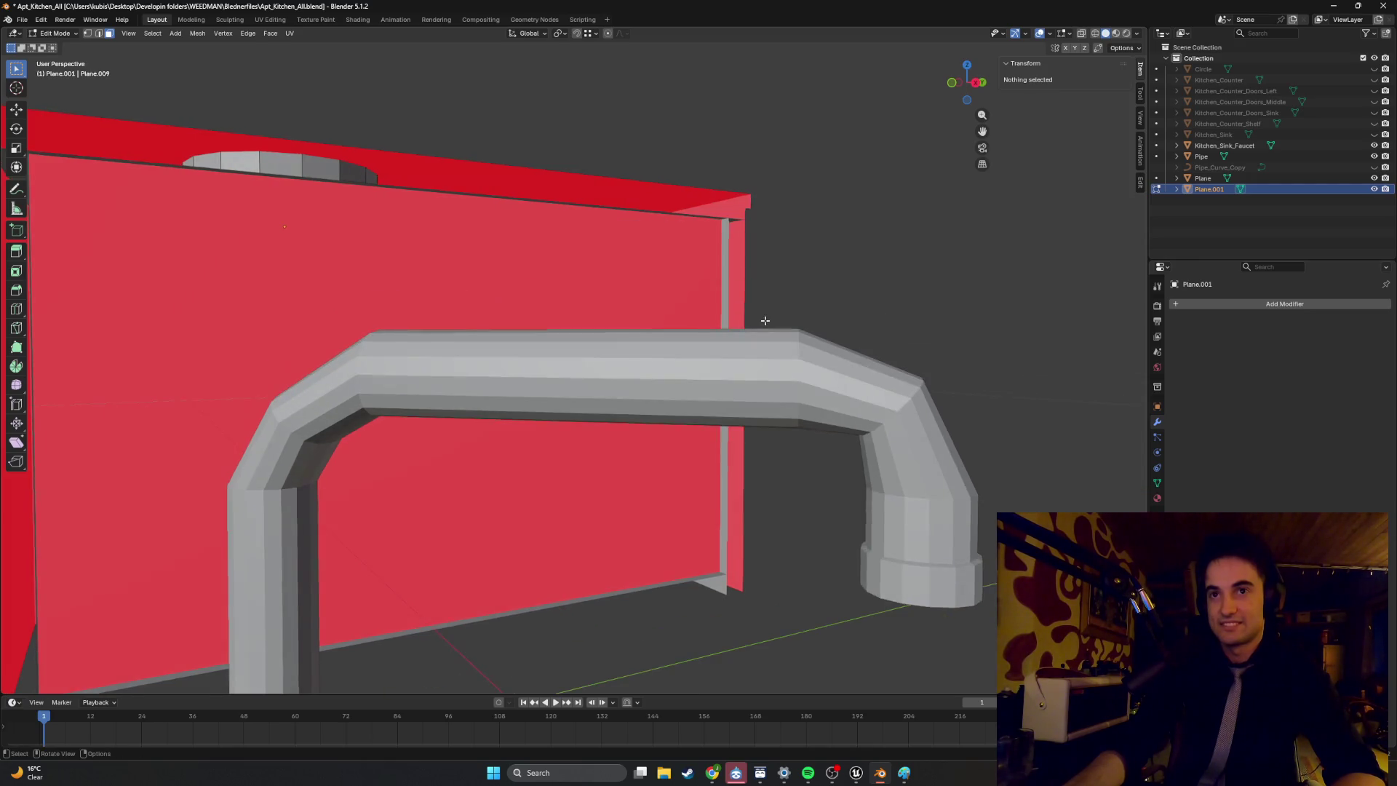
Switch to editing the faucet mesh and select the edge loop at the spout bend.
{"action": "key", "text": "Tab"}
{"action": "left_click", "coordinate": [879, 431]}
{"action": "key", "text": "Tab"}
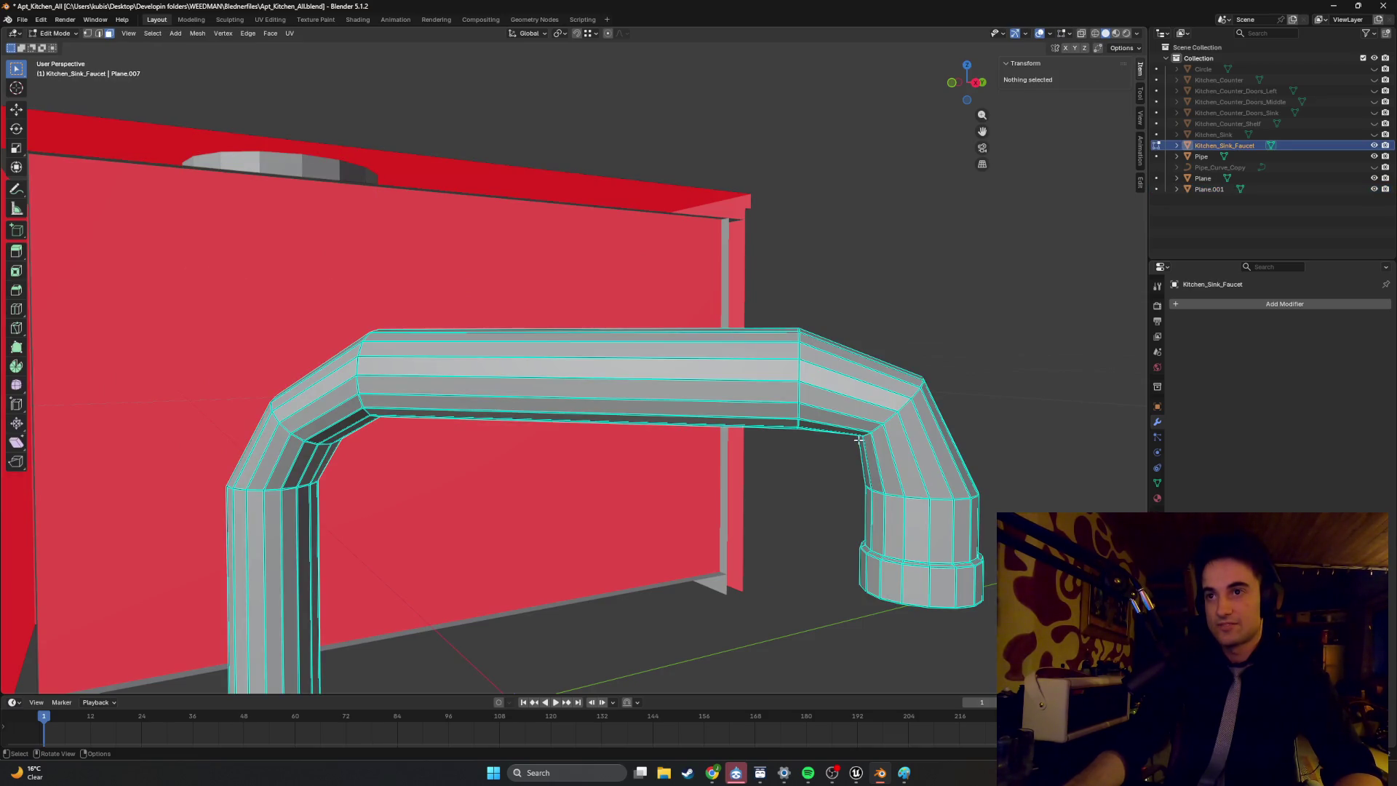
{"action": "left_click", "coordinate": [878, 430], "text": "alt"}
{"action": "key", "text": "2"}
{"action": "left_click", "coordinate": [879, 425], "text": "alt"}
Scale the spout-bend loop up to about 1.1 times its size.
{"action": "mouse_move", "coordinate": [864, 435]}
{"action": "middle_mouse_down"}
{"action": "mouse_move", "coordinate": [789, 427]}
{"action": "mouse_move", "coordinate": [859, 426]}
{"action": "middle_mouse_up"}
{"action": "middle_click_drag", "start_coordinate": [685, 447], "coordinate": [703, 441]}
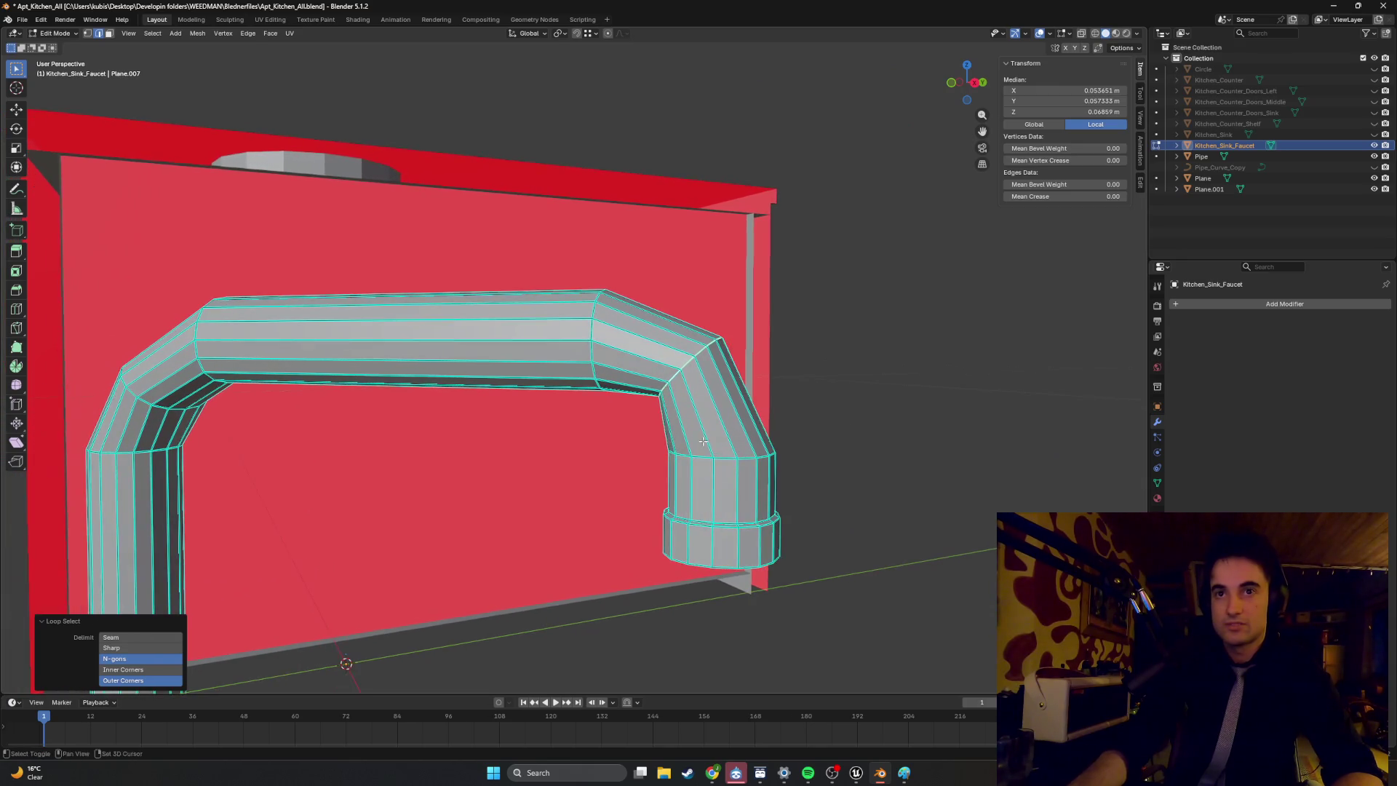
{"action": "key", "text": "s"}
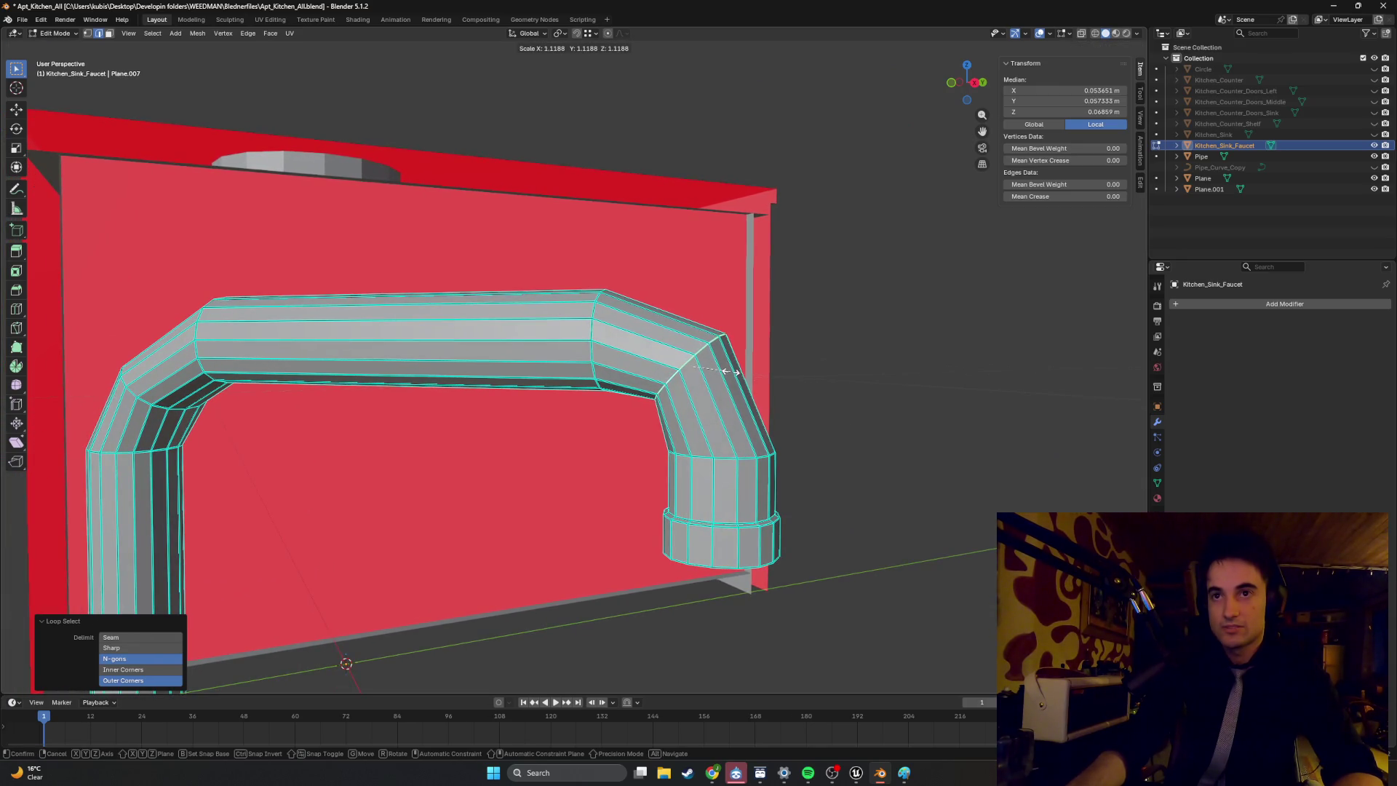
{"action": "left_click", "coordinate": [728, 371]}
{"action": "middle_click_drag", "start_coordinate": [728, 371], "coordinate": [759, 382]}
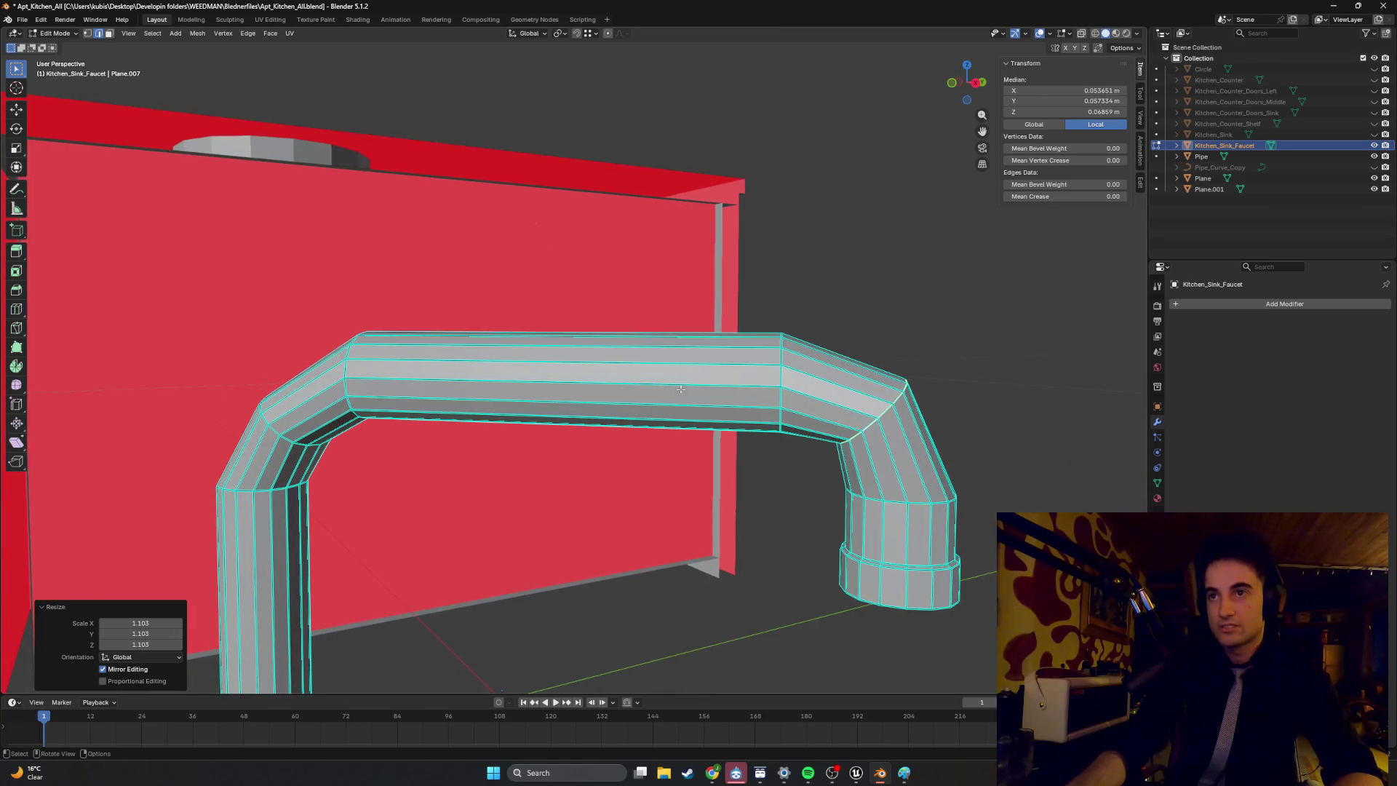
{"action": "scroll", "coordinate": [529, 411], "scroll_direction": "down", "scroll_amount": 5}
{"action": "mouse_move", "coordinate": [816, 392]}
{"action": "middle_mouse_down"}
{"action": "mouse_move", "coordinate": [791, 400]}
{"action": "mouse_move", "coordinate": [820, 414]}
{"action": "mouse_move", "coordinate": [762, 409]}
{"action": "mouse_move", "coordinate": [811, 436]}
{"action": "middle_mouse_up"}
In wireframe view, select the spout-end vertices and raise them 0.049 m along Z.
{"action": "key", "text": "Tab"}
{"action": "key", "text": "Tab"}
{"action": "key", "text": "z"}
{"action": "left_click", "coordinate": [775, 412]}
{"action": "left_click_drag", "start_coordinate": [1078, 442], "coordinate": [817, 325]}
{"action": "key", "text": "g"}
{"action": "key", "text": "z"}
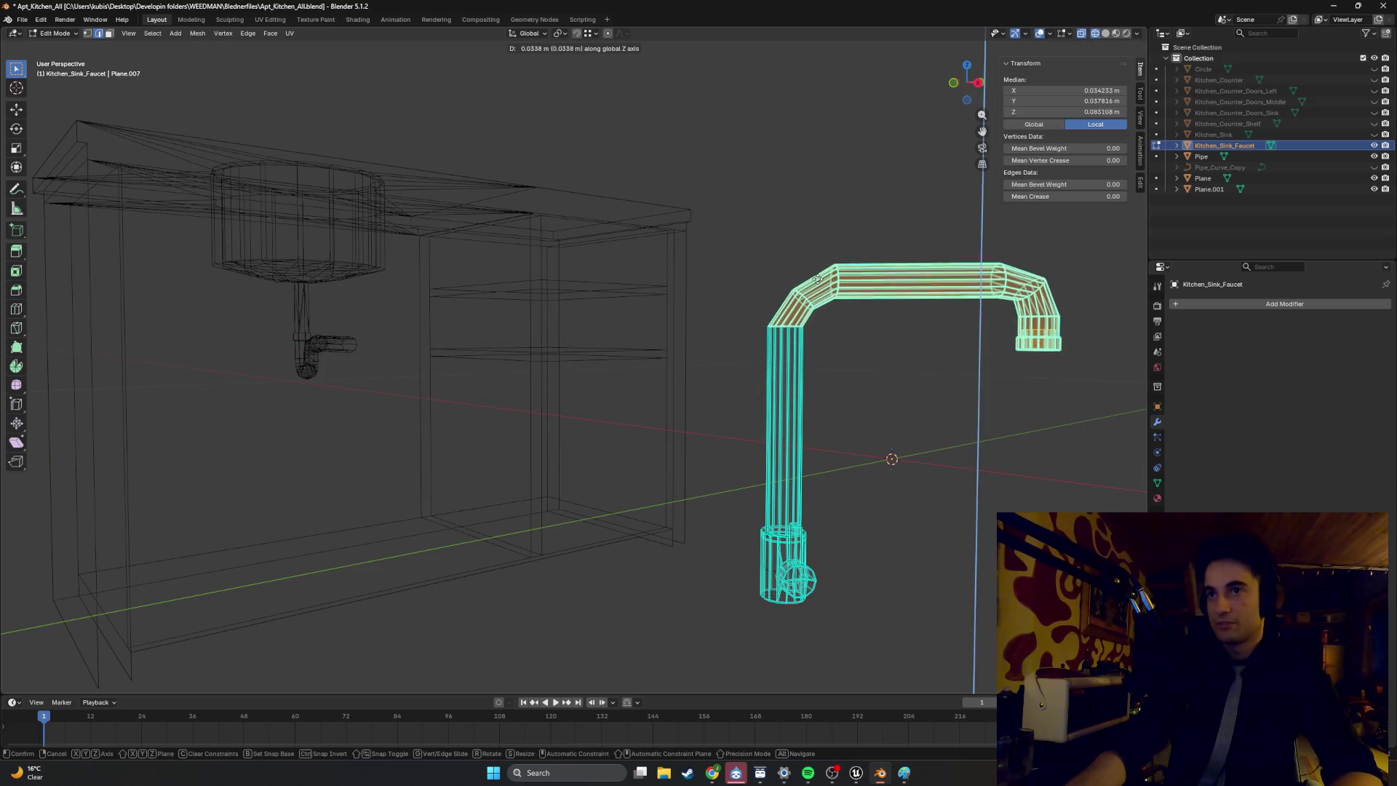
{"action": "left_click", "coordinate": [875, 303]}
Extend the spout end 0.0548 m along X and clear the selection.
{"action": "middle_click_drag", "start_coordinate": [876, 303], "coordinate": [929, 424]}
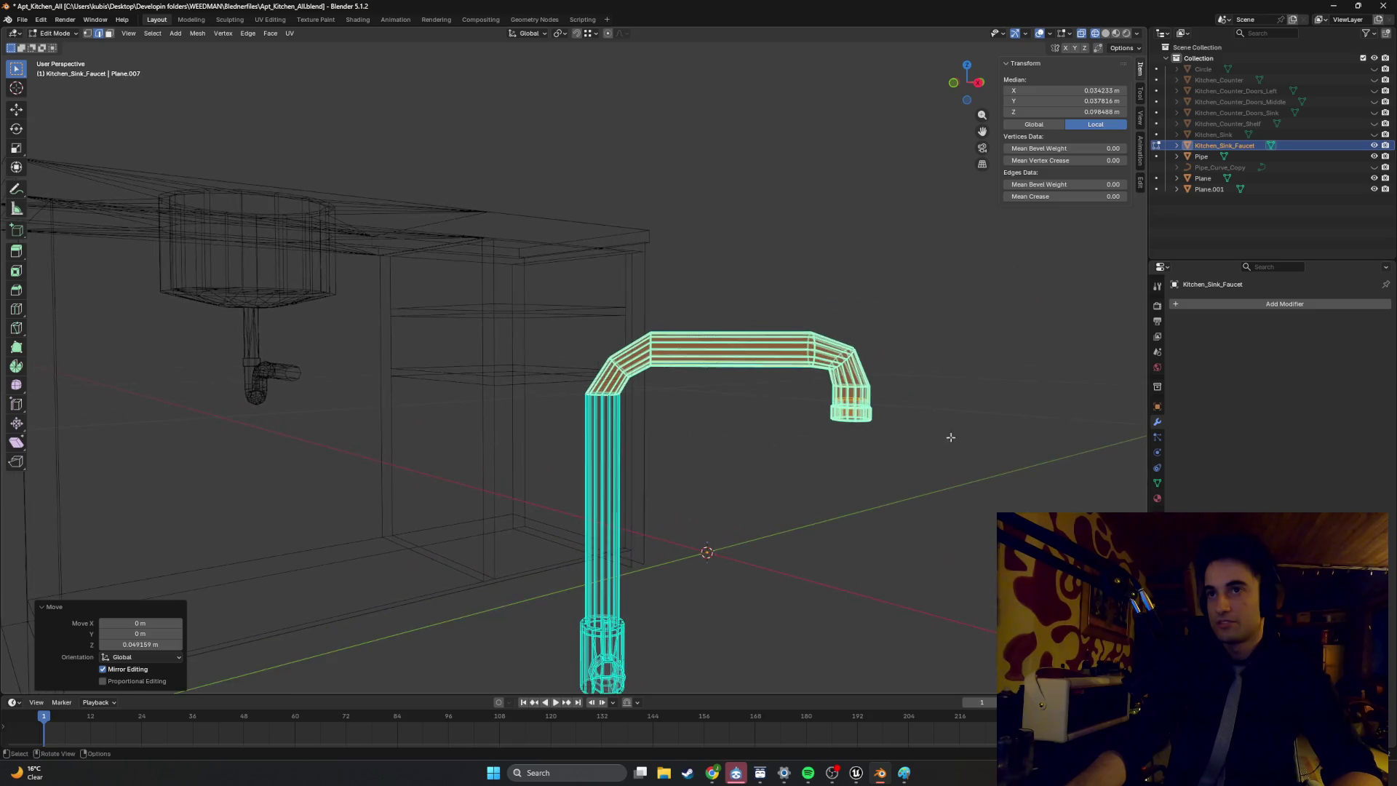
{"action": "key", "text": "g"}
{"action": "key", "text": "x"}
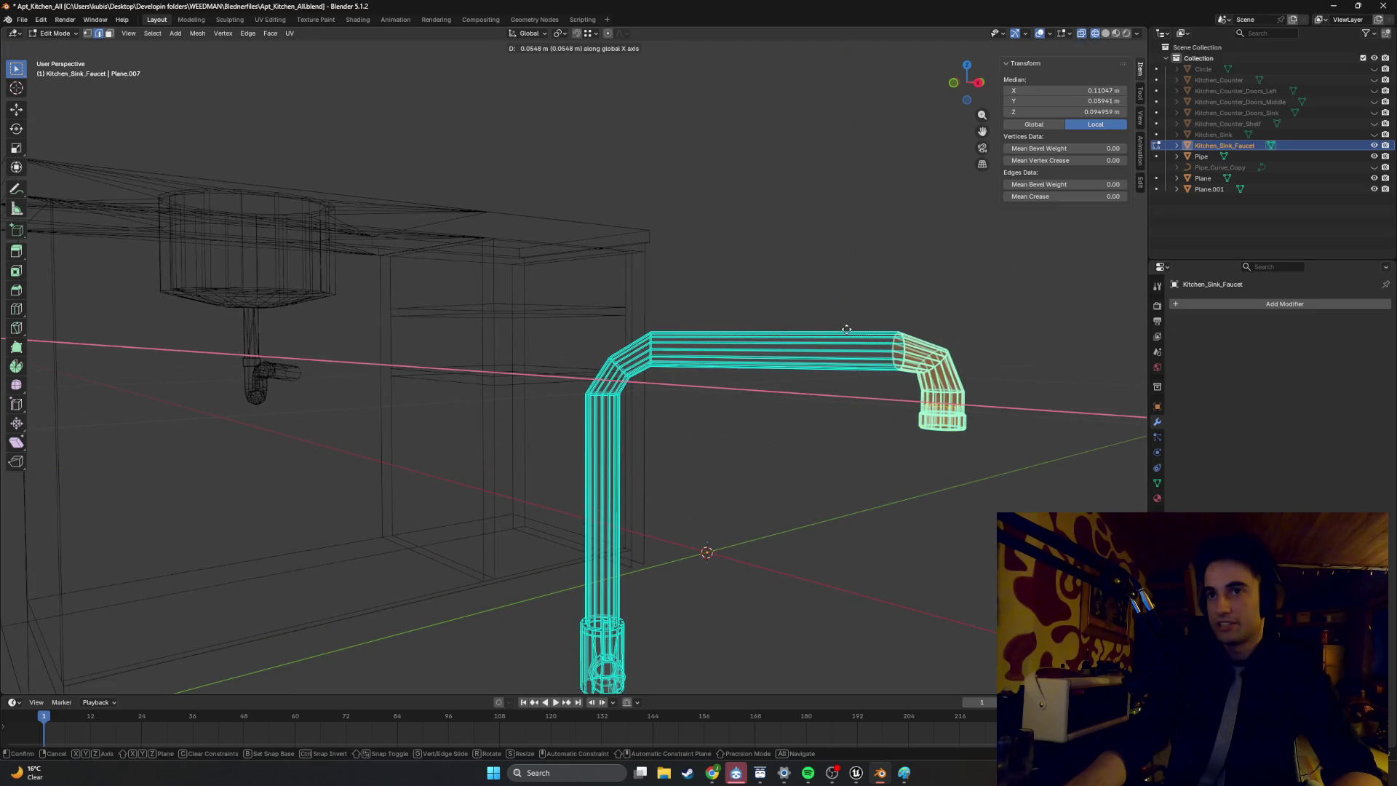
{"action": "left_click", "coordinate": [847, 329]}
{"action": "left_click", "coordinate": [822, 442]}
{"action": "middle_click_drag", "start_coordinate": [822, 442], "coordinate": [777, 445]}
{"action": "scroll", "coordinate": [568, 442], "scroll_direction": "down", "scroll_amount": 3}
{"action": "mouse_move", "coordinate": [568, 442]}
{"action": "middle_mouse_down"}
{"action": "mouse_move", "coordinate": [599, 446]}
{"action": "mouse_move", "coordinate": [601, 427]}
{"action": "mouse_move", "coordinate": [663, 445]}
{"action": "middle_mouse_up"}
In object mode with solid shading, lift the faucet to counter height and shift it along X.
{"action": "key", "text": "Tab"}
{"action": "scroll", "coordinate": [569, 439], "scroll_direction": "down", "scroll_amount": 2}
{"action": "key", "text": "shift+z"}
{"action": "key", "text": "g"}
{"action": "key", "text": "z"}
{"action": "left_click", "coordinate": [764, 277]}
{"action": "key", "text": "g"}
{"action": "key", "text": "x"}
{"action": "left_click", "coordinate": [403, 269]}
{"action": "middle_click_drag", "start_coordinate": [403, 270], "coordinate": [466, 291]}
Shift the faucet along Y and X so it stands on the counter behind the sink.
{"action": "key", "text": "g"}
{"action": "key", "text": "y"}
{"action": "left_click", "coordinate": [626, 269]}
{"action": "mouse_move", "coordinate": [626, 269]}
{"action": "middle_mouse_down"}
{"action": "mouse_move", "coordinate": [648, 255]}
{"action": "mouse_move", "coordinate": [582, 291]}
{"action": "middle_mouse_up"}
{"action": "key", "text": "g"}
{"action": "key", "text": "x"}
{"action": "left_click", "coordinate": [501, 295]}
{"action": "scroll", "coordinate": [417, 249], "scroll_direction": "up", "scroll_amount": 5}
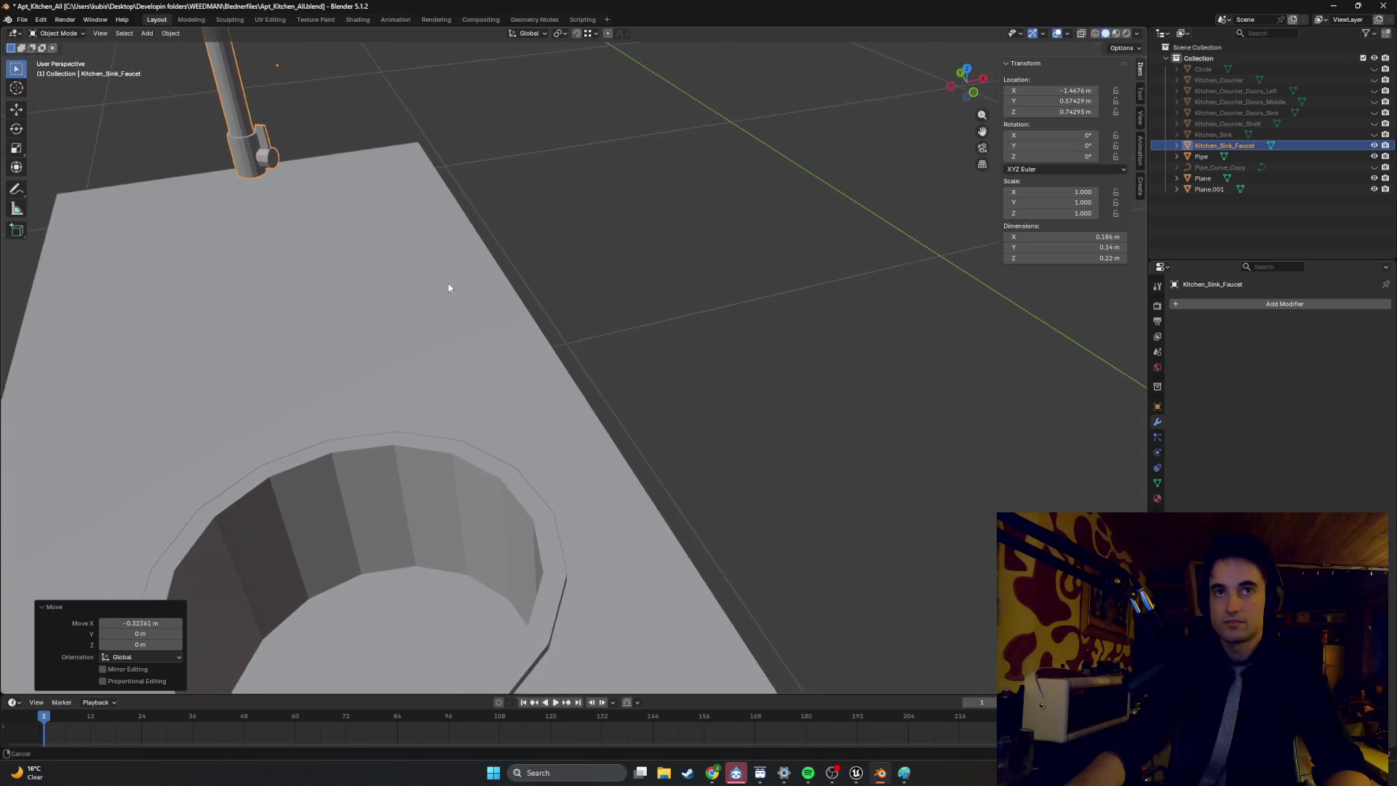
Lower the faucet along Z and look at it from above.
{"action": "key", "text": "g"}
{"action": "key", "text": "z"}
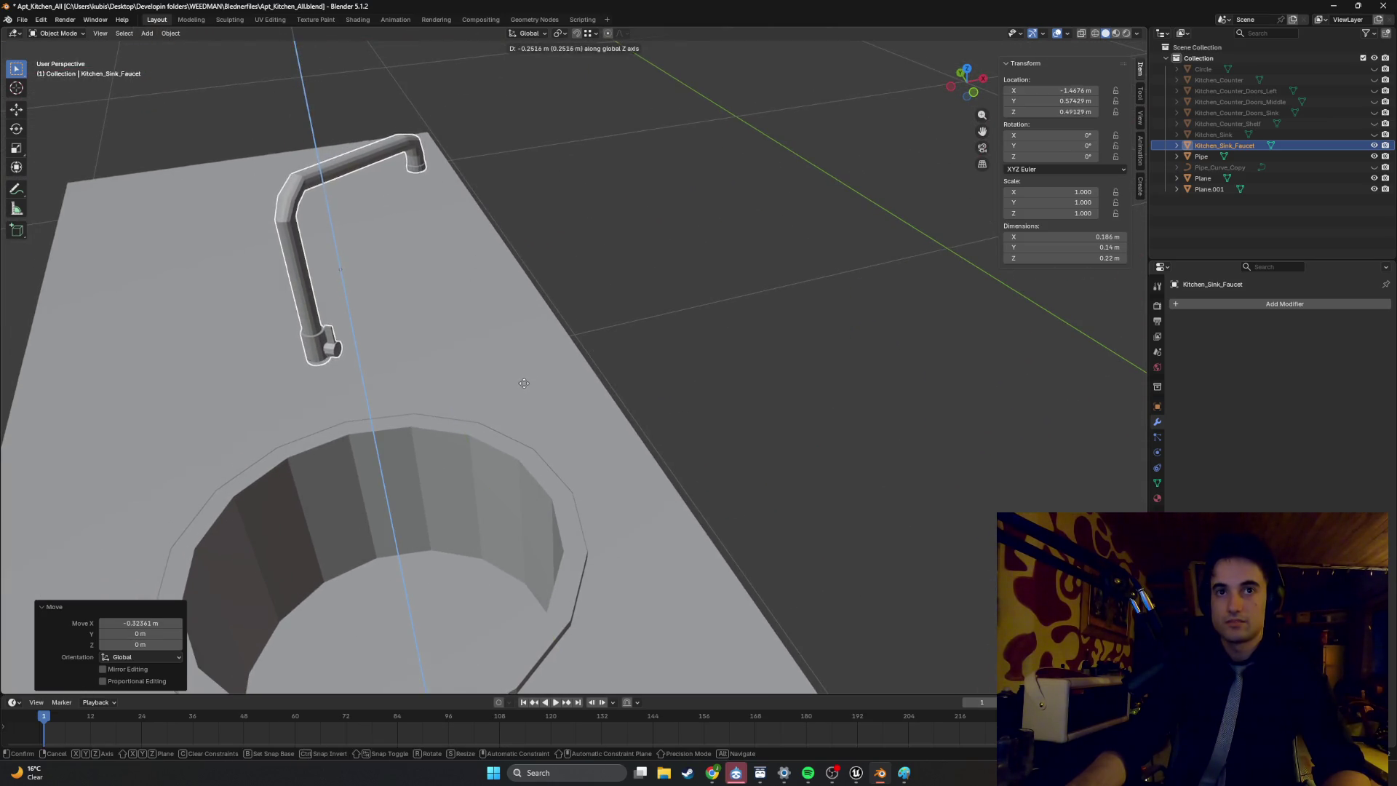
{"action": "left_click", "coordinate": [518, 377]}
{"action": "mouse_move", "coordinate": [518, 377]}
{"action": "middle_mouse_down"}
{"action": "mouse_move", "coordinate": [470, 377]}
{"action": "mouse_move", "coordinate": [535, 395]}
{"action": "middle_mouse_up"}
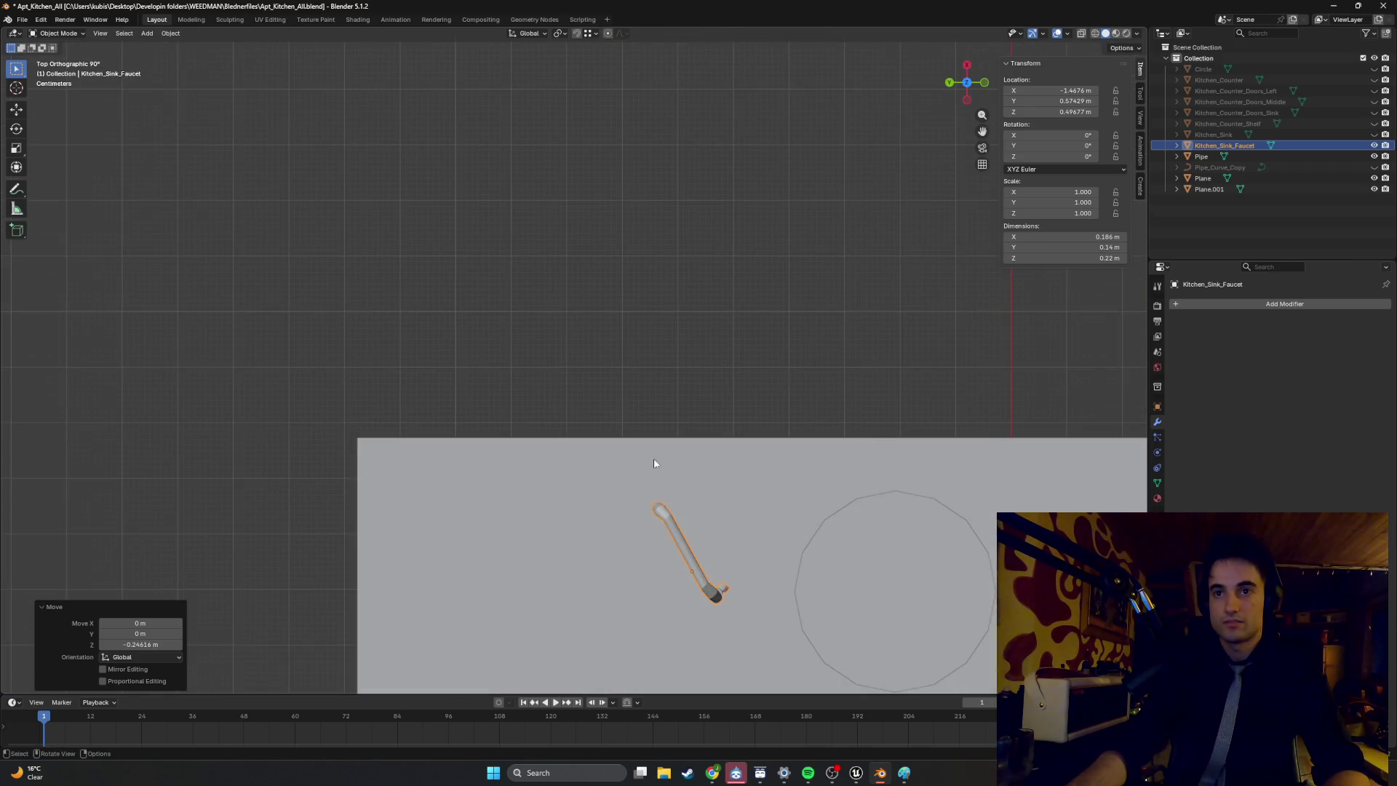
{"action": "scroll", "coordinate": [644, 451], "scroll_direction": "up", "scroll_amount": 6}
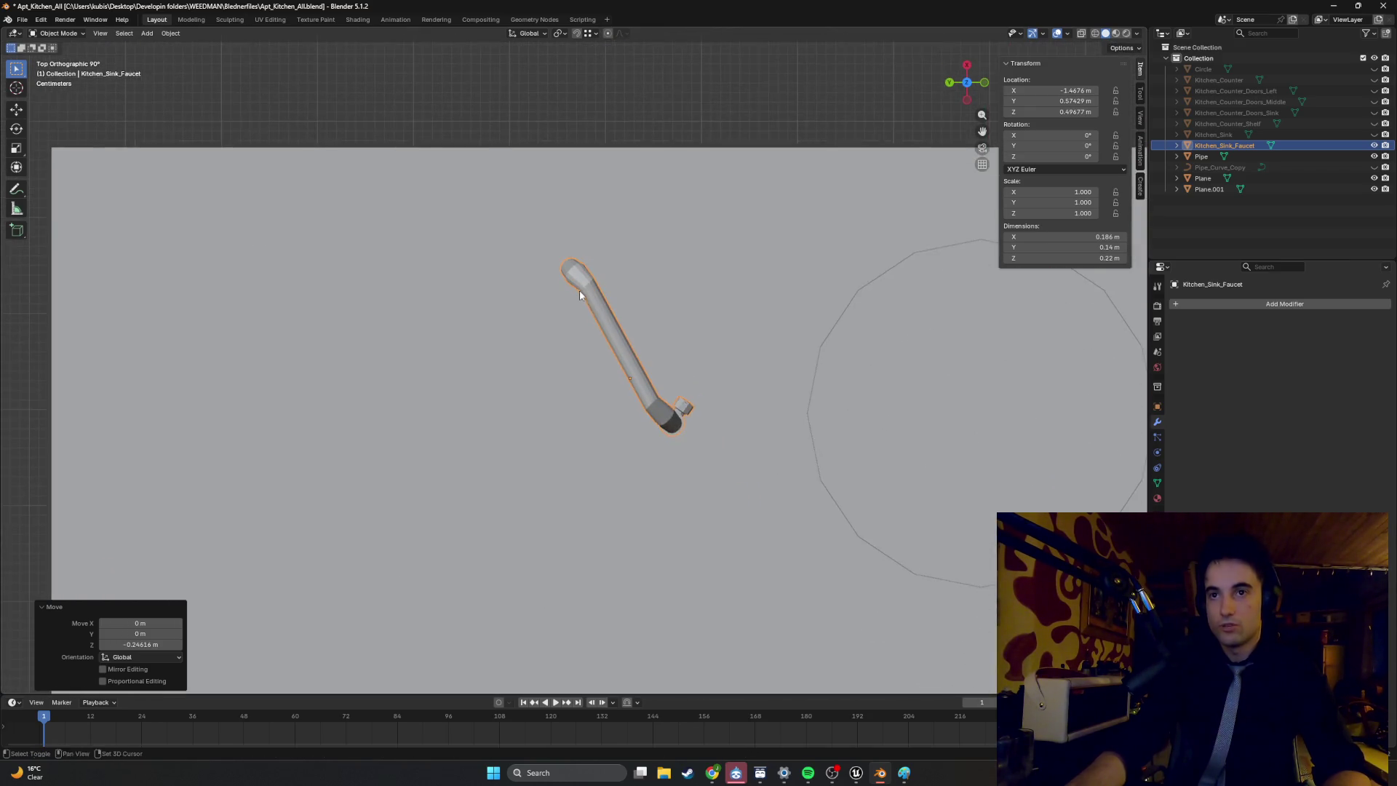
{"action": "scroll", "coordinate": [632, 349], "scroll_direction": "up", "scroll_amount": 3}
{"action": "mouse_move", "coordinate": [704, 400]}
{"action": "middle_mouse_down"}
{"action": "mouse_move", "coordinate": [695, 383]}
{"action": "mouse_move", "coordinate": [655, 384]}
{"action": "mouse_move", "coordinate": [659, 355]}
{"action": "mouse_move", "coordinate": [659, 373]}
{"action": "mouse_move", "coordinate": [739, 248]}
{"action": "mouse_move", "coordinate": [807, 285]}
{"action": "mouse_move", "coordinate": [857, 150]}
{"action": "mouse_move", "coordinate": [693, 452]}
{"action": "middle_mouse_up"}
{"action": "scroll", "coordinate": [659, 373], "scroll_direction": "down", "scroll_amount": 4}
Undo the last two faucet moves, leaving it at Z 0.74293 m, and enter Edit Mode.
{"action": "key", "text": "ctrl+z"}
{"action": "scroll", "coordinate": [662, 350], "scroll_direction": "down", "scroll_amount": 5}
{"action": "key", "text": "ctrl+z"}
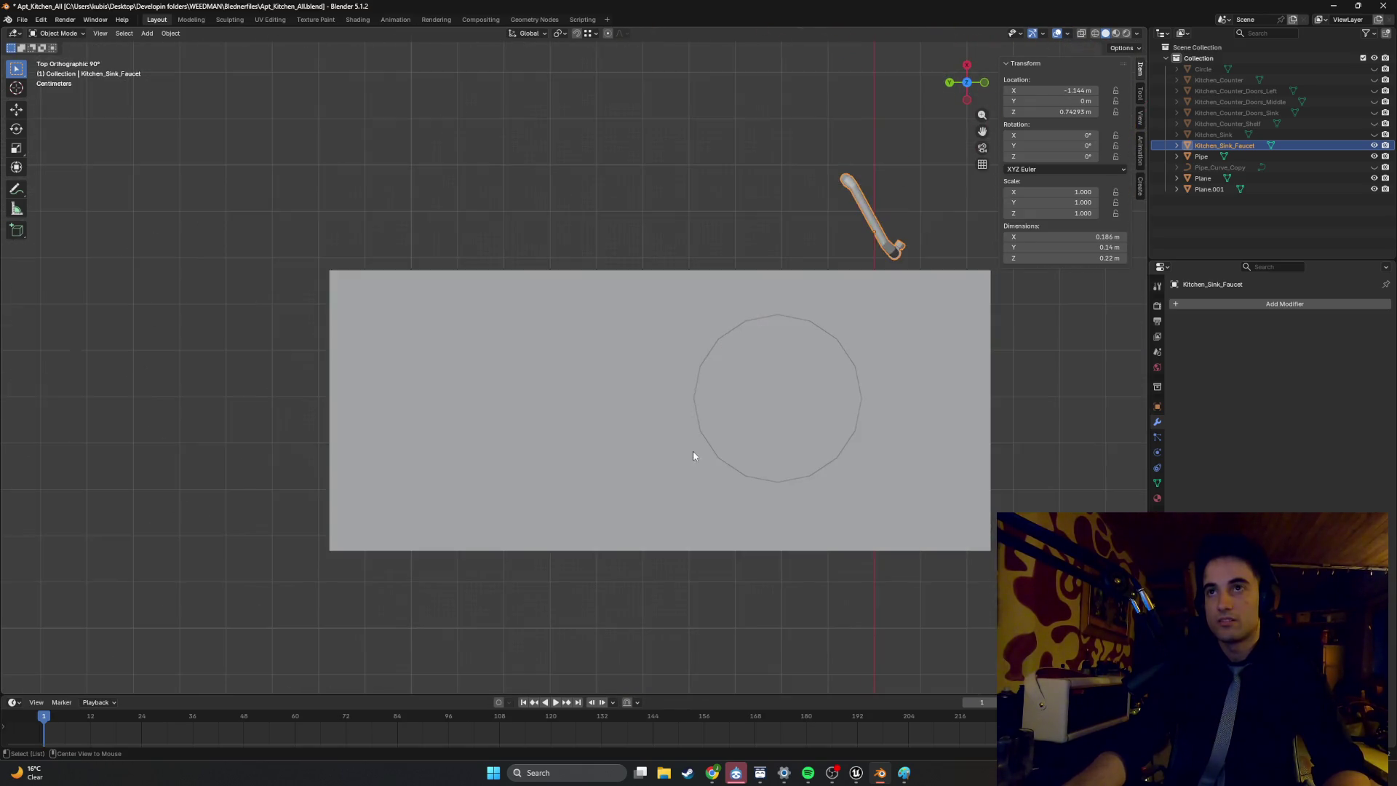
{"action": "mouse_move", "coordinate": [904, 260]}
{"action": "middle_mouse_down", "text": "ctrl"}
{"action": "mouse_move", "coordinate": [842, 249]}
{"action": "mouse_move", "coordinate": [748, 412]}
{"action": "mouse_move", "coordinate": [692, 203]}
{"action": "mouse_move", "coordinate": [629, 398]}
{"action": "middle_mouse_up", "text": "ctrl"}
{"action": "scroll", "coordinate": [748, 411], "scroll_direction": "down", "scroll_amount": 3}
{"action": "scroll", "coordinate": [748, 412], "scroll_direction": "up", "scroll_amount": 5}
{"action": "scroll", "coordinate": [698, 349], "scroll_direction": "up", "scroll_amount": 4}
{"action": "key", "text": "Tab"}
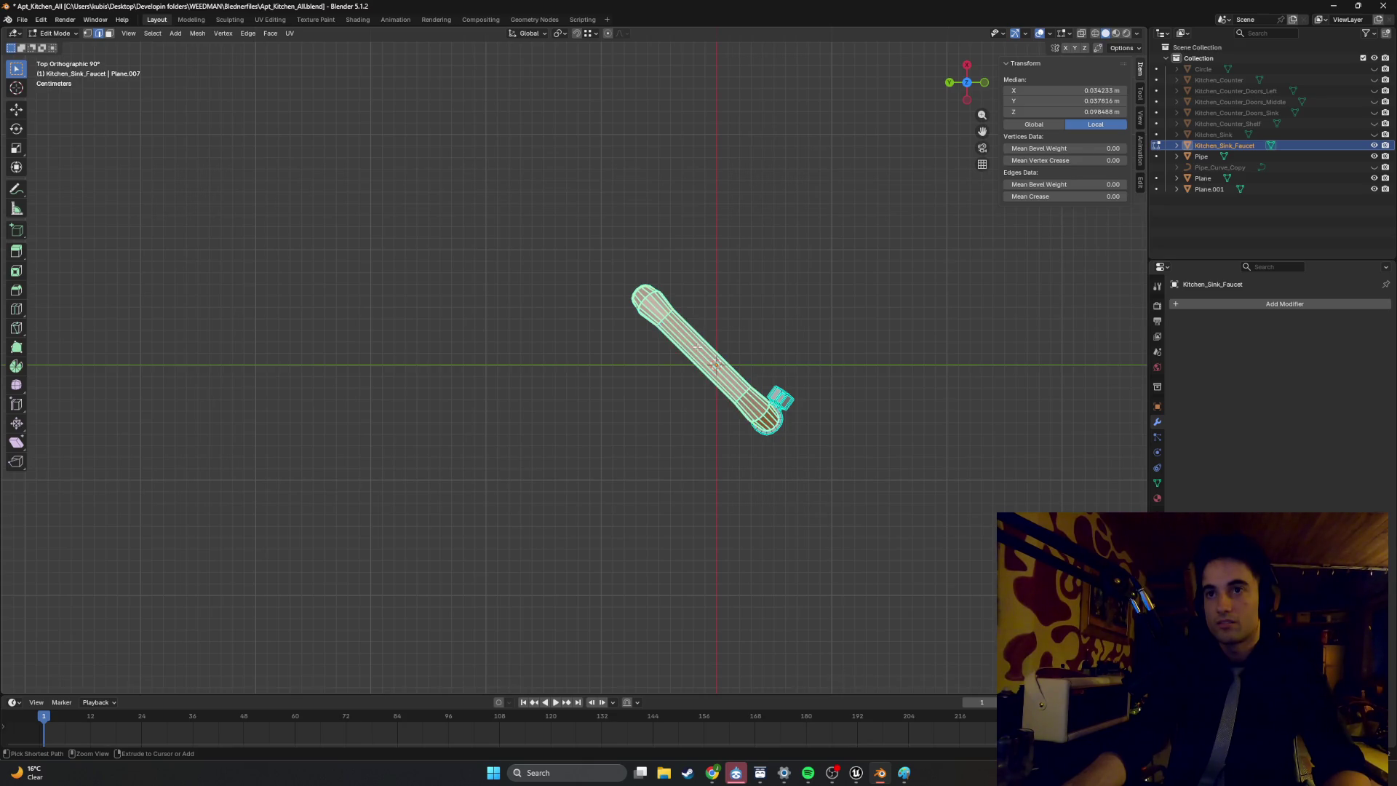
{"action": "mouse_move", "coordinate": [731, 381]}
{"action": "middle_mouse_down"}
{"action": "mouse_move", "coordinate": [589, 262]}
{"action": "mouse_move", "coordinate": [635, 354]}
{"action": "middle_mouse_up"}
{"action": "key", "text": "KP_1"}
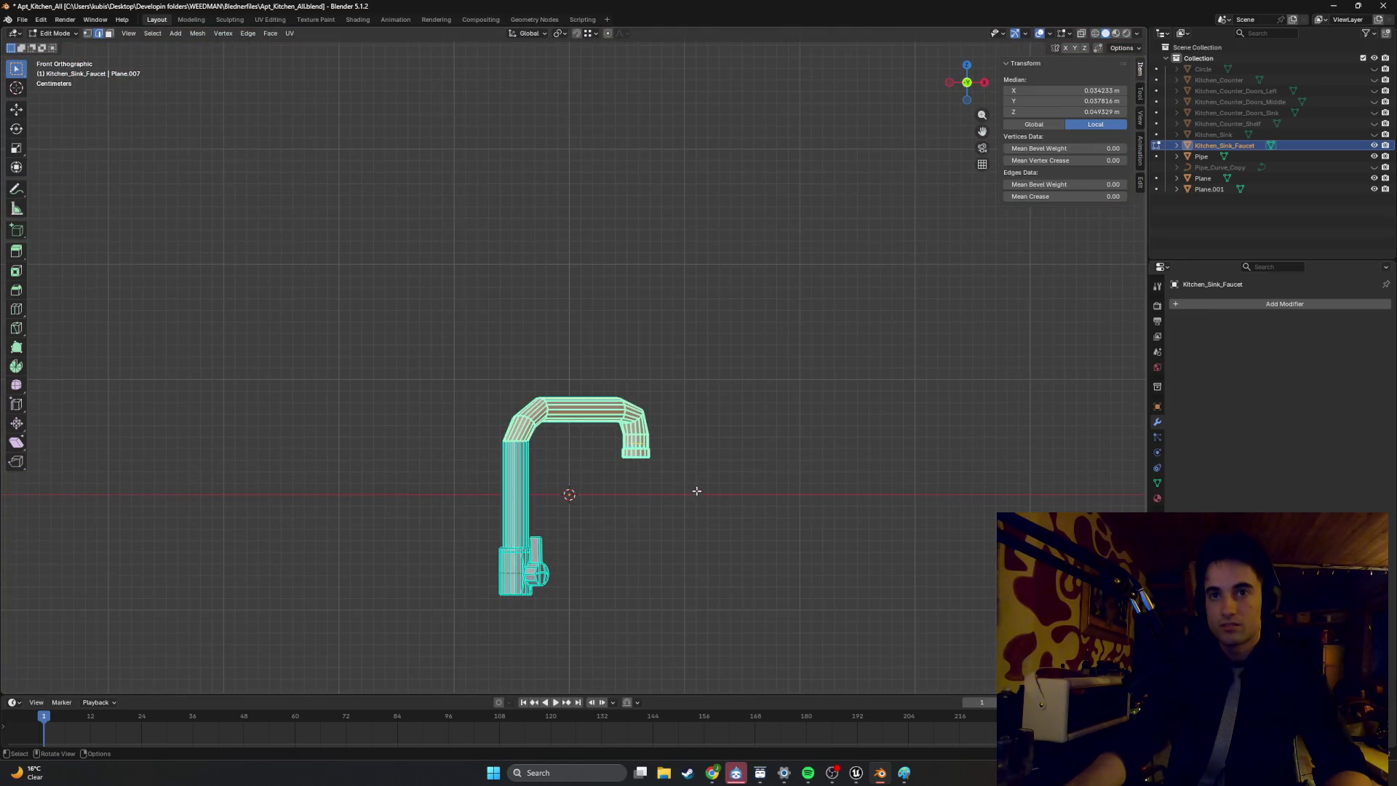
{"action": "key", "text": "b"}
{"action": "middle_click_drag", "start_coordinate": [602, 407], "coordinate": [604, 436]}
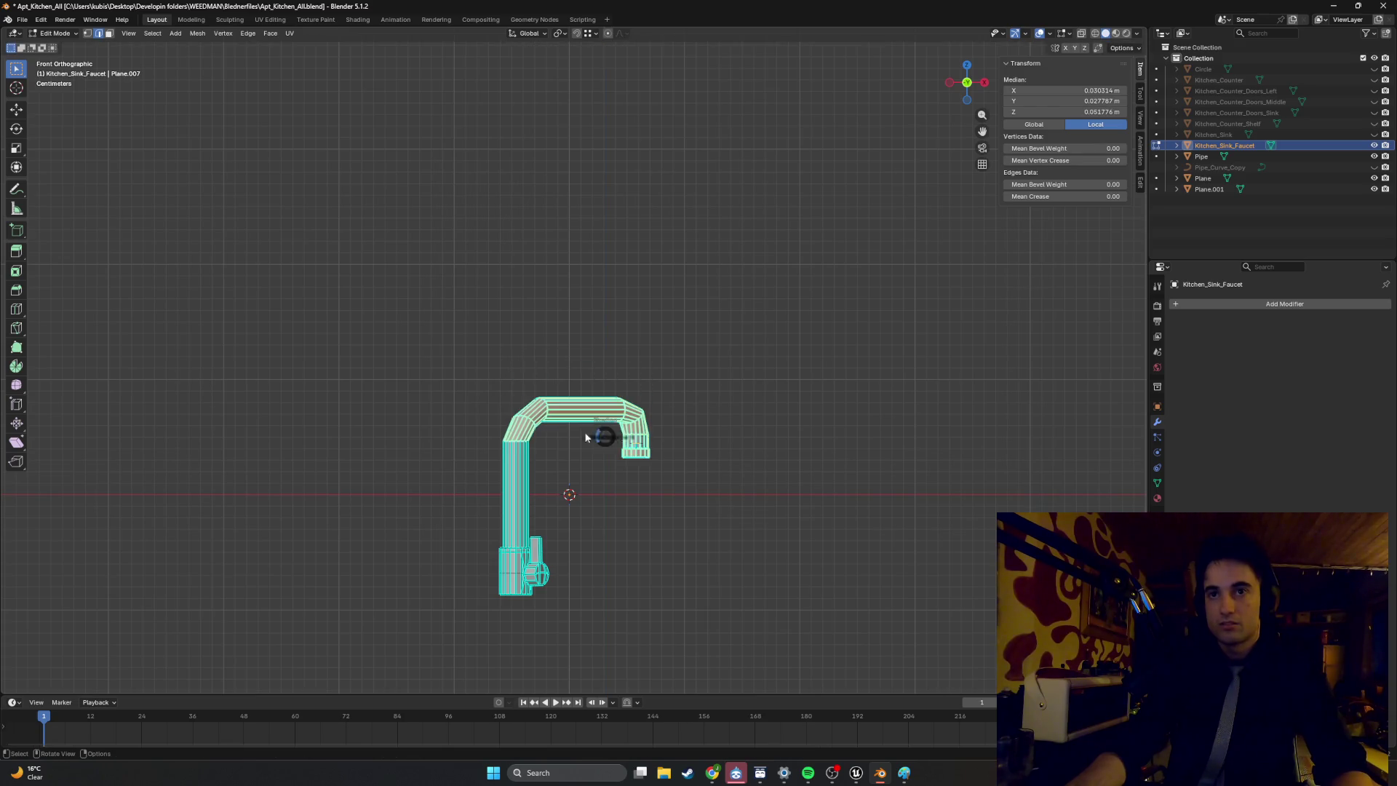
{"action": "left_click_drag", "start_coordinate": [686, 474], "coordinate": [513, 397]}
{"action": "key", "text": "g"}
{"action": "key", "text": "z"}
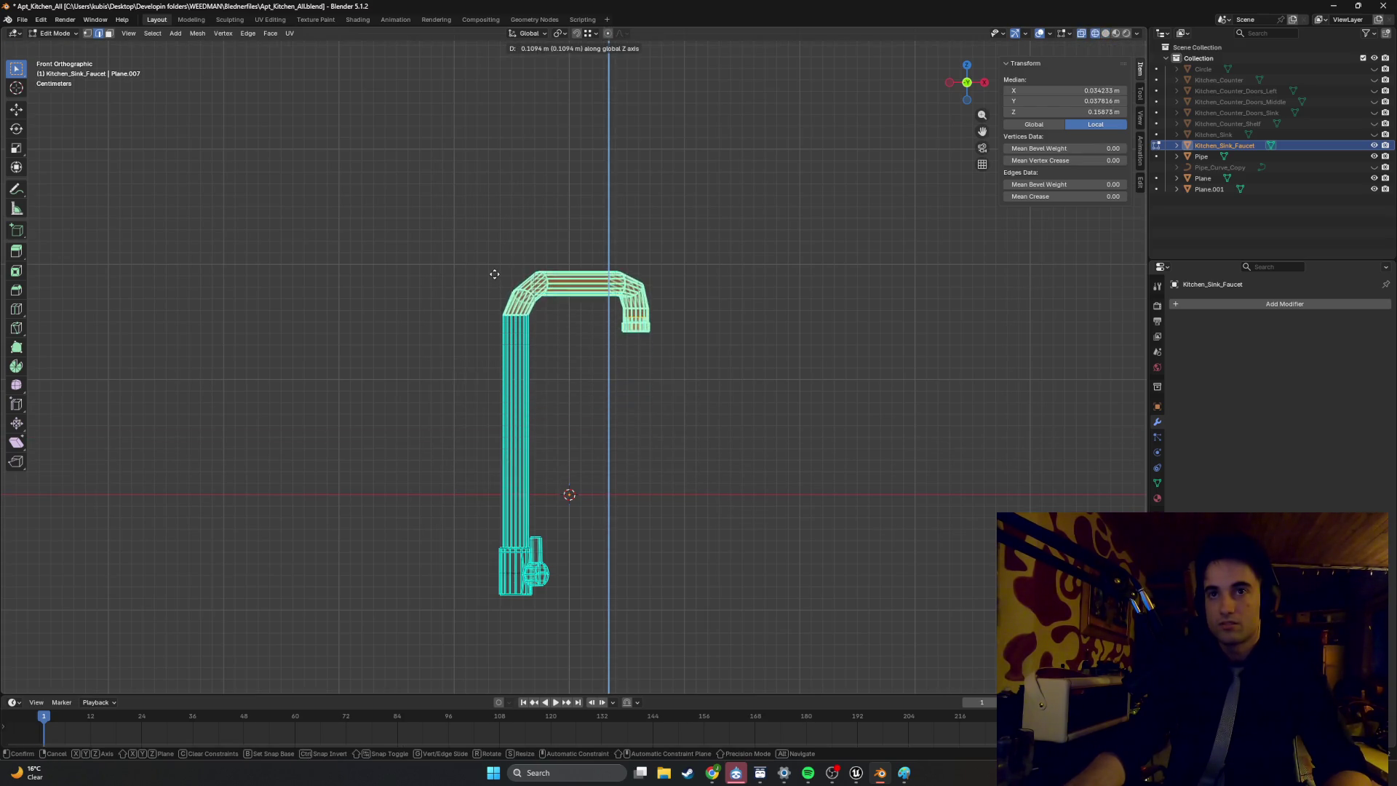
{"action": "left_click", "coordinate": [499, 335]}
{"action": "left_click_drag", "start_coordinate": [763, 447], "coordinate": [590, 329]}
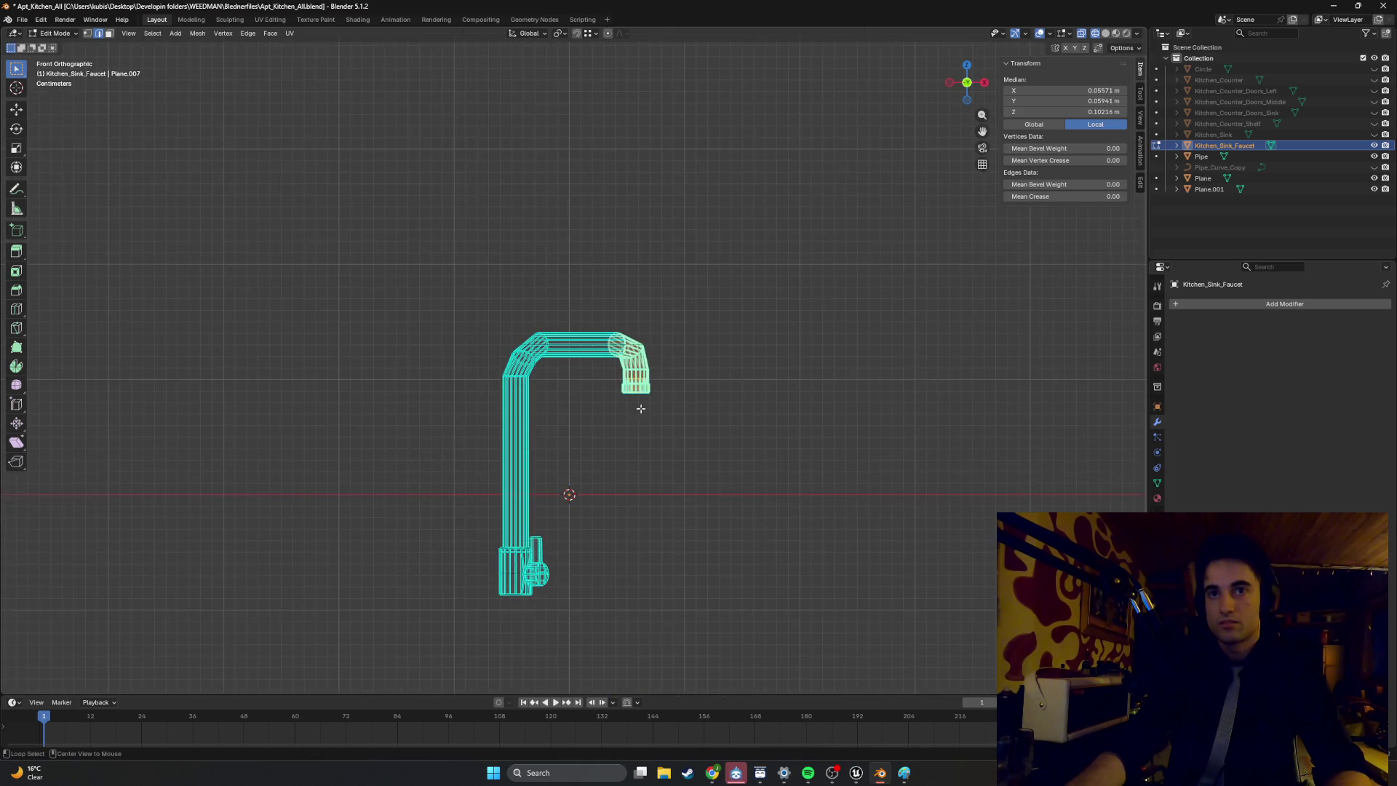
{"action": "key", "text": "g"}
{"action": "right_click", "coordinate": [754, 386]}
{"action": "mouse_move", "coordinate": [754, 386]}
{"action": "middle_mouse_down"}
{"action": "mouse_move", "coordinate": [588, 427]}
{"action": "mouse_move", "coordinate": [638, 325]}
{"action": "middle_mouse_up"}
{"action": "mouse_move", "coordinate": [630, 458]}
{"action": "middle_mouse_down", "text": "shift"}
{"action": "mouse_move", "coordinate": [621, 377]}
{"action": "mouse_move", "coordinate": [679, 324]}
{"action": "mouse_move", "coordinate": [658, 287]}
{"action": "mouse_move", "coordinate": [657, 429]}
{"action": "mouse_move", "coordinate": [711, 394]}
{"action": "middle_mouse_up", "text": "shift"}
{"action": "key", "text": "g"}
{"action": "key", "text": "y"}
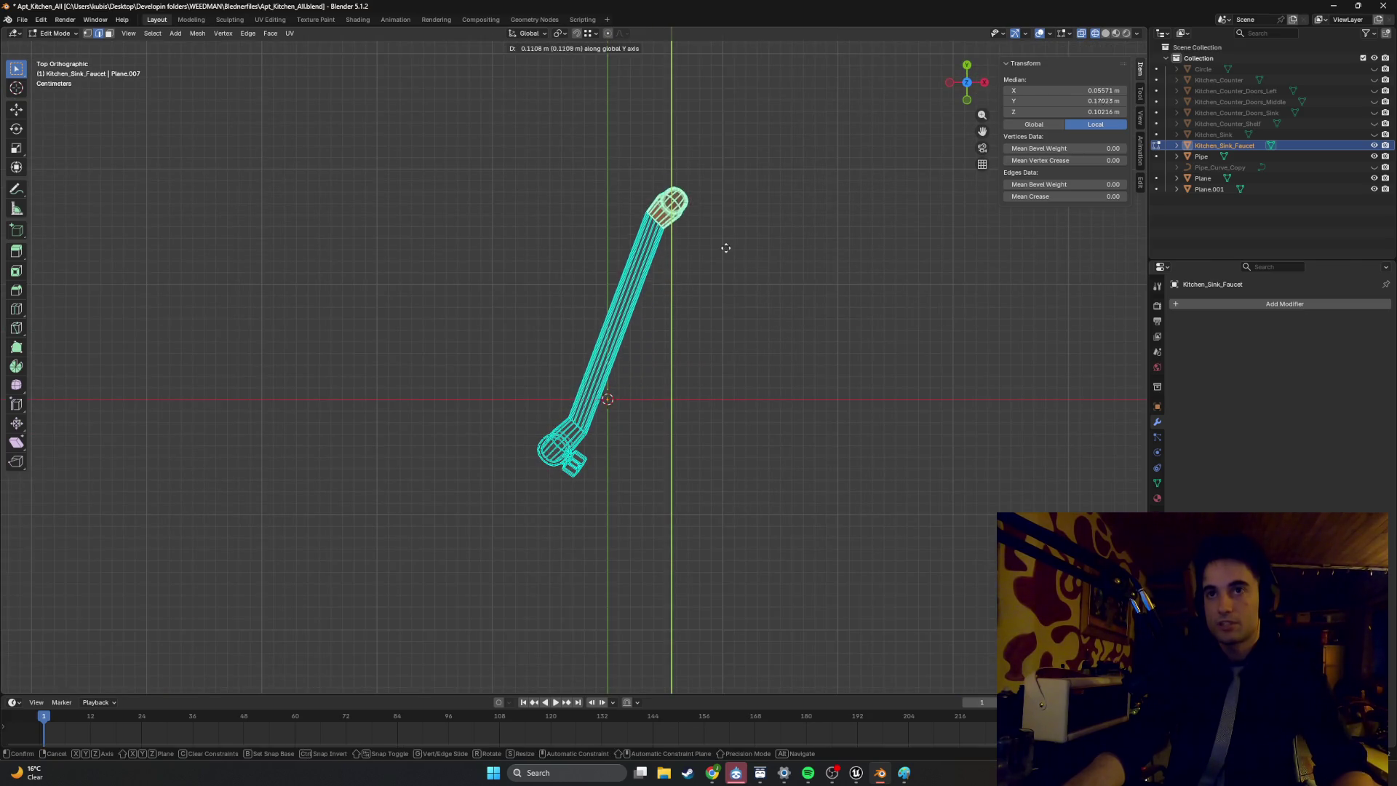
{"action": "key", "text": "Escape"}
{"action": "key", "text": "g"}
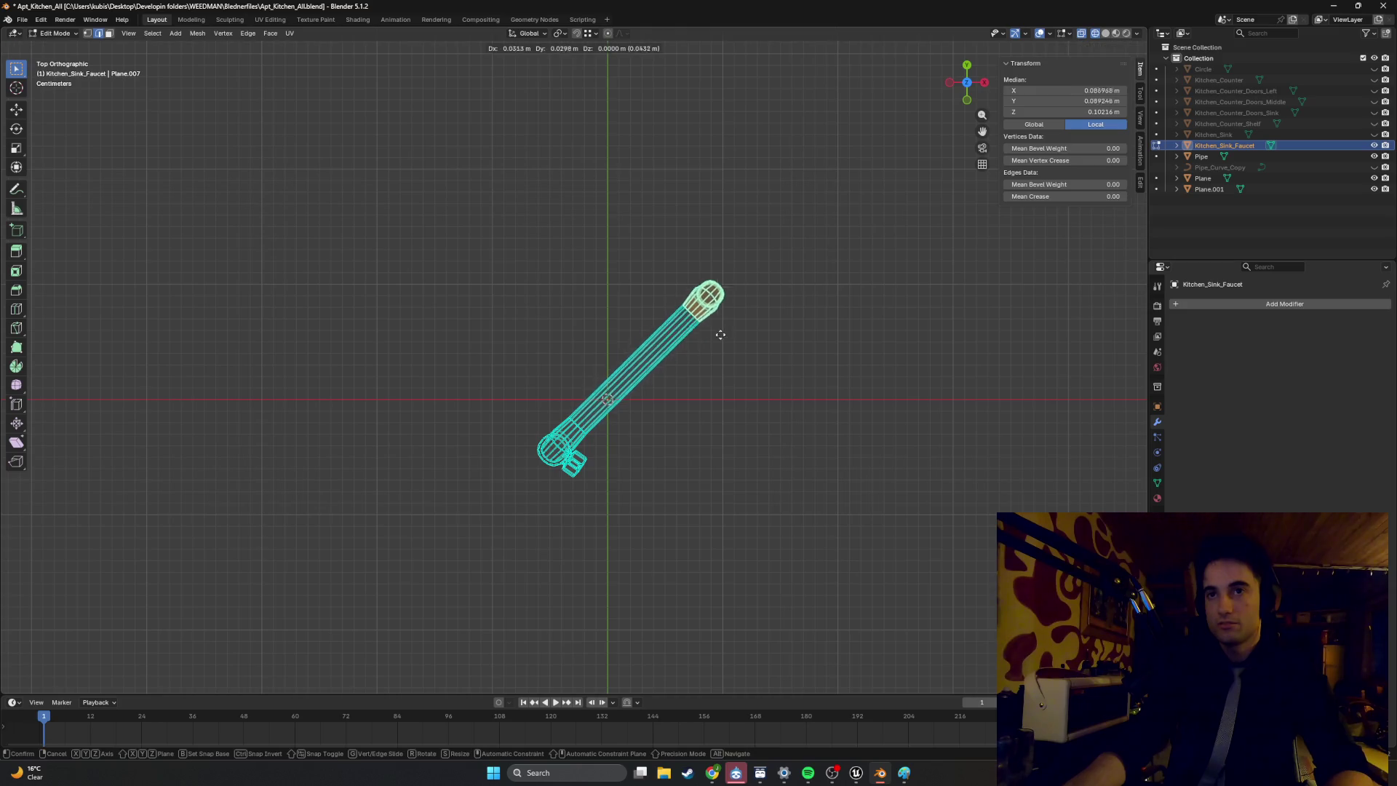
{"action": "left_click", "coordinate": [684, 371]}
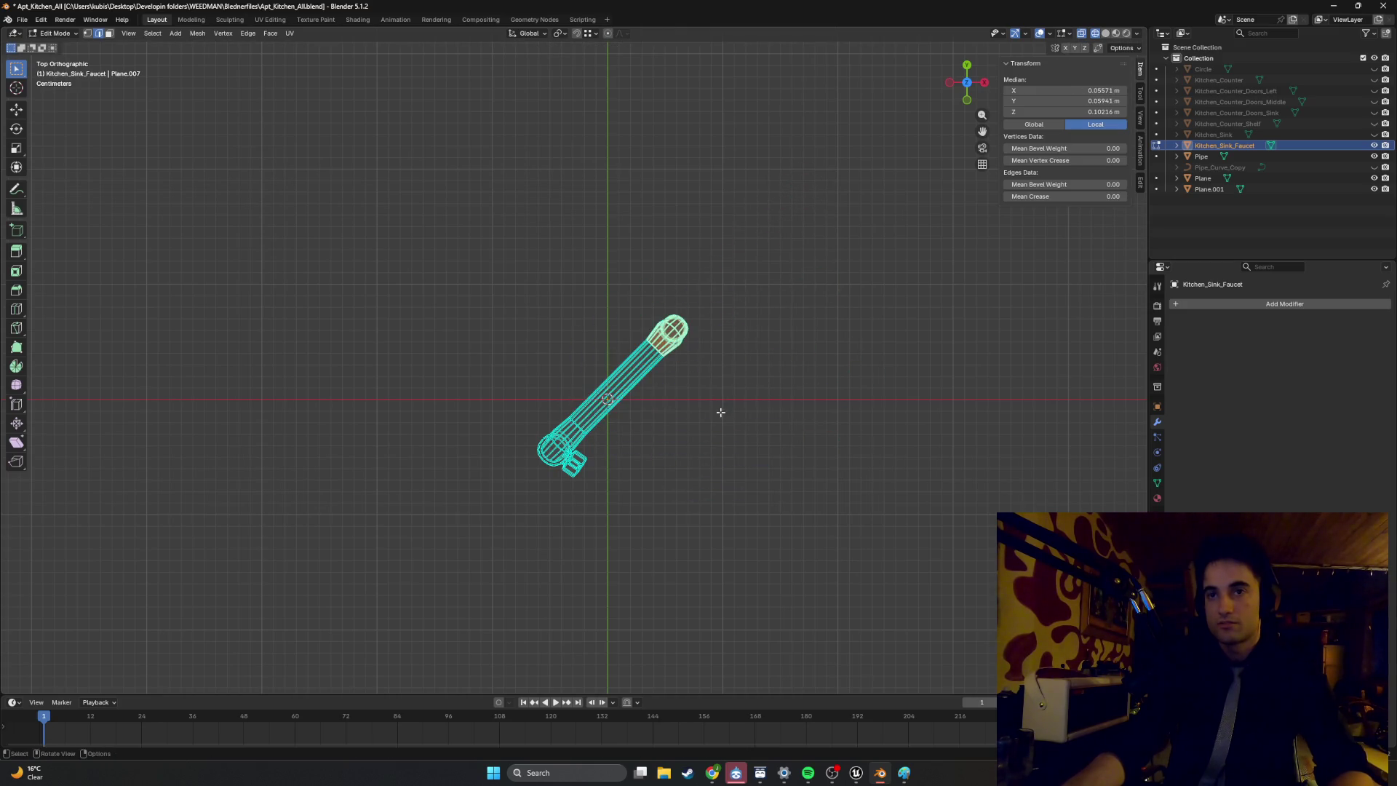
{"action": "key", "text": "g"}
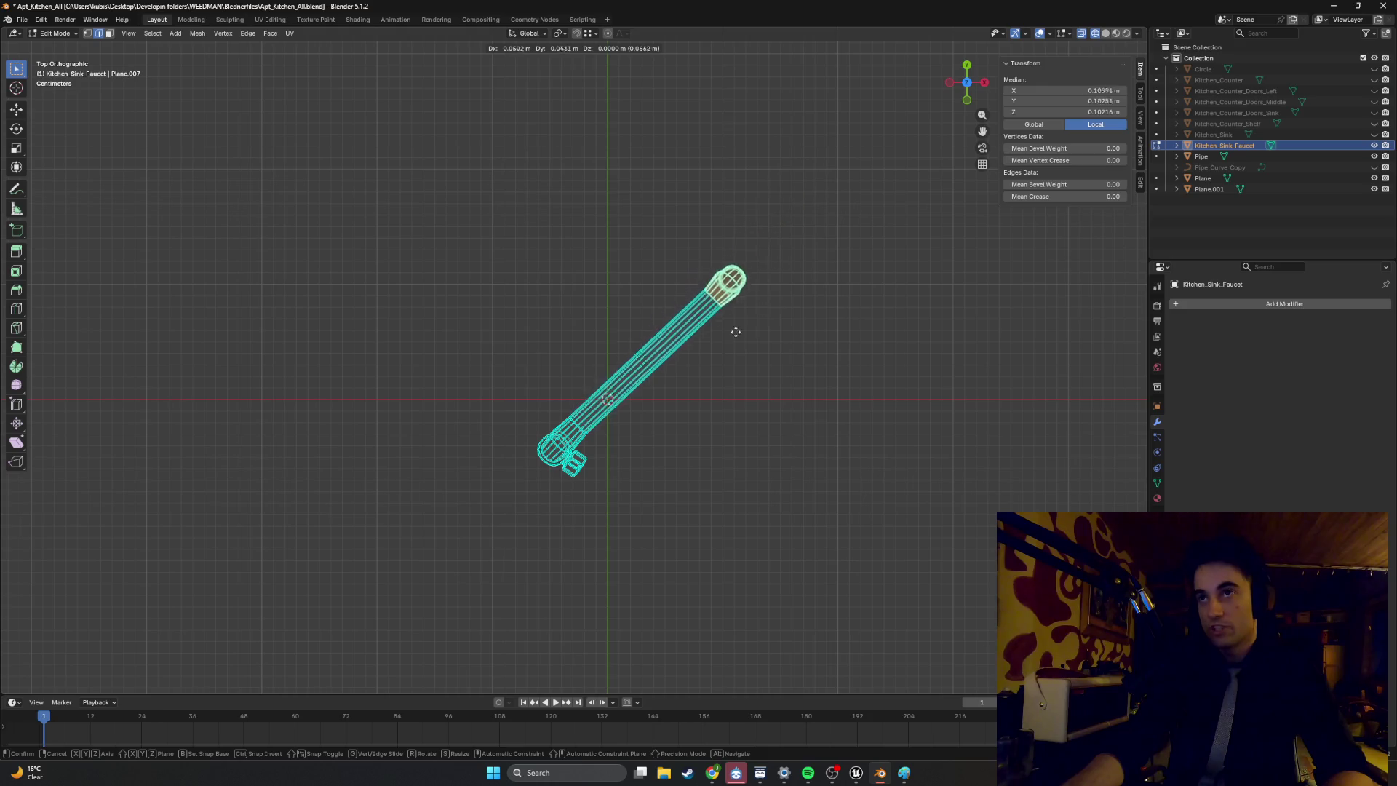
{"action": "key", "text": "Escape"}
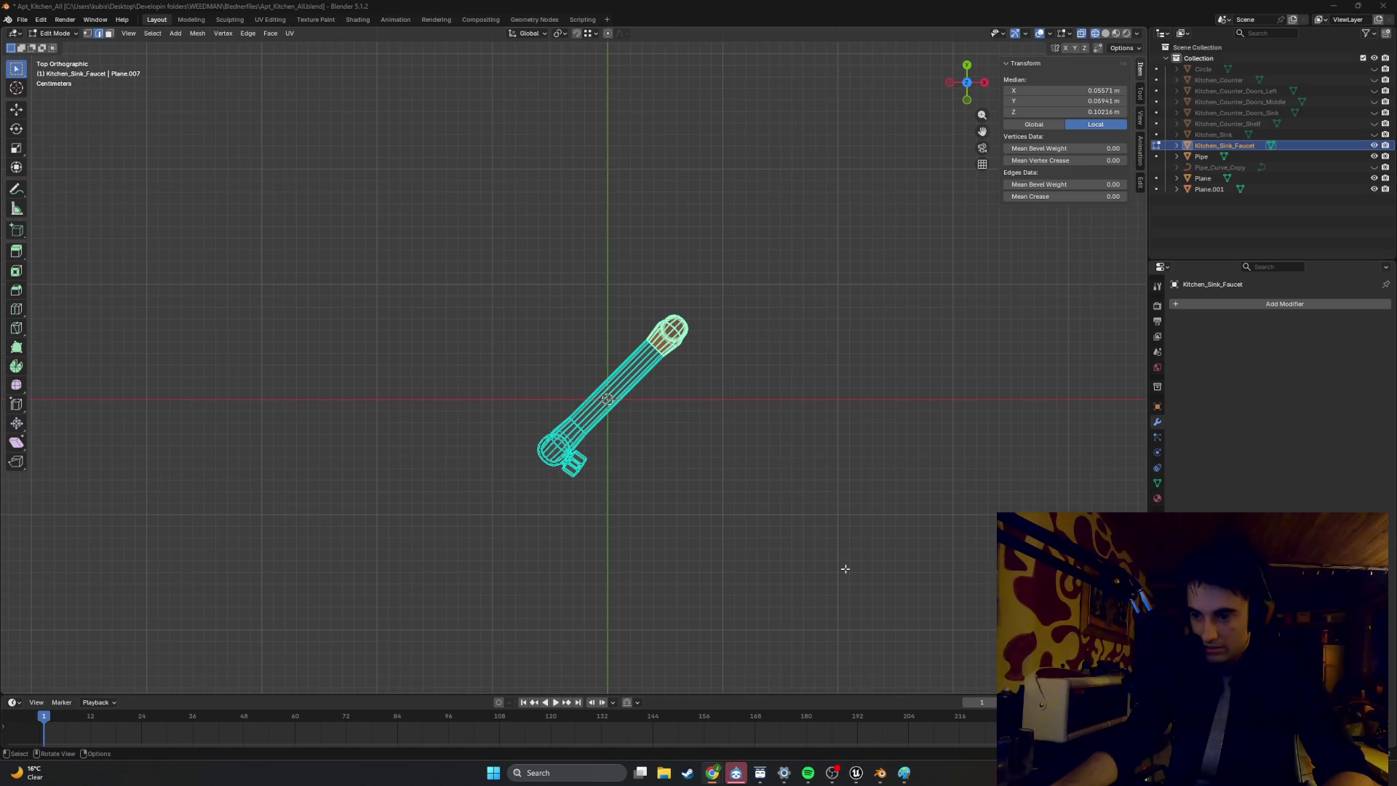
{"action": "middle_click_drag", "start_coordinate": [838, 570], "coordinate": [838, 623], "text": "shift"}
{"action": "key", "text": "g"}
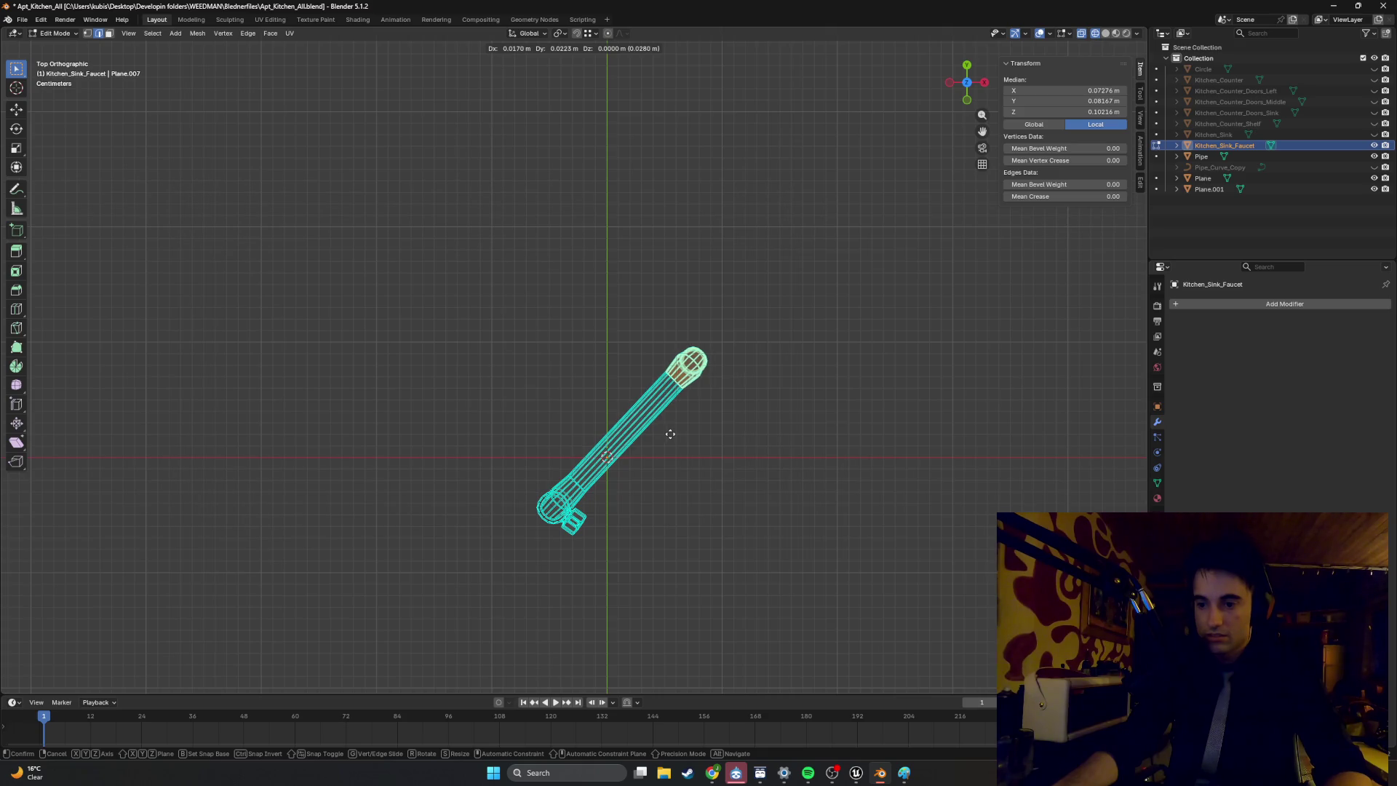
{"action": "key", "text": "x"}
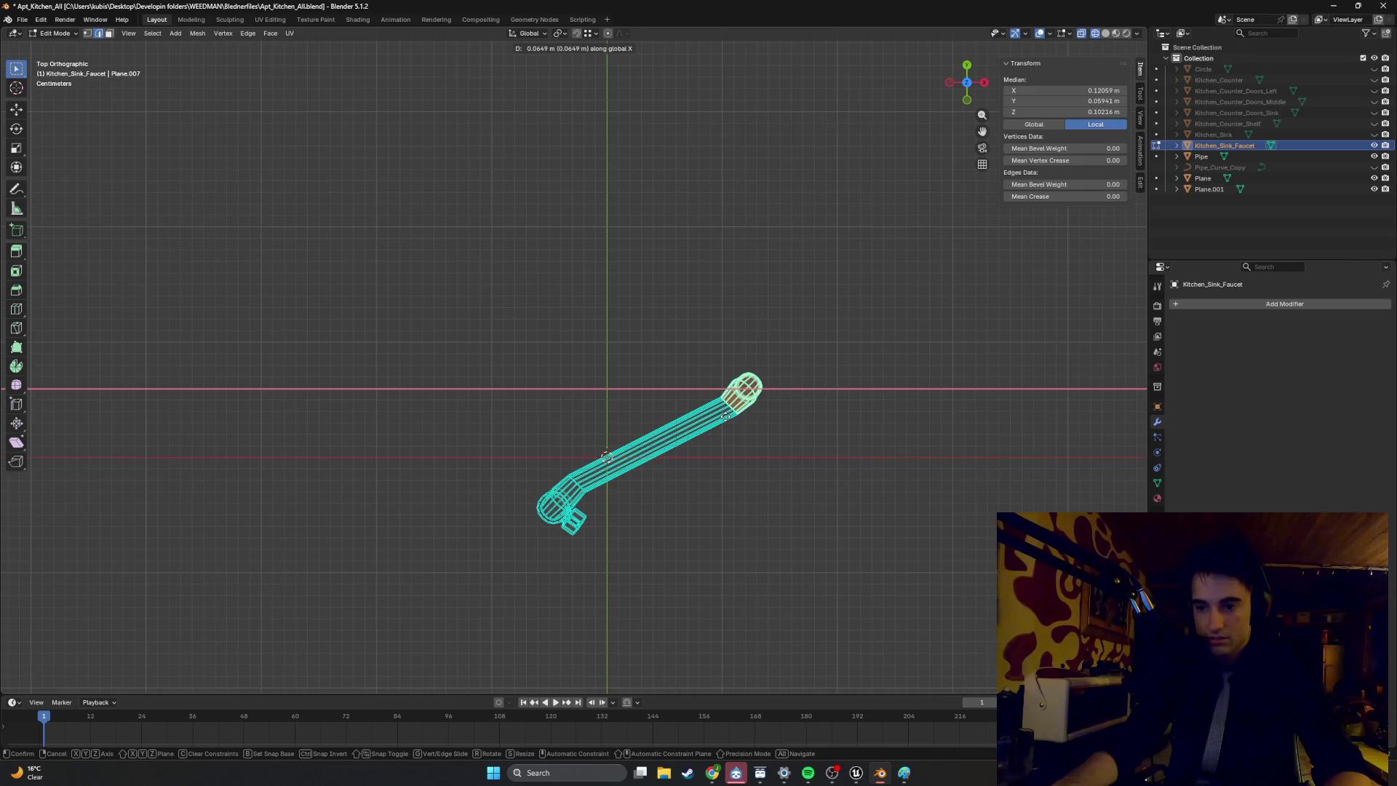
{"action": "key", "text": "x"}
{"action": "key", "text": "x"}
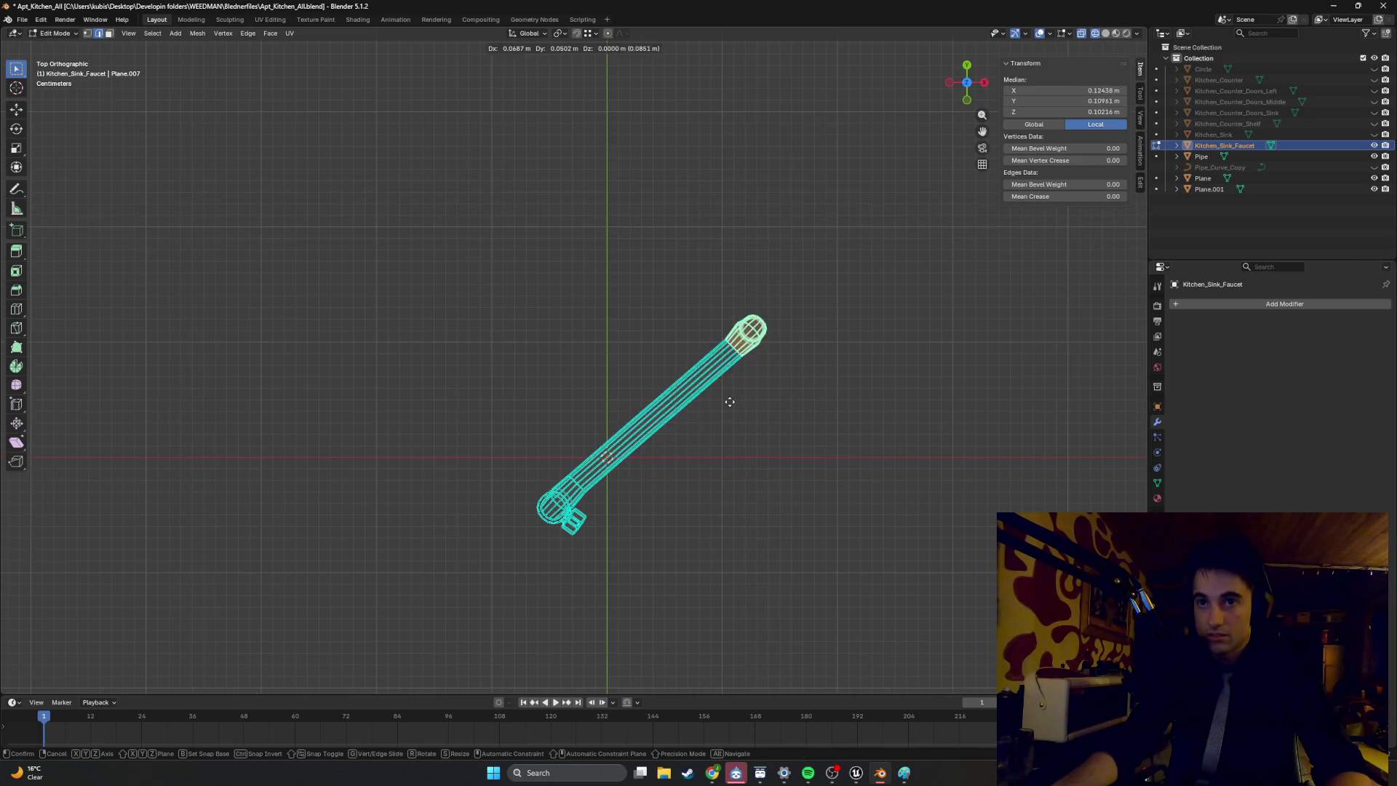
{"action": "key", "text": "x"}
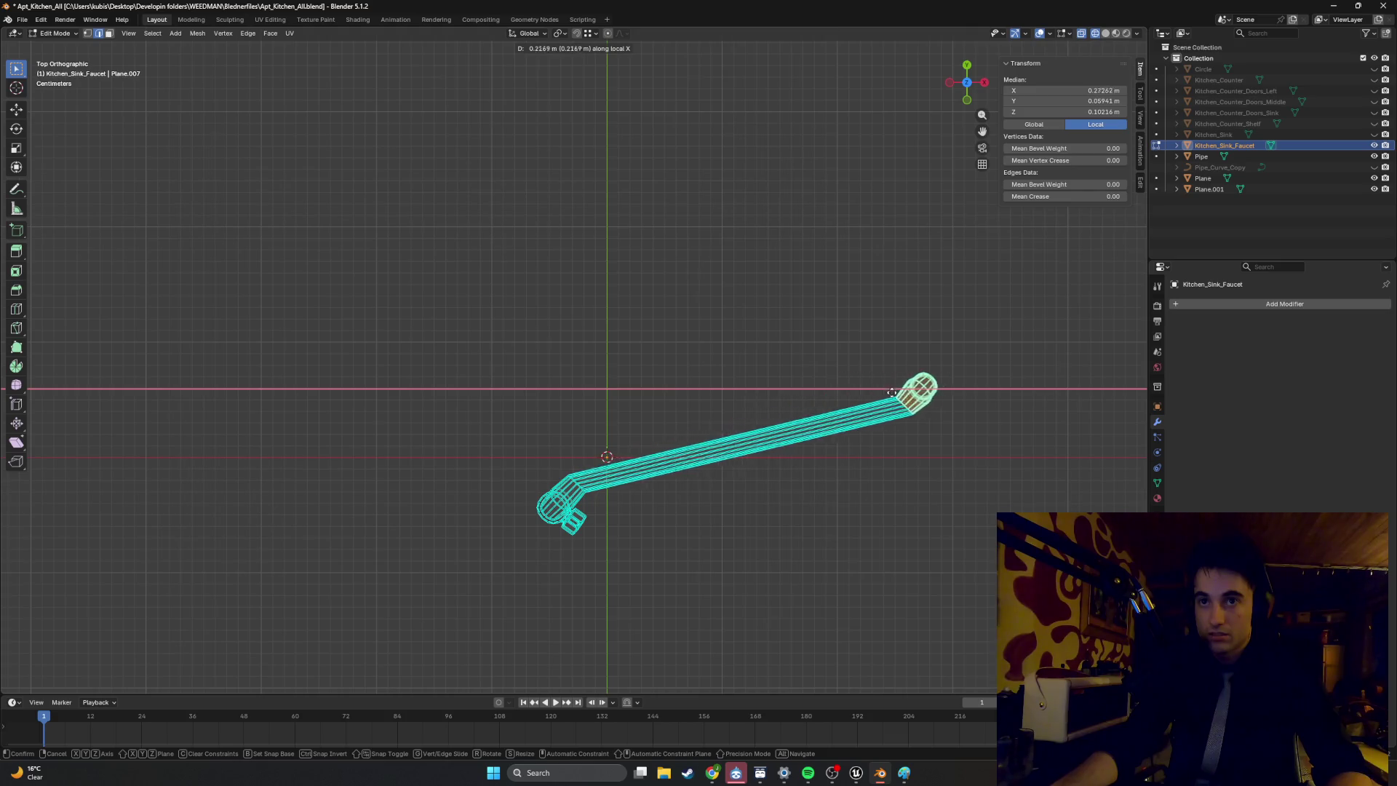
{"action": "key", "text": "x"}
{"action": "key", "text": "x"}
{"action": "key", "text": "x"}
{"action": "key", "text": "x"}
{"action": "key", "text": "x"}
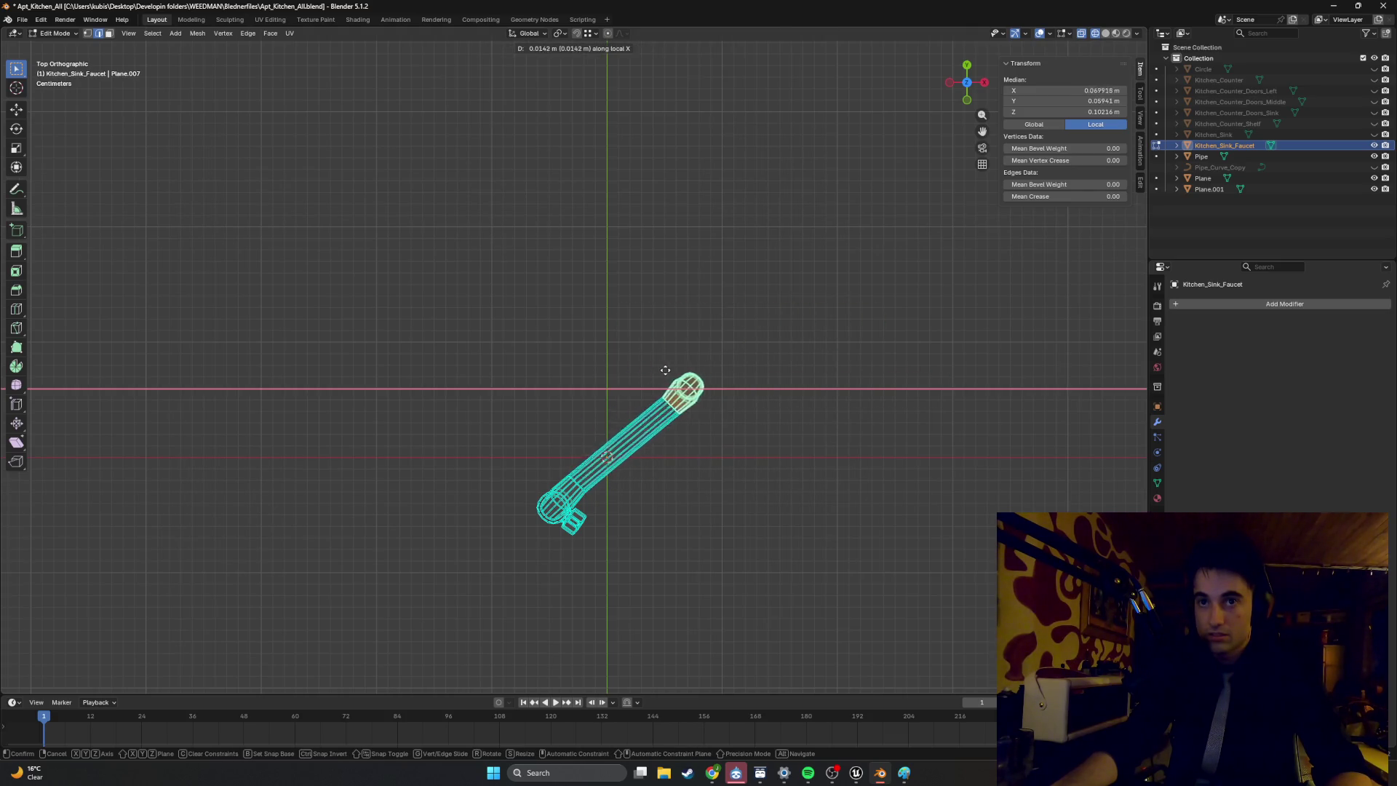
{"action": "right_click", "coordinate": [699, 411]}
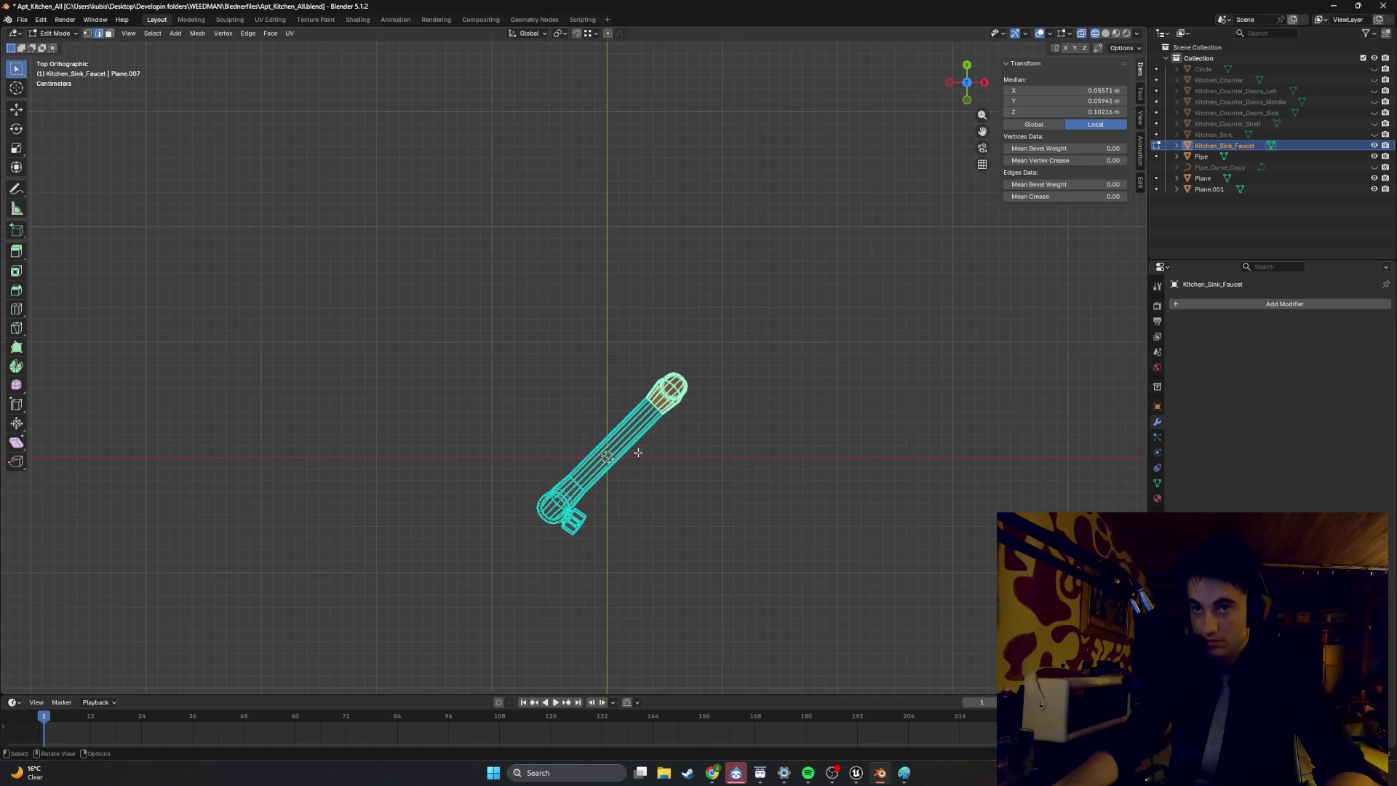
{"action": "key", "text": "g"}
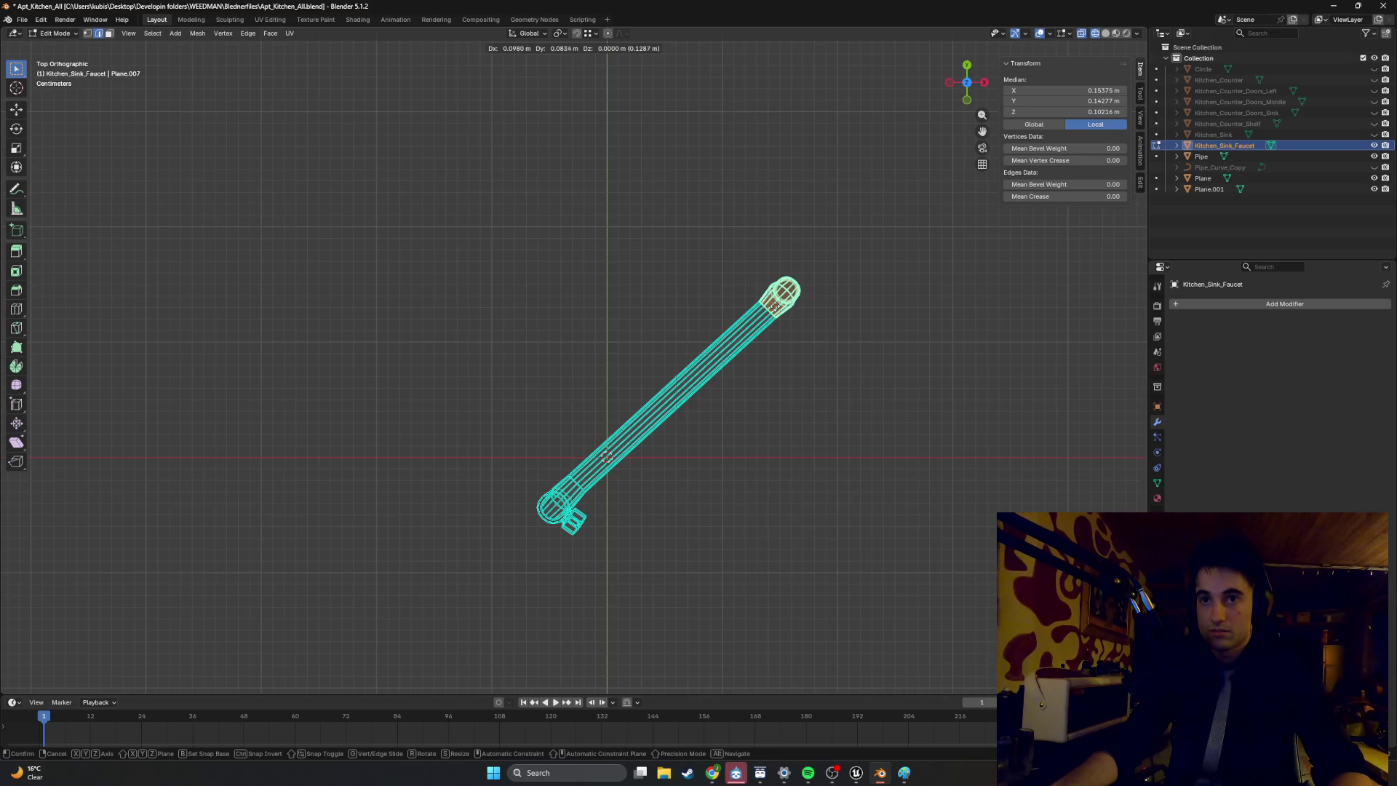
{"action": "left_click", "coordinate": [695, 400]}
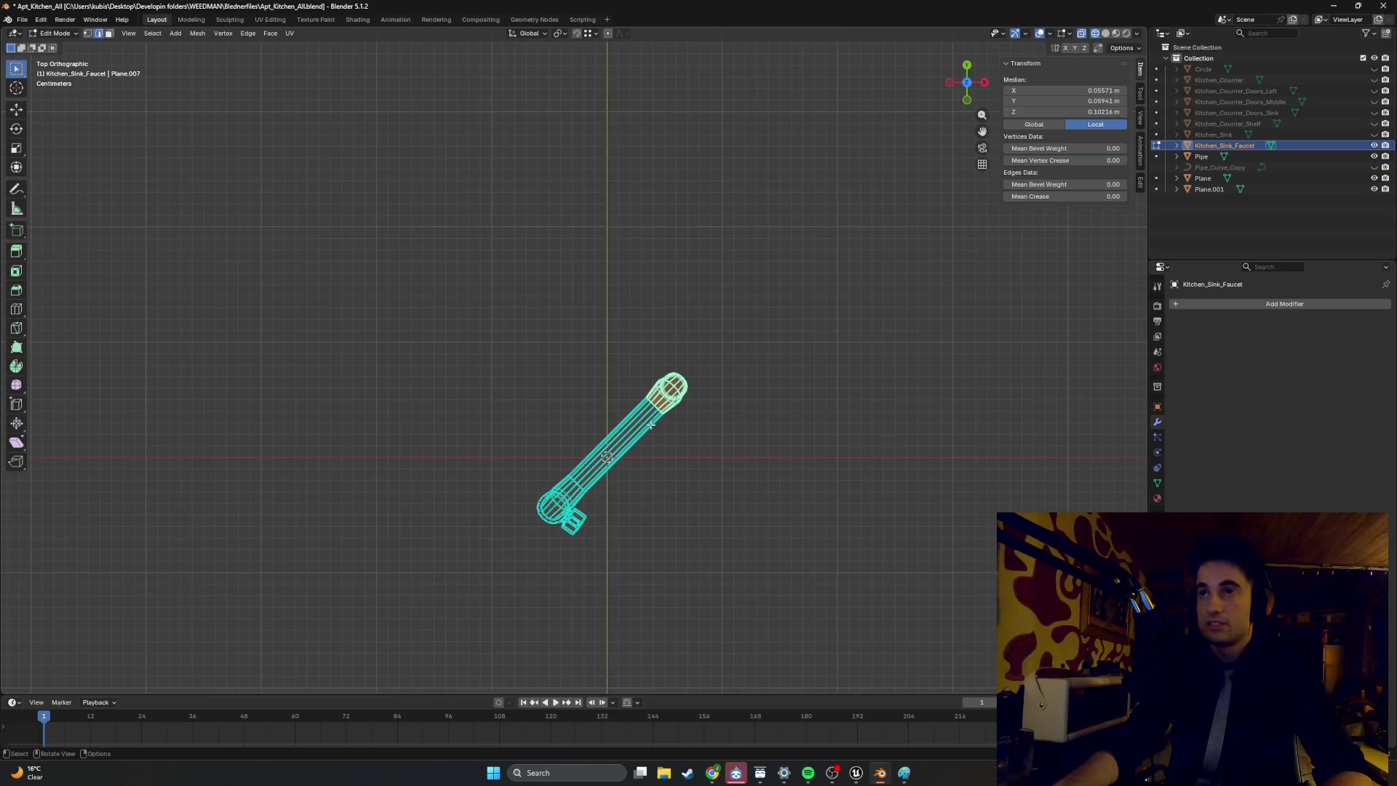
{"action": "key", "text": "g"}
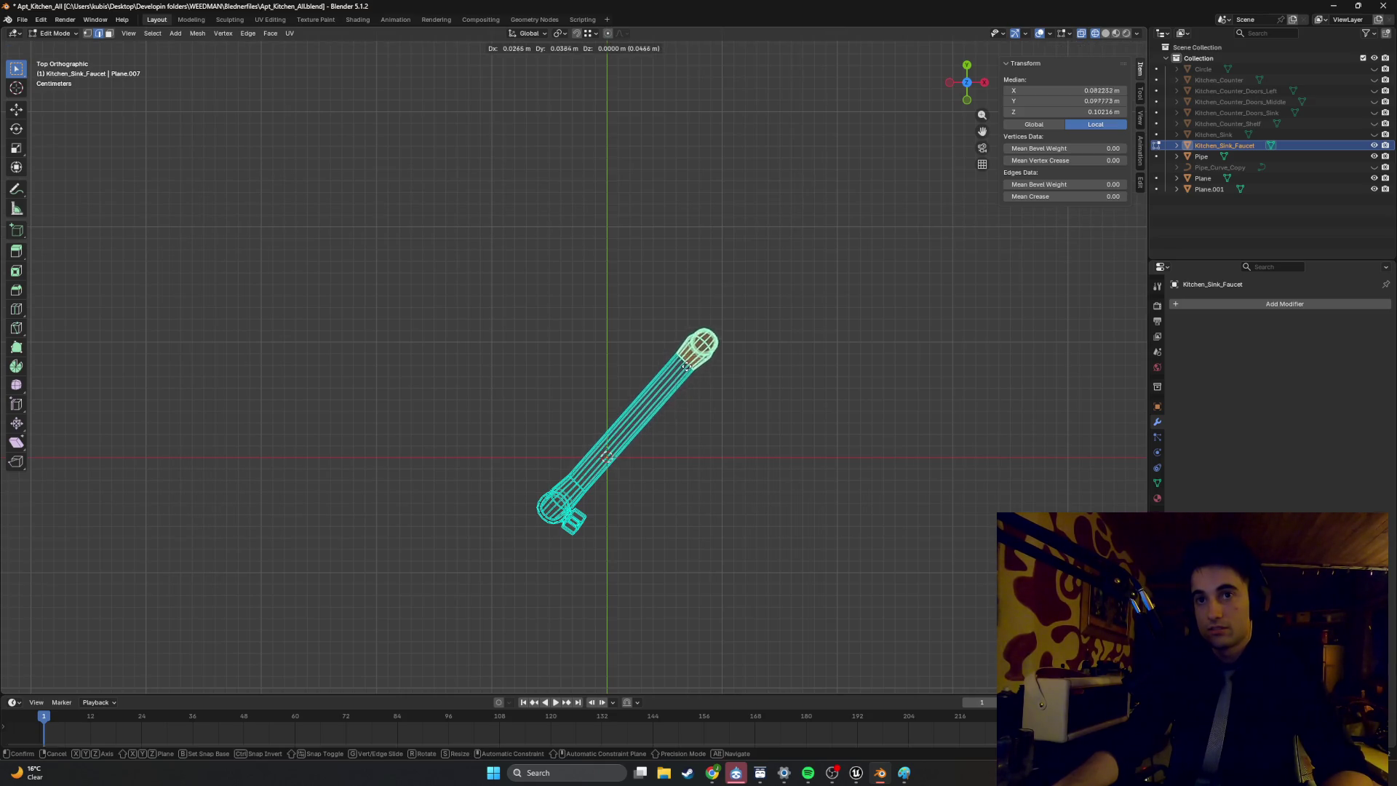
{"action": "left_click", "coordinate": [653, 413]}
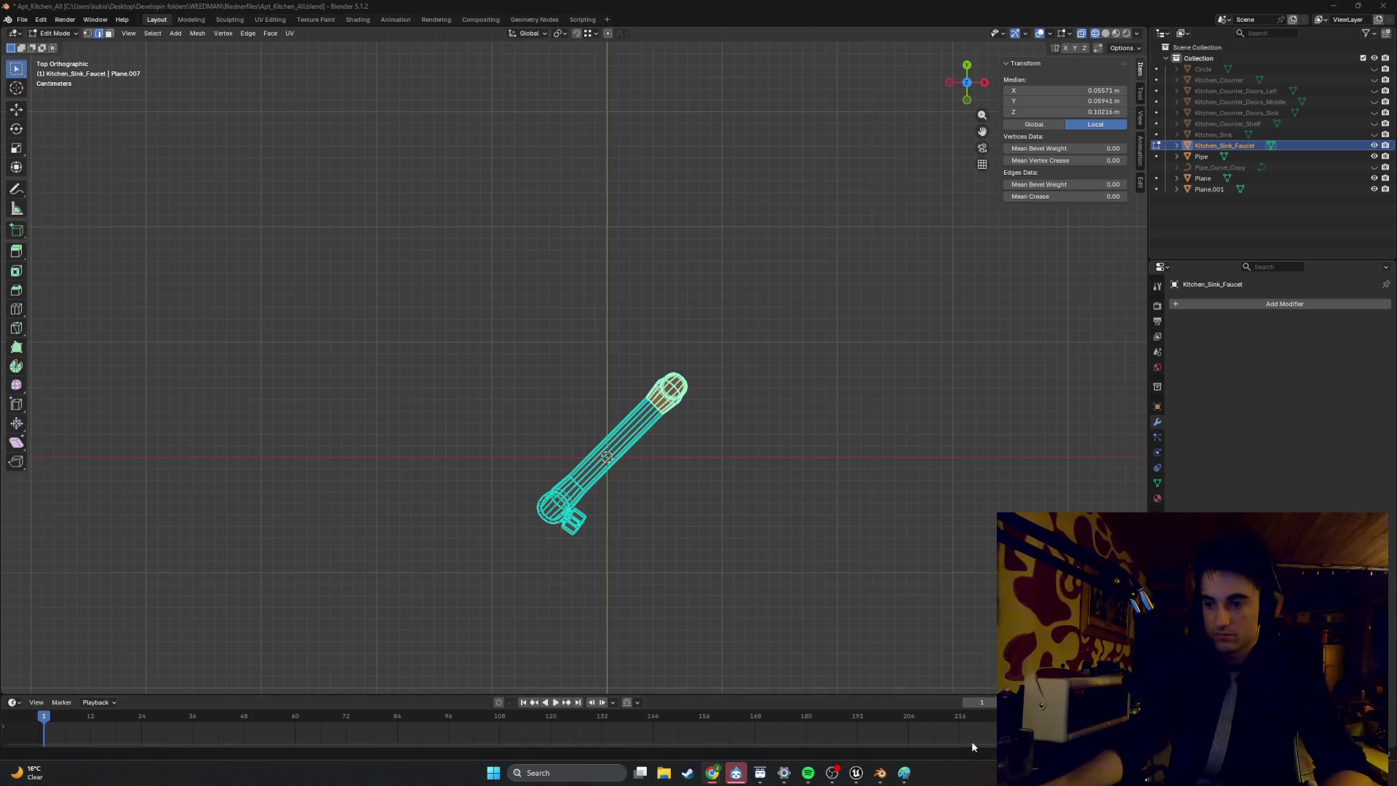
{"action": "left_click_drag", "start_coordinate": [659, 382], "coordinate": [674, 368]}
{"action": "key", "text": "g"}
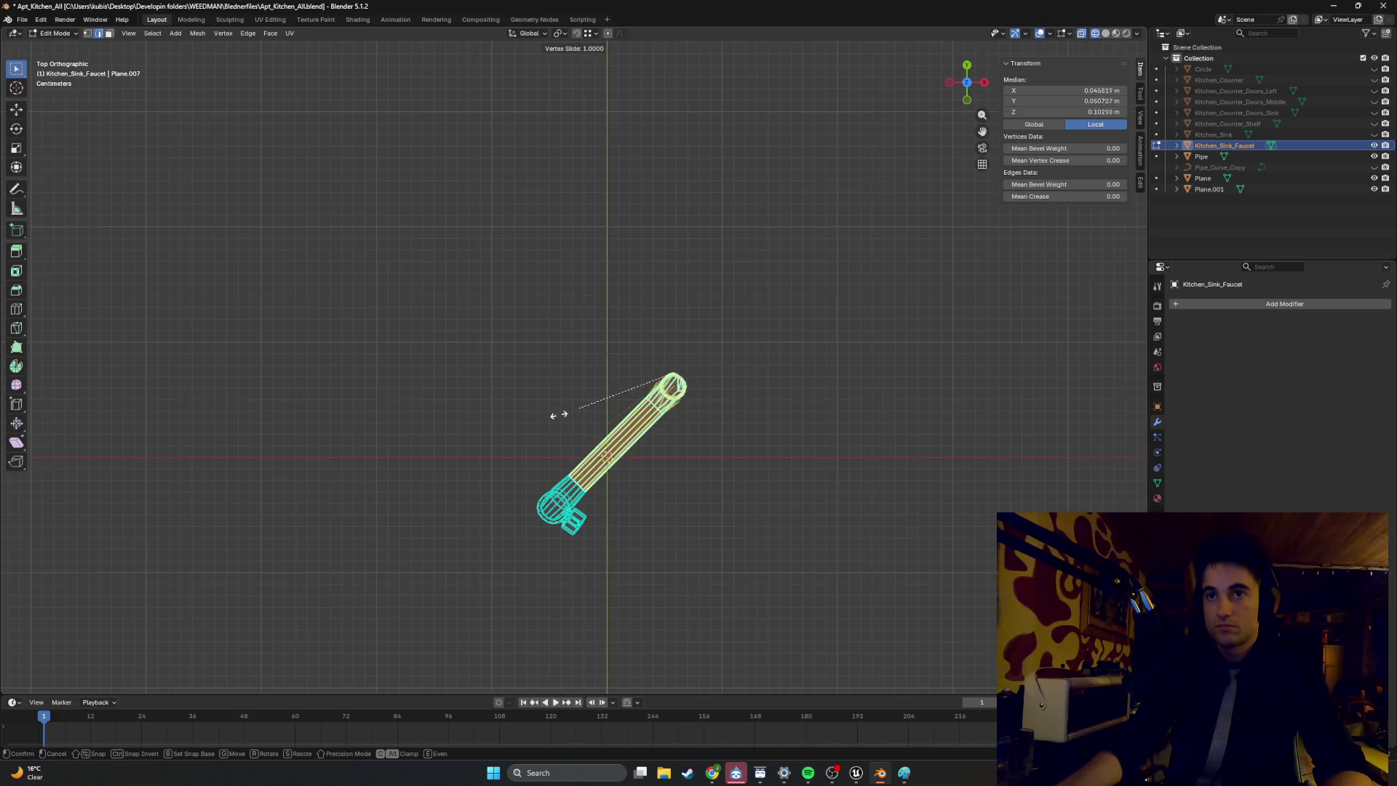
{"action": "left_click", "coordinate": [816, 474]}
{"action": "mouse_move", "coordinate": [816, 473]}
{"action": "middle_mouse_down"}
{"action": "mouse_move", "coordinate": [742, 387]}
{"action": "mouse_move", "coordinate": [615, 390]}
{"action": "middle_mouse_up"}
{"action": "key", "text": "g"}
{"action": "key", "text": "g"}
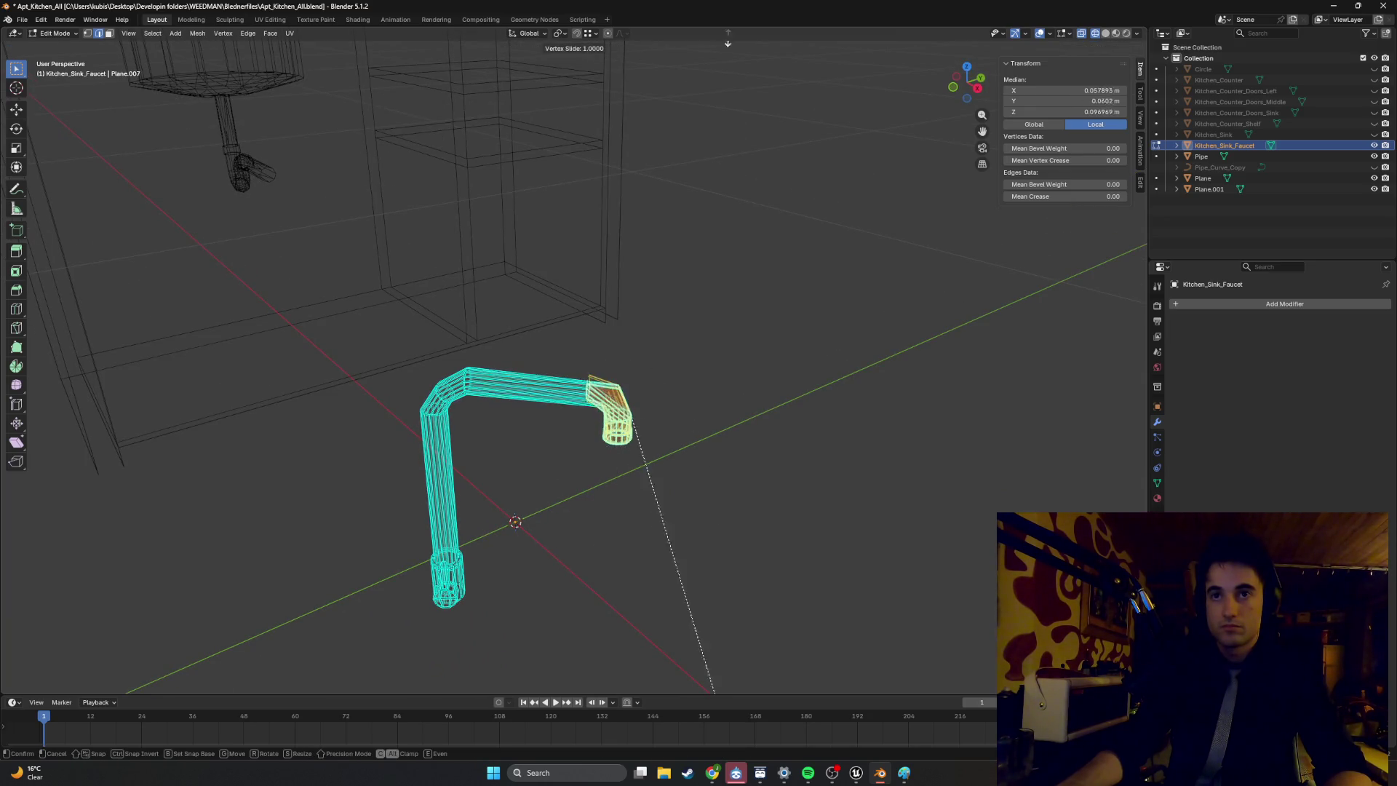
{"action": "left_click", "coordinate": [919, 420]}
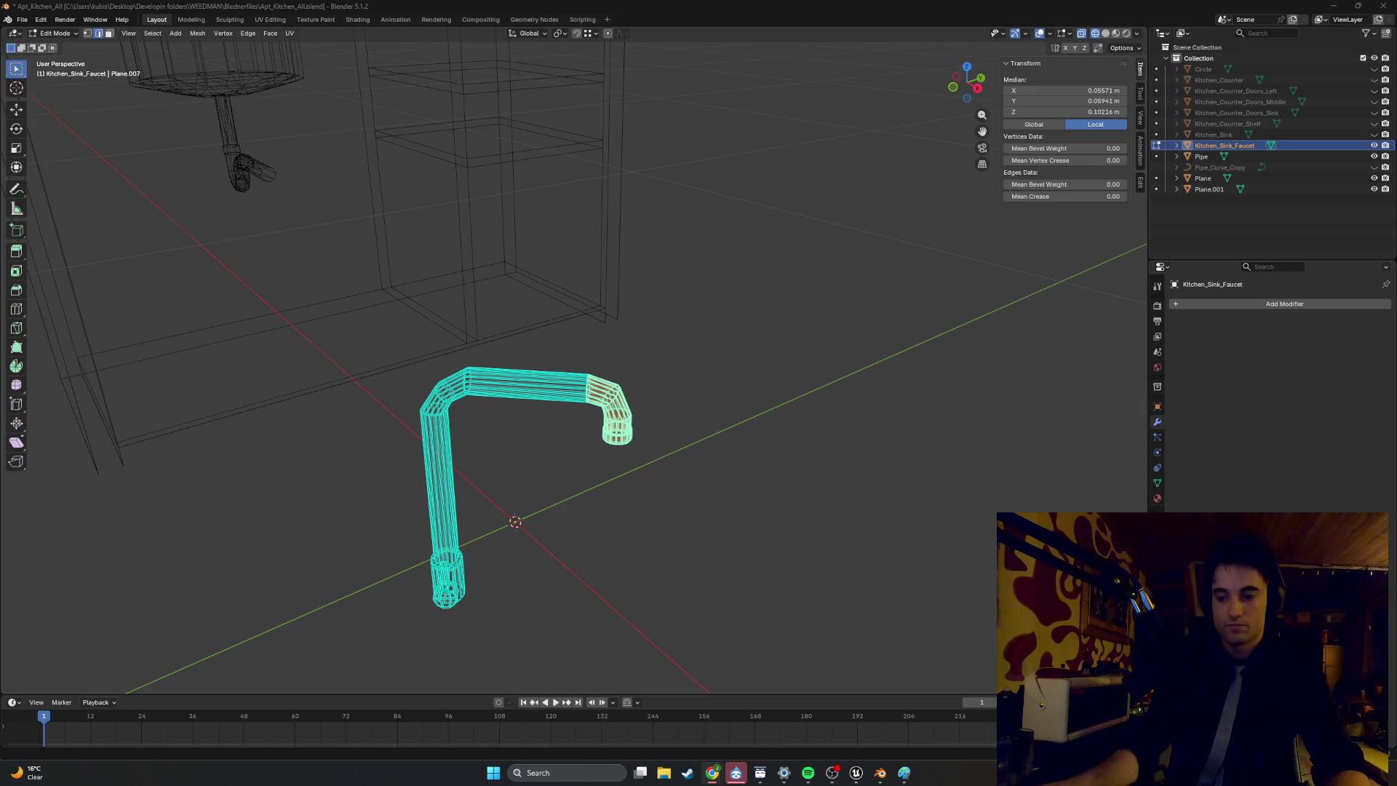
{"action": "key", "text": "super+shift+s"}
{"action": "left_click_drag", "start_coordinate": [712, 648], "coordinate": [350, 302]}
{"action": "key", "text": "g"}
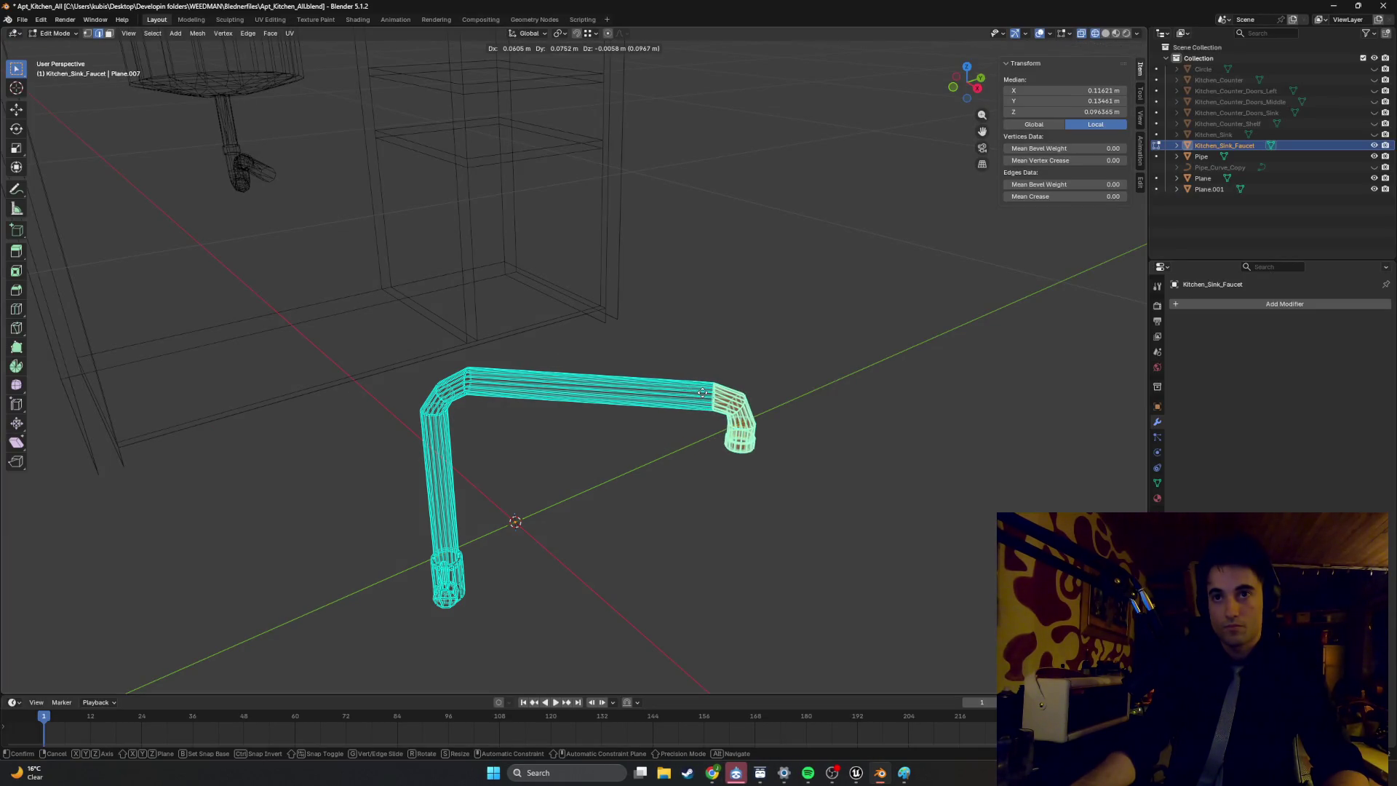
{"action": "key", "text": "Escape"}
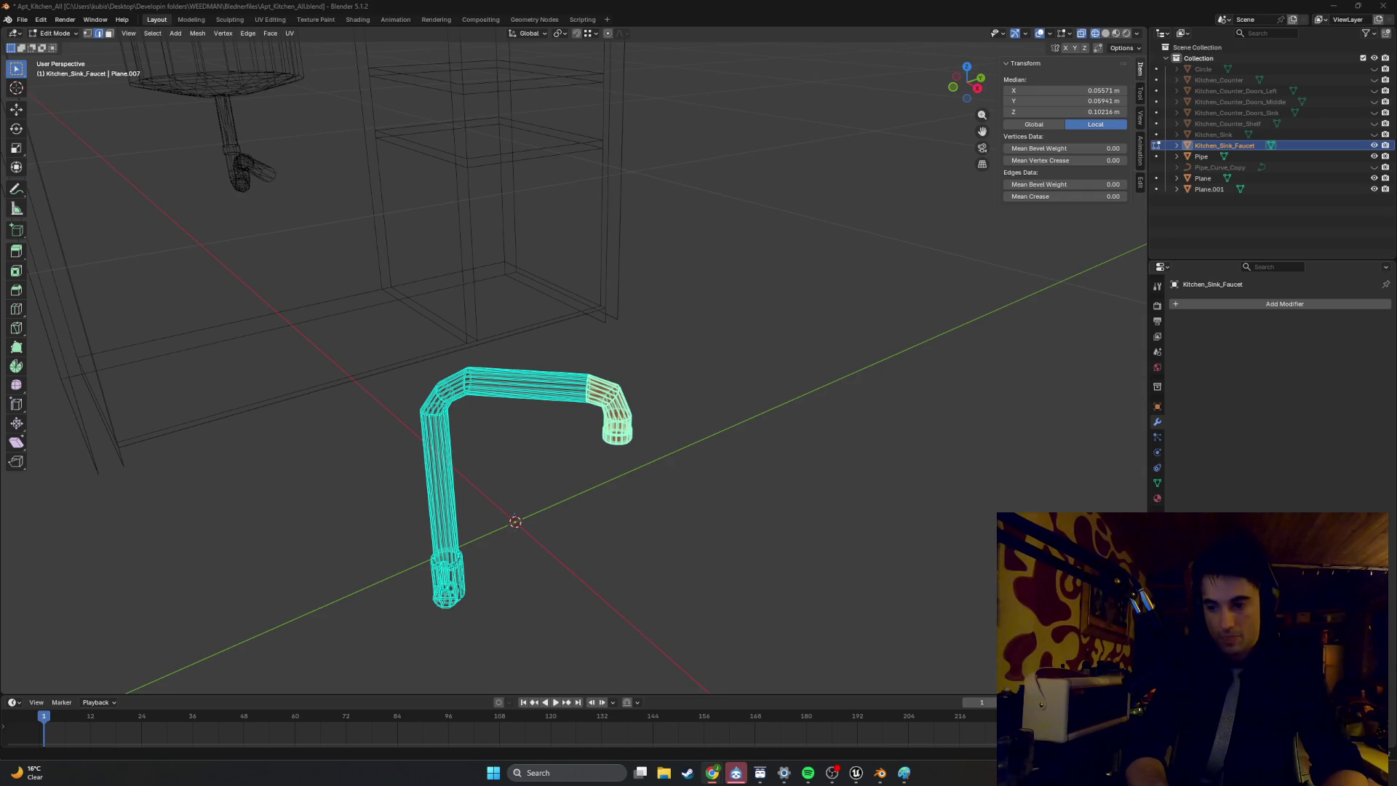
{"action": "left_click_drag", "start_coordinate": [741, 529], "coordinate": [584, 382]}
{"action": "key", "text": "g"}
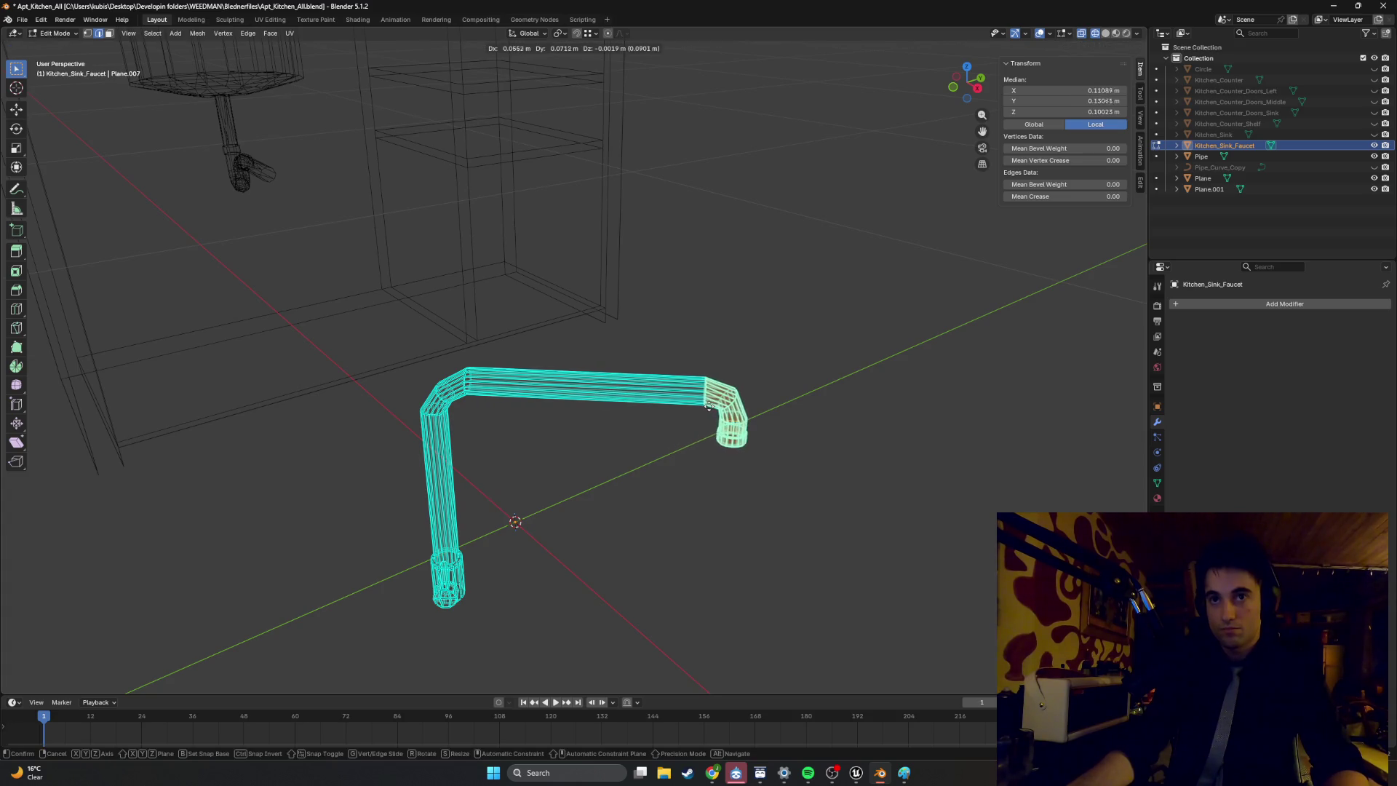
{"action": "key", "text": "super+shift+s"}
{"action": "left_click_drag", "start_coordinate": [964, 702], "coordinate": [384, 318]}
{"action": "left_click", "coordinate": [832, 649]}
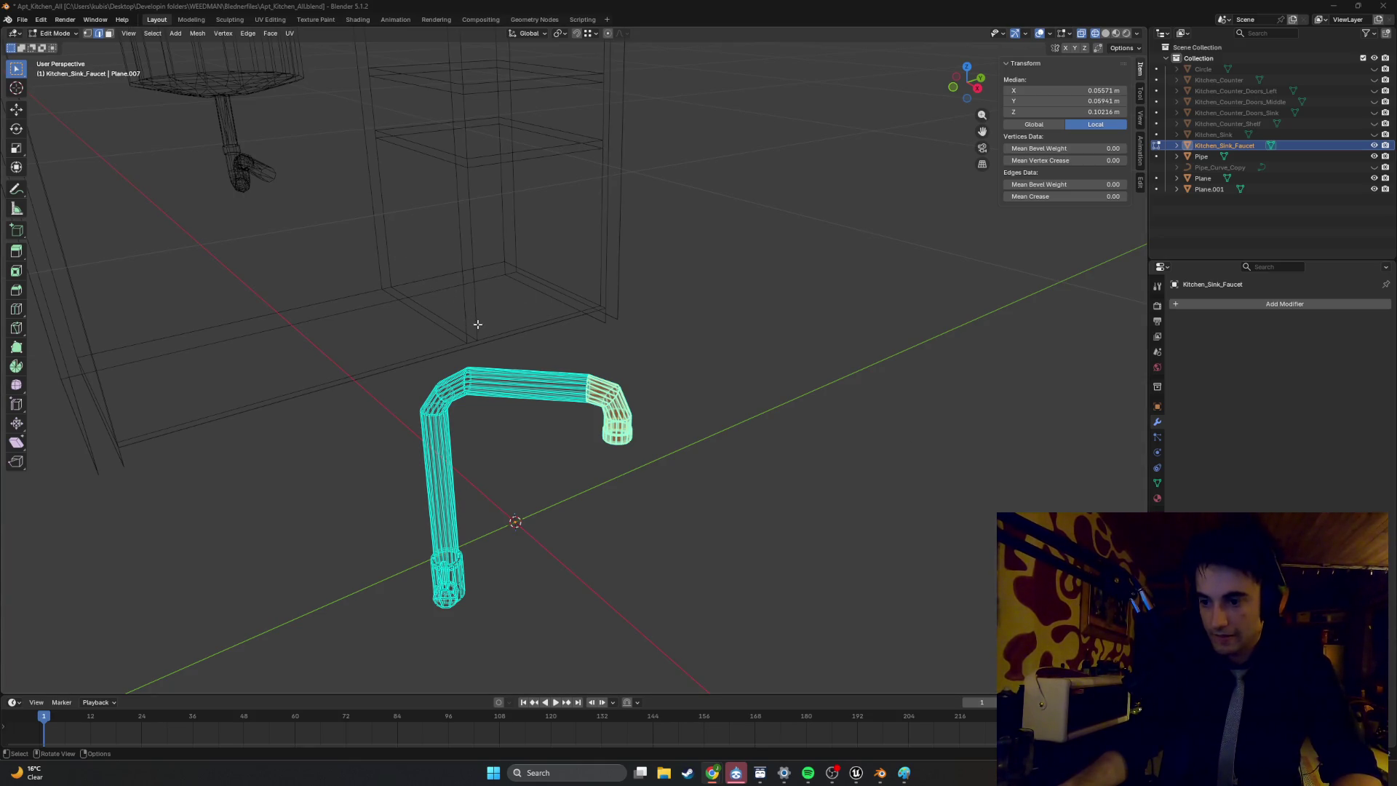
{"action": "scroll", "coordinate": [525, 395], "scroll_direction": "up", "scroll_amount": 3}
Inspect the finished faucet spout, briefly maximising the 3D view and restoring the layout.
{"action": "scroll", "coordinate": [521, 414], "scroll_direction": "up", "scroll_amount": 2}
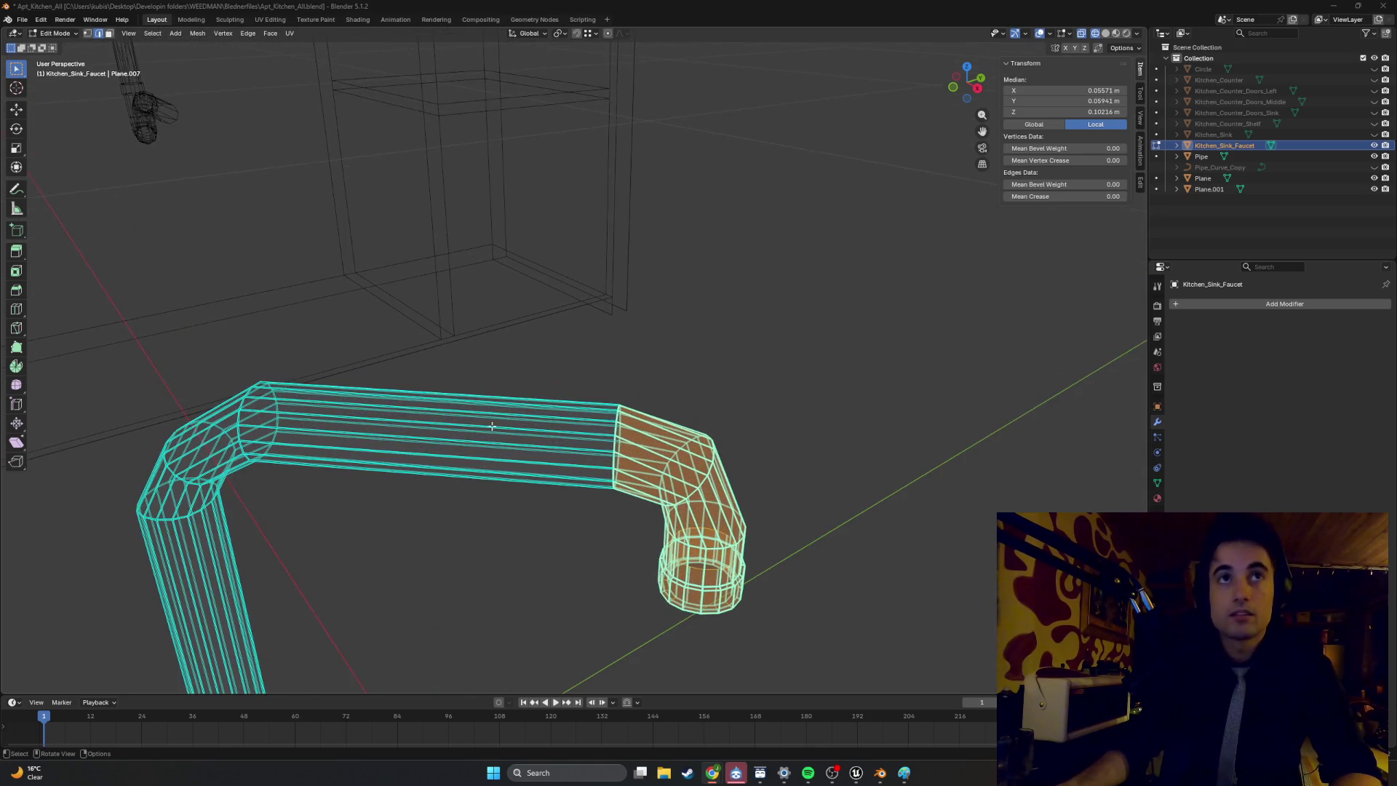
{"action": "key", "text": "Tab"}
{"action": "key", "text": "Tab"}
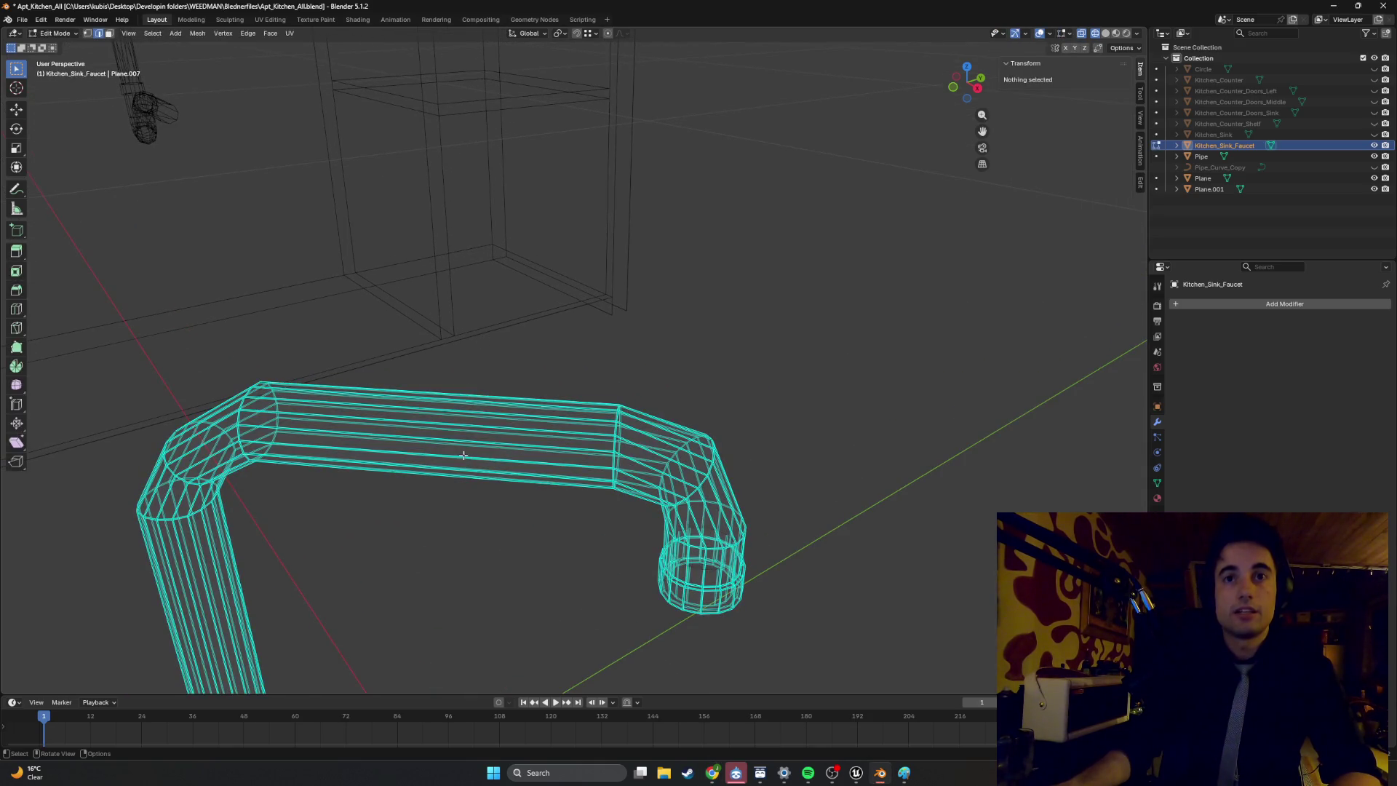
{"action": "scroll", "coordinate": [458, 449], "scroll_direction": "up", "scroll_amount": 3}
{"action": "middle_click_drag", "start_coordinate": [458, 449], "coordinate": [442, 413]}
{"action": "left_click", "coordinate": [442, 412]}
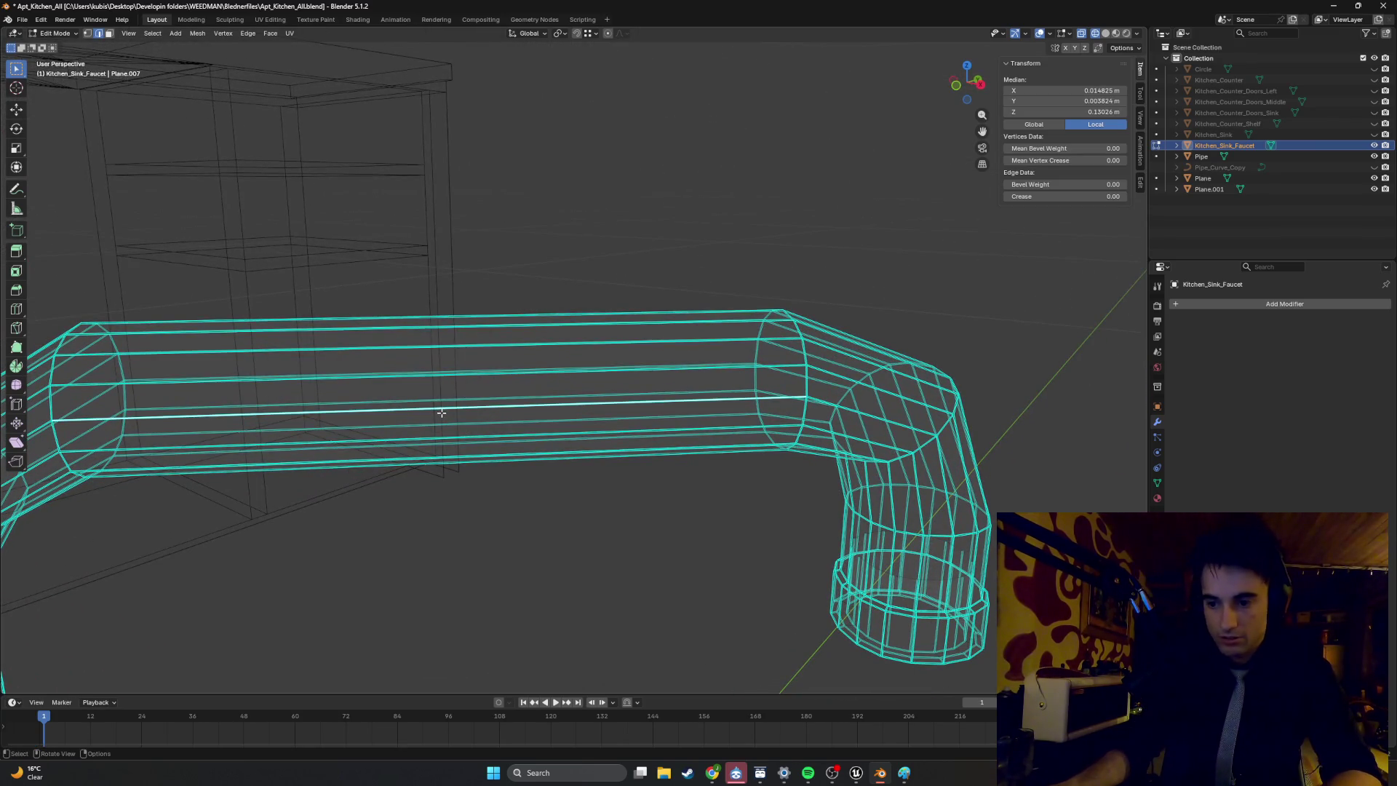
{"action": "key", "text": "ctrl+alt+space"}
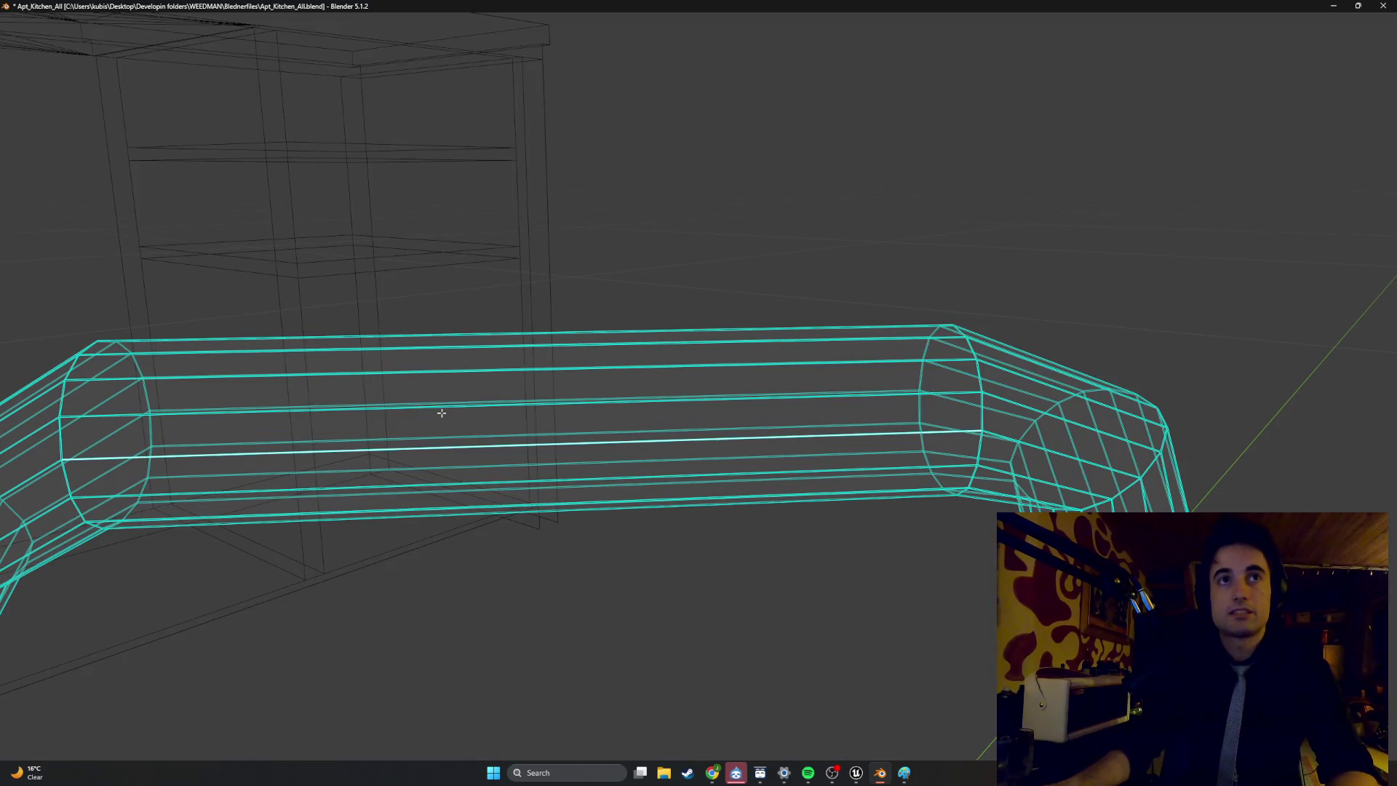
{"action": "scroll", "coordinate": [441, 412], "scroll_direction": "down", "scroll_amount": 4}
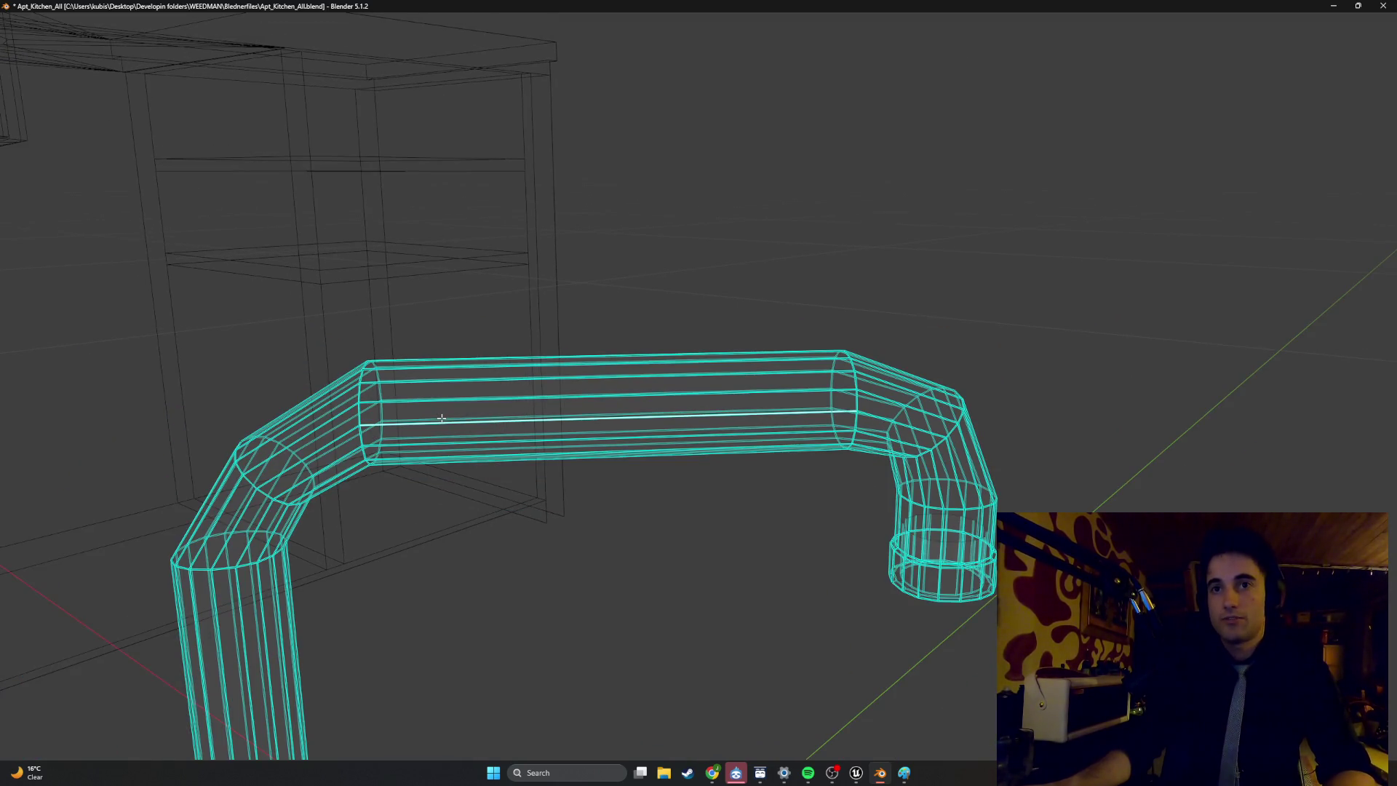
{"action": "key", "text": "ctrl+alt+space"}
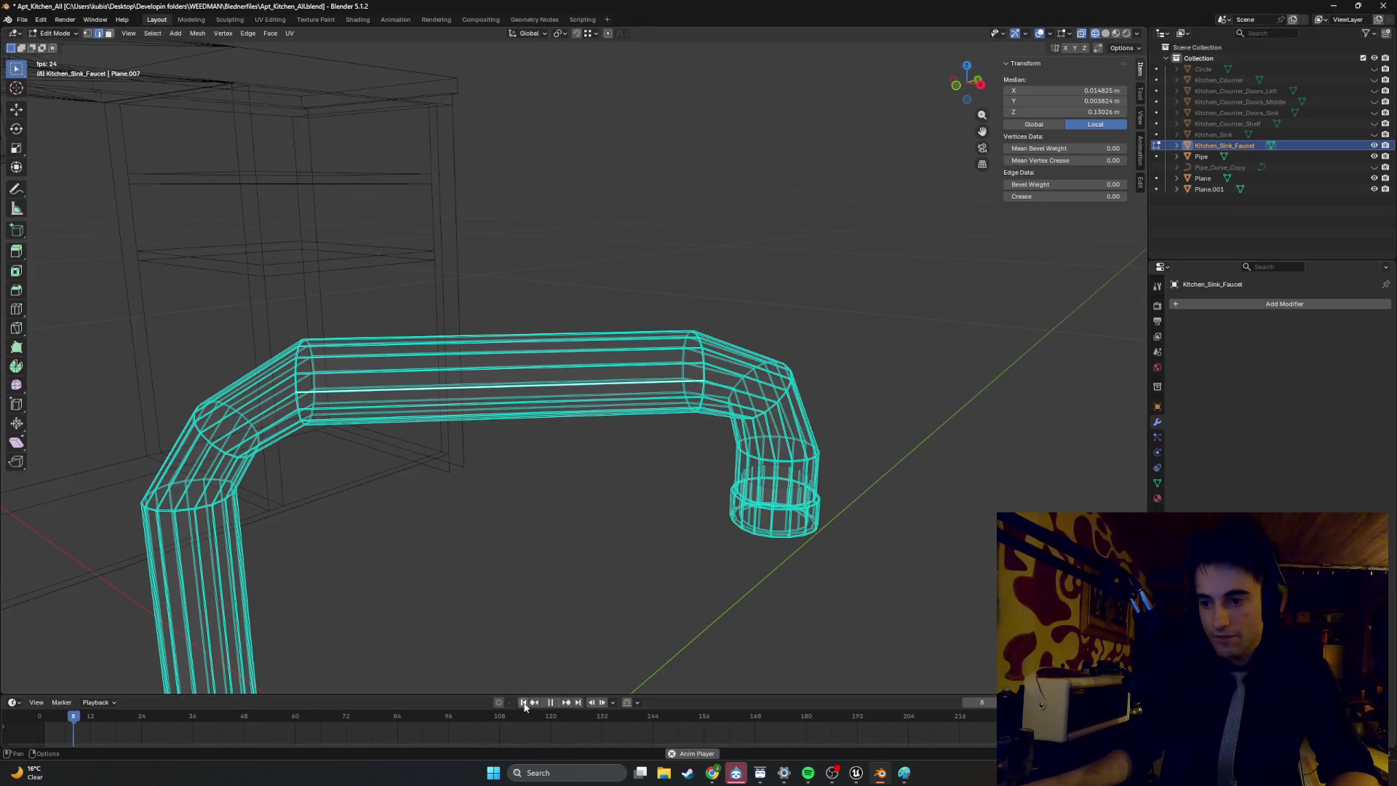
Stop the animation, replay briefly, and leave the playhead on frame 1.
{"action": "left_click", "coordinate": [550, 702]}
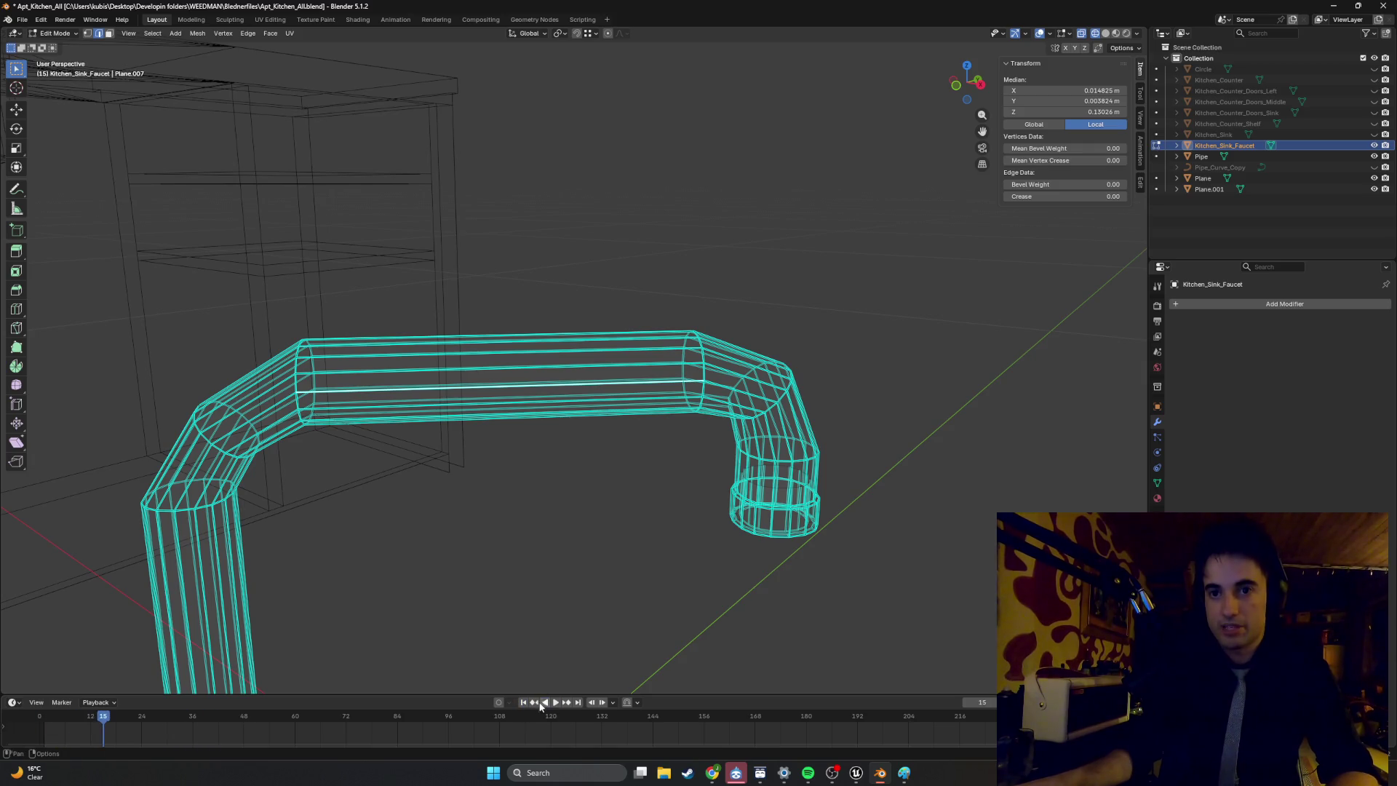
{"action": "left_click", "coordinate": [530, 704]}
{"action": "left_click", "coordinate": [523, 702]}
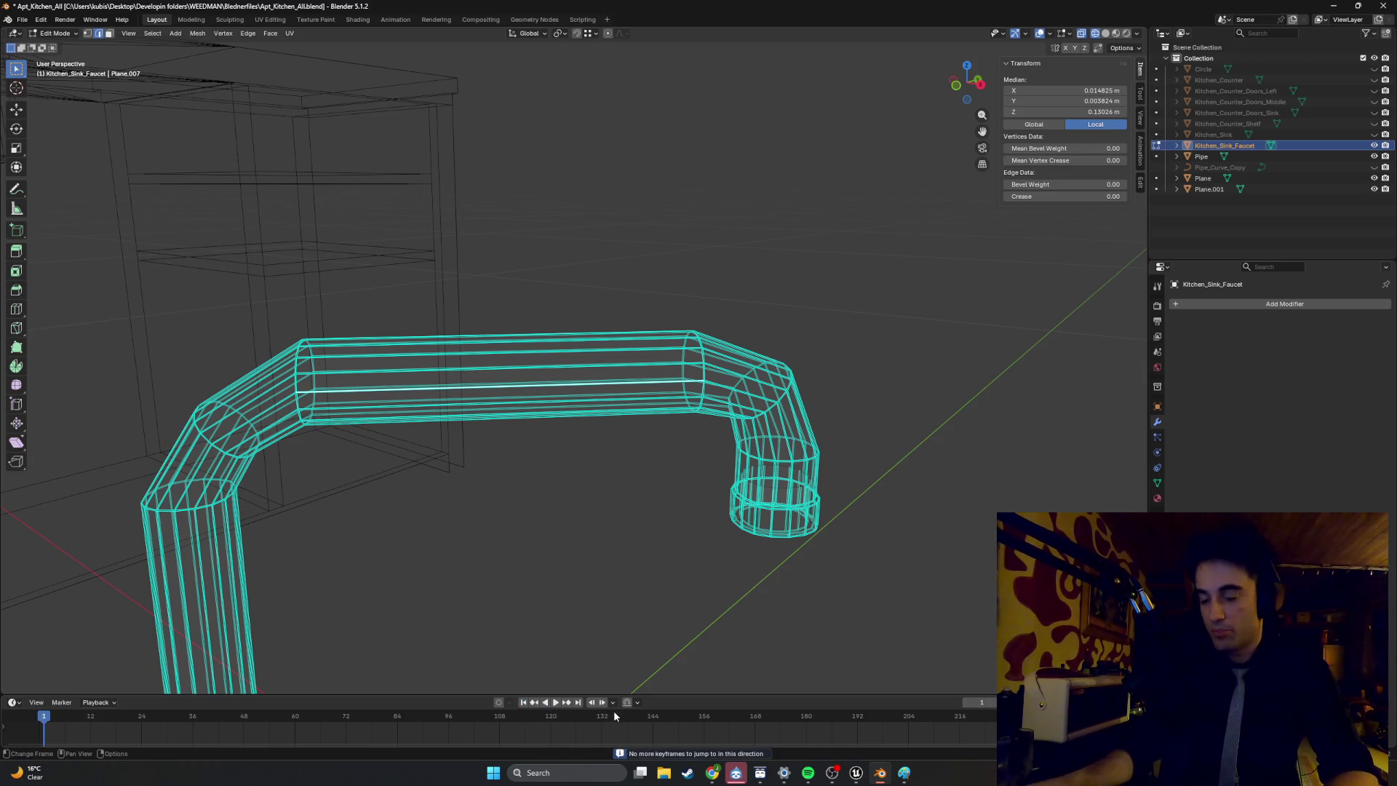
{"action": "left_click", "coordinate": [555, 702]}
{"action": "left_click", "coordinate": [523, 703]}
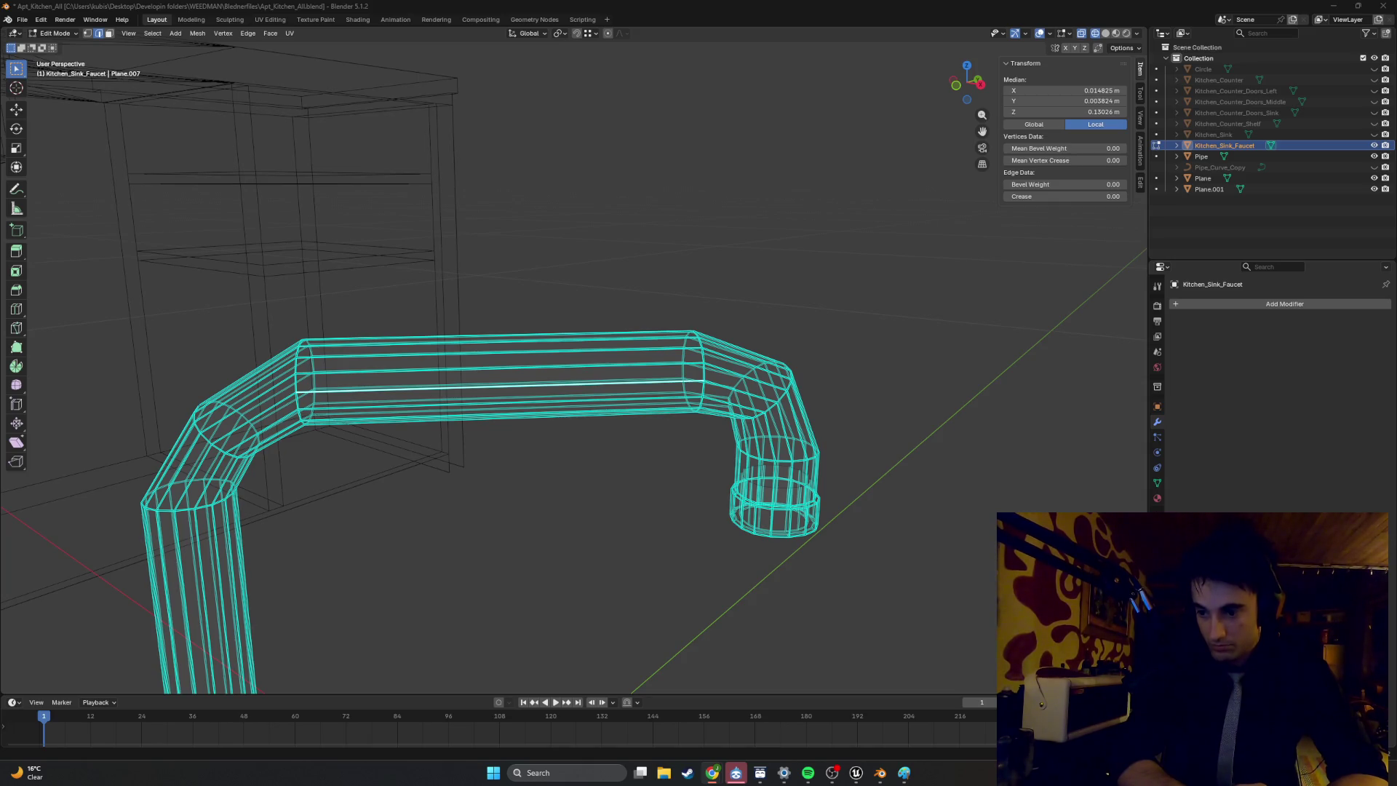
Orbit around the faucet mesh and zoom in to look down on it from above.
{"action": "middle_click_drag", "start_coordinate": [599, 463], "coordinate": [602, 466]}
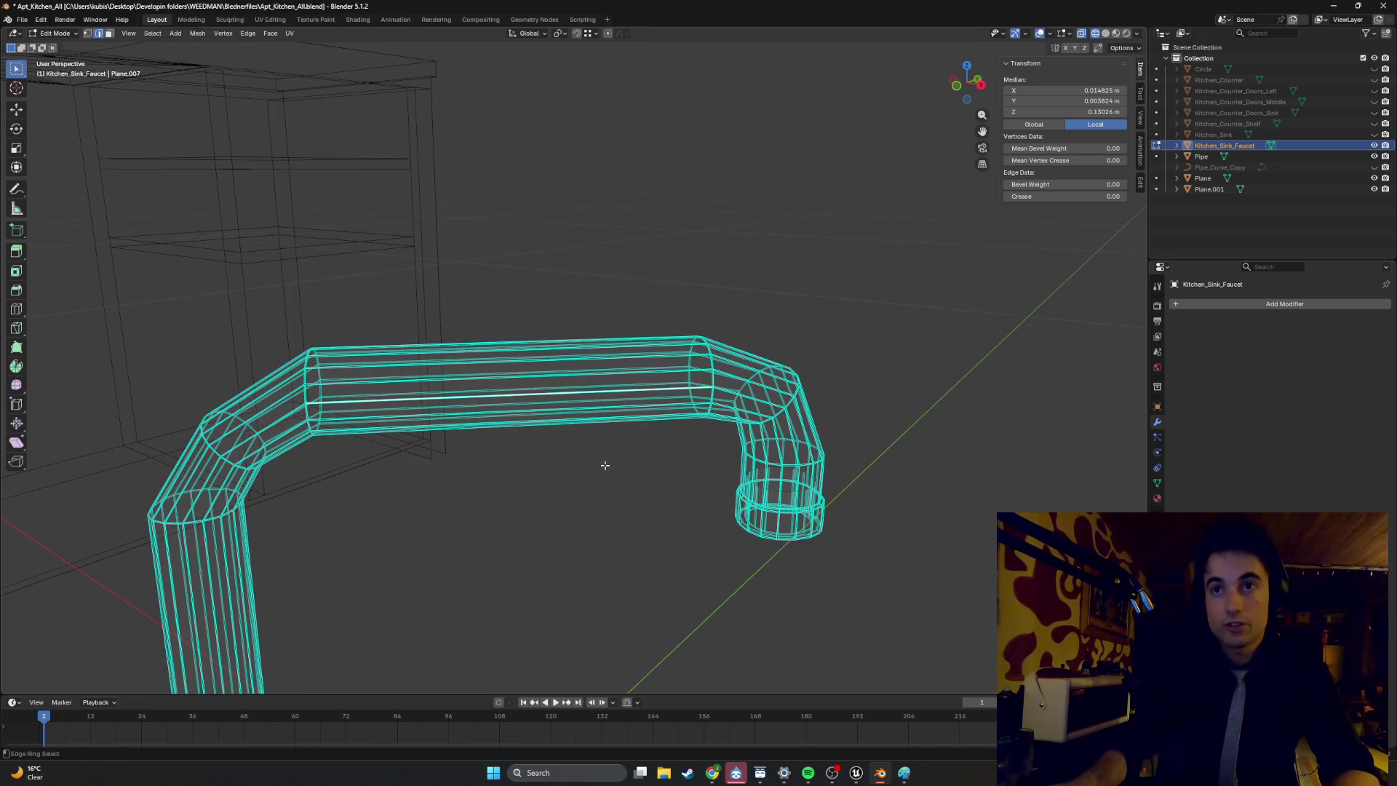
{"action": "key", "text": "ctrl+alt+space"}
{"action": "key", "text": "ctrl+alt+space"}
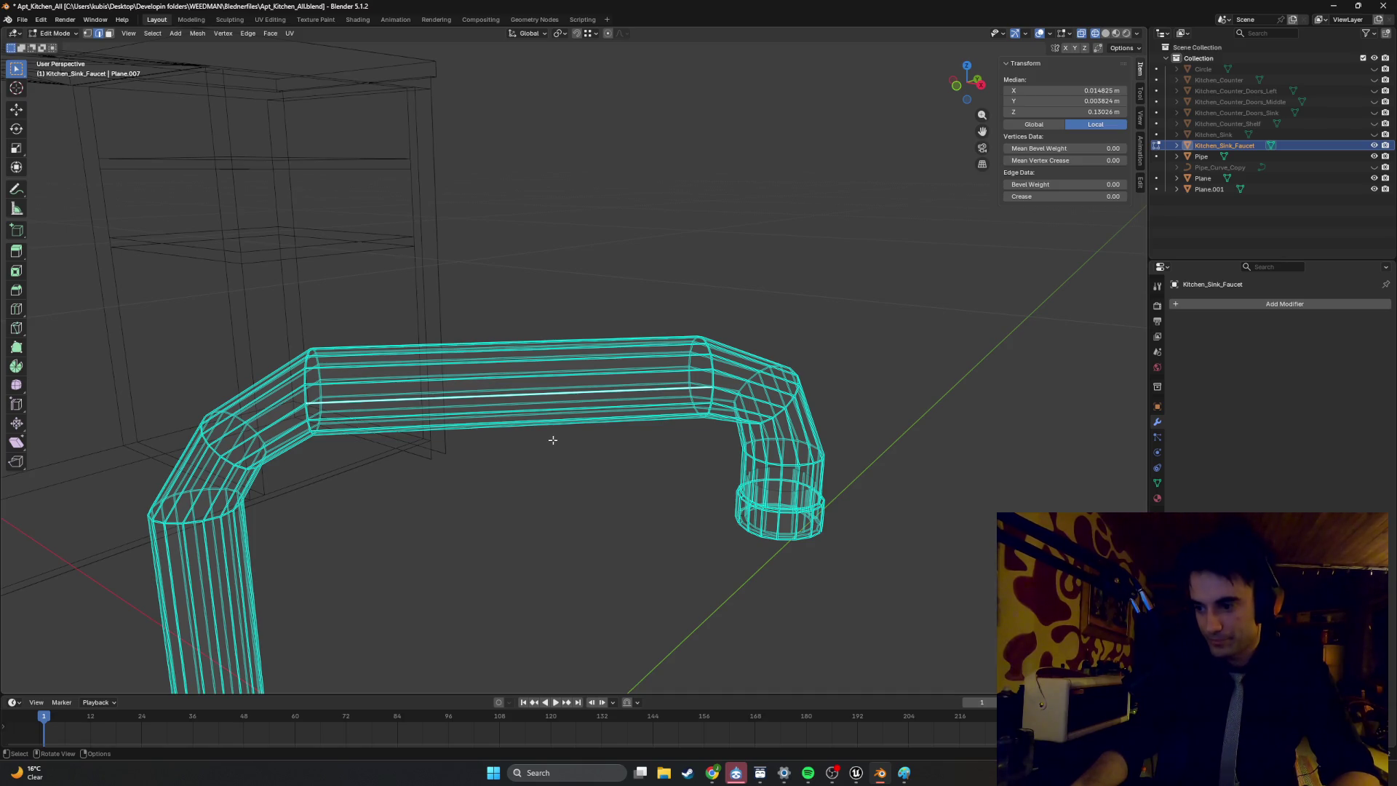
{"action": "mouse_move", "coordinate": [449, 404]}
{"action": "middle_mouse_down"}
{"action": "mouse_move", "coordinate": [557, 391]}
{"action": "mouse_move", "coordinate": [399, 255]}
{"action": "mouse_move", "coordinate": [539, 455]}
{"action": "mouse_move", "coordinate": [611, 312]}
{"action": "mouse_move", "coordinate": [578, 320]}
{"action": "middle_mouse_up"}
{"action": "scroll", "coordinate": [589, 349], "scroll_direction": "up", "scroll_amount": 2}
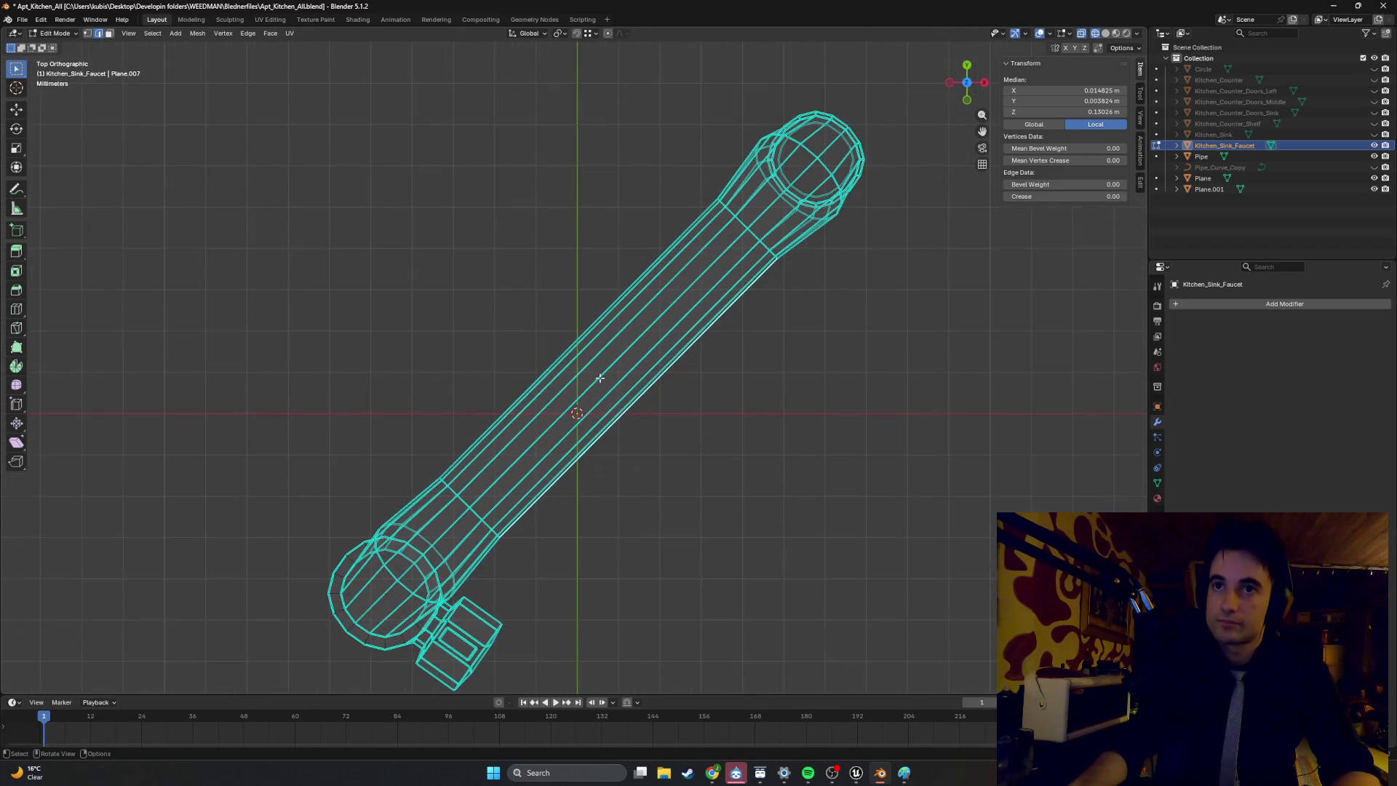
Show the Transform Orientation choices in the viewport header while the faucet stays in Edit Mode.
{"action": "key", "text": "ctrl+alt+space"}
{"action": "key", "text": "ctrl+alt+space"}
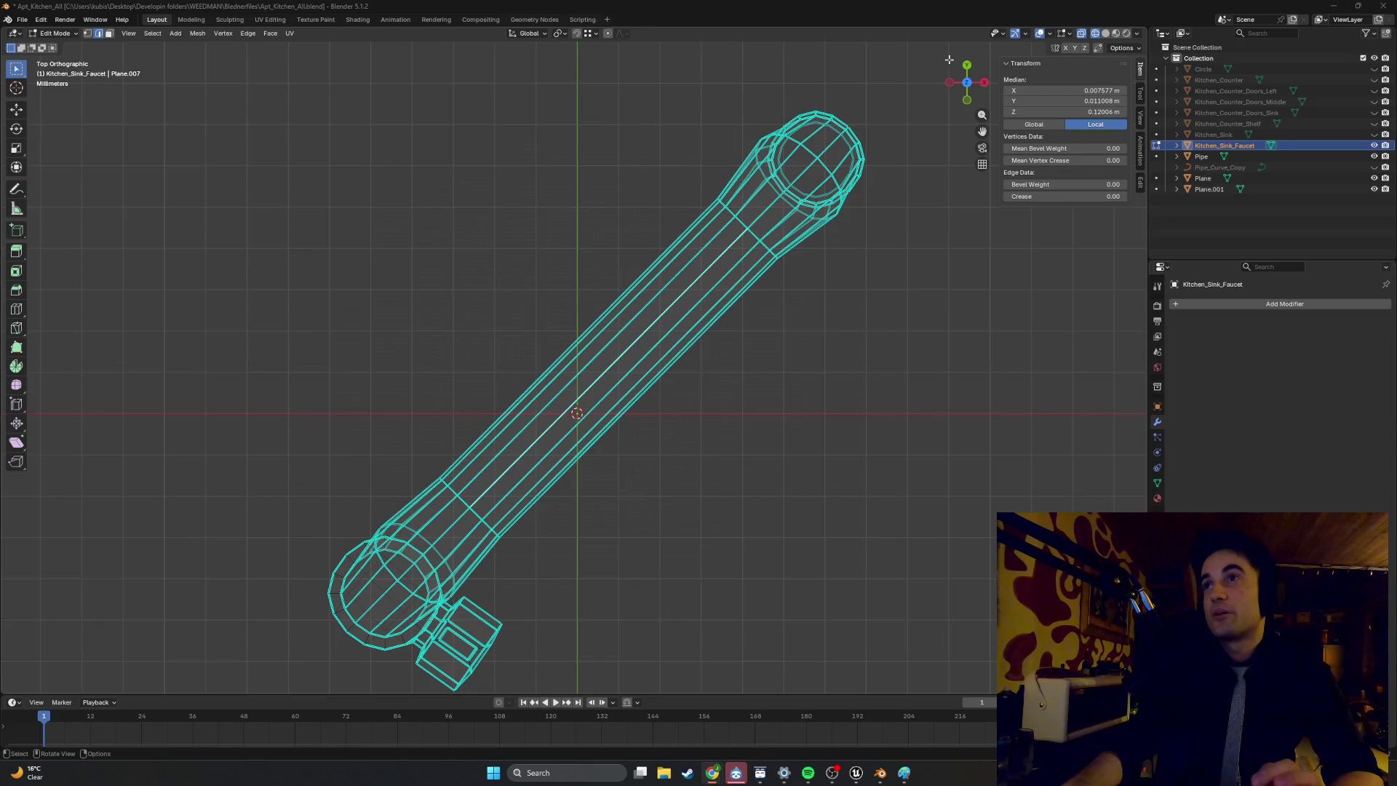
{"action": "key", "text": "super+shift+s"}
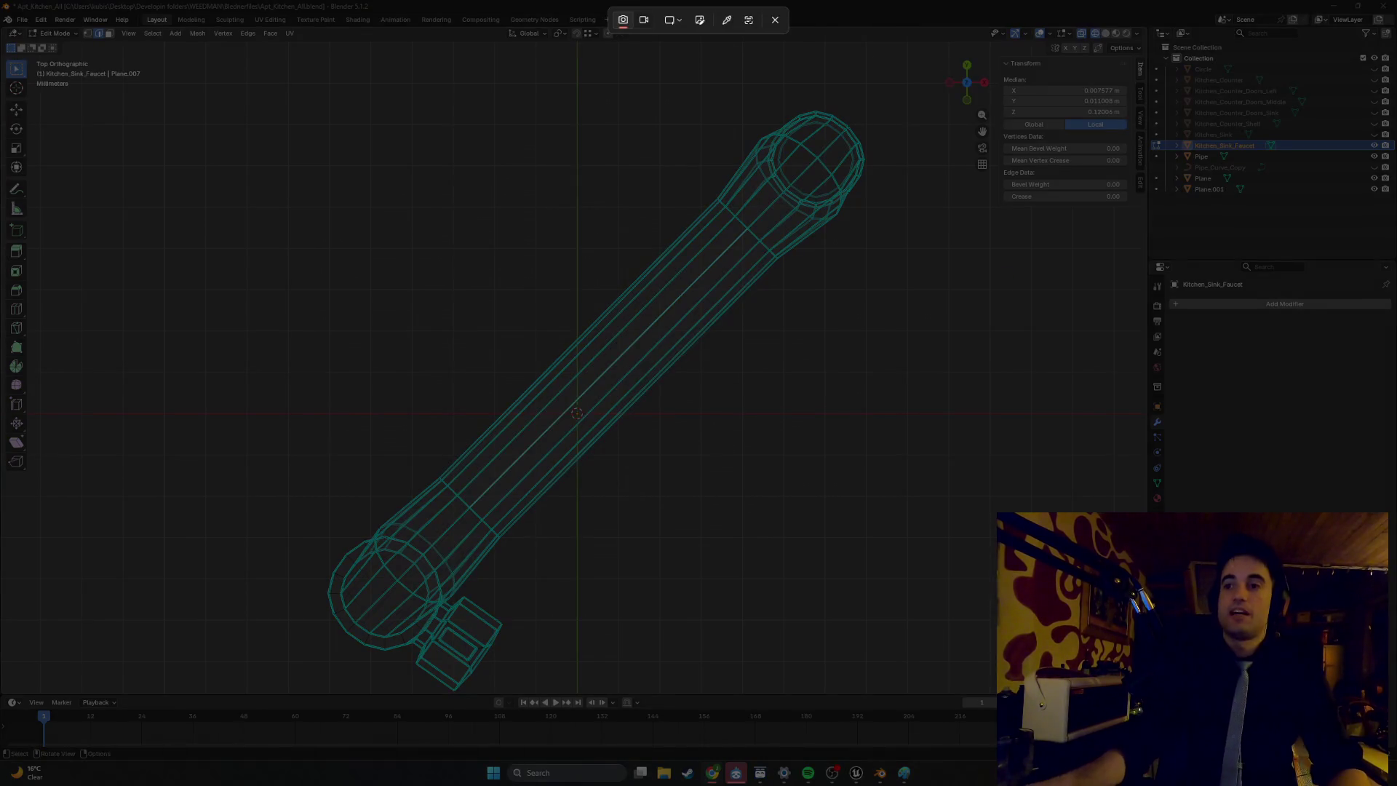
{"action": "key", "text": "Escape"}
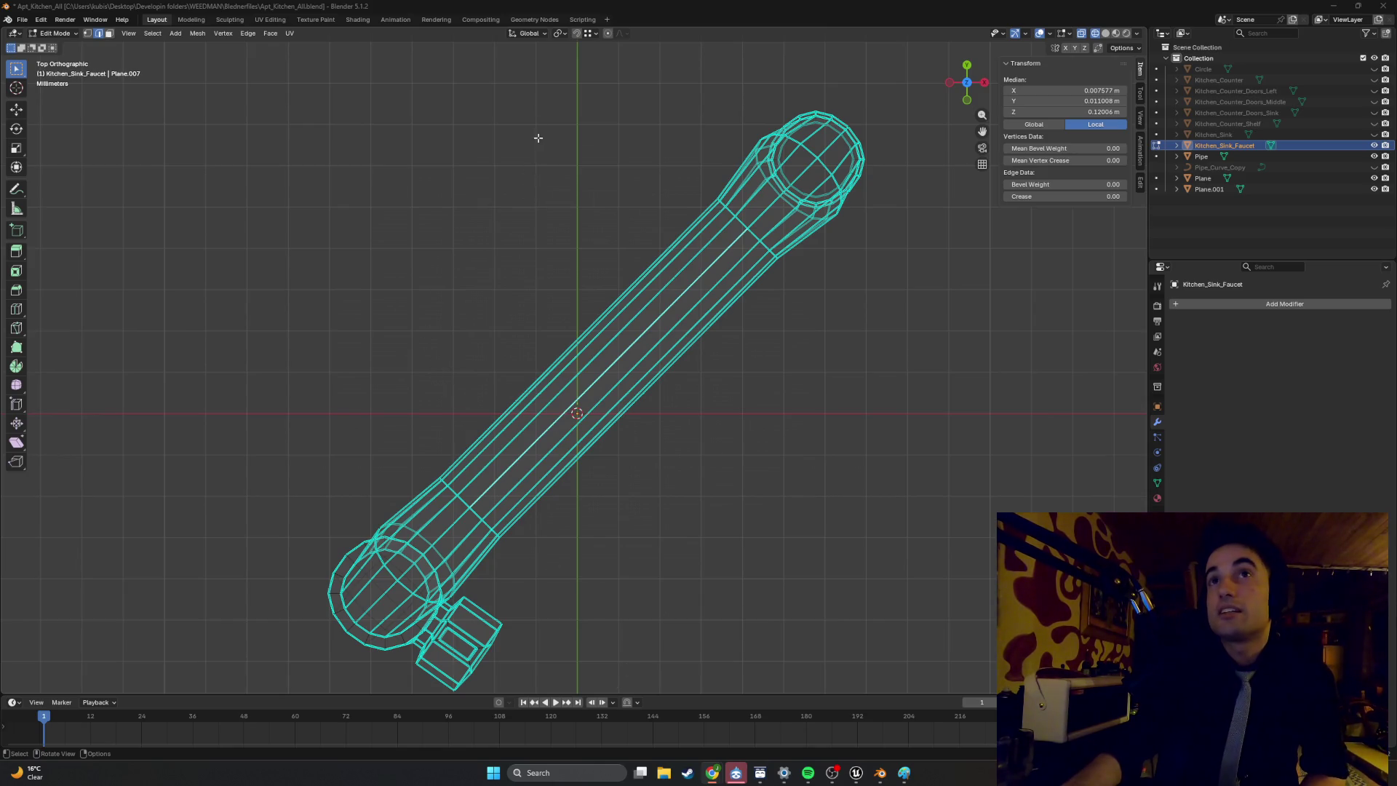
{"action": "left_click", "coordinate": [531, 34]}
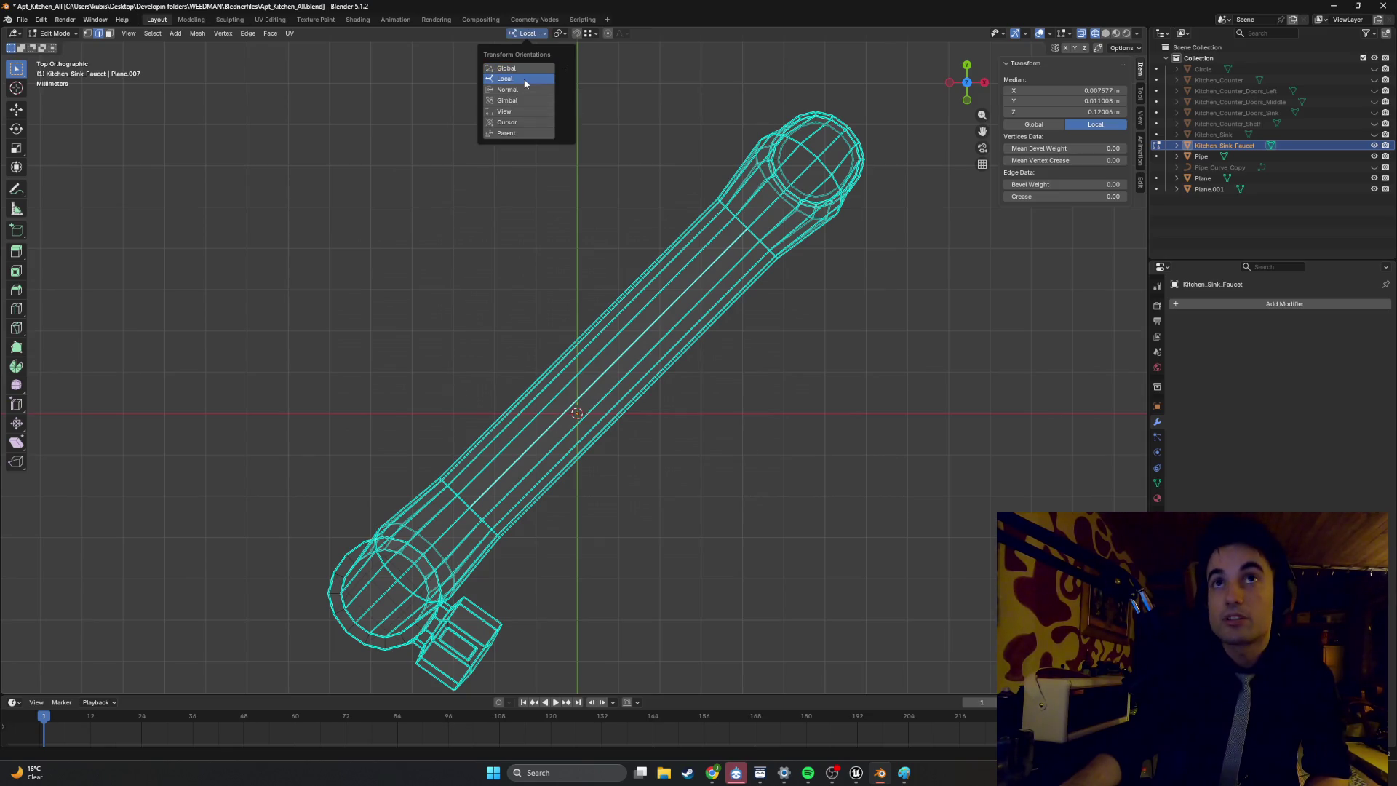
Switch the orientation to Local and move the box-selected faucet tip faces.
{"action": "left_click", "coordinate": [525, 78]}
{"action": "key", "text": "b"}
{"action": "left_click_drag", "start_coordinate": [879, 267], "coordinate": [735, 51]}
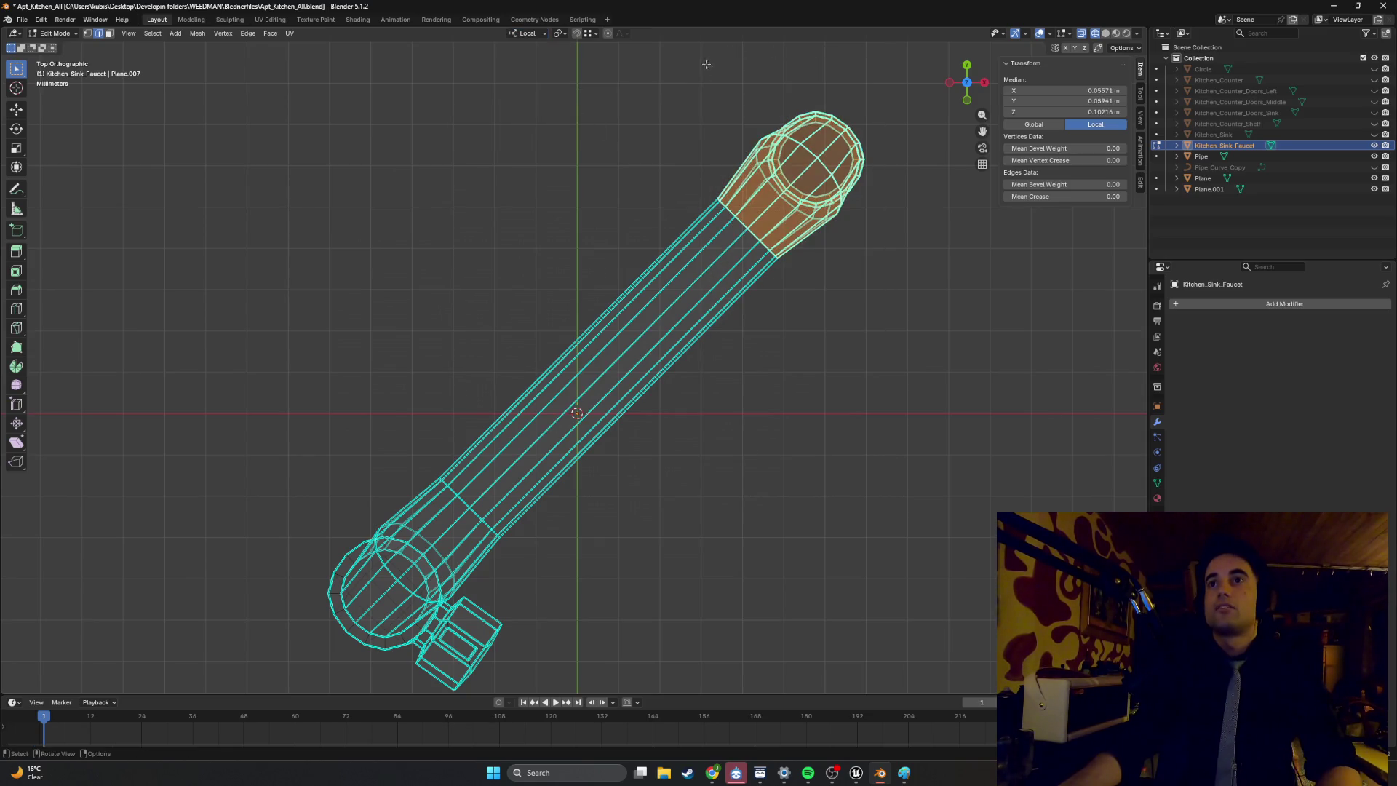
{"action": "key", "text": "g"}
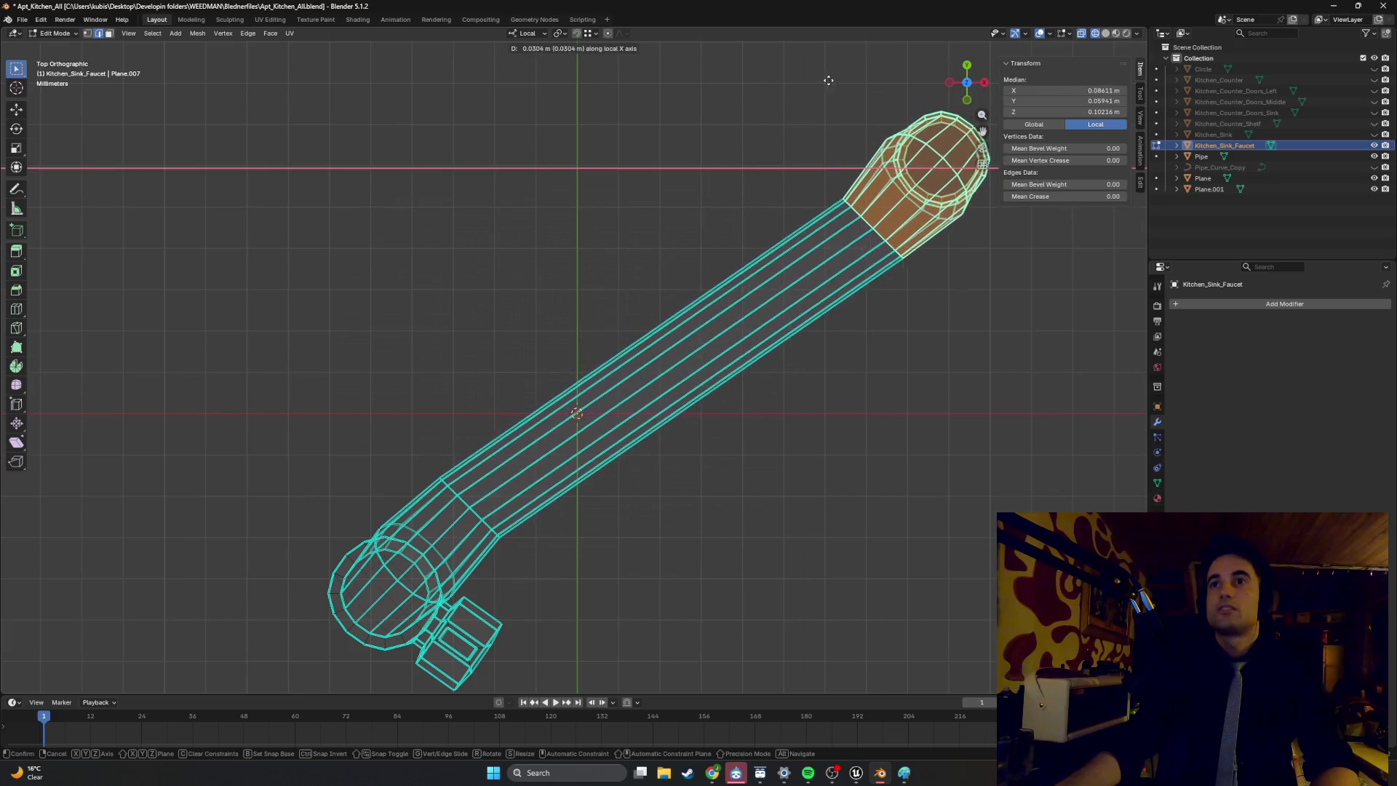
{"action": "left_click", "coordinate": [766, 86]}
With Normal orientation, slide the spout tip faces 0.0444 m along their own Y axis.
{"action": "left_click", "coordinate": [528, 33]}
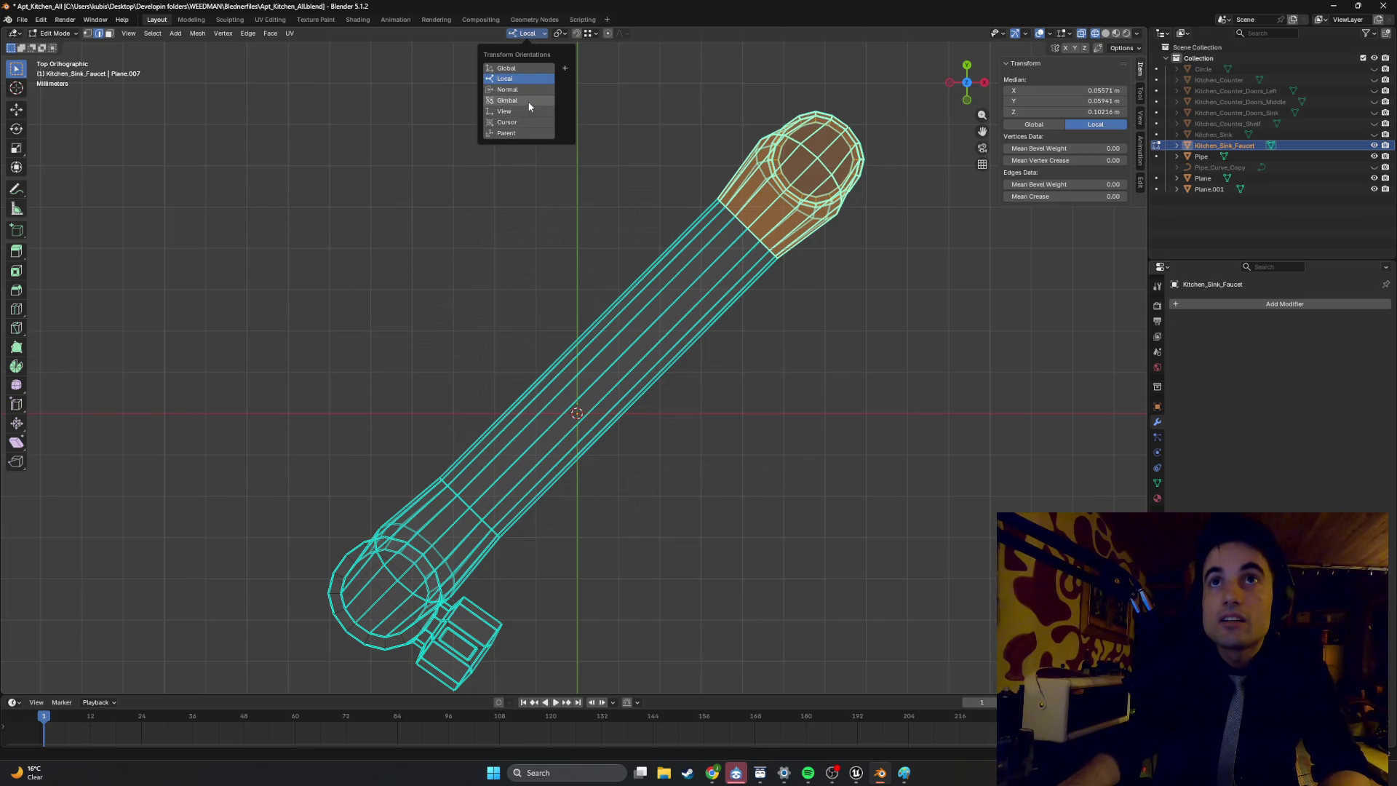
{"action": "left_click", "coordinate": [530, 91]}
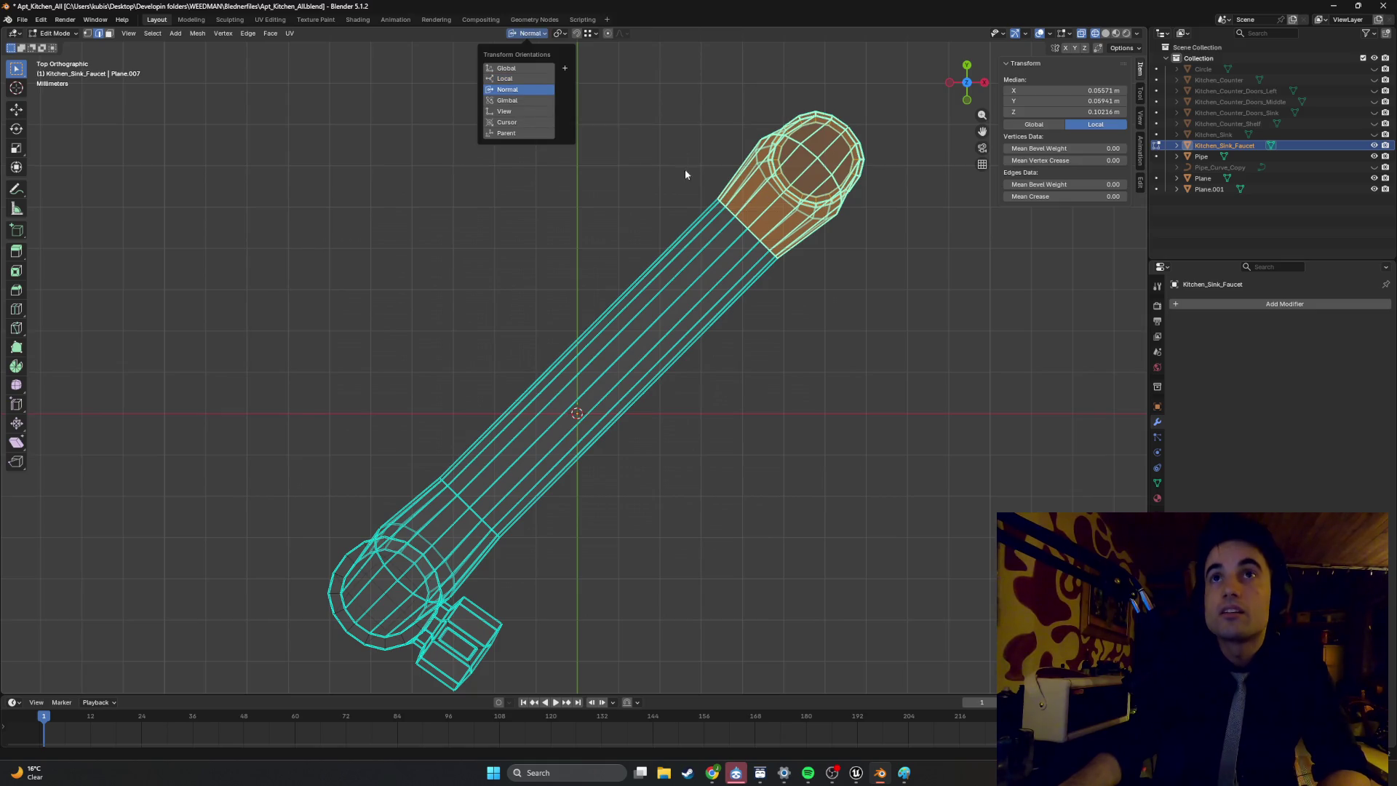
{"action": "left_click_drag", "start_coordinate": [904, 295], "coordinate": [680, 85]}
{"action": "key", "text": "g"}
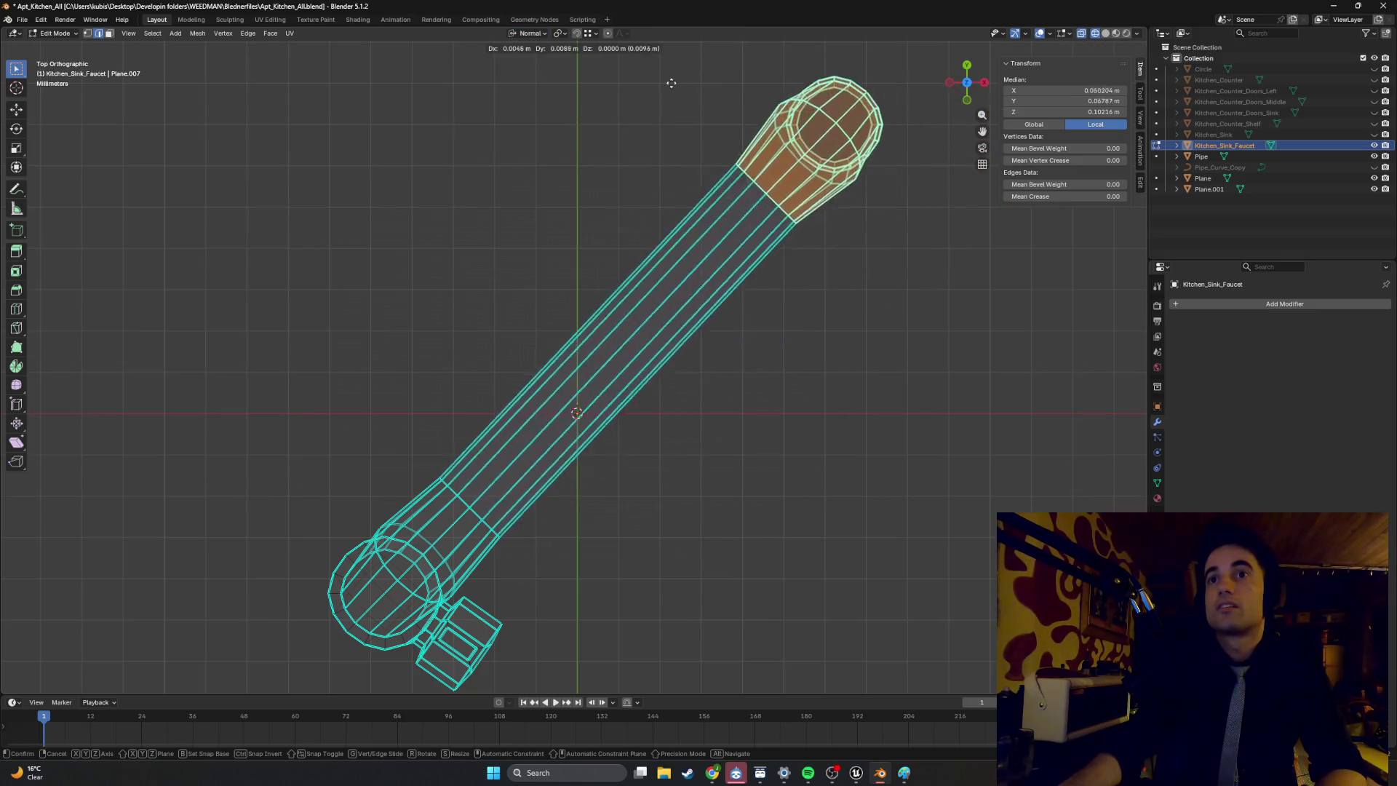
{"action": "key", "text": "y"}
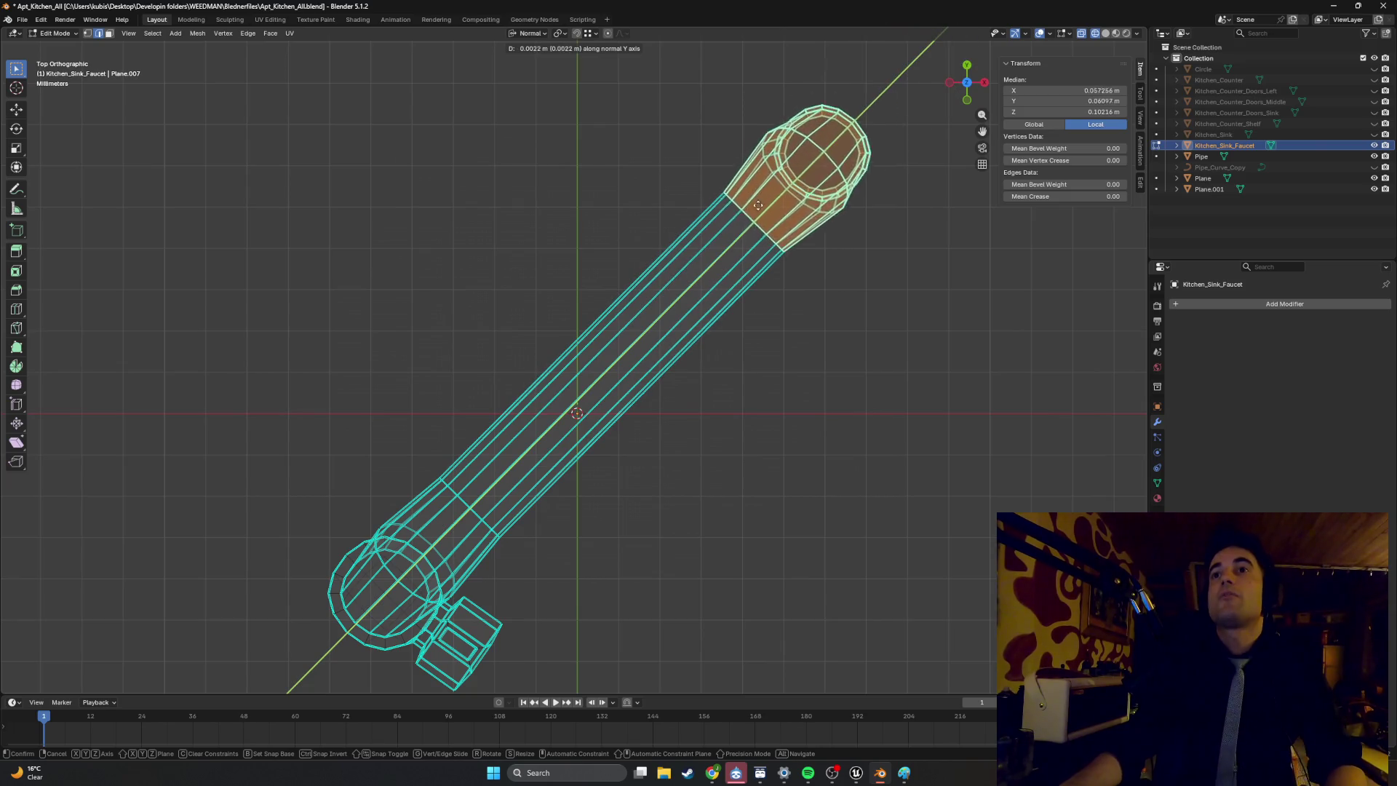
{"action": "mouse_move", "coordinate": [758, 205]}
{"action": "middle_mouse_down", "text": "alt"}
{"action": "mouse_move", "coordinate": [602, 224]}
{"action": "mouse_move", "coordinate": [665, 293]}
{"action": "mouse_move", "coordinate": [760, 325]}
{"action": "middle_mouse_up", "text": "alt"}
{"action": "key", "text": "y"}
{"action": "left_click", "coordinate": [736, 314]}
{"action": "scroll", "coordinate": [761, 325], "scroll_direction": "down", "scroll_amount": 5}
{"action": "mouse_move", "coordinate": [667, 392]}
{"action": "middle_mouse_down"}
{"action": "mouse_move", "coordinate": [601, 324]}
{"action": "mouse_move", "coordinate": [569, 326]}
{"action": "middle_mouse_up"}
Switch to Global orientation, lengthen the spout arm along Y, and return to Object Mode.
{"action": "left_click", "coordinate": [529, 34]}
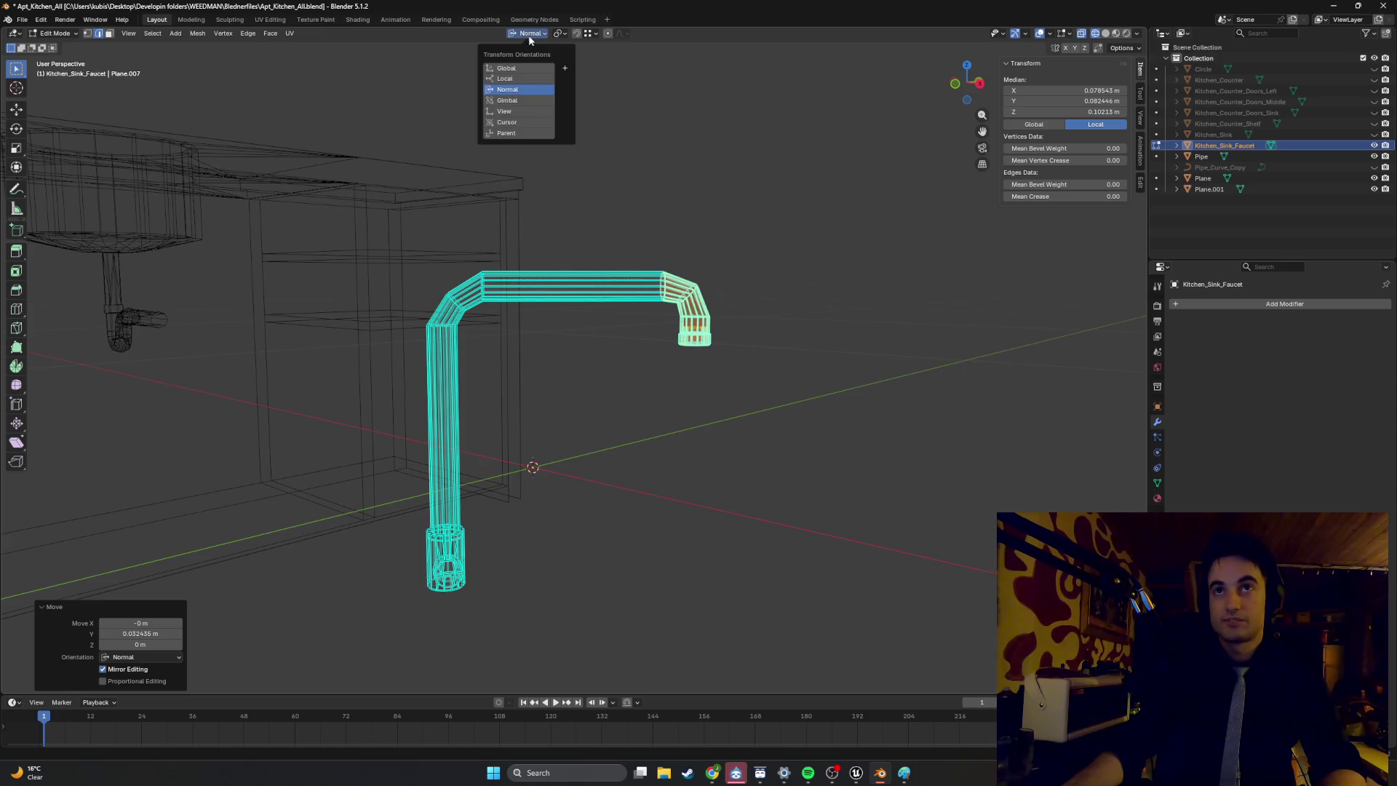
{"action": "left_click", "coordinate": [530, 68]}
{"action": "mouse_move", "coordinate": [673, 162]}
{"action": "middle_mouse_down"}
{"action": "mouse_move", "coordinate": [652, 165]}
{"action": "mouse_move", "coordinate": [666, 170]}
{"action": "mouse_move", "coordinate": [664, 231]}
{"action": "middle_mouse_up"}
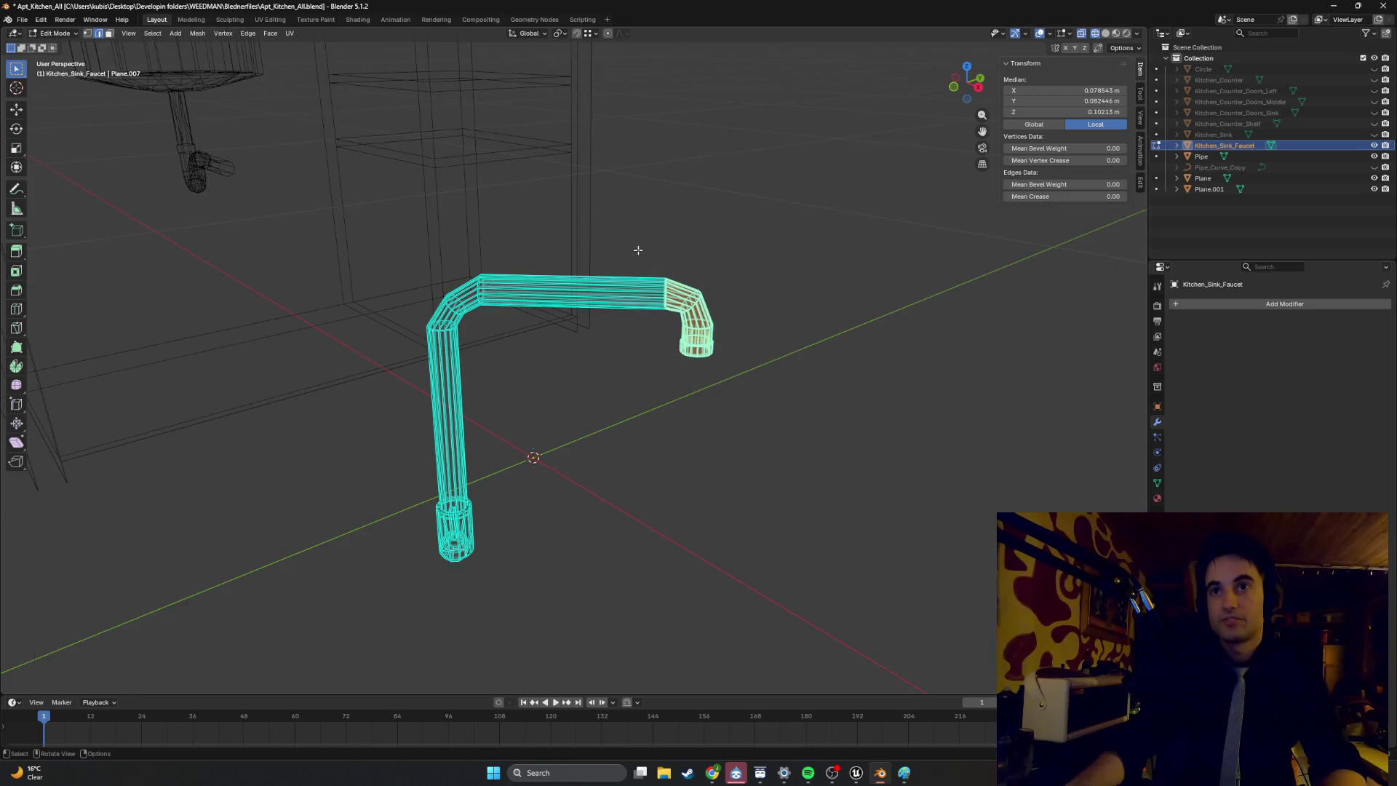
{"action": "left_click", "coordinate": [529, 33]}
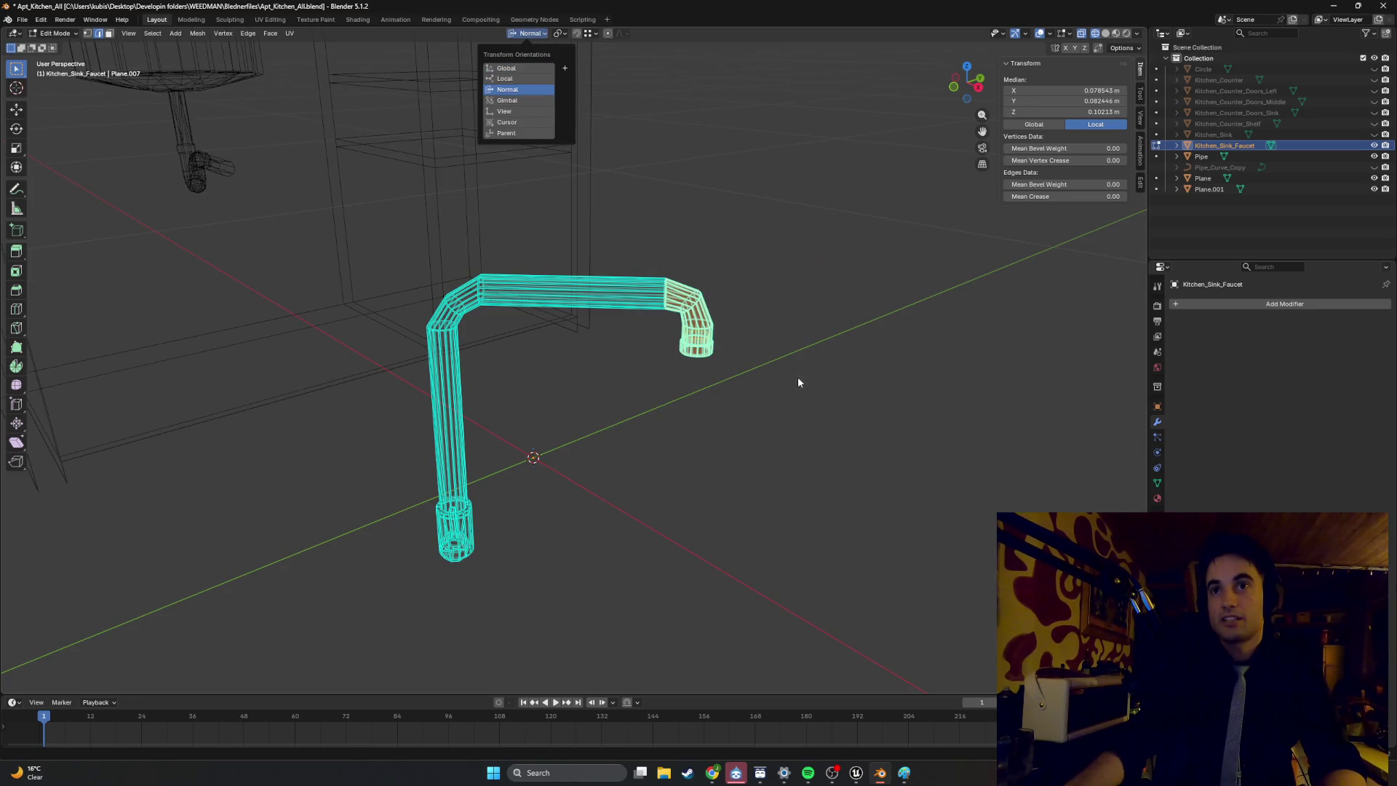
{"action": "key", "text": "g"}
{"action": "key", "text": "y"}
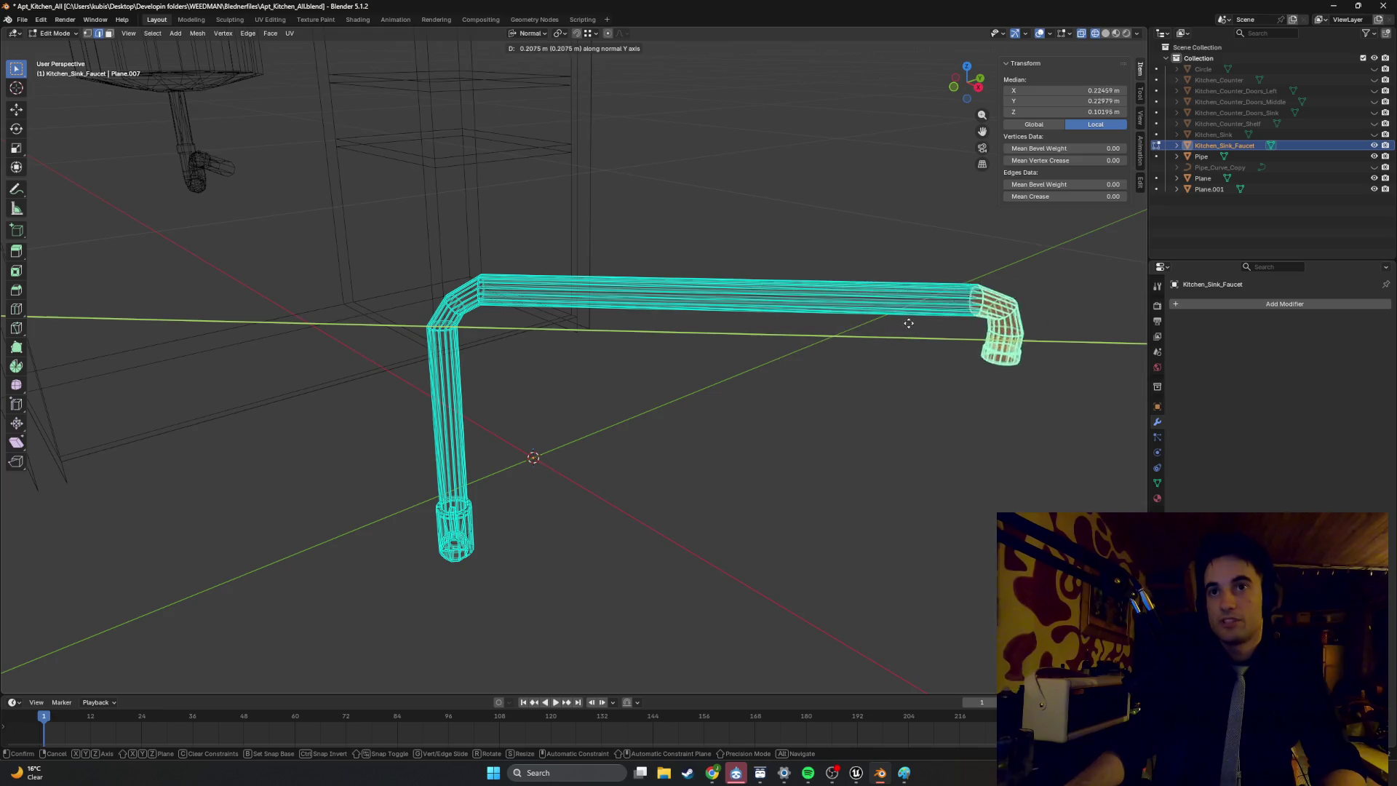
{"action": "left_click", "coordinate": [712, 352]}
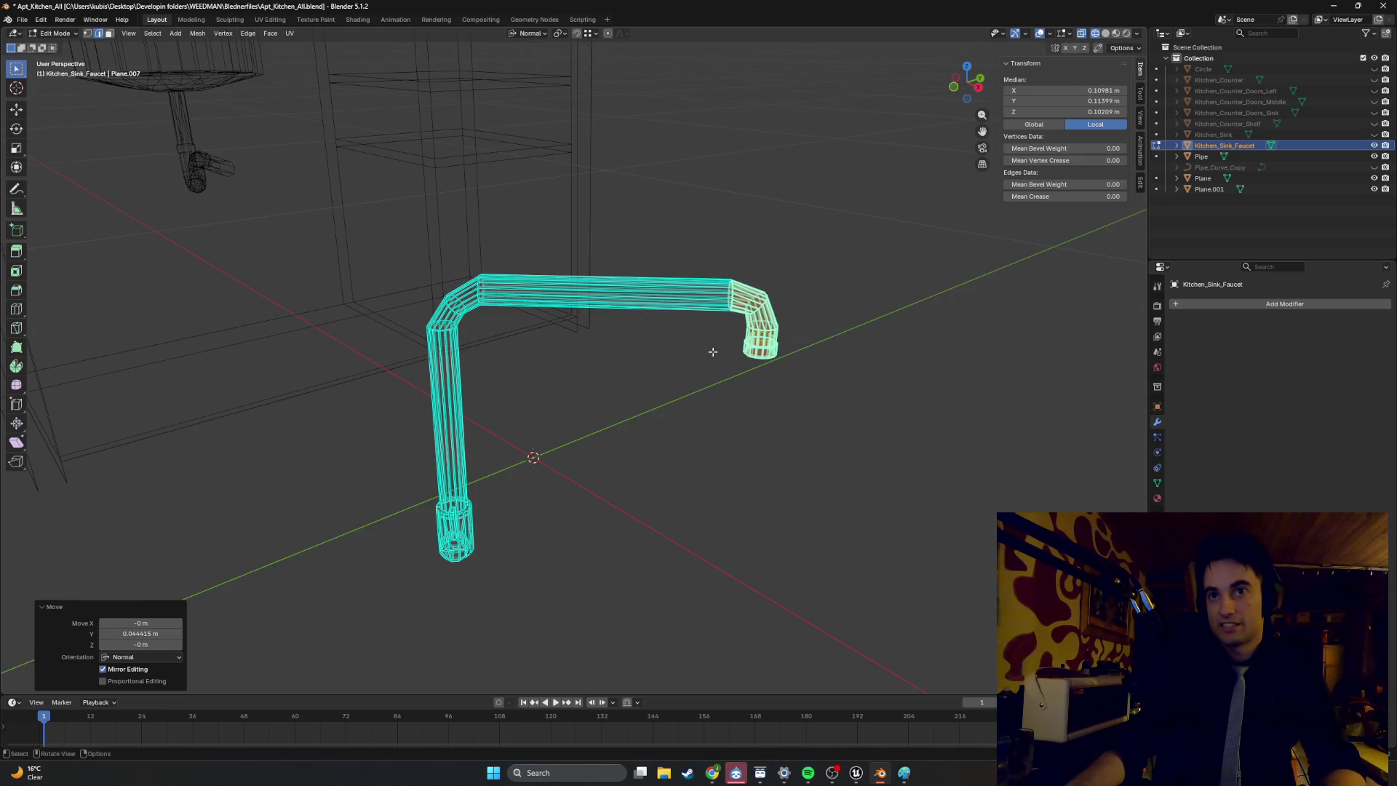
{"action": "scroll", "coordinate": [712, 351], "scroll_direction": "down", "scroll_amount": 5}
{"action": "mouse_move", "coordinate": [638, 359]}
{"action": "middle_mouse_down"}
{"action": "mouse_move", "coordinate": [670, 376]}
{"action": "mouse_move", "coordinate": [654, 405]}
{"action": "mouse_move", "coordinate": [417, 355]}
{"action": "mouse_move", "coordinate": [481, 364]}
{"action": "middle_mouse_up"}
{"action": "key", "text": "Tab"}
In Solid shading and front view, move the faucet along Z and X onto the cabinet's countertop height.
{"action": "key", "text": "z"}
{"action": "left_click", "coordinate": [601, 373]}
{"action": "mouse_move", "coordinate": [601, 372]}
{"action": "middle_mouse_down"}
{"action": "mouse_move", "coordinate": [496, 380]}
{"action": "mouse_move", "coordinate": [408, 414]}
{"action": "middle_mouse_up"}
{"action": "key", "text": "KP_1"}
{"action": "key", "text": "g"}
{"action": "key", "text": "z"}
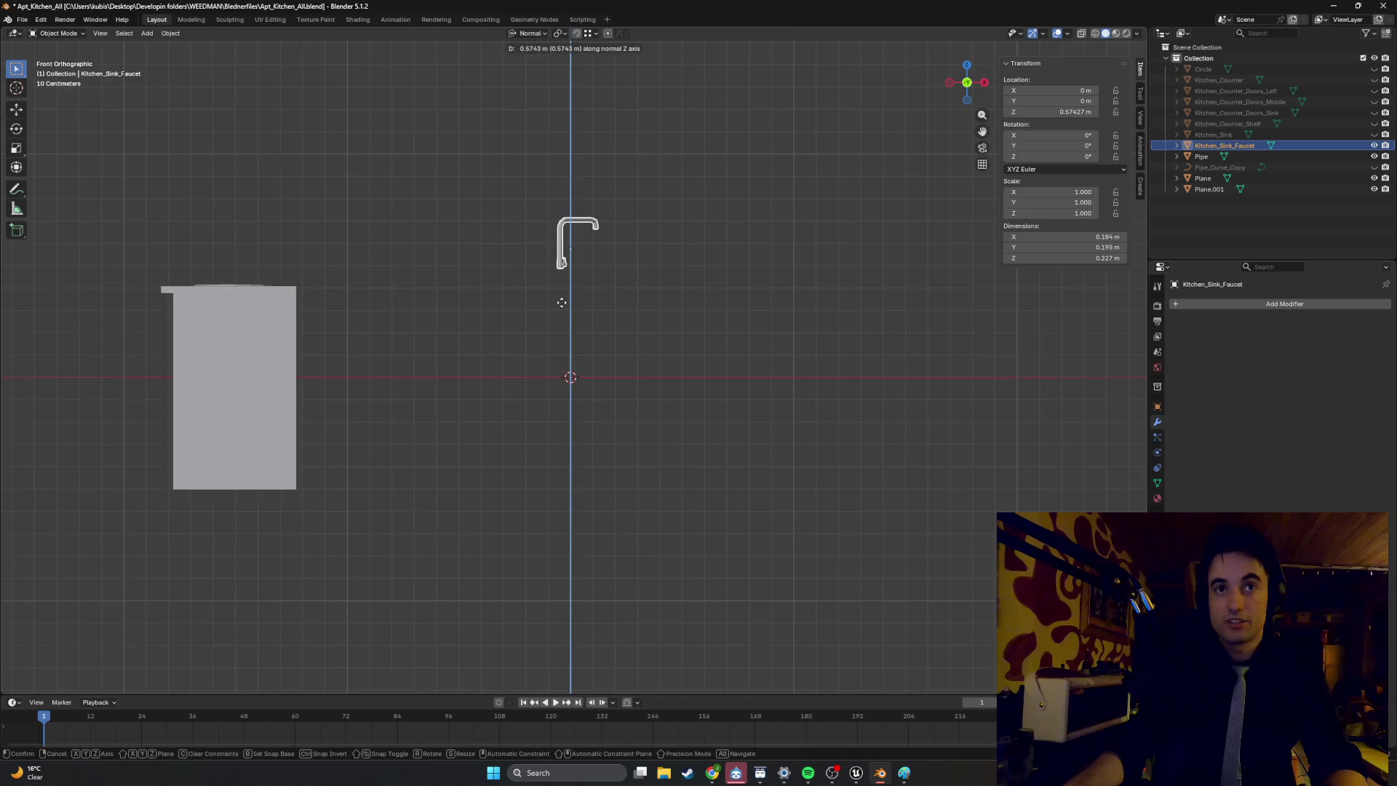
{"action": "left_click", "coordinate": [635, 262]}
{"action": "key", "text": "g"}
{"action": "key", "text": "x"}
{"action": "left_click", "coordinate": [257, 240]}
{"action": "key", "text": "g"}
{"action": "key", "text": "z"}
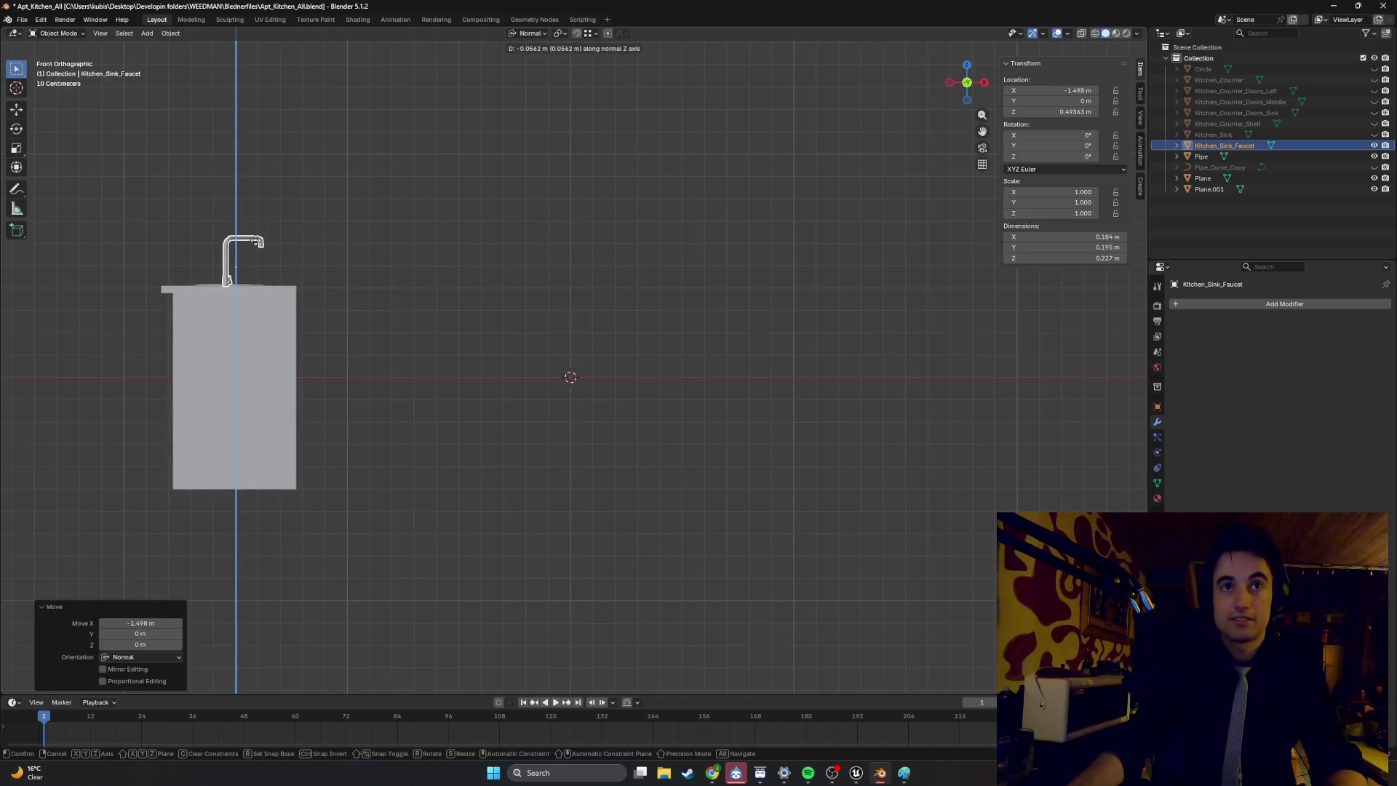
{"action": "left_click", "coordinate": [256, 241]}
In the side view, move the faucet along Y to set its depth on the counter.
{"action": "key", "text": "ctrl+KP_3"}
{"action": "key", "text": "g"}
{"action": "key", "text": "y"}
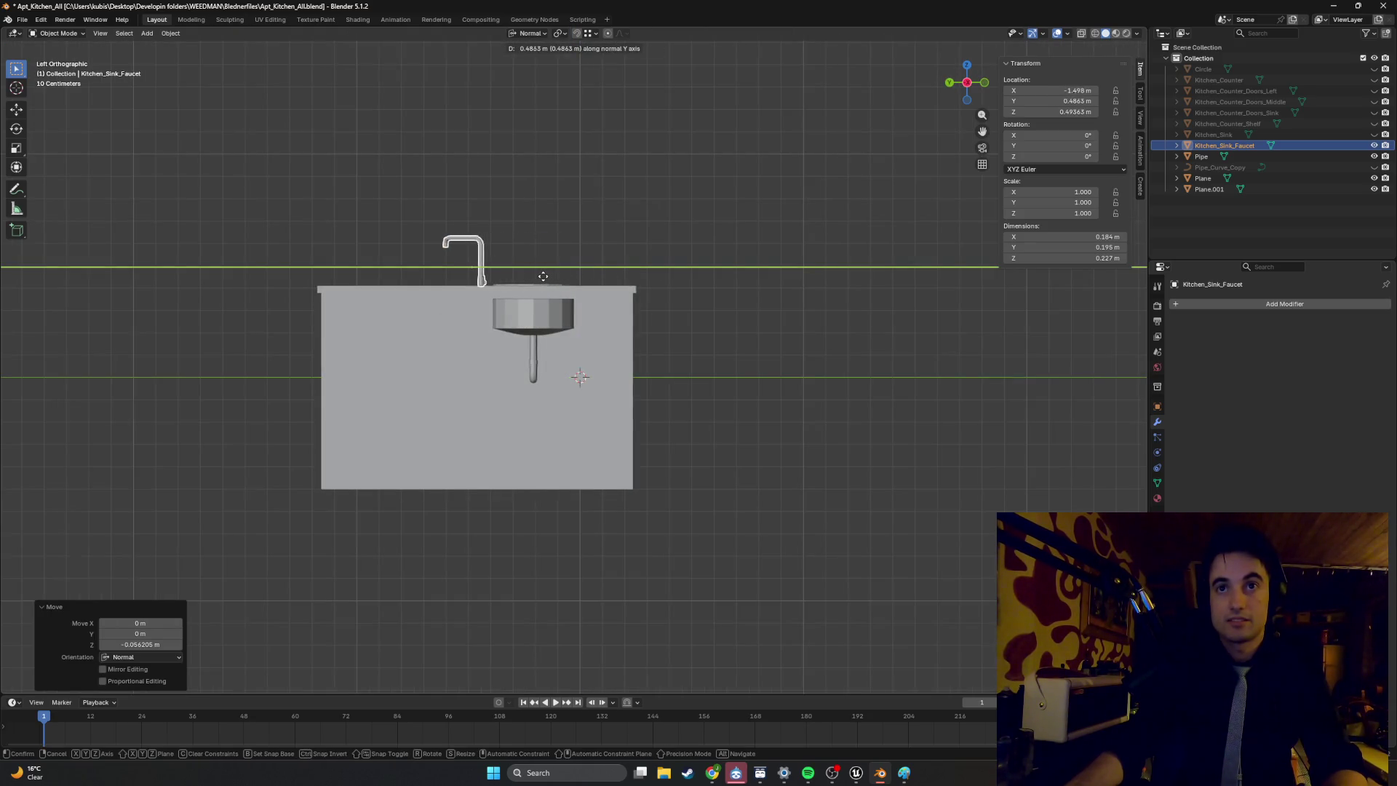
{"action": "left_click", "coordinate": [543, 273]}
Rotate the faucet -167.75° around Z and place it behind the basin with the spout over the bowl.
{"action": "mouse_move", "coordinate": [544, 268]}
{"action": "middle_mouse_down", "text": "alt"}
{"action": "mouse_move", "coordinate": [499, 350]}
{"action": "mouse_move", "coordinate": [474, 172]}
{"action": "middle_mouse_up", "text": "alt"}
{"action": "scroll", "coordinate": [490, 436], "scroll_direction": "up", "scroll_amount": 3}
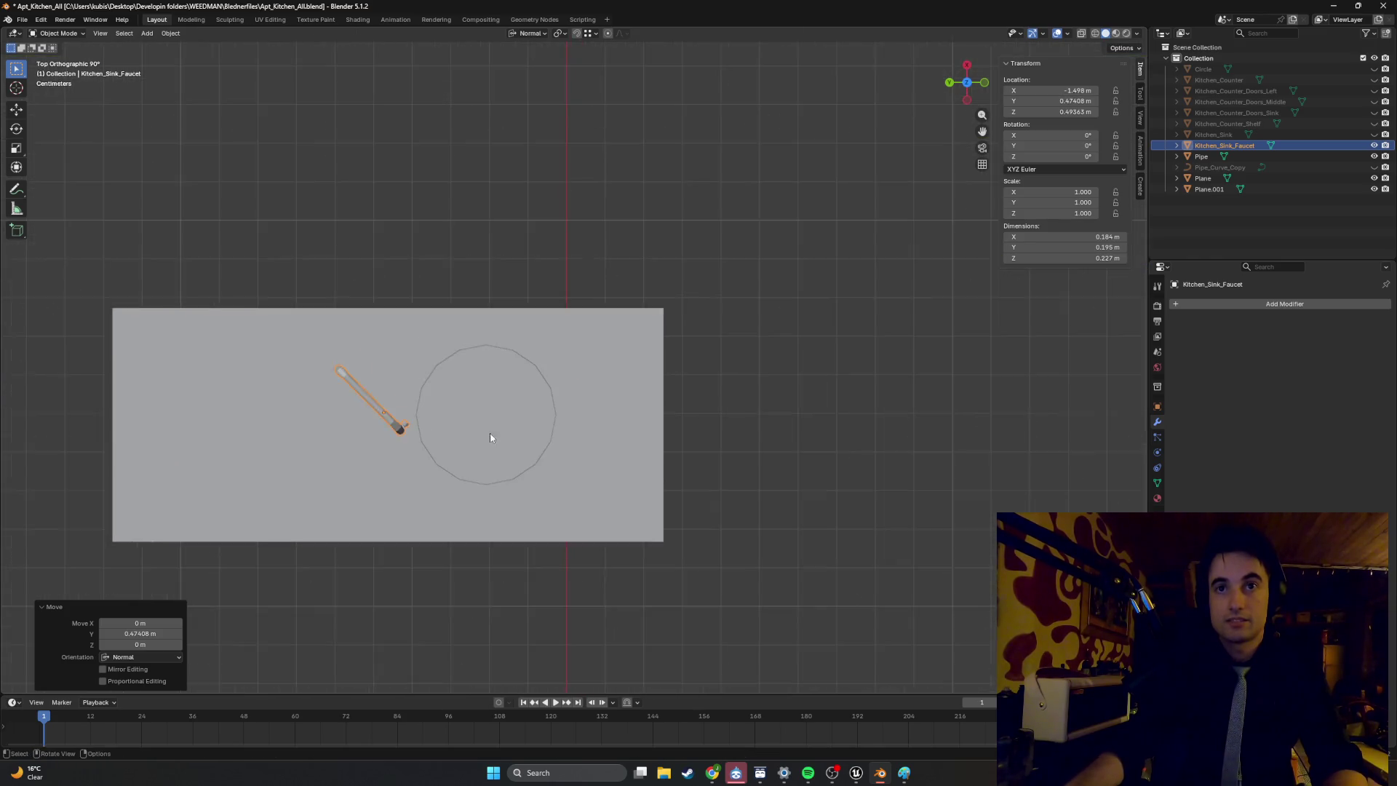
{"action": "middle_click_drag", "start_coordinate": [490, 437], "coordinate": [549, 344], "text": "shift"}
{"action": "key", "text": "r"}
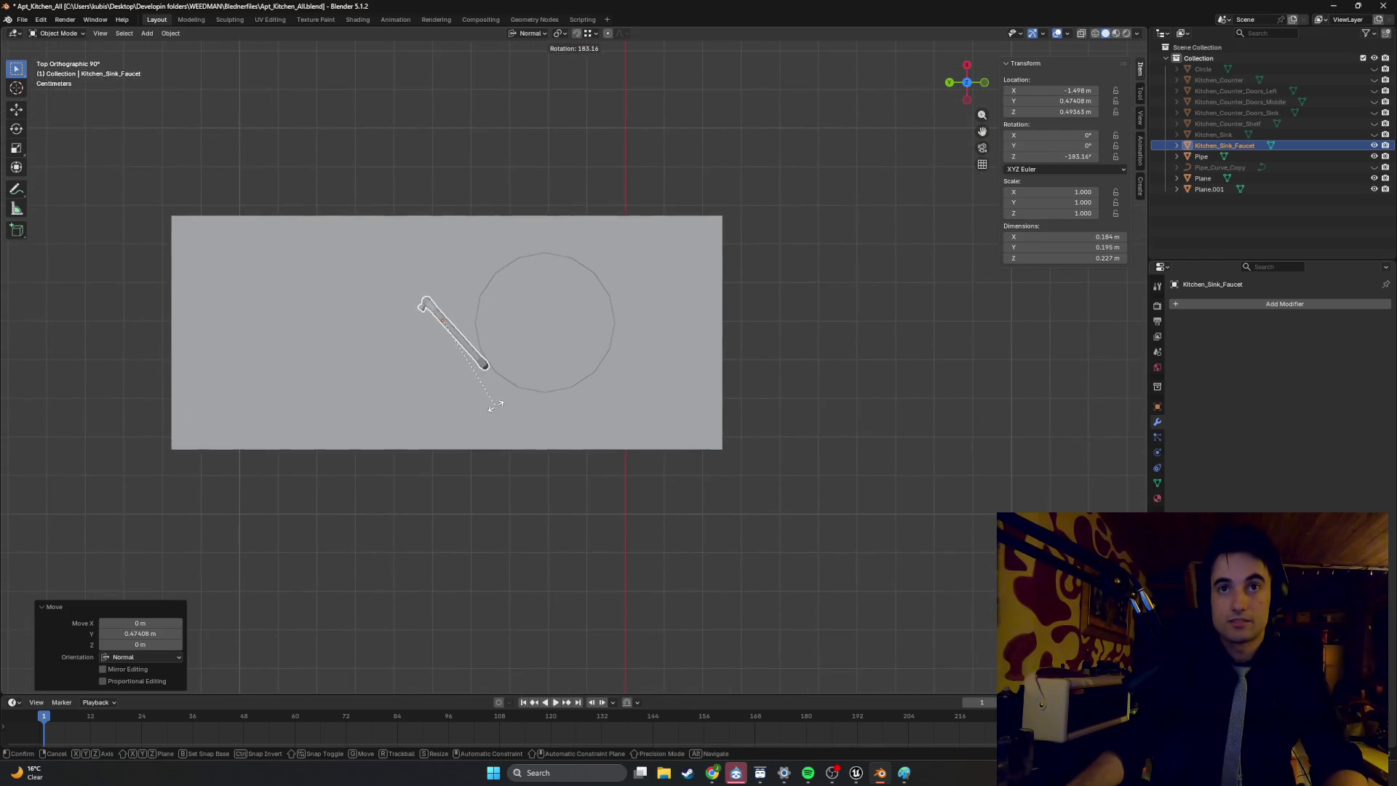
{"action": "left_click", "coordinate": [478, 353]}
{"action": "key", "text": "g"}
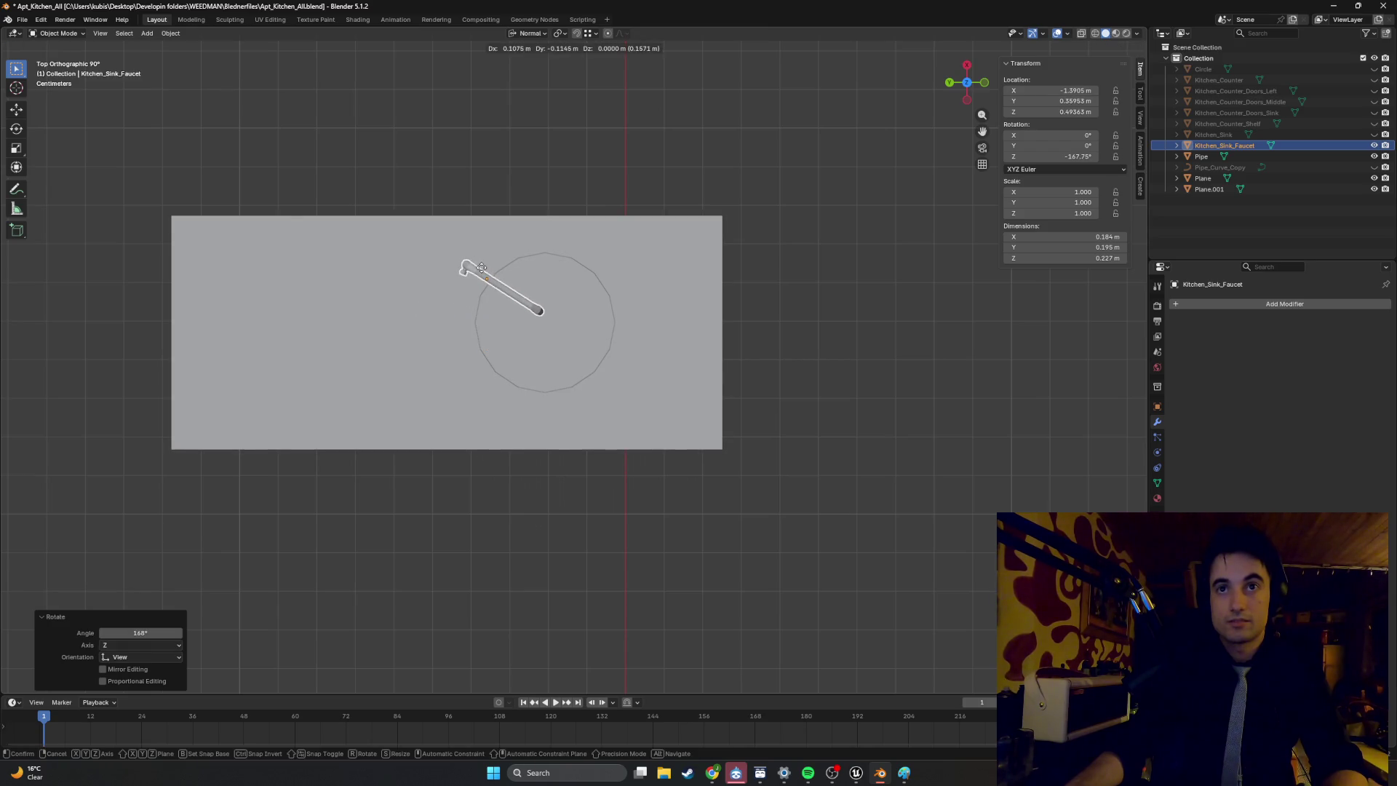
{"action": "left_click", "coordinate": [477, 265]}
{"action": "mouse_move", "coordinate": [477, 264]}
{"action": "middle_mouse_down"}
{"action": "mouse_move", "coordinate": [521, 209]}
{"action": "mouse_move", "coordinate": [416, 373]}
{"action": "middle_mouse_up"}
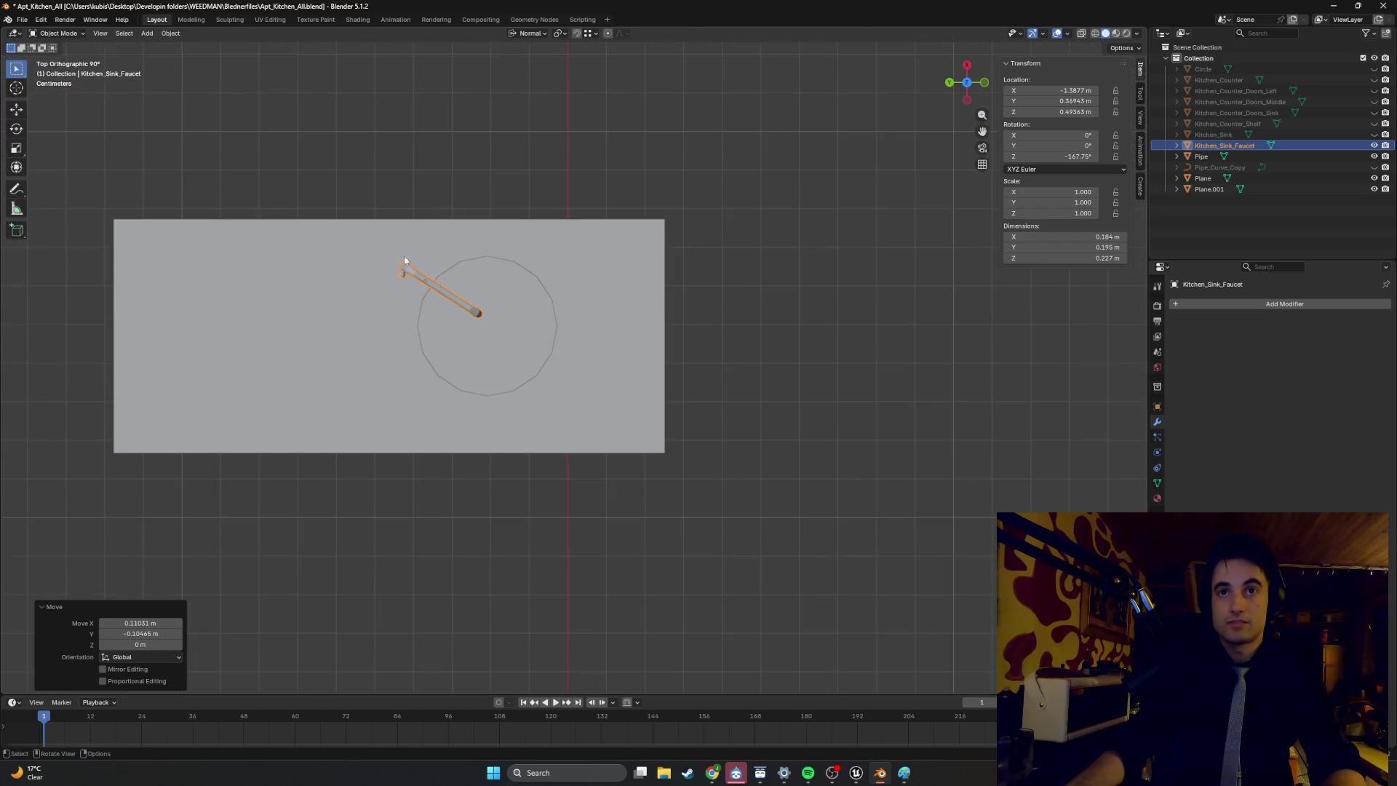
{"action": "key", "text": "g"}
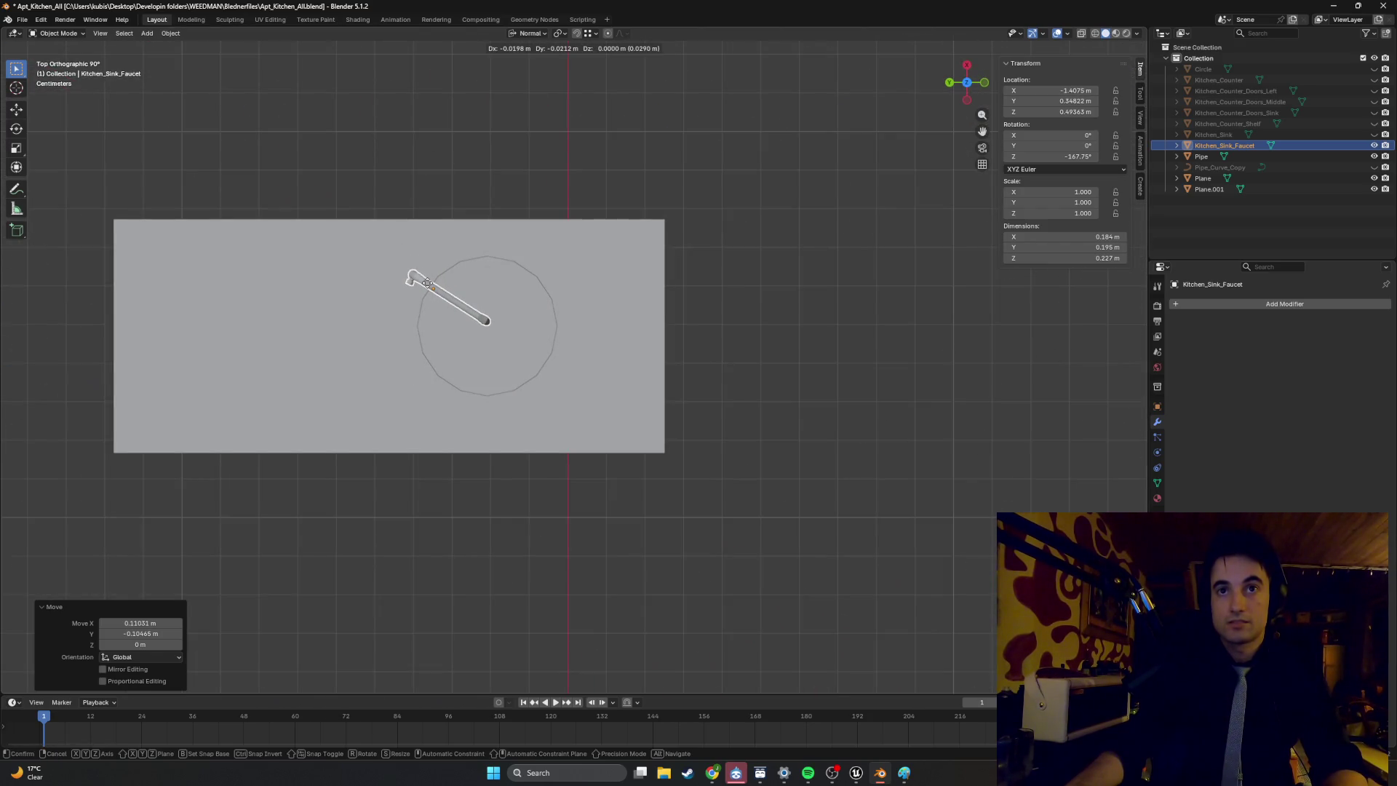
{"action": "left_click", "coordinate": [427, 283]}
{"action": "mouse_move", "coordinate": [453, 303]}
{"action": "middle_mouse_down"}
{"action": "mouse_move", "coordinate": [472, 212]}
{"action": "mouse_move", "coordinate": [496, 189]}
{"action": "mouse_move", "coordinate": [521, 195]}
{"action": "mouse_move", "coordinate": [435, 202]}
{"action": "mouse_move", "coordinate": [470, 223]}
{"action": "middle_mouse_up"}
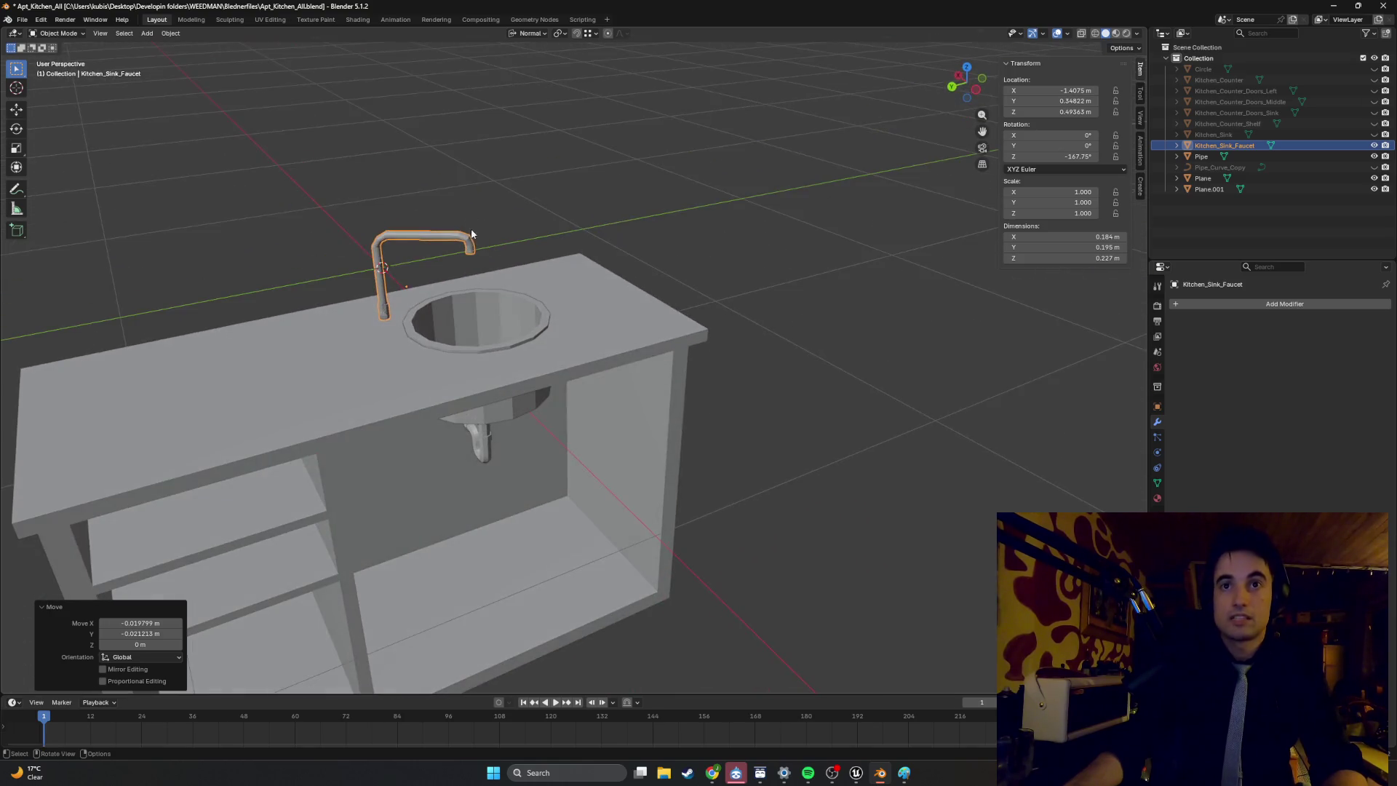
Lower the faucet along Z to sit on the countertop at X -1.4075, Y 0.34822, Z 0.49503 m.
{"action": "mouse_move", "coordinate": [431, 320]}
{"action": "middle_mouse_down"}
{"action": "mouse_move", "coordinate": [382, 296]}
{"action": "mouse_move", "coordinate": [479, 318]}
{"action": "mouse_move", "coordinate": [346, 351]}
{"action": "middle_mouse_up"}
{"action": "scroll", "coordinate": [346, 352], "scroll_direction": "up", "scroll_amount": 6}
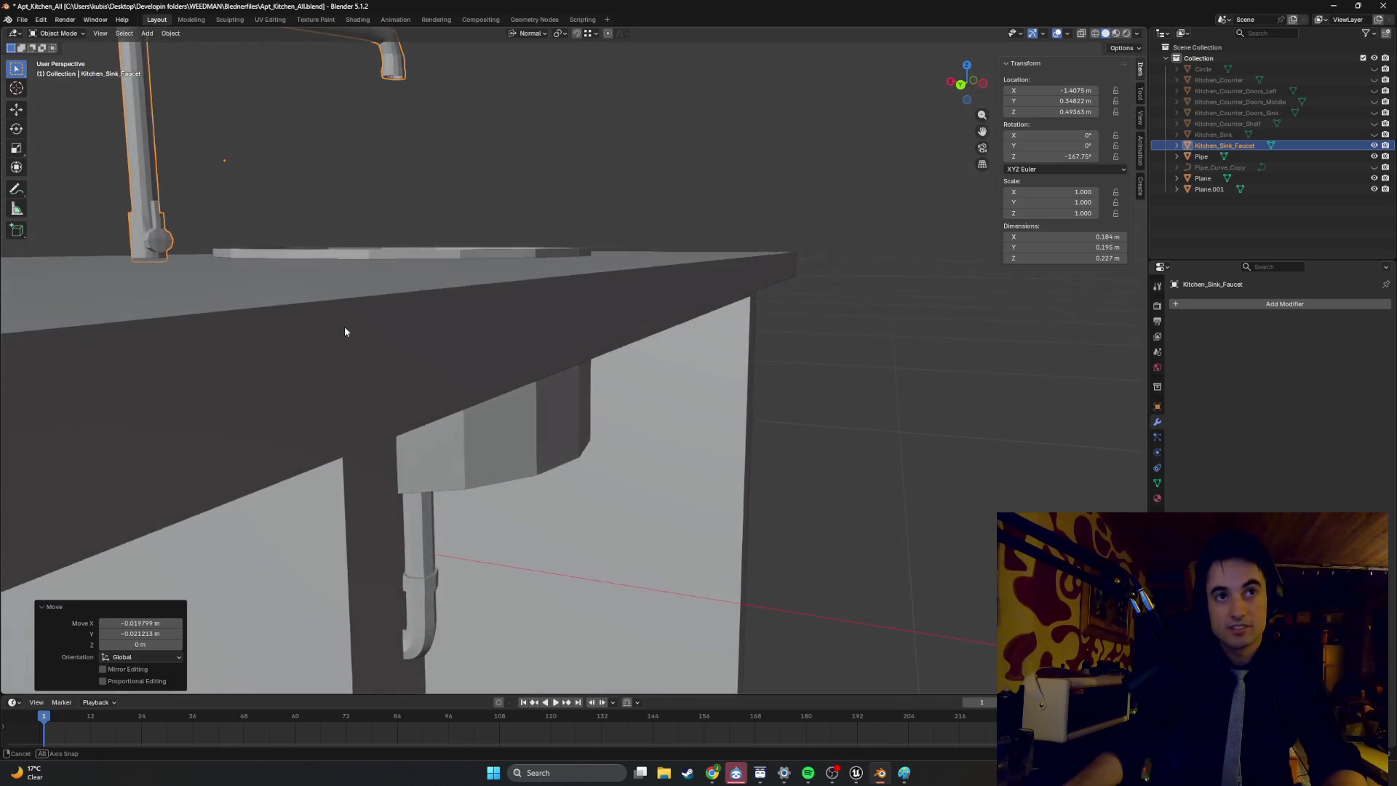
{"action": "scroll", "coordinate": [196, 265], "scroll_direction": "down", "scroll_amount": 5}
{"action": "key", "text": "g"}
{"action": "key", "text": "z"}
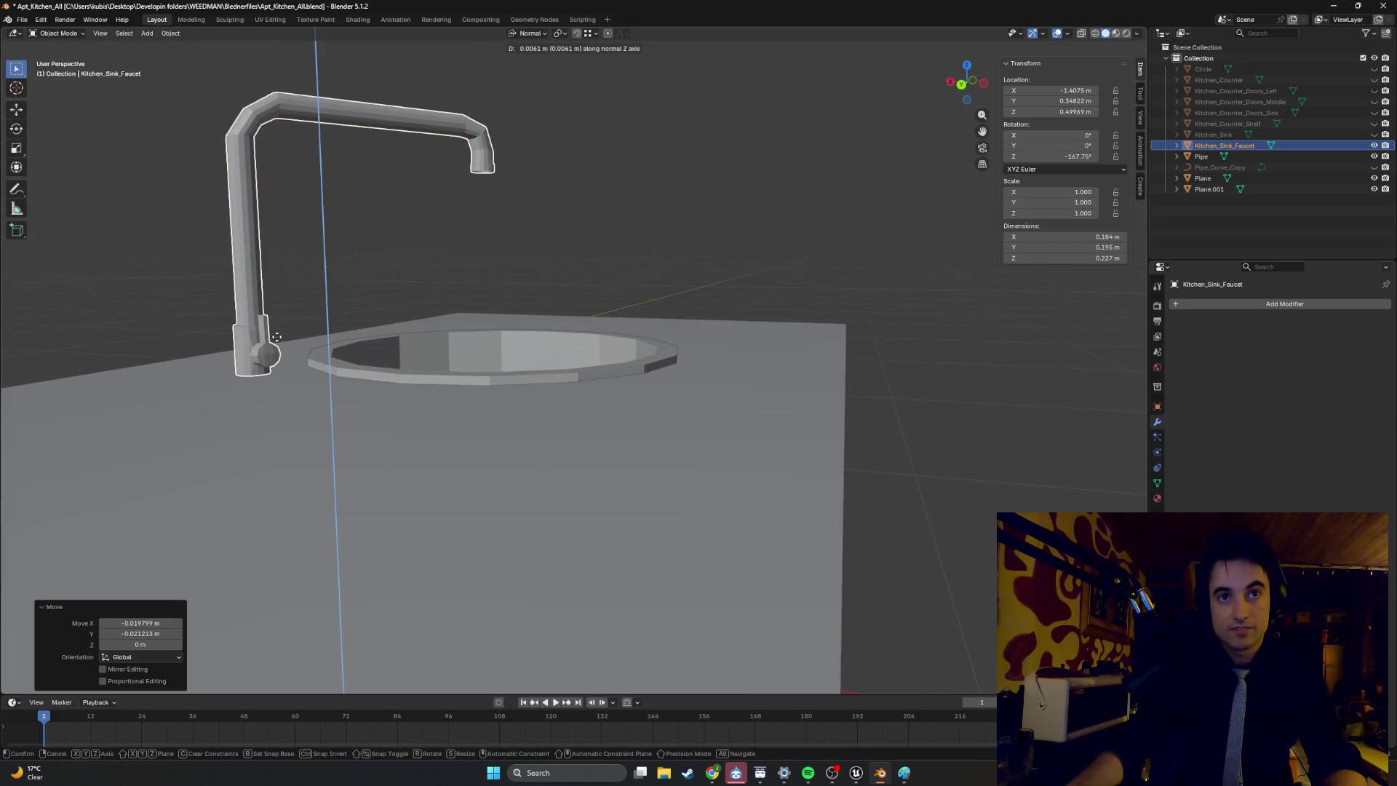
{"action": "left_click", "coordinate": [276, 341]}
{"action": "scroll", "coordinate": [320, 326], "scroll_direction": "down", "scroll_amount": 6}
{"action": "mouse_move", "coordinate": [386, 242]}
{"action": "middle_mouse_down"}
{"action": "mouse_move", "coordinate": [415, 209]}
{"action": "mouse_move", "coordinate": [367, 229]}
{"action": "mouse_move", "coordinate": [415, 209]}
{"action": "mouse_move", "coordinate": [440, 238]}
{"action": "mouse_move", "coordinate": [438, 293]}
{"action": "mouse_move", "coordinate": [458, 191]}
{"action": "mouse_move", "coordinate": [461, 229]}
{"action": "mouse_move", "coordinate": [527, 284]}
{"action": "middle_mouse_up"}
Enter the faucet's Edit Mode, deselect all its geometry, and exit again.
{"action": "key", "text": "Tab"}
{"action": "key", "text": "alt+a"}
{"action": "scroll", "coordinate": [454, 235], "scroll_direction": "up", "scroll_amount": 3}
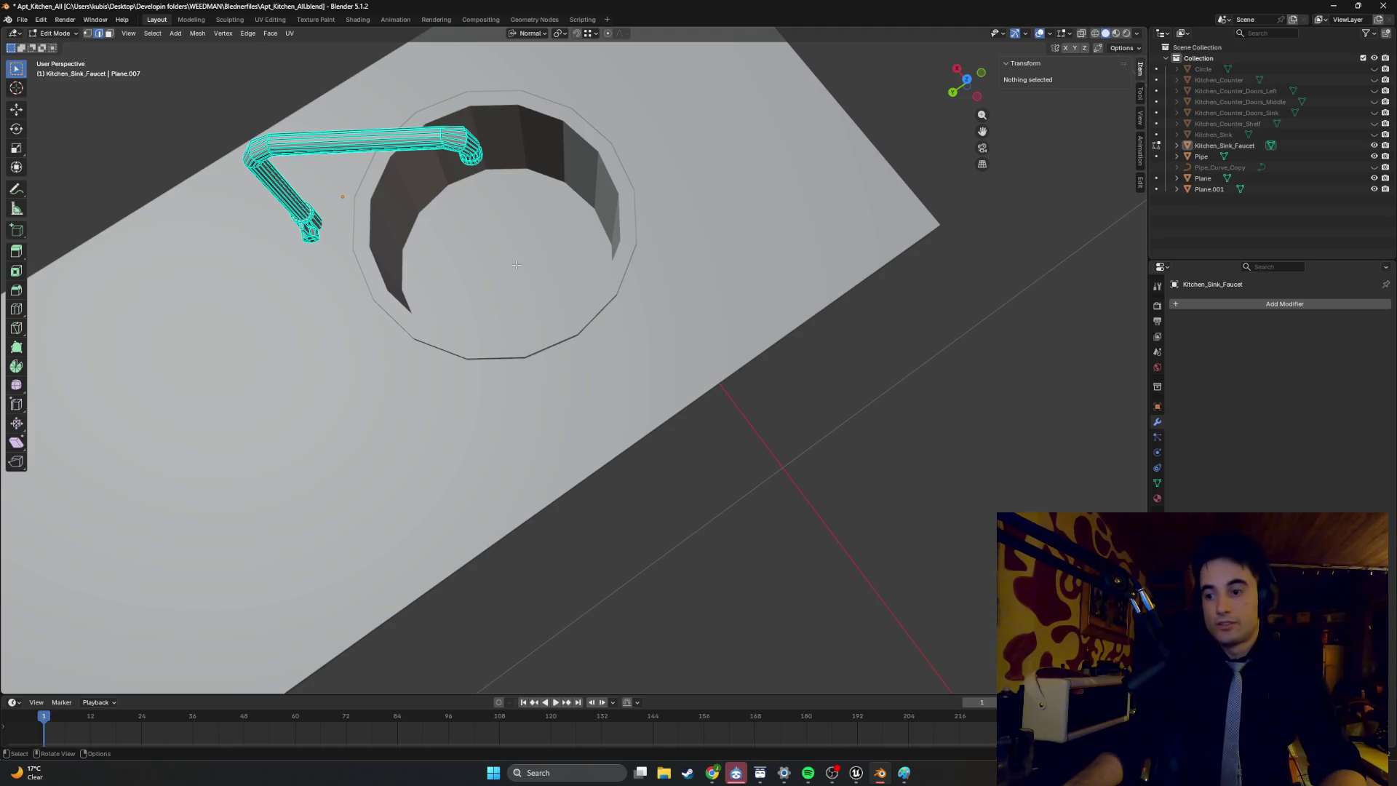
{"action": "key", "text": "Tab"}
In Edit Mode on Plane.001, select the 2x2 centre bottom faces and subdivide them.
{"action": "left_click", "coordinate": [516, 269]}
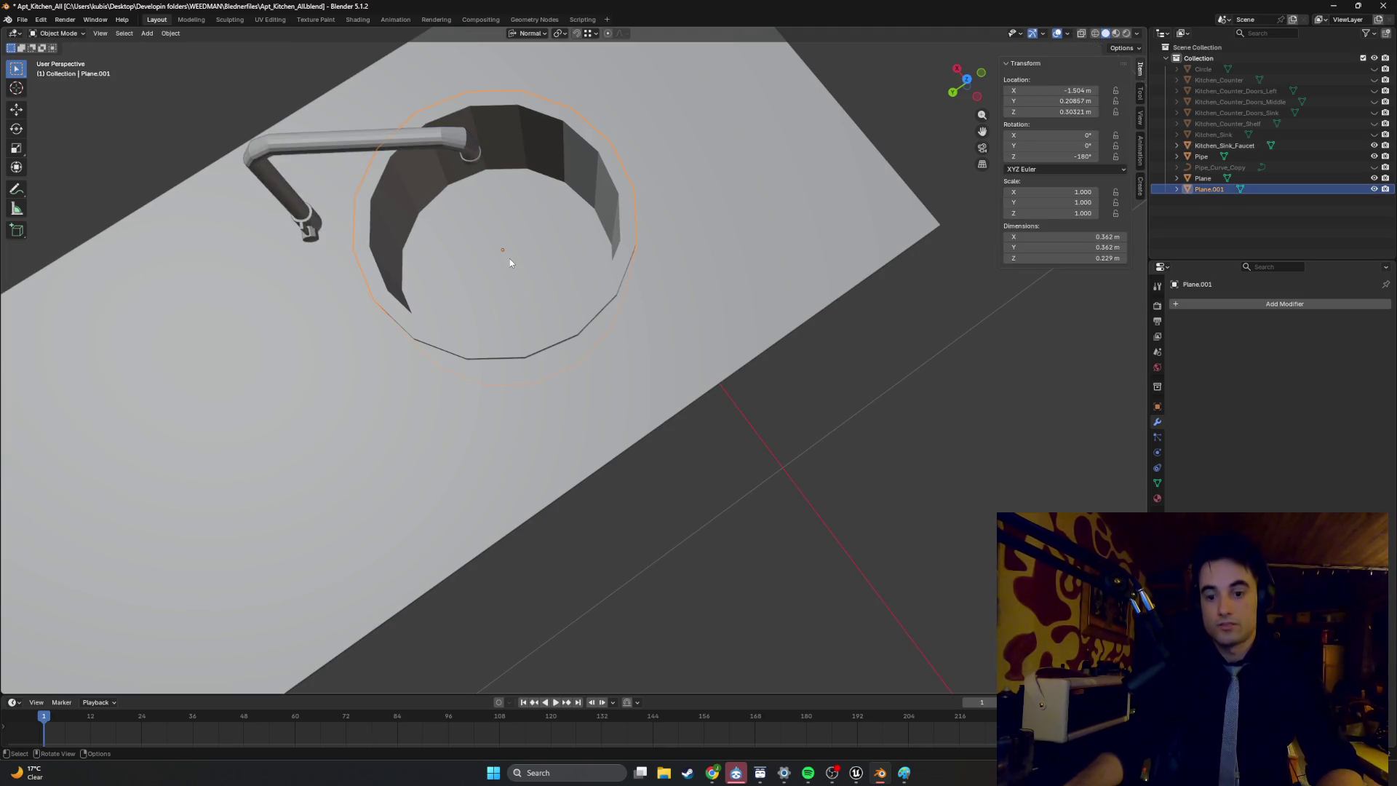
{"action": "key", "text": "Tab"}
{"action": "scroll", "coordinate": [531, 313], "scroll_direction": "up", "scroll_amount": 4}
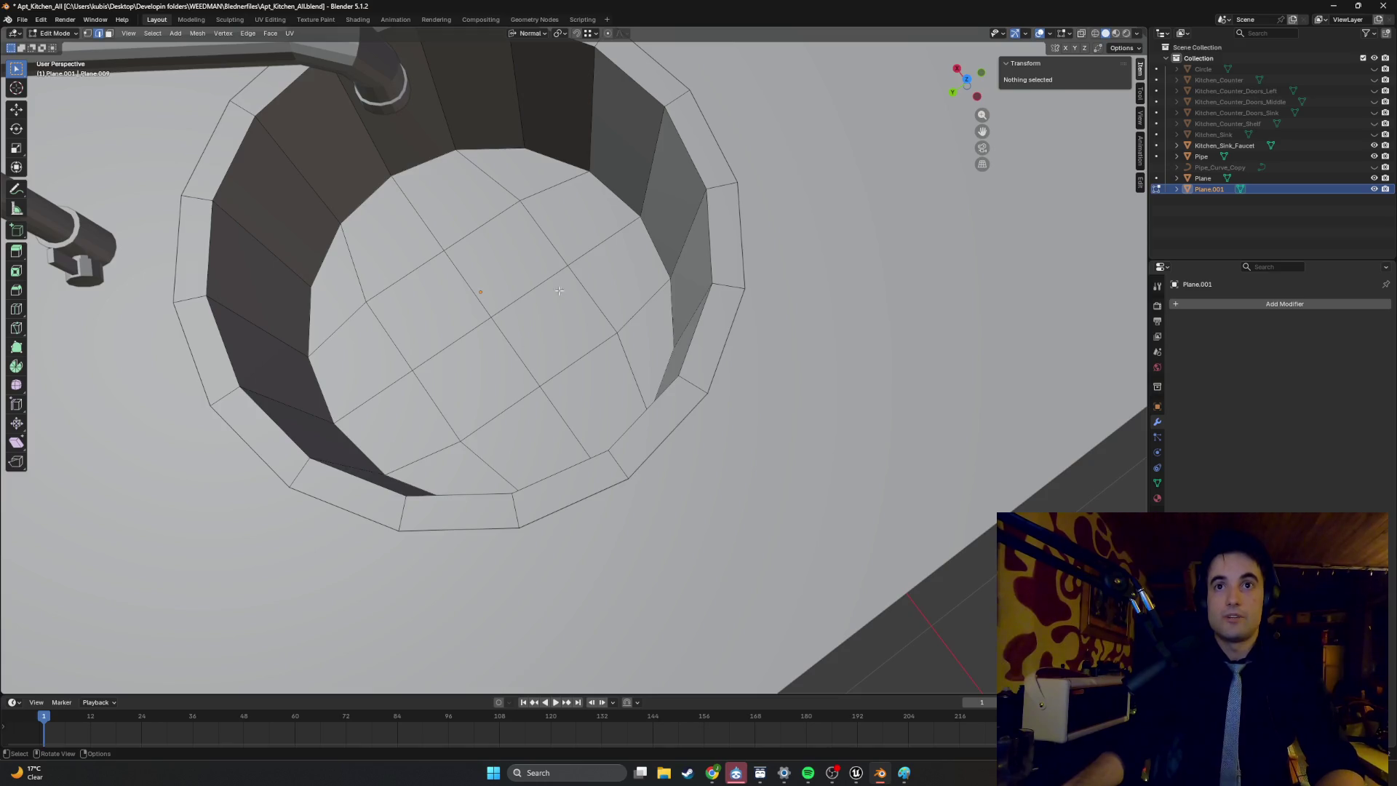
{"action": "left_click", "coordinate": [542, 335]}
{"action": "mouse_move", "coordinate": [551, 281]}
{"action": "middle_mouse_down"}
{"action": "mouse_move", "coordinate": [513, 168]}
{"action": "mouse_move", "coordinate": [537, 282]}
{"action": "mouse_move", "coordinate": [522, 277]}
{"action": "middle_mouse_up"}
{"action": "left_click", "coordinate": [488, 271], "text": "ctrl+shift"}
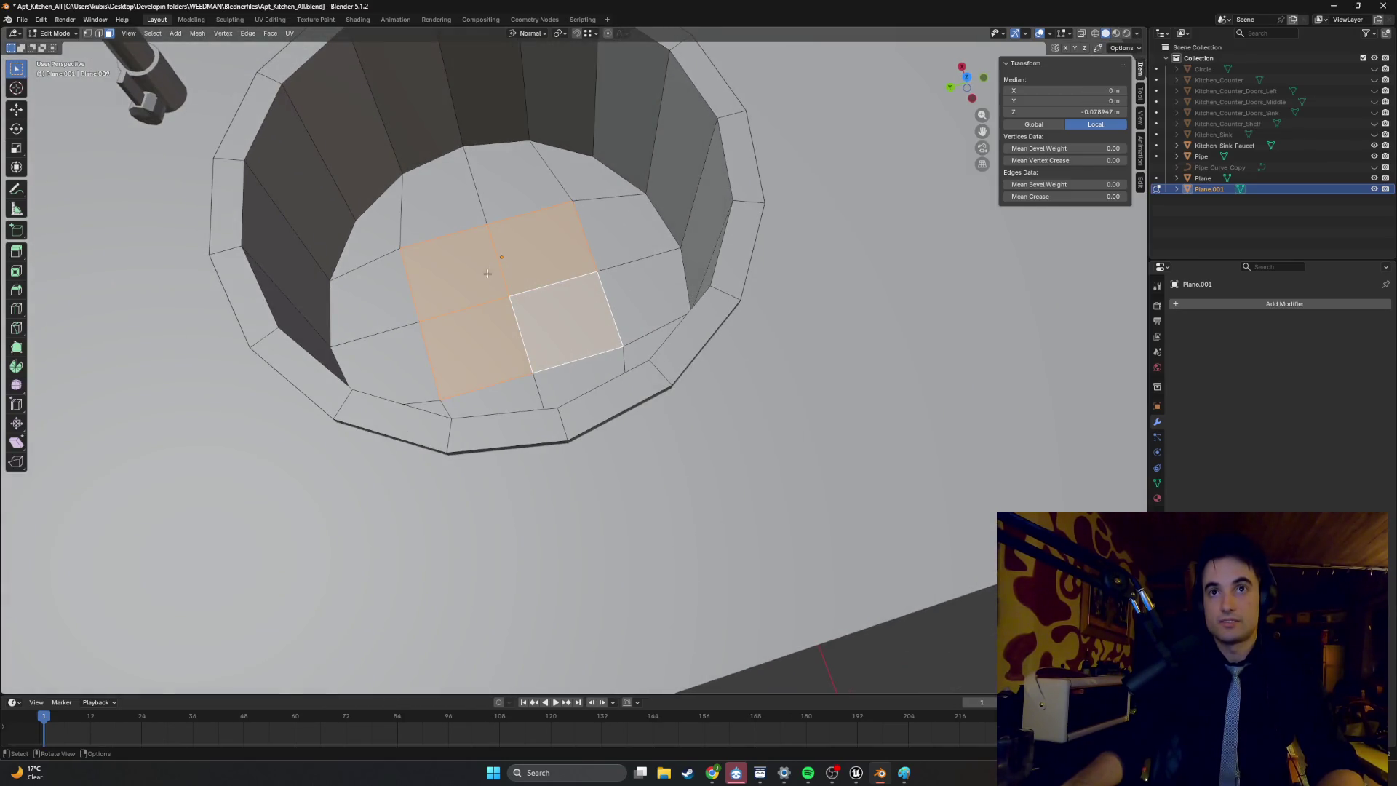
{"action": "right_click", "coordinate": [484, 257]}
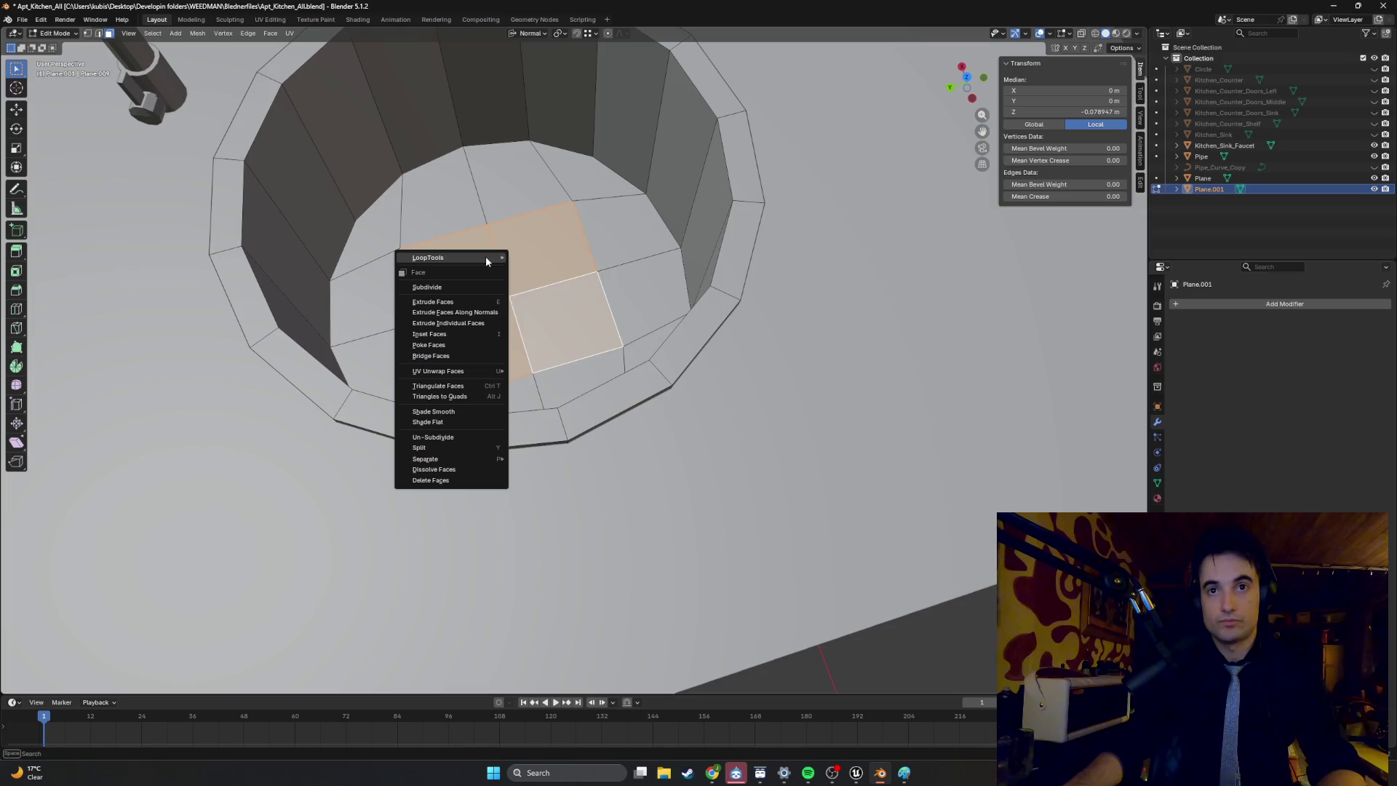
{"action": "left_click", "coordinate": [474, 283]}
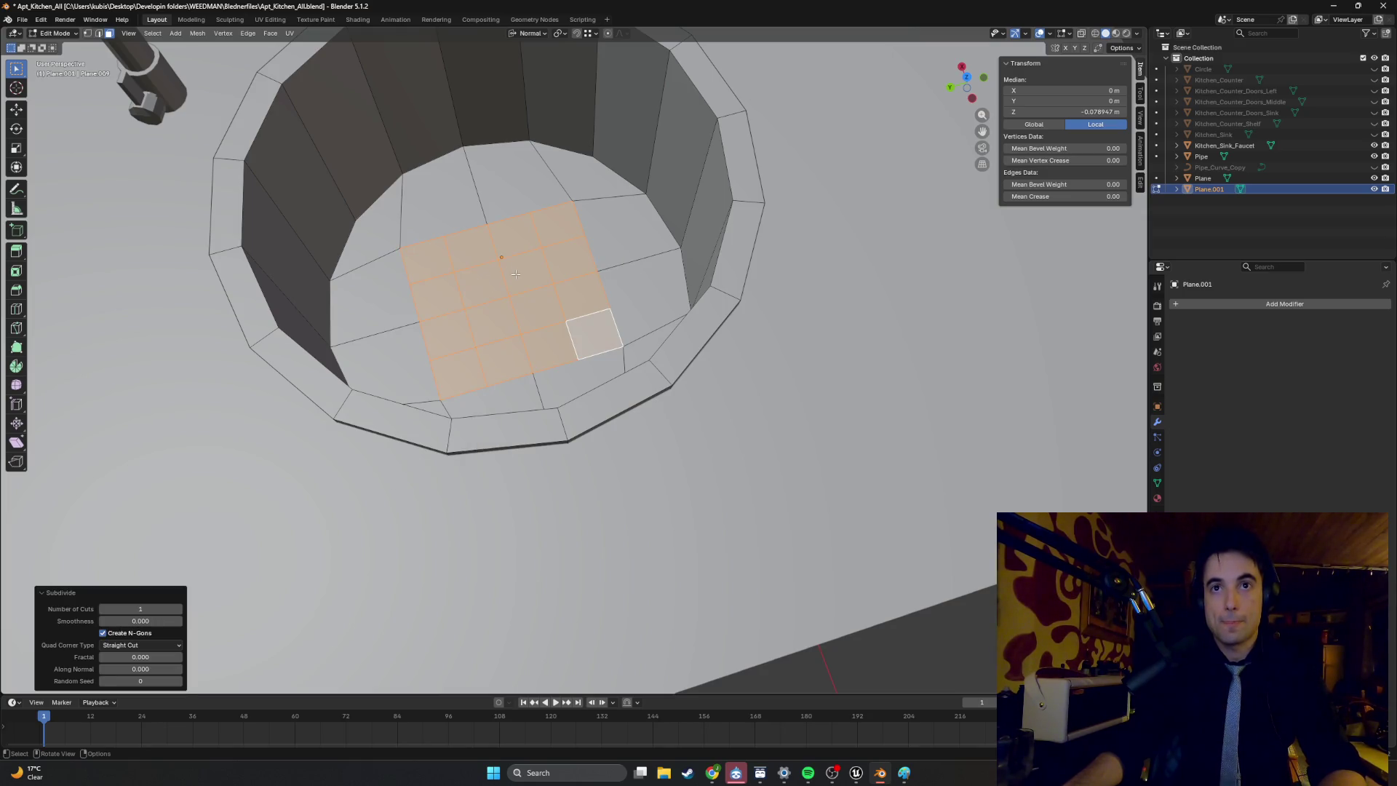
Round the subdivided patch with LoopTools Circle and lower it 0.016383 m along its normal.
{"action": "right_click", "coordinate": [515, 274]}
{"action": "mouse_move", "coordinate": [516, 246]}
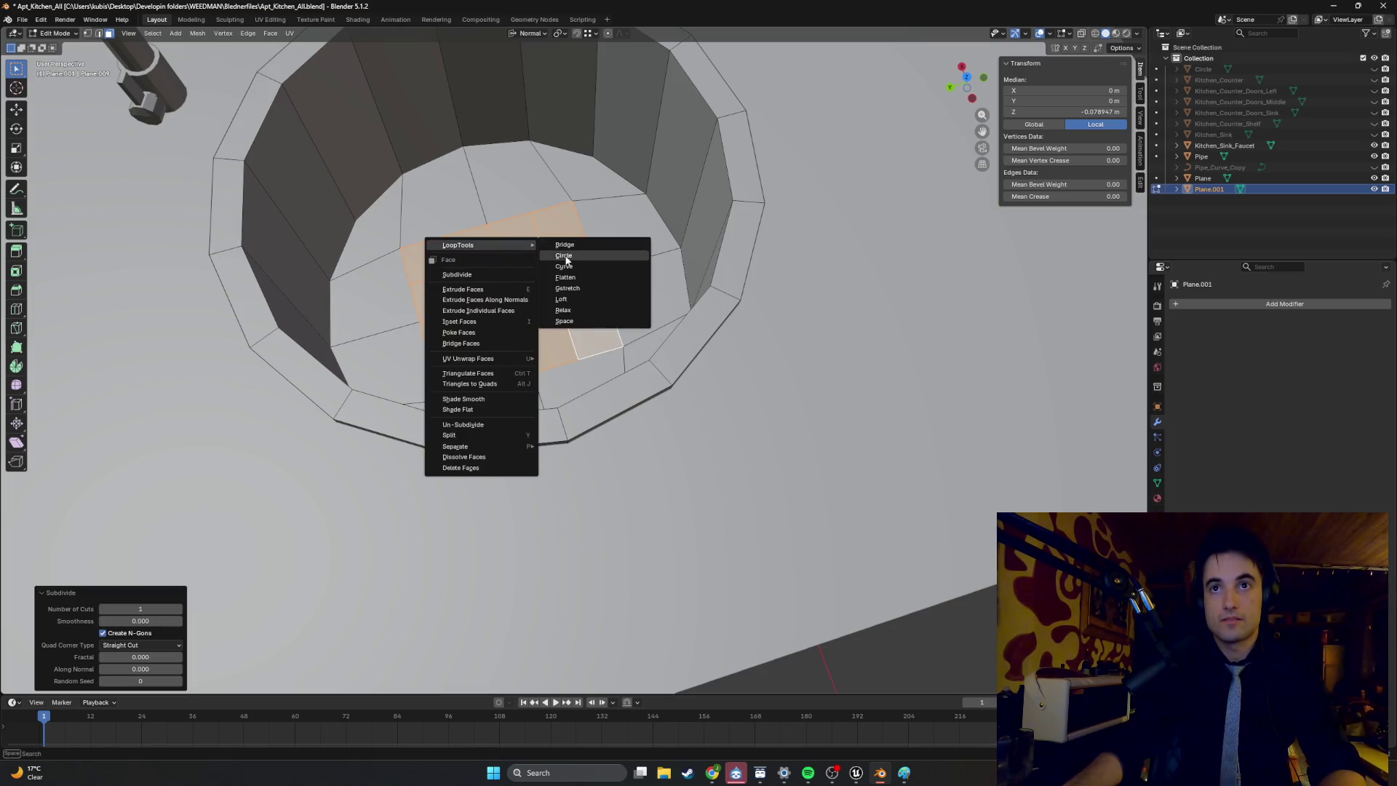
{"action": "left_click", "coordinate": [566, 260]}
{"action": "middle_click_drag", "start_coordinate": [566, 259], "coordinate": [582, 254]}
{"action": "key", "text": "g"}
{"action": "key", "text": "z"}
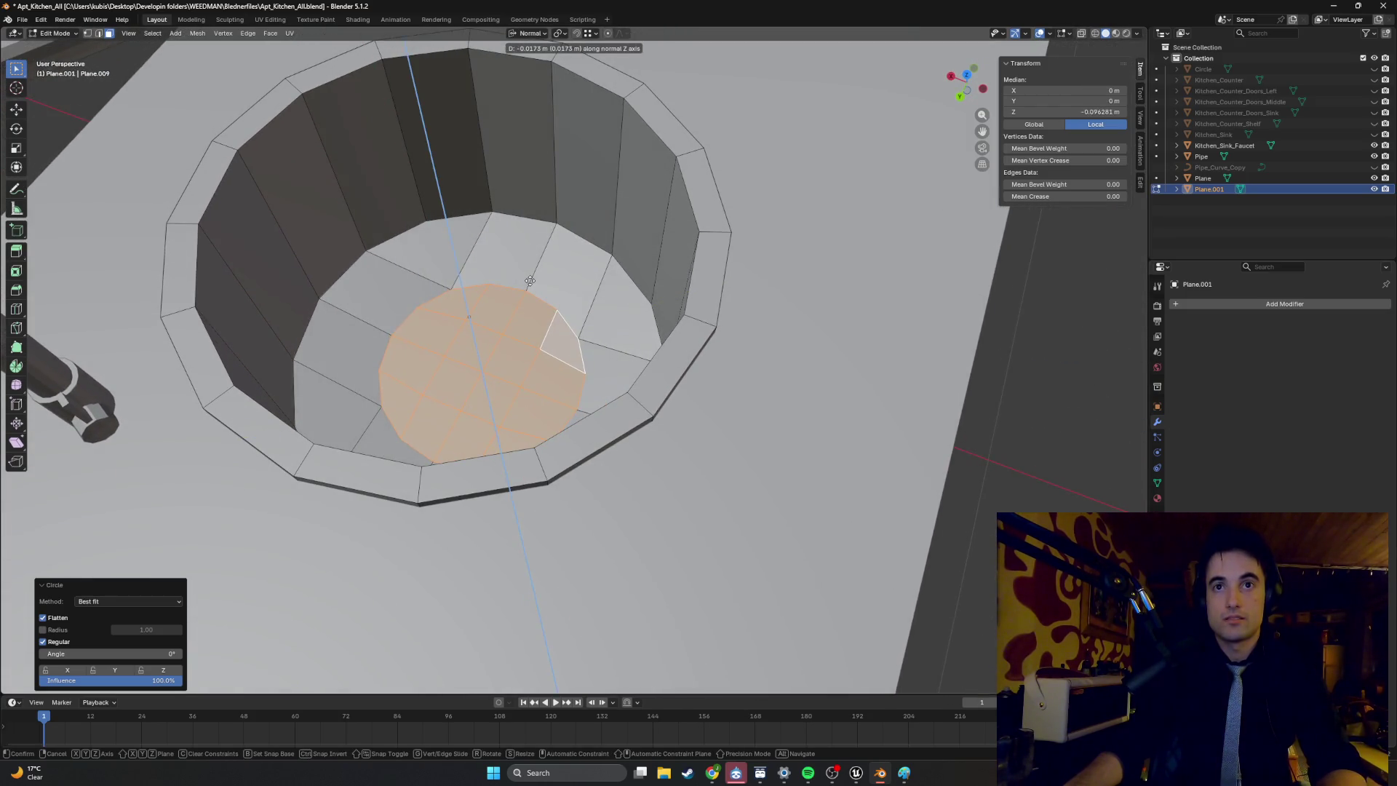
{"action": "left_click", "coordinate": [530, 281]}
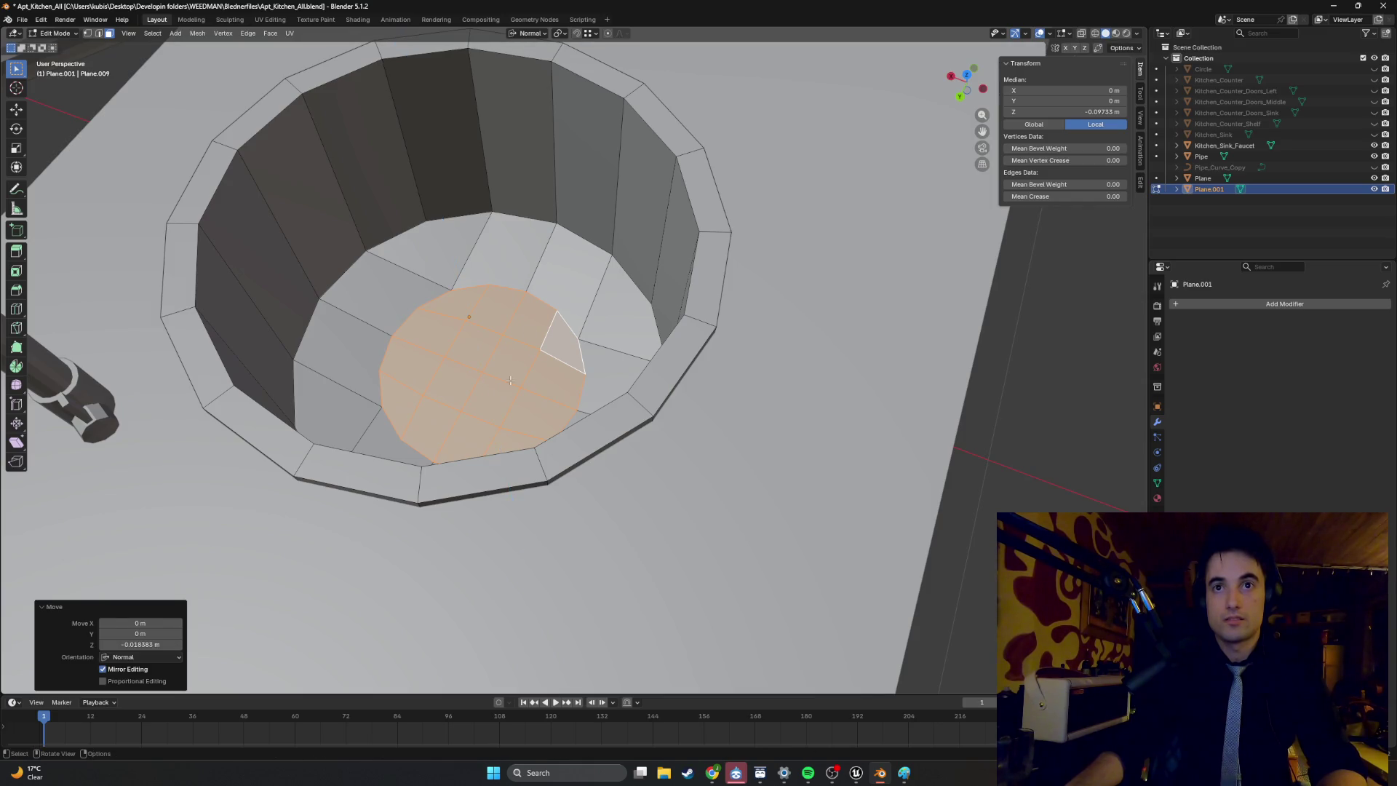
{"action": "key", "text": "ctrl+KP_Subtract"}
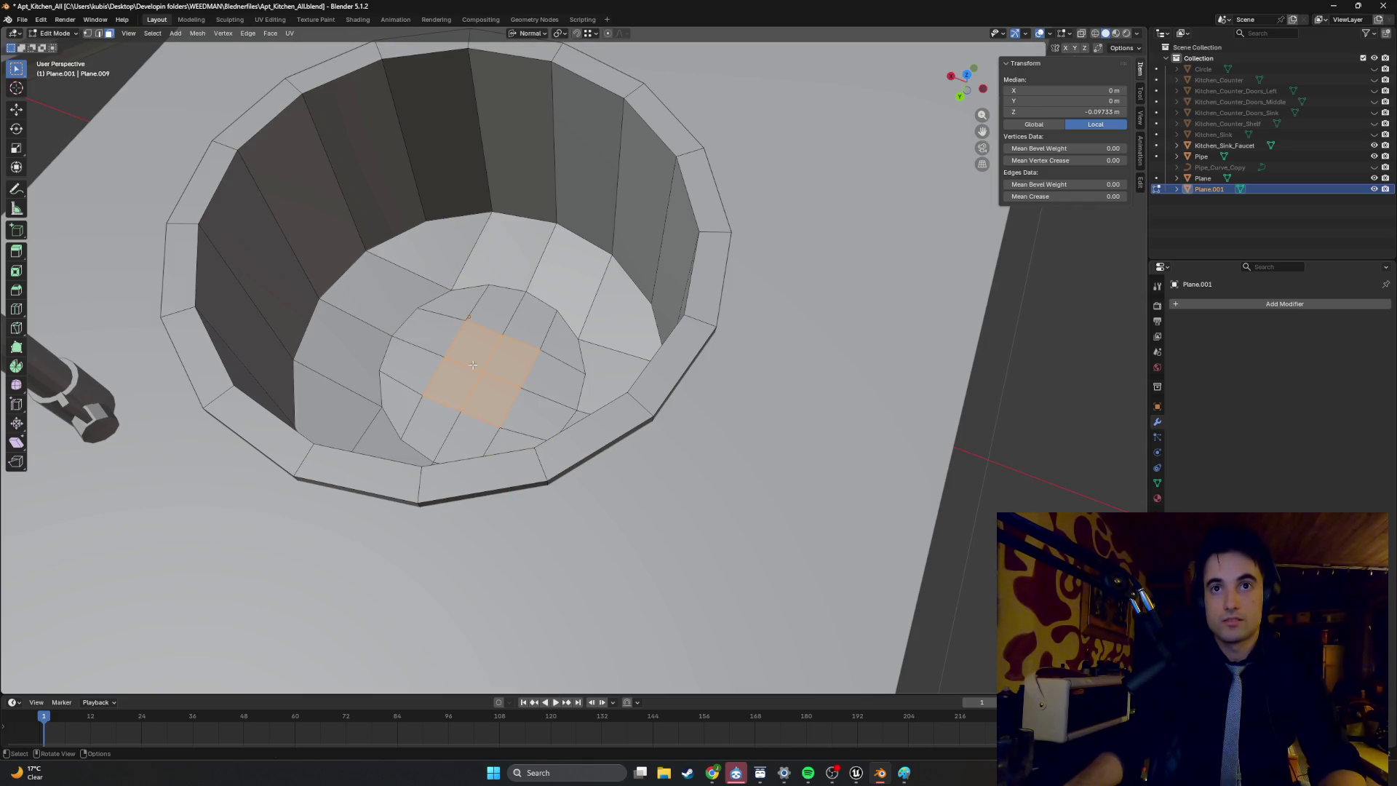
Subdivide the centre faces again, round them with LoopTools Circle, and scale them to 0.489.
{"action": "right_click", "coordinate": [473, 365]}
{"action": "left_click", "coordinate": [473, 390]}
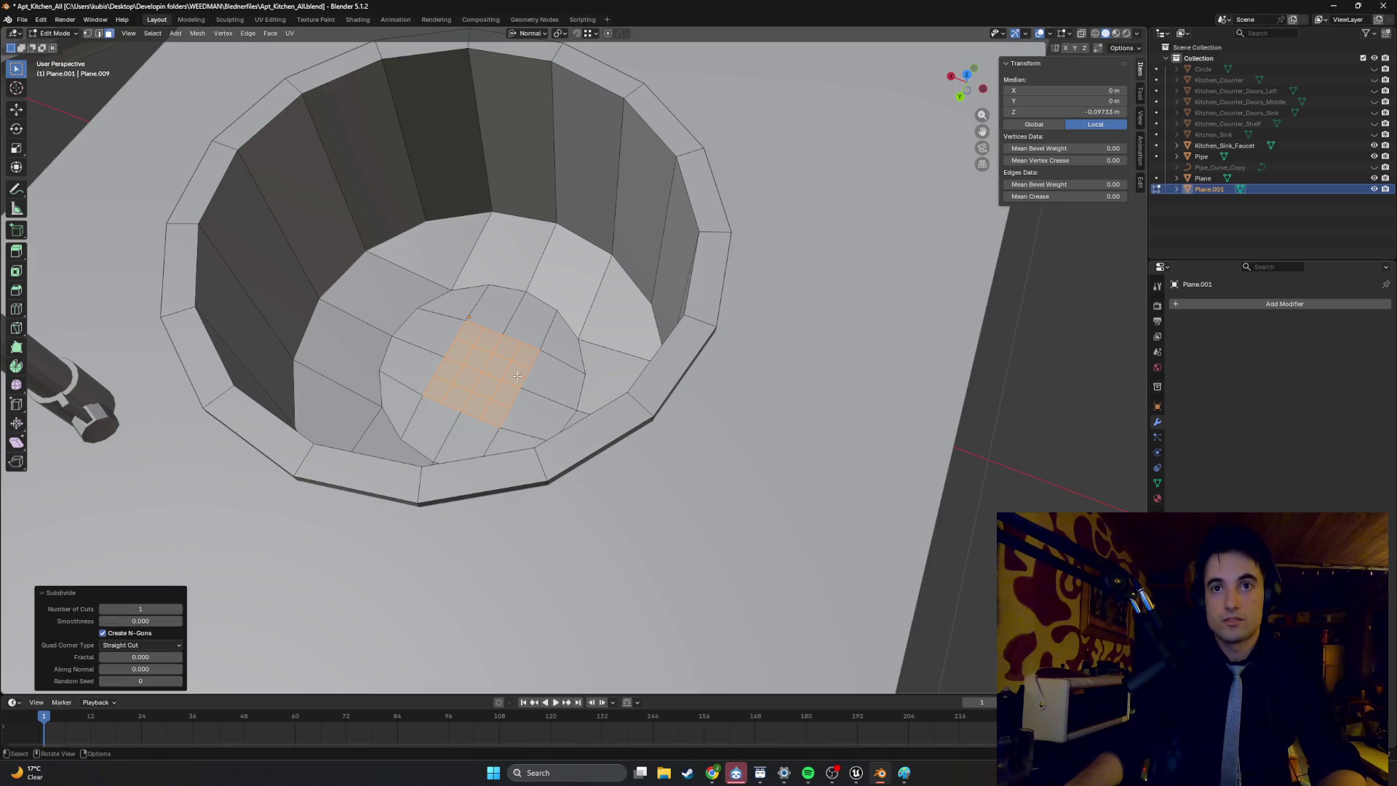
{"action": "right_click", "coordinate": [518, 375]}
{"action": "mouse_move", "coordinate": [503, 342]}
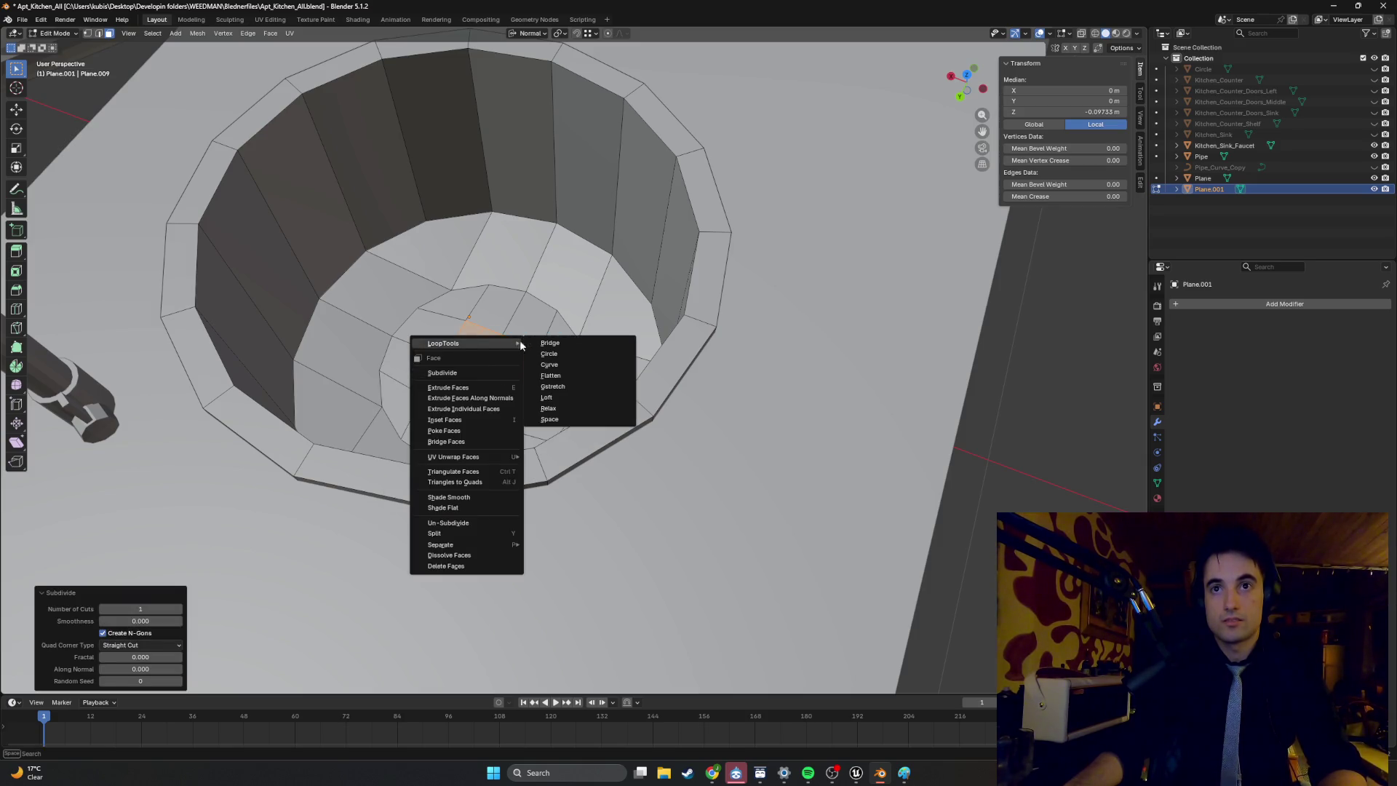
{"action": "left_click", "coordinate": [553, 354]}
{"action": "middle_click_drag", "start_coordinate": [480, 357], "coordinate": [483, 364]}
{"action": "key", "text": "s"}
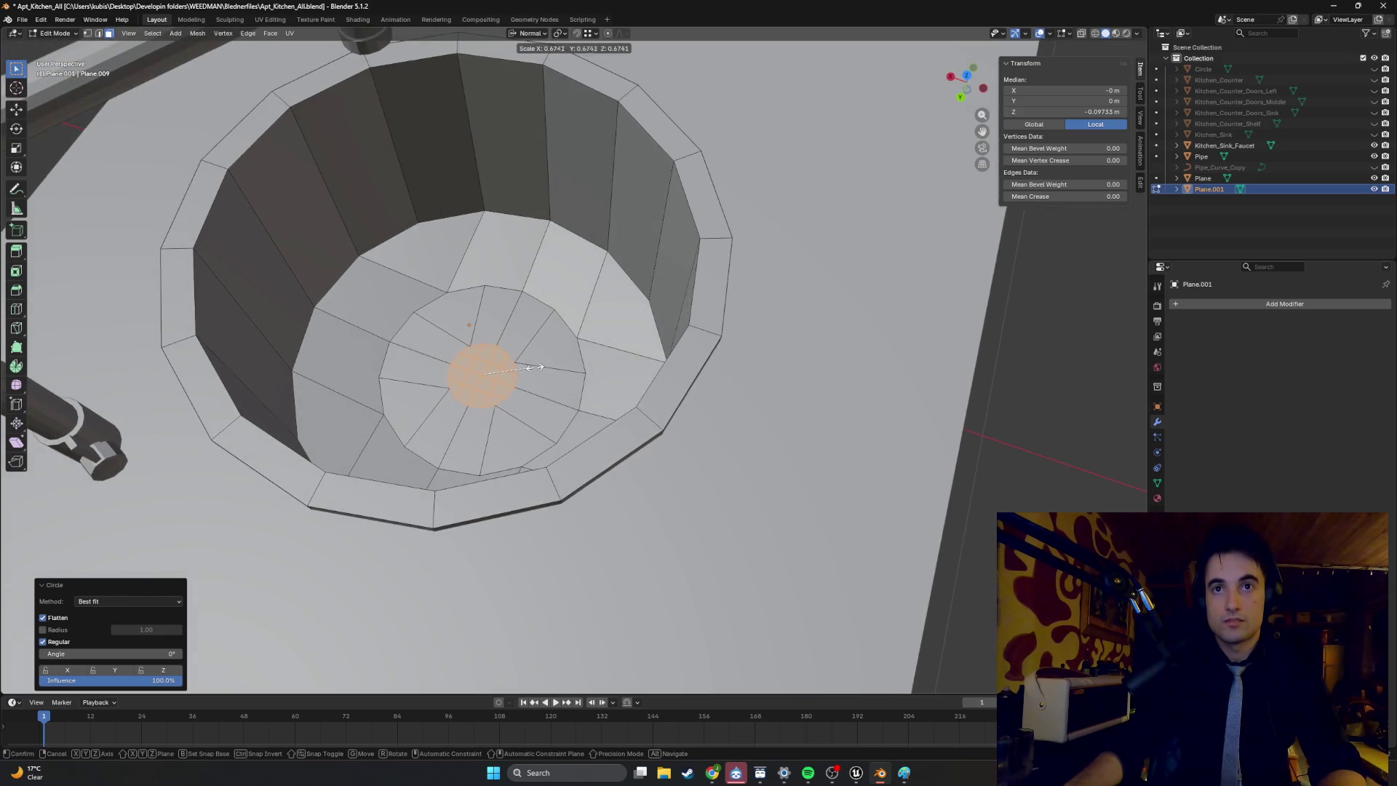
{"action": "left_click", "coordinate": [514, 365]}
{"action": "scroll", "coordinate": [472, 360], "scroll_direction": "up", "scroll_amount": 3}
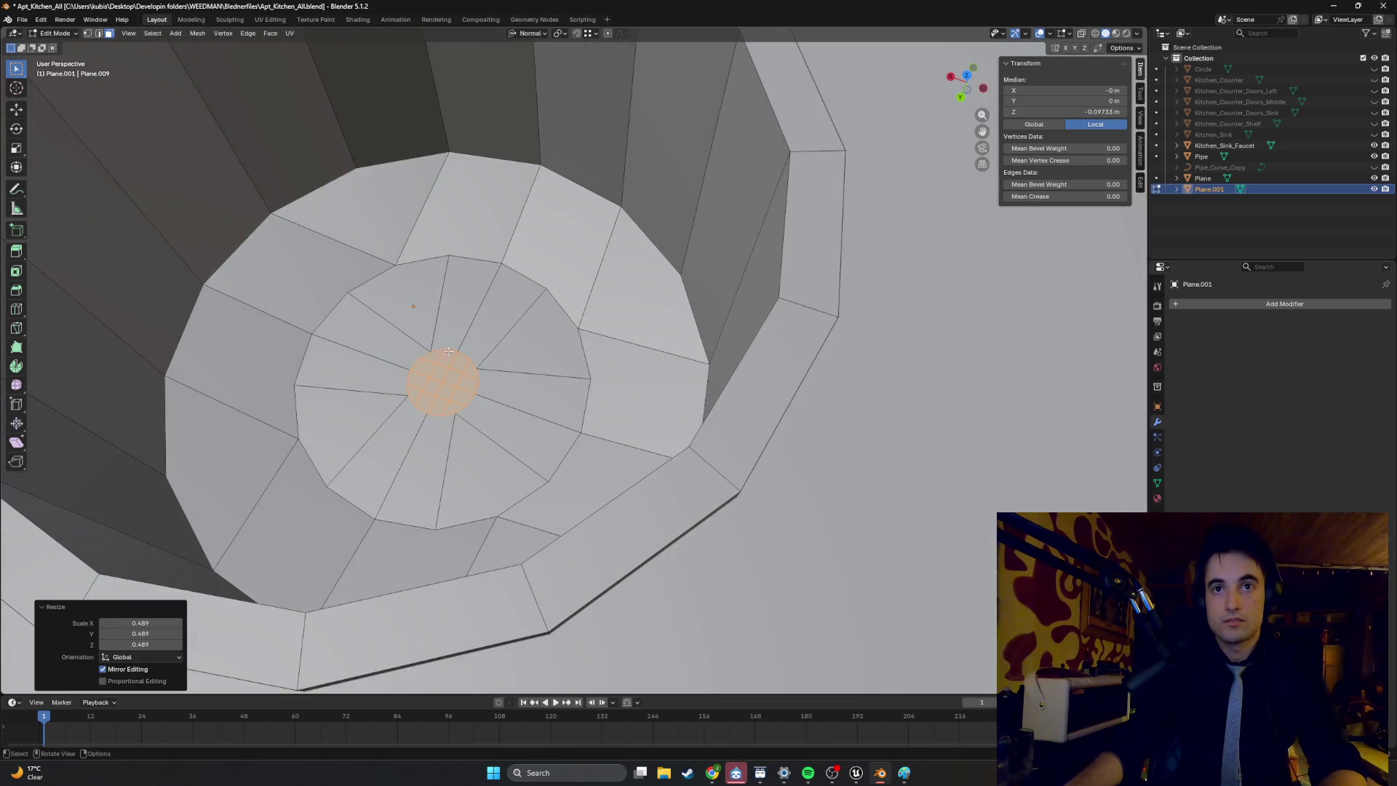
Select three quad faces surrounding the new drain circle.
{"action": "left_click", "coordinate": [415, 338]}
{"action": "left_click", "coordinate": [393, 339]}
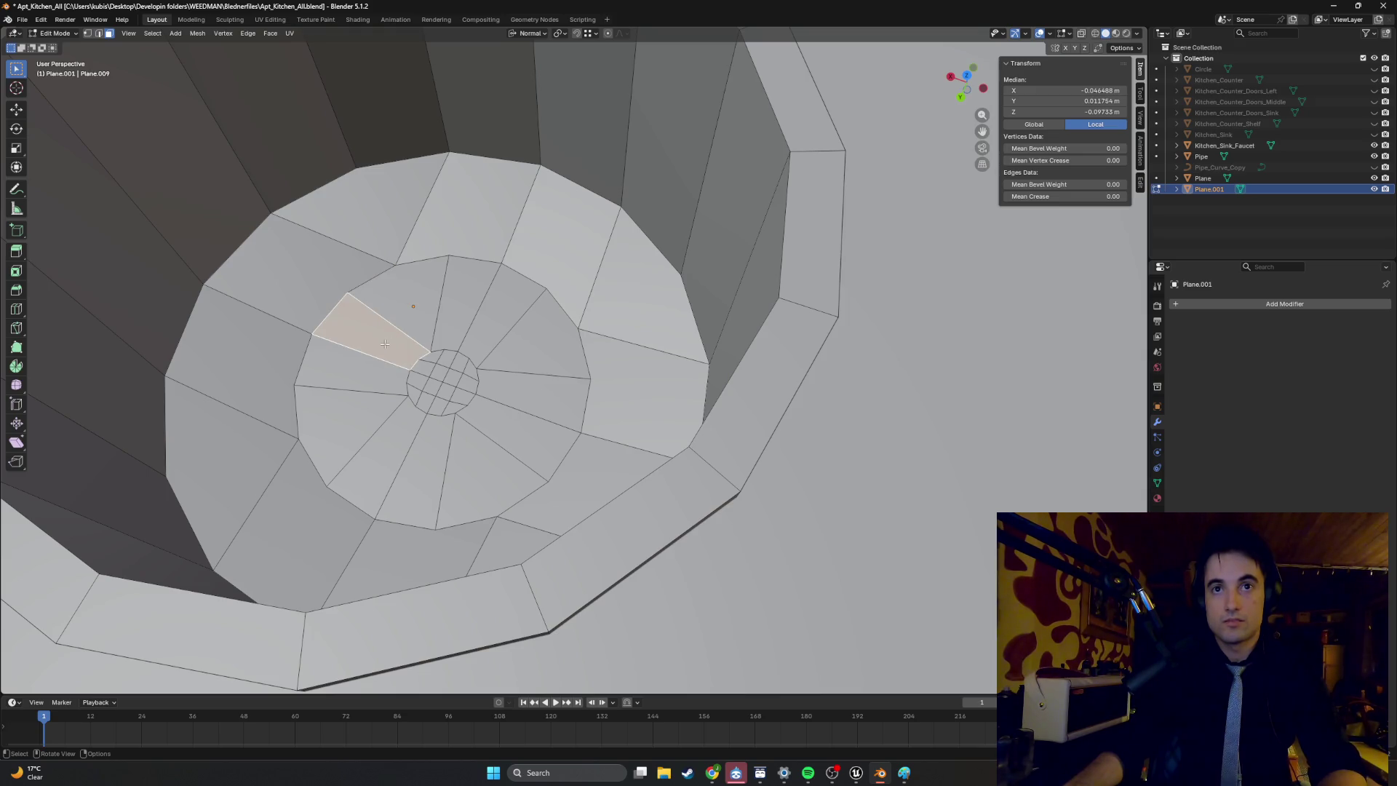
{"action": "left_click", "coordinate": [510, 387]}
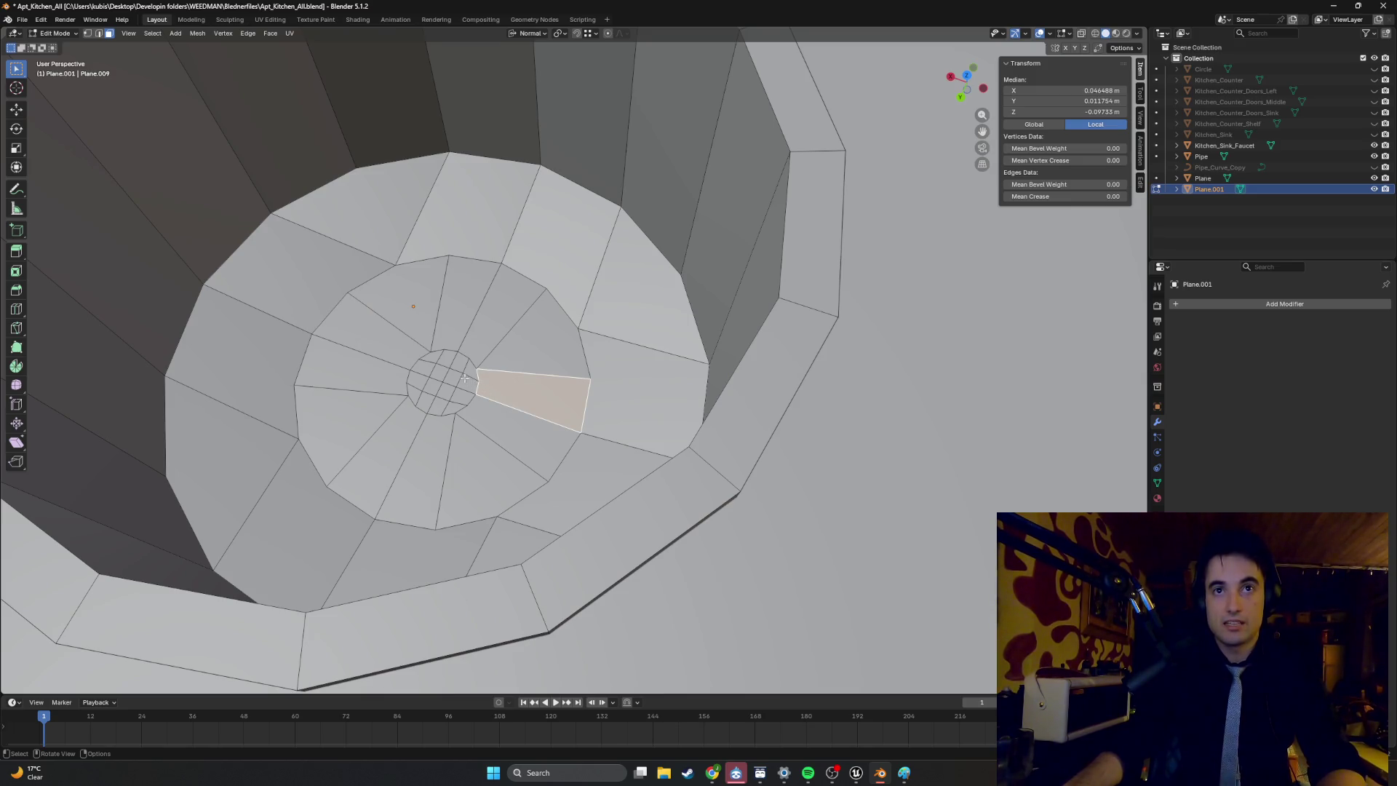
Triangulate the outer quad and n-gon faces ringing the drain circle with Ctrl+T.
{"action": "left_click", "coordinate": [291, 265]}
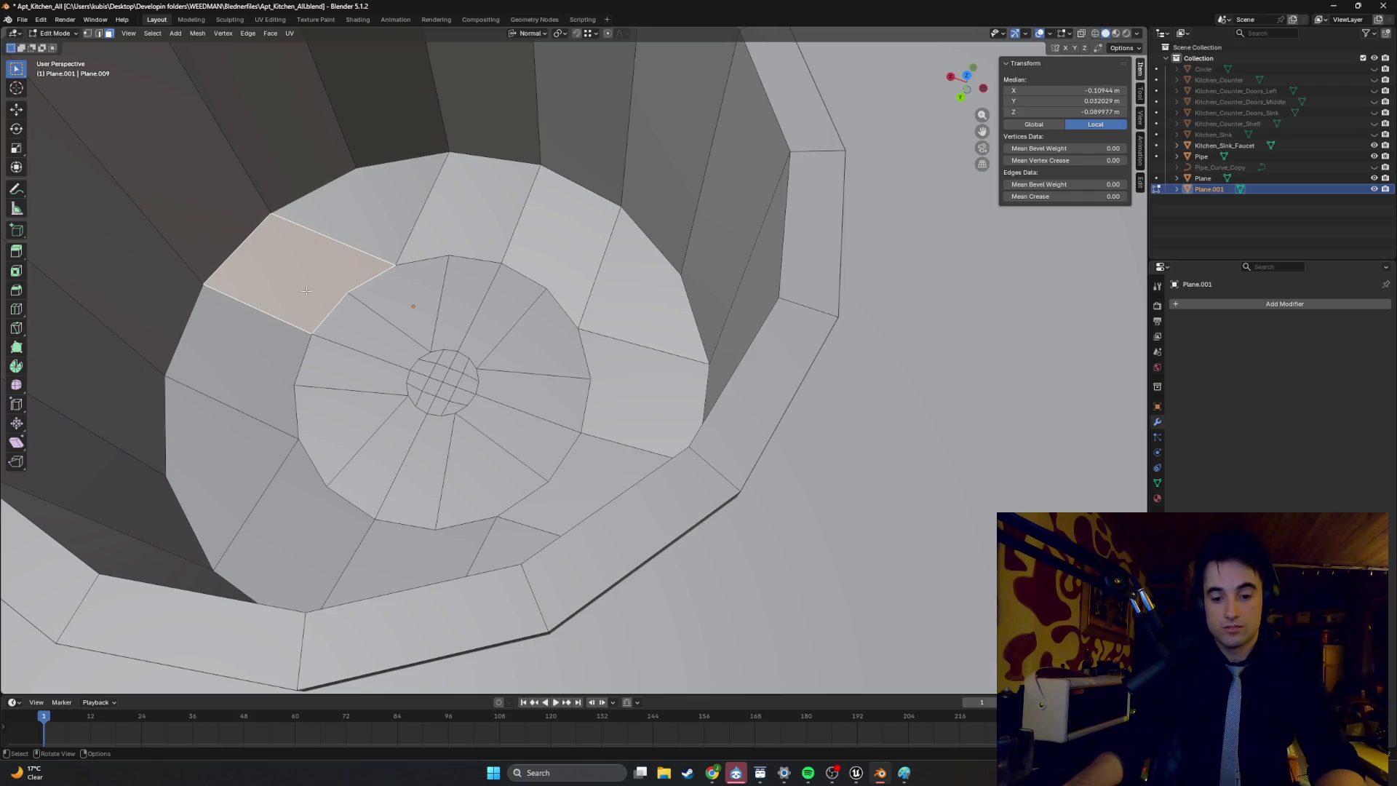
{"action": "key", "text": "ctrl+t"}
{"action": "left_click", "coordinate": [532, 270]}
{"action": "key", "text": "ctrl+t"}
{"action": "middle_click_drag", "start_coordinate": [532, 269], "coordinate": [632, 498]}
{"action": "left_click", "coordinate": [632, 498]}
{"action": "key", "text": "ctrl+t"}
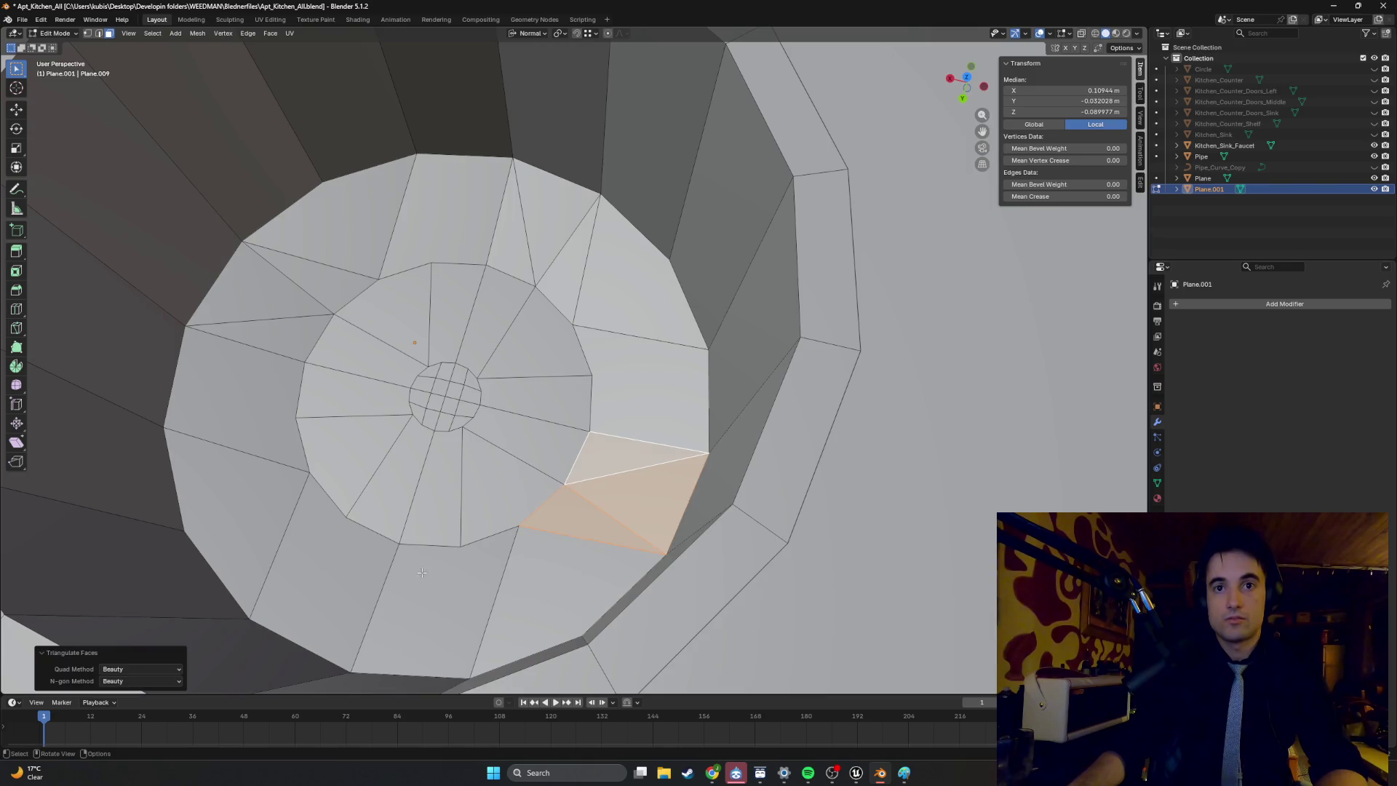
{"action": "left_click", "coordinate": [411, 611]}
{"action": "key", "text": "ctrl+t"}
{"action": "left_click", "coordinate": [299, 560]}
{"action": "key", "text": "ctrl+t"}
{"action": "left_click", "coordinate": [254, 518]}
{"action": "key", "text": "ctrl+t"}
{"action": "left_click", "coordinate": [240, 393]}
{"action": "key", "text": "ctrl+t"}
{"action": "left_click", "coordinate": [456, 202]}
{"action": "key", "text": "ctrl+t"}
Triangulate the remaining faces immediately around the drain on the left, top and right.
{"action": "left_click", "coordinate": [429, 487]}
{"action": "key", "text": "ctrl+t"}
{"action": "left_click", "coordinate": [386, 480]}
{"action": "key", "text": "ctrl+t"}
{"action": "left_click", "coordinate": [350, 449]}
{"action": "left_click", "coordinate": [353, 396]}
{"action": "key", "text": "ctrl+t"}
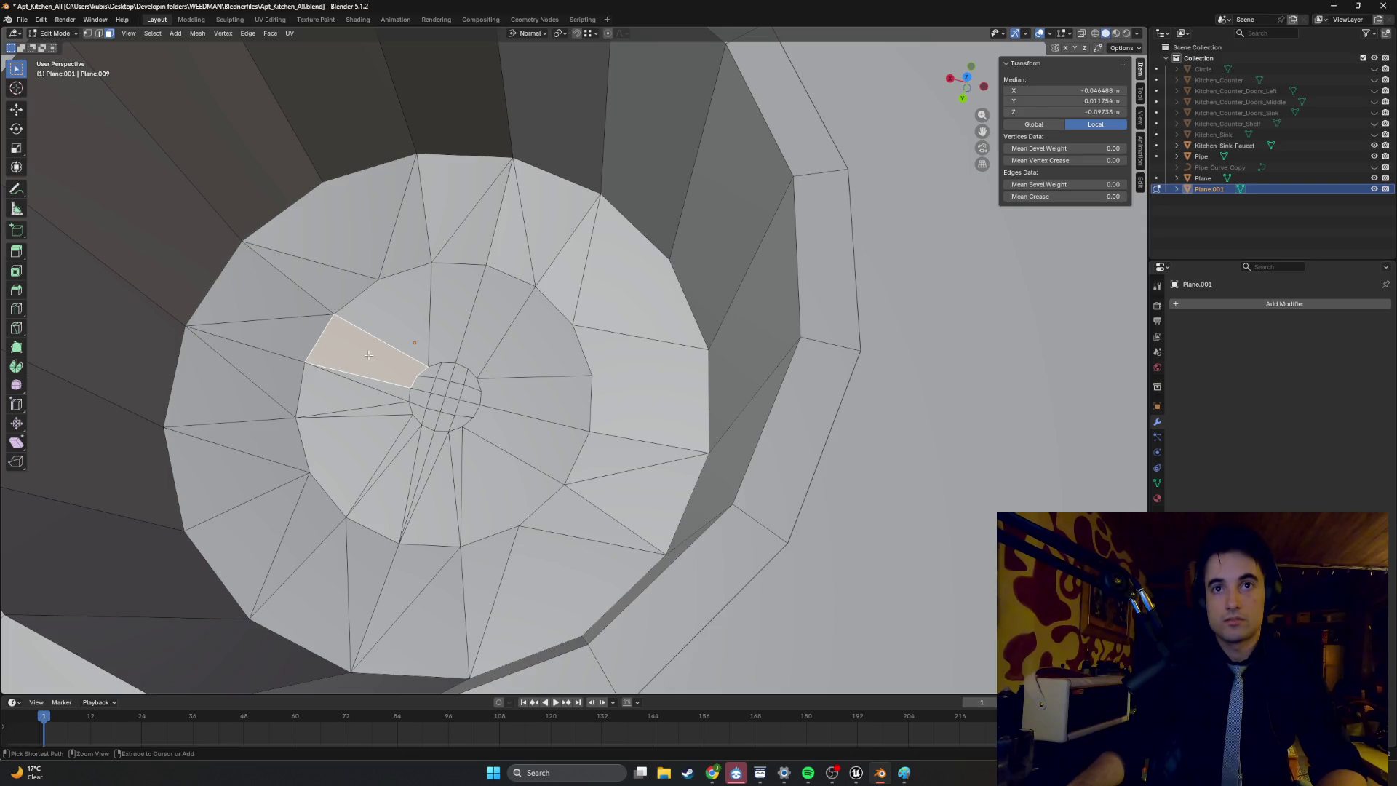
{"action": "left_click", "coordinate": [458, 321]}
{"action": "key", "text": "ctrl+t"}
{"action": "left_click", "coordinate": [492, 328]}
{"action": "key", "text": "ctrl+t"}
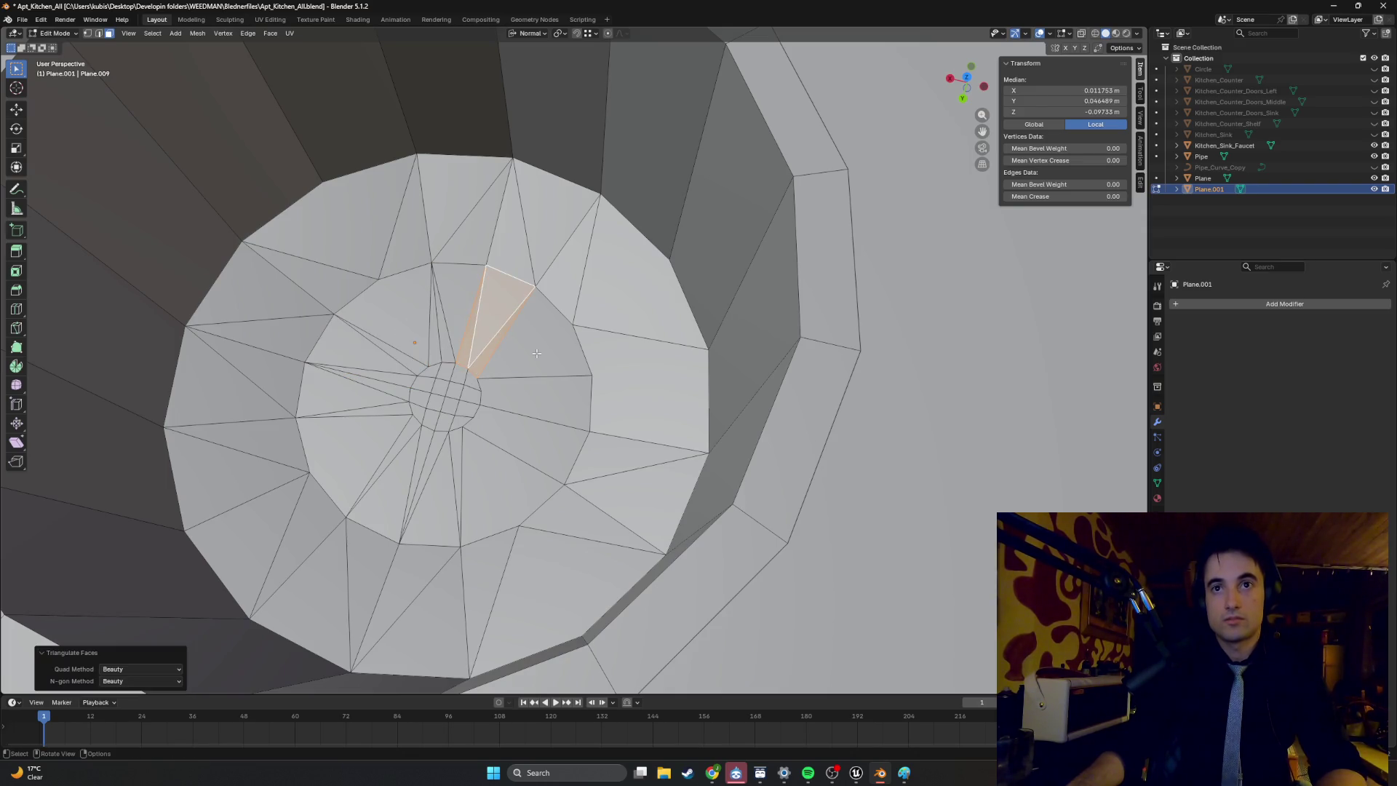
{"action": "left_click", "coordinate": [545, 385]}
{"action": "key", "text": "ctrl+t"}
{"action": "left_click", "coordinate": [531, 426]}
{"action": "key", "text": "ctrl+t"}
{"action": "left_click", "coordinate": [501, 346]}
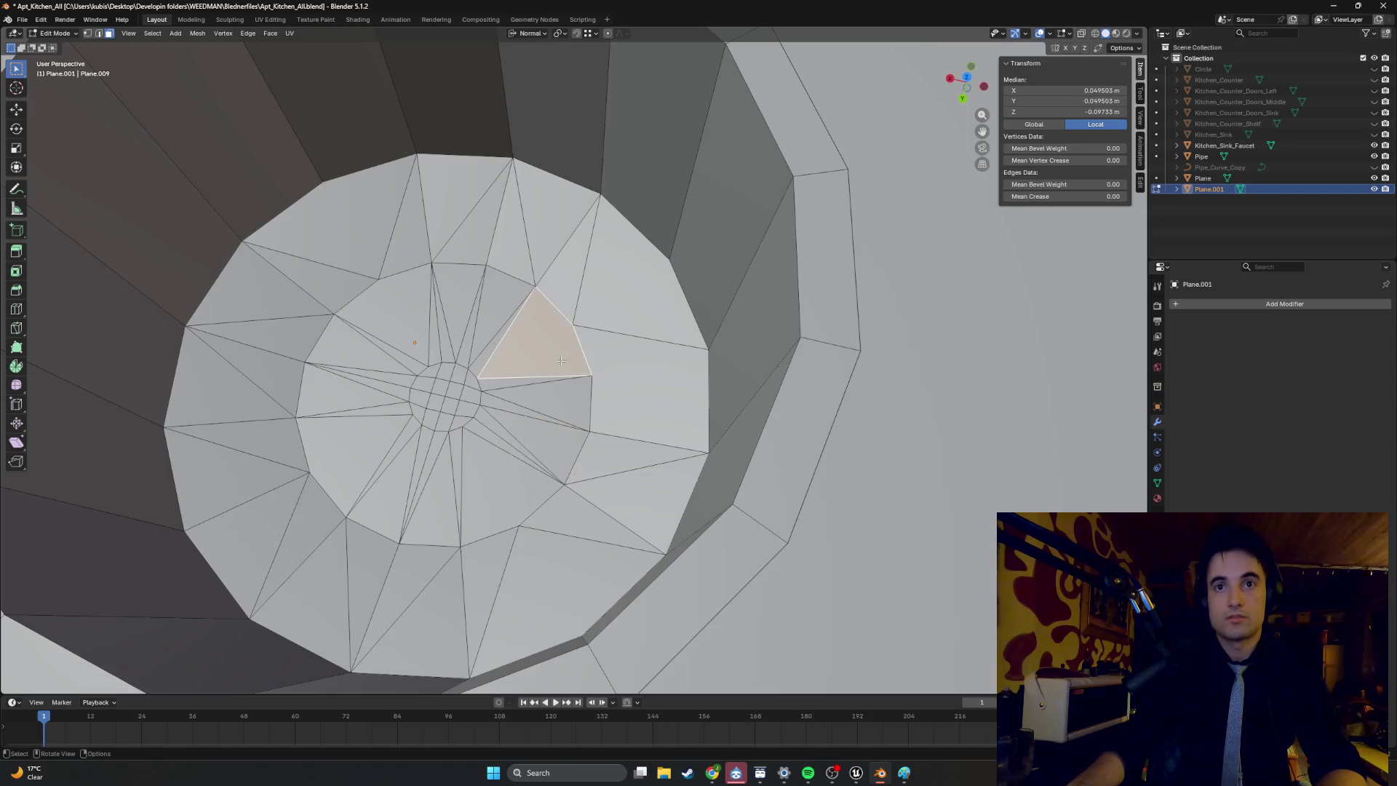
Scale the central drain faces down to about 0.767.
{"action": "middle_click_drag", "start_coordinate": [501, 345], "coordinate": [495, 337]}
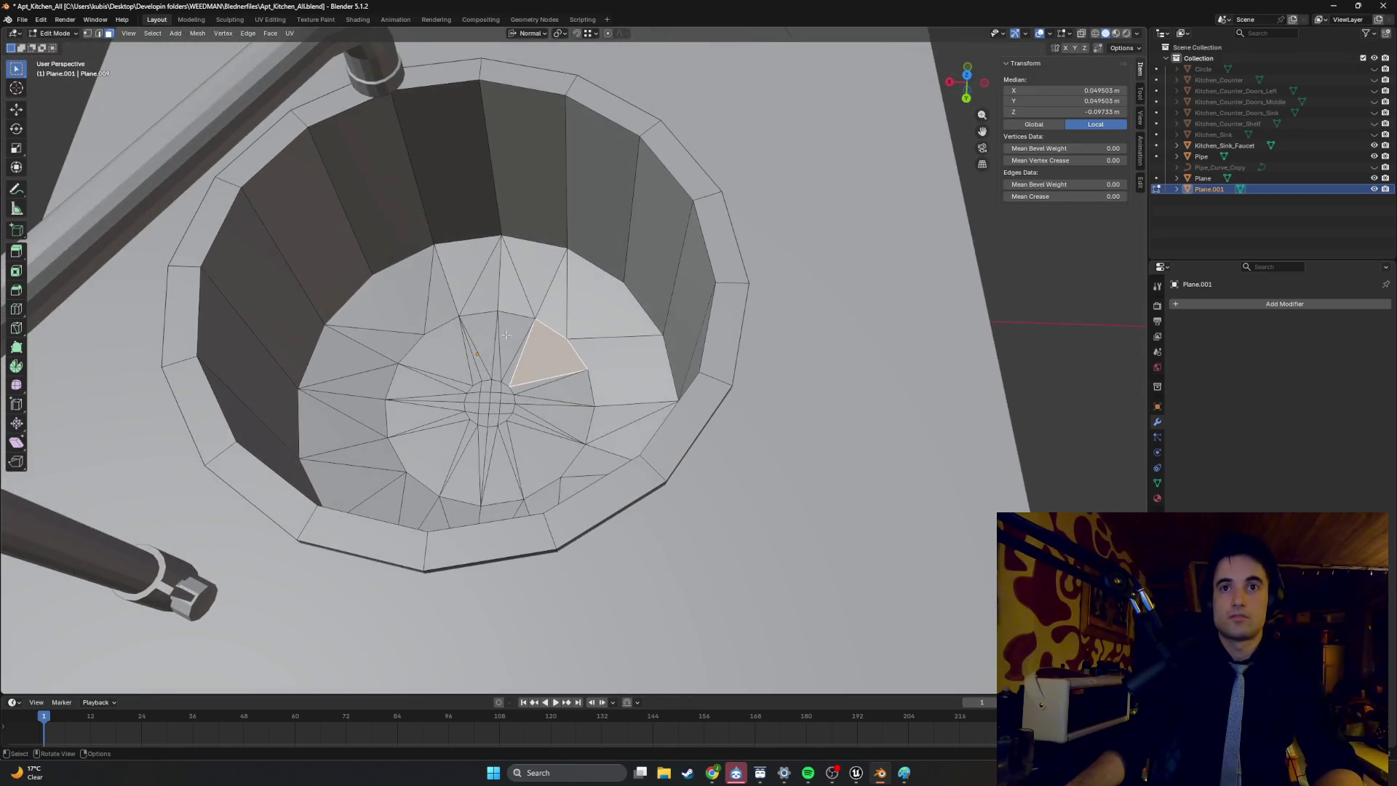
{"action": "scroll", "coordinate": [501, 405], "scroll_direction": "up", "scroll_amount": 2}
{"action": "left_click", "coordinate": [483, 431]}
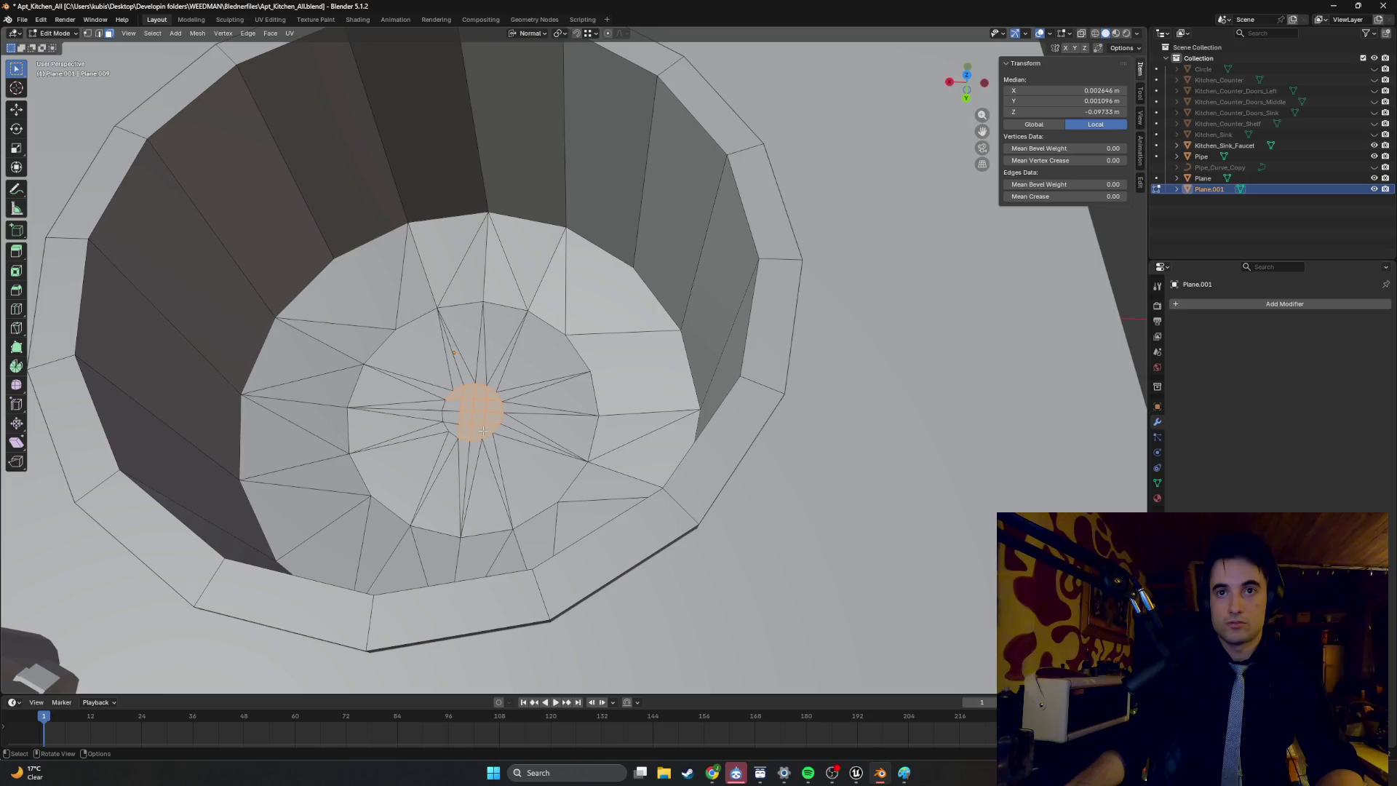
{"action": "key", "text": "s"}
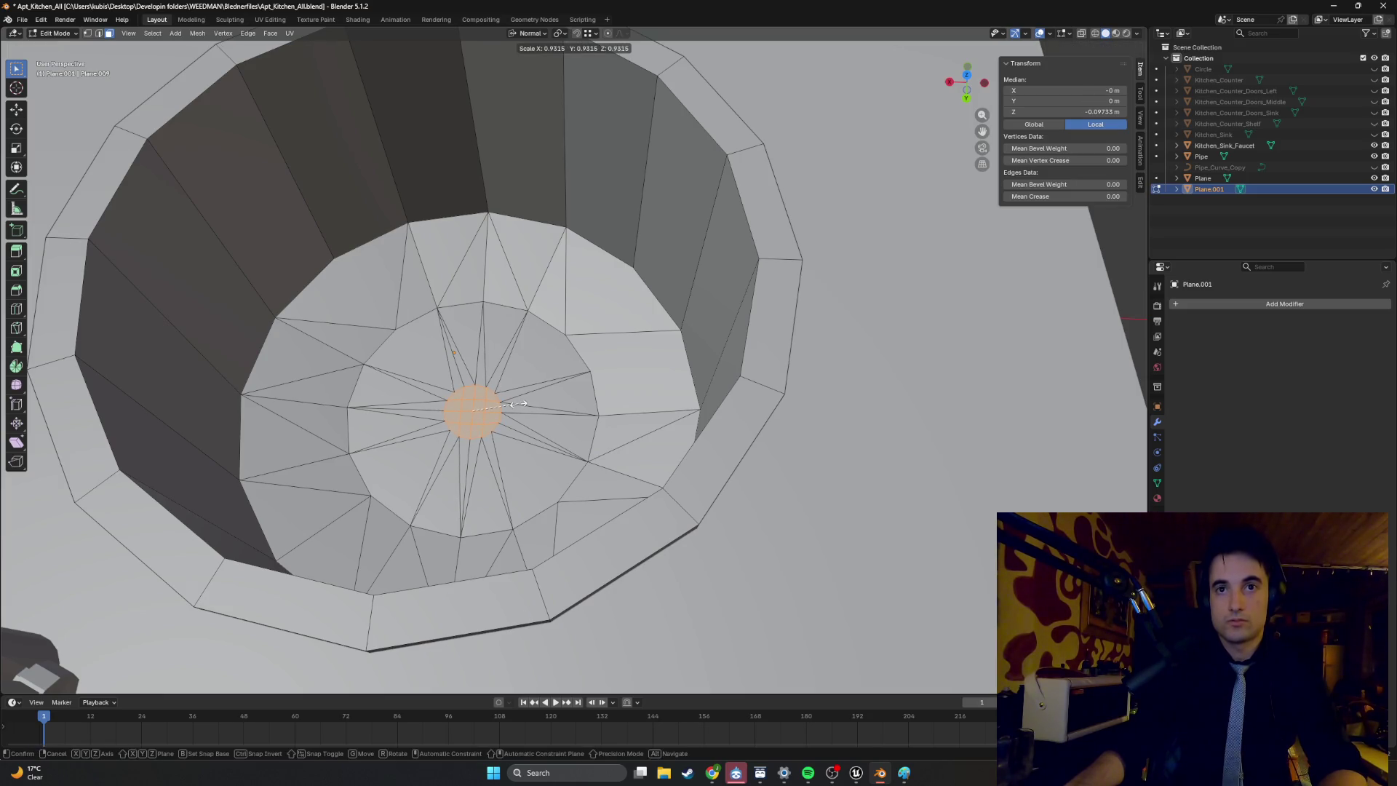
{"action": "left_click", "coordinate": [509, 405]}
Leave Edit Mode and review the finished sink with the faucet.
{"action": "mouse_move", "coordinate": [509, 404]}
{"action": "middle_mouse_down"}
{"action": "mouse_move", "coordinate": [564, 316]}
{"action": "mouse_move", "coordinate": [826, 176]}
{"action": "middle_mouse_up"}
{"action": "key", "text": "Tab"}
{"action": "mouse_move", "coordinate": [633, 216]}
{"action": "middle_mouse_down"}
{"action": "mouse_move", "coordinate": [594, 240]}
{"action": "mouse_move", "coordinate": [439, 265]}
{"action": "middle_mouse_up"}
{"action": "scroll", "coordinate": [488, 248], "scroll_direction": "up", "scroll_amount": 3}
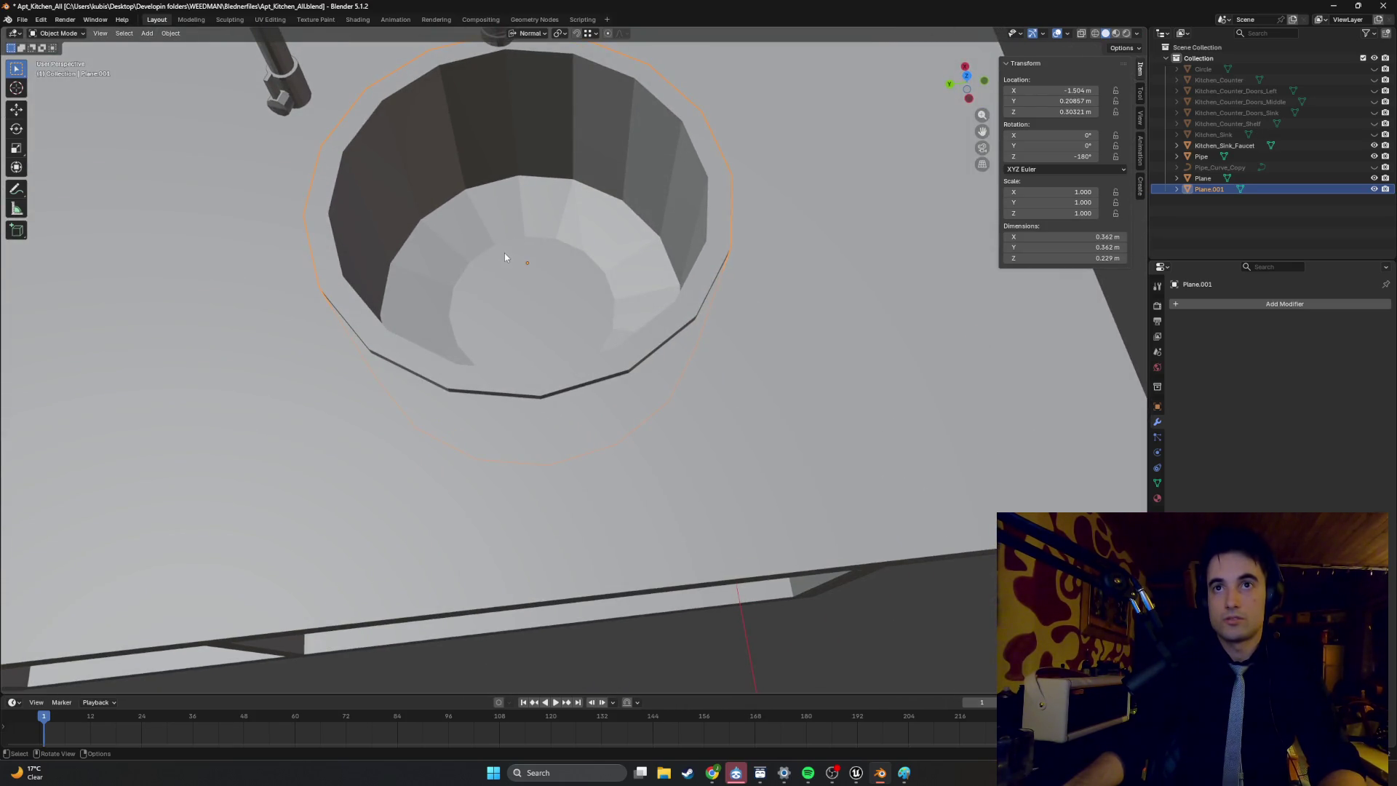
{"action": "key", "text": "Tab"}
{"action": "scroll", "coordinate": [509, 253], "scroll_direction": "up", "scroll_amount": 5}
{"action": "middle_click_drag", "start_coordinate": [521, 254], "coordinate": [594, 260]}
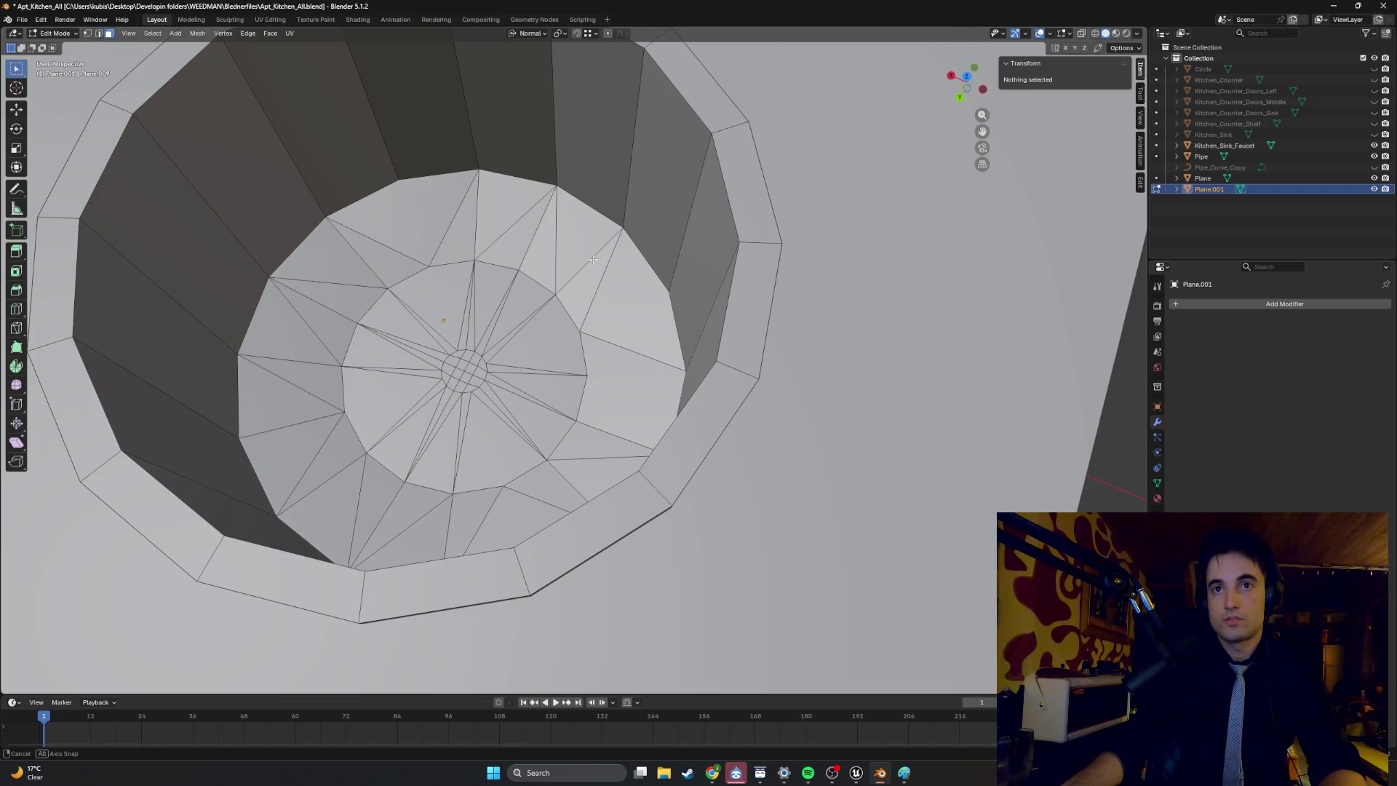
{"action": "middle_click_drag", "start_coordinate": [594, 259], "coordinate": [593, 260]}
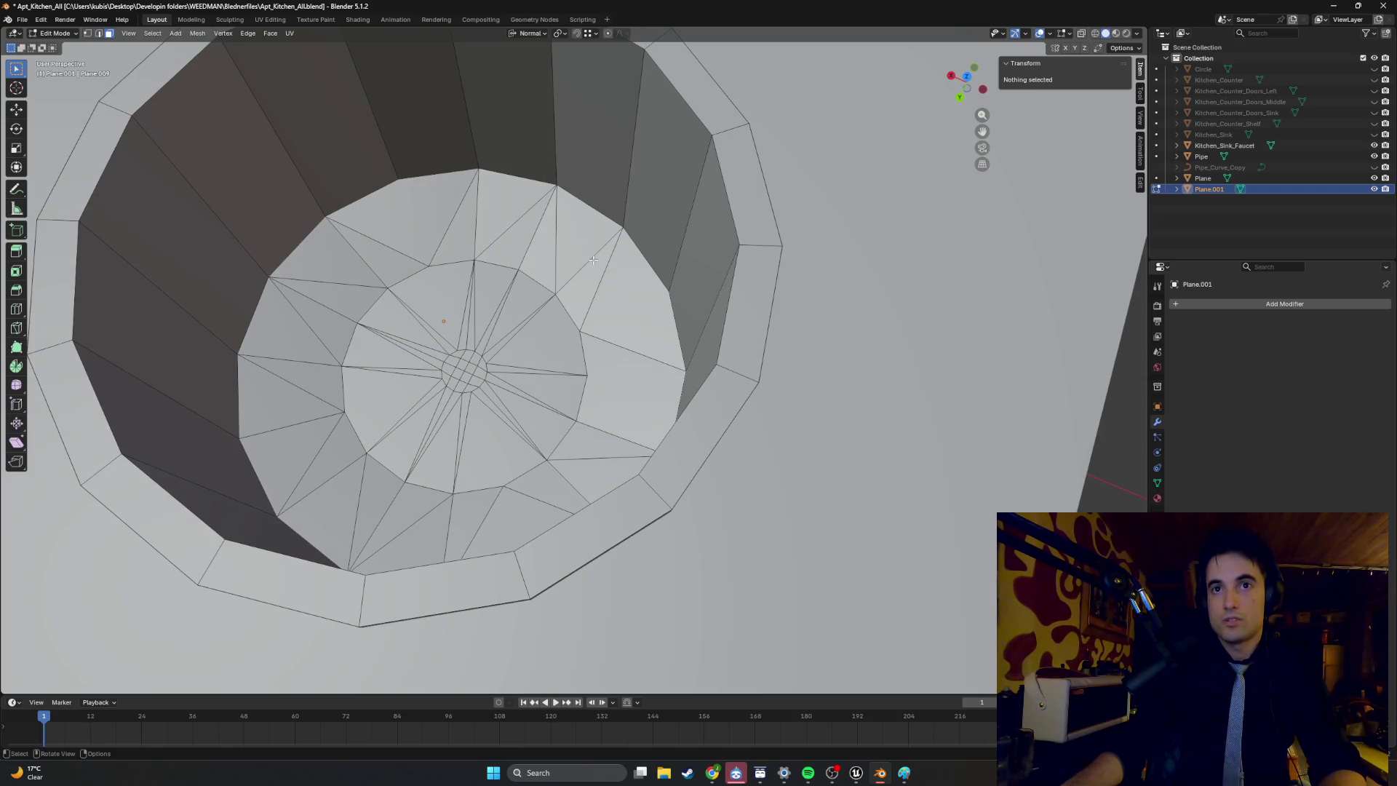
{"action": "mouse_move", "coordinate": [526, 289]}
{"action": "middle_mouse_down"}
{"action": "mouse_move", "coordinate": [489, 328]}
{"action": "mouse_move", "coordinate": [483, 447]}
{"action": "middle_mouse_up"}
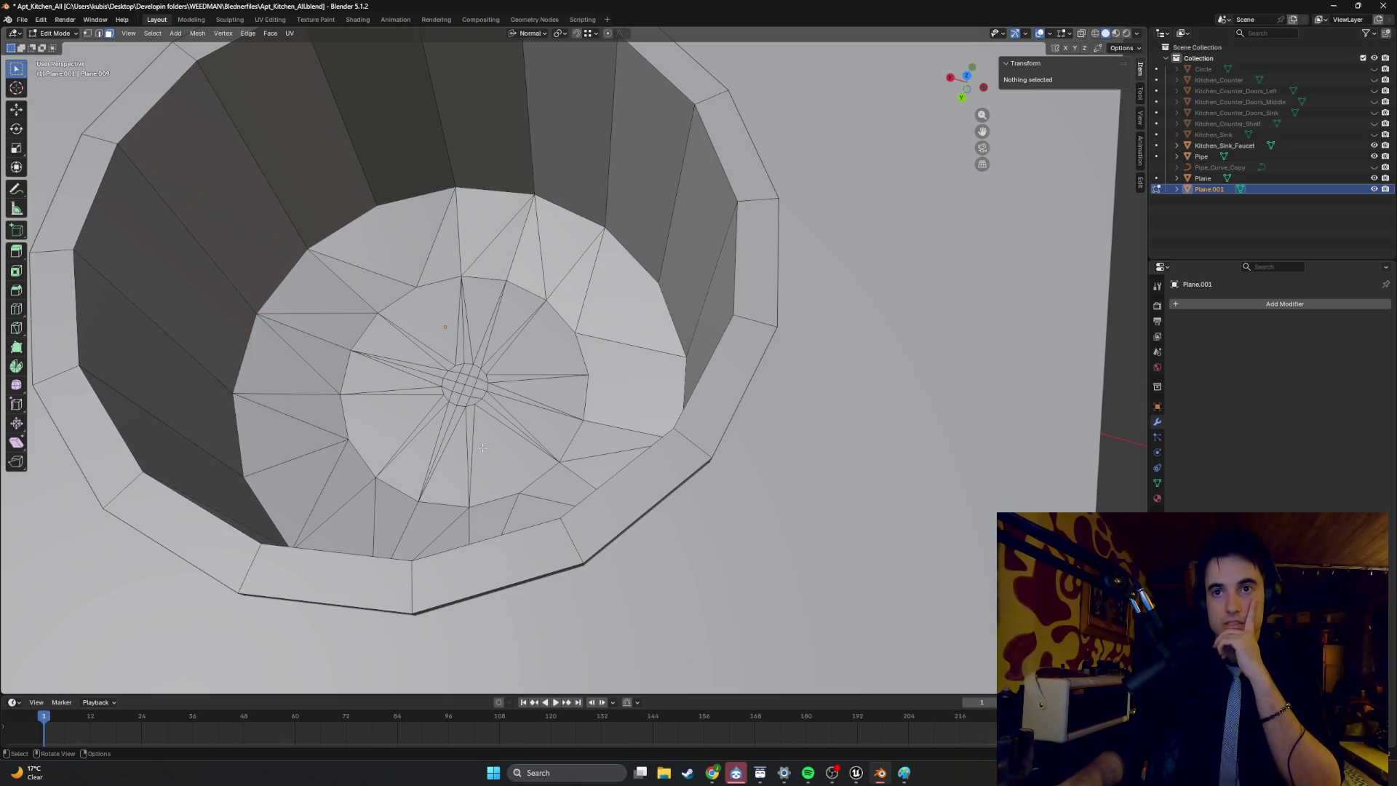
{"action": "mouse_move", "coordinate": [482, 447]}
{"action": "middle_mouse_down"}
{"action": "mouse_move", "coordinate": [434, 410]}
{"action": "mouse_move", "coordinate": [482, 342]}
{"action": "mouse_move", "coordinate": [521, 340]}
{"action": "middle_mouse_up"}
{"action": "scroll", "coordinate": [433, 410], "scroll_direction": "down", "scroll_amount": 5}
{"action": "key", "text": "Tab"}
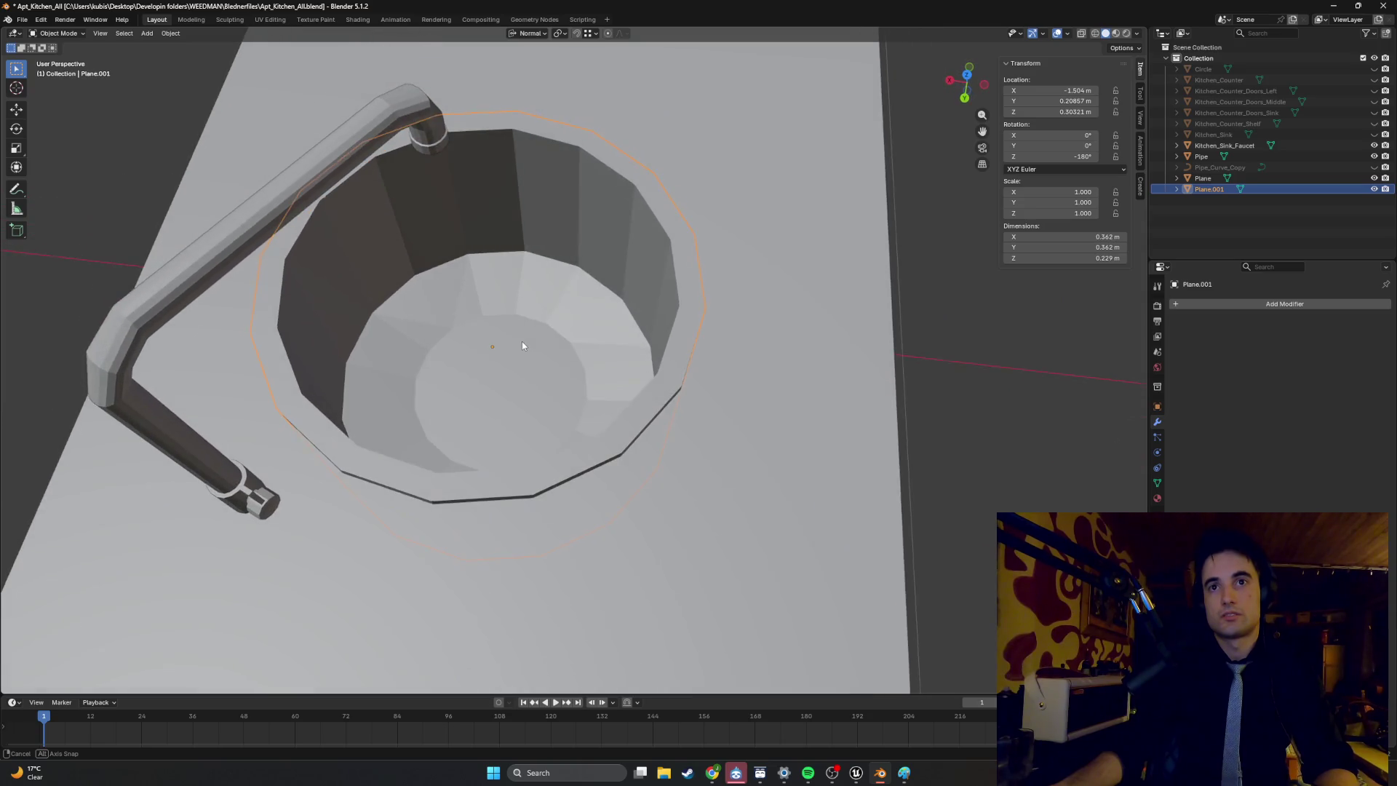
{"action": "key", "text": "Tab"}
{"action": "key", "text": "Tab"}
{"action": "key", "text": "Tab"}
{"action": "key", "text": "Tab"}
{"action": "key", "text": "Tab"}
{"action": "key", "text": "Tab"}
{"action": "key", "text": "Tab"}
{"action": "key", "text": "Tab"}
{"action": "key", "text": "Tab"}
{"action": "key", "text": "l"}
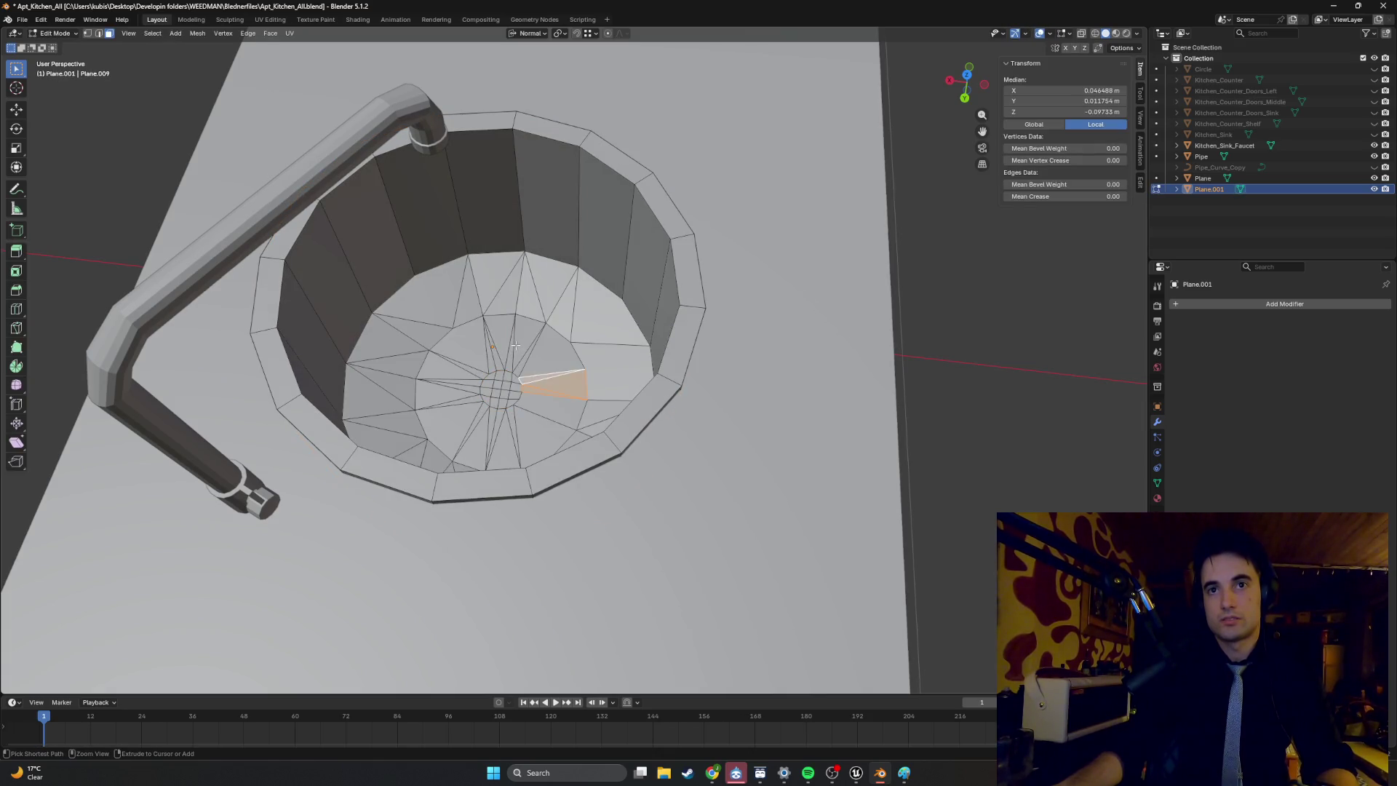